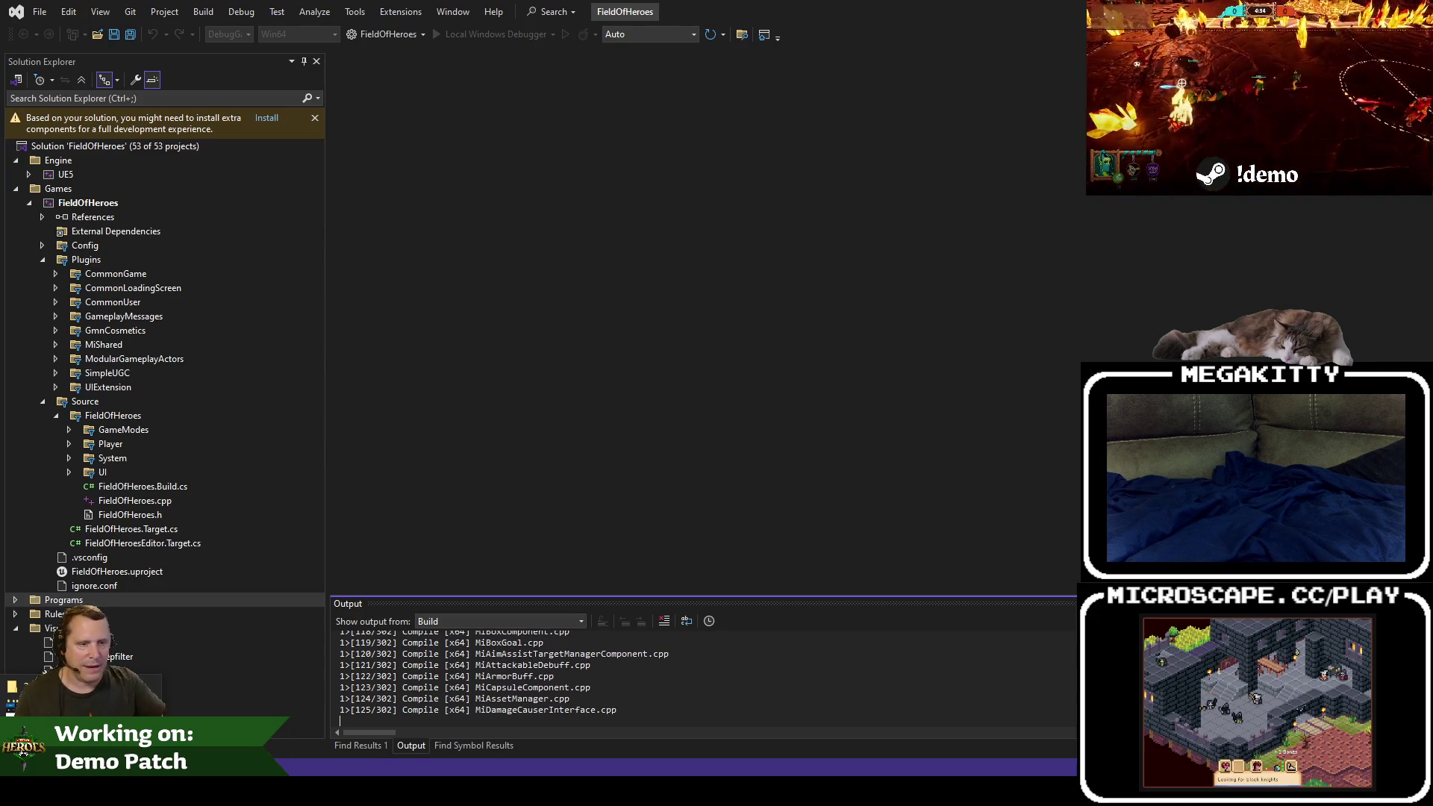
Step: Build the FieldOfHeroes solution in Visual Studio, following the build in the Output pane
{"action": "left_click", "coordinate": [767, 674]}
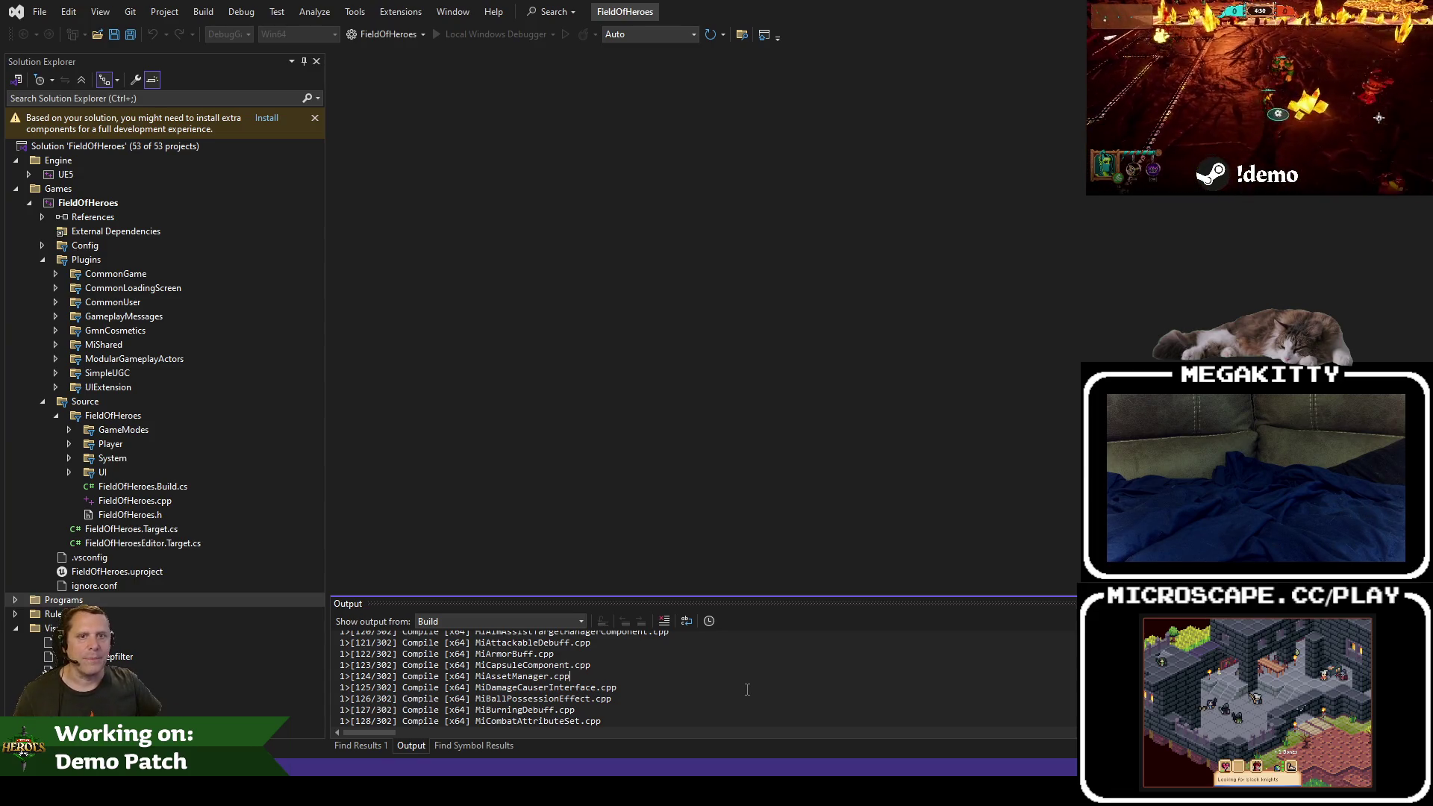
{"action": "key", "text": "ctrl+shift+b"}
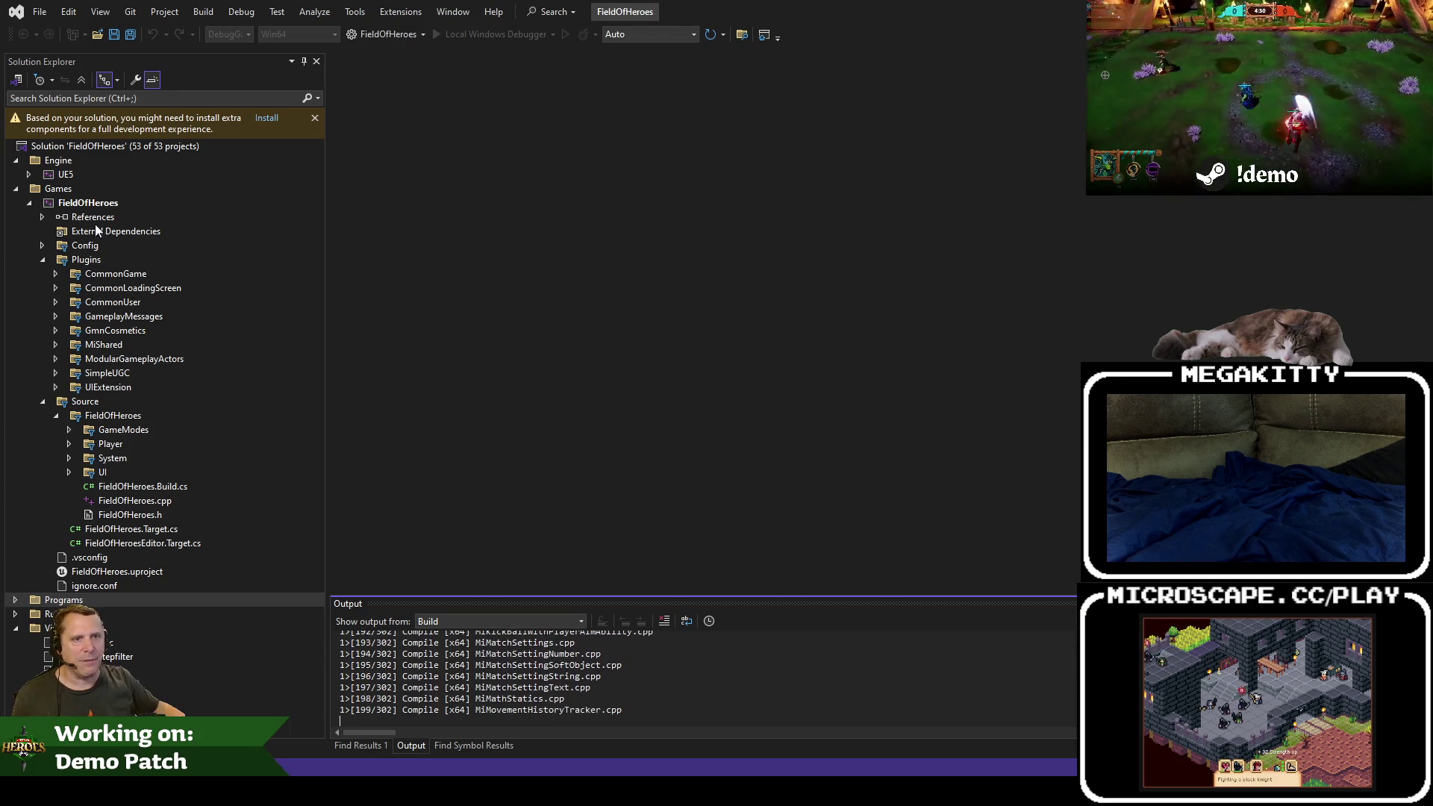
{"action": "left_click", "coordinate": [42, 260]}
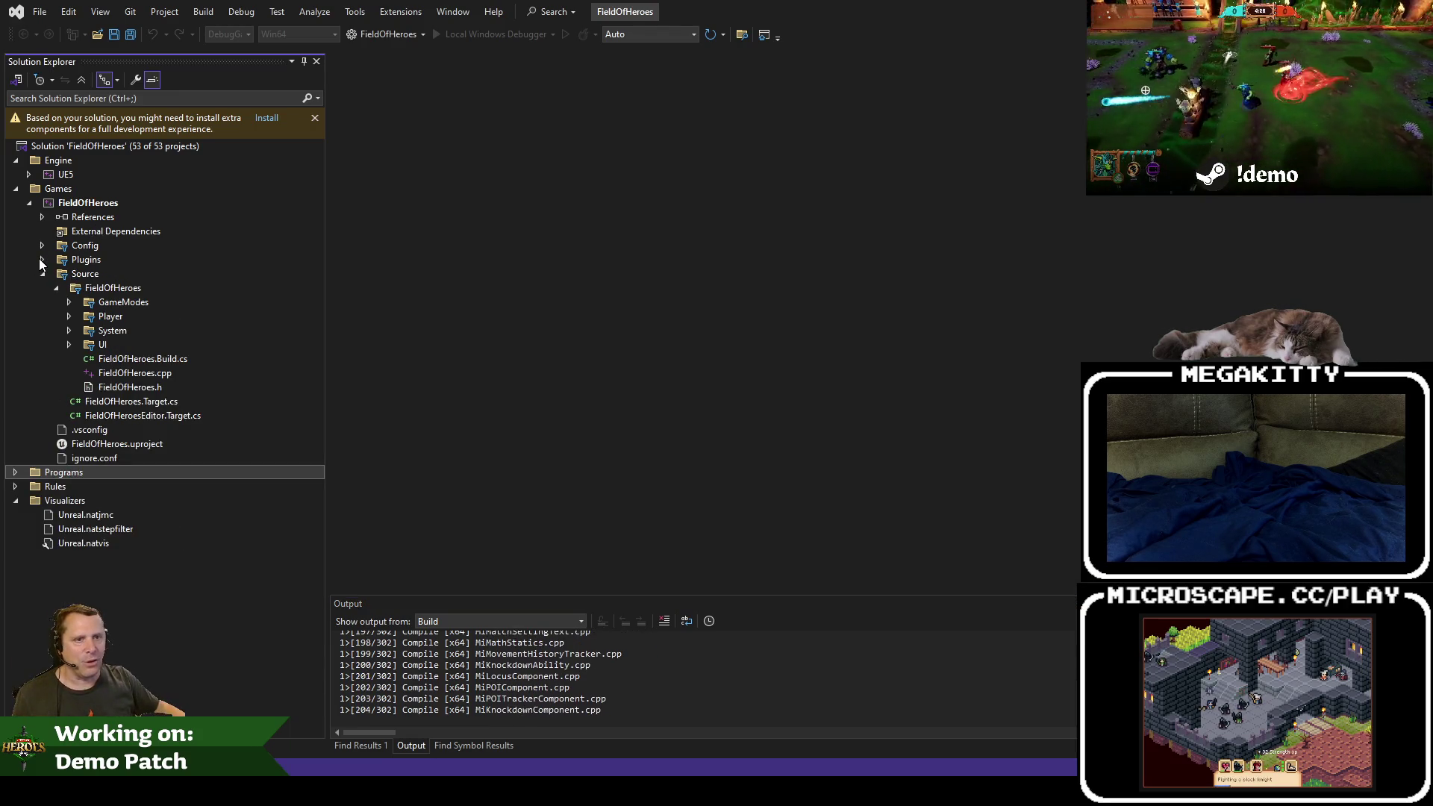
{"action": "left_click", "coordinate": [41, 259]}
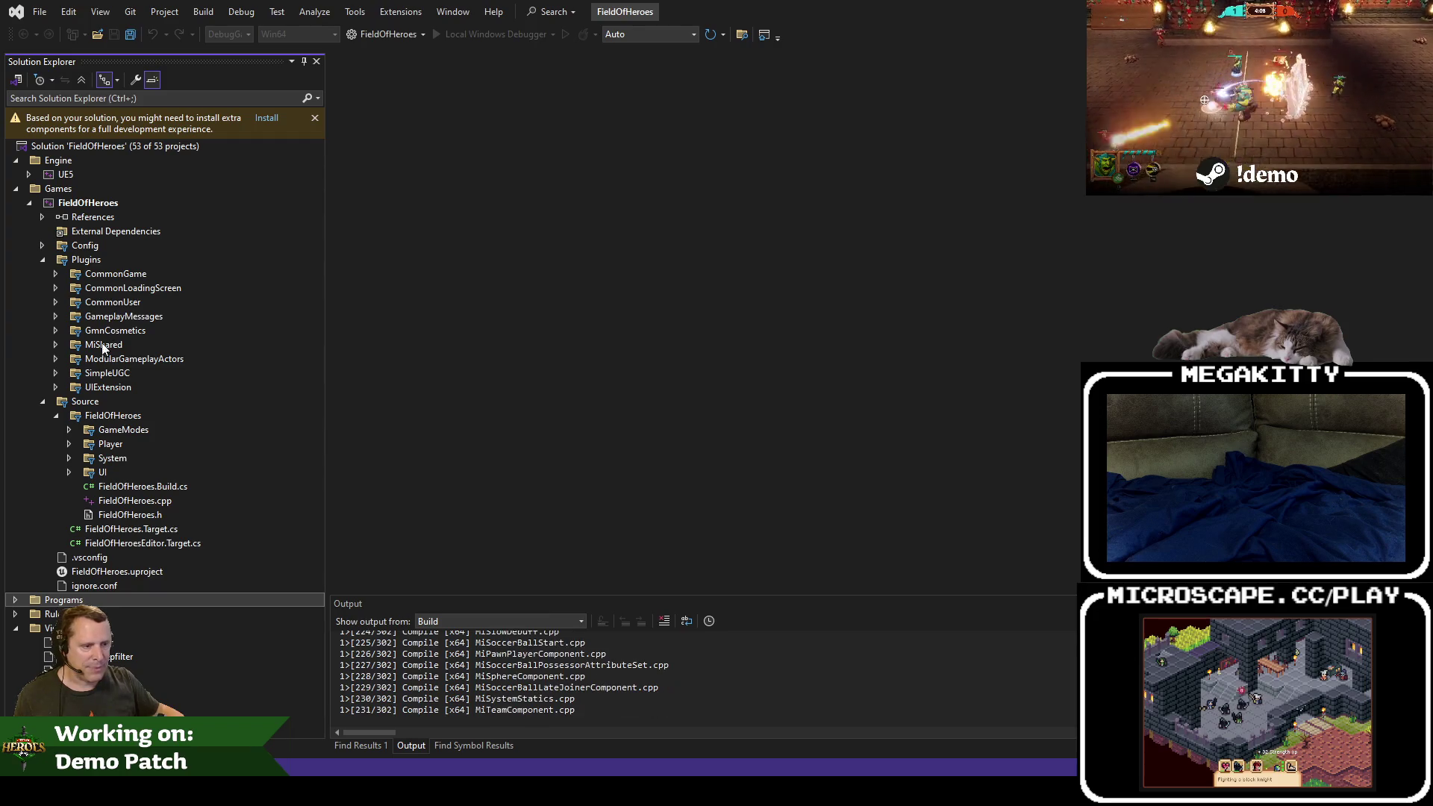
{"action": "left_click", "coordinate": [482, 726]}
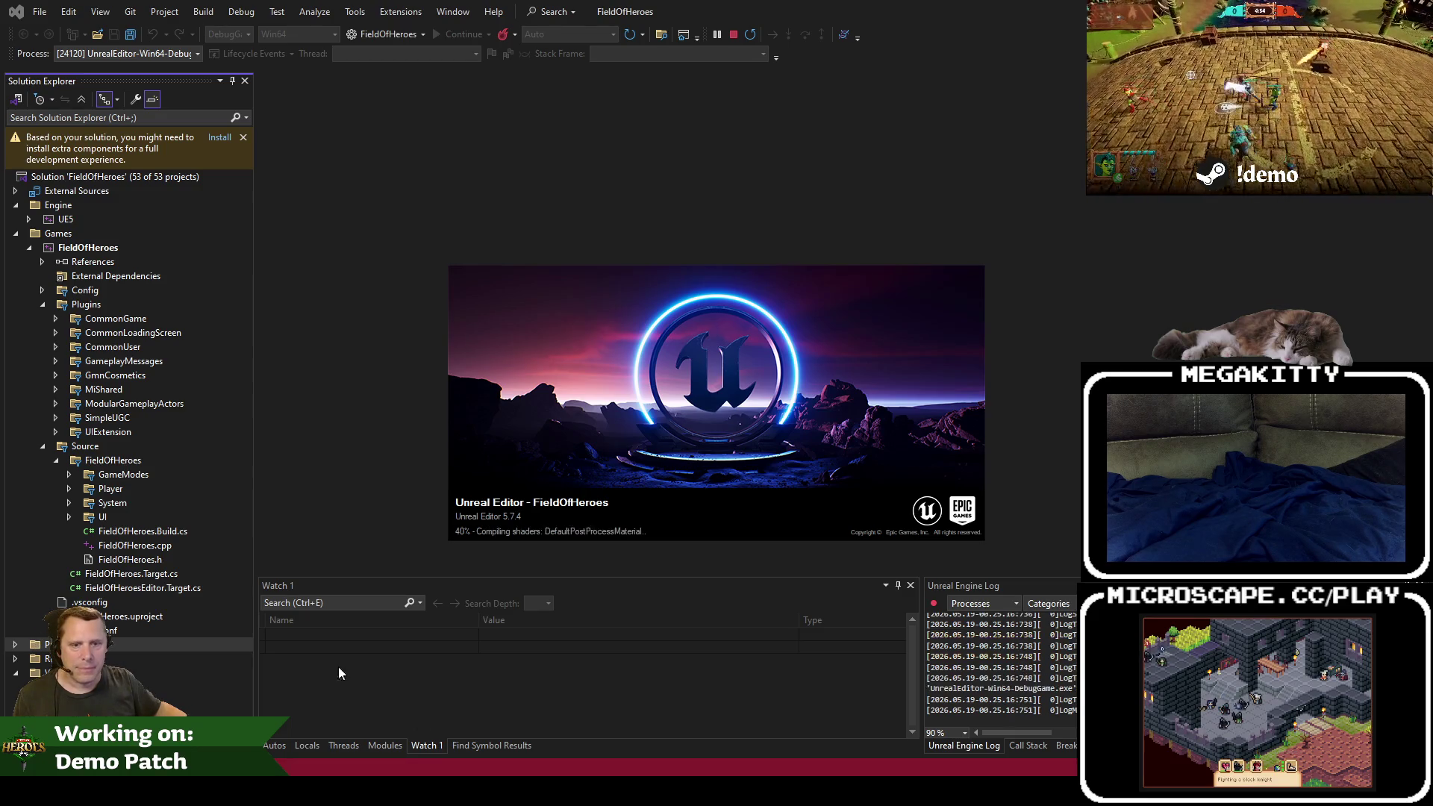
Step: Wait for the debugged Unreal Editor to finish loading with the L_Meadows level open
{"action": "mouse_move", "coordinate": [172, 791]}
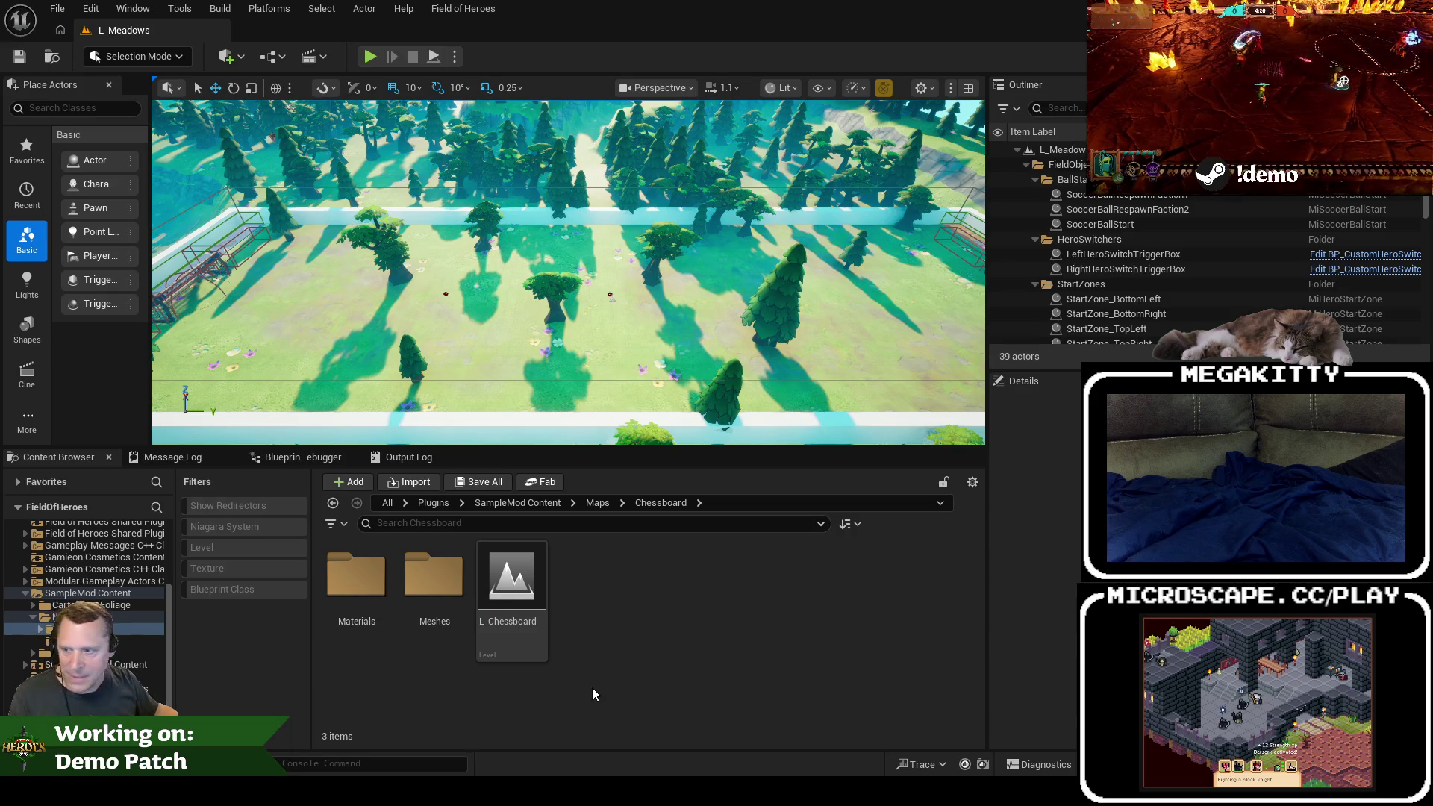
Step: Resume past the breakpoint with F5, then stop the L_Meadows play-in-editor session
{"action": "mouse_move", "coordinate": [630, 300]}
{"action": "left_mouse_down"}
{"action": "mouse_move", "coordinate": [633, 321]}
{"action": "mouse_move", "coordinate": [620, 305]}
{"action": "left_mouse_up"}
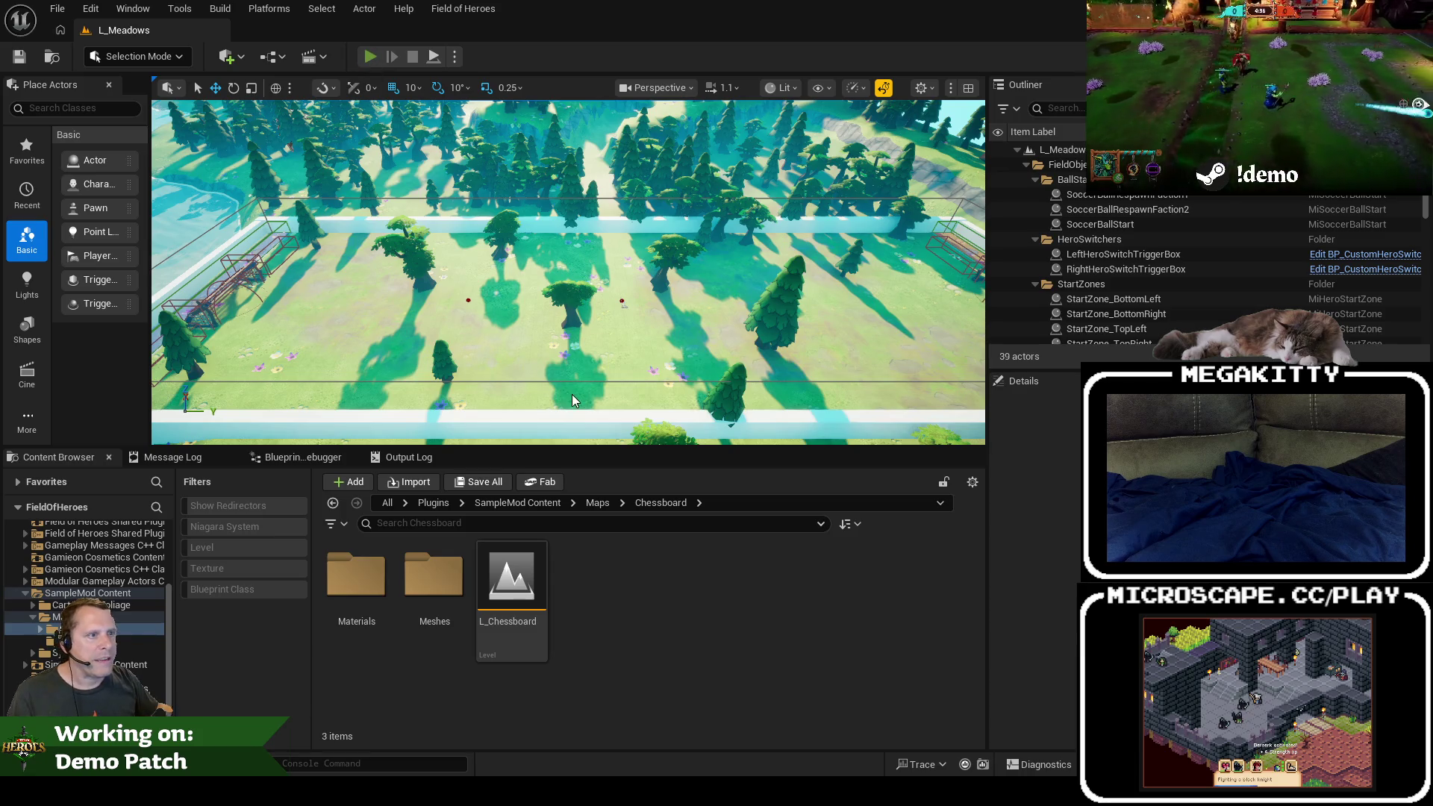
{"action": "scroll", "coordinate": [564, 444], "scroll_direction": "down", "scroll_amount": 4}
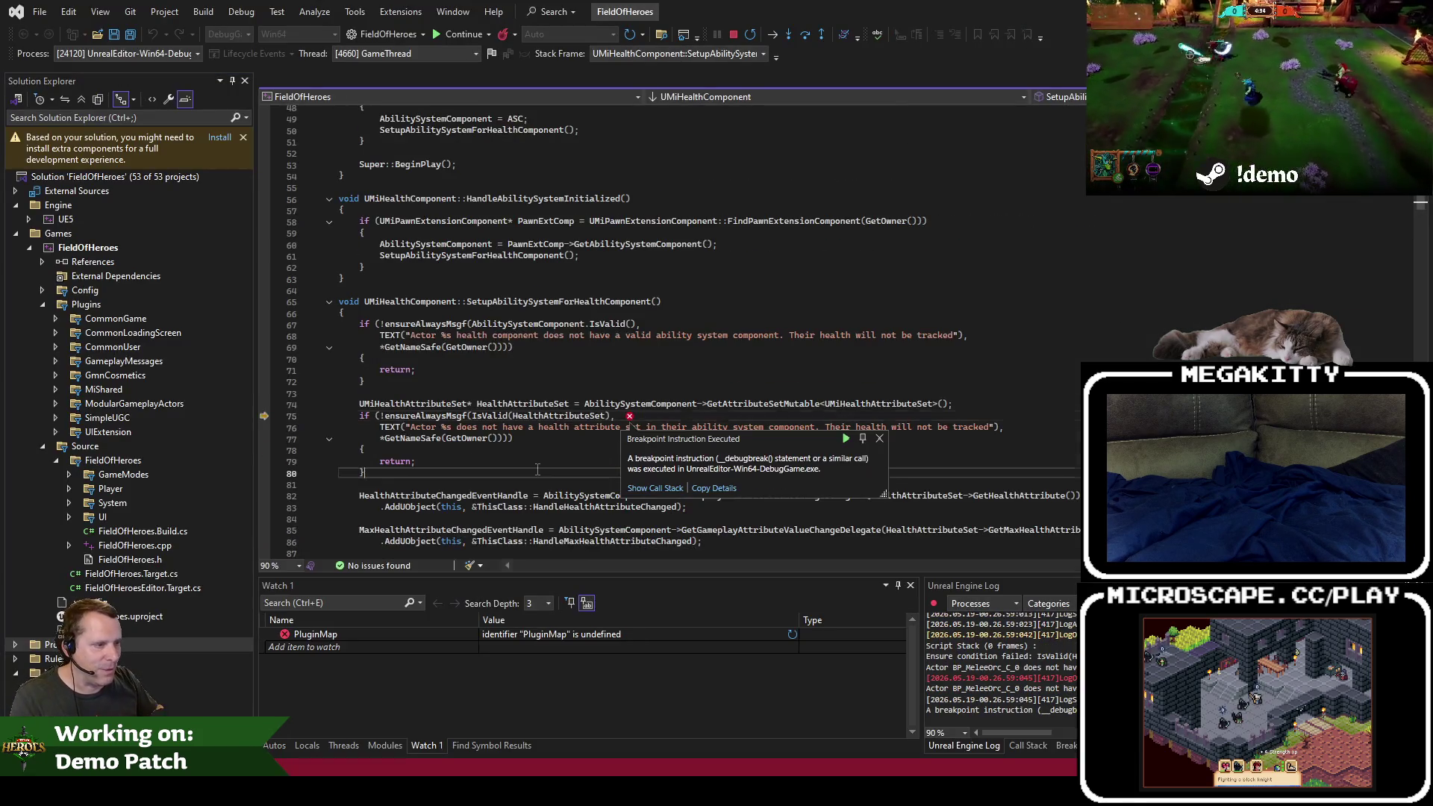
{"action": "key", "text": "F5"}
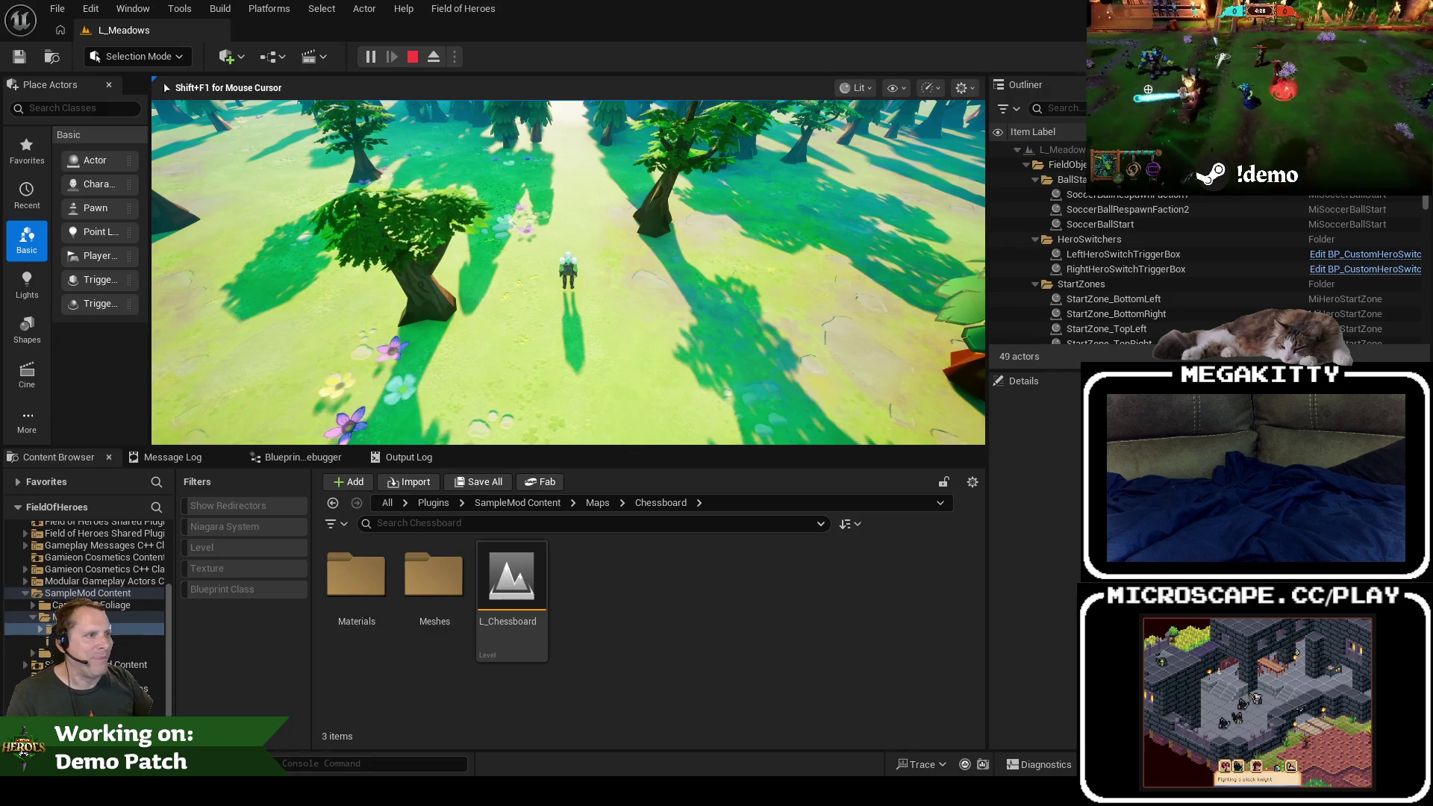
{"action": "key", "text": "Escape"}
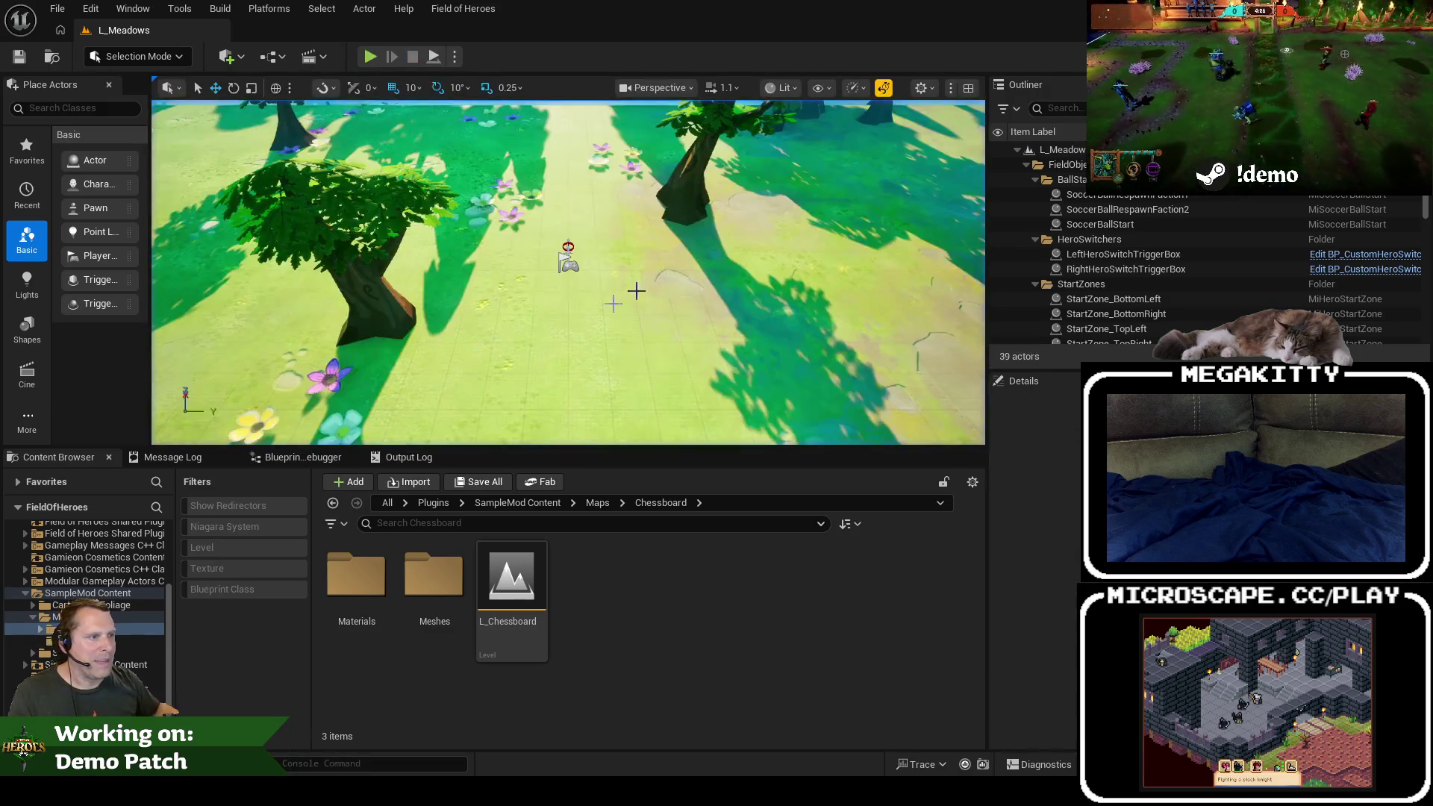
{"action": "left_click_drag", "start_coordinate": [567, 269], "coordinate": [567, 321]}
{"action": "scroll", "coordinate": [515, 179], "scroll_direction": "down", "scroll_amount": 10}
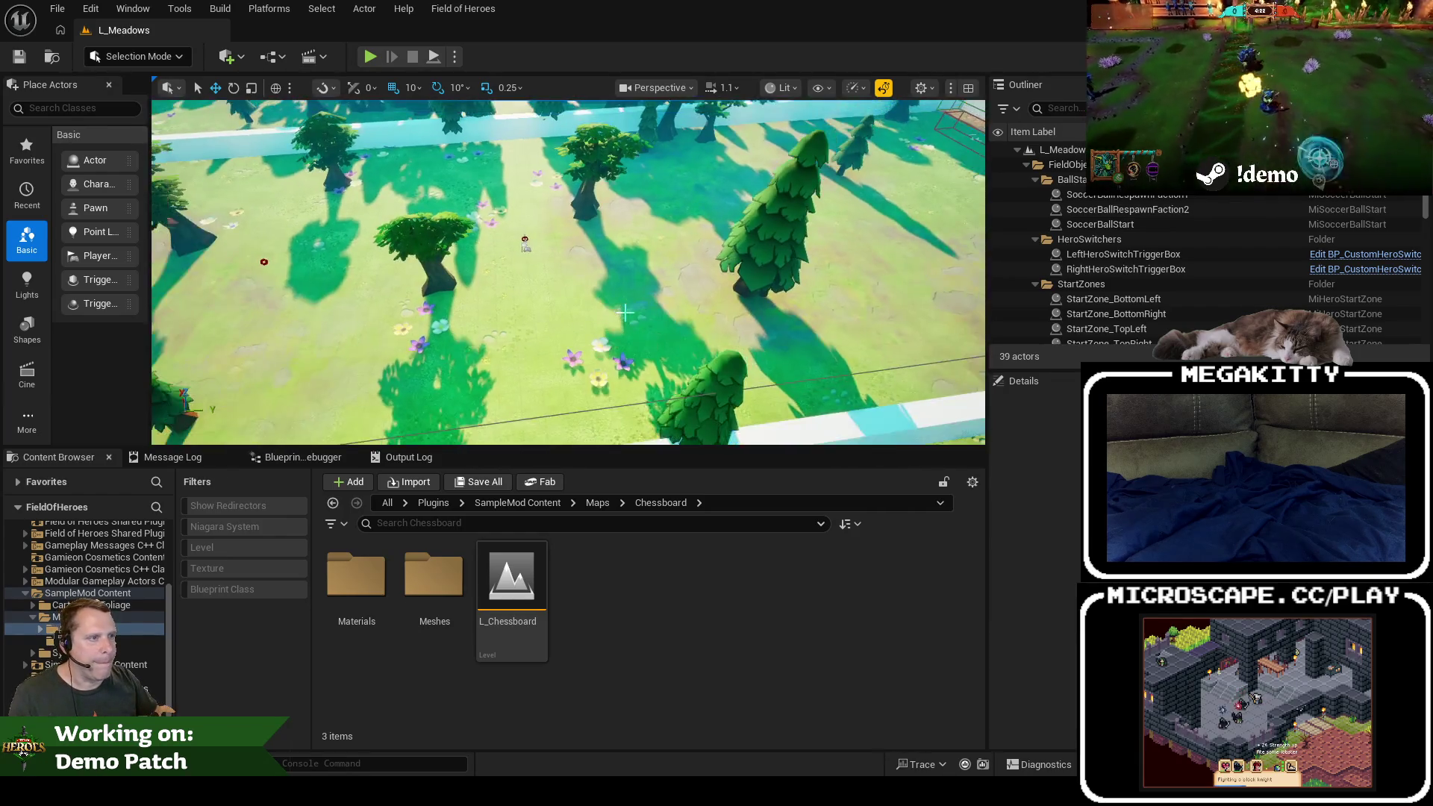
Step: Review the Field of Heroes Package Mod options (SampleMod, SimpleTestMod) without packaging
{"action": "left_click", "coordinate": [457, 9]}
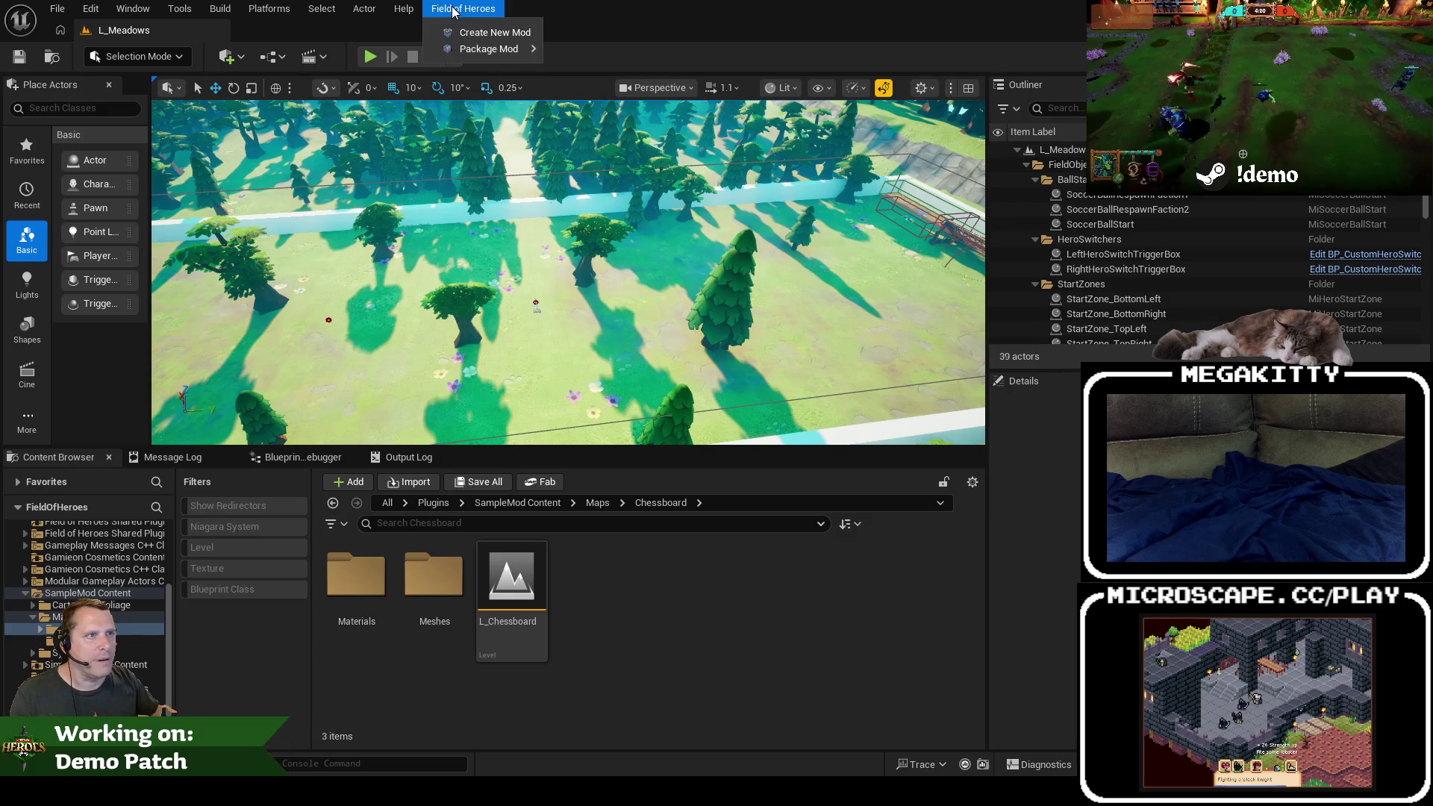
{"action": "mouse_move", "coordinate": [493, 48]}
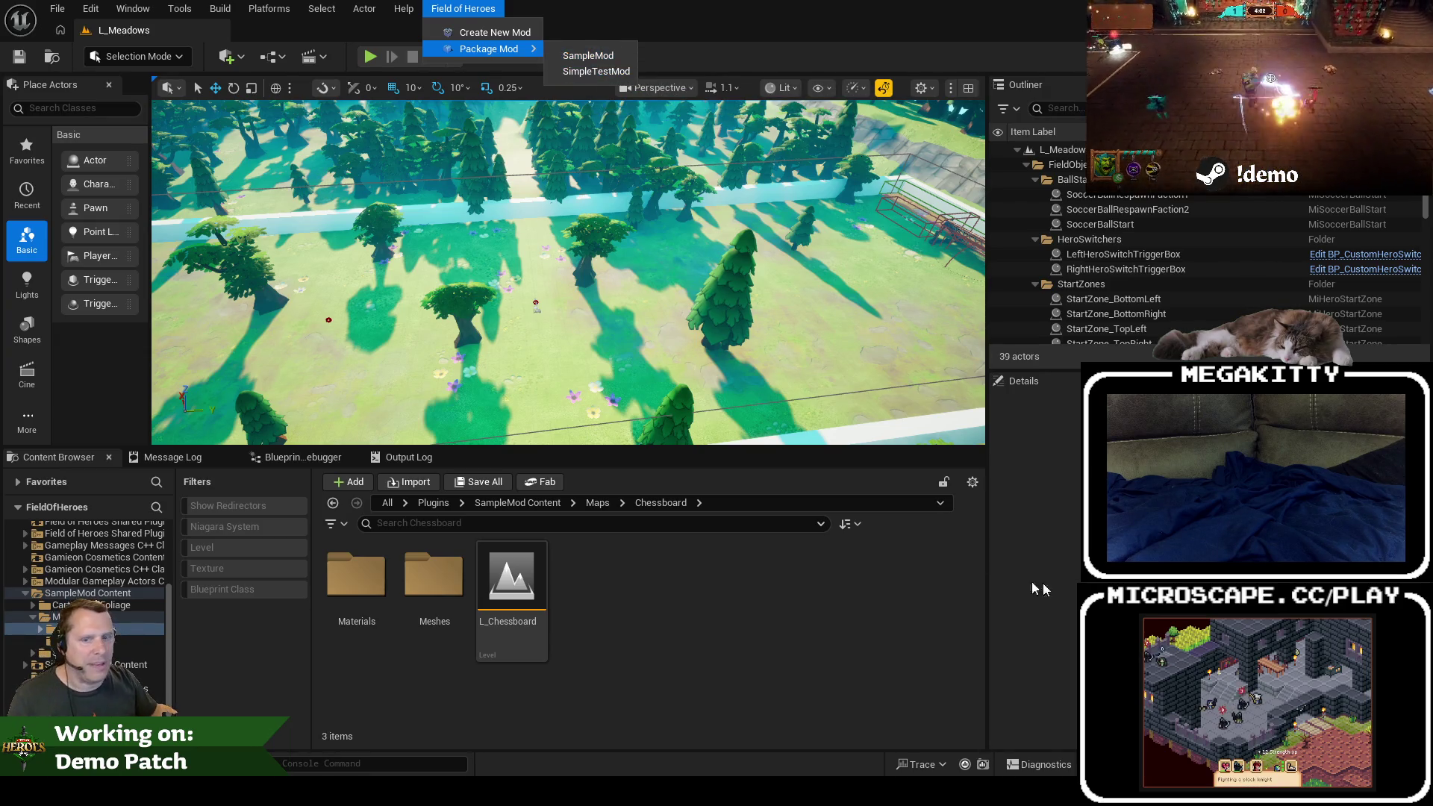
{"action": "left_click", "coordinate": [1024, 380]}
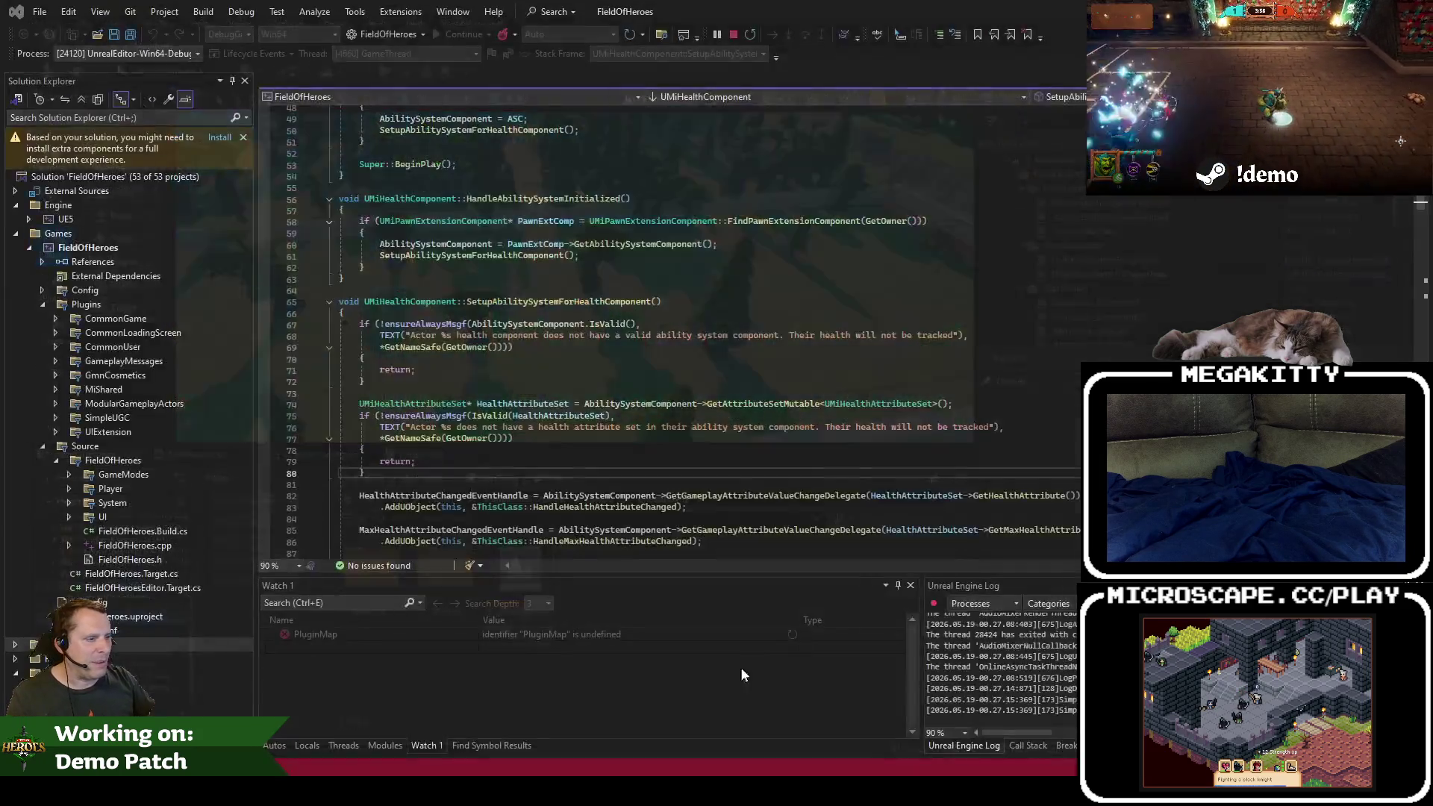
Step: Reopen FieldOfHeroes.sln from the Code\Game folder via Recent Projects and Solutions
{"action": "left_click", "coordinate": [534, 485]}
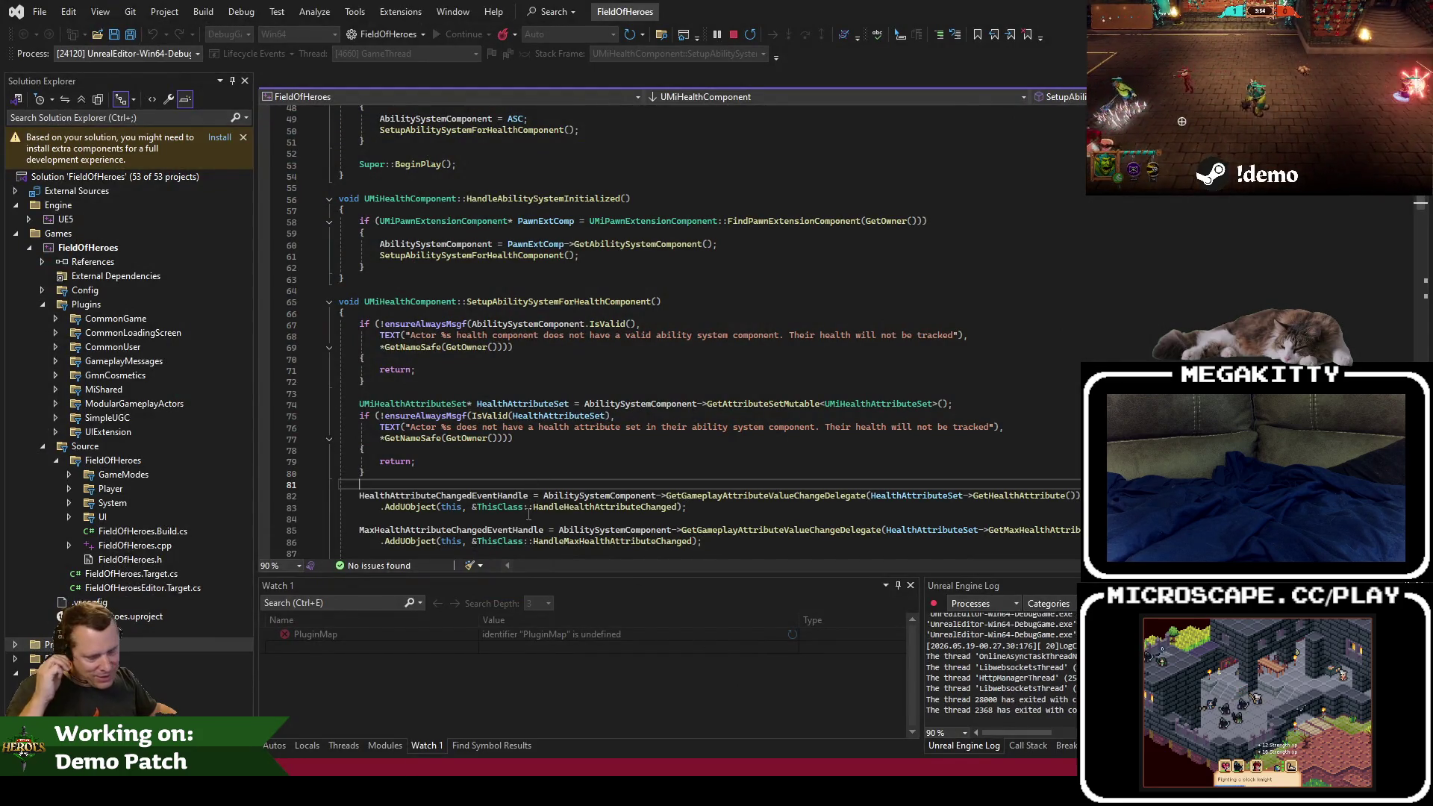
{"action": "left_click", "coordinate": [39, 12]}
{"action": "mouse_move", "coordinate": [181, 279]}
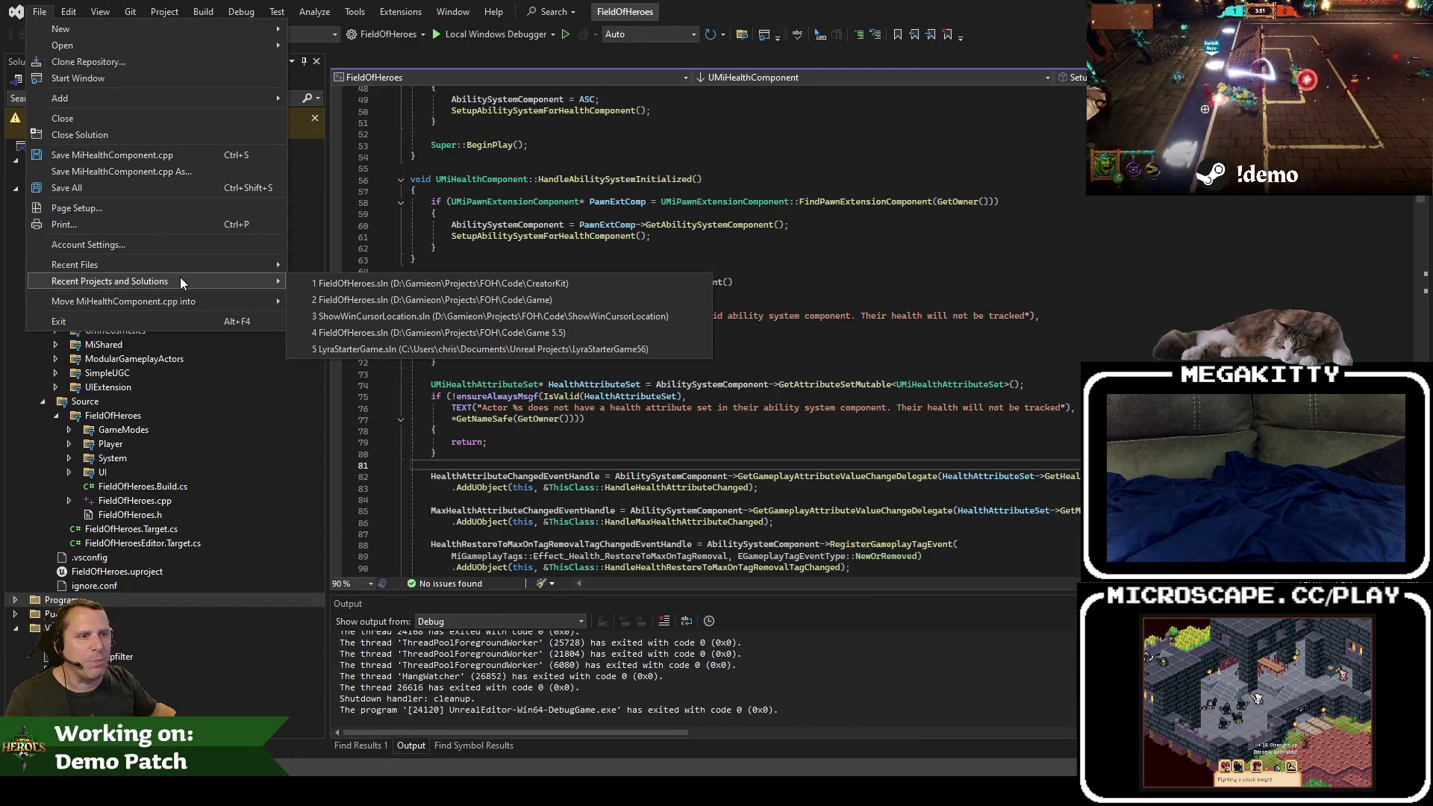
{"action": "left_click", "coordinate": [371, 301]}
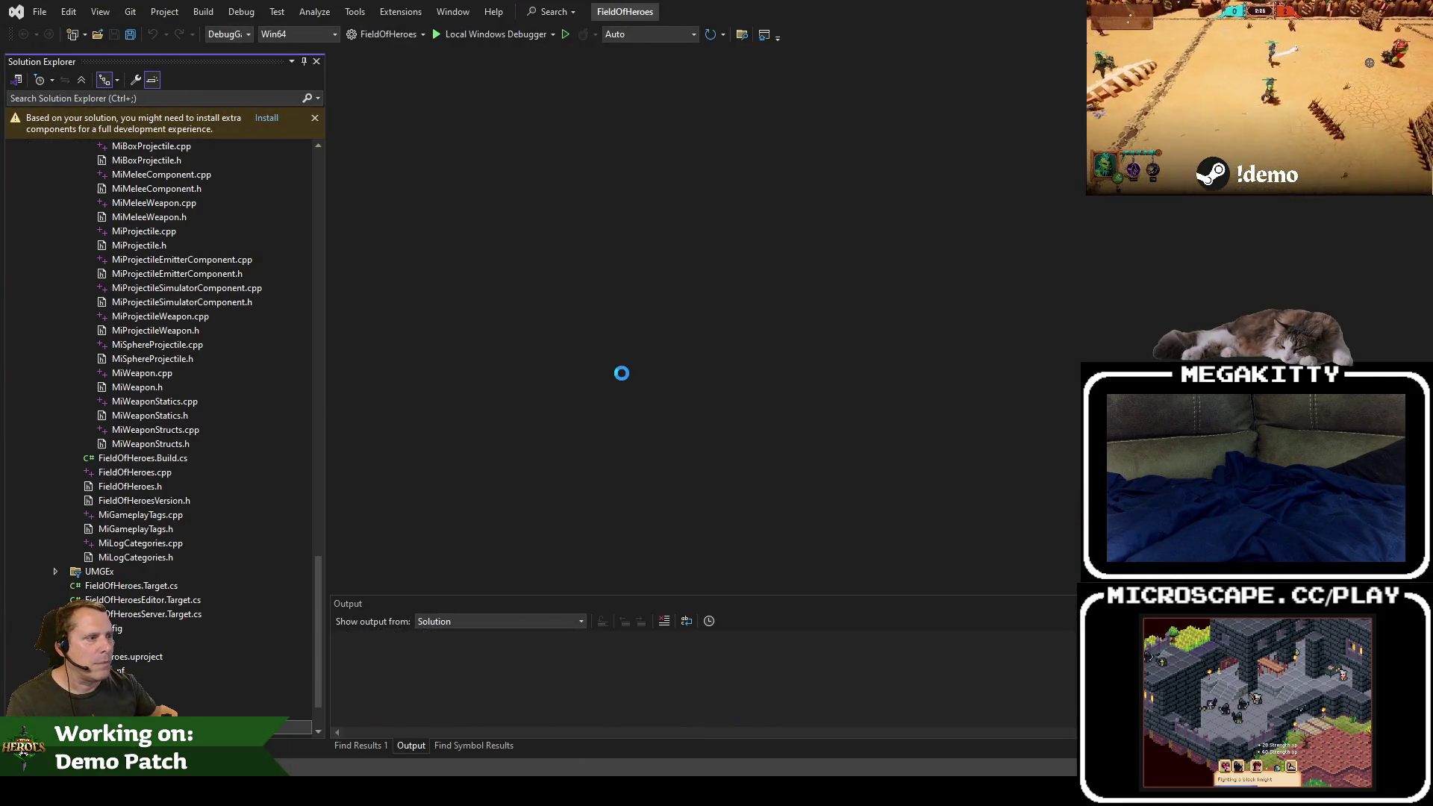
Step: Build FieldOfHeroes with Ctrl+Shift+B and debug the UnrealEditor-Win64-DebugGame process
{"action": "key", "text": "ctrl+shift+b"}
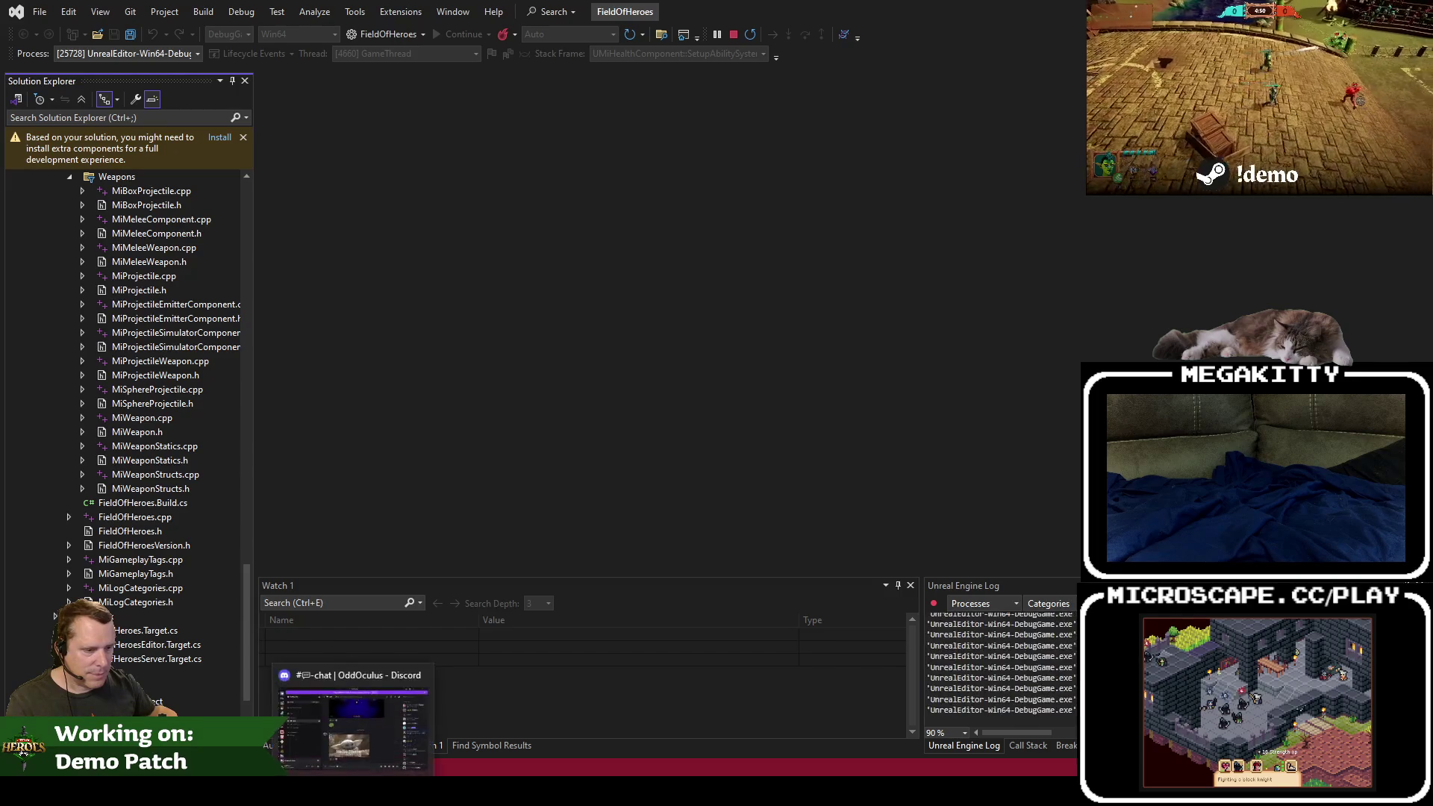
{"action": "mouse_move", "coordinate": [344, 792]}
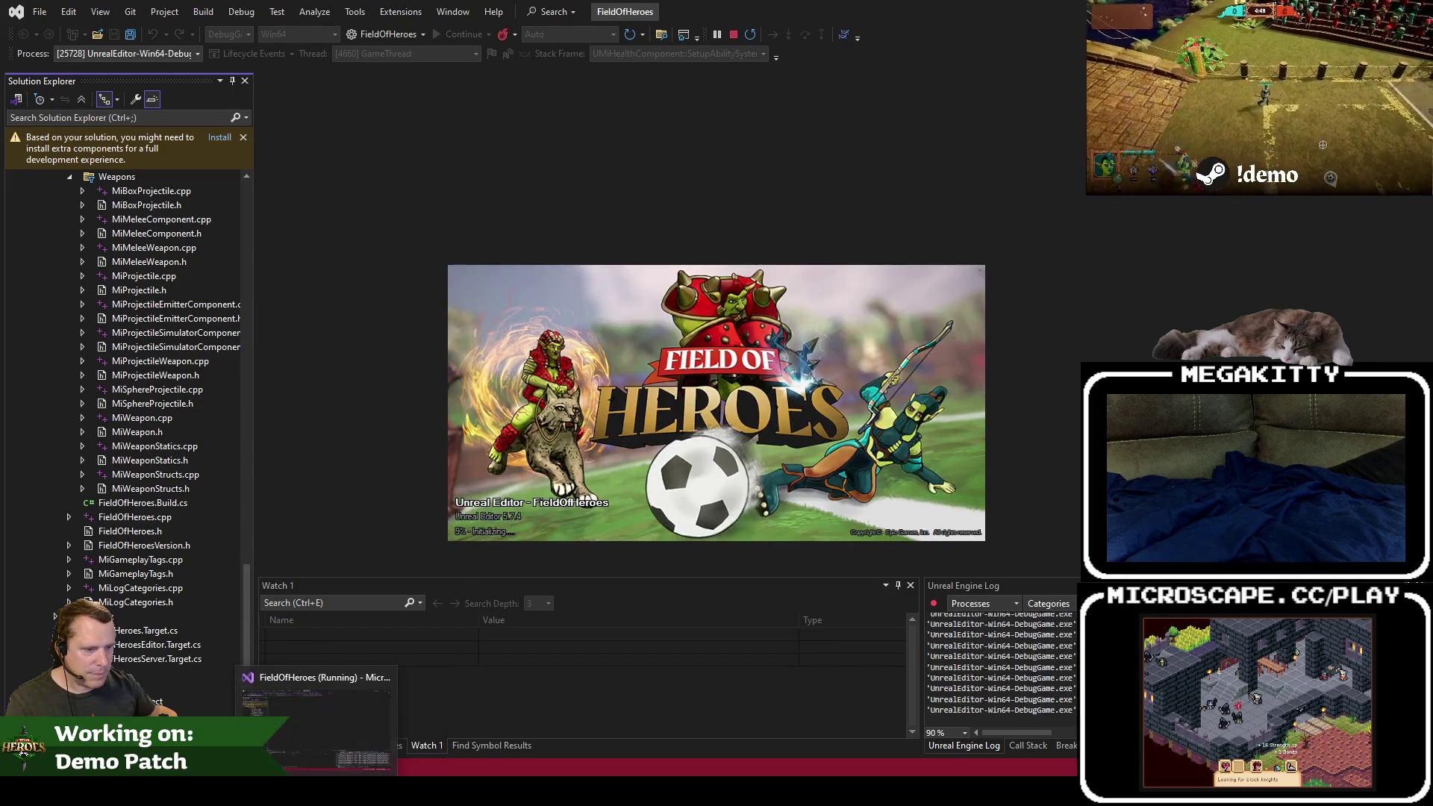
{"action": "mouse_move", "coordinate": [288, 791]}
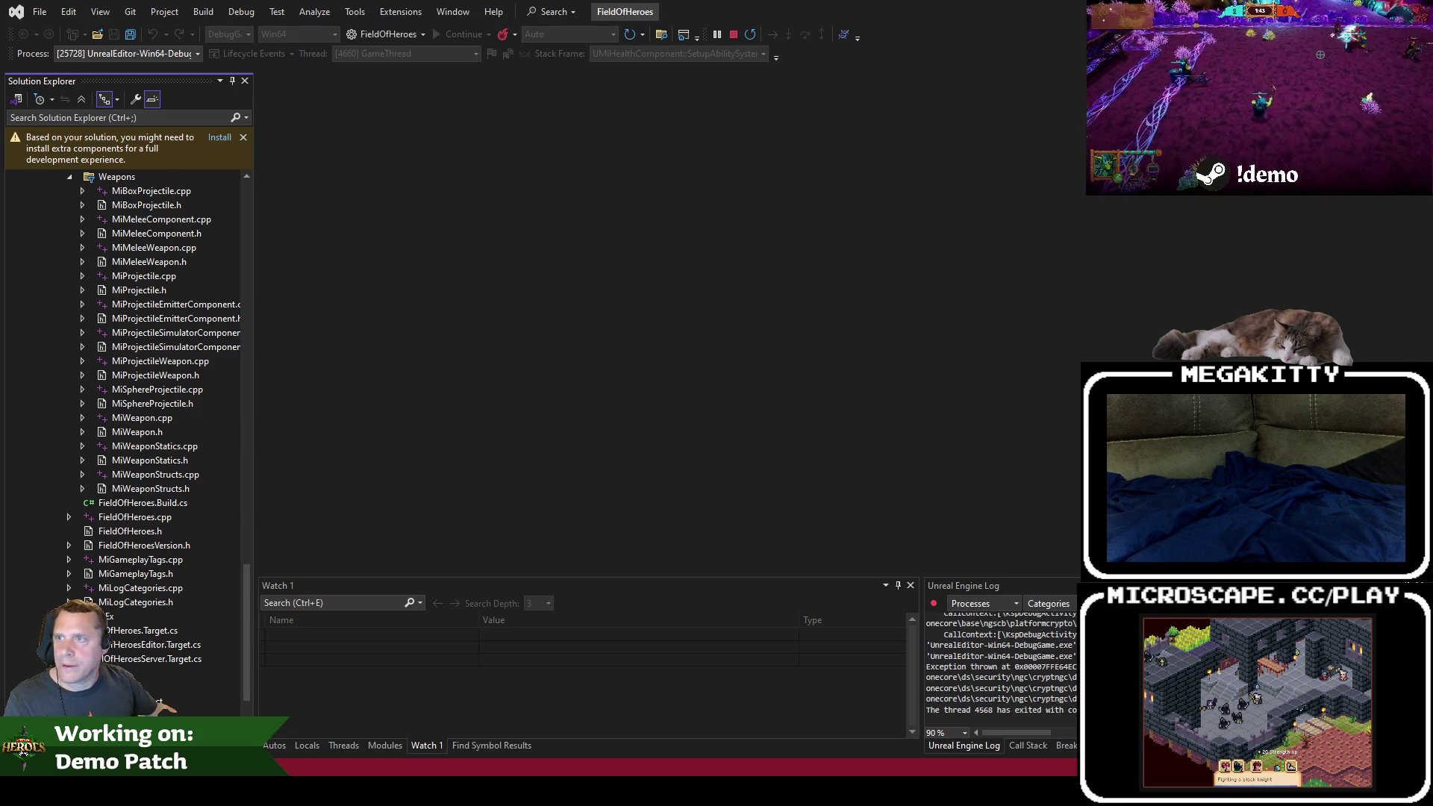
Step: Close all asset tabs to the right of the L_QuickPlayLobby tab
{"action": "key", "text": "alt+Tab"}
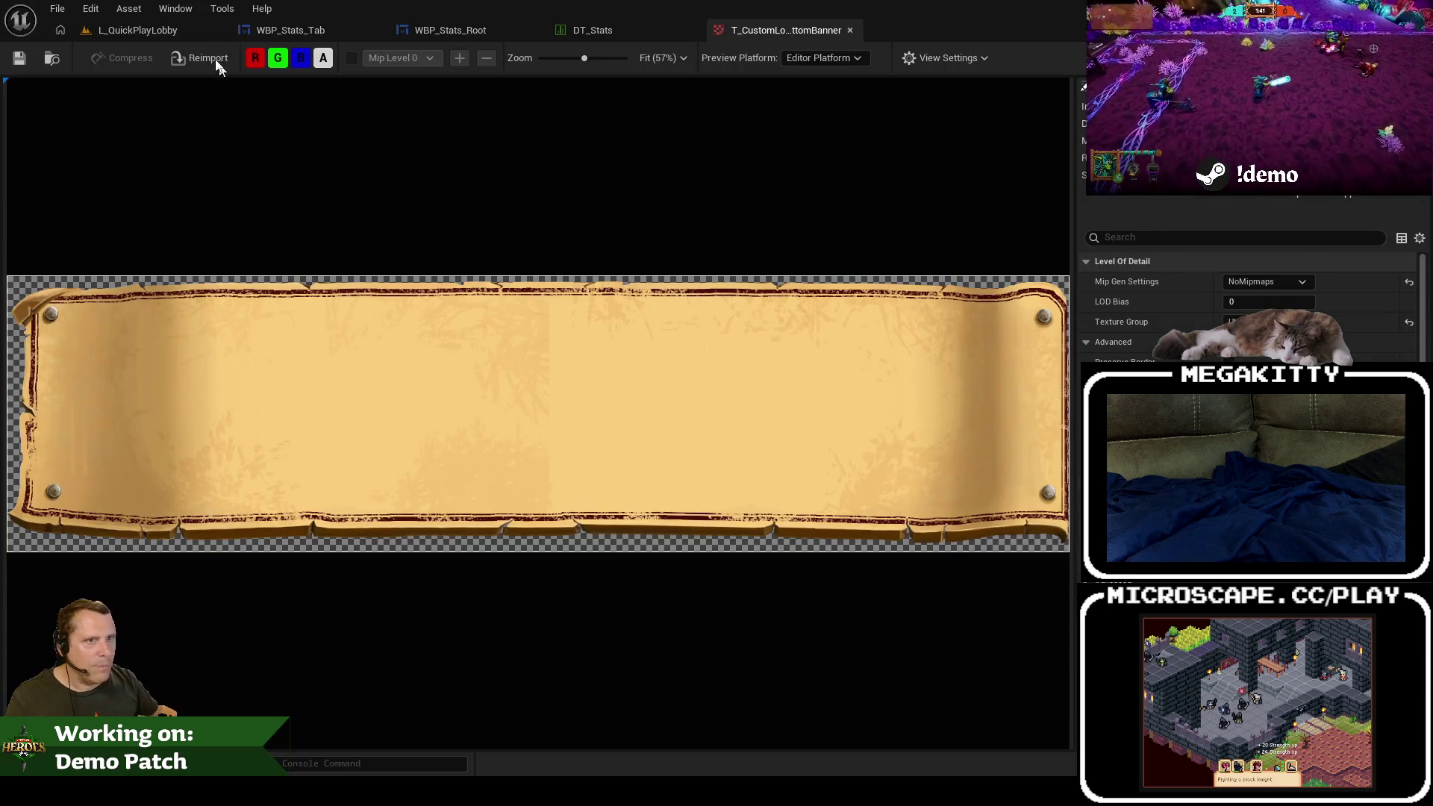
{"action": "left_click", "coordinate": [145, 32]}
{"action": "right_click", "coordinate": [145, 33]}
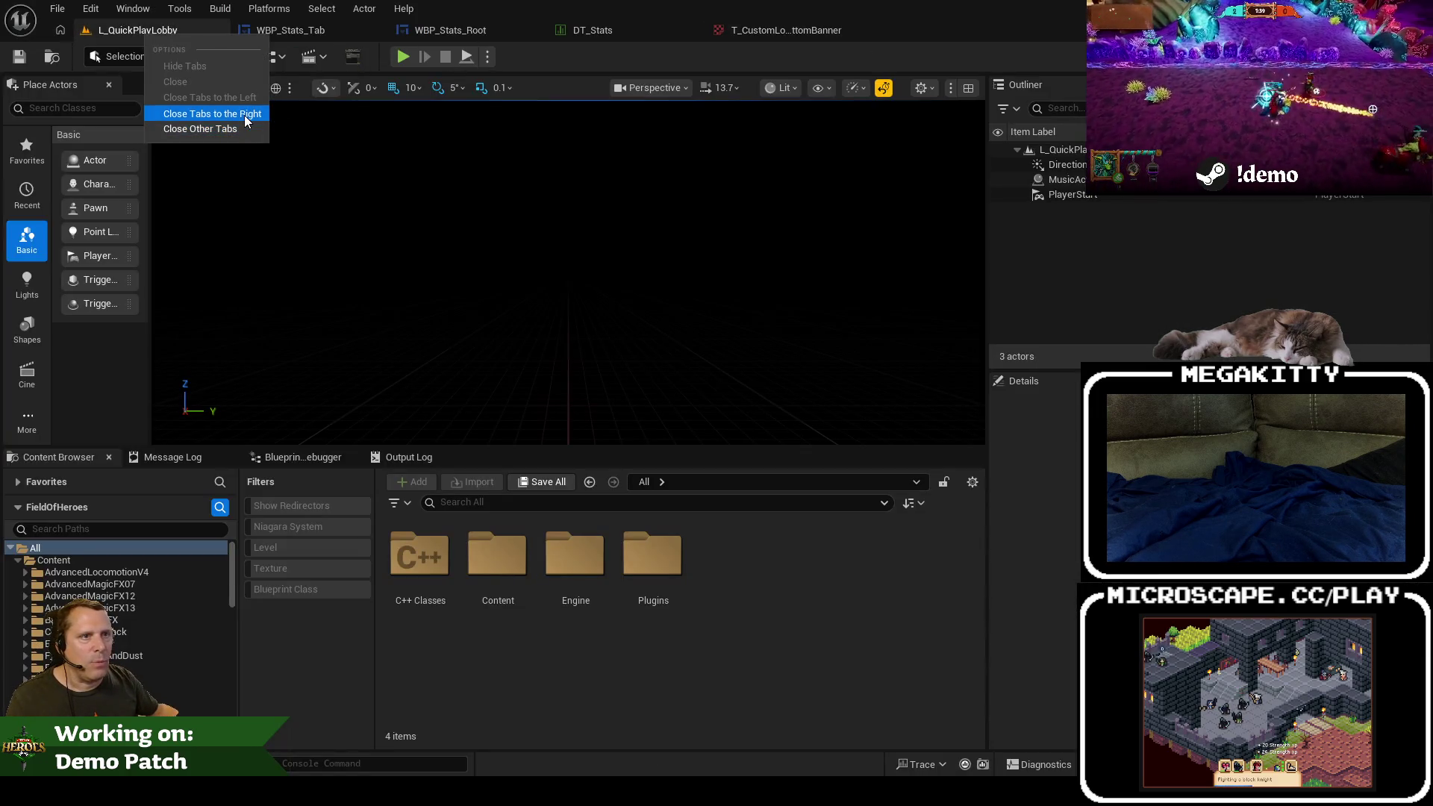
{"action": "left_click", "coordinate": [246, 117]}
Step: Load the L_UnknownRuins level from File > Recent Levels
{"action": "left_click", "coordinate": [64, 12]}
{"action": "mouse_move", "coordinate": [135, 115]}
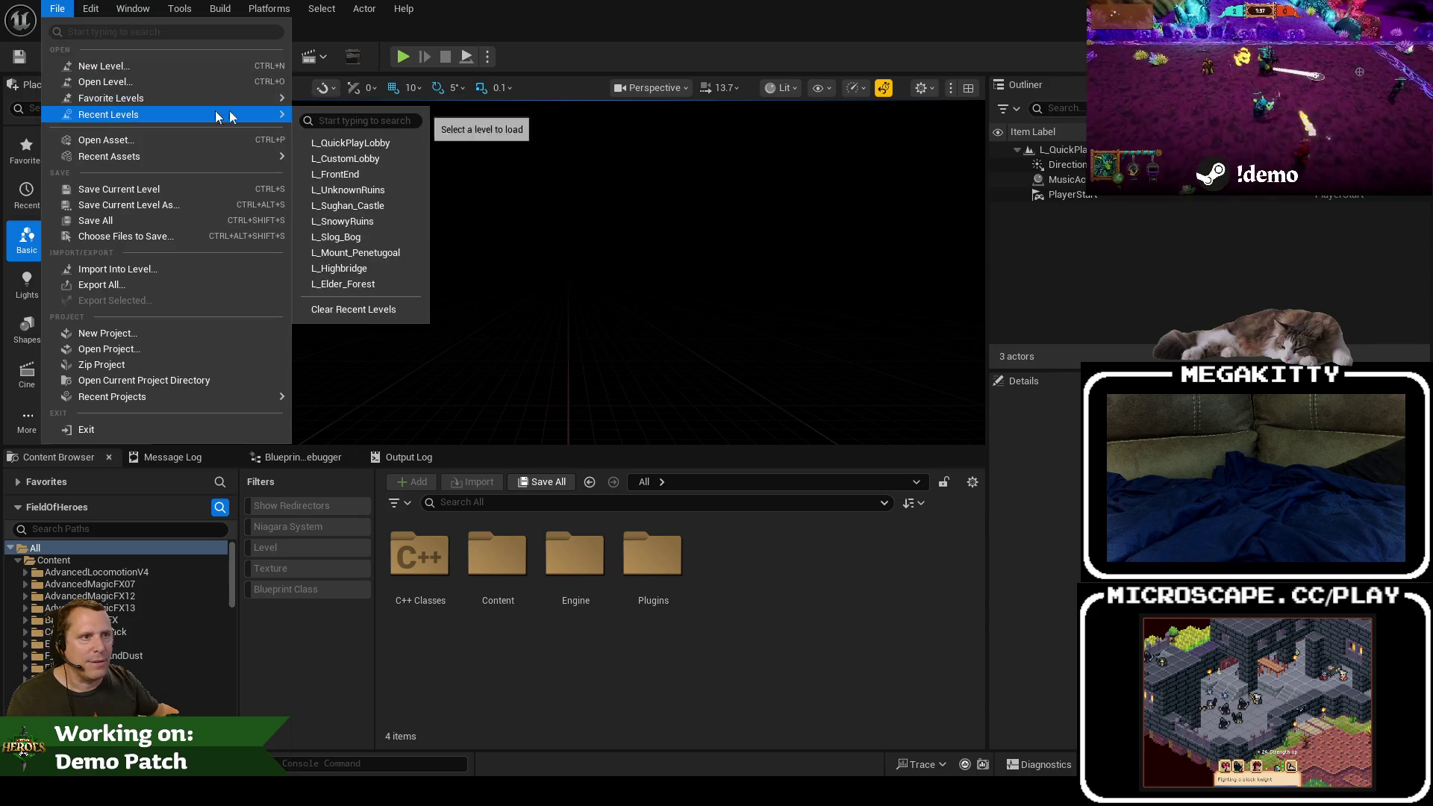
{"action": "left_click", "coordinate": [120, 189]}
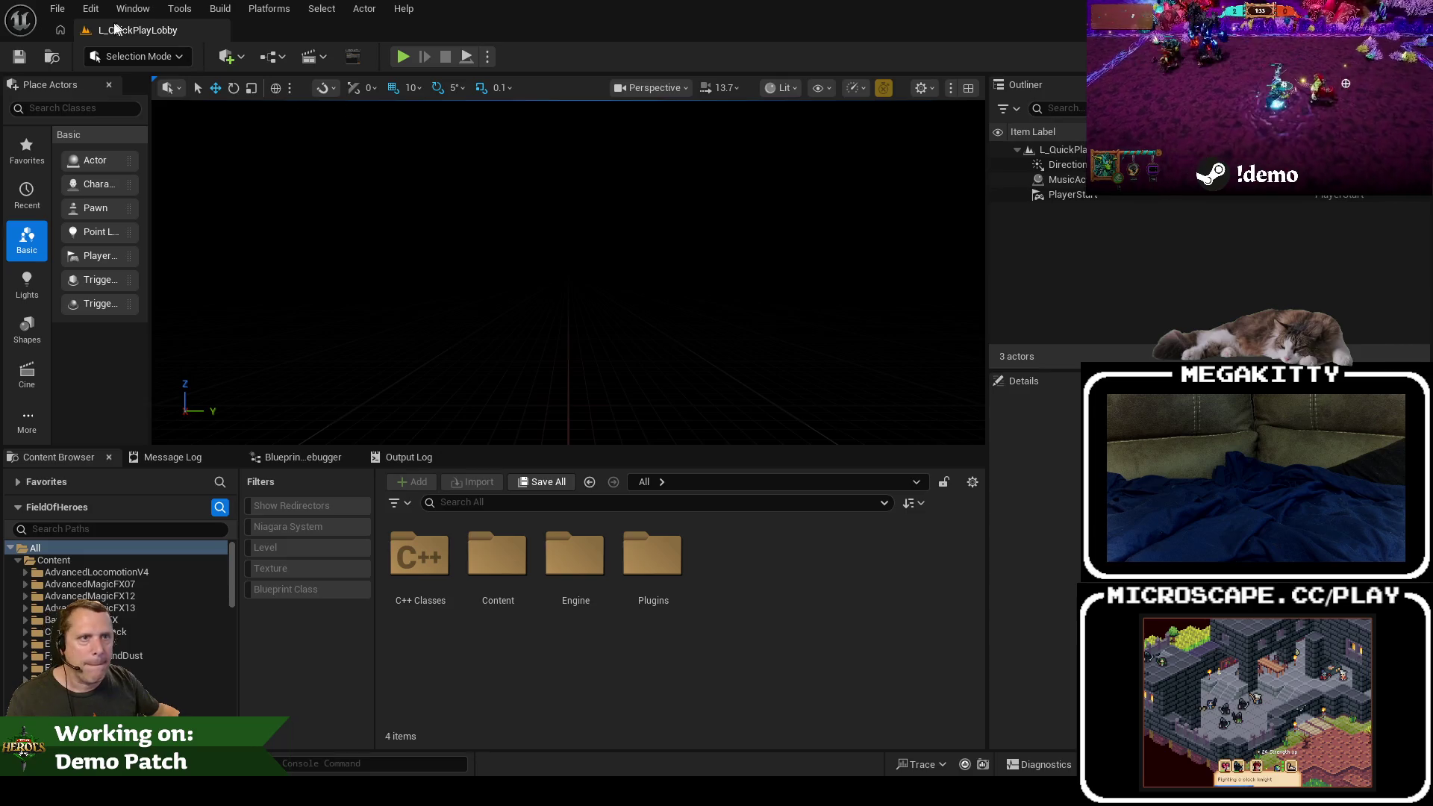
{"action": "left_click", "coordinate": [57, 9]}
{"action": "mouse_move", "coordinate": [195, 114]}
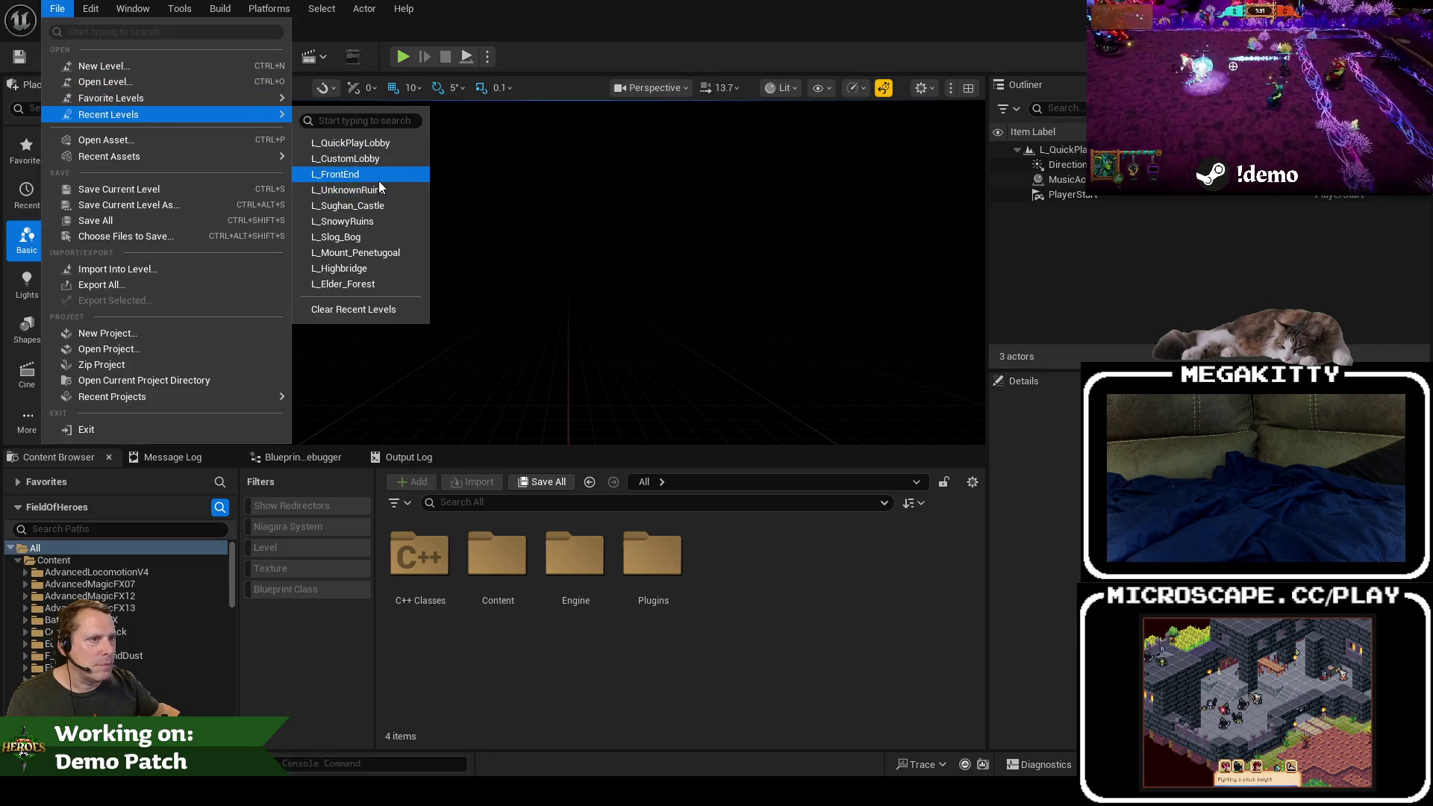
{"action": "left_click", "coordinate": [351, 190]}
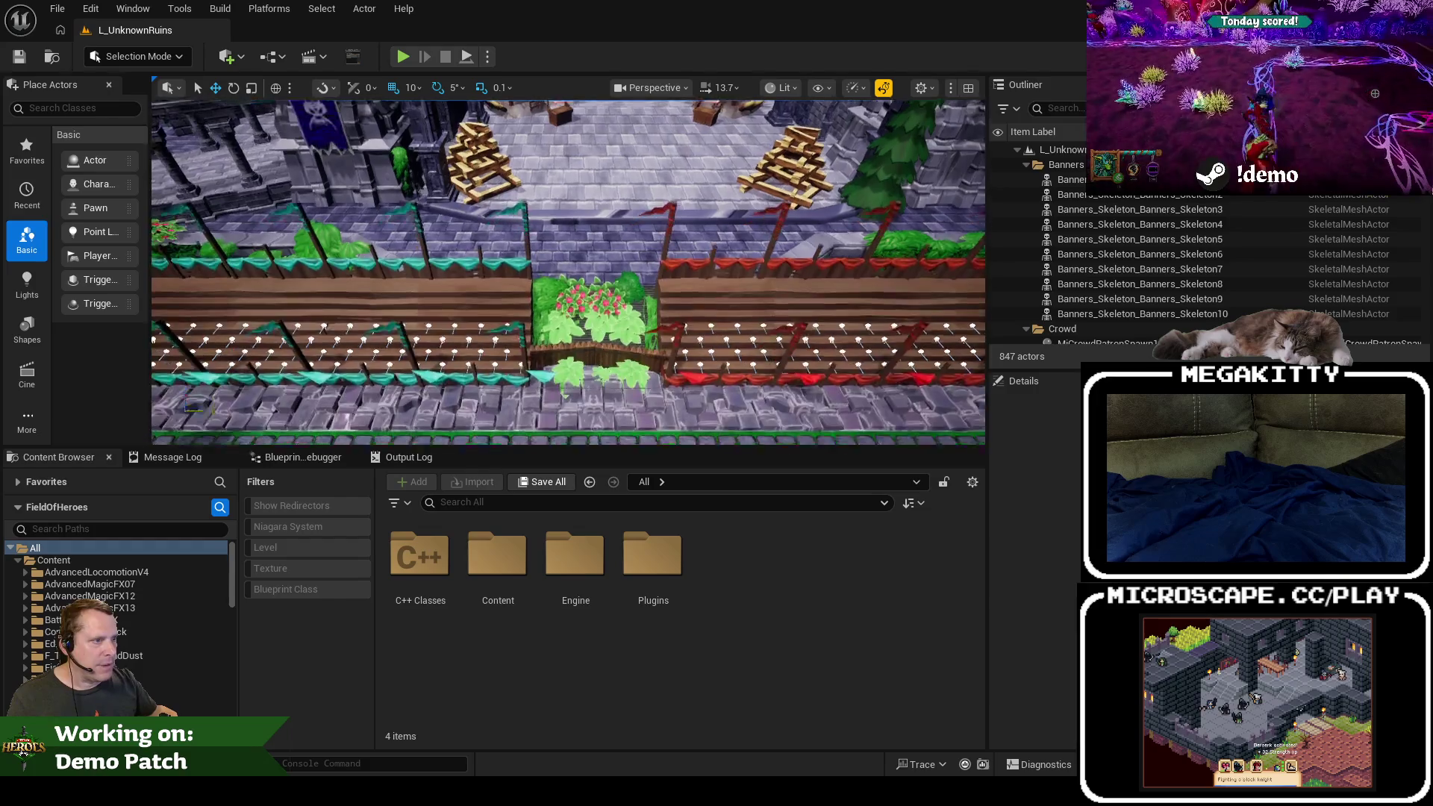
Step: Select the intro start markers BlueIntroStart_1 through RedIntroStart_5 in the L_UnknownRuins Outliner
{"action": "left_click_drag", "start_coordinate": [615, 342], "coordinate": [586, 293]}
{"action": "left_click", "coordinate": [530, 245]}
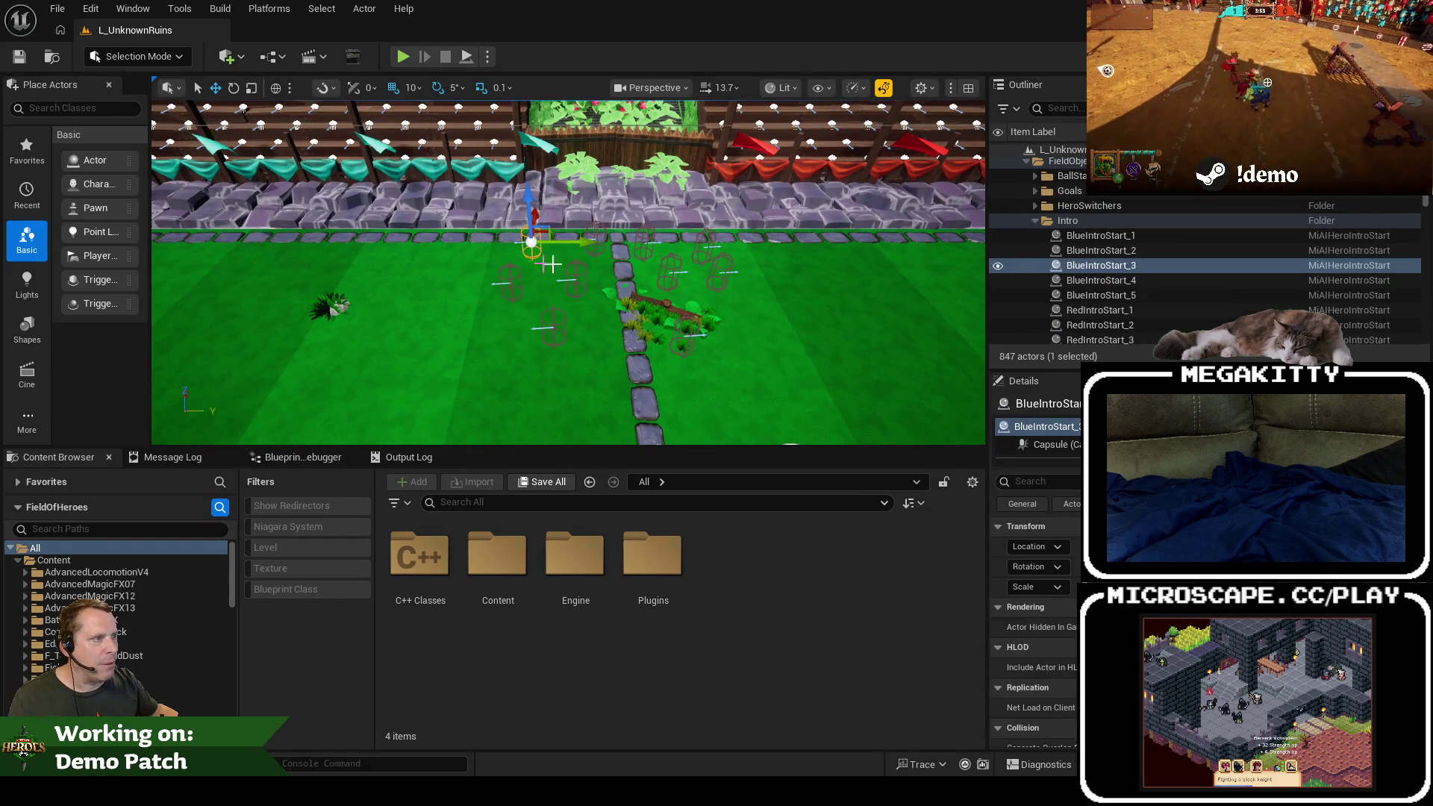
{"action": "left_click", "coordinate": [1104, 235]}
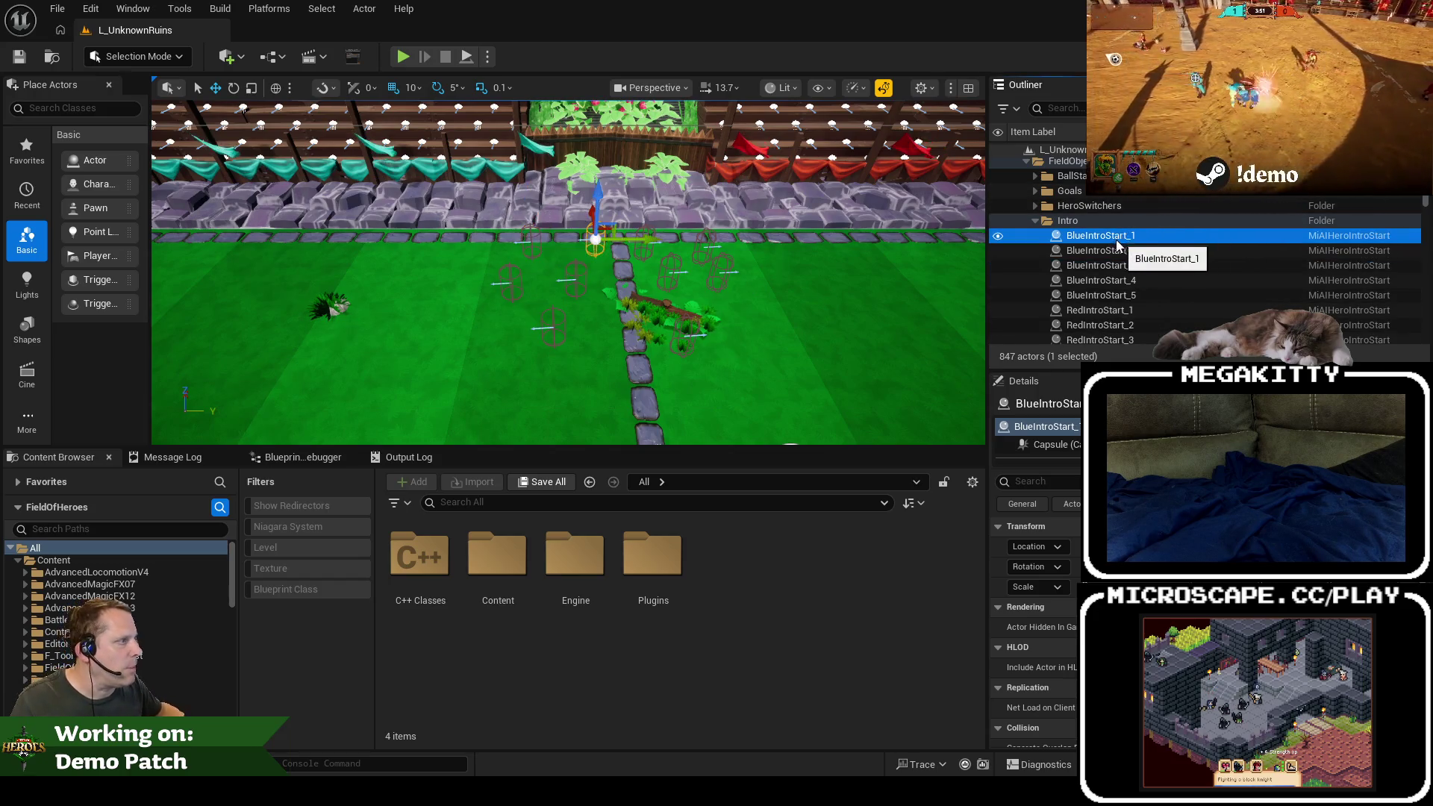
{"action": "scroll", "coordinate": [1118, 279], "scroll_direction": "down", "scroll_amount": 1}
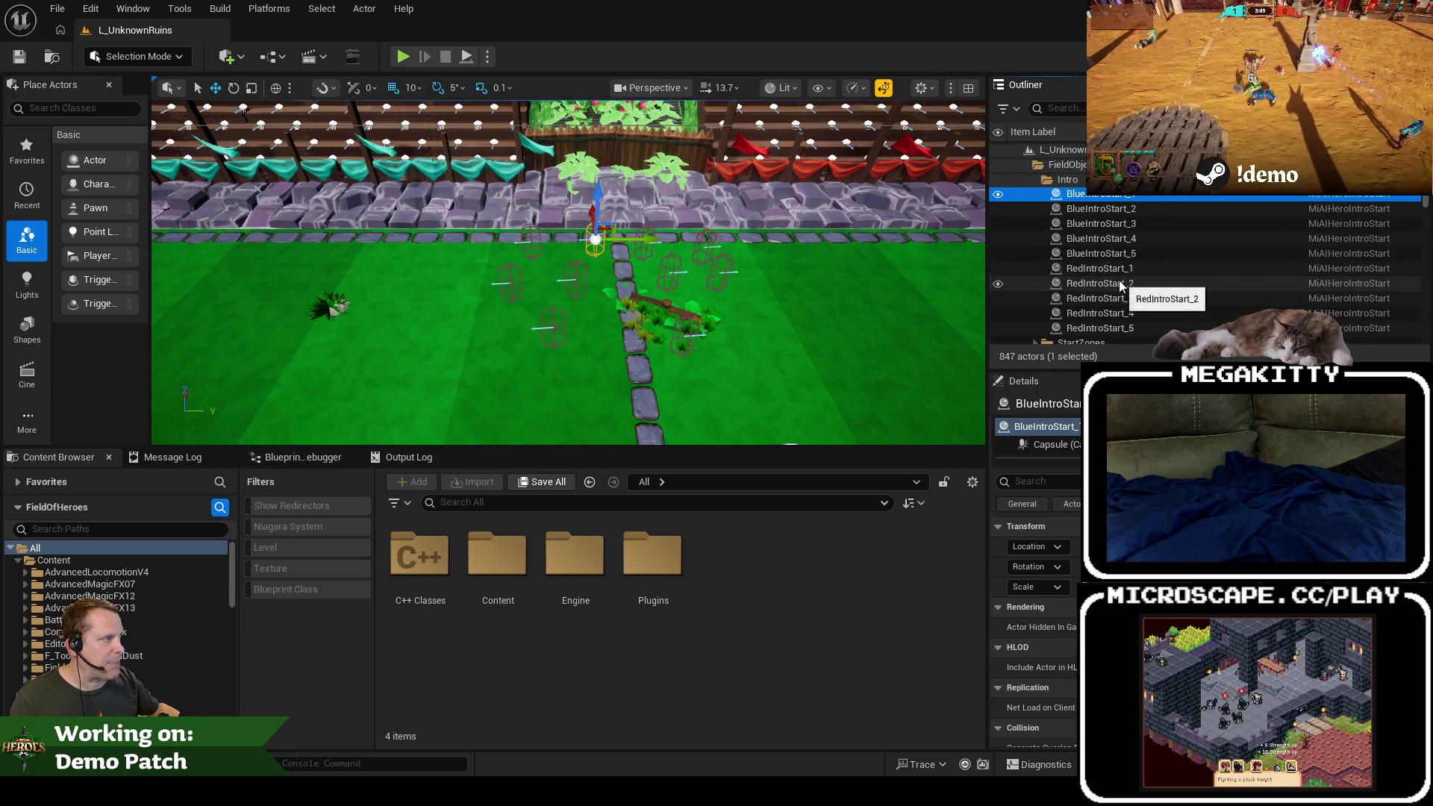
{"action": "left_click", "coordinate": [1128, 330], "text": "shift"}
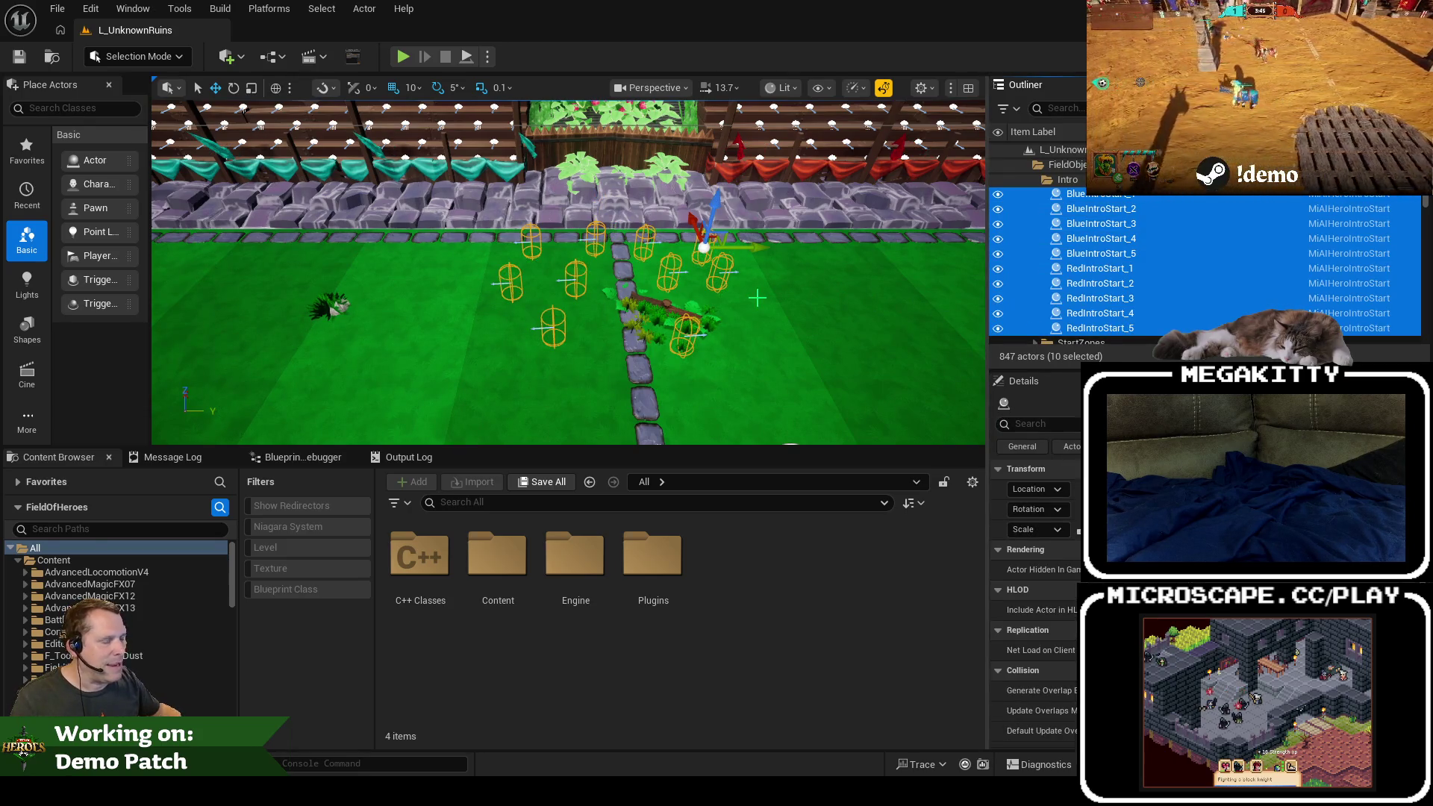
{"action": "scroll", "coordinate": [756, 298], "scroll_direction": "up", "scroll_amount": 3}
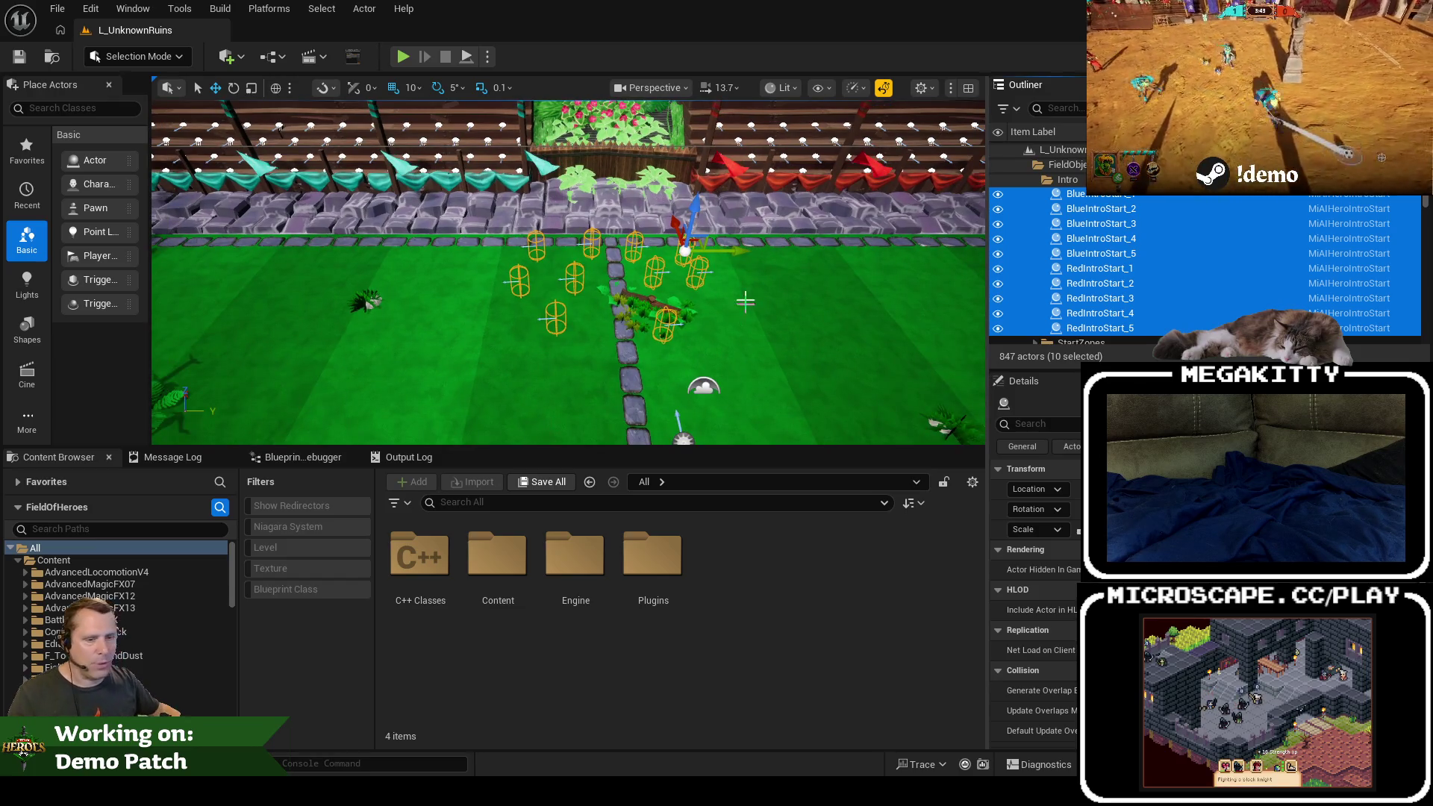
{"action": "scroll", "coordinate": [200, 634], "scroll_direction": "down", "scroll_amount": 5}
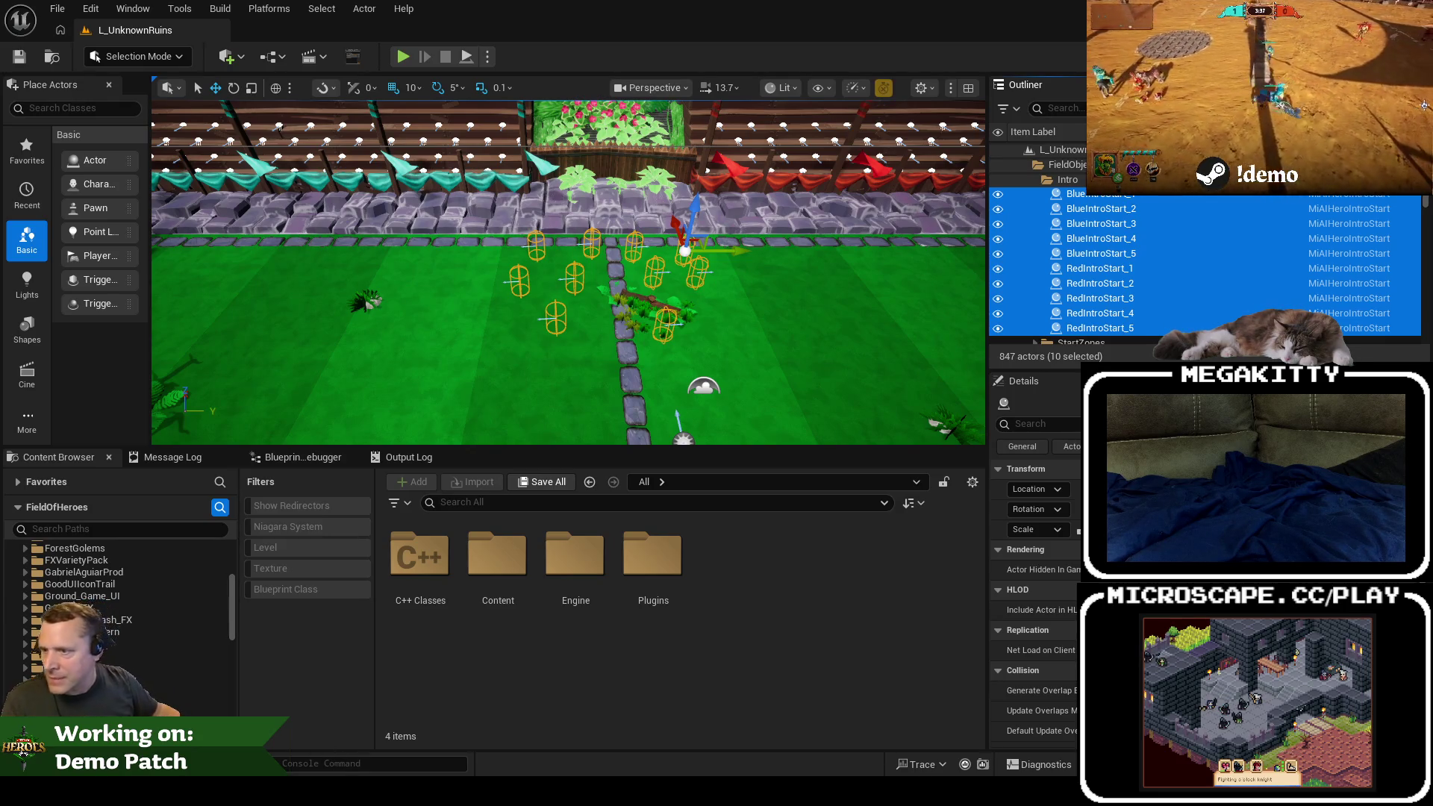
{"action": "left_click", "coordinate": [57, 8]}
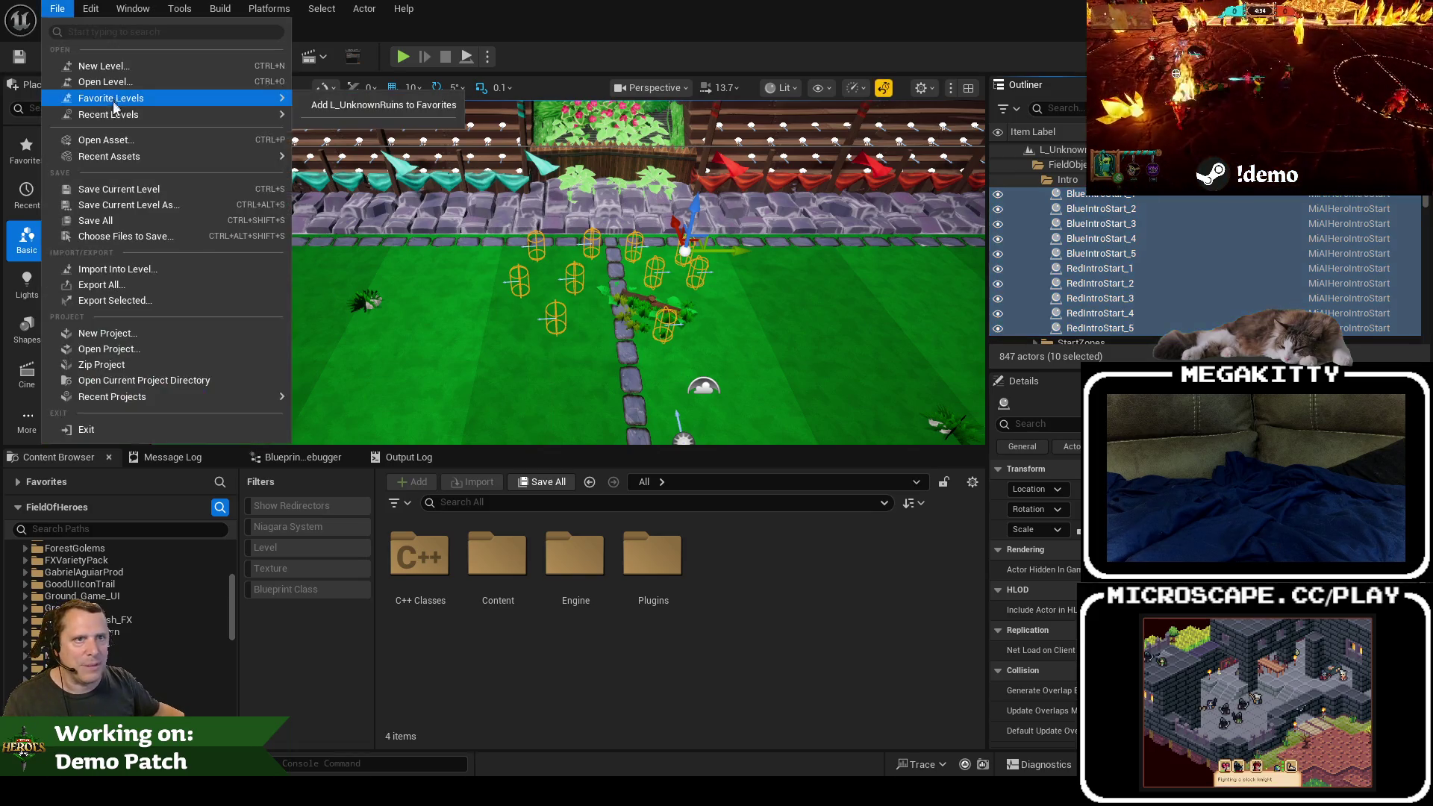
Step: Search the Content Browser for 'l_cutth' and open the L_Cutthroat_Colosseum level
{"action": "mouse_move", "coordinate": [110, 116]}
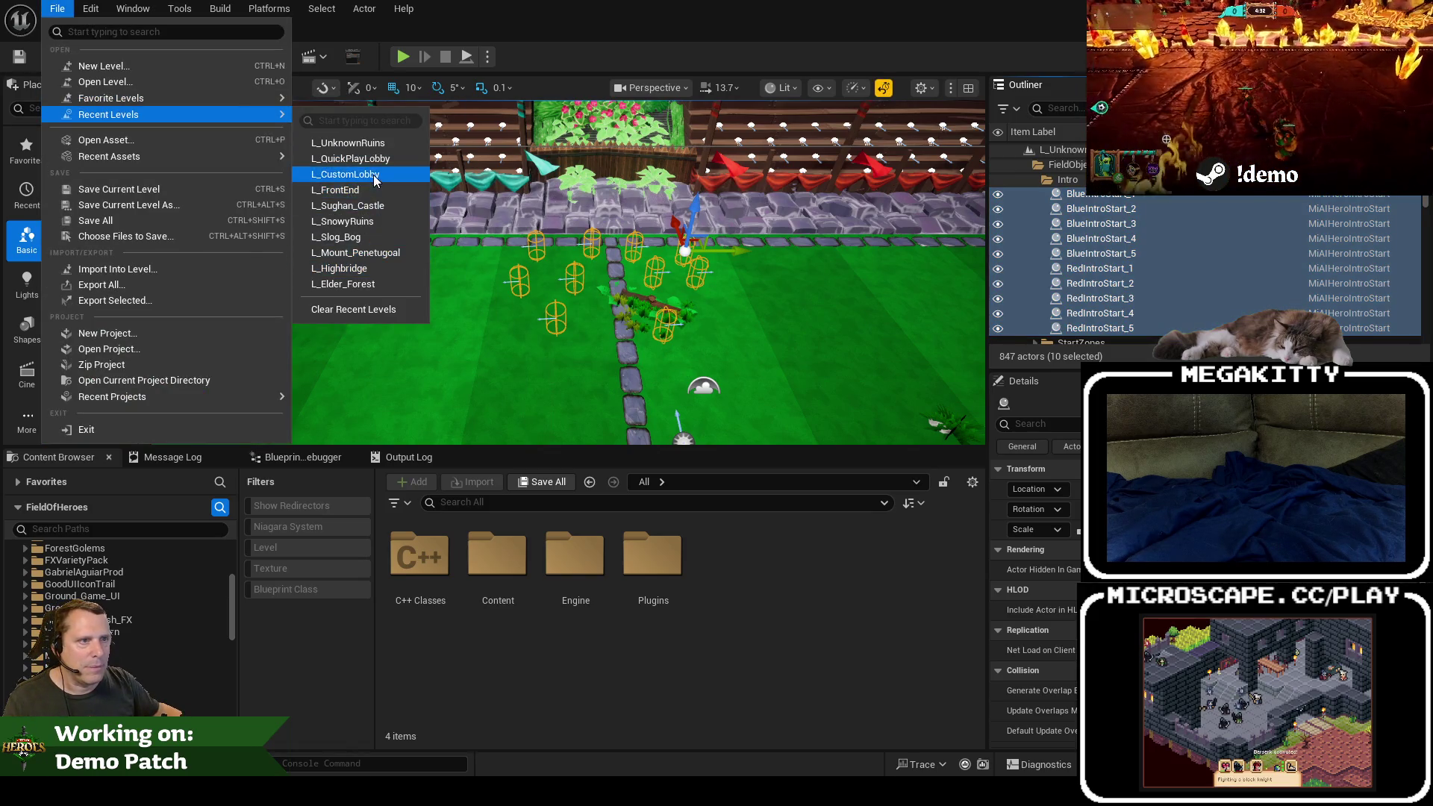
{"action": "left_click", "coordinate": [455, 502]}
{"action": "left_click", "coordinate": [458, 501]}
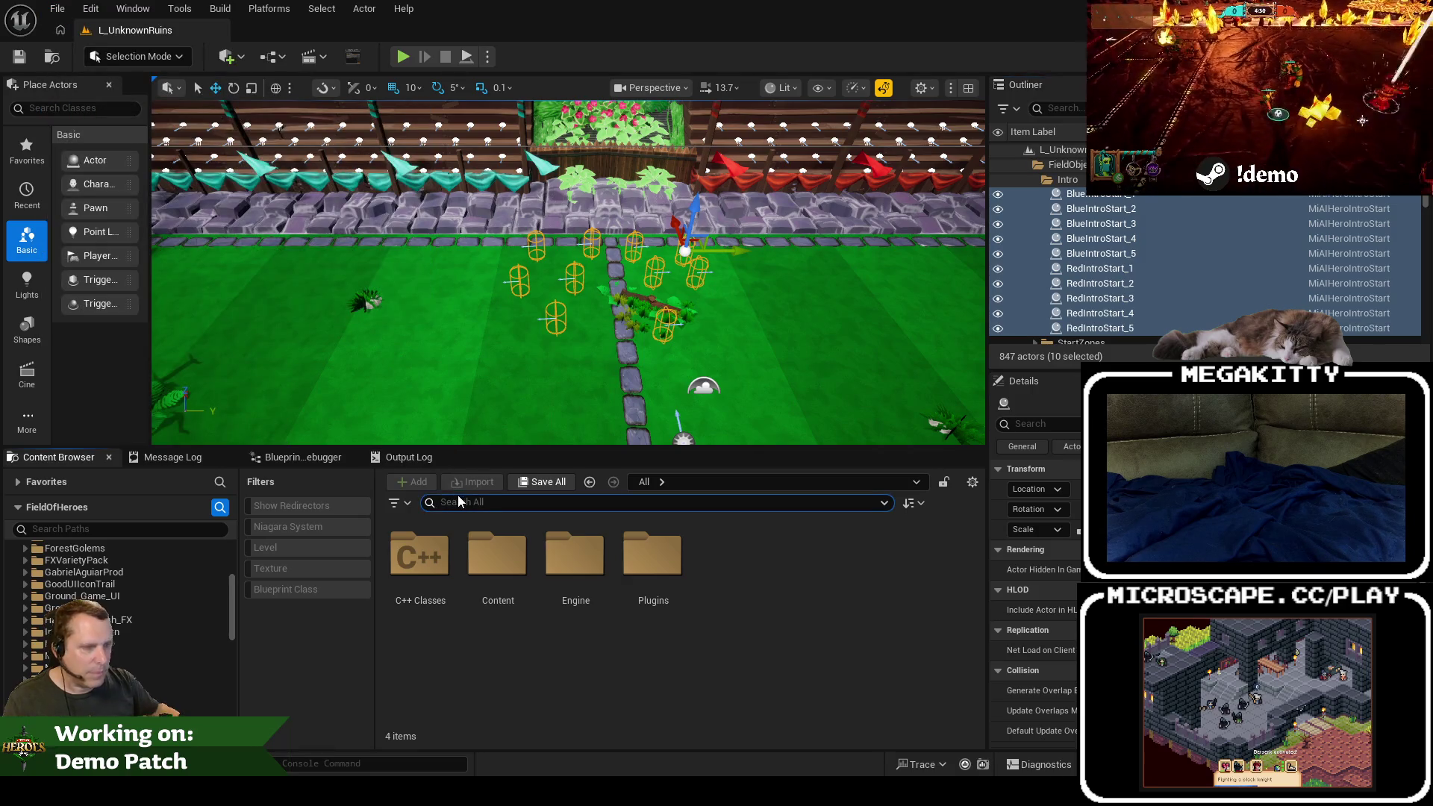
{"action": "type", "text": "l_cutth"}
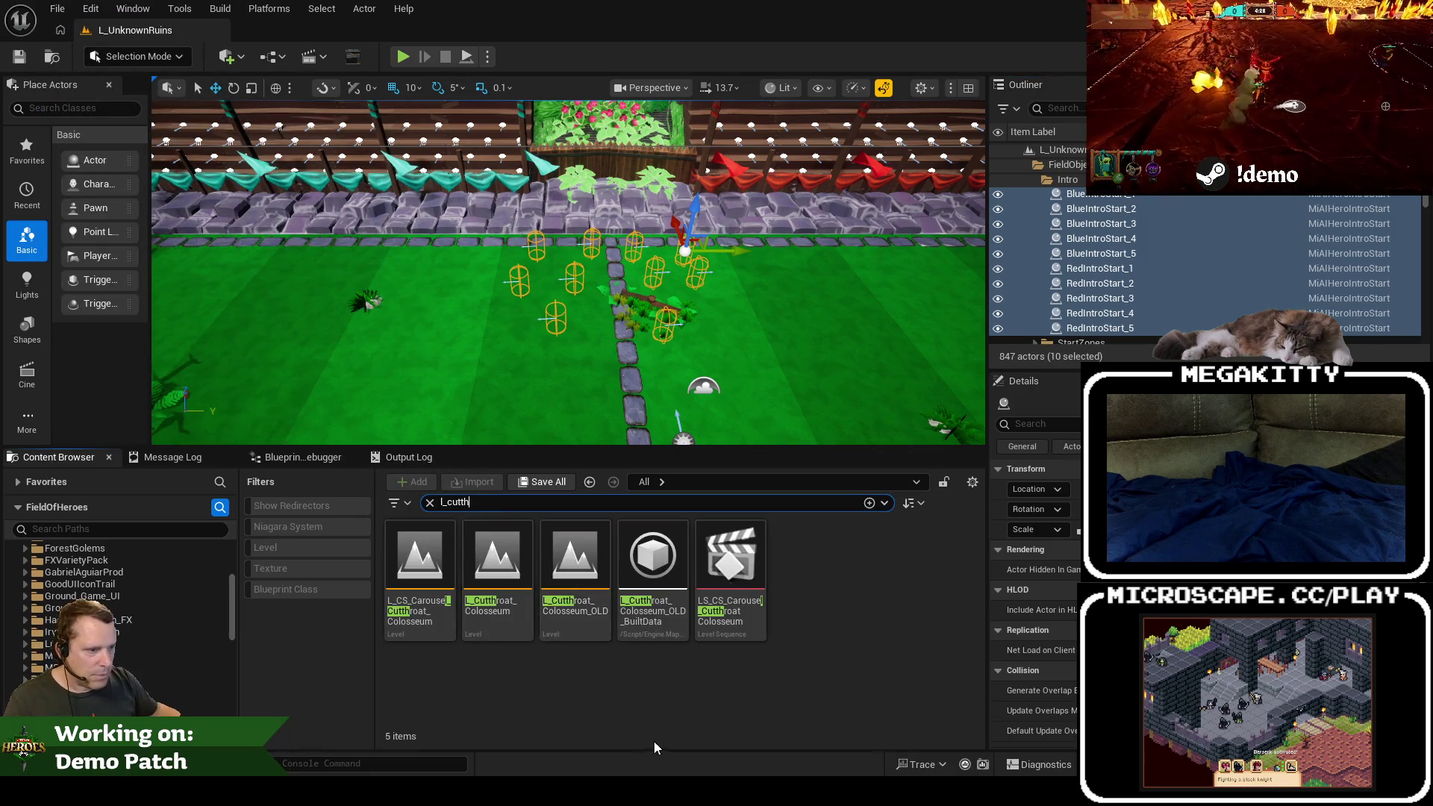
{"action": "double_click", "coordinate": [466, 566]}
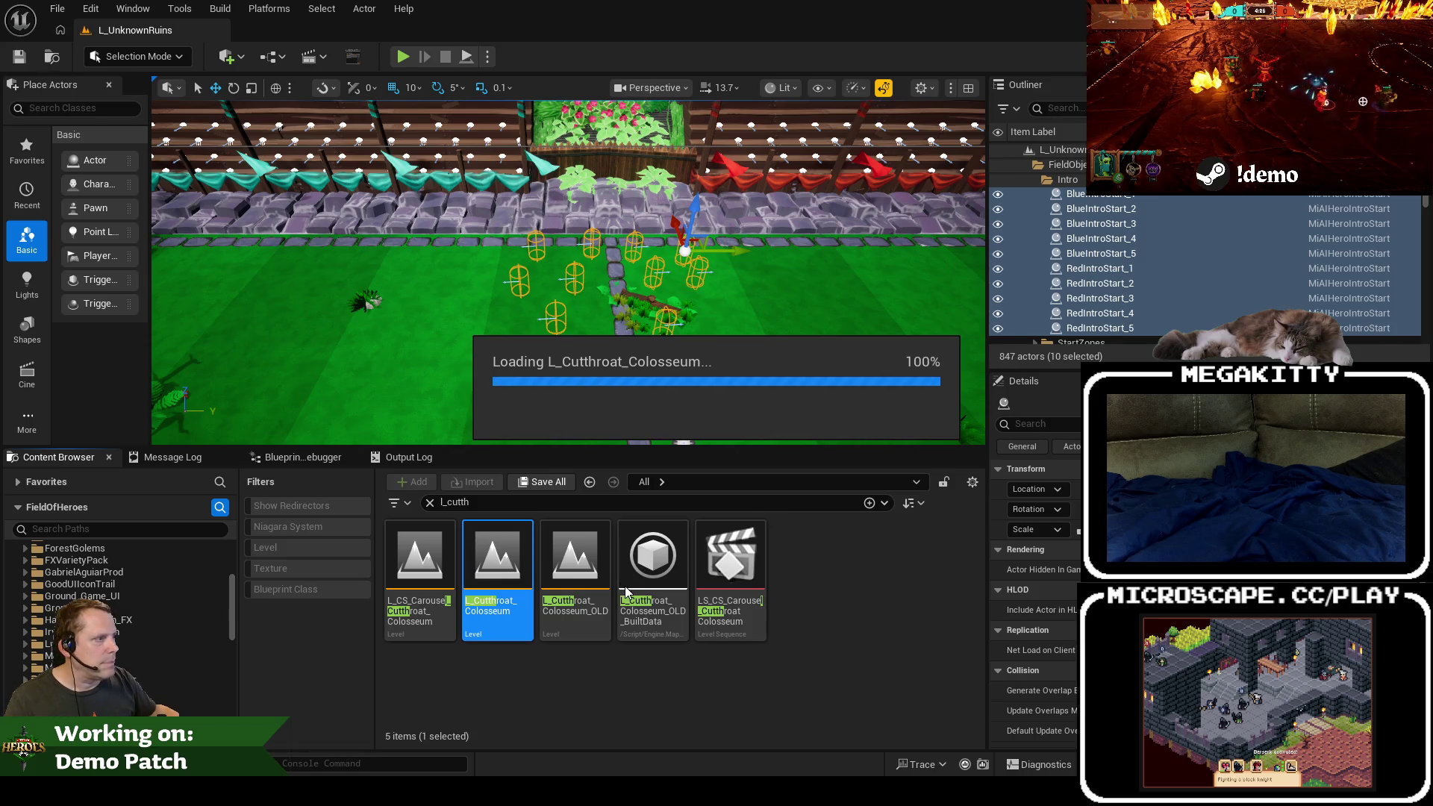
{"action": "scroll", "coordinate": [557, 243], "scroll_direction": "down", "scroll_amount": 10}
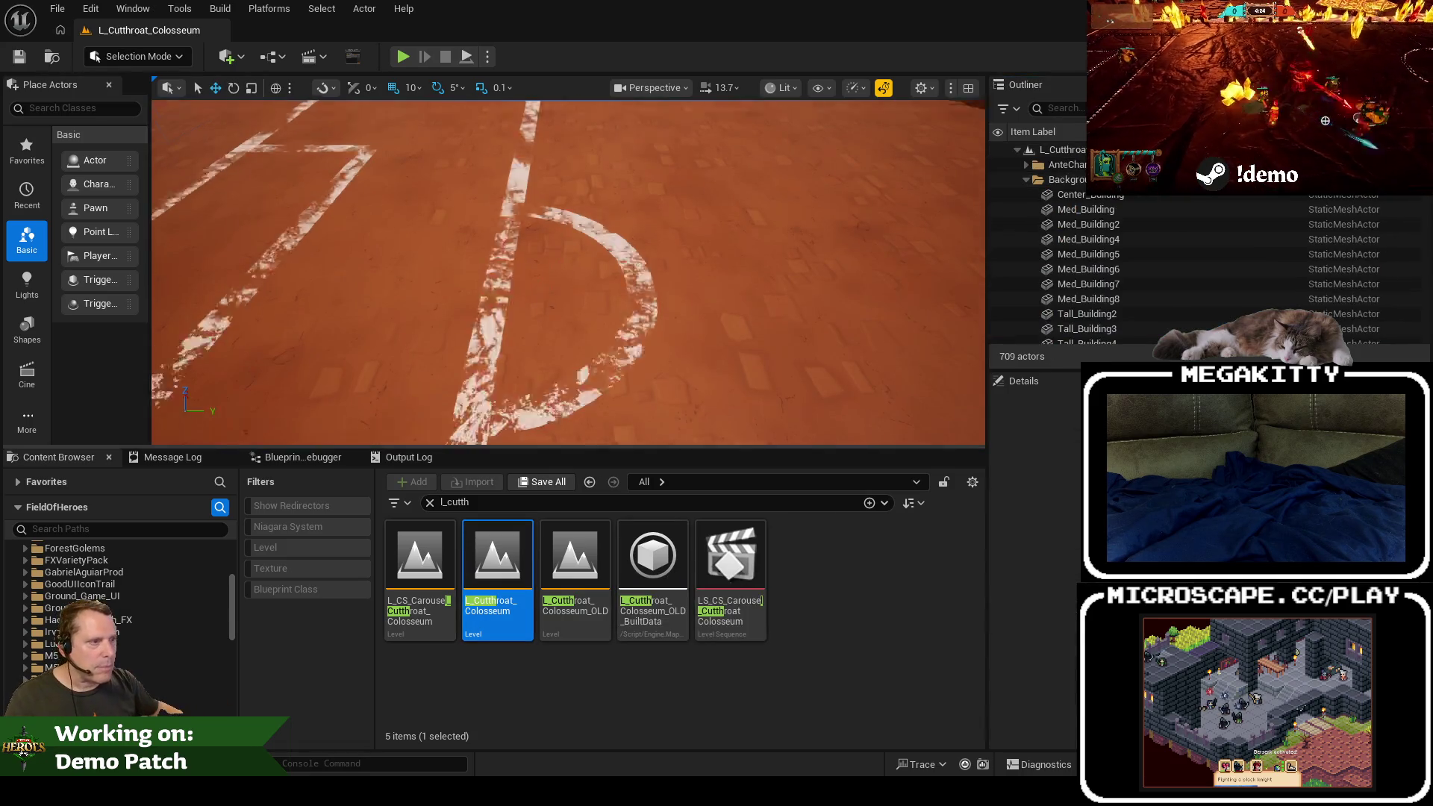
{"action": "left_click_drag", "start_coordinate": [557, 243], "coordinate": [571, 201]}
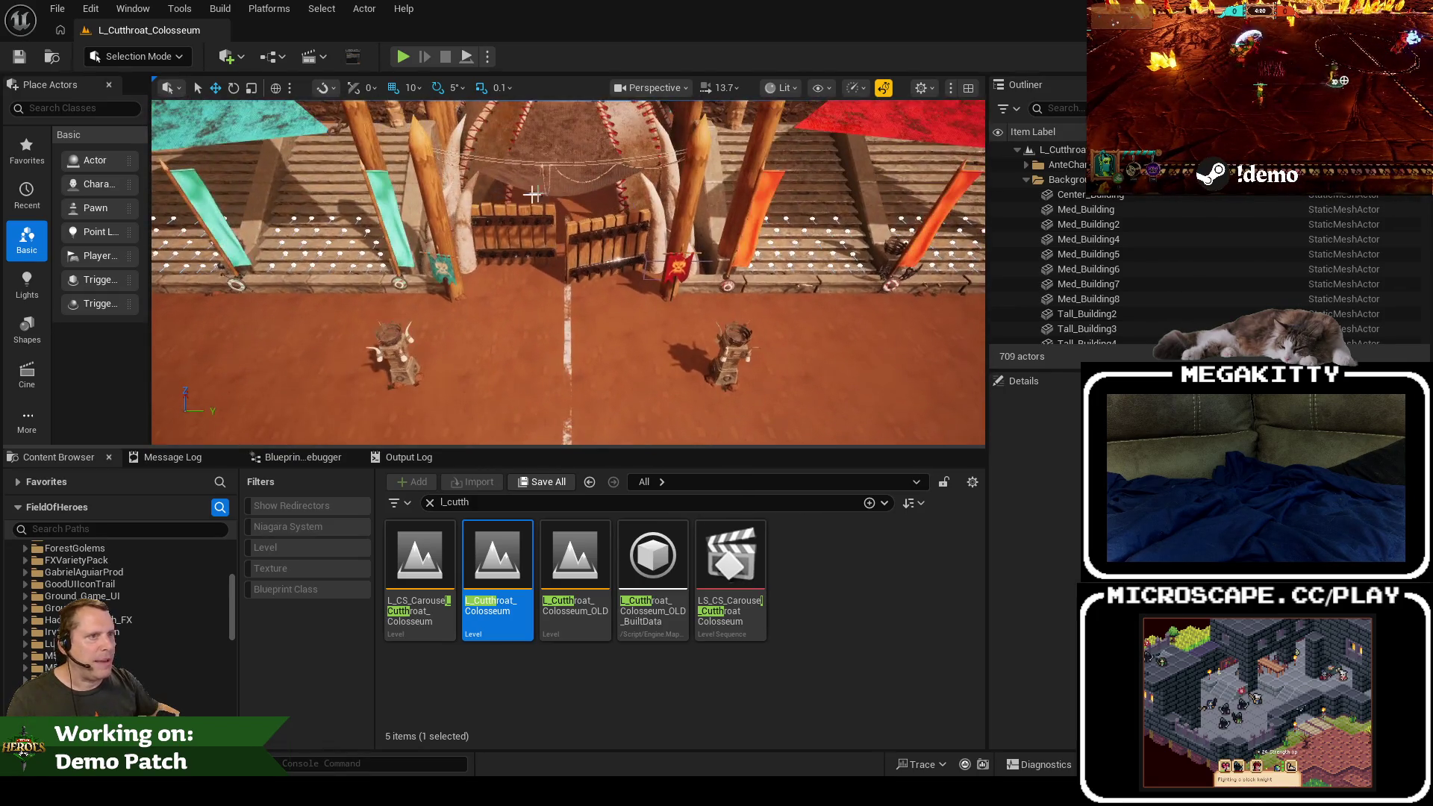
Step: Collapse the Background, Crowd and NewPlayer Outliner folders and reveal FieldObjects' intro starts
{"action": "left_click", "coordinate": [1096, 149]}
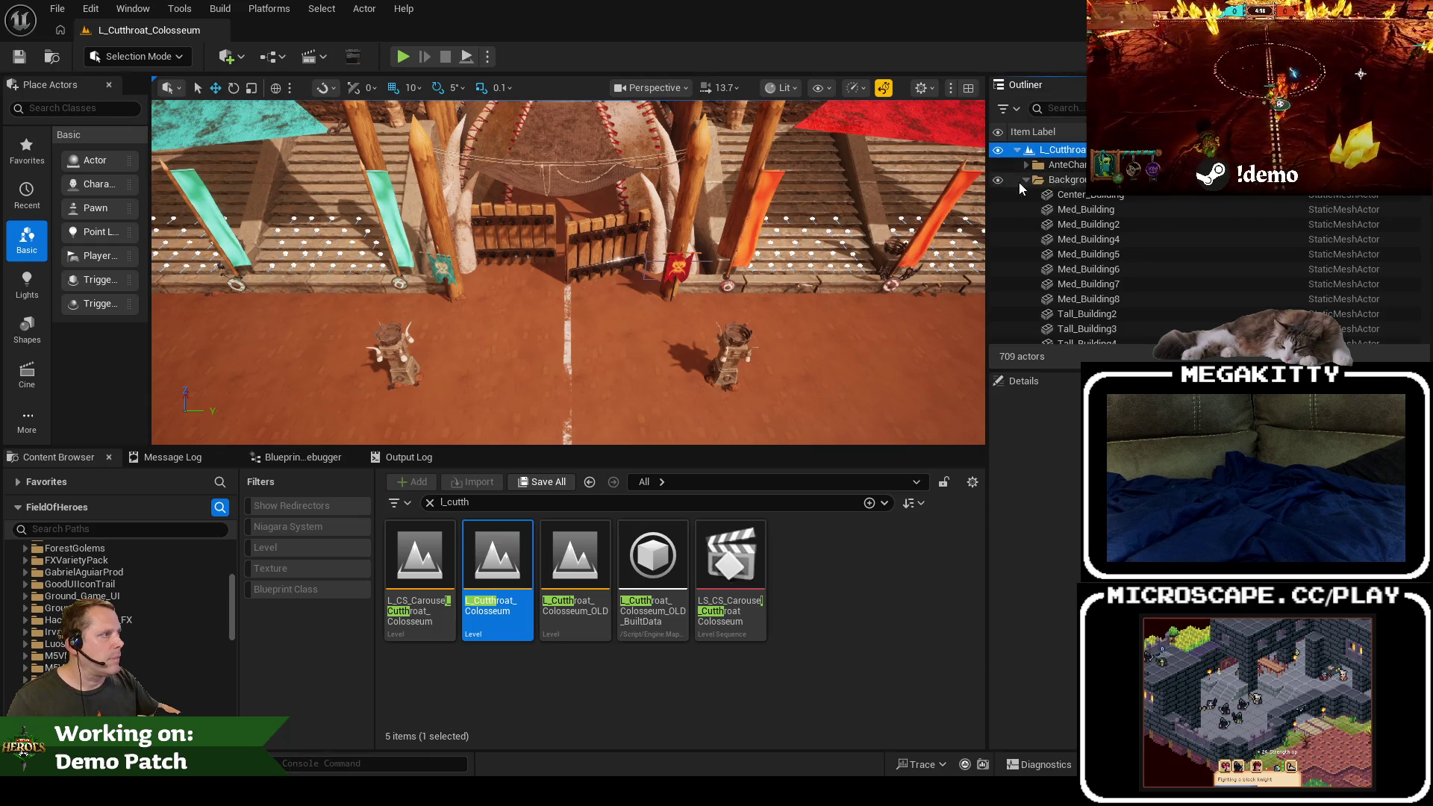
{"action": "left_click", "coordinate": [1027, 179]}
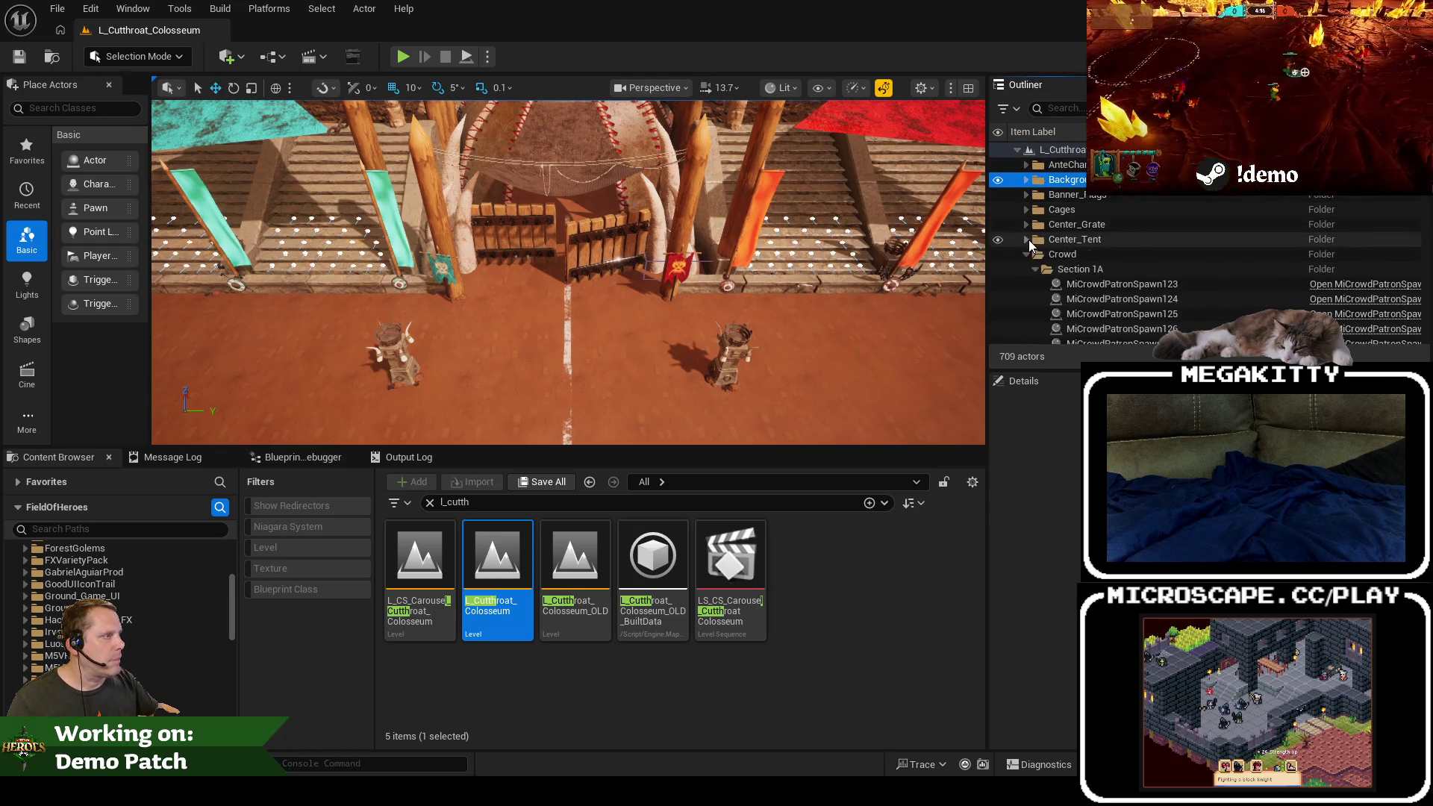
{"action": "left_click", "coordinate": [1026, 255]}
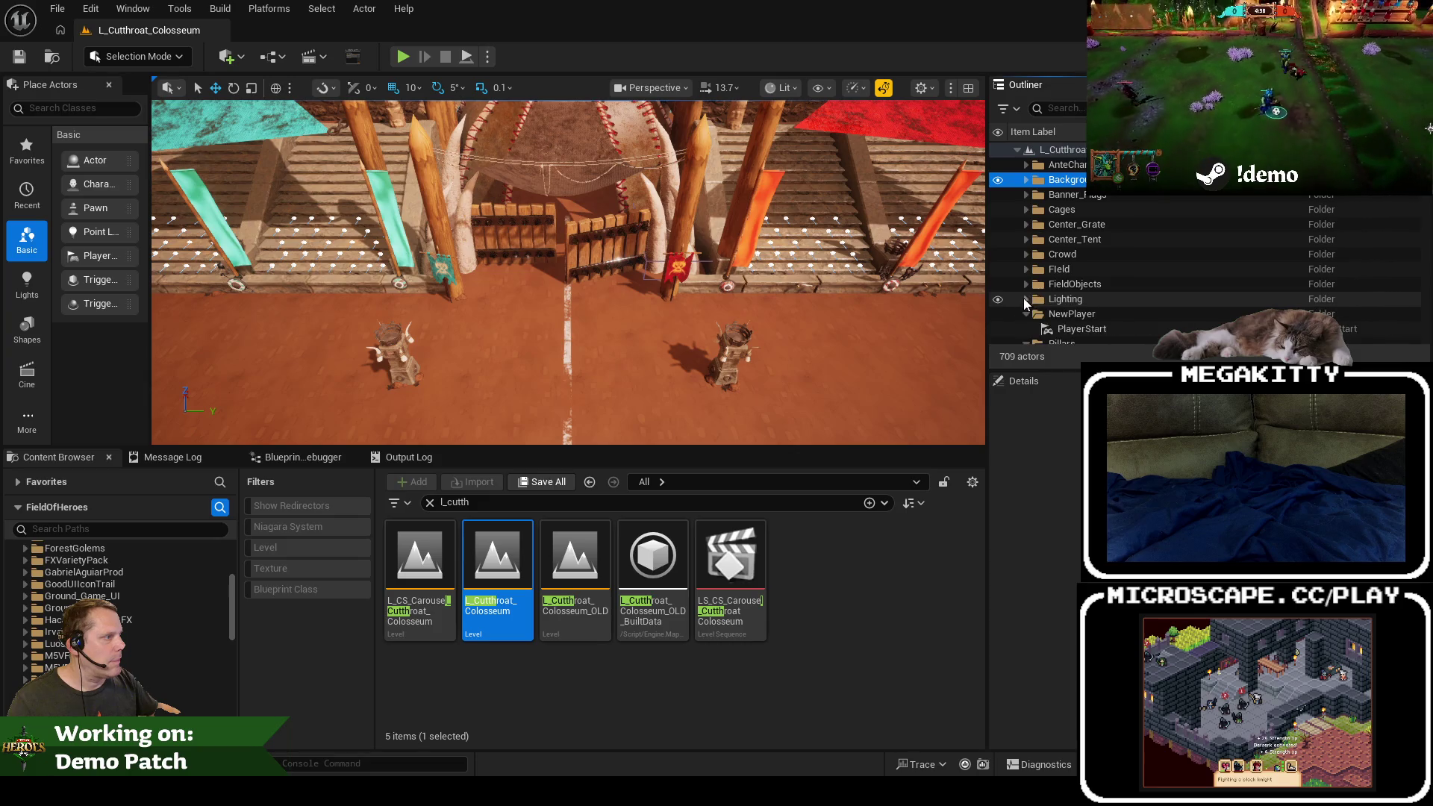
{"action": "left_click", "coordinate": [1025, 312]}
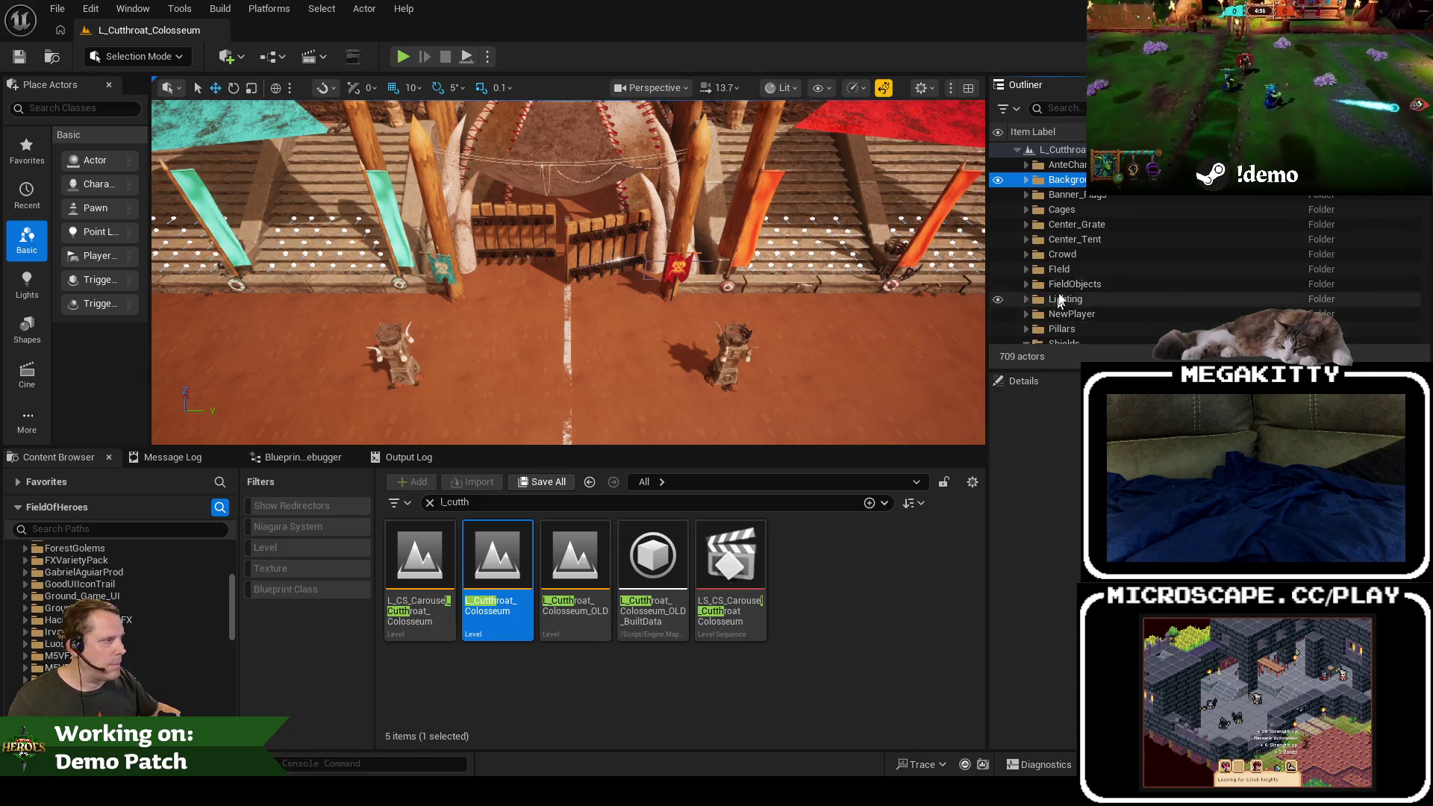
{"action": "left_click", "coordinate": [1025, 284]}
Step: Select all ten Blue and Red intro starts and save the Colosseum level
{"action": "left_click", "coordinate": [1062, 151]}
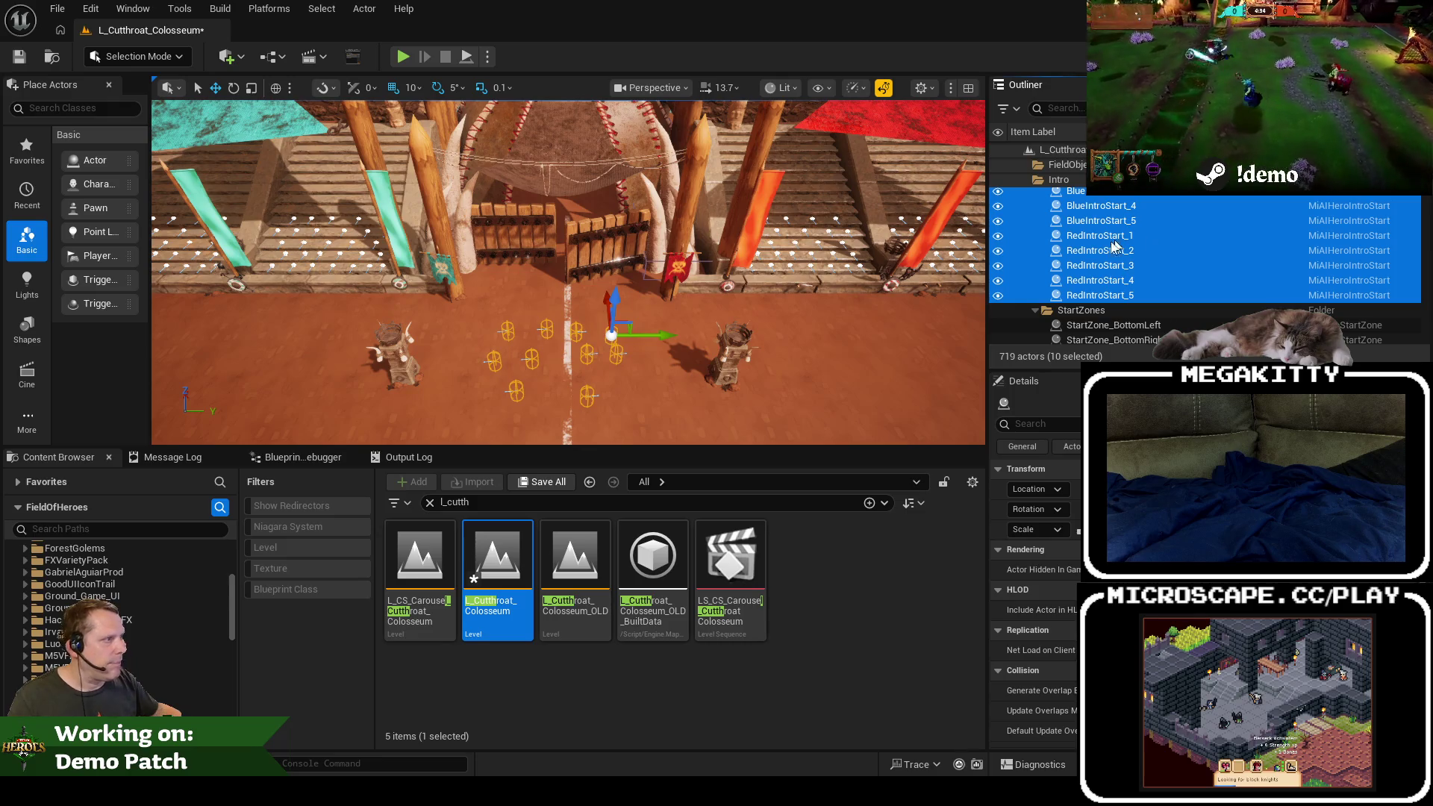
{"action": "left_click_drag", "start_coordinate": [567, 314], "coordinate": [575, 374]}
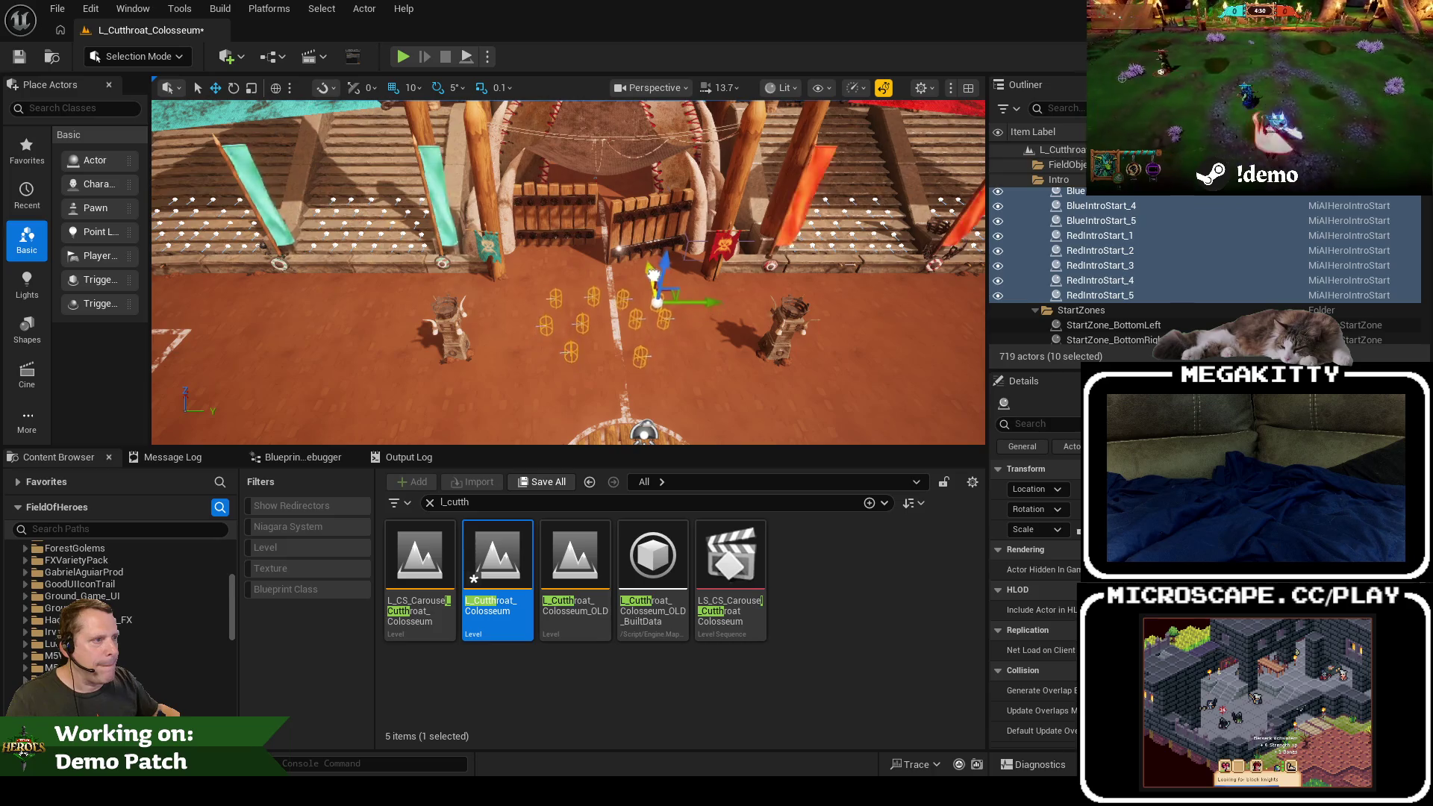
{"action": "mouse_move", "coordinate": [652, 274]}
{"action": "left_mouse_down"}
{"action": "mouse_move", "coordinate": [613, 282]}
{"action": "mouse_move", "coordinate": [618, 307]}
{"action": "mouse_move", "coordinate": [603, 290]}
{"action": "left_mouse_up"}
{"action": "left_click", "coordinate": [20, 58]}
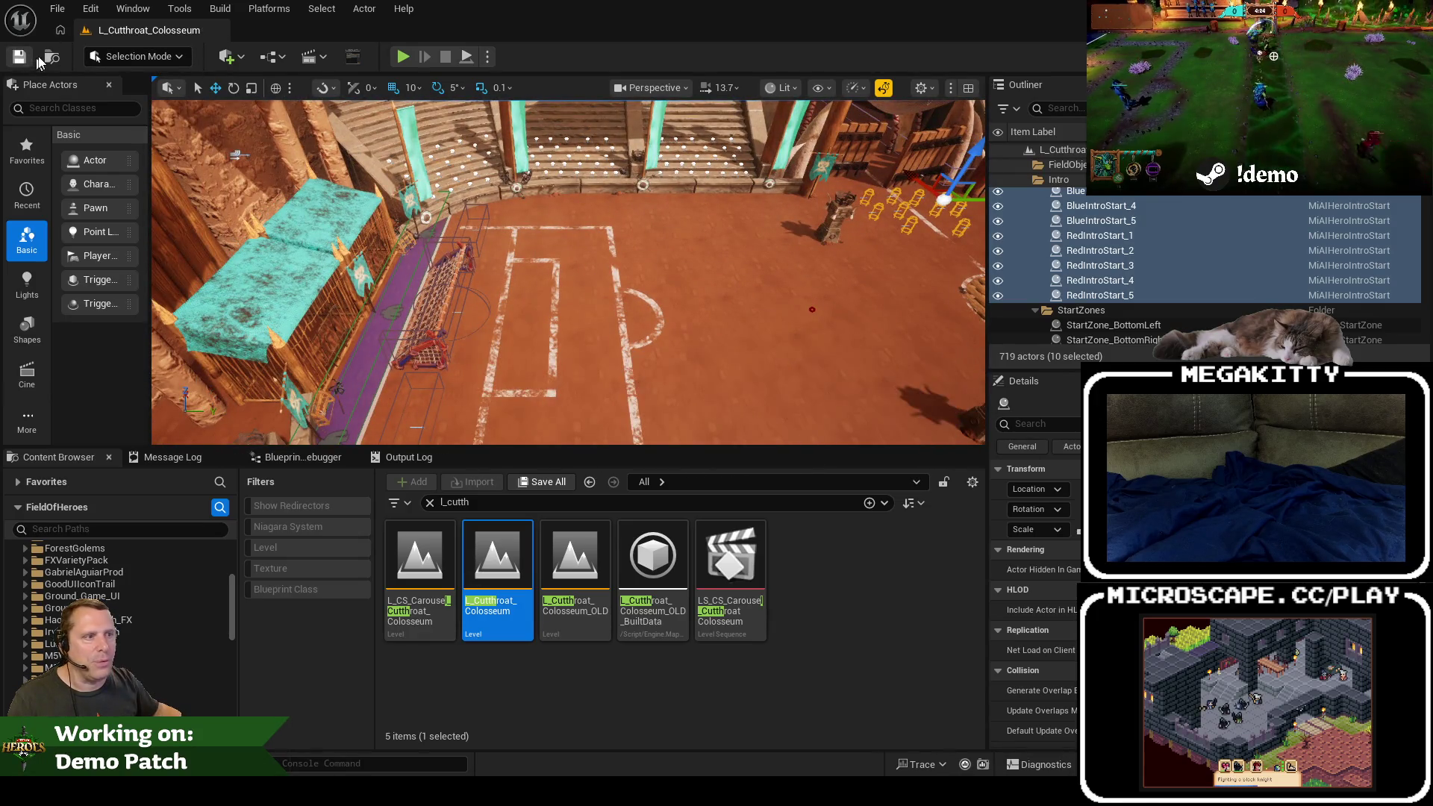
Step: Switch back to the L_UnknownRuins level from Recent Levels
{"action": "left_click", "coordinate": [57, 8]}
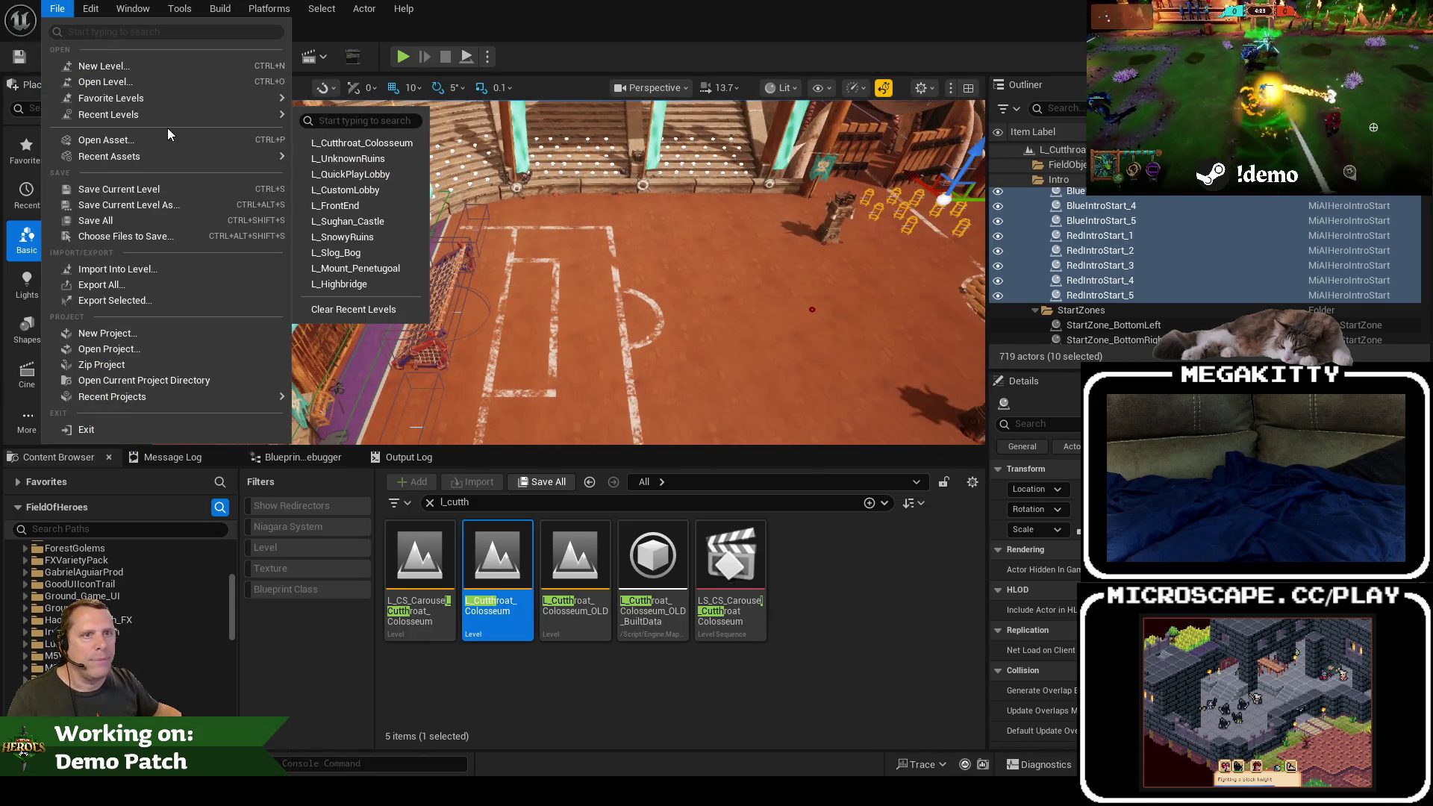
{"action": "left_click", "coordinate": [350, 145]}
{"action": "left_click_drag", "start_coordinate": [474, 291], "coordinate": [645, 266]}
Step: Reopen L_Cutthroat_Colosseum from Recent Levels and play it with Alt+P to reach Choose Your Hero
{"action": "left_click", "coordinate": [57, 9]}
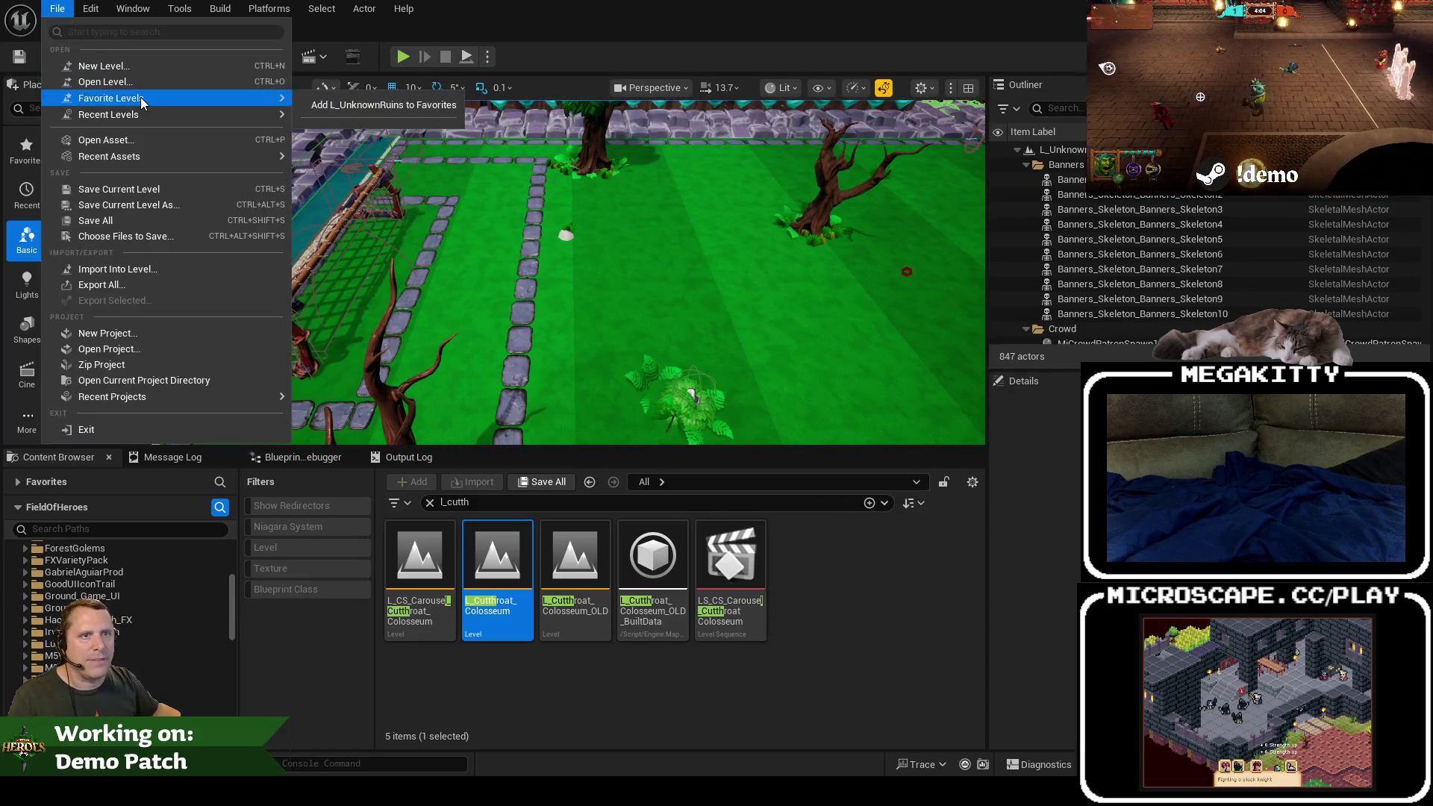
{"action": "mouse_move", "coordinate": [89, 118]}
{"action": "left_click", "coordinate": [354, 152]}
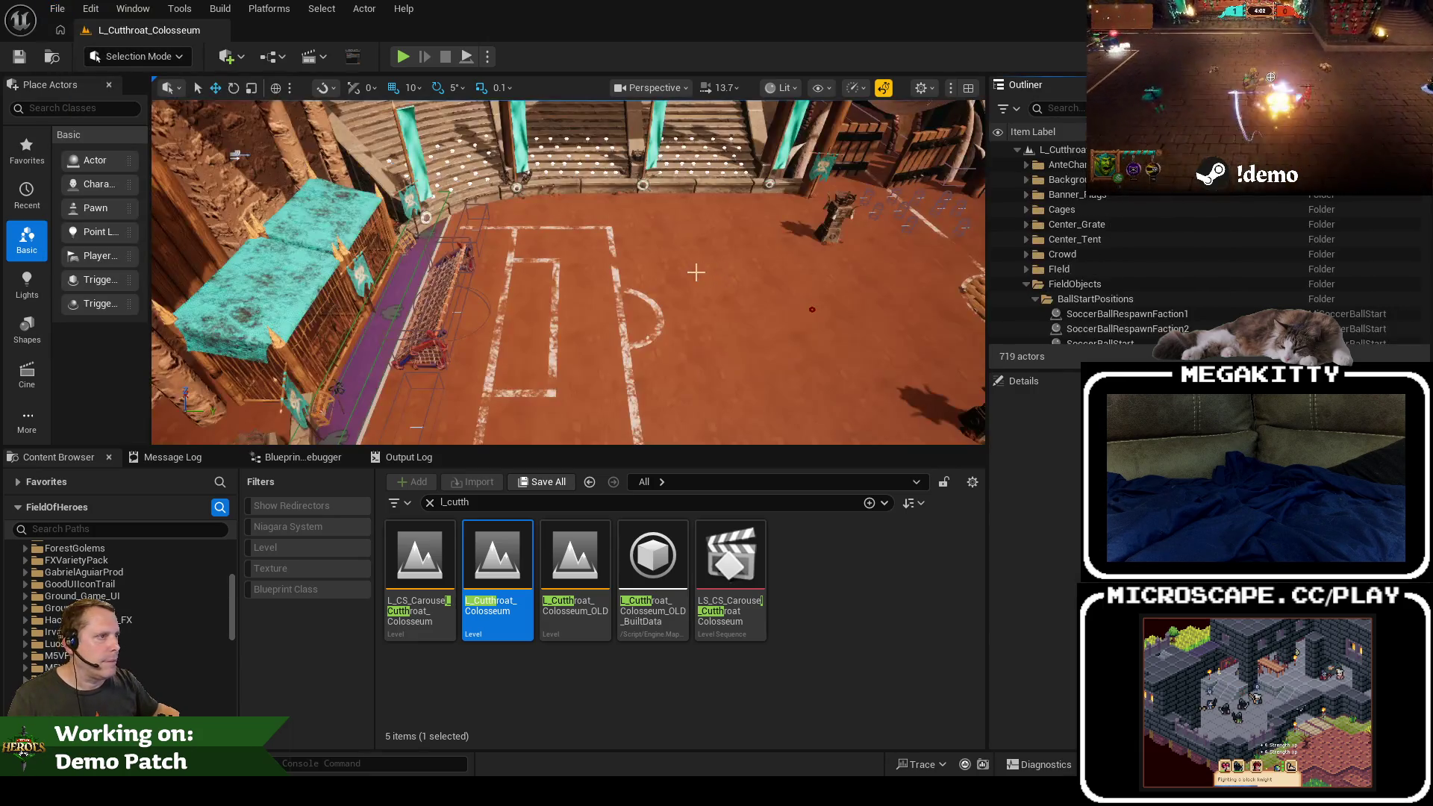
{"action": "left_click_drag", "start_coordinate": [709, 274], "coordinate": [703, 278]}
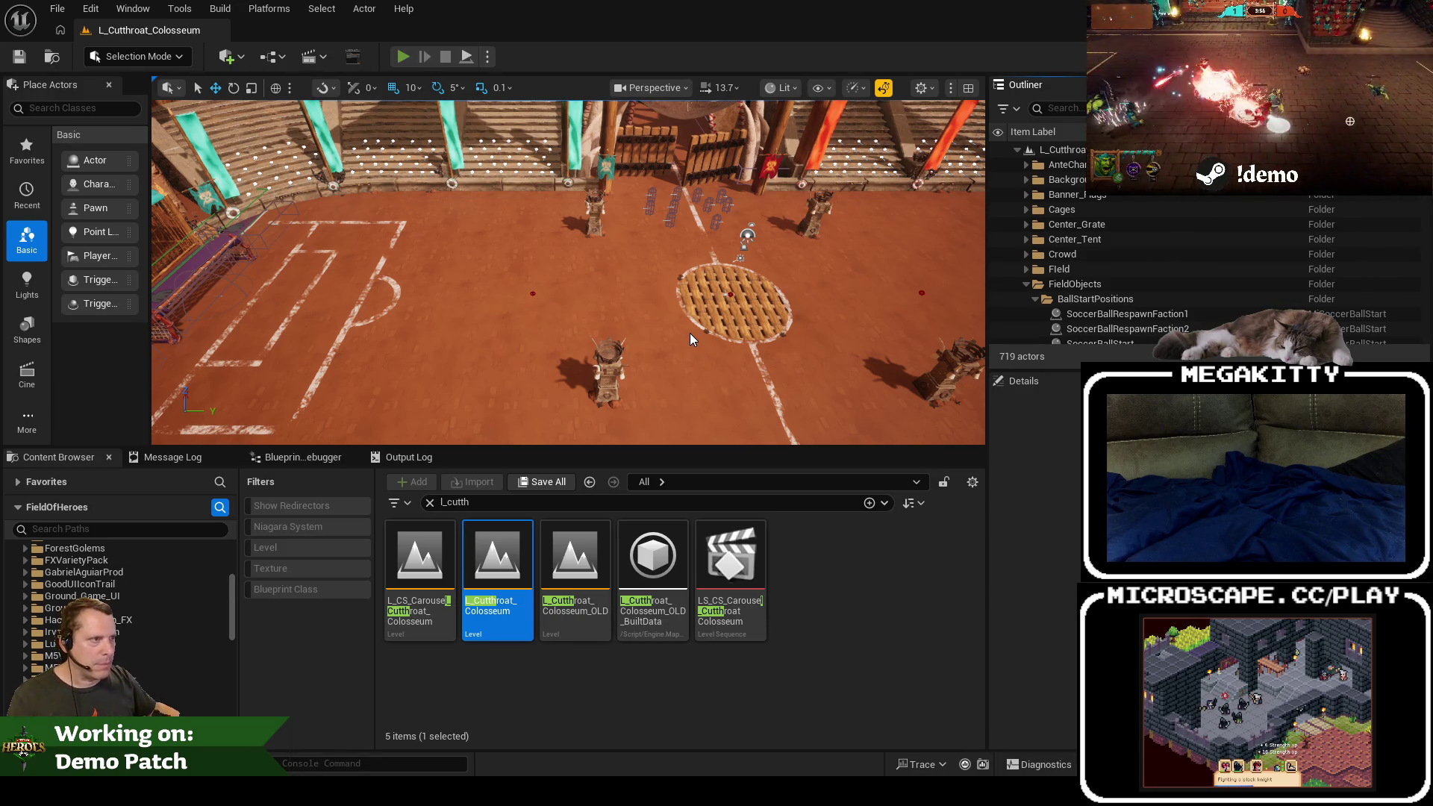
{"action": "key", "text": "alt+p"}
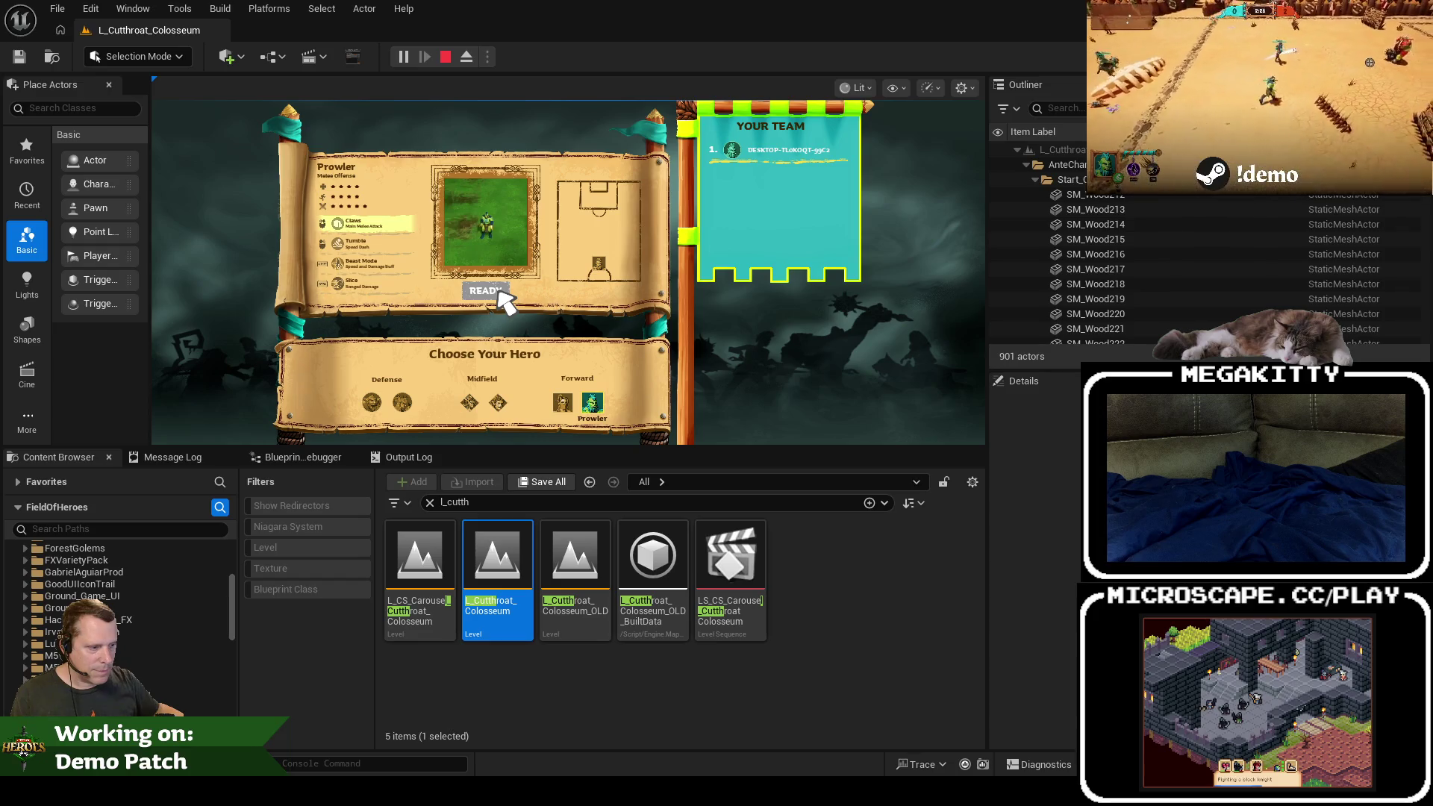
Step: Ready up to watch the arena intro, end the play session, and enter immersive viewport mode
{"action": "left_click", "coordinate": [498, 295]}
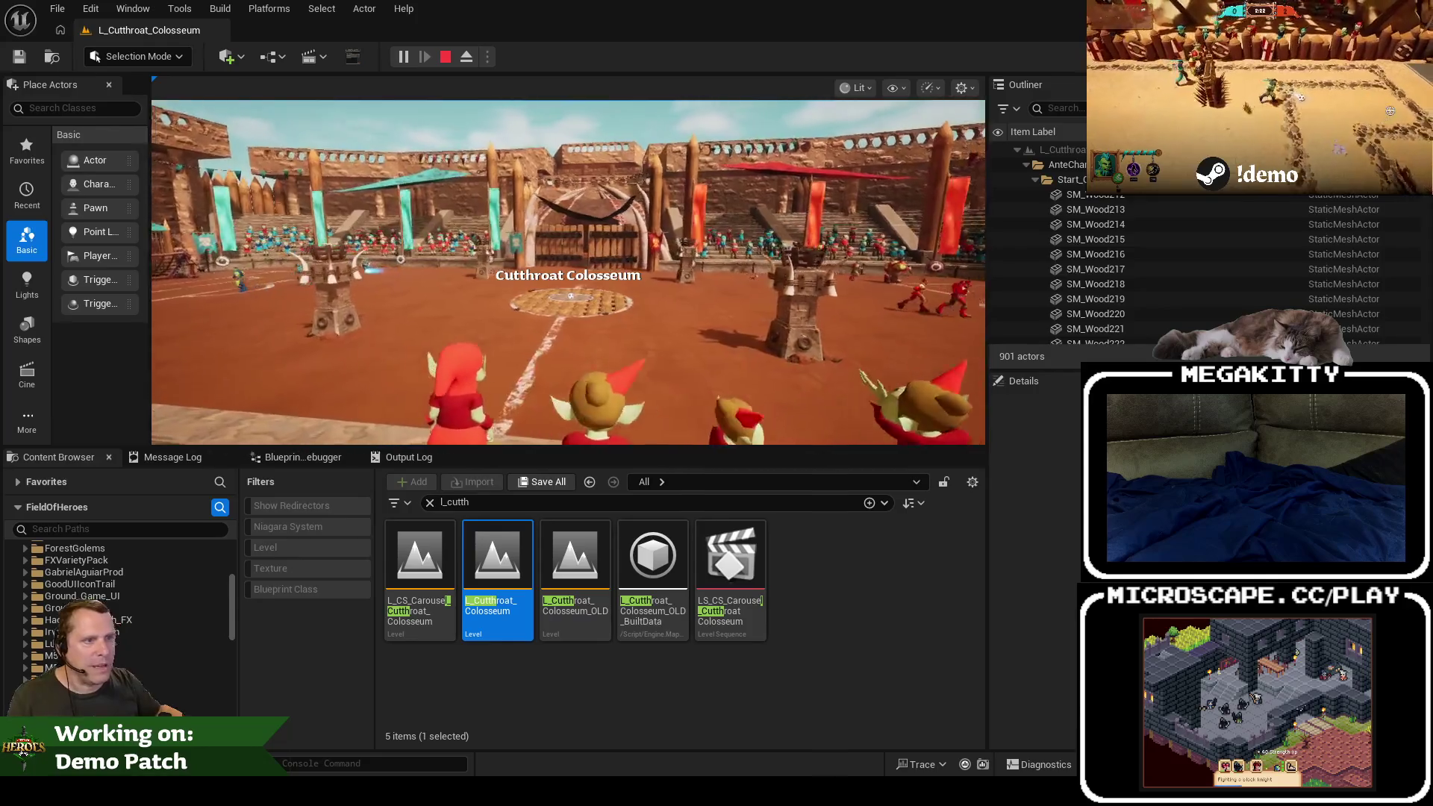
{"action": "key", "text": "Escape"}
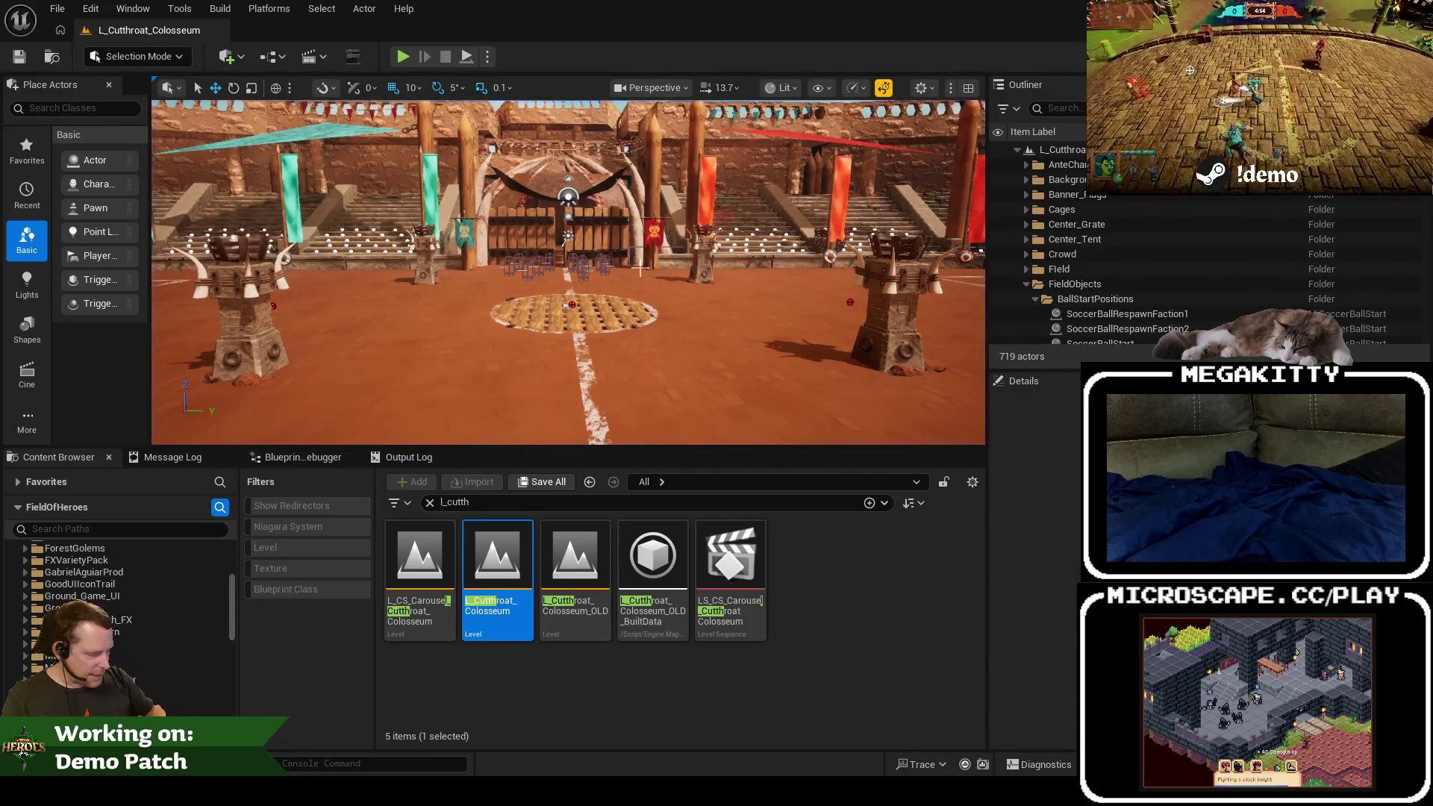
{"action": "key", "text": "F11"}
Step: Play again, ready up for the intro, stop, and restore the full editor layout
{"action": "key", "text": "alt+p"}
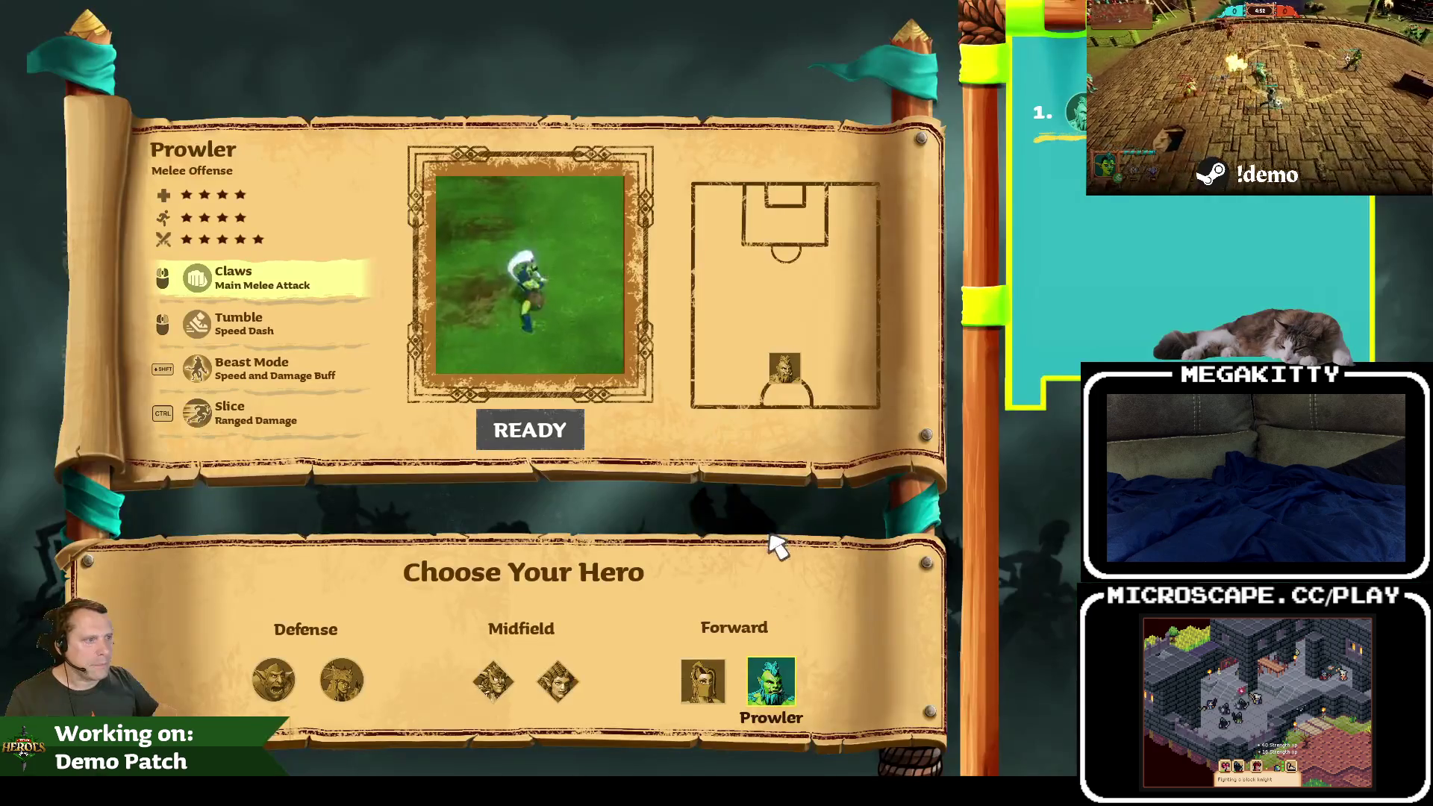
{"action": "left_click", "coordinate": [530, 430]}
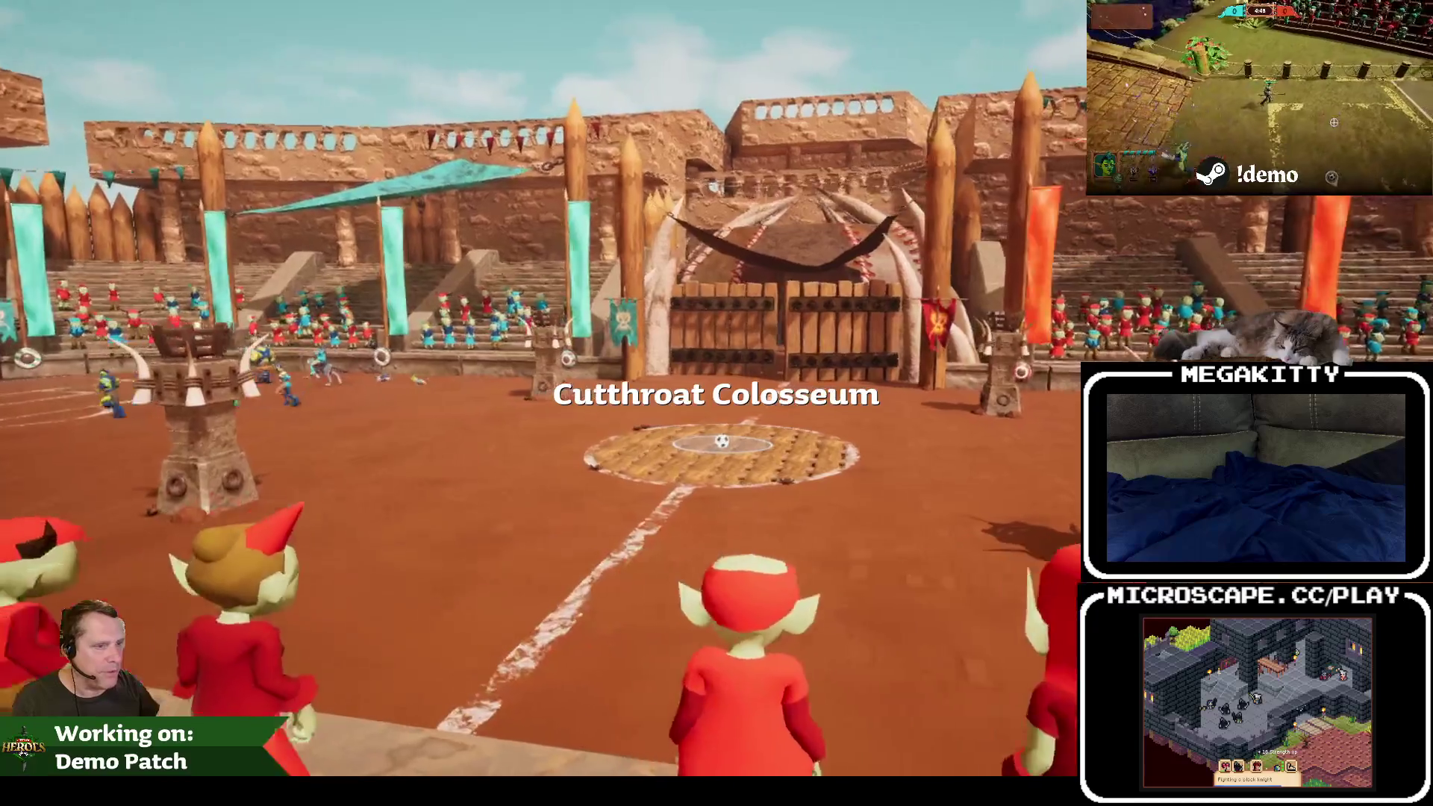
{"action": "key", "text": "Escape"}
{"action": "scroll", "coordinate": [710, 459], "scroll_direction": "down", "scroll_amount": 5}
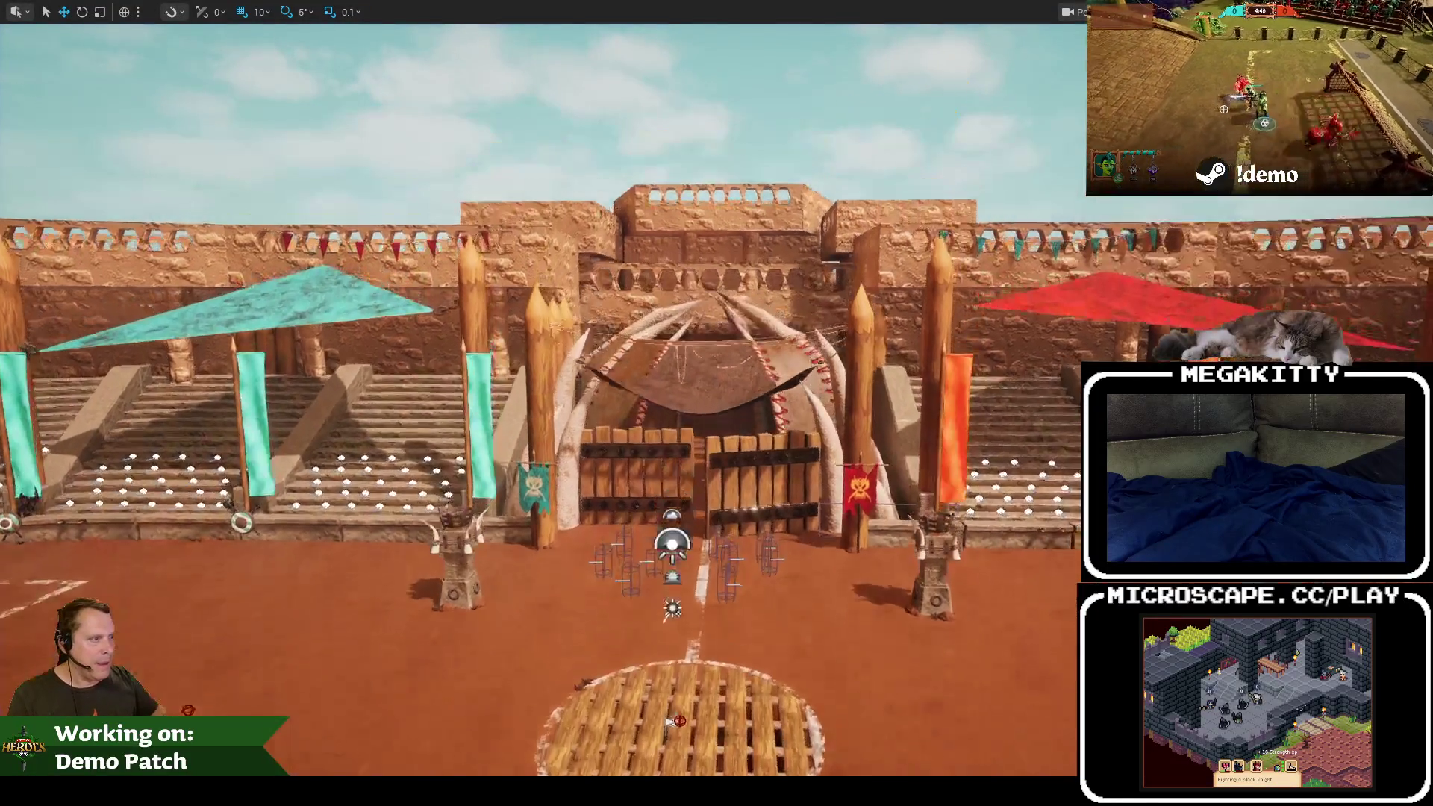
{"action": "key", "text": "F11"}
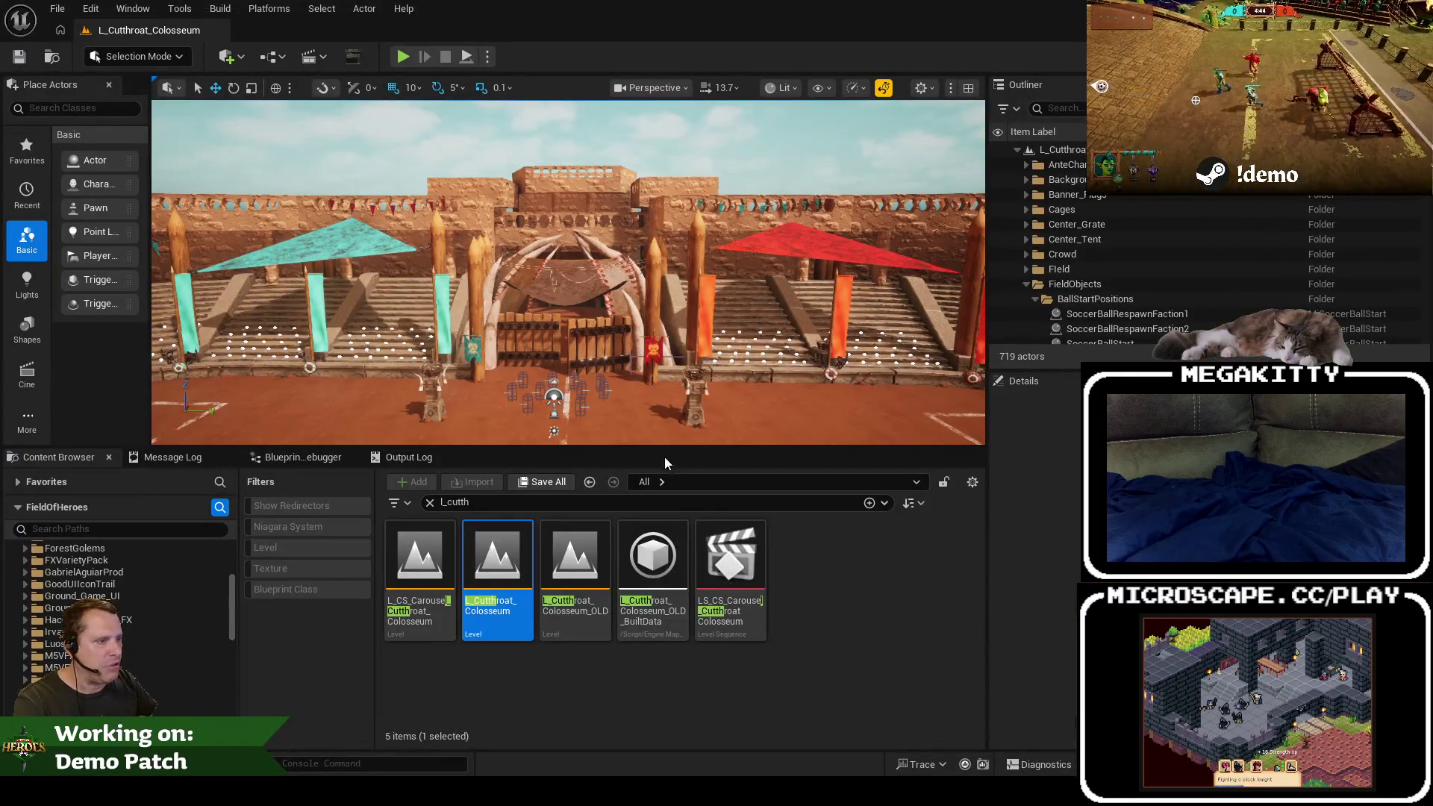
Step: View the spiked gate barricades with the navigation area shown, selecting both gates and the arena floor
{"action": "left_click_drag", "start_coordinate": [656, 447], "coordinate": [655, 528]}
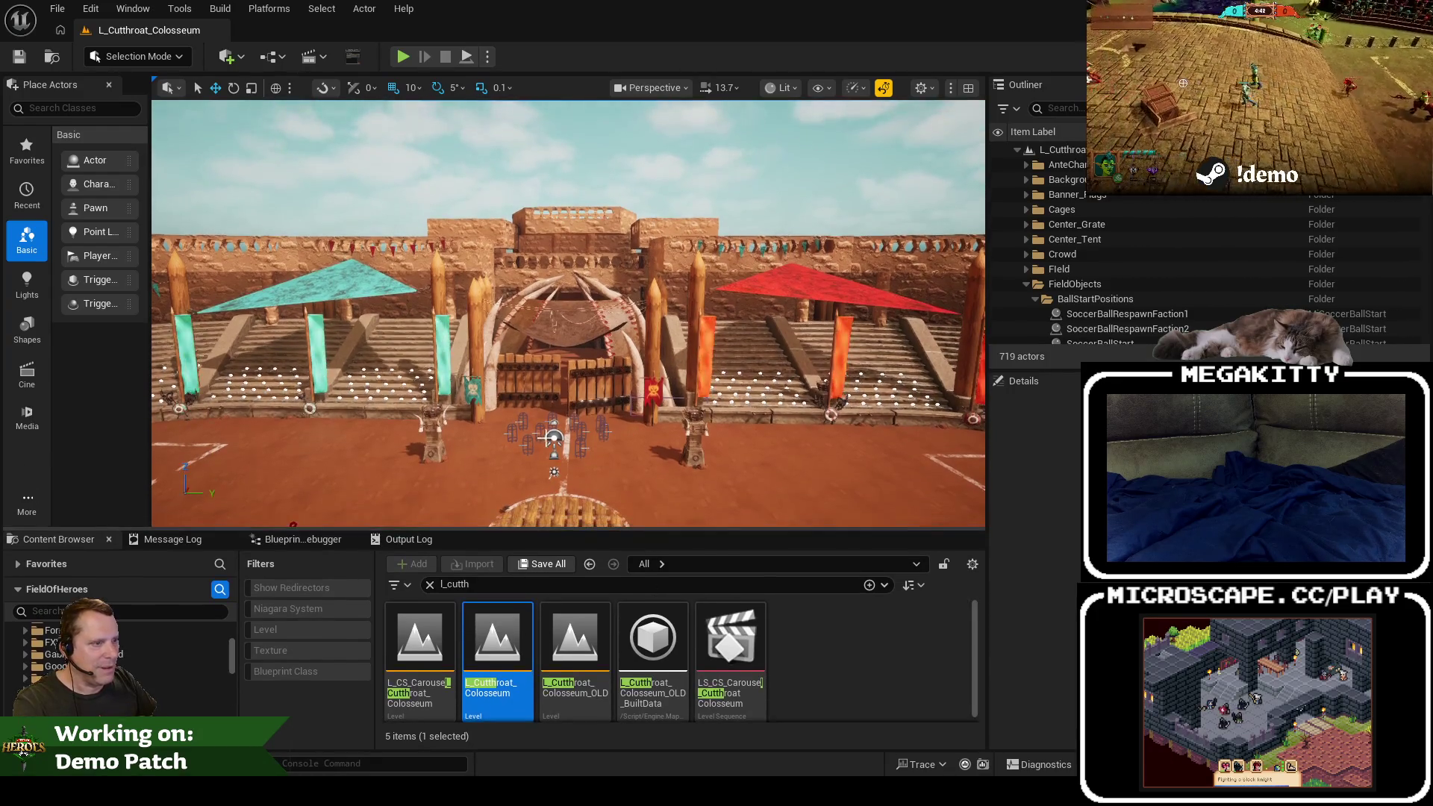
{"action": "scroll", "coordinate": [568, 313], "scroll_direction": "up", "scroll_amount": 5}
{"action": "left_click_drag", "start_coordinate": [553, 436], "coordinate": [553, 477]}
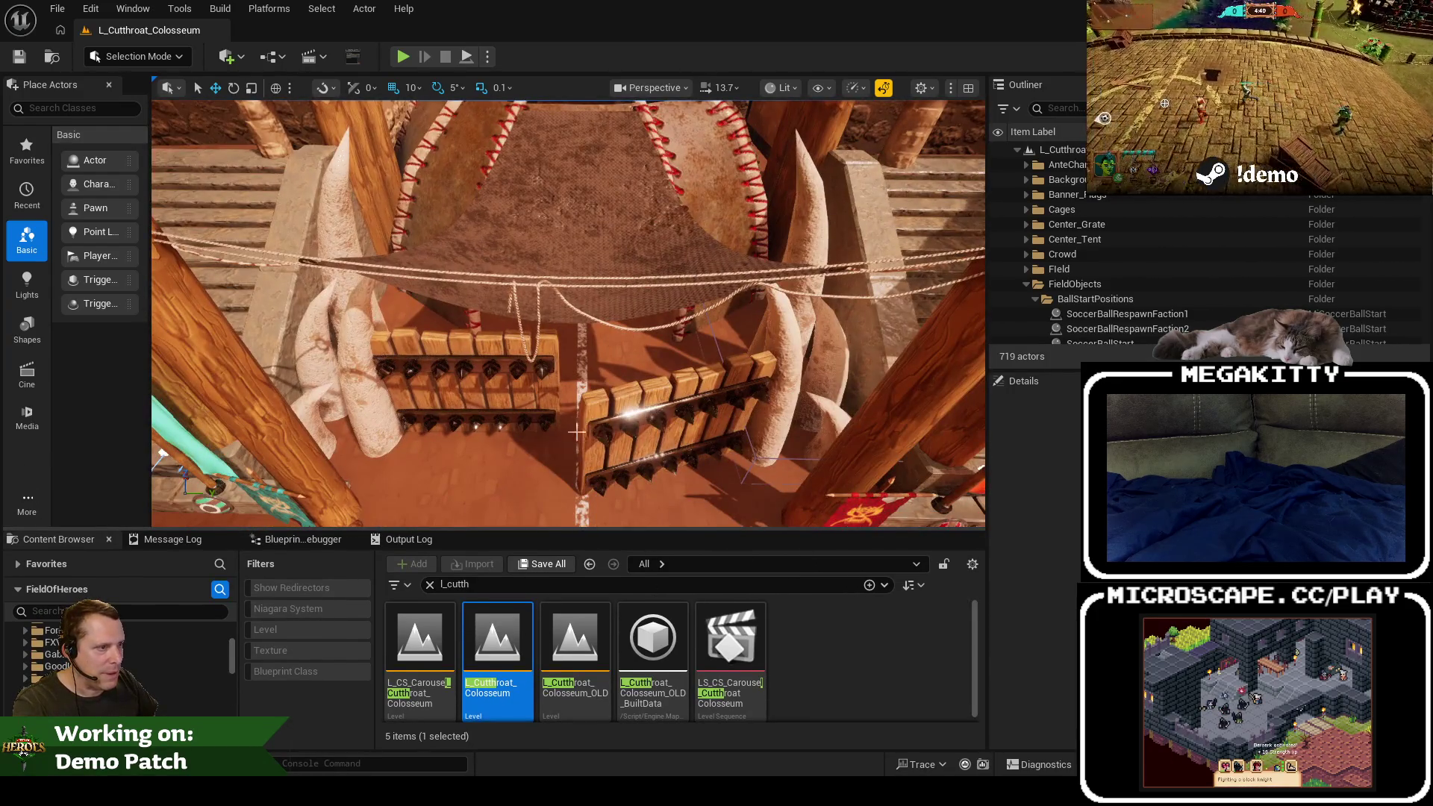
{"action": "scroll", "coordinate": [576, 431], "scroll_direction": "down", "scroll_amount": 3}
{"action": "mouse_move", "coordinate": [652, 198]}
{"action": "left_mouse_down"}
{"action": "mouse_move", "coordinate": [651, 220]}
{"action": "mouse_move", "coordinate": [652, 198]}
{"action": "left_mouse_up"}
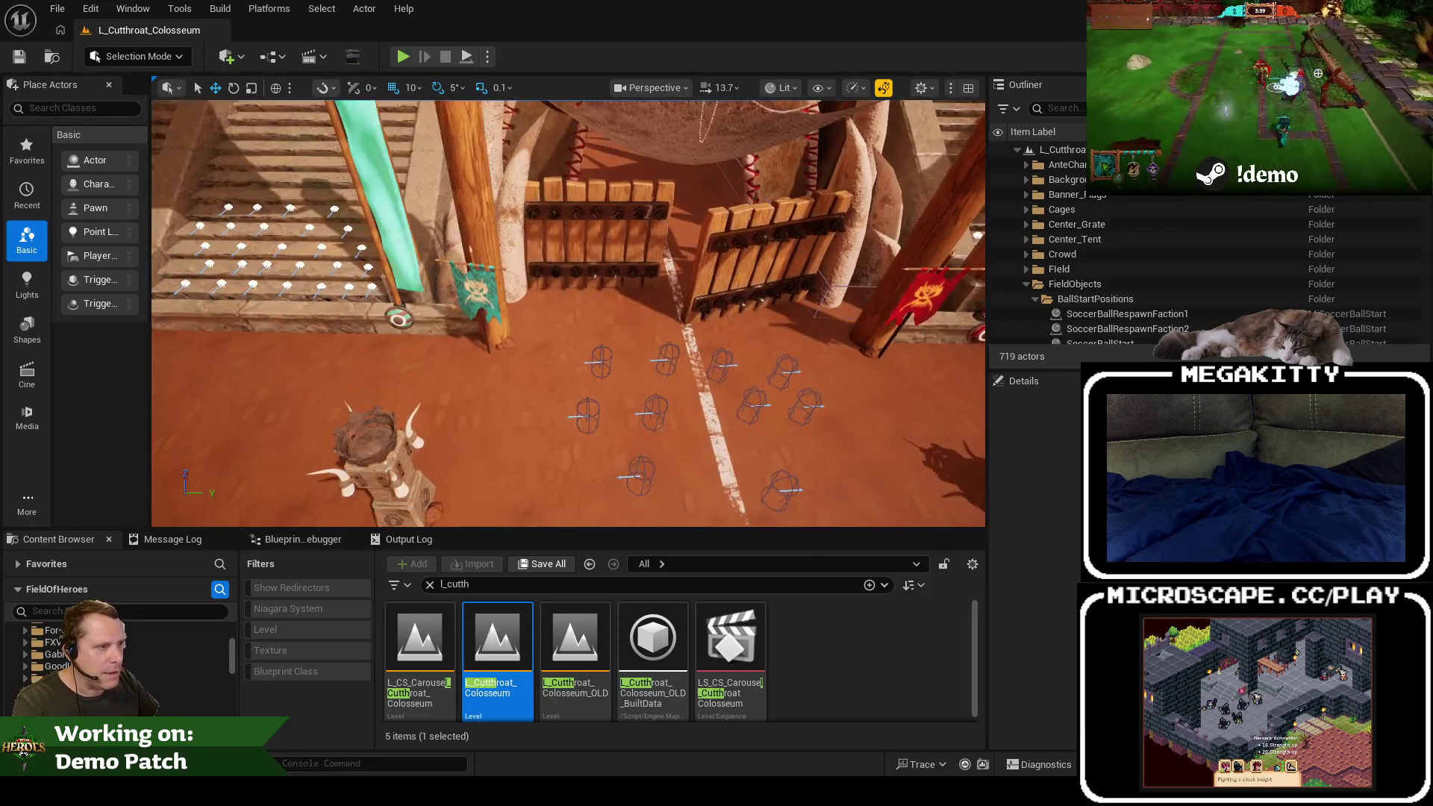
{"action": "key", "text": "p"}
{"action": "key", "text": "p"}
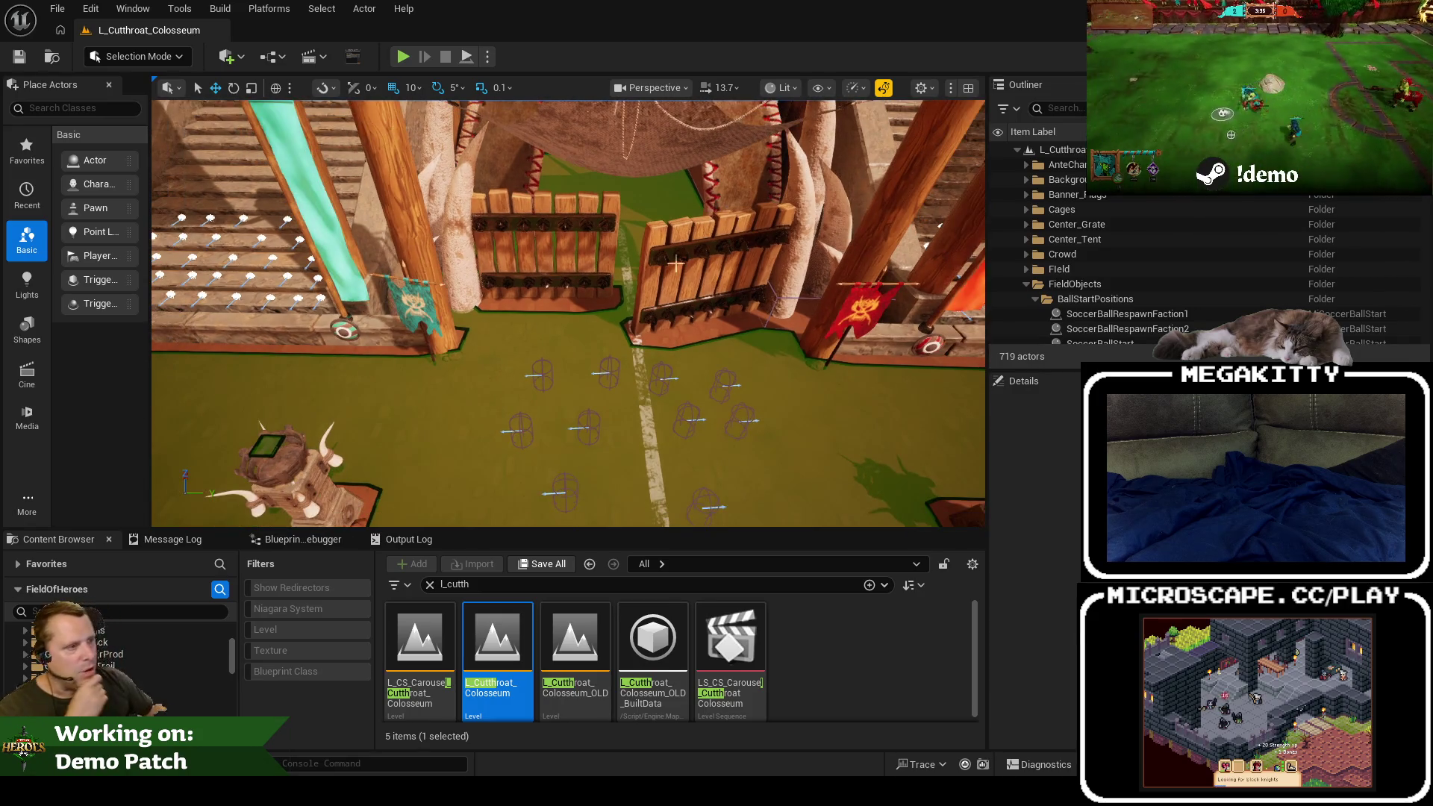
{"action": "left_click", "coordinate": [675, 263]}
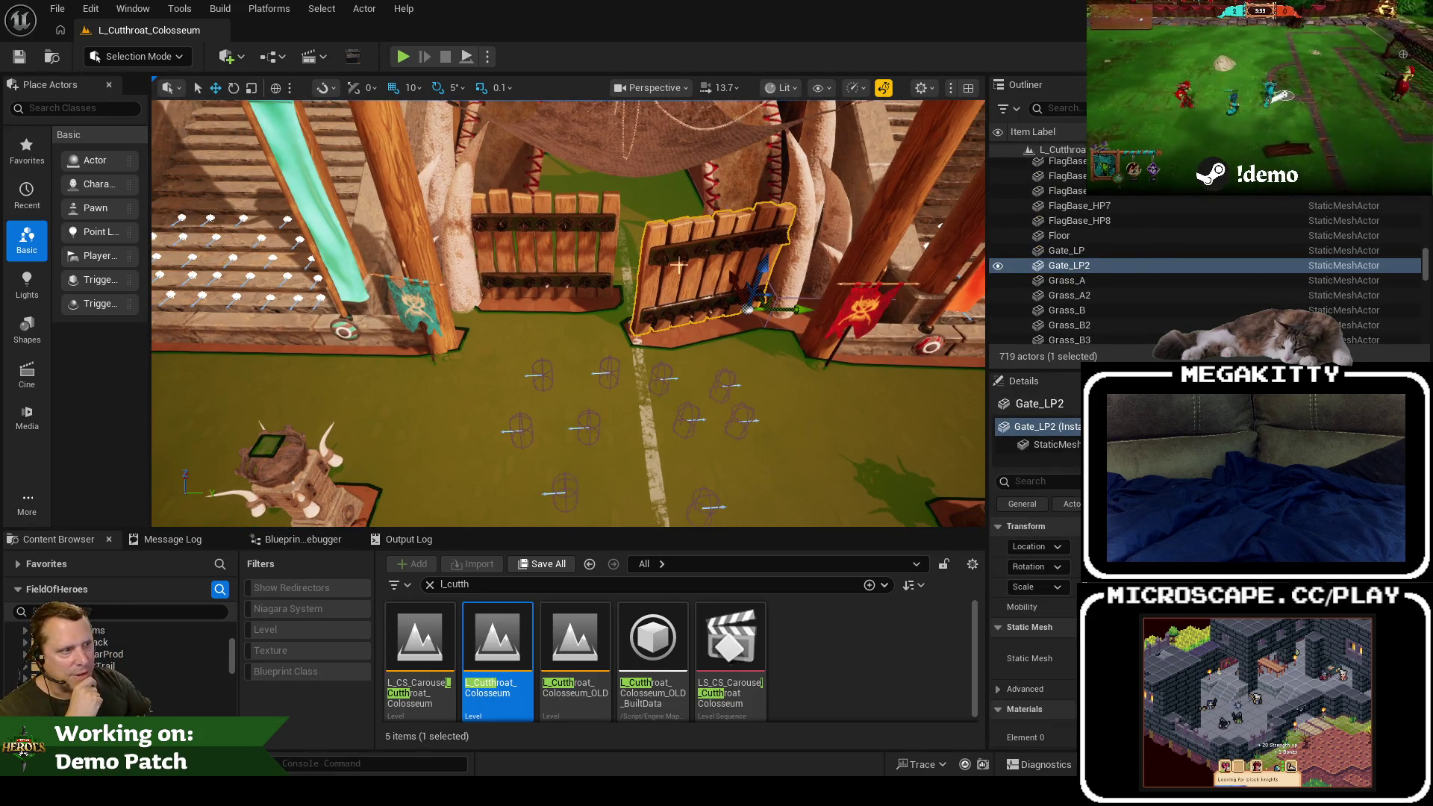
{"action": "left_click", "coordinate": [746, 388]}
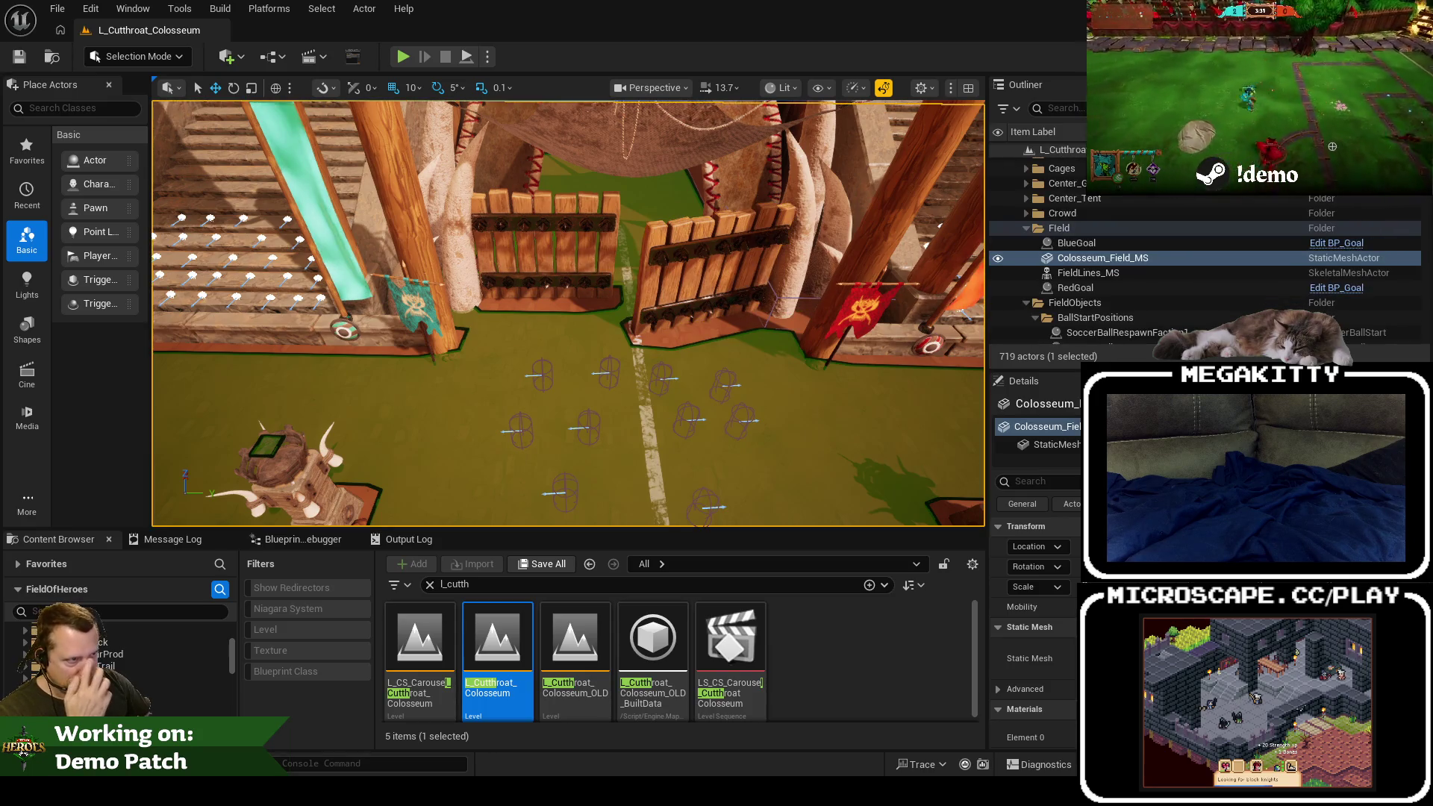
{"action": "left_click", "coordinate": [511, 257]}
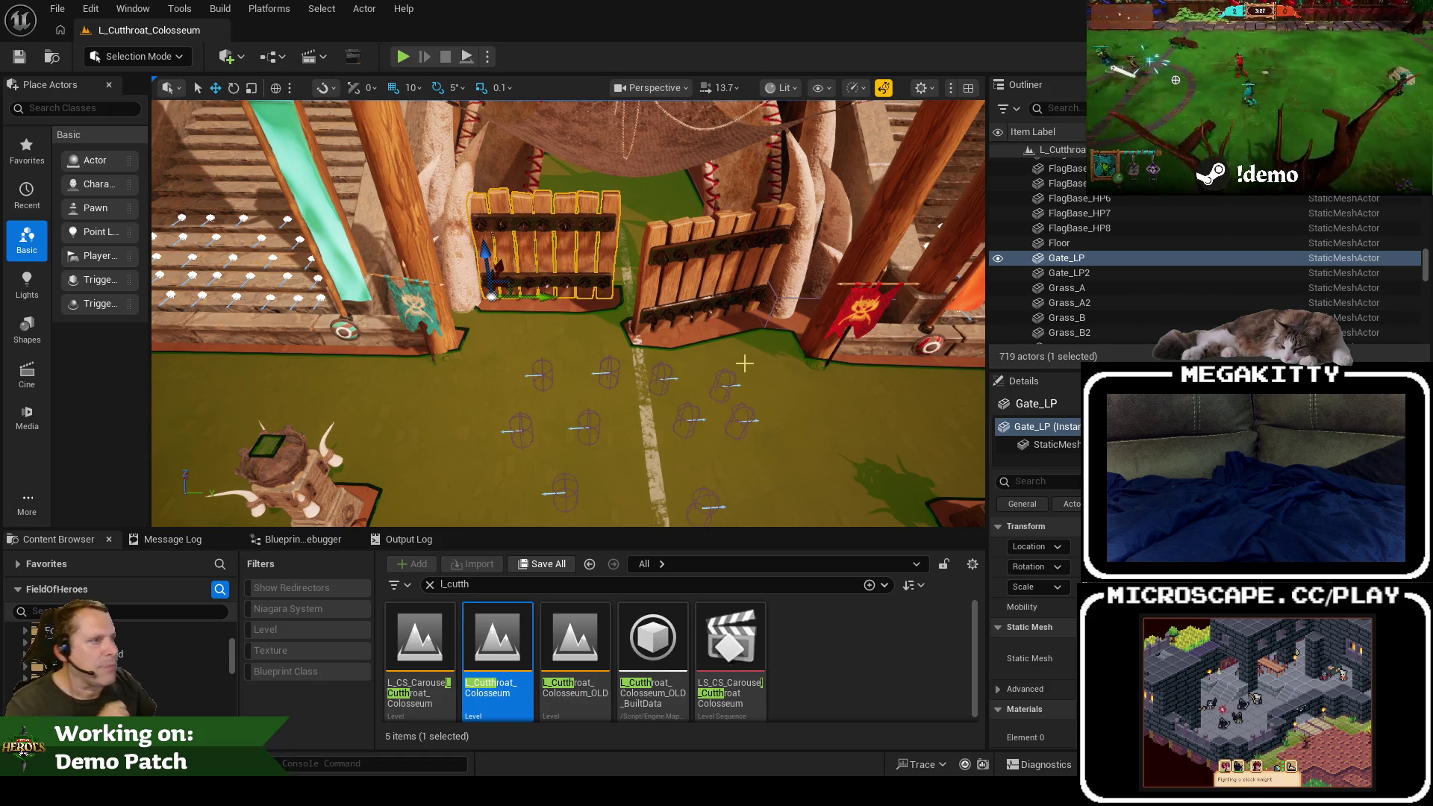
Step: Select all ten blue and red intro start markers and drag them back behind the gates
{"action": "scroll", "coordinate": [624, 329], "scroll_direction": "down", "scroll_amount": 2}
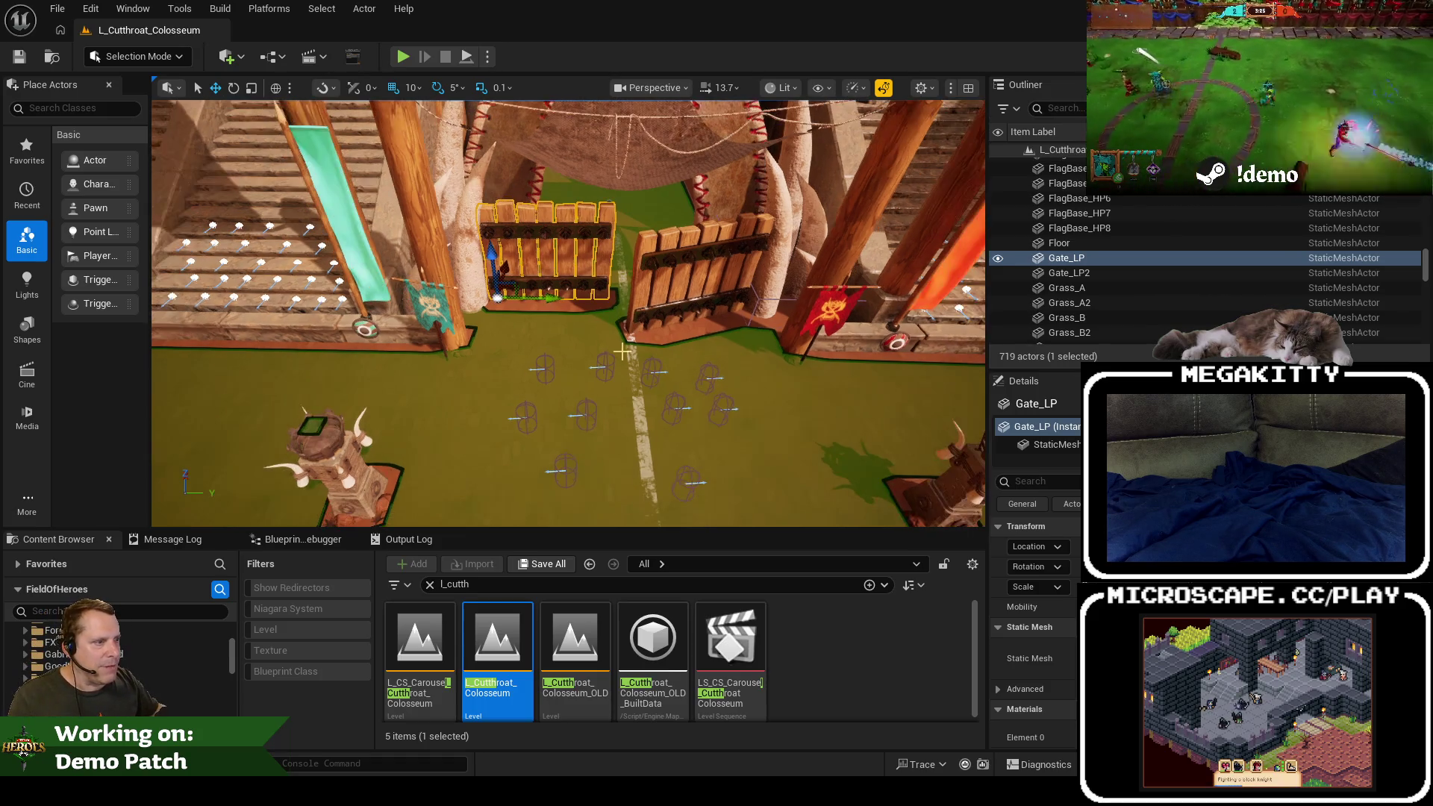
{"action": "scroll", "coordinate": [1083, 247], "scroll_direction": "up", "scroll_amount": 10}
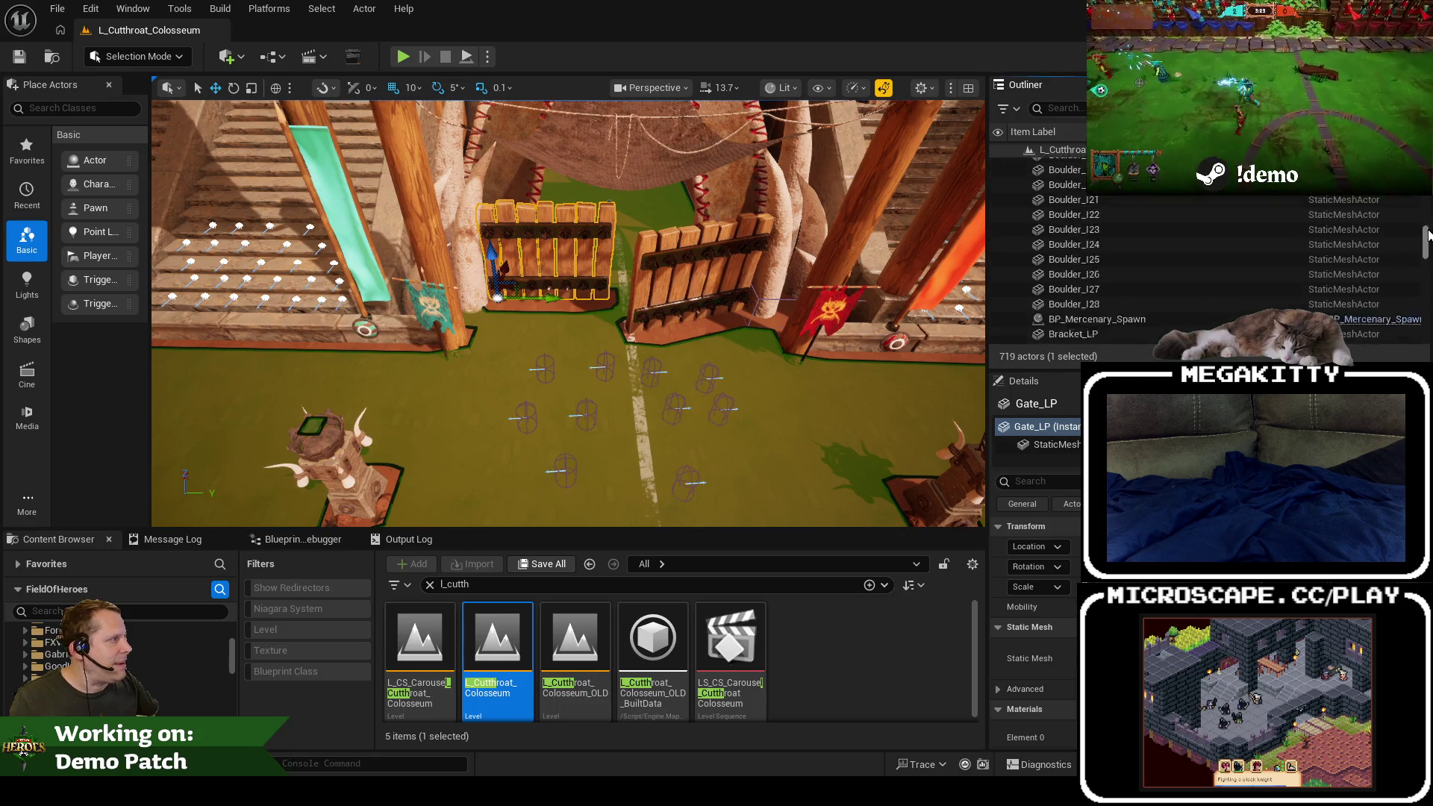
{"action": "left_click", "coordinate": [1098, 251]}
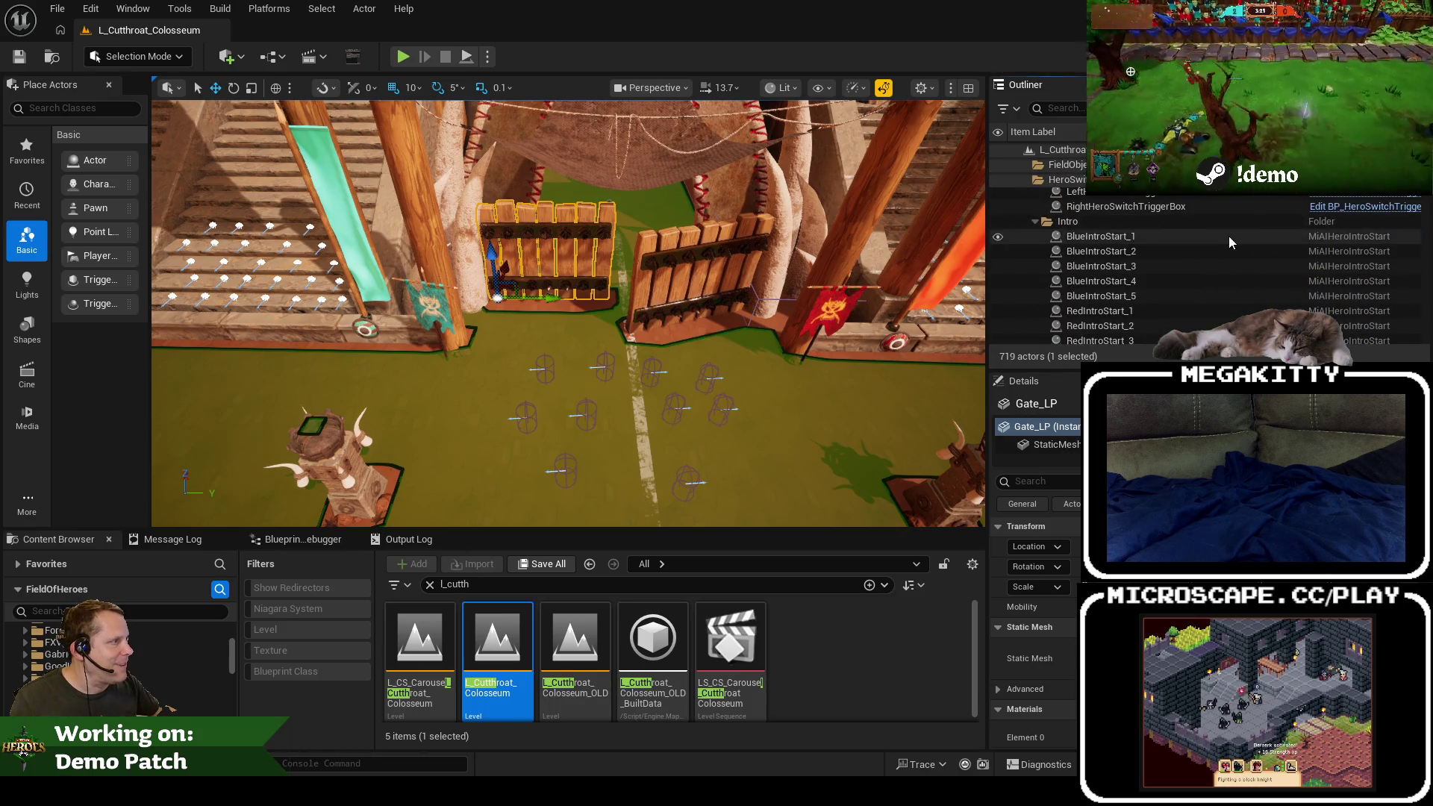
{"action": "scroll", "coordinate": [1046, 302], "scroll_direction": "down", "scroll_amount": 5}
{"action": "left_click", "coordinate": [1105, 274], "text": "shift"}
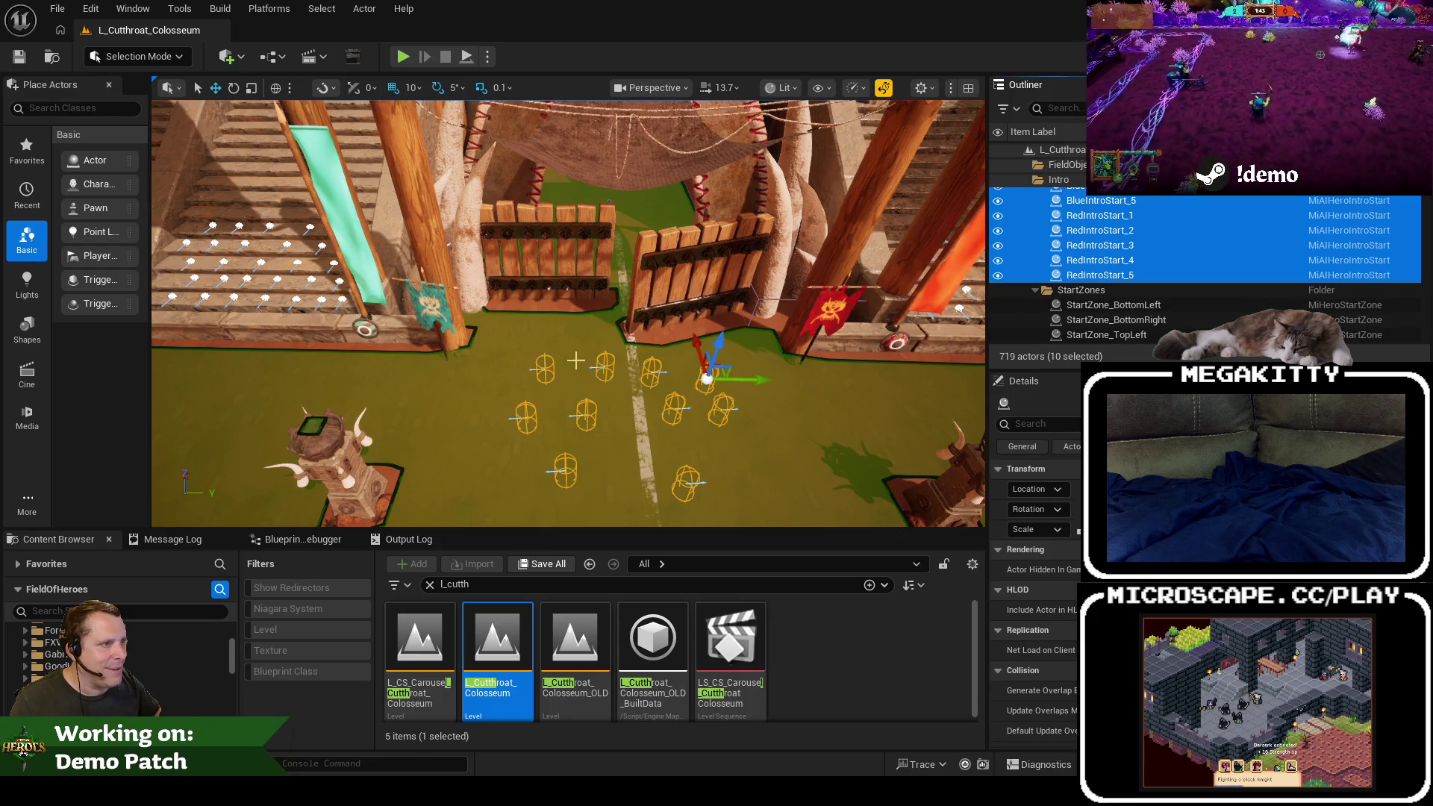
{"action": "mouse_move", "coordinate": [553, 321]}
{"action": "left_mouse_down"}
{"action": "mouse_move", "coordinate": [535, 254]}
{"action": "mouse_move", "coordinate": [486, 192]}
{"action": "mouse_move", "coordinate": [534, 329]}
{"action": "mouse_move", "coordinate": [456, 84]}
{"action": "left_mouse_up"}
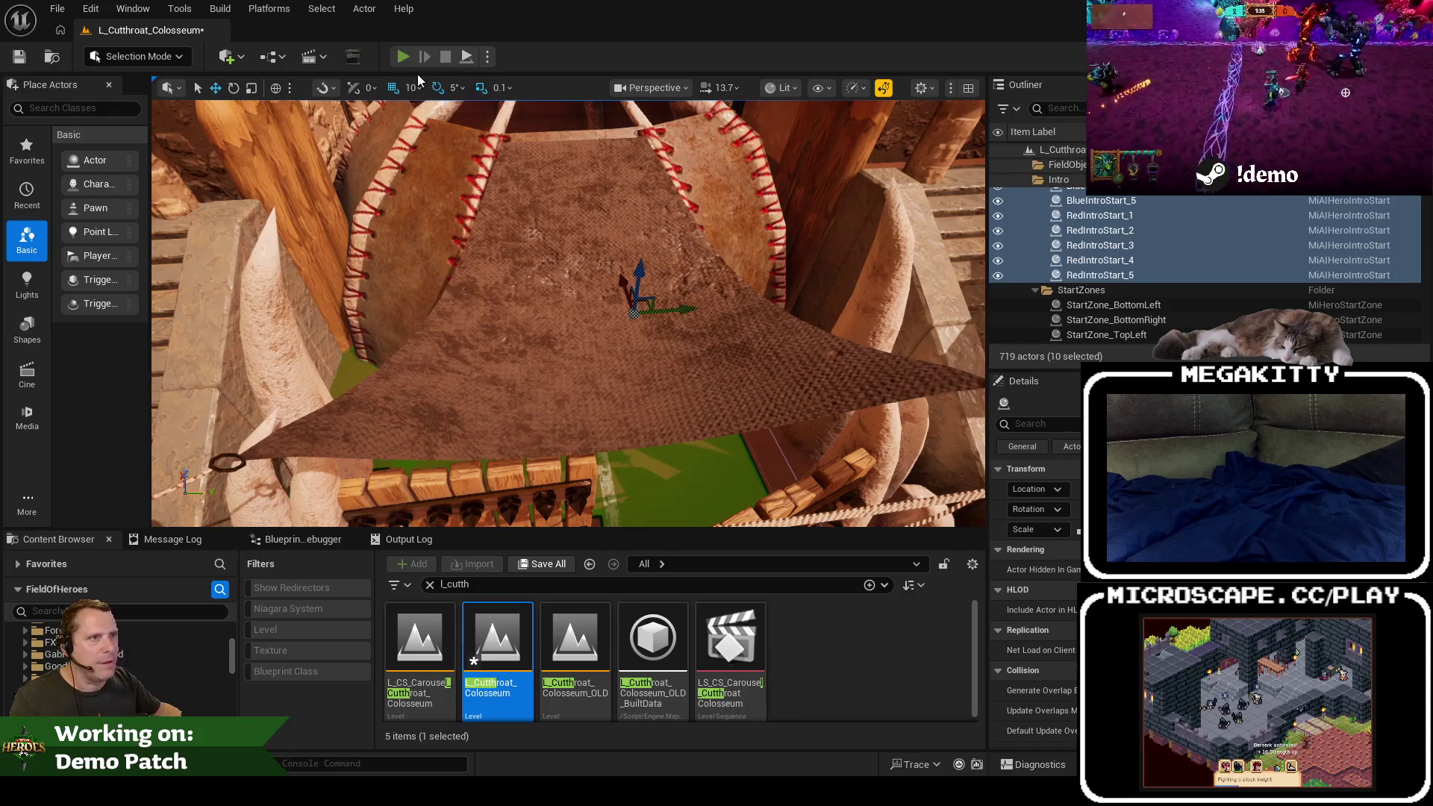
{"action": "left_click", "coordinate": [403, 57]}
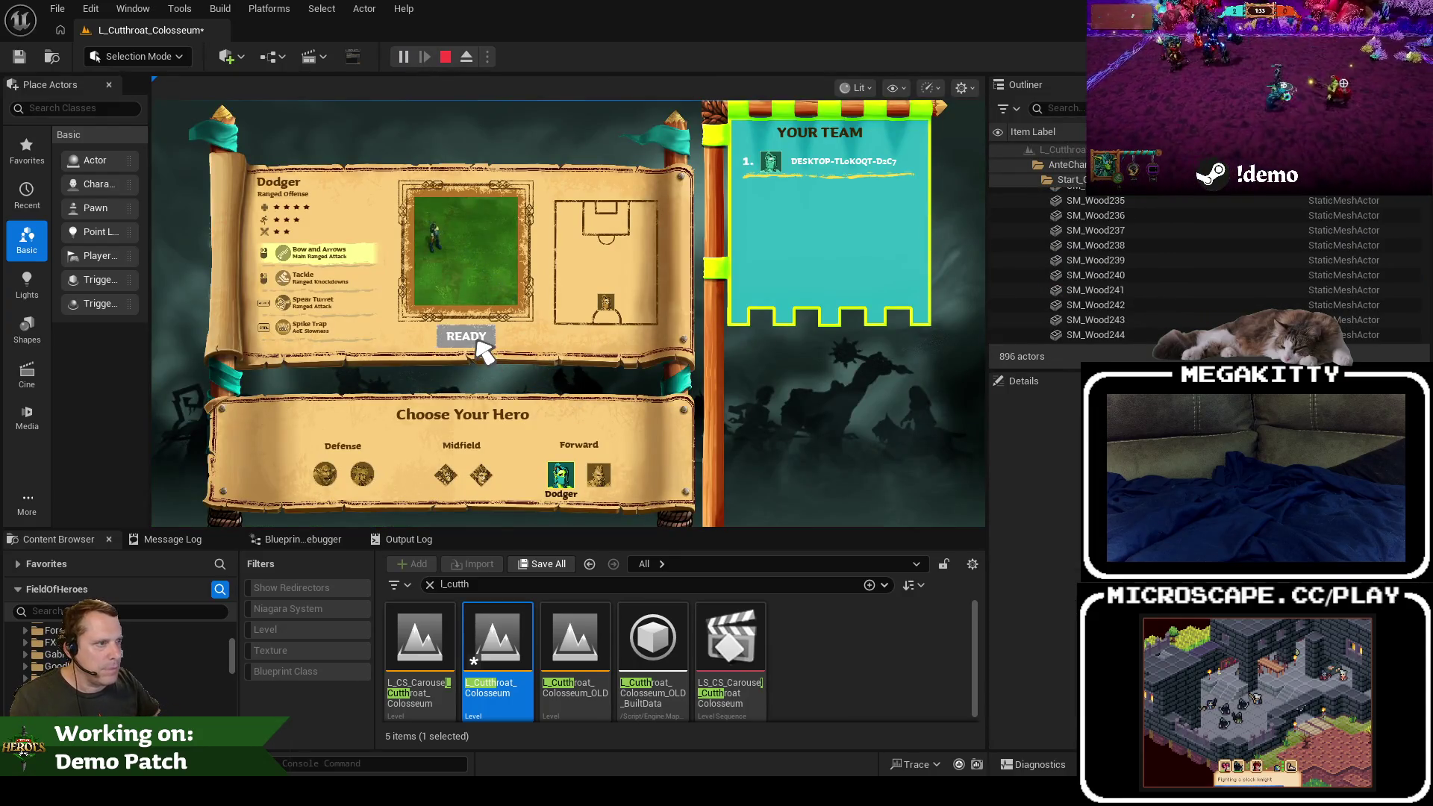
{"action": "left_click", "coordinate": [477, 345]}
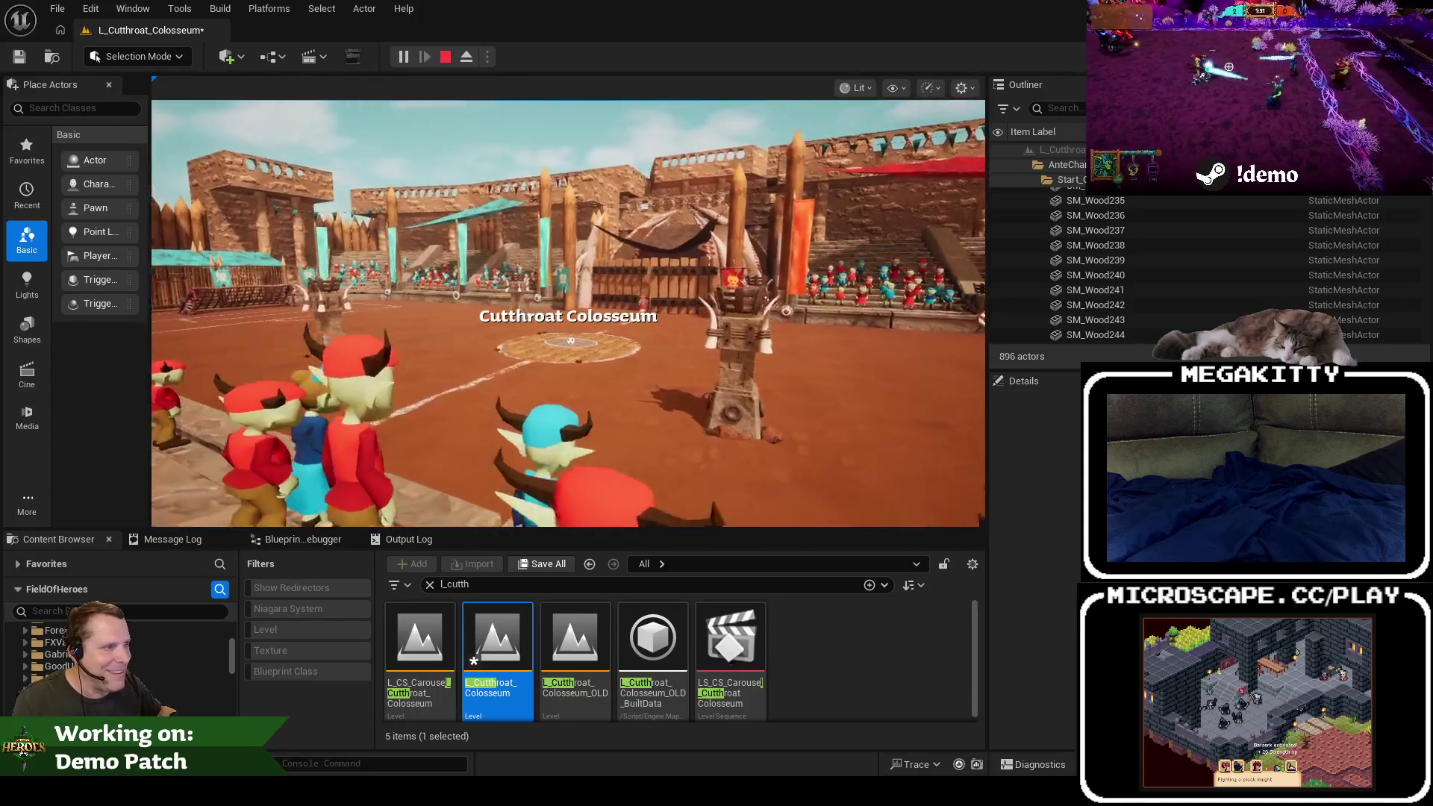
{"action": "key", "text": "Escape"}
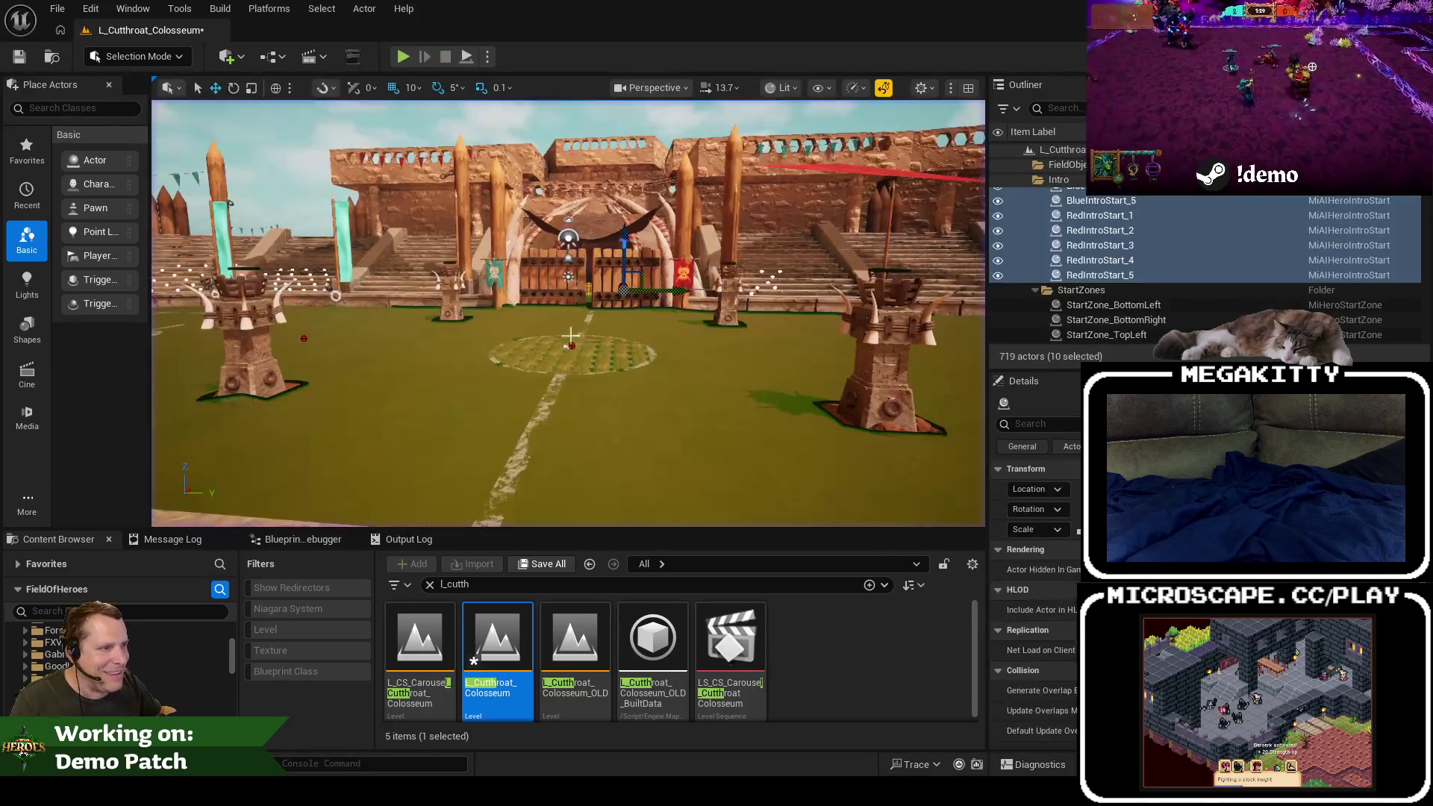
{"action": "scroll", "coordinate": [567, 313], "scroll_direction": "up", "scroll_amount": 6}
{"action": "key", "text": "p"}
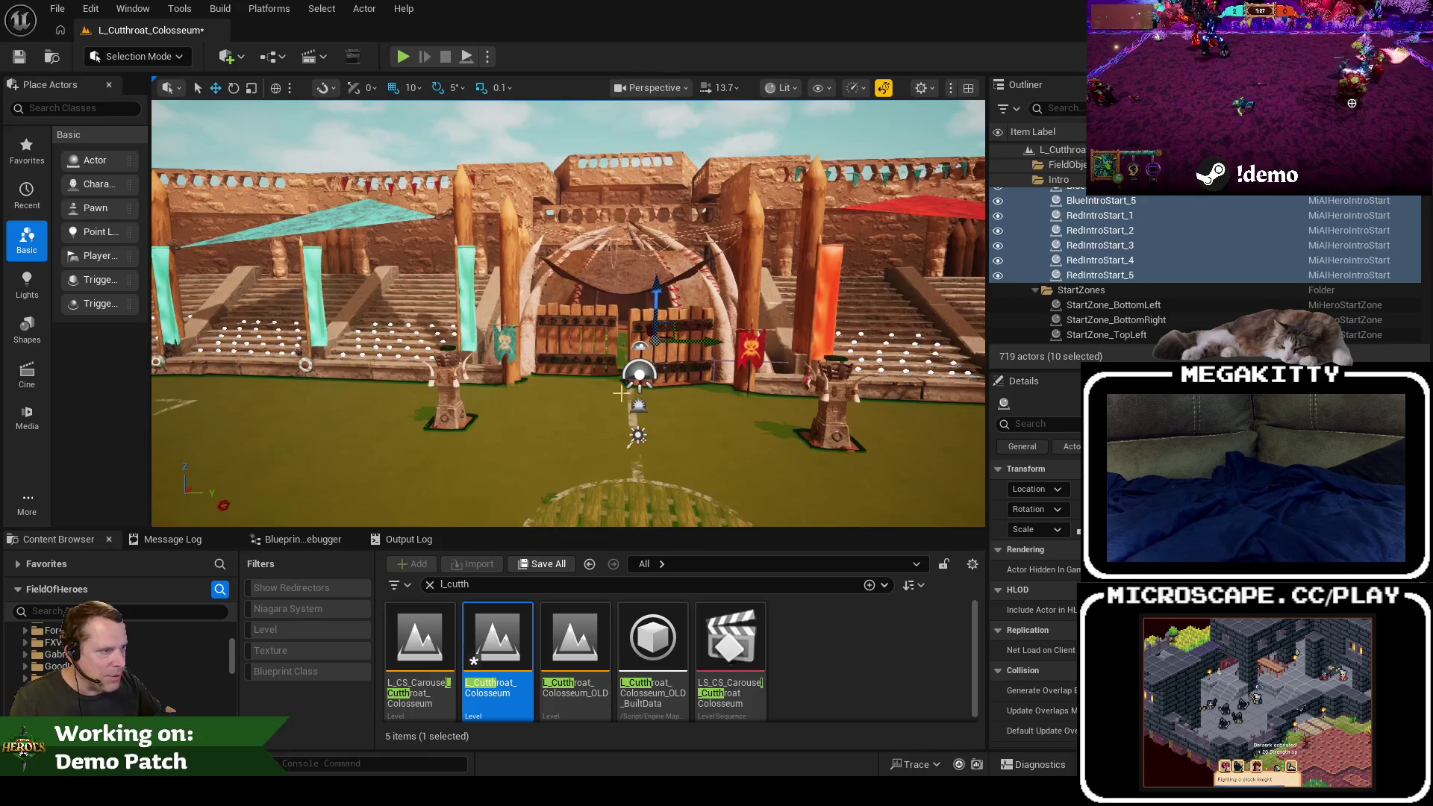
{"action": "scroll", "coordinate": [640, 440], "scroll_direction": "up", "scroll_amount": 5}
{"action": "left_click", "coordinate": [640, 441]}
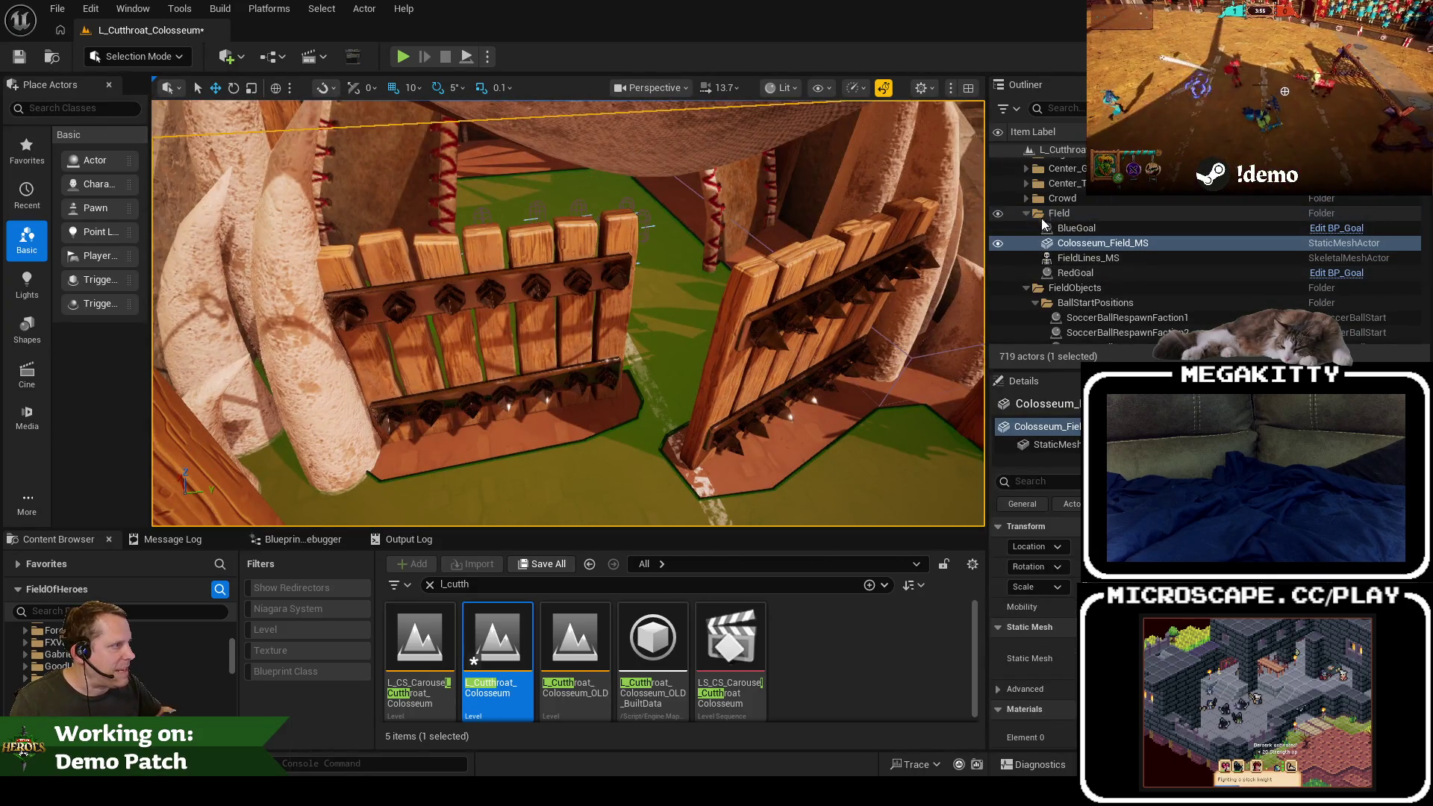
{"action": "left_click", "coordinate": [1075, 273]}
{"action": "left_click", "coordinate": [1090, 244]}
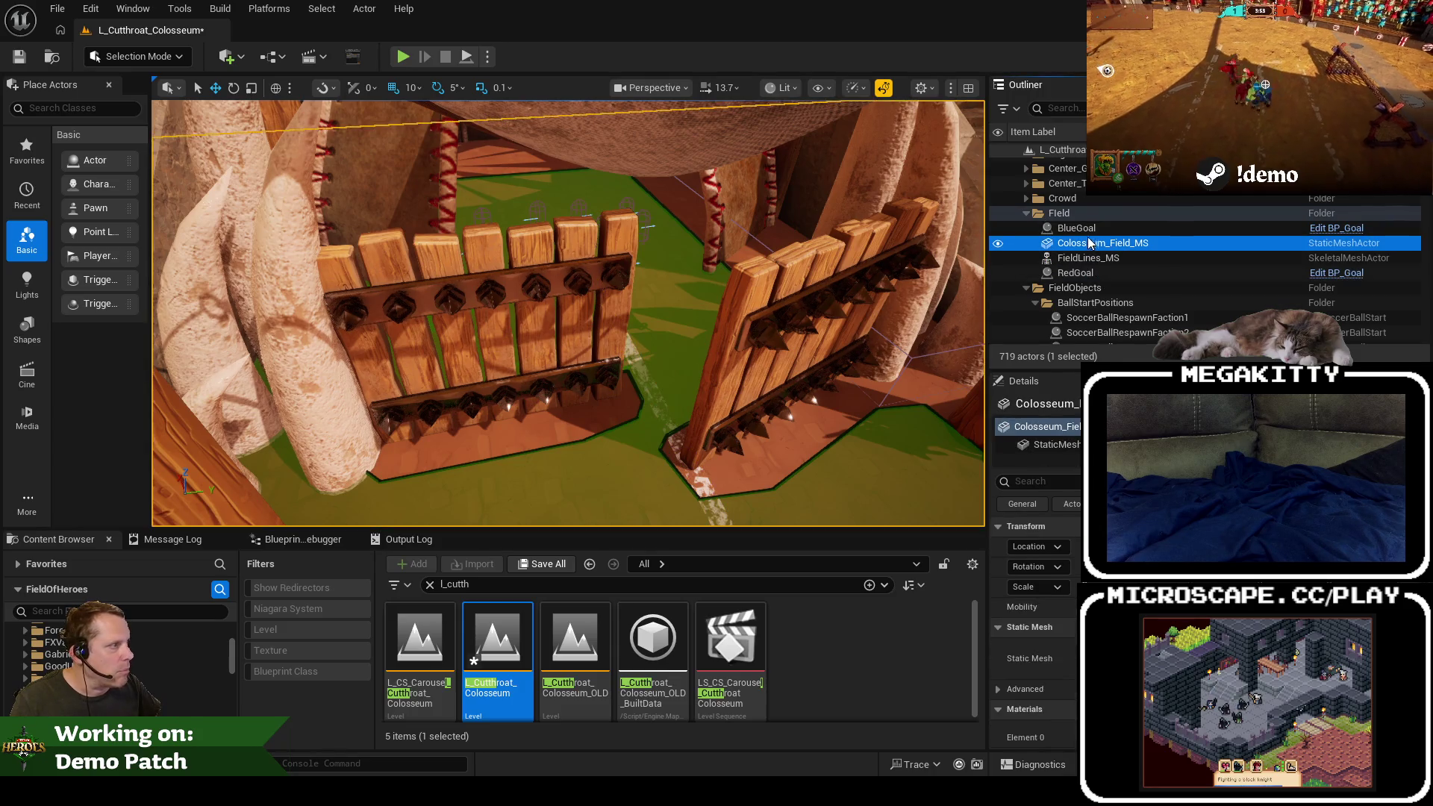
{"action": "left_click", "coordinate": [1087, 230]}
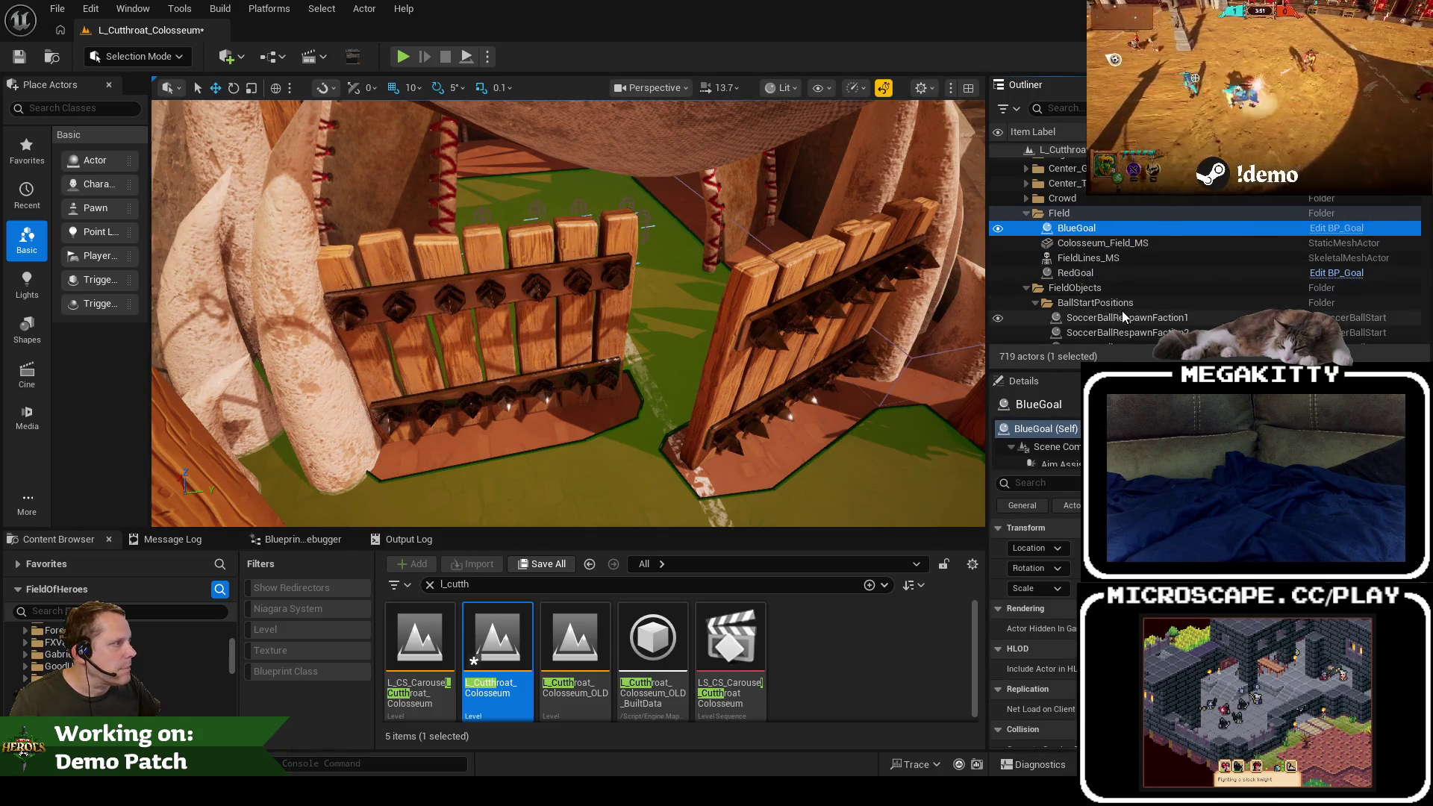
{"action": "scroll", "coordinate": [1122, 311], "scroll_direction": "down", "scroll_amount": 3}
Step: Filter the Outliner for 'wall', focus TopWall_OneWayWall, and fly toward the two spiked gates
{"action": "type", "text": "wall"}
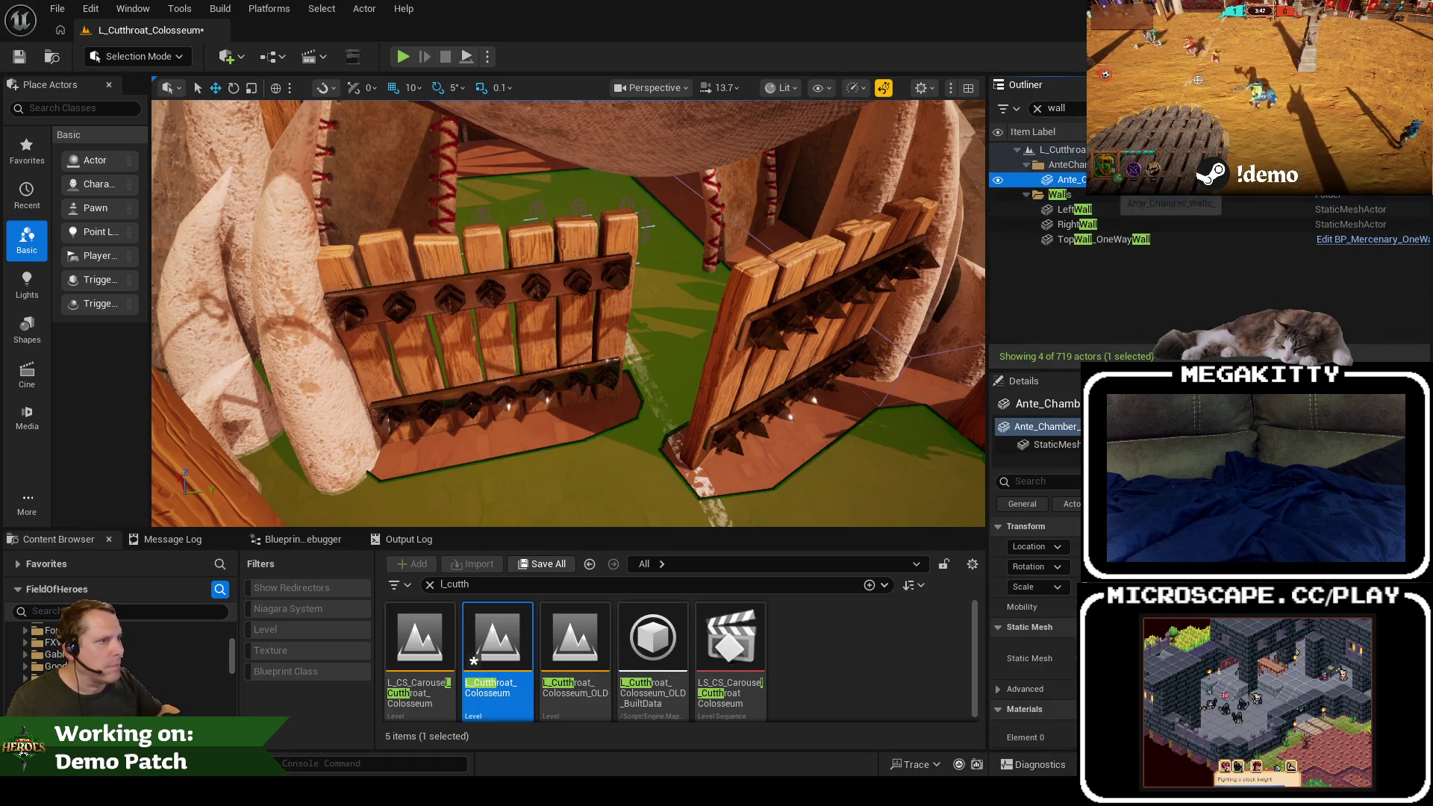
{"action": "left_click", "coordinate": [1109, 240]}
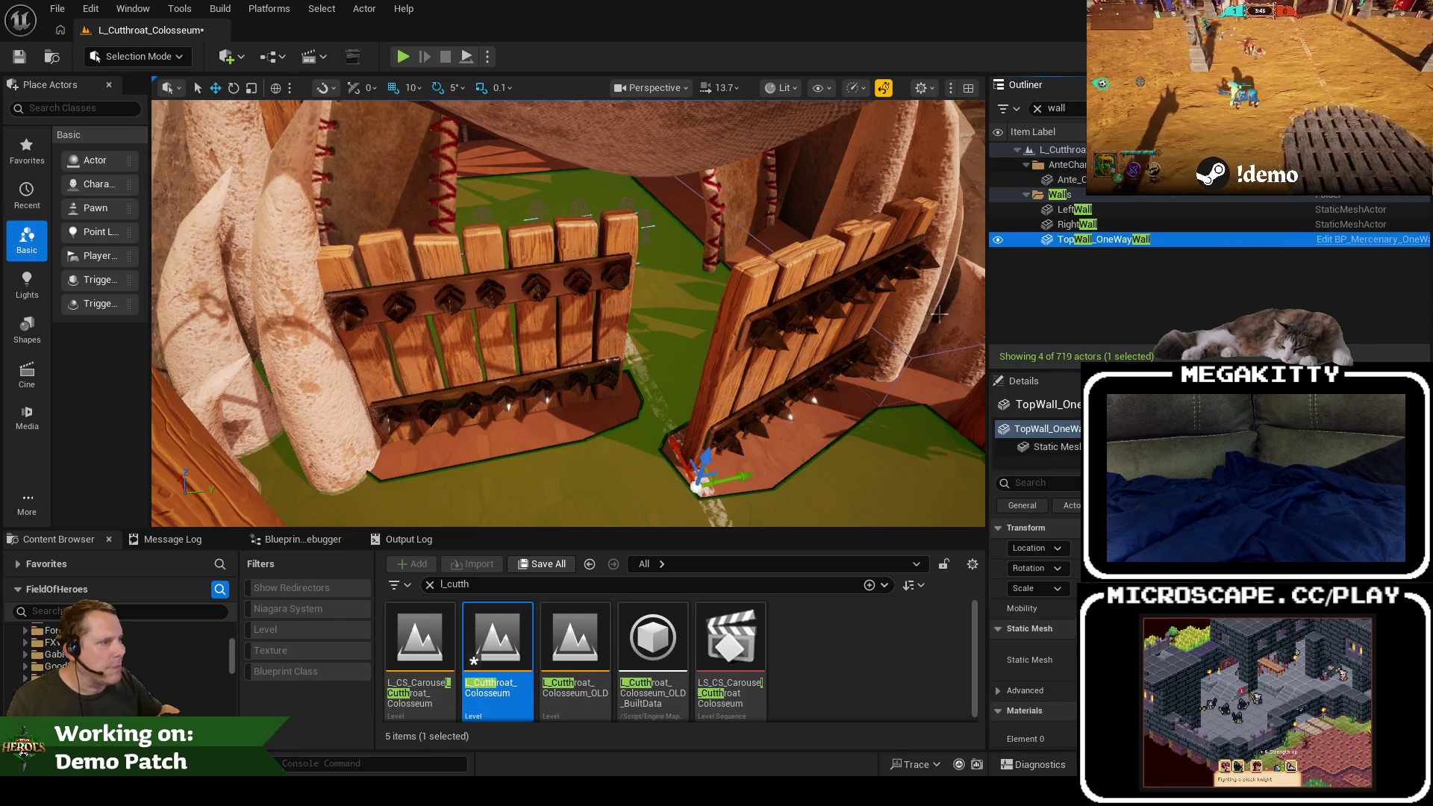
{"action": "key", "text": "f"}
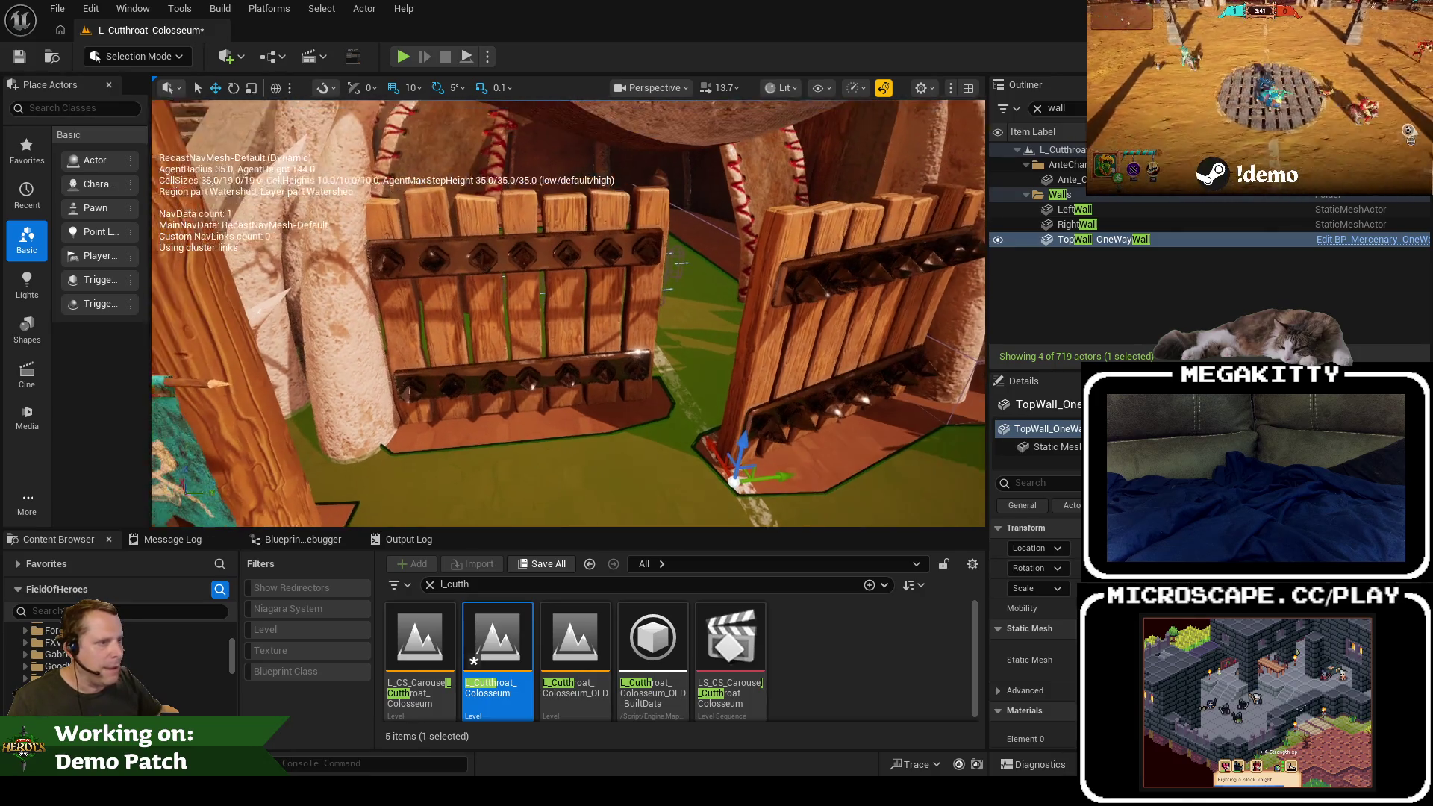
{"action": "right_click", "coordinate": [649, 390]}
{"action": "left_click_drag", "start_coordinate": [649, 390], "coordinate": [612, 378]}
Step: Rotate the left spiked gate open about 50° and the right one about 60°
{"action": "left_click", "coordinate": [573, 347]}
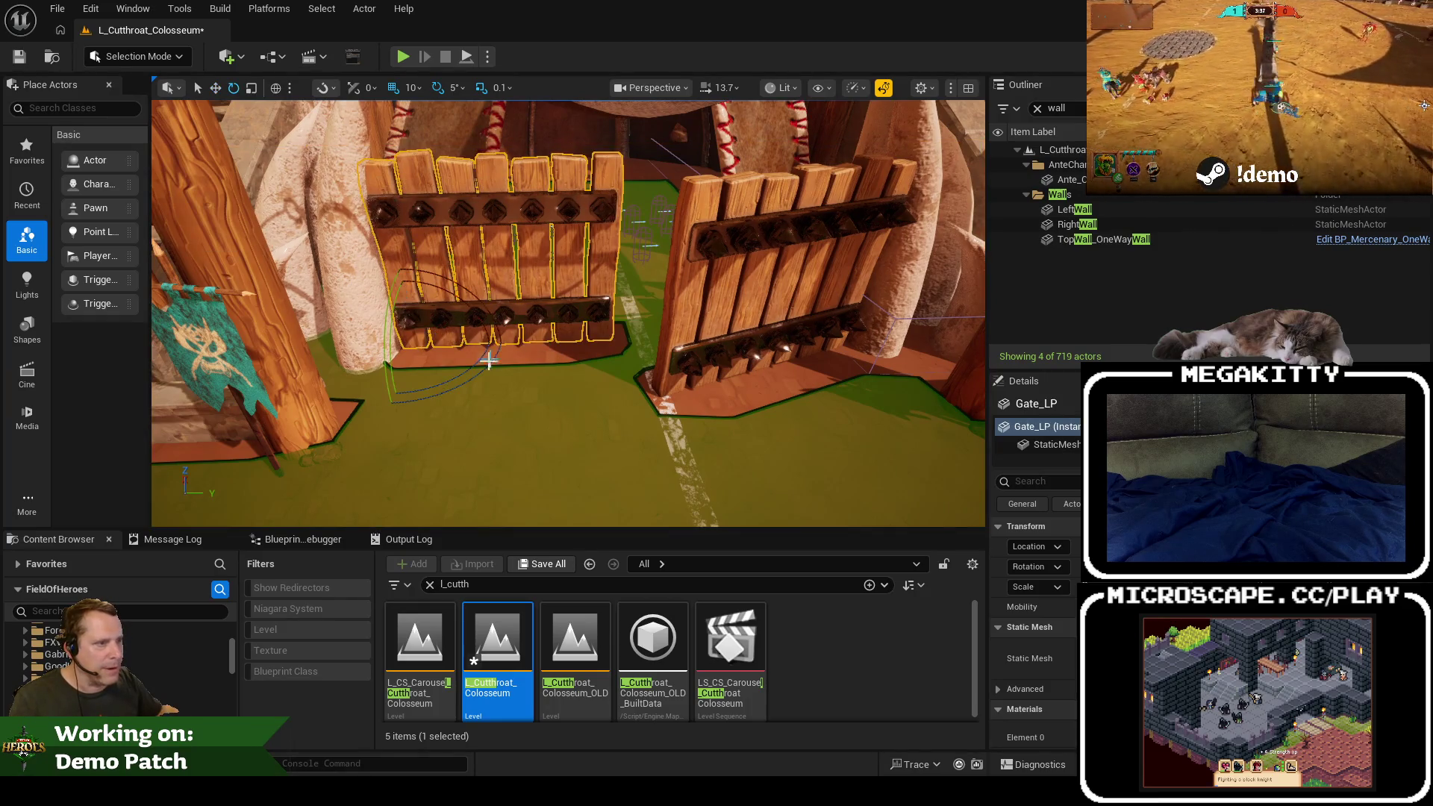
{"action": "left_click_drag", "start_coordinate": [489, 361], "coordinate": [493, 312]}
{"action": "left_click", "coordinate": [785, 332]}
{"action": "left_click_drag", "start_coordinate": [791, 371], "coordinate": [672, 320]}
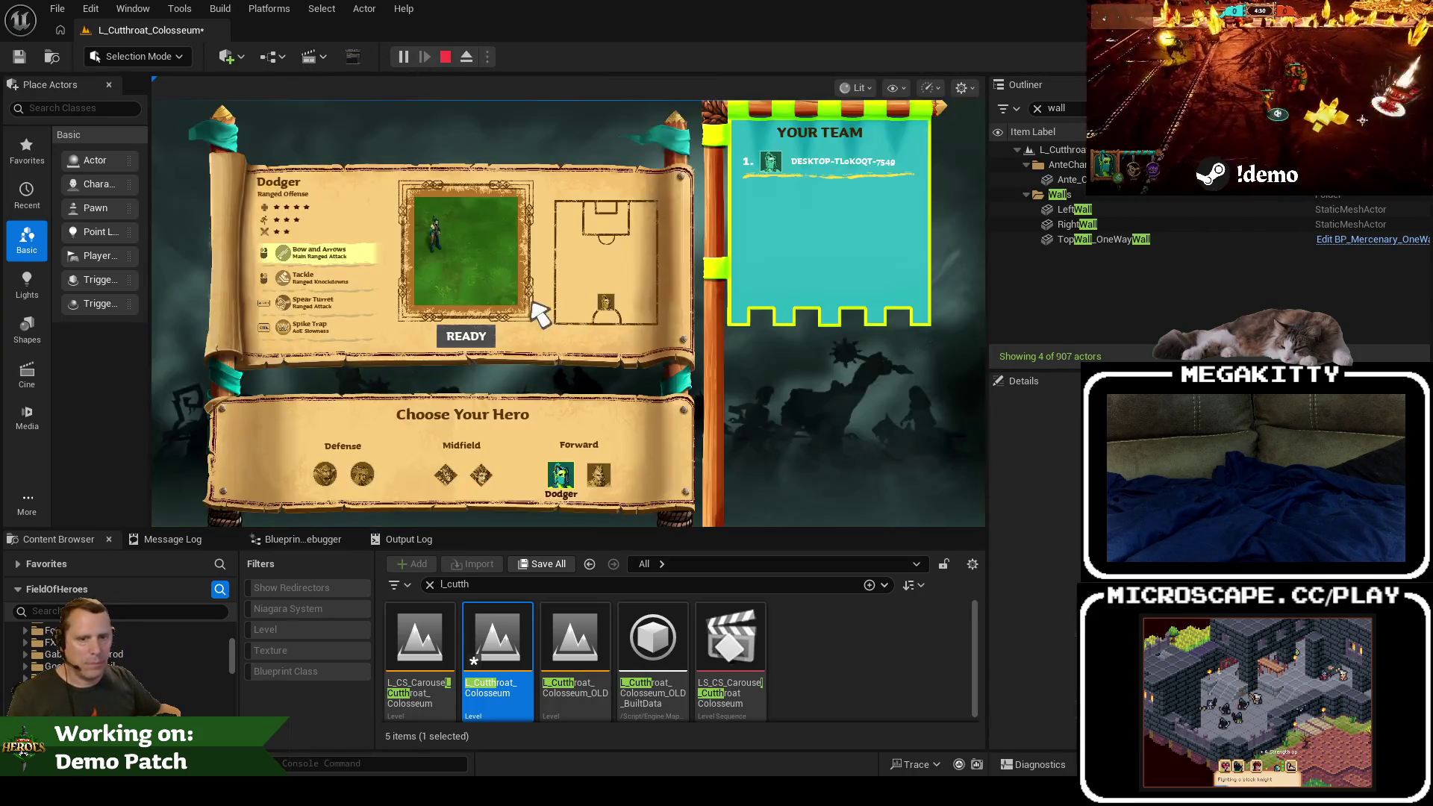
Step: Ready up as Dodger to watch the intro, then stop the play-test
{"action": "left_click", "coordinate": [481, 340]}
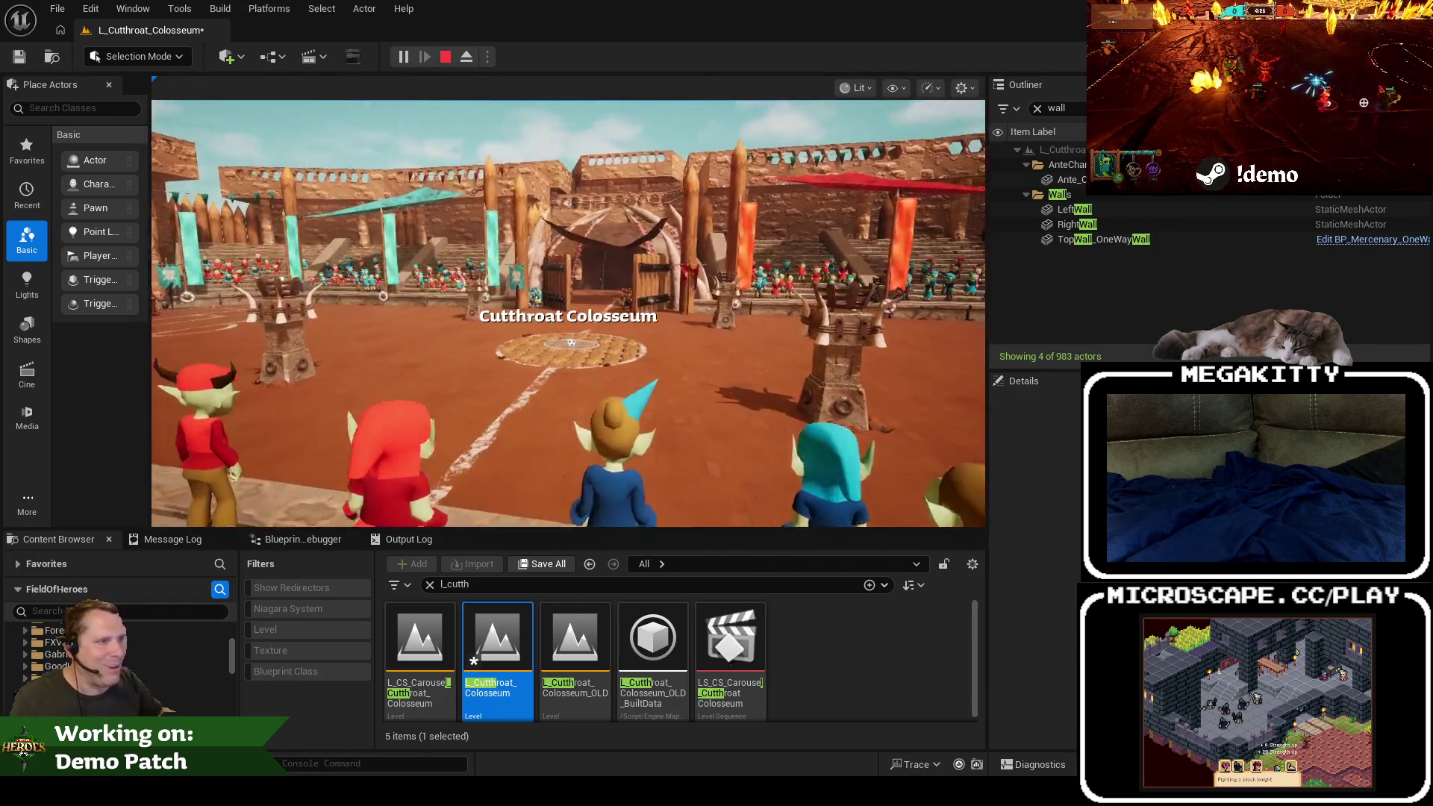
{"action": "key", "text": "Escape"}
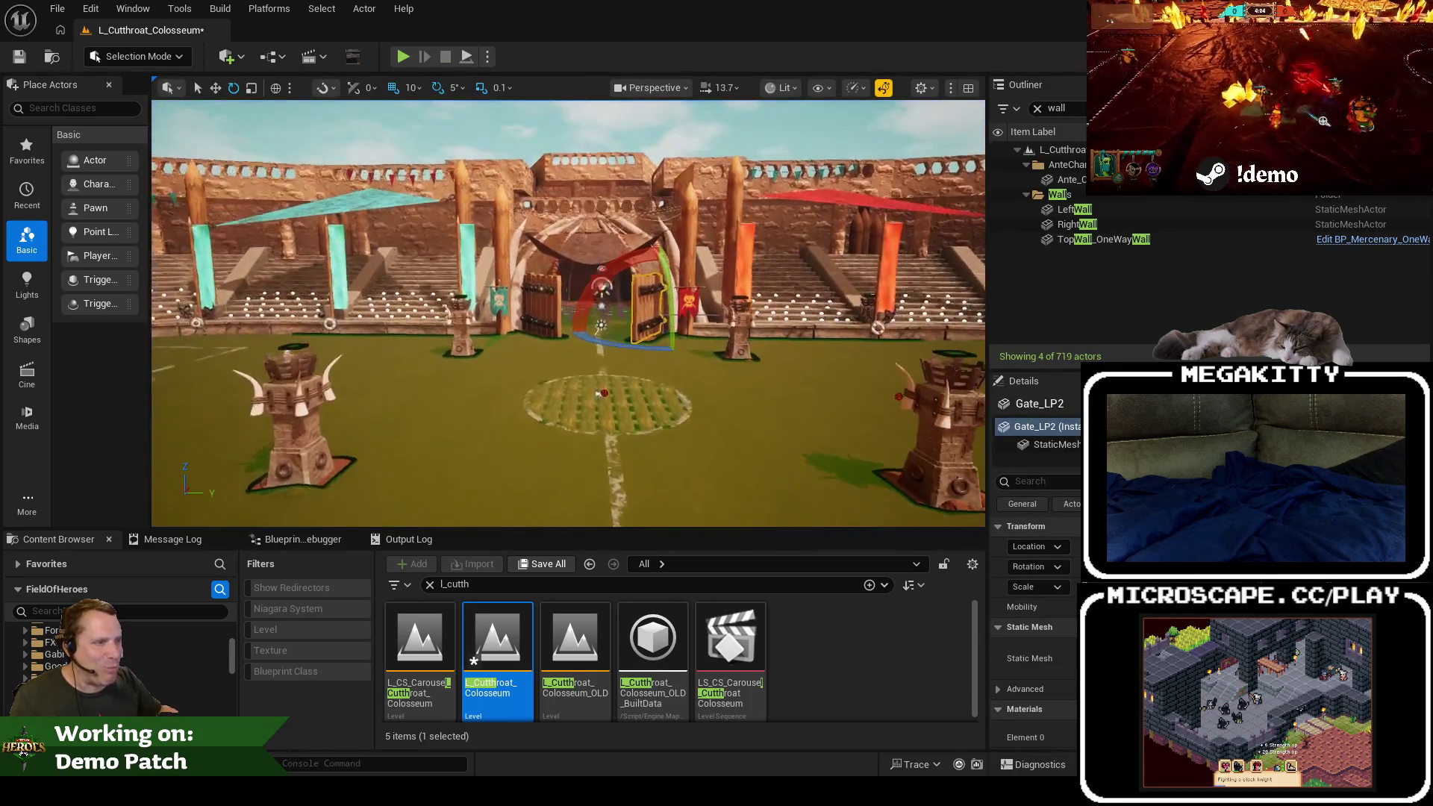
{"action": "scroll", "coordinate": [568, 314], "scroll_direction": "up", "scroll_amount": 5}
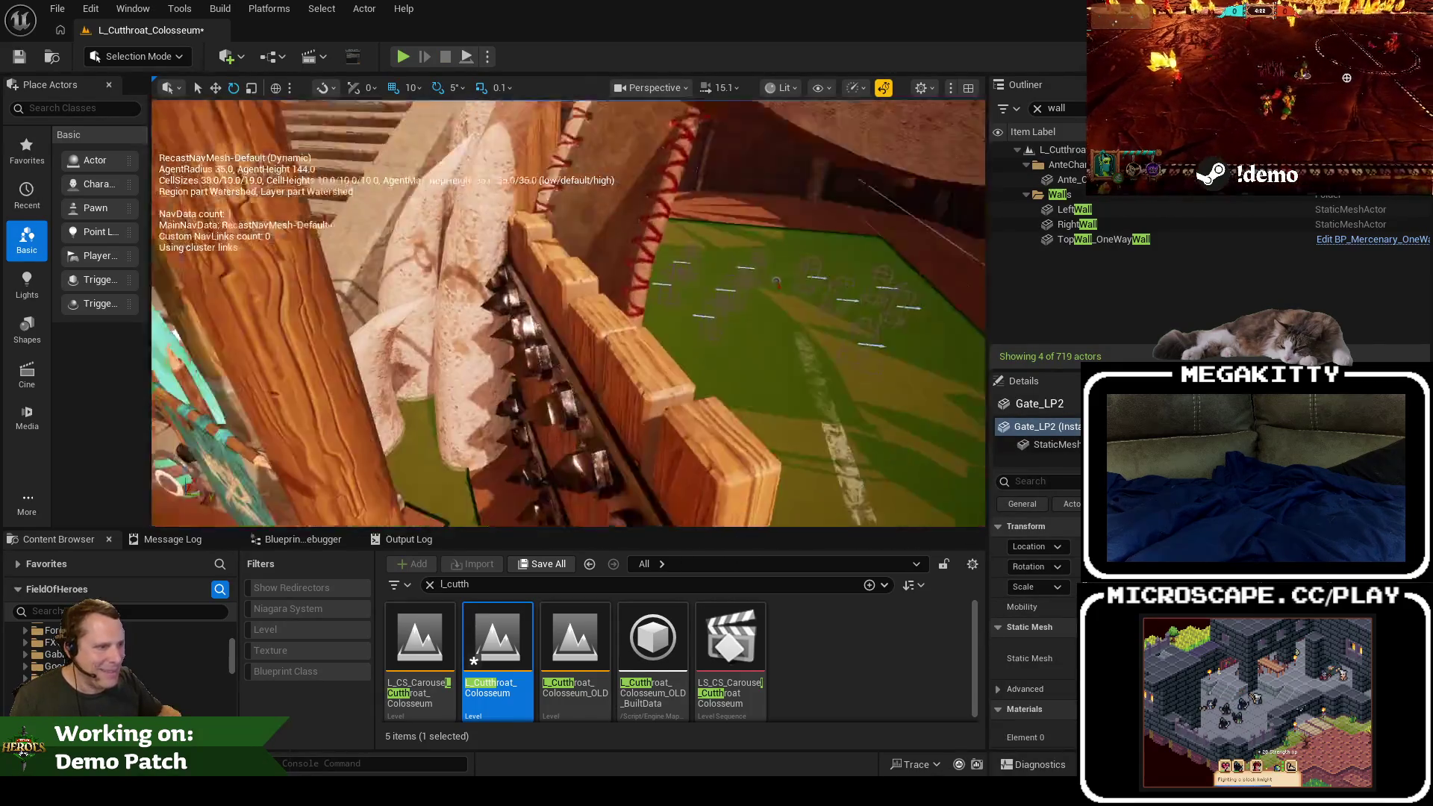
Step: Fly the camera past the spiked fence across the arena to the red-striped wall and sandy ramp
{"action": "mouse_move", "coordinate": [776, 283]}
{"action": "left_mouse_down"}
{"action": "mouse_move", "coordinate": [905, 229]}
{"action": "mouse_move", "coordinate": [936, 306]}
{"action": "left_mouse_up"}
{"action": "left_click_drag", "start_coordinate": [619, 260], "coordinate": [492, 287]}
{"action": "mouse_move", "coordinate": [674, 307]}
{"action": "left_mouse_down"}
{"action": "mouse_move", "coordinate": [648, 297]}
{"action": "mouse_move", "coordinate": [551, 317]}
{"action": "left_mouse_up"}
{"action": "key", "text": "p"}
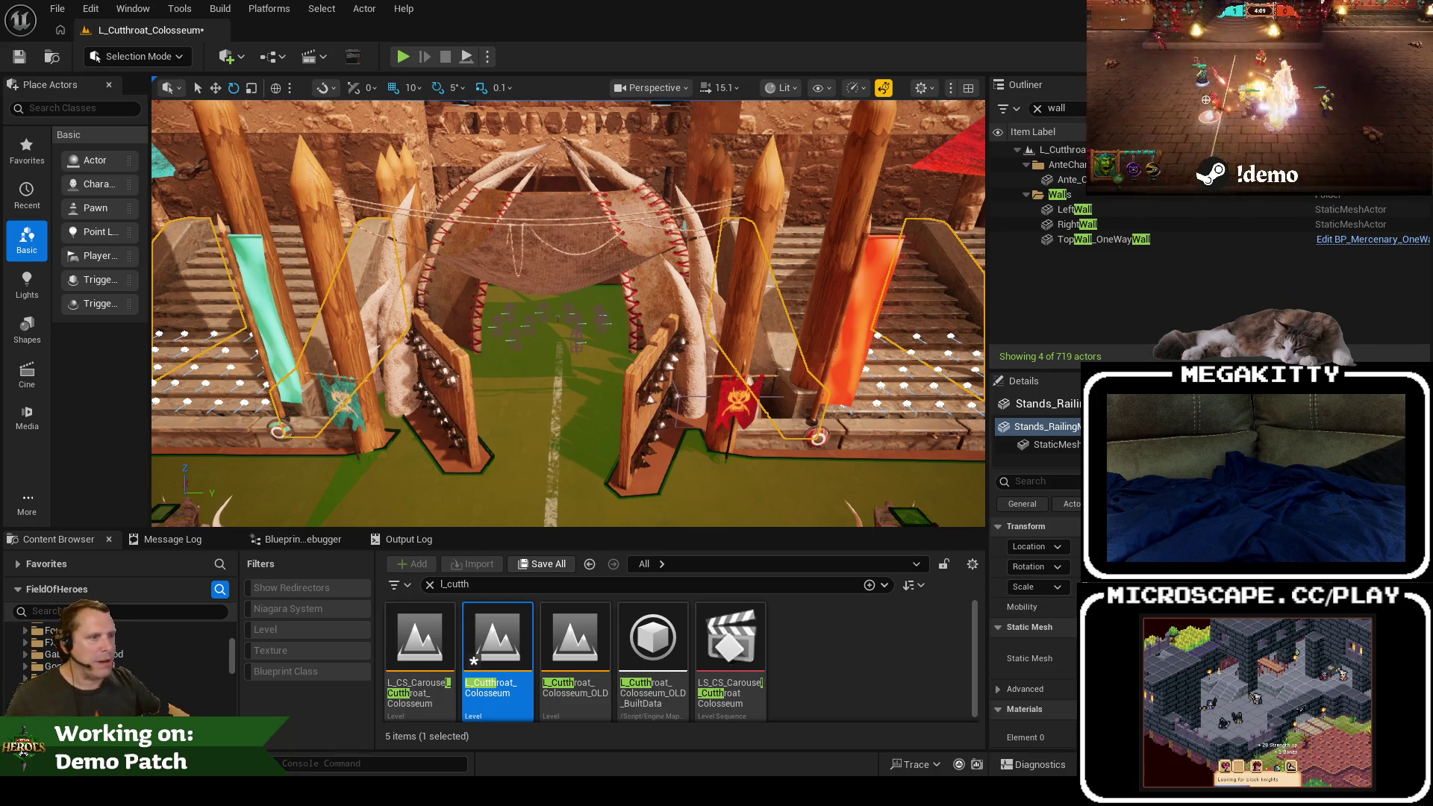
{"action": "key", "text": "w"}
{"action": "scroll", "coordinate": [510, 371], "scroll_direction": "up", "scroll_amount": 1}
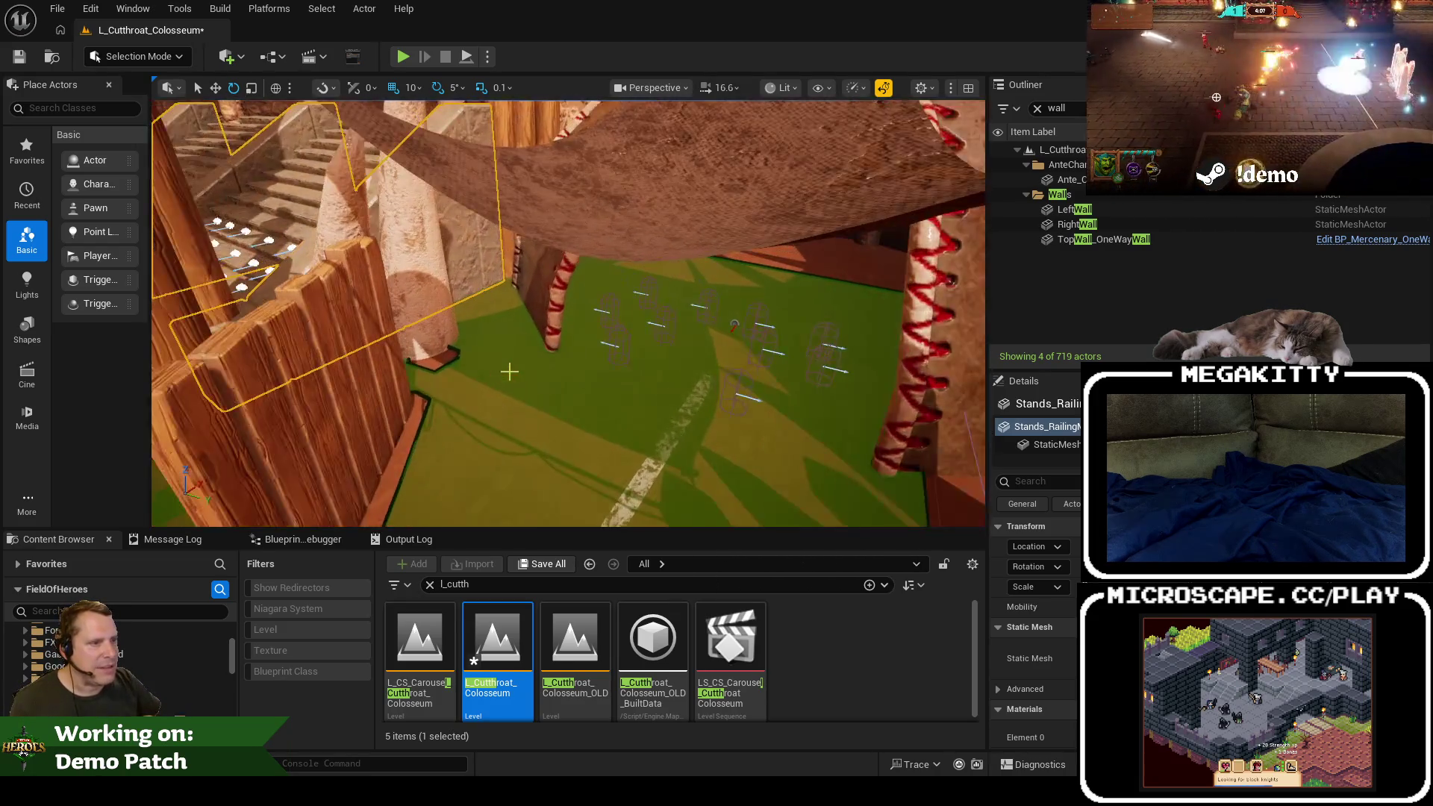
{"action": "key", "text": "w"}
{"action": "scroll", "coordinate": [509, 371], "scroll_direction": "up", "scroll_amount": 1}
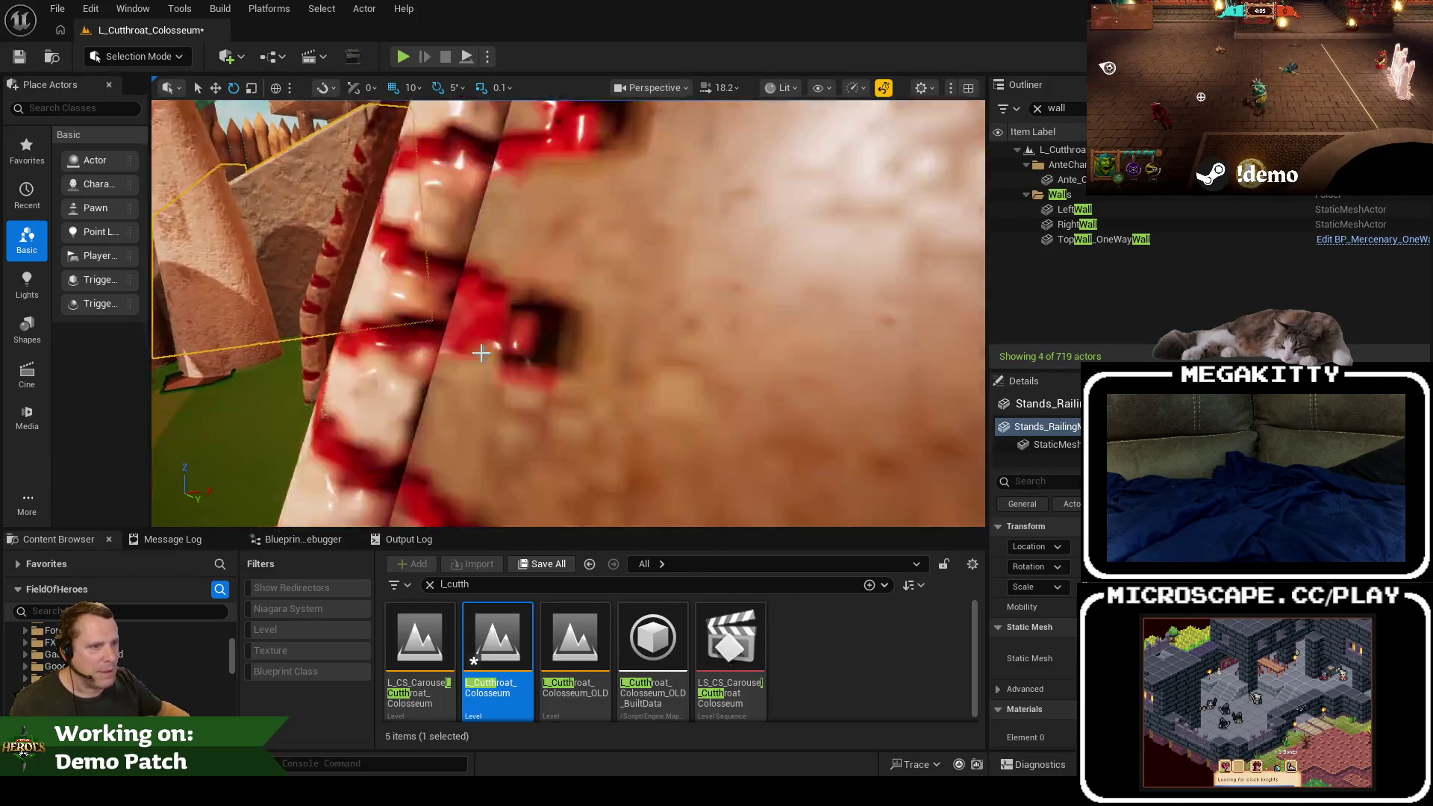
{"action": "key", "text": "s"}
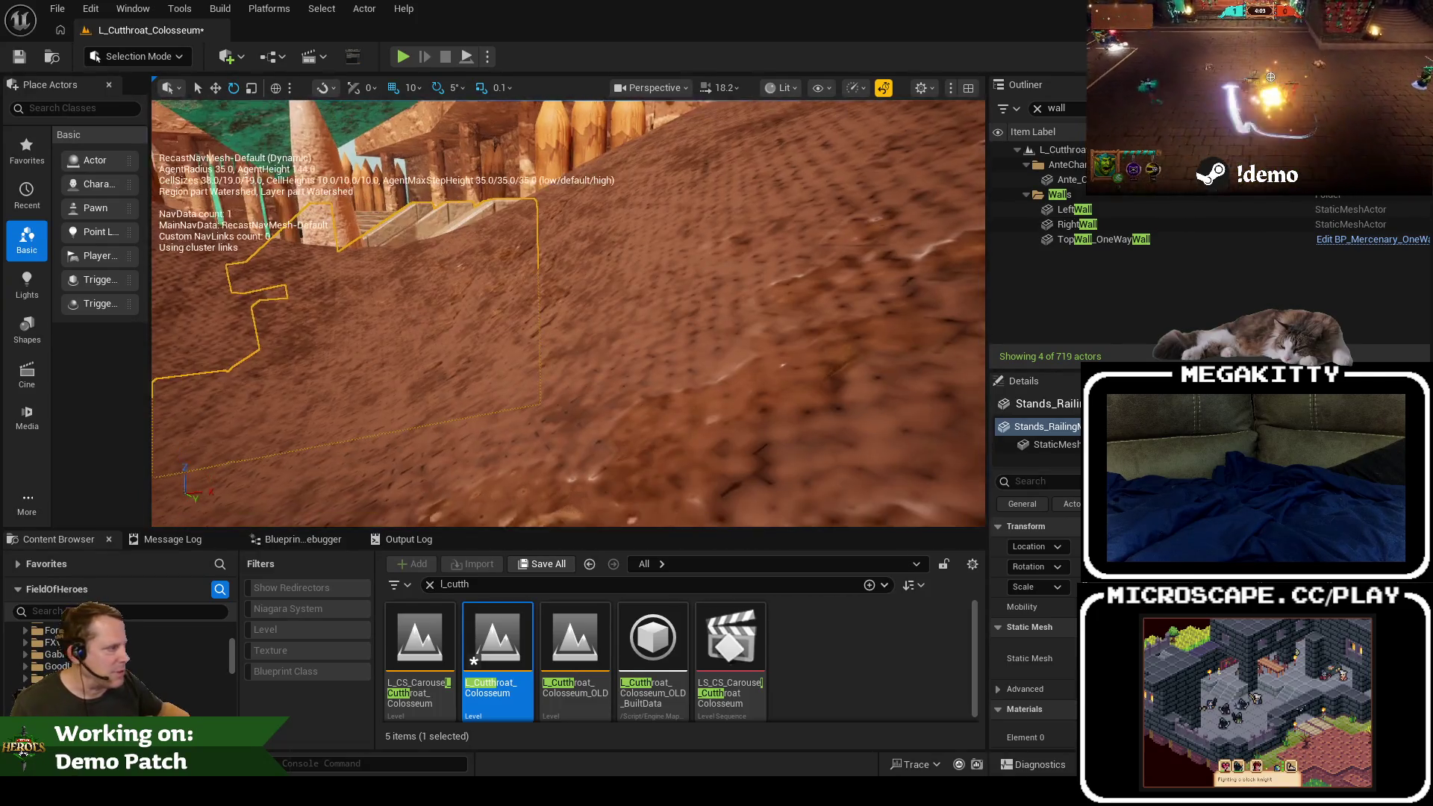
{"action": "key", "text": "w"}
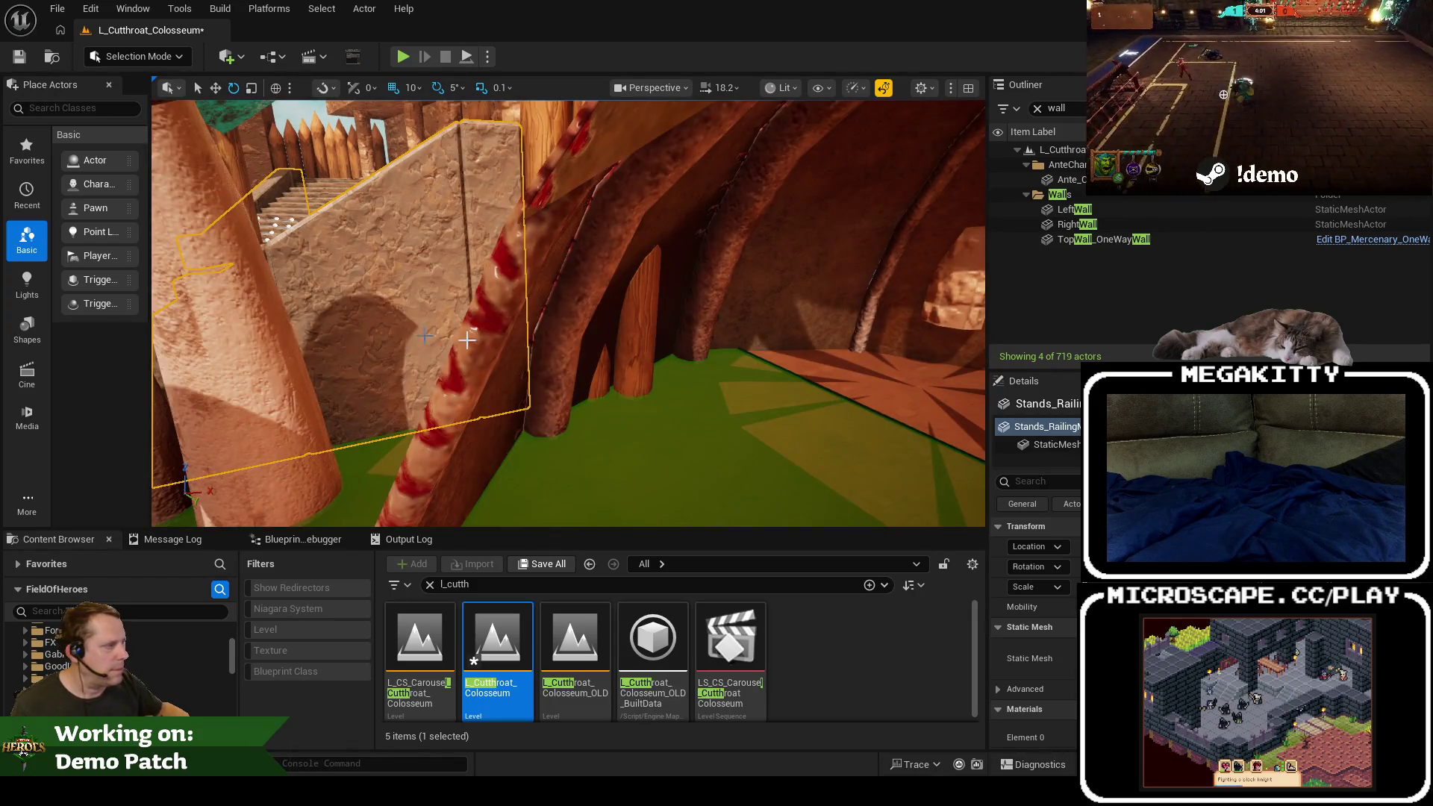
Step: Filter the railing's Details to its collision properties, then bring up File > Recent Levels
{"action": "type", "text": "collis"}
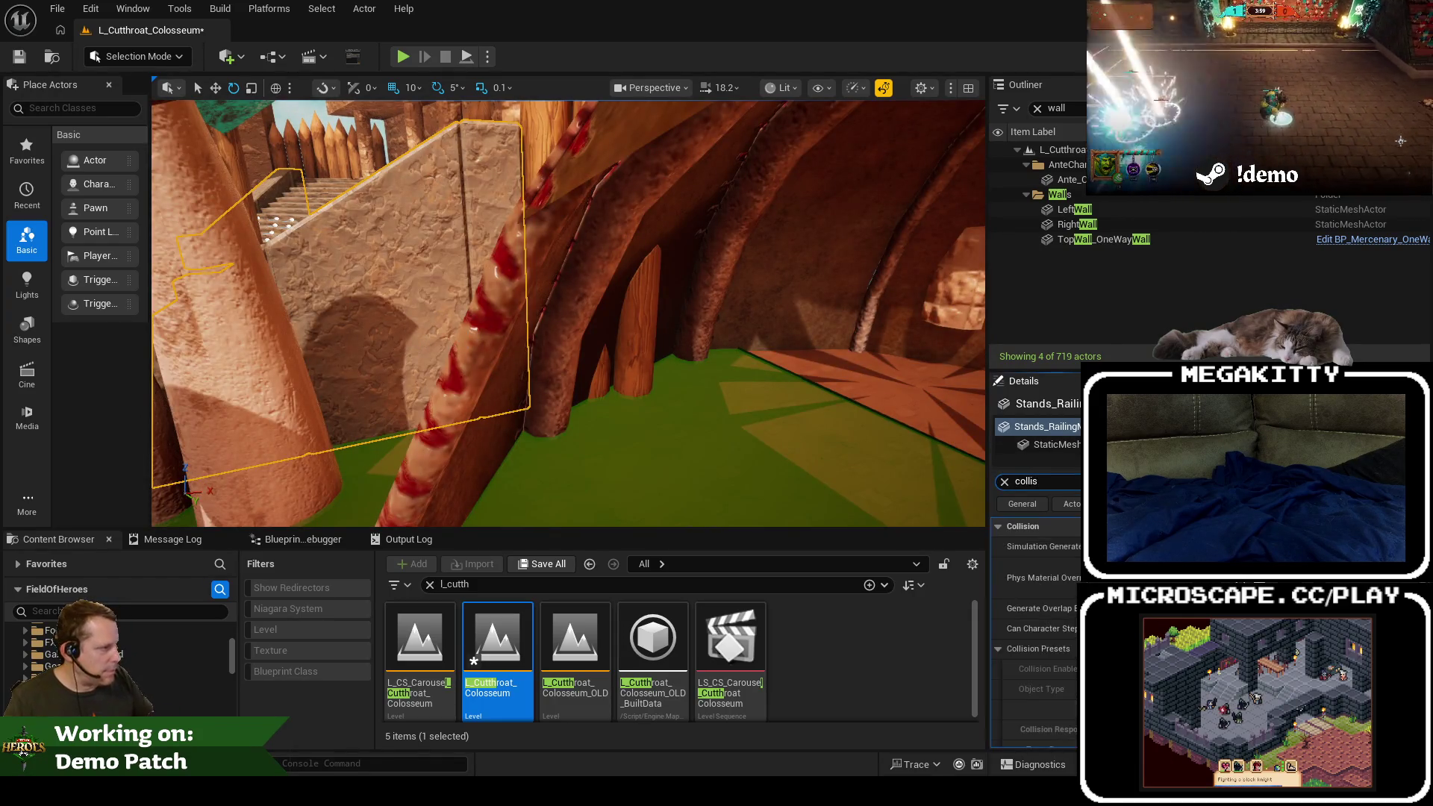
{"action": "left_click_drag", "start_coordinate": [865, 415], "coordinate": [742, 383]}
{"action": "left_click", "coordinate": [51, 9]}
Step: Reopen L_Cutthroat_Colosseum from Recent Levels, answering the save prompt
{"action": "mouse_move", "coordinate": [172, 116]}
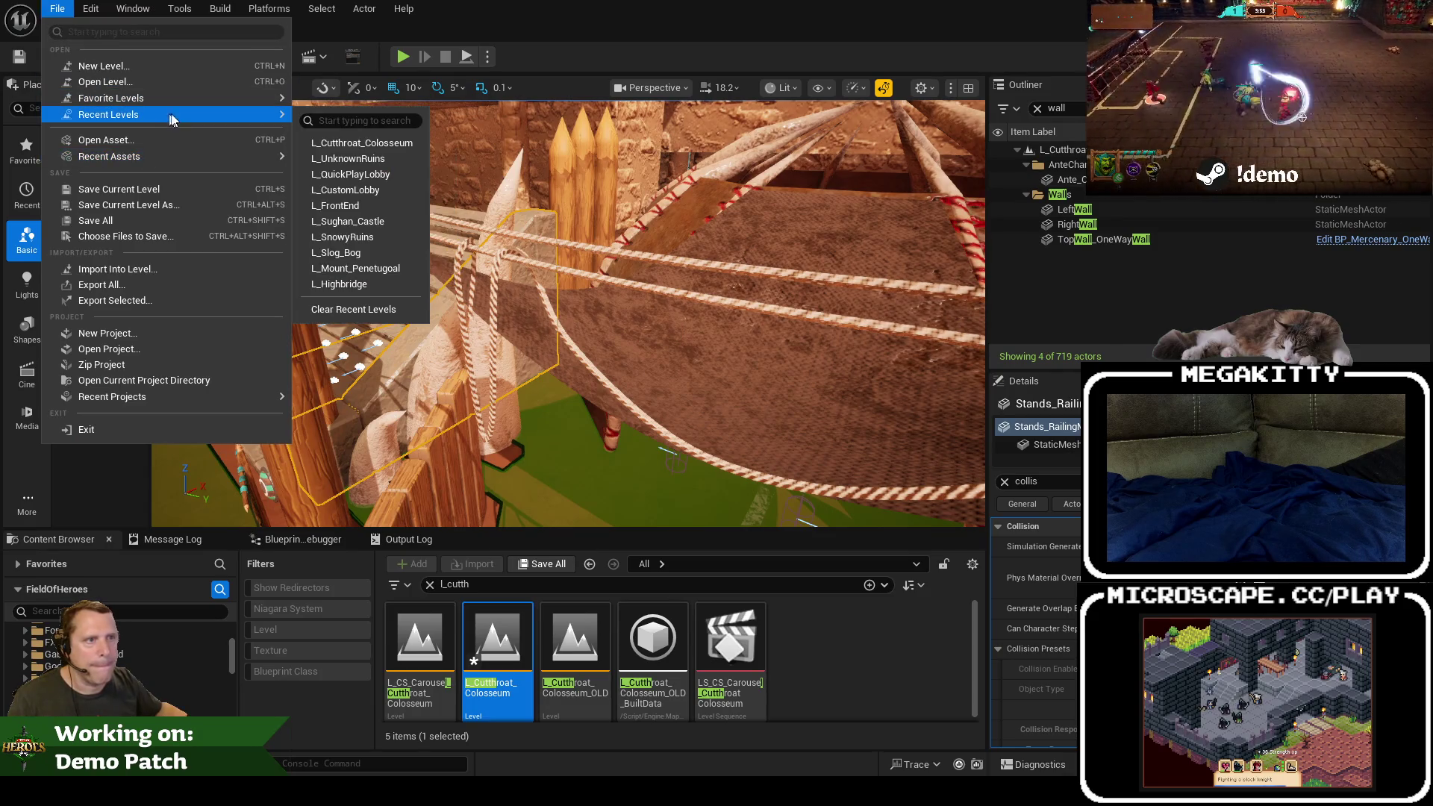
{"action": "left_click", "coordinate": [346, 159]}
{"action": "left_click", "coordinate": [844, 565]}
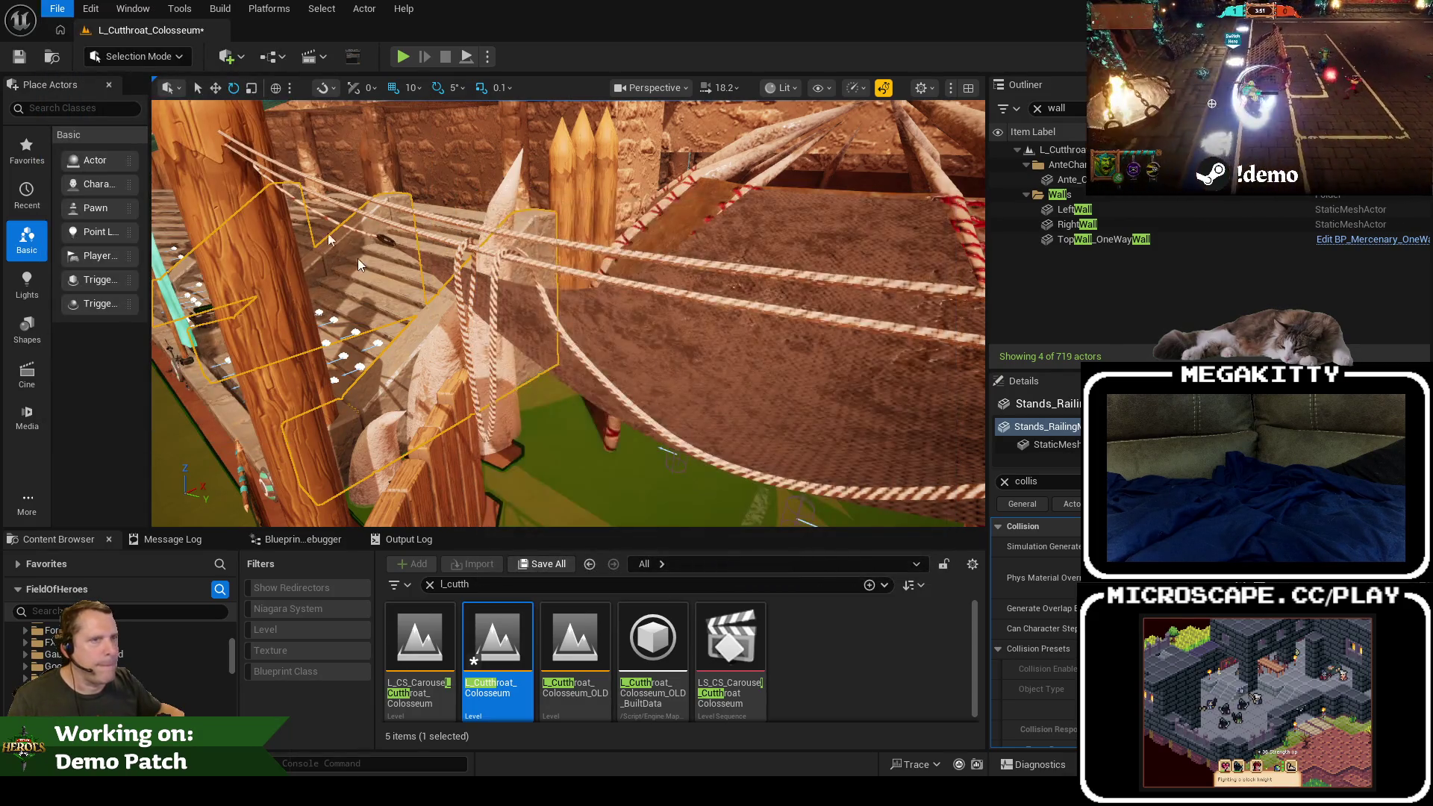
{"action": "left_click", "coordinate": [58, 9]}
{"action": "mouse_move", "coordinate": [187, 114]}
{"action": "left_click", "coordinate": [335, 158]}
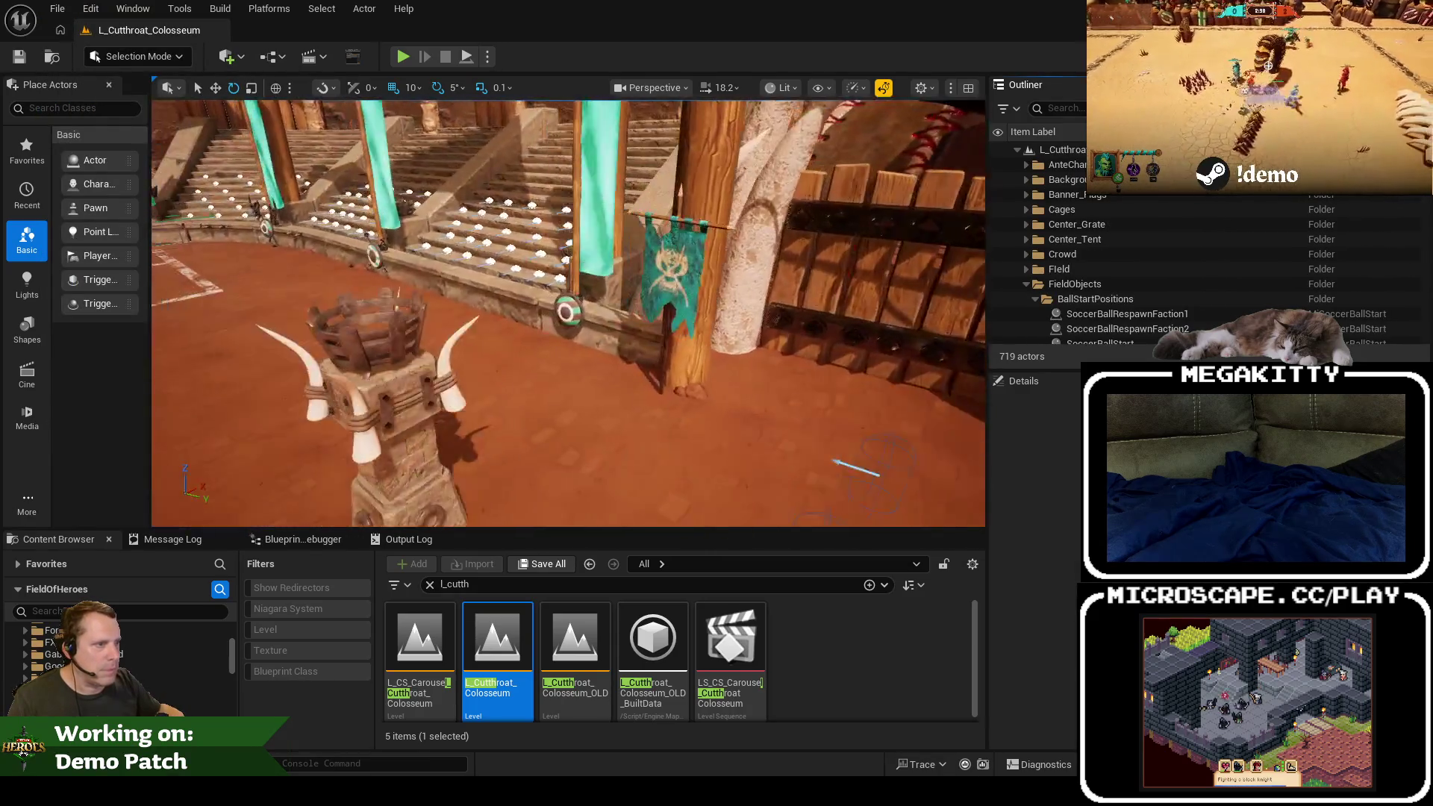
Step: Fly around the spiked wooden fences, tent posts and the gap between the fences
{"action": "left_click_drag", "start_coordinate": [585, 331], "coordinate": [625, 331]}
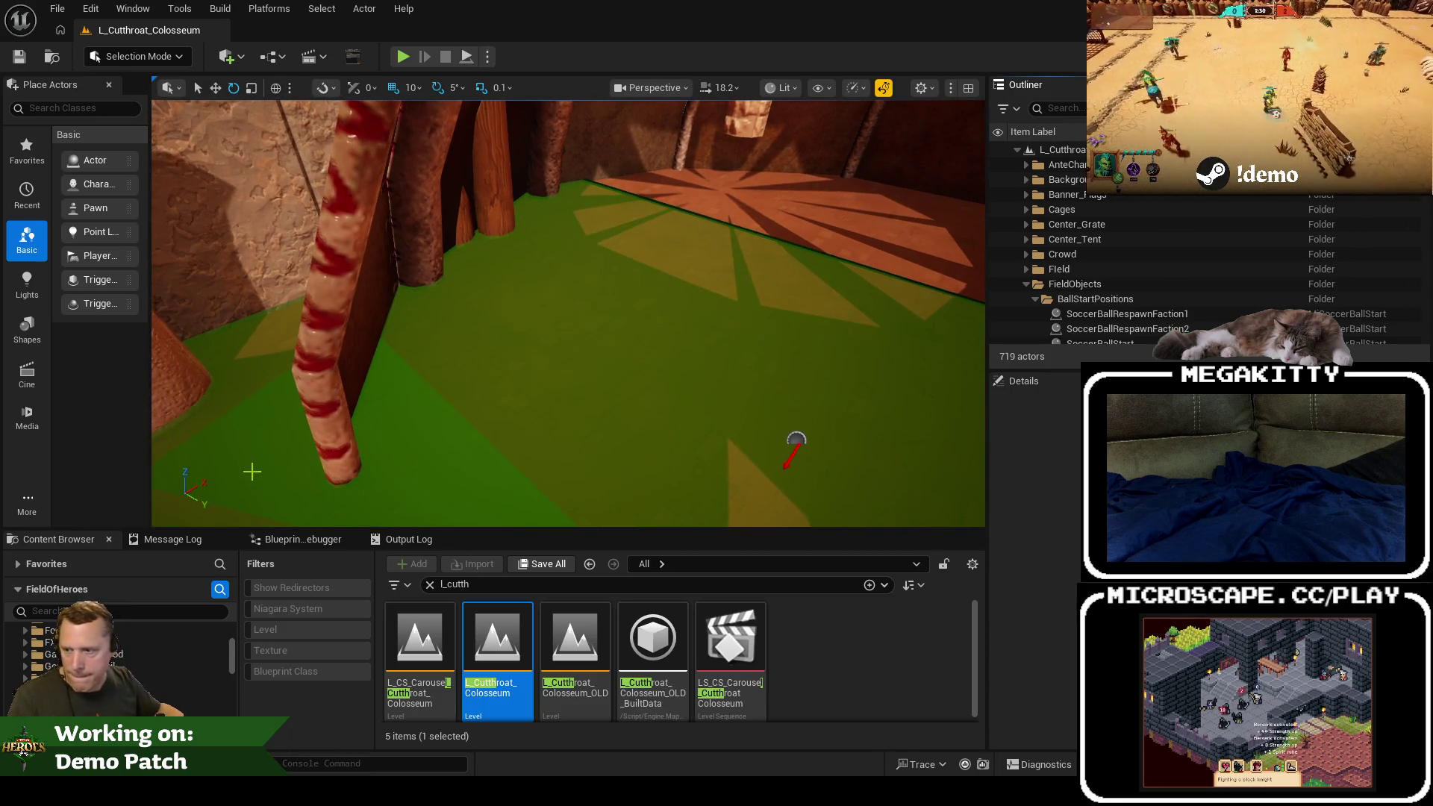
{"action": "left_click_drag", "start_coordinate": [488, 400], "coordinate": [489, 401]}
{"action": "mouse_move", "coordinate": [598, 387]}
{"action": "left_mouse_down"}
{"action": "mouse_move", "coordinate": [608, 358]}
{"action": "mouse_move", "coordinate": [570, 354]}
{"action": "left_mouse_up"}
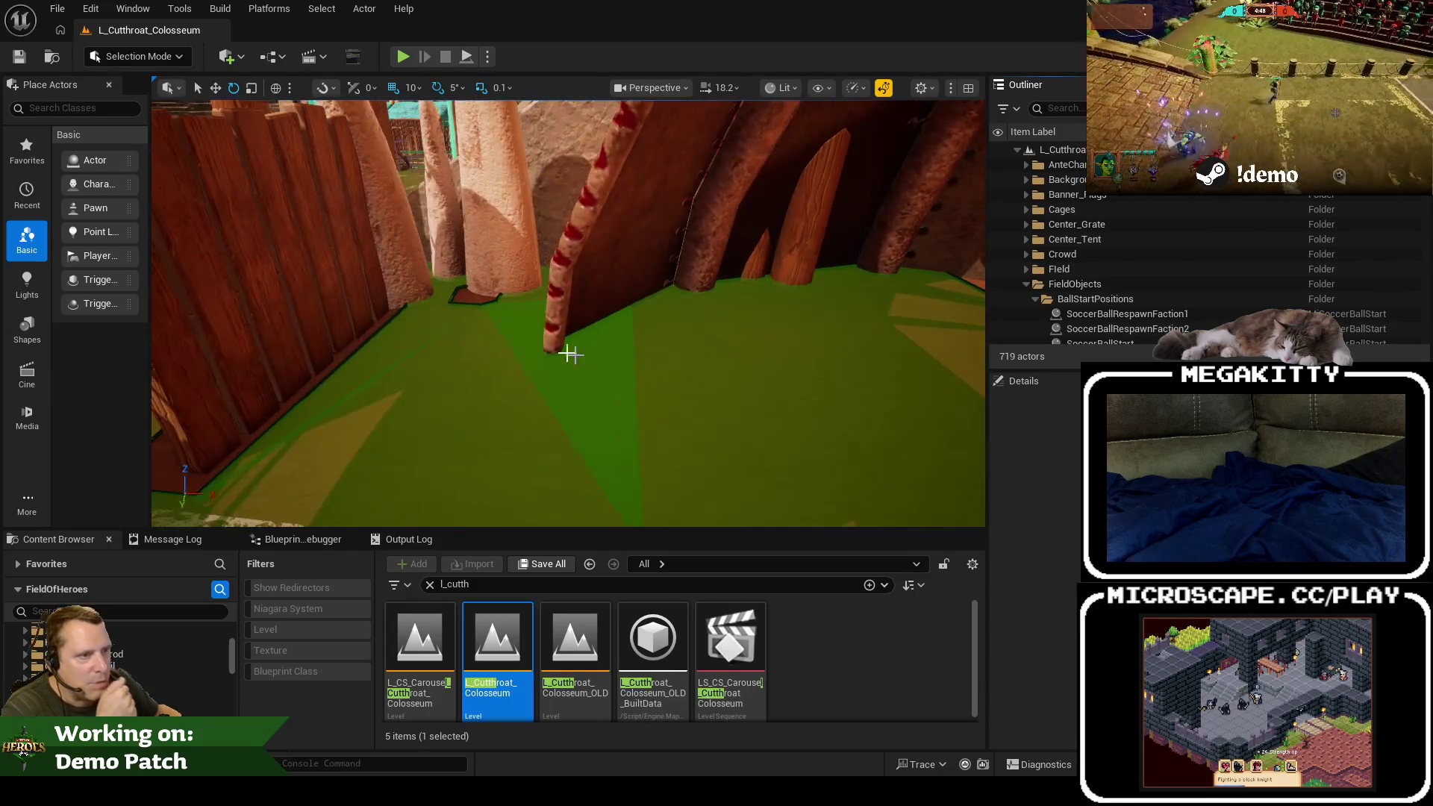
{"action": "left_click_drag", "start_coordinate": [488, 318], "coordinate": [489, 318]}
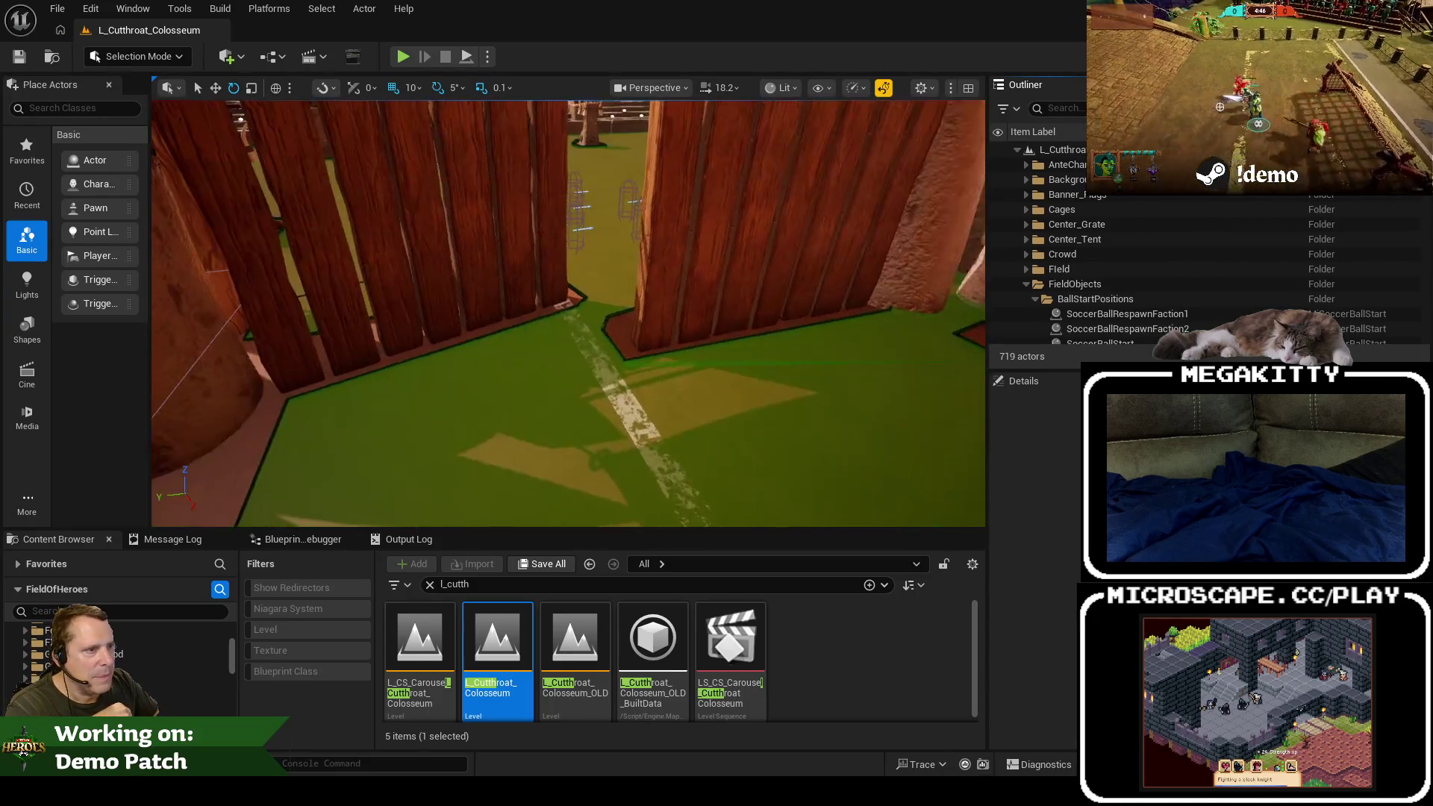
Step: Select Gate_LP, clear the Details collision filter, and step to Gate_LP2
{"action": "left_click", "coordinate": [658, 304]}
{"action": "left_click_drag", "start_coordinate": [681, 311], "coordinate": [681, 310]}
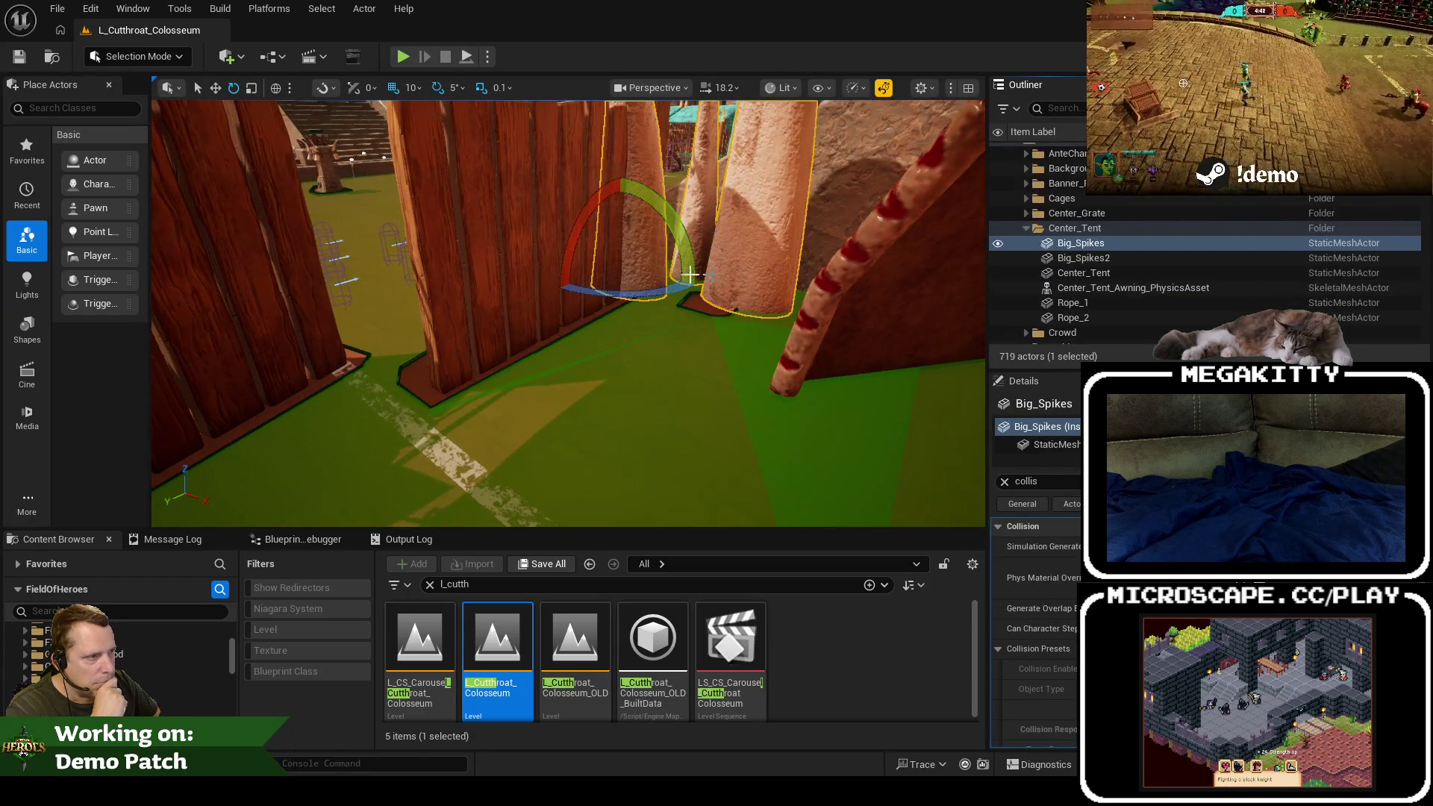
{"action": "left_click", "coordinate": [1005, 482]}
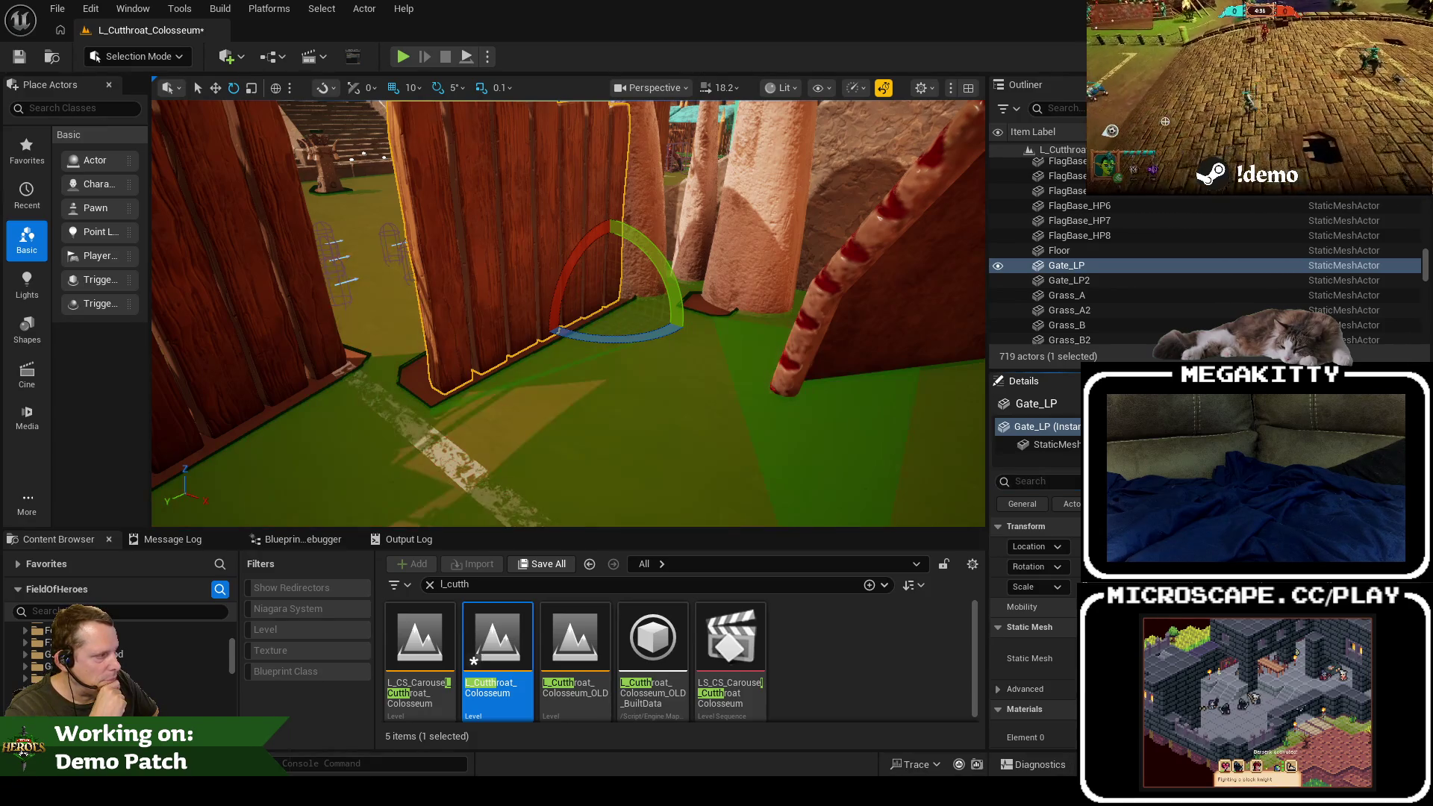
{"action": "key", "text": "Down"}
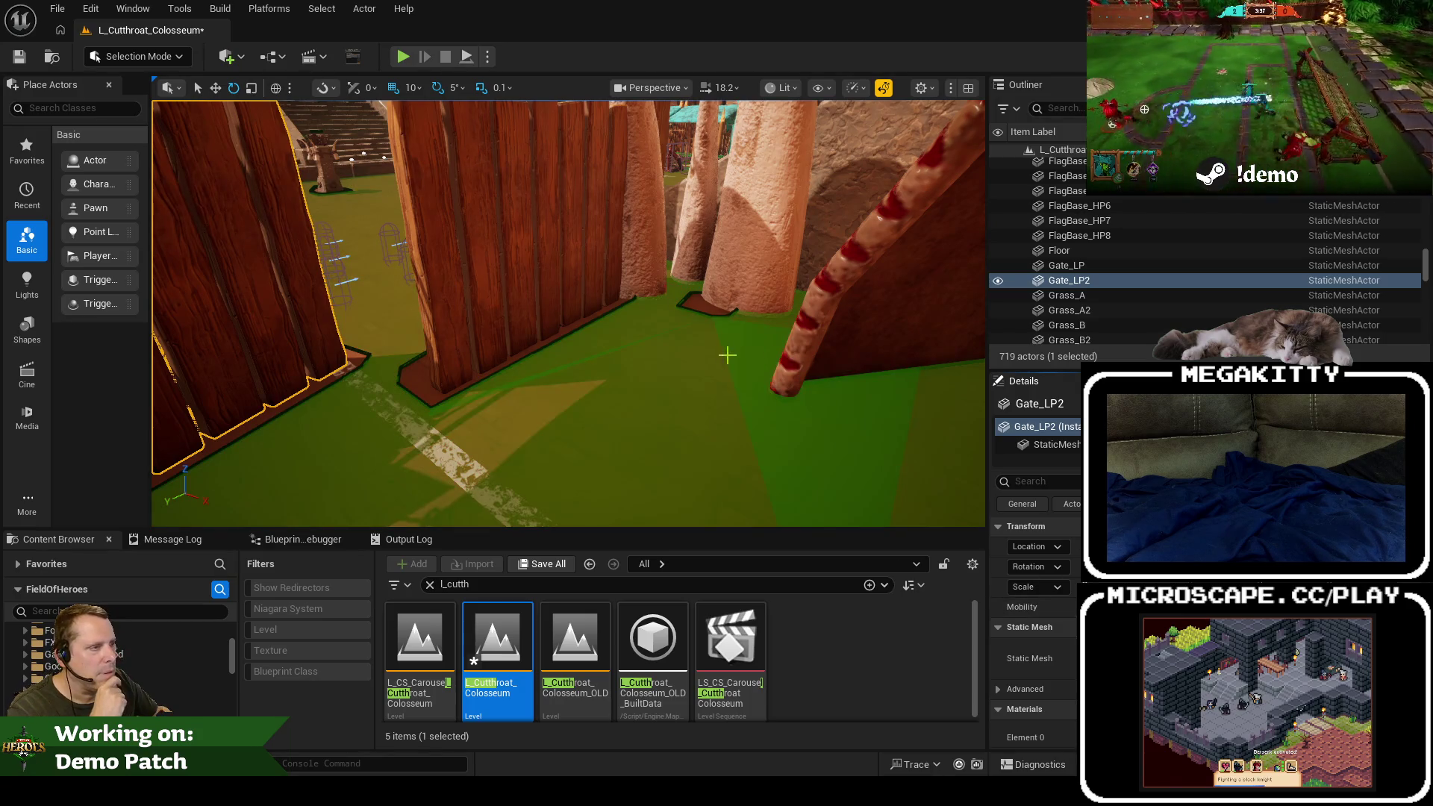
Step: Select Big_Spikes and fly in close to check the navmesh around the spike base
{"action": "left_click", "coordinate": [738, 293]}
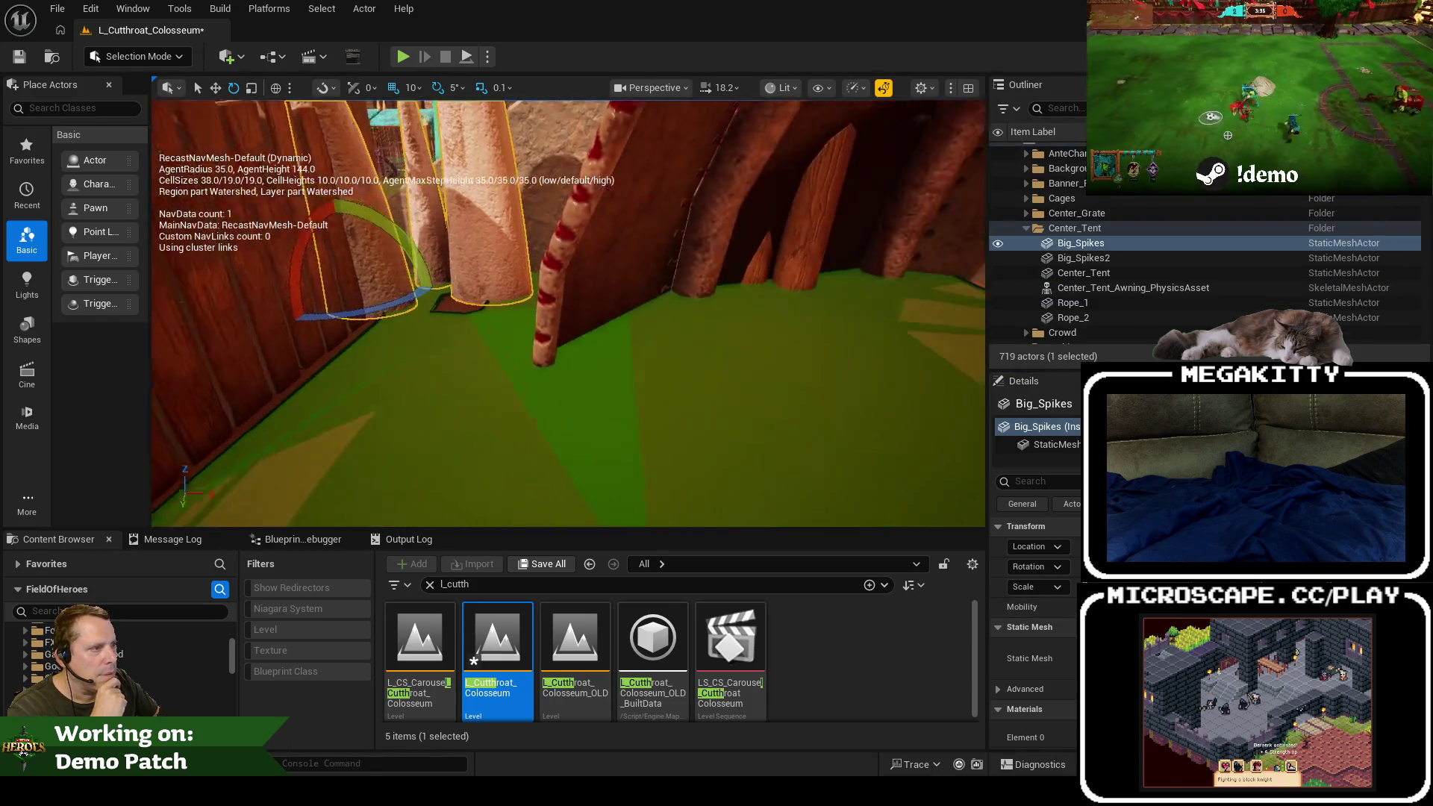
{"action": "key", "text": "w"}
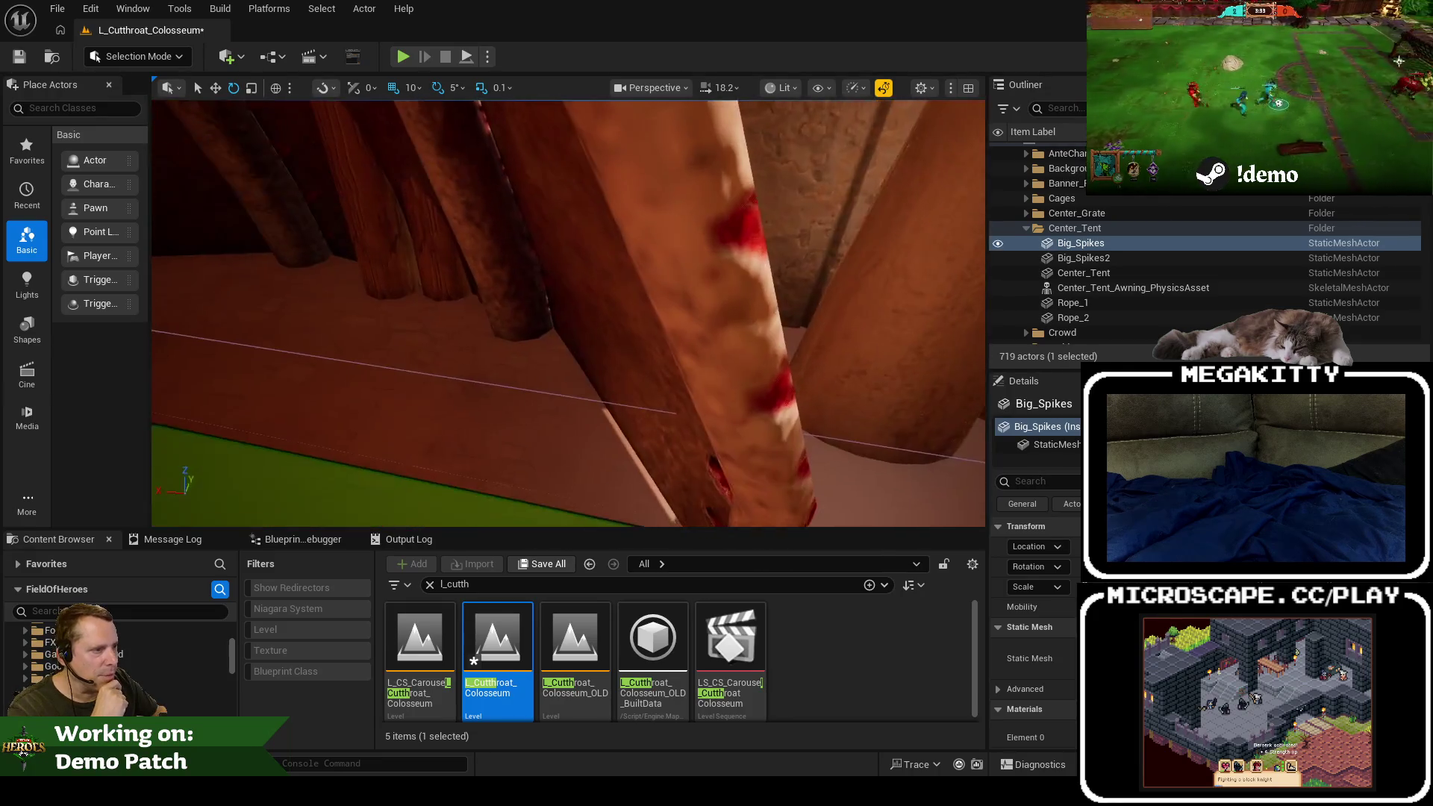
{"action": "key", "text": "s"}
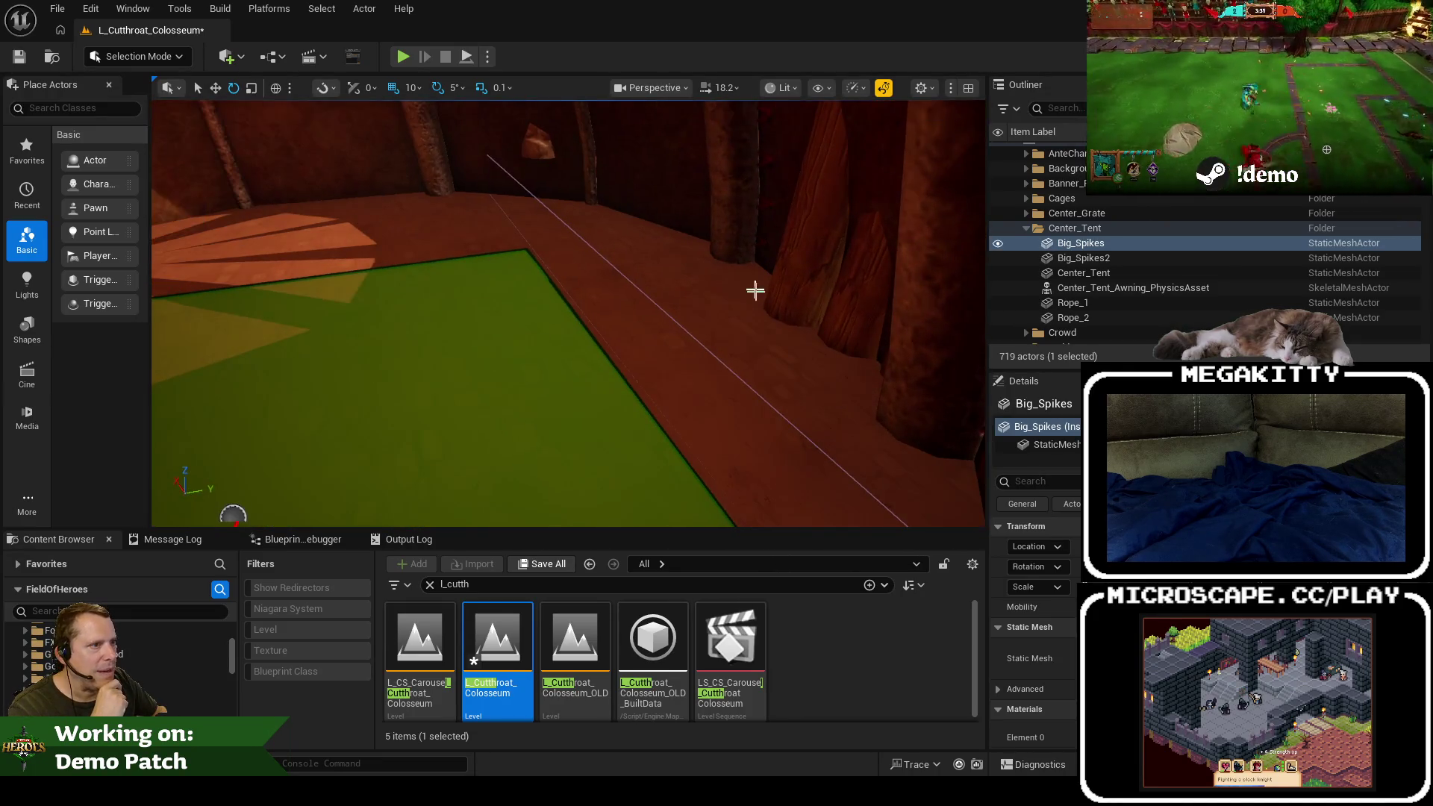
{"action": "key", "text": "w"}
Step: Select the Colosseum_Field_MS floor and fly around the fence corner, wall and pillars to check navmesh
{"action": "left_click", "coordinate": [677, 252]}
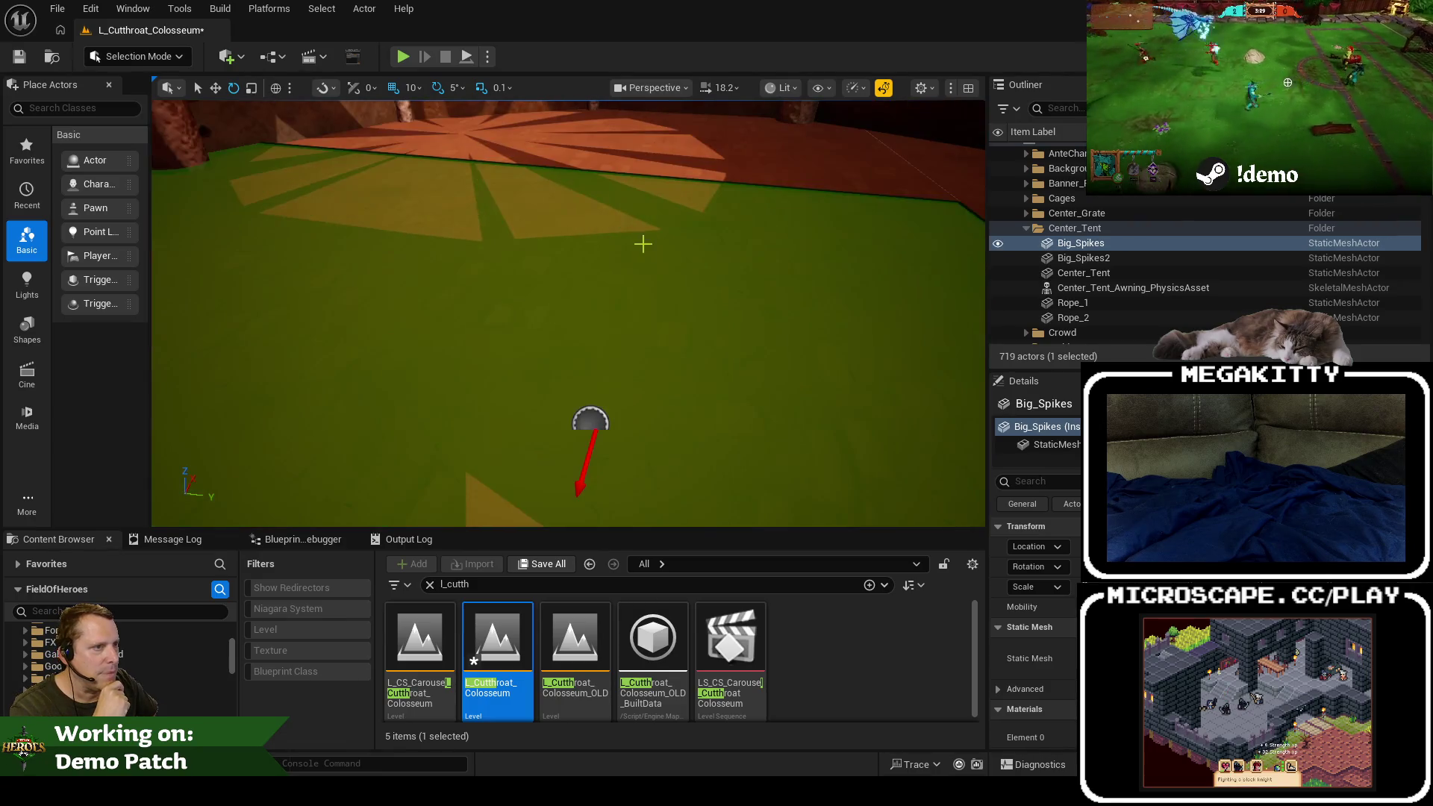
{"action": "key", "text": "s"}
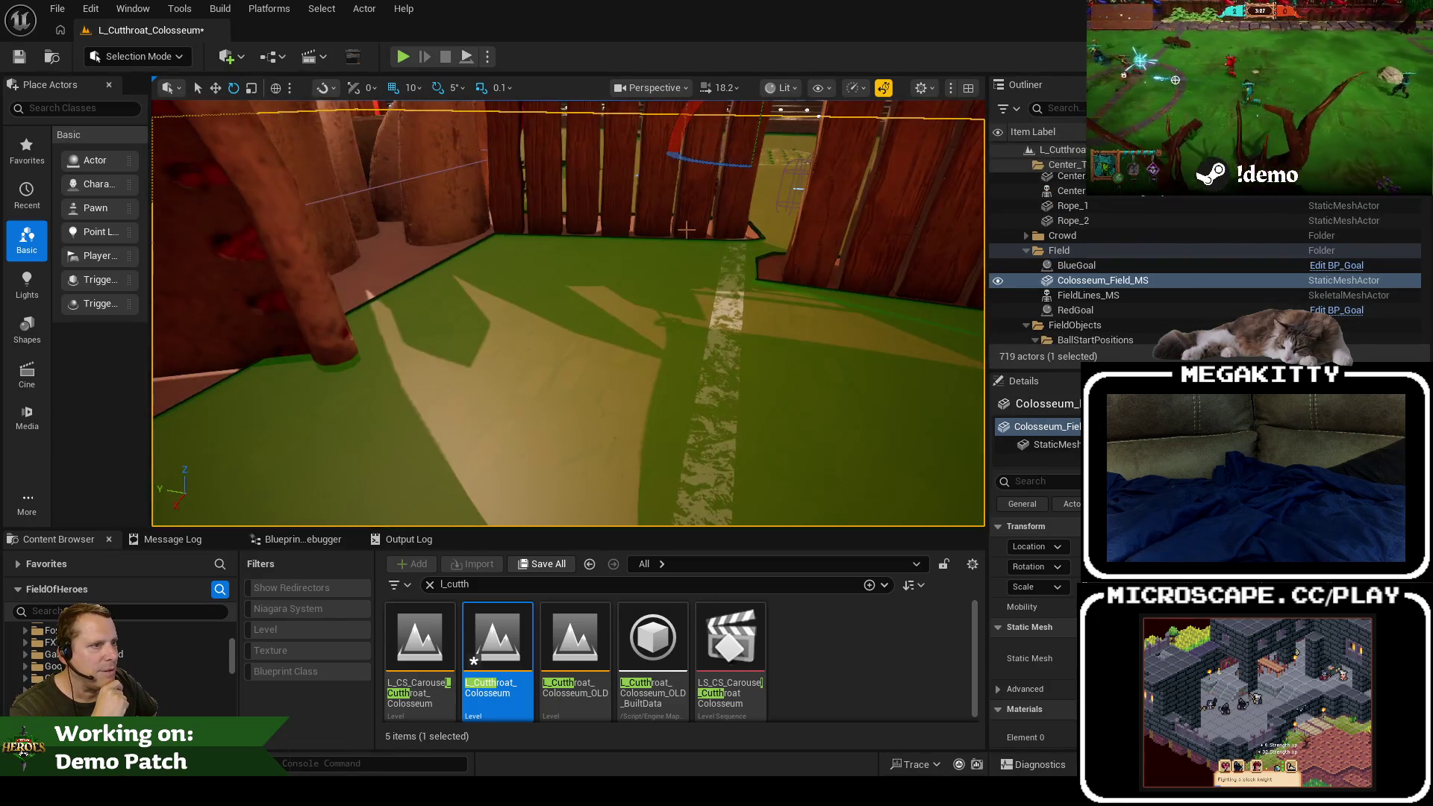
{"action": "key", "text": "s"}
{"action": "key", "text": "s"}
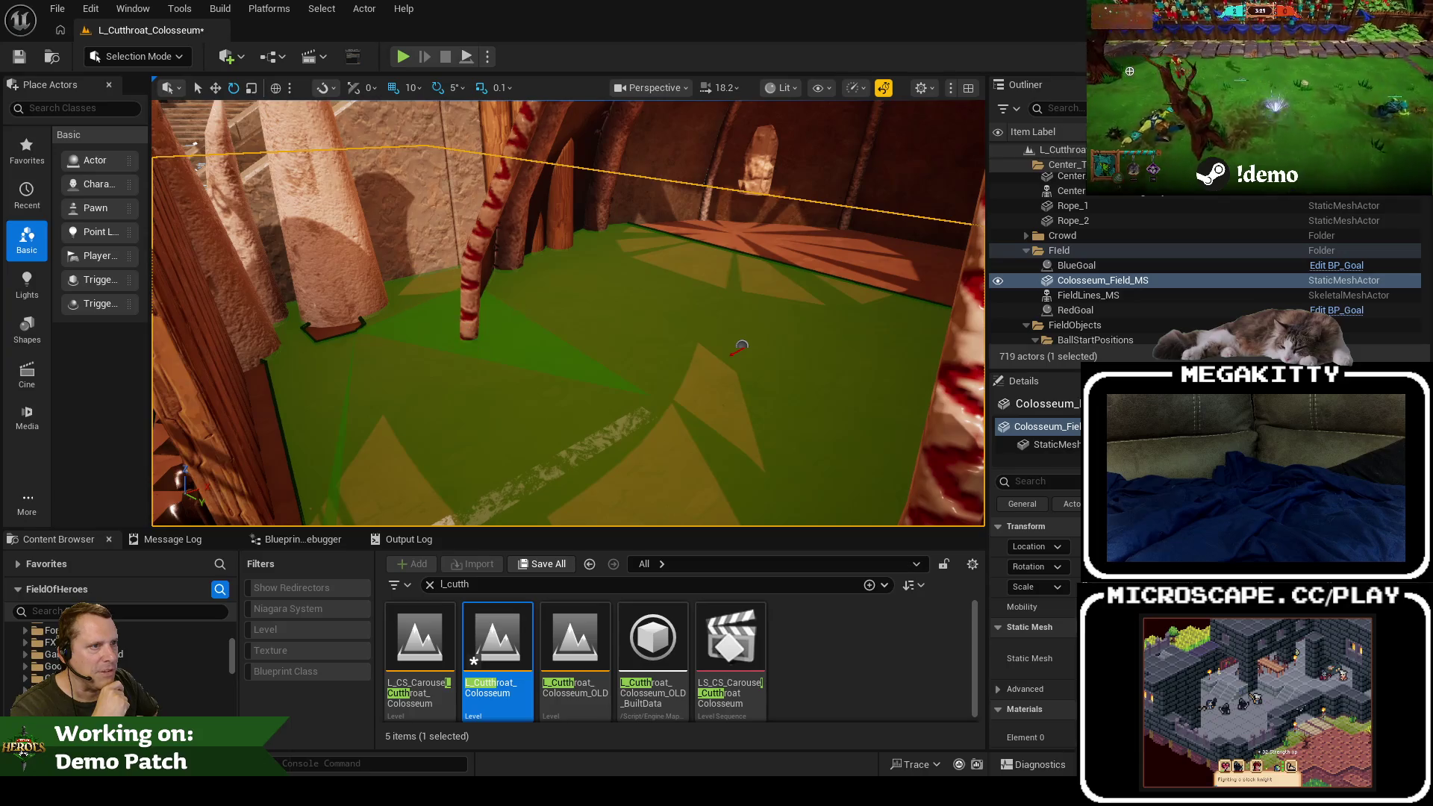
{"action": "key", "text": "w"}
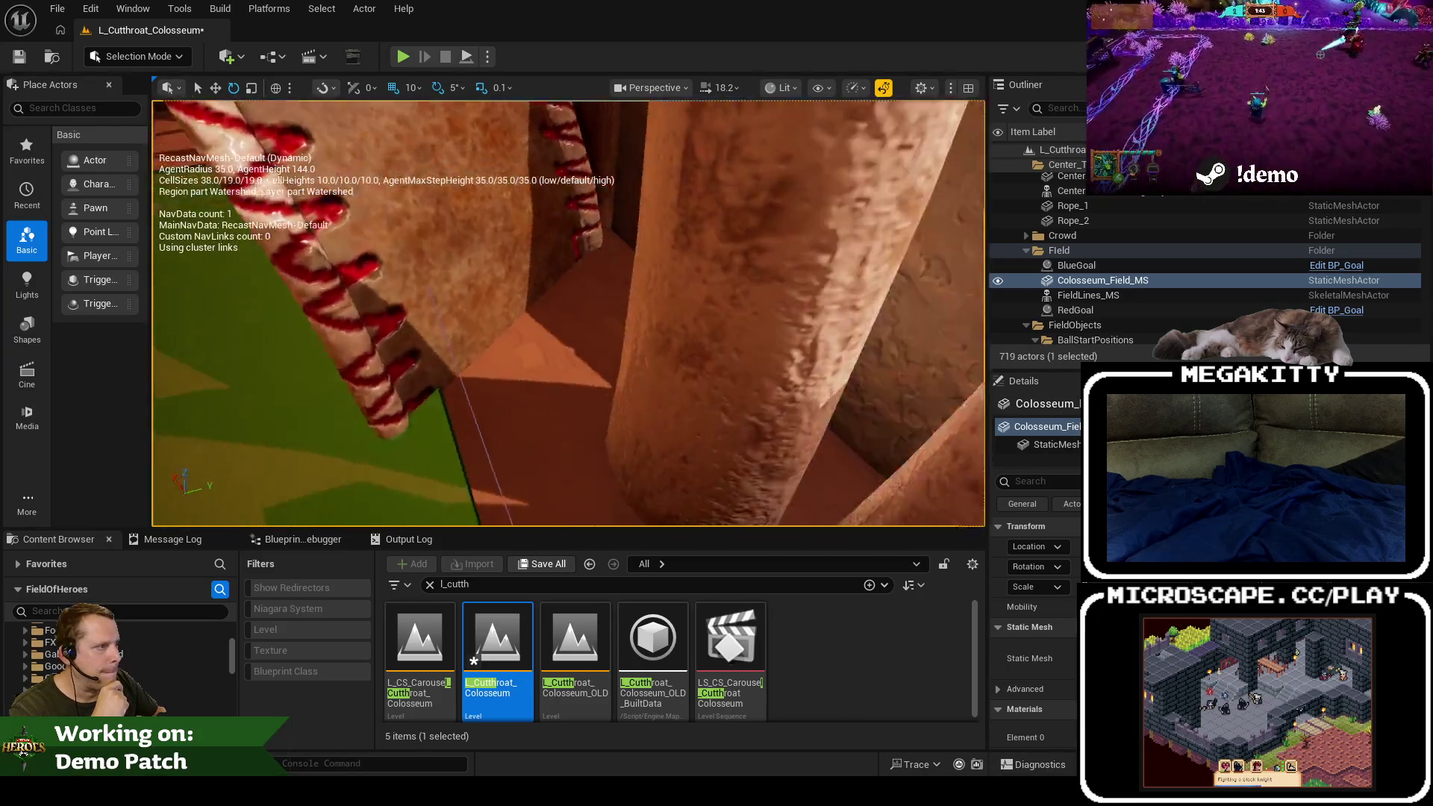
{"action": "key", "text": "s"}
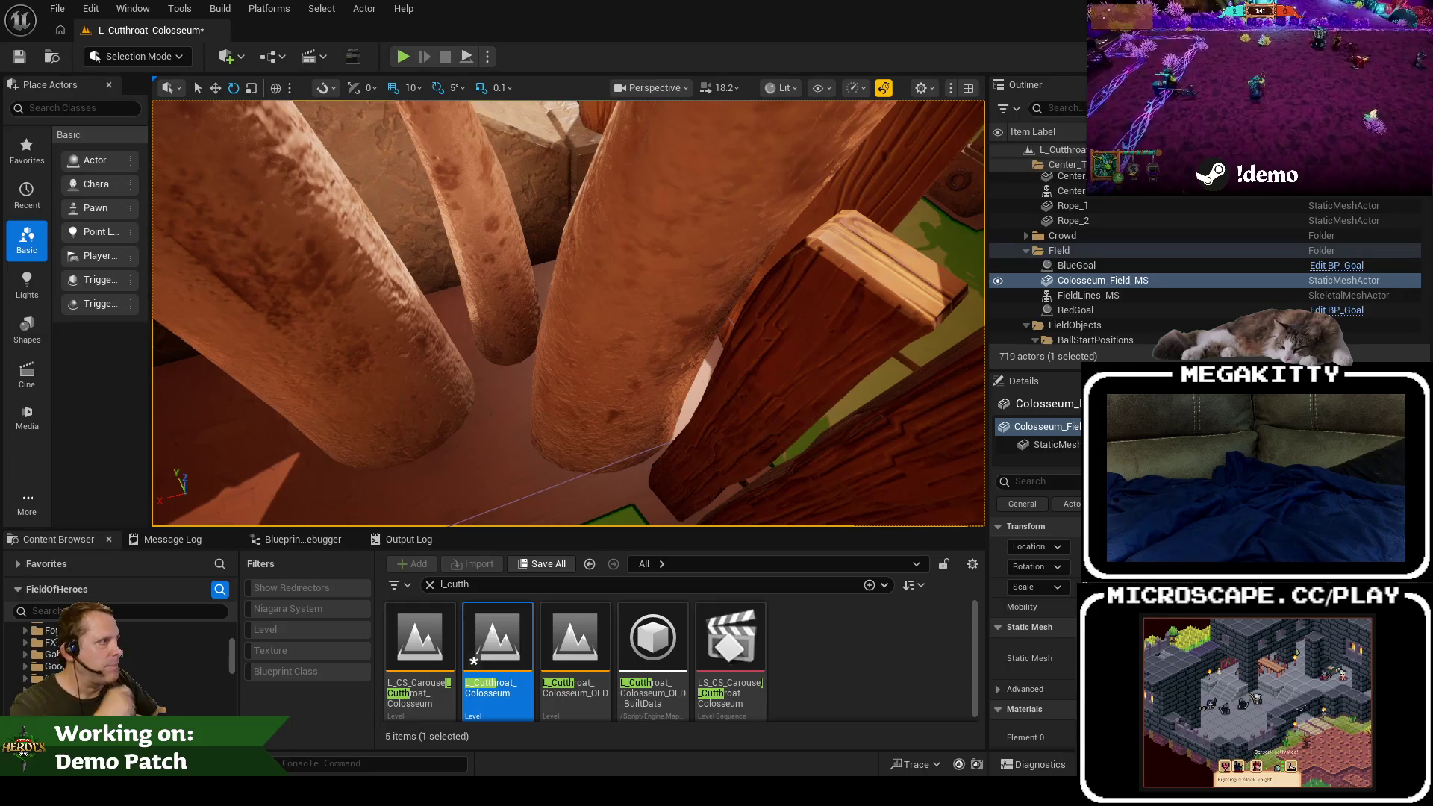
{"action": "type", "text": "nav"}
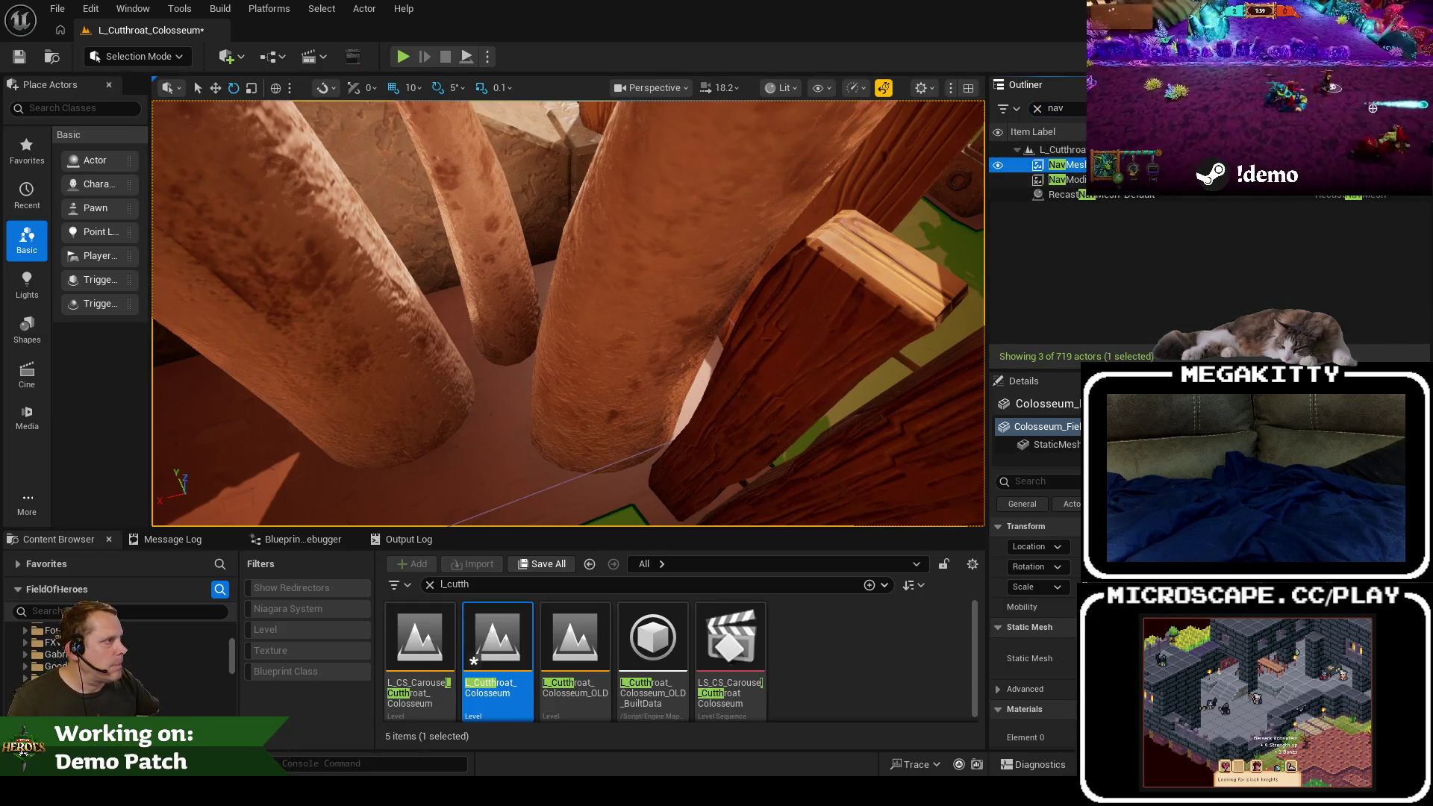
Step: Focus the nav modifier volume and save L_Cutthroat_Colosseum with the new NavModifierVolume
{"action": "double_click", "coordinate": [1067, 179]}
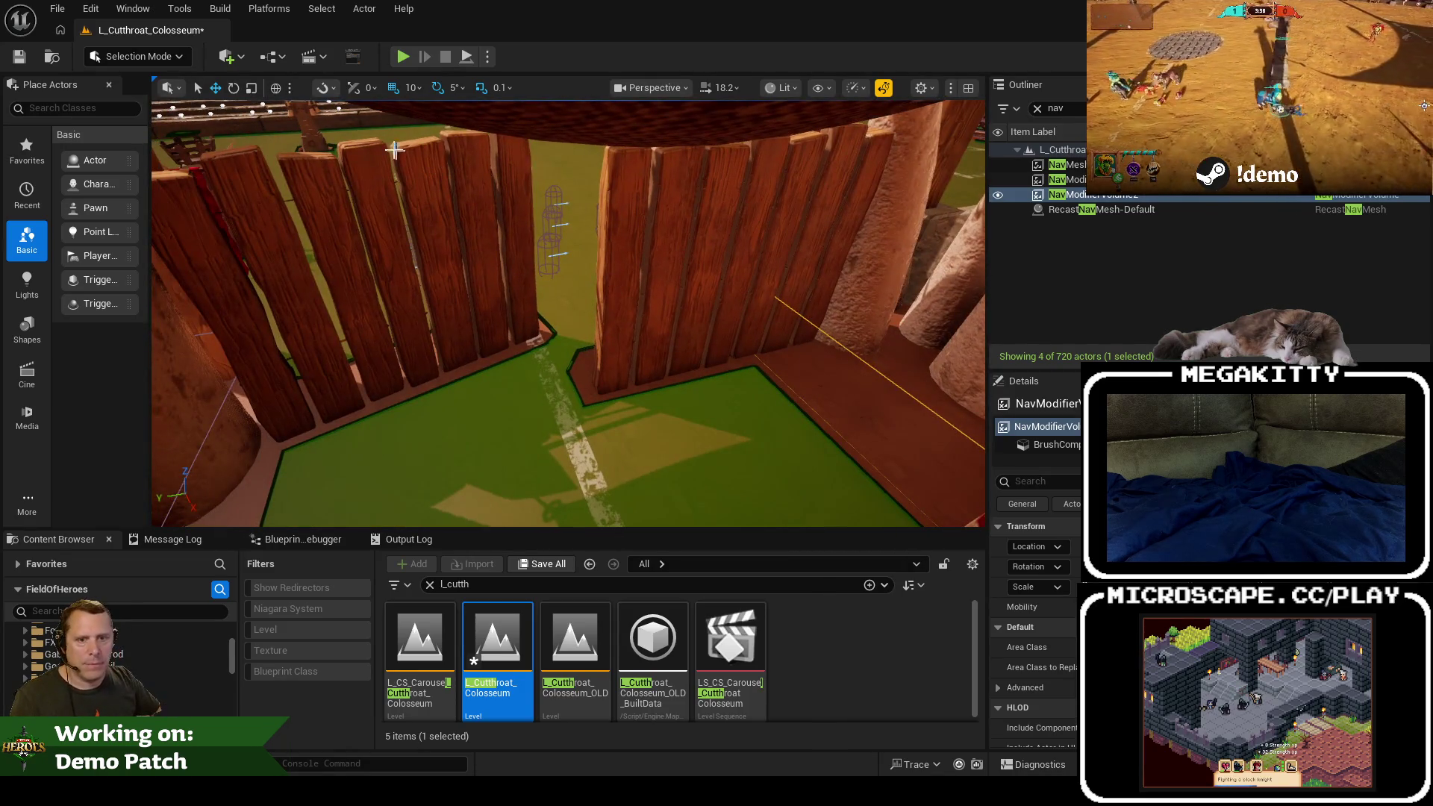
{"action": "left_click", "coordinate": [20, 57]}
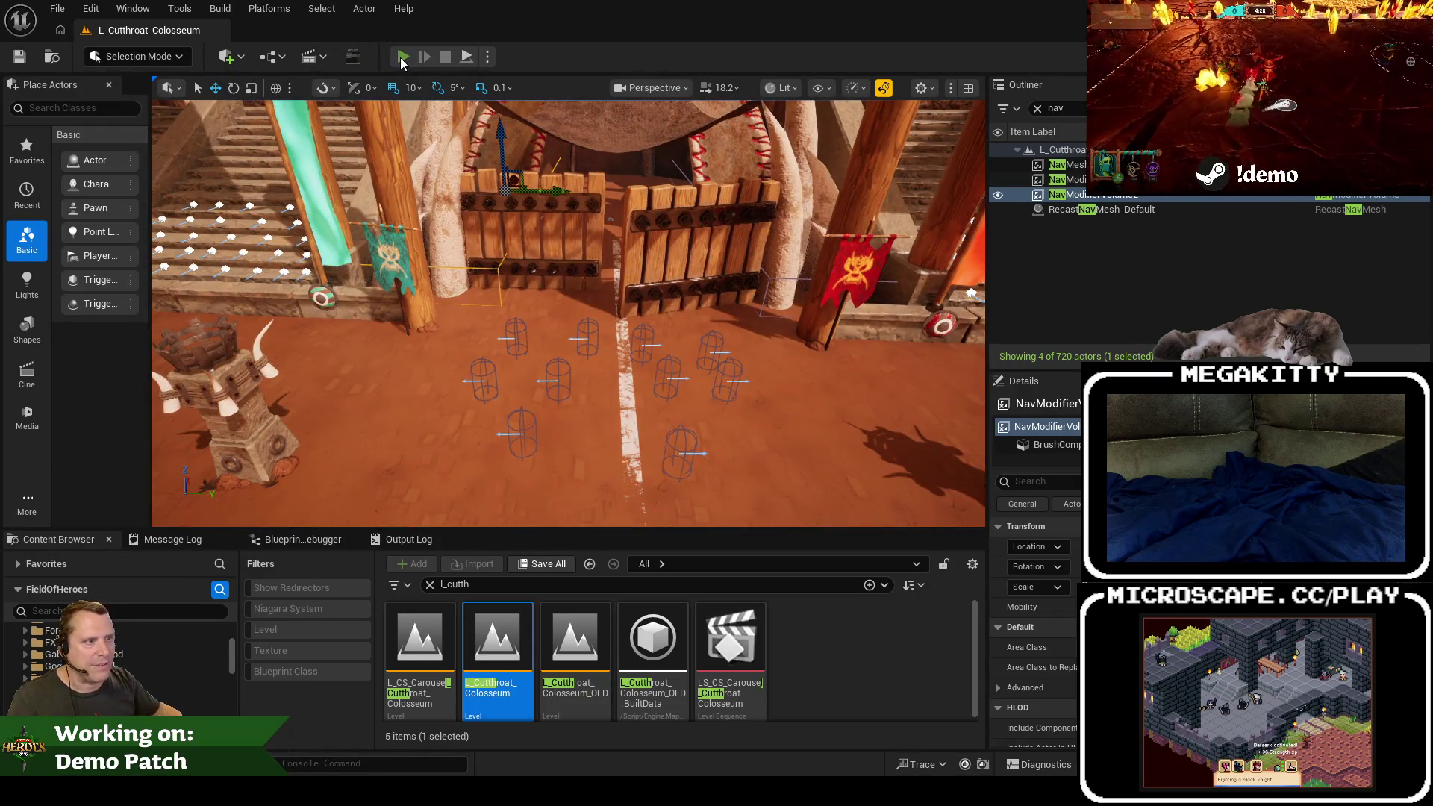
Step: Play the level in the editor and ready up as Prowler to join the match
{"action": "left_click", "coordinate": [400, 57]}
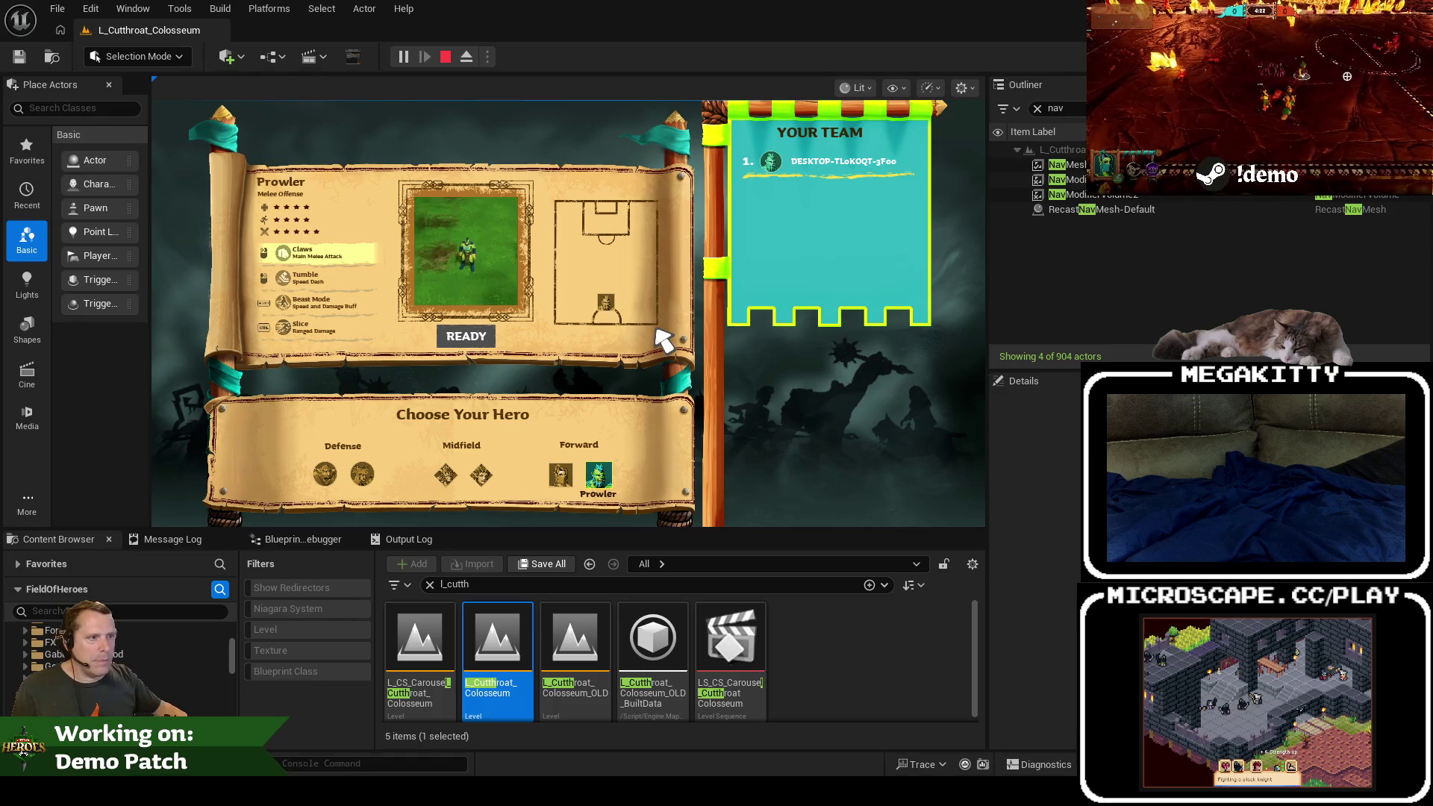
{"action": "left_click", "coordinate": [476, 334]}
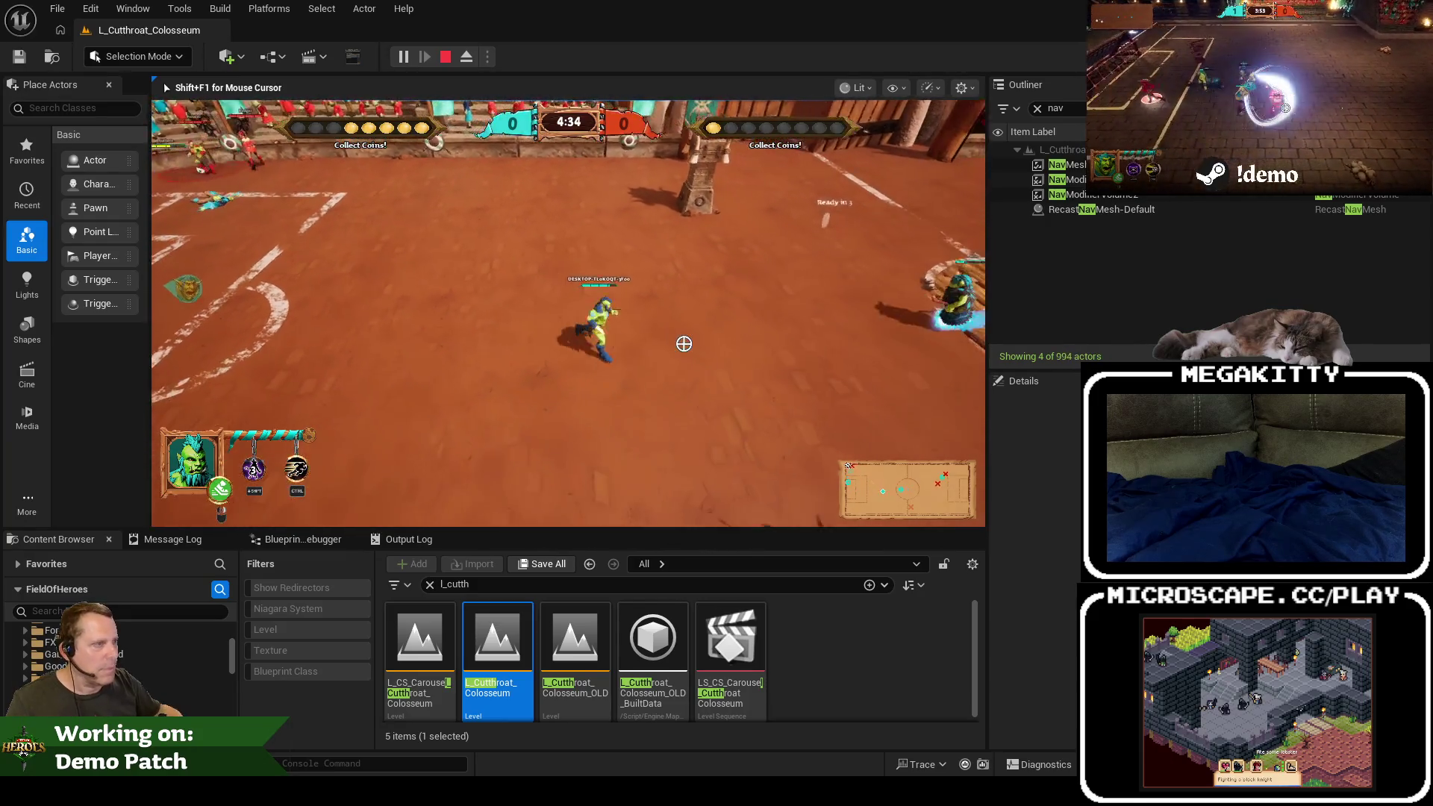
Step: Play the match fullscreen, running the hero around the centre grate and using its movement ability, then stop
{"action": "key", "text": "F11"}
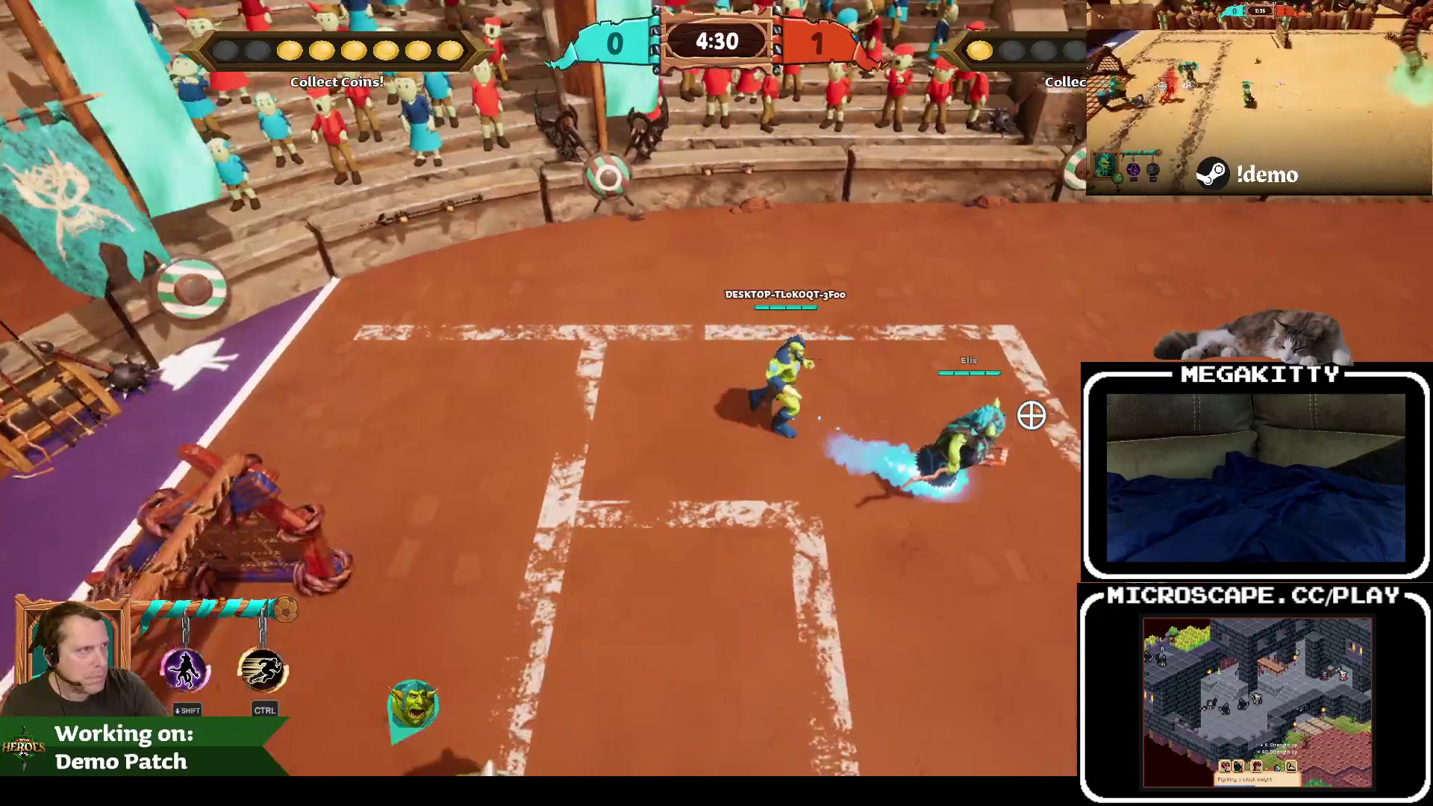
{"action": "key", "text": "d"}
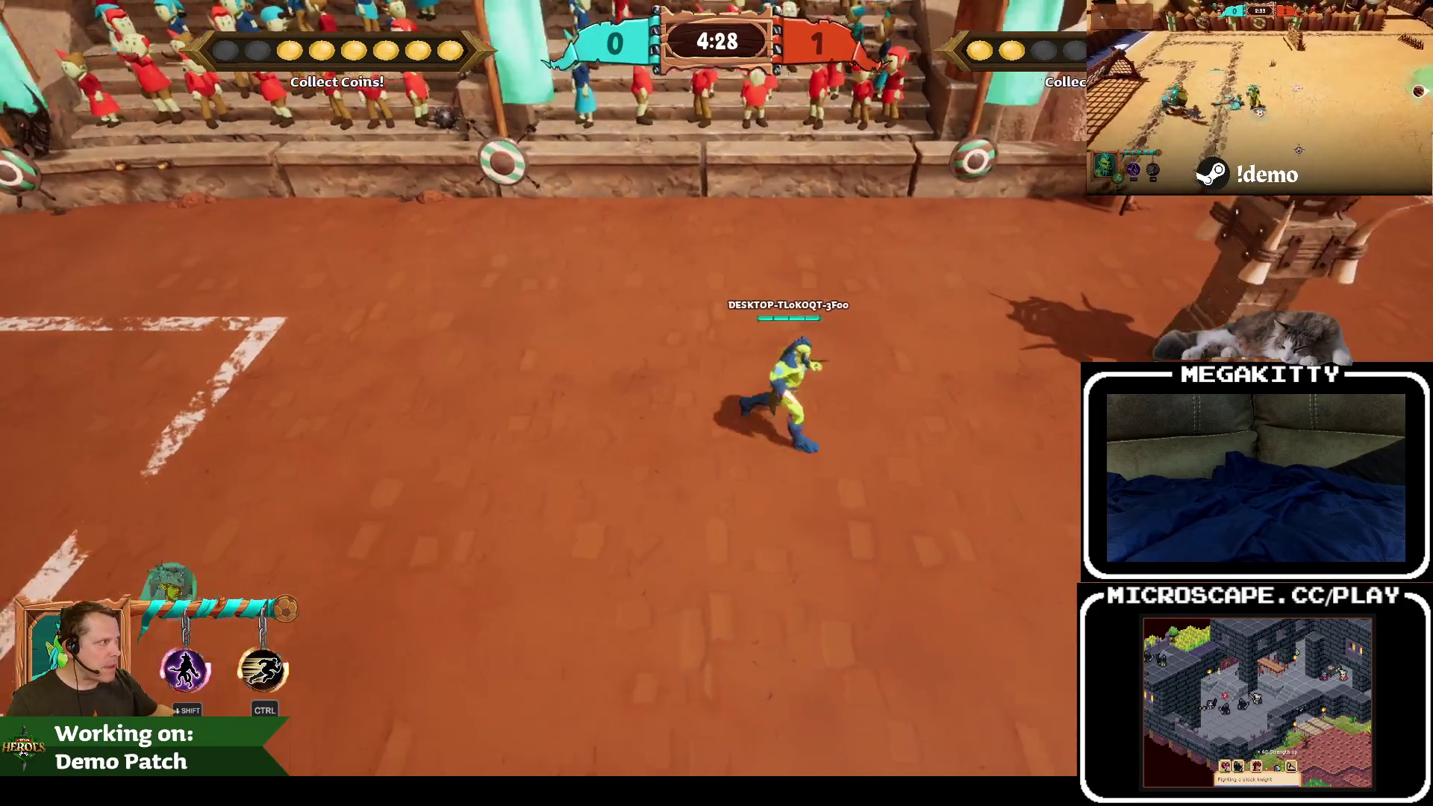
{"action": "key", "text": "d"}
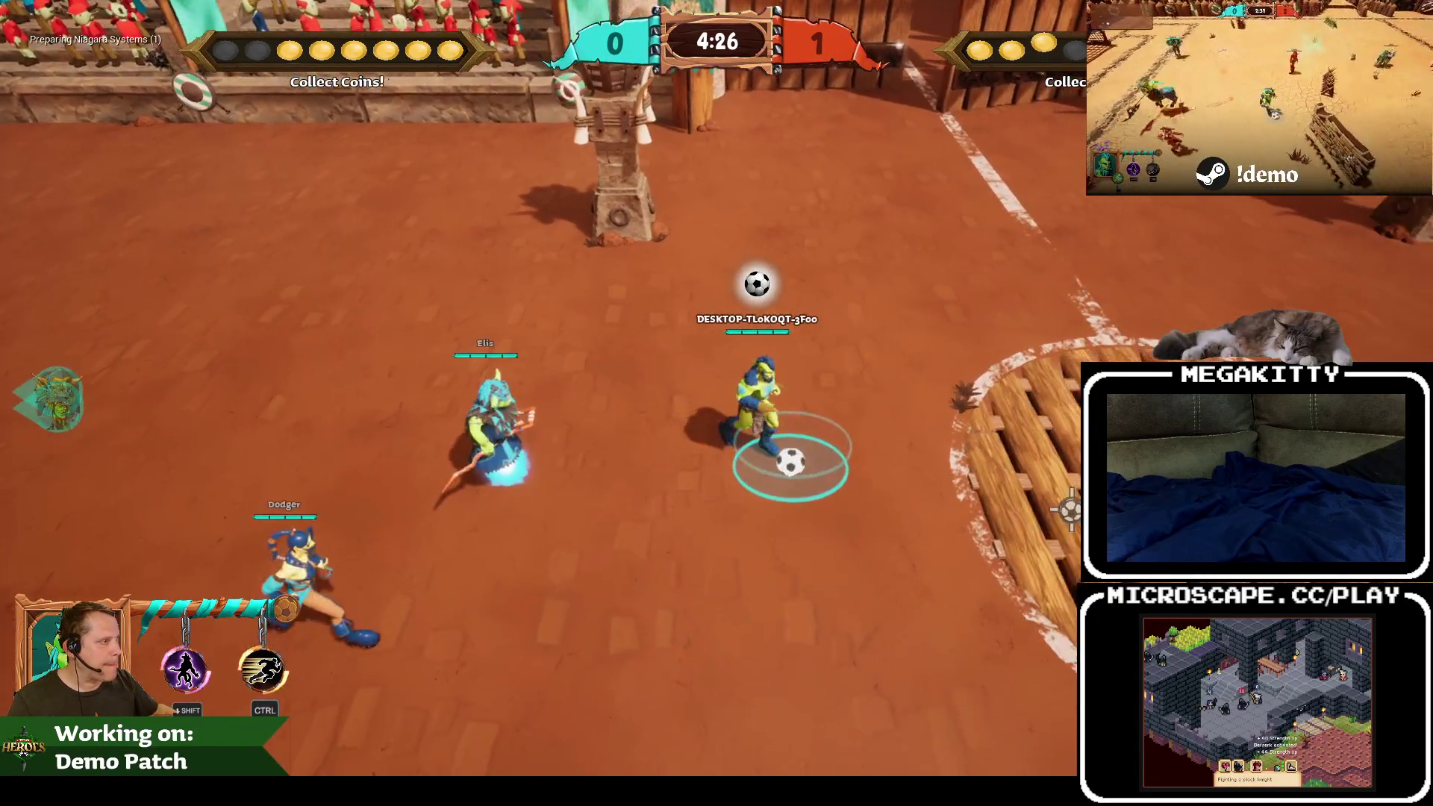
{"action": "key", "text": "d"}
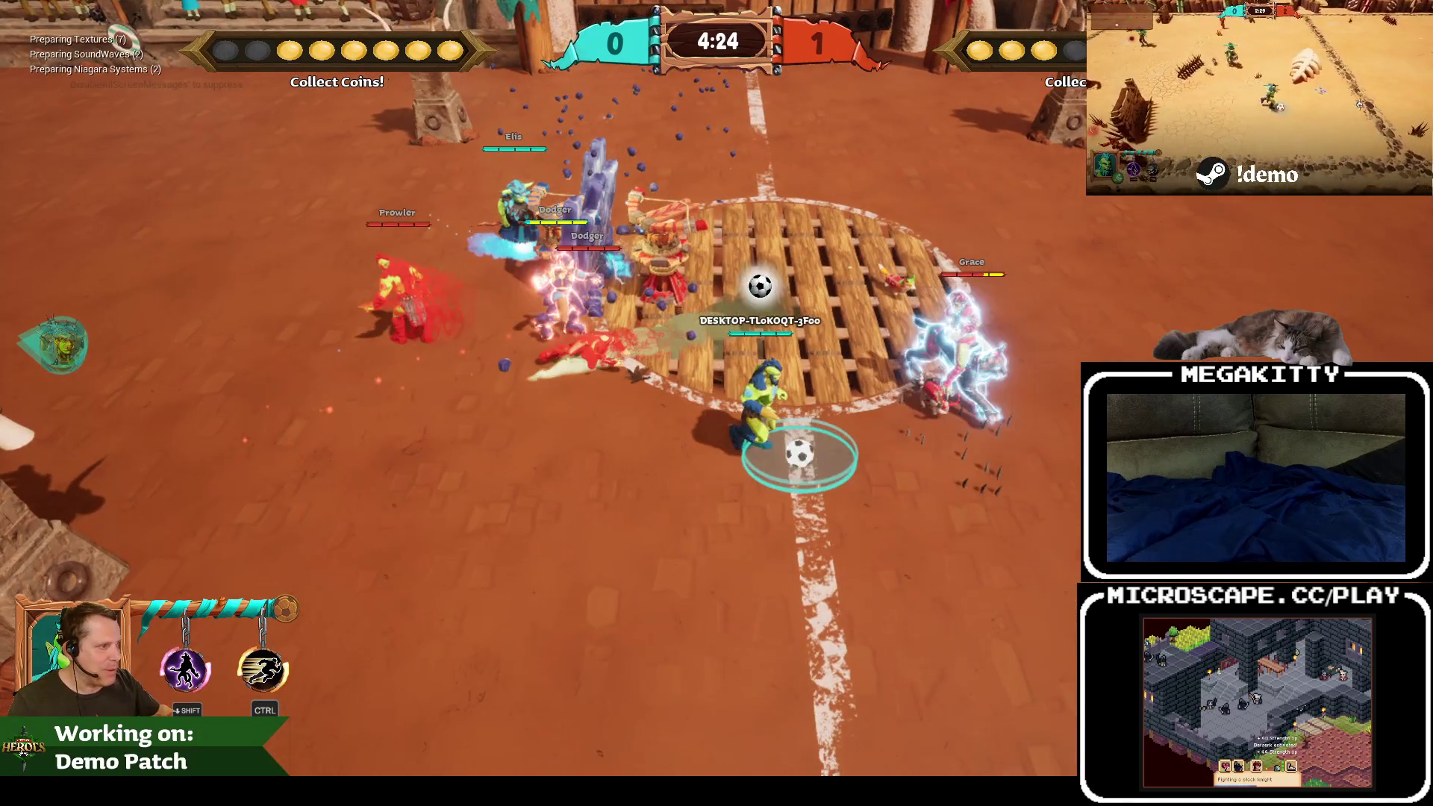
{"action": "key", "text": "d"}
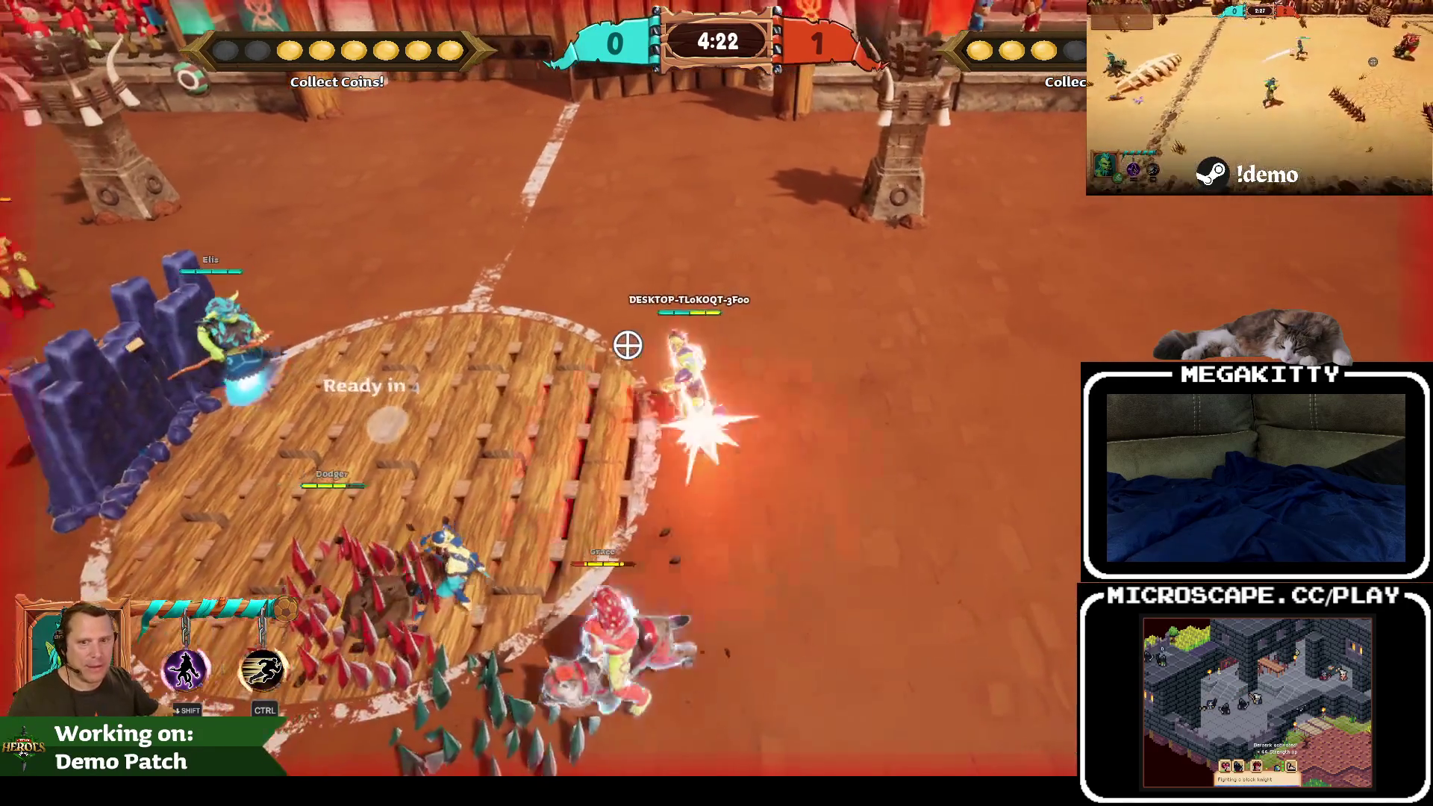
{"action": "key", "text": "a"}
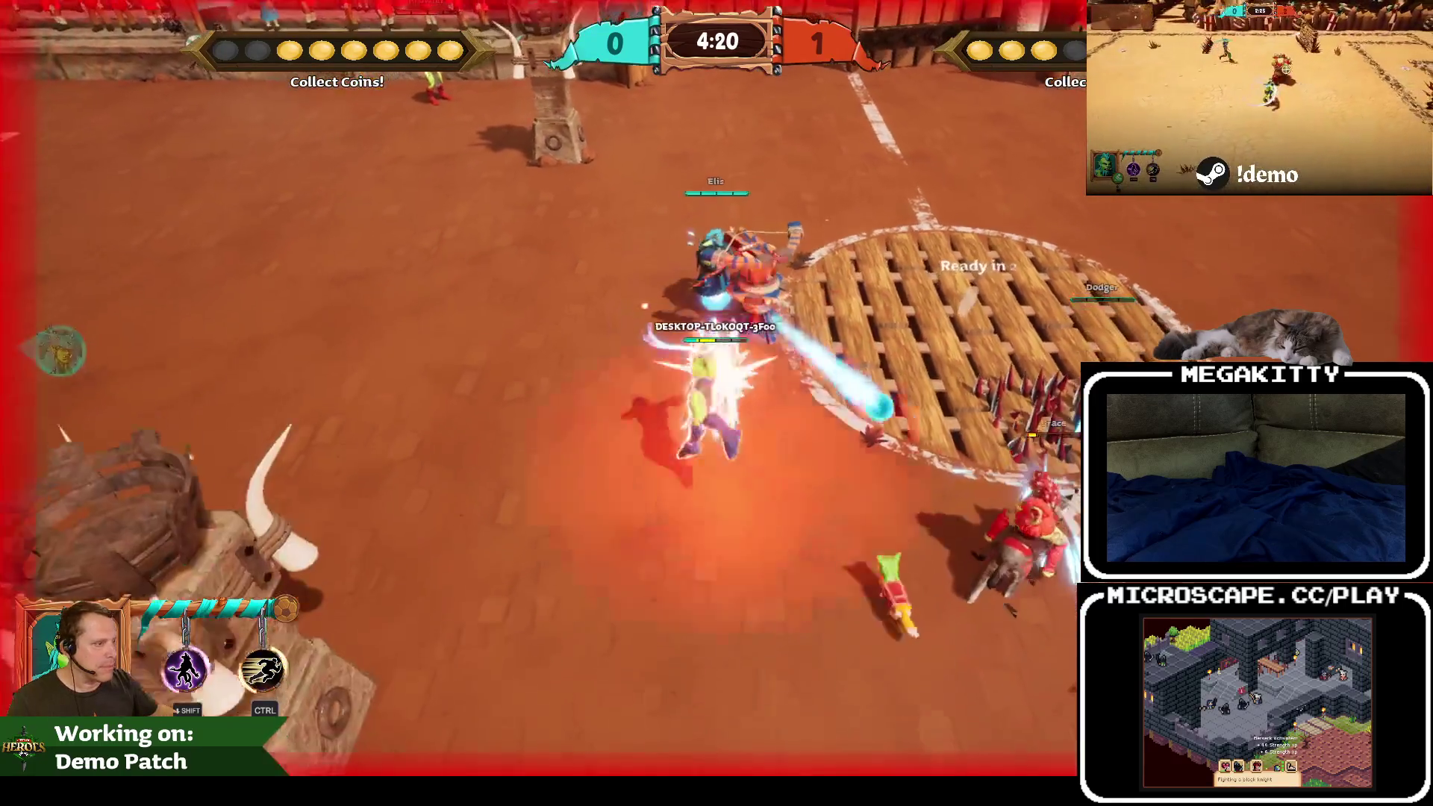
{"action": "key", "text": "d"}
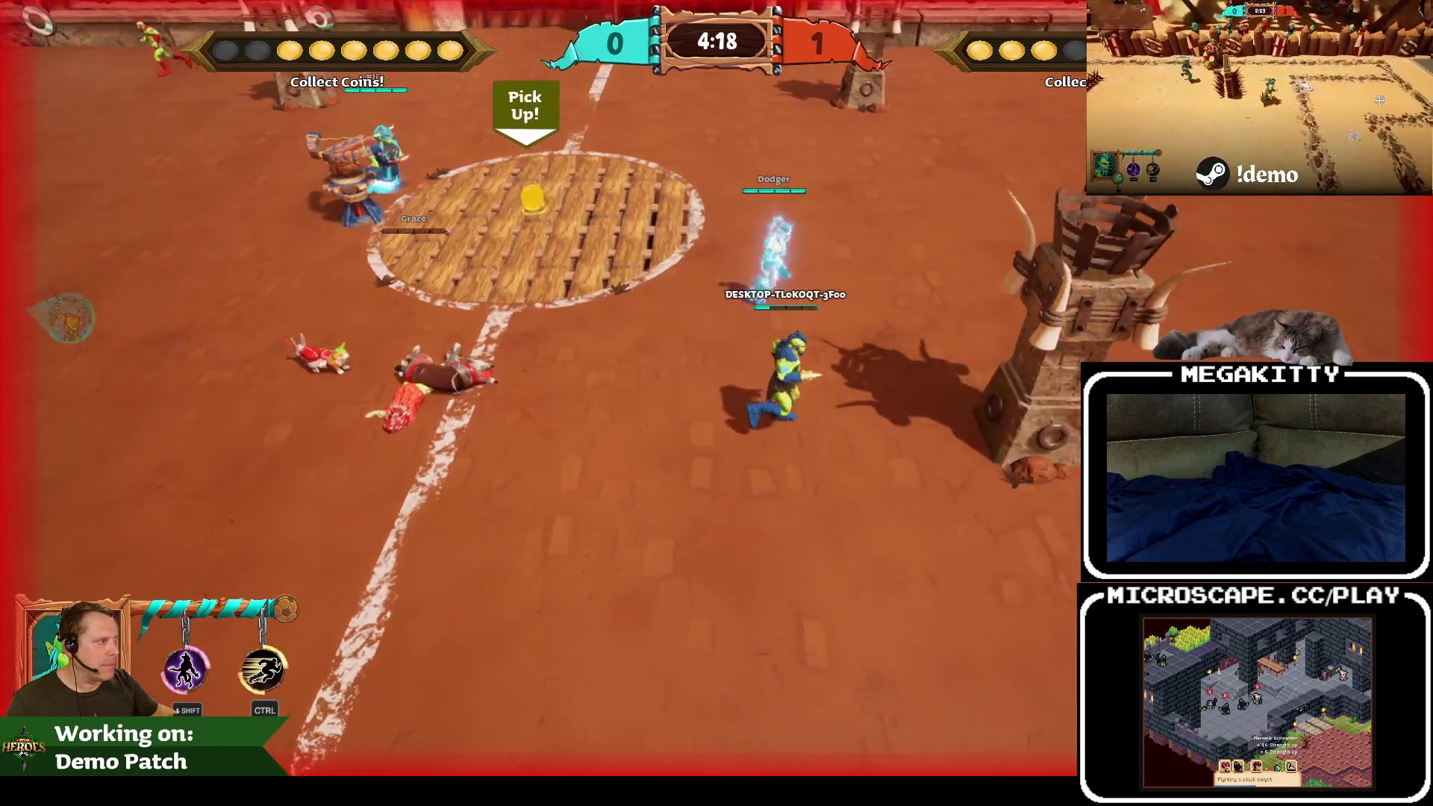
{"action": "key", "text": "a"}
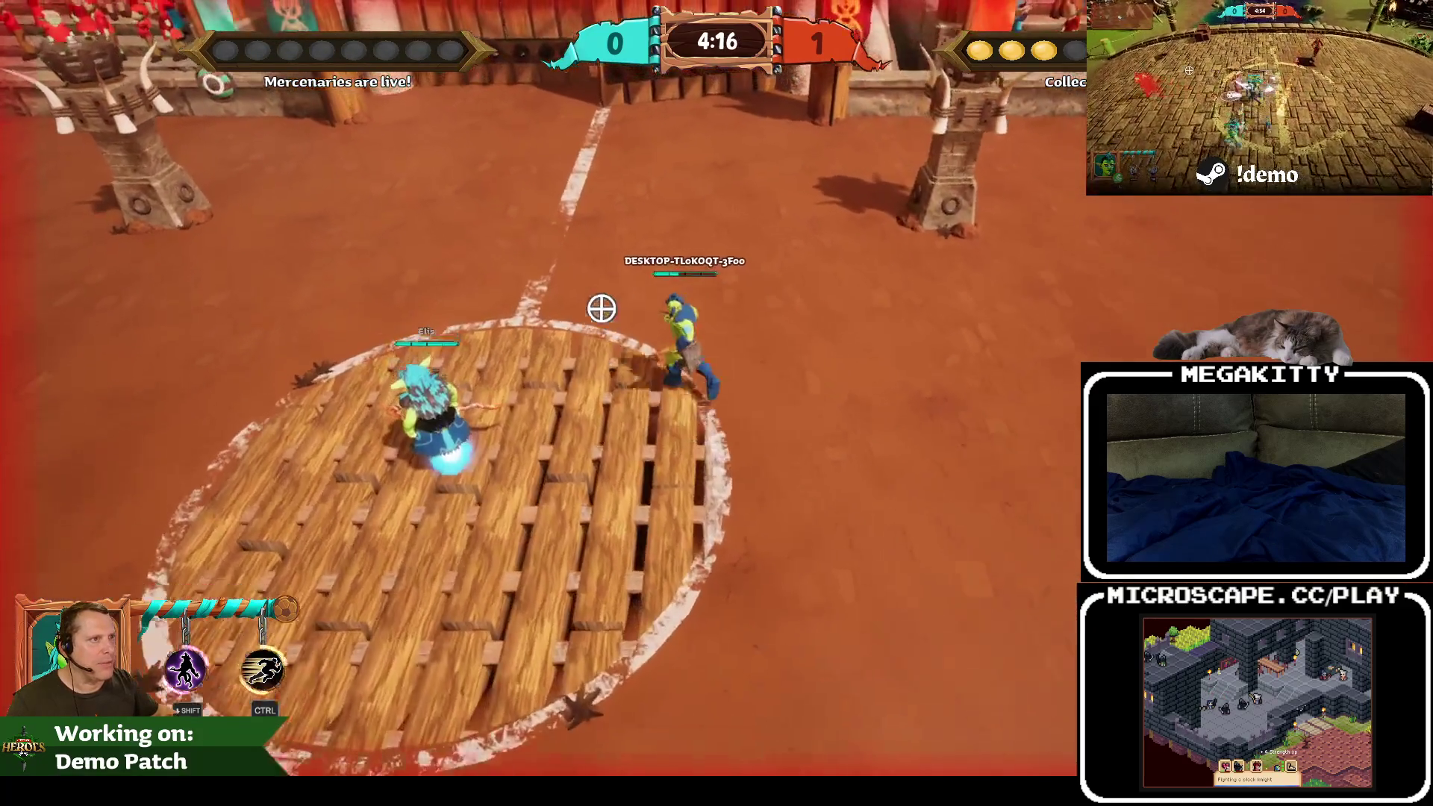
{"action": "key", "text": "w"}
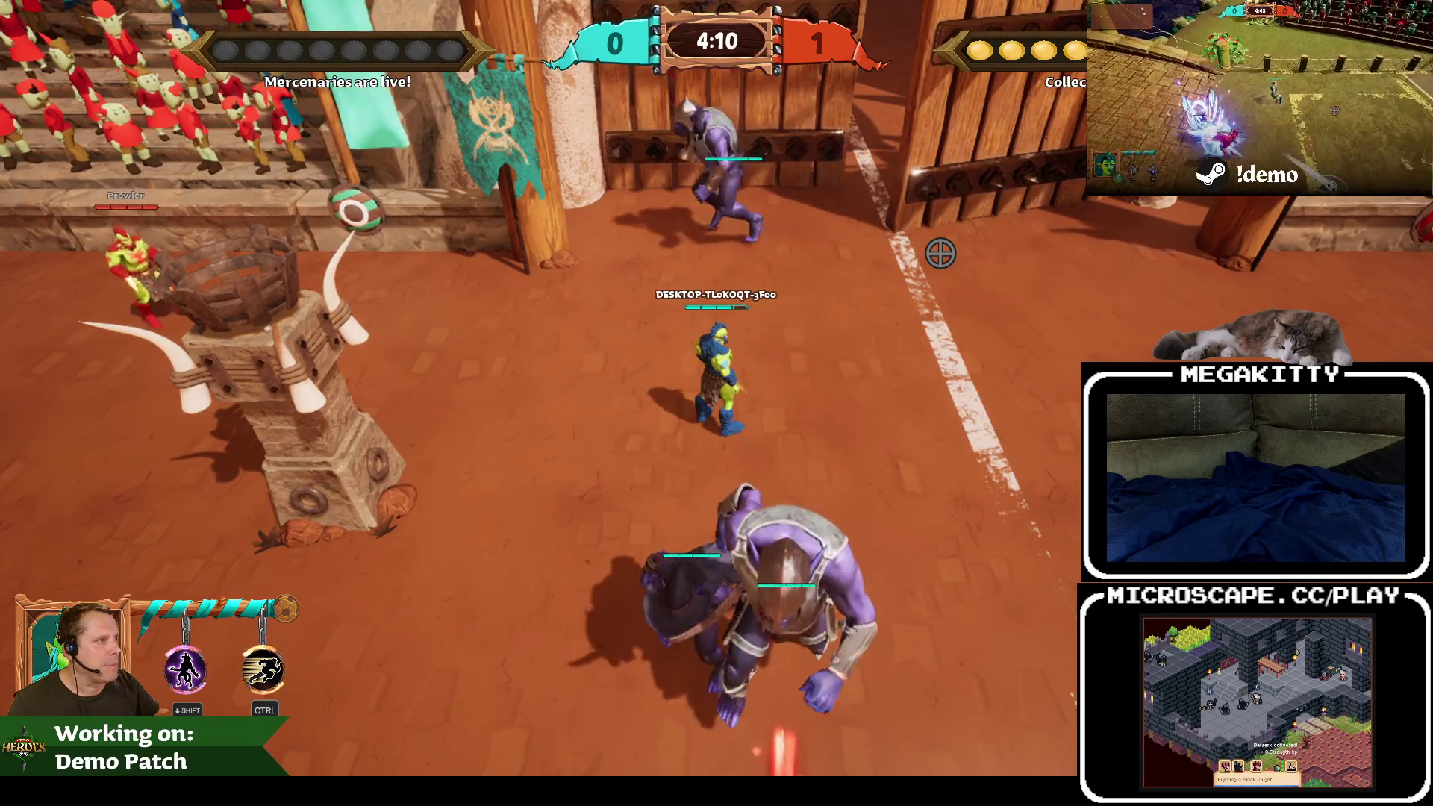
{"action": "key", "text": "s"}
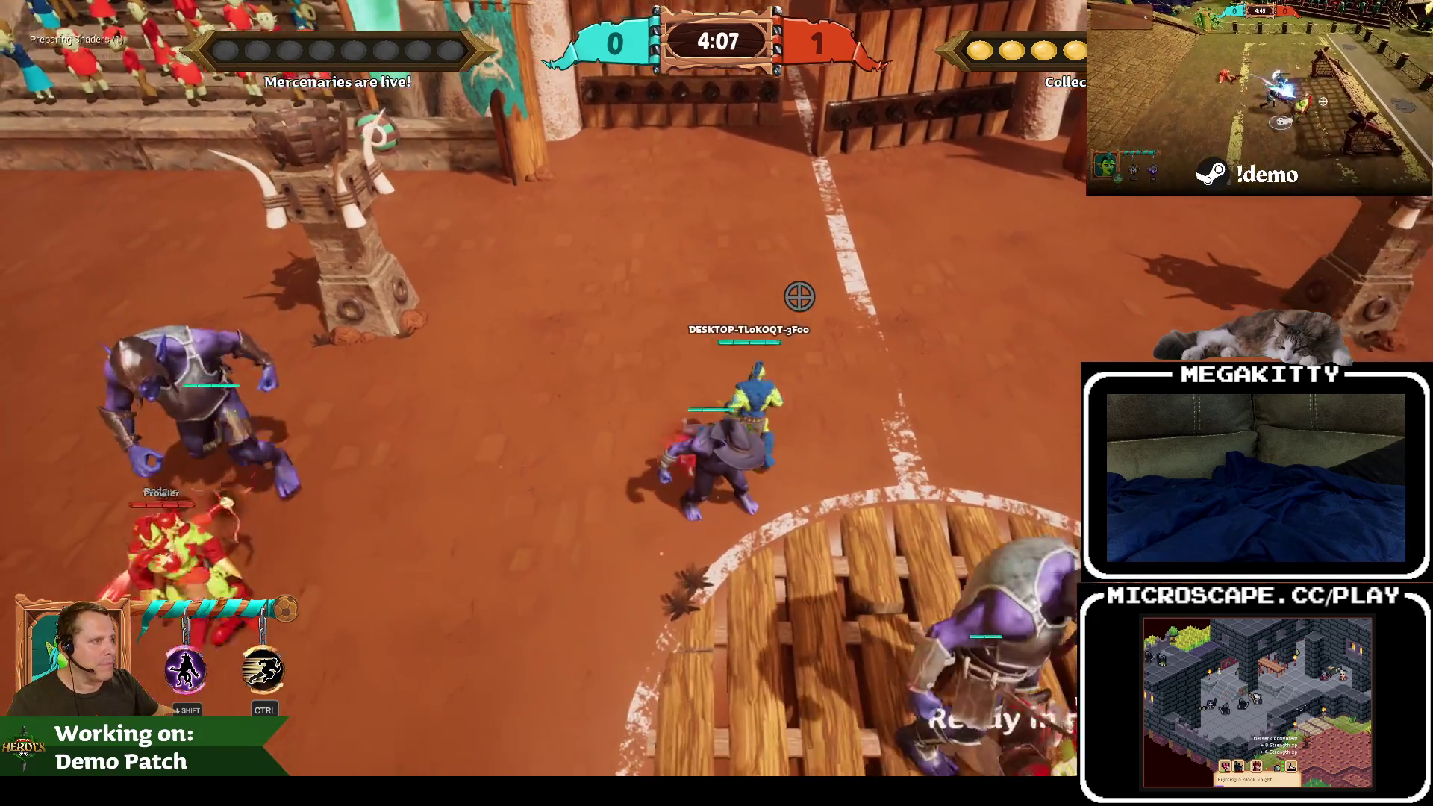
{"action": "key", "text": "shift"}
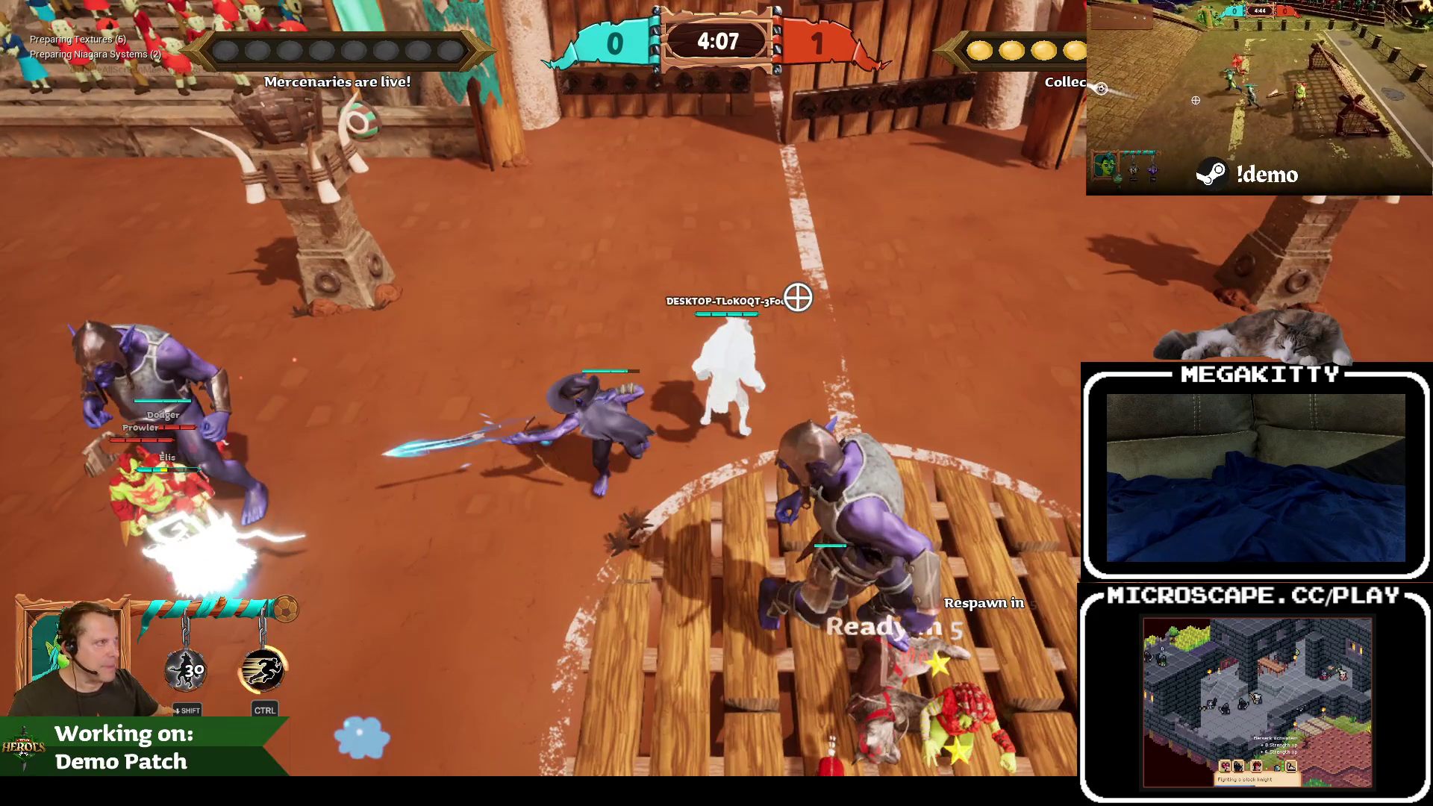
{"action": "key", "text": "Escape"}
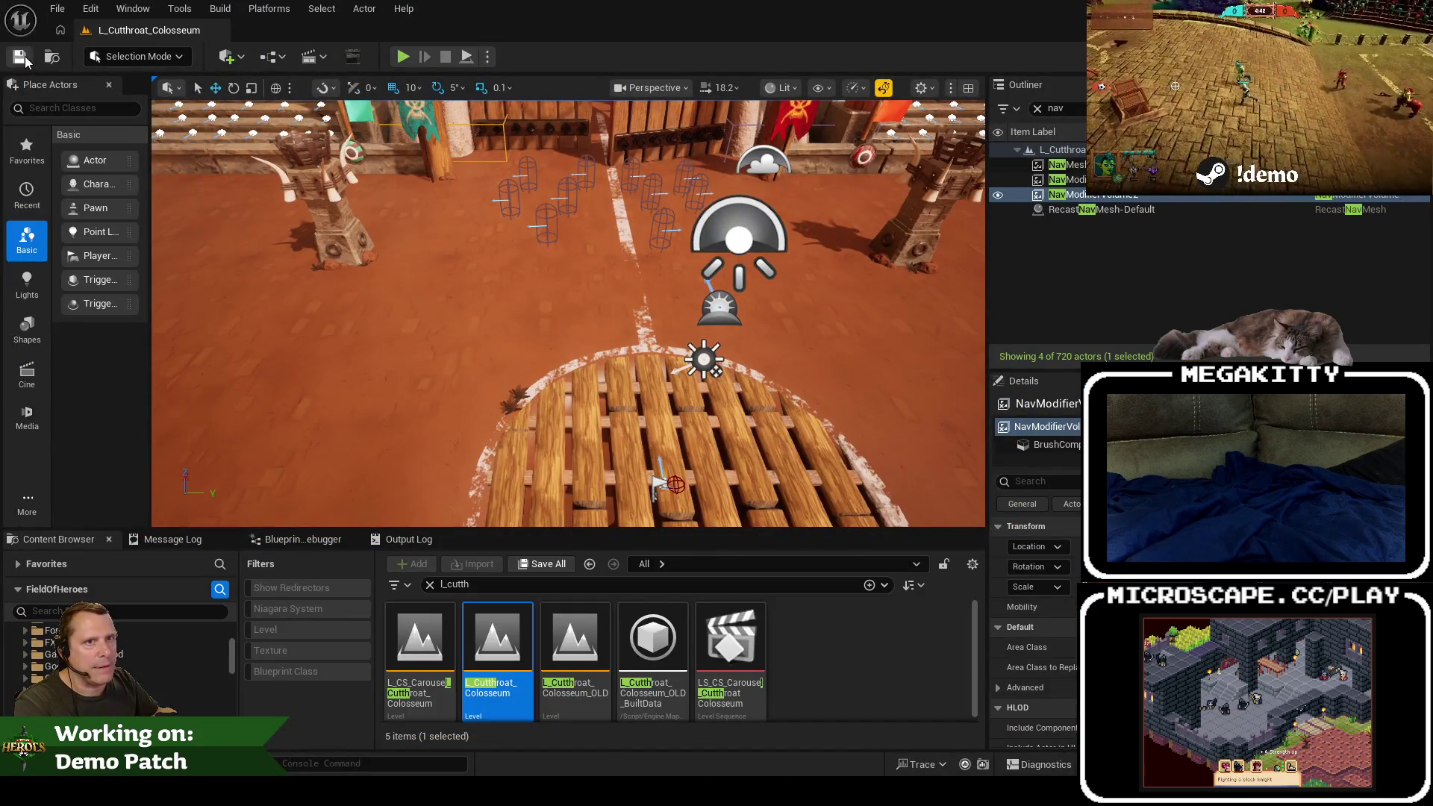
Step: Replace the Outliner's 'nav' filter with 'intro' to list the IntroStart actors
{"action": "mouse_move", "coordinate": [568, 314]}
{"action": "left_mouse_down"}
{"action": "mouse_move", "coordinate": [567, 254]}
{"action": "mouse_move", "coordinate": [664, 312]}
{"action": "left_mouse_up"}
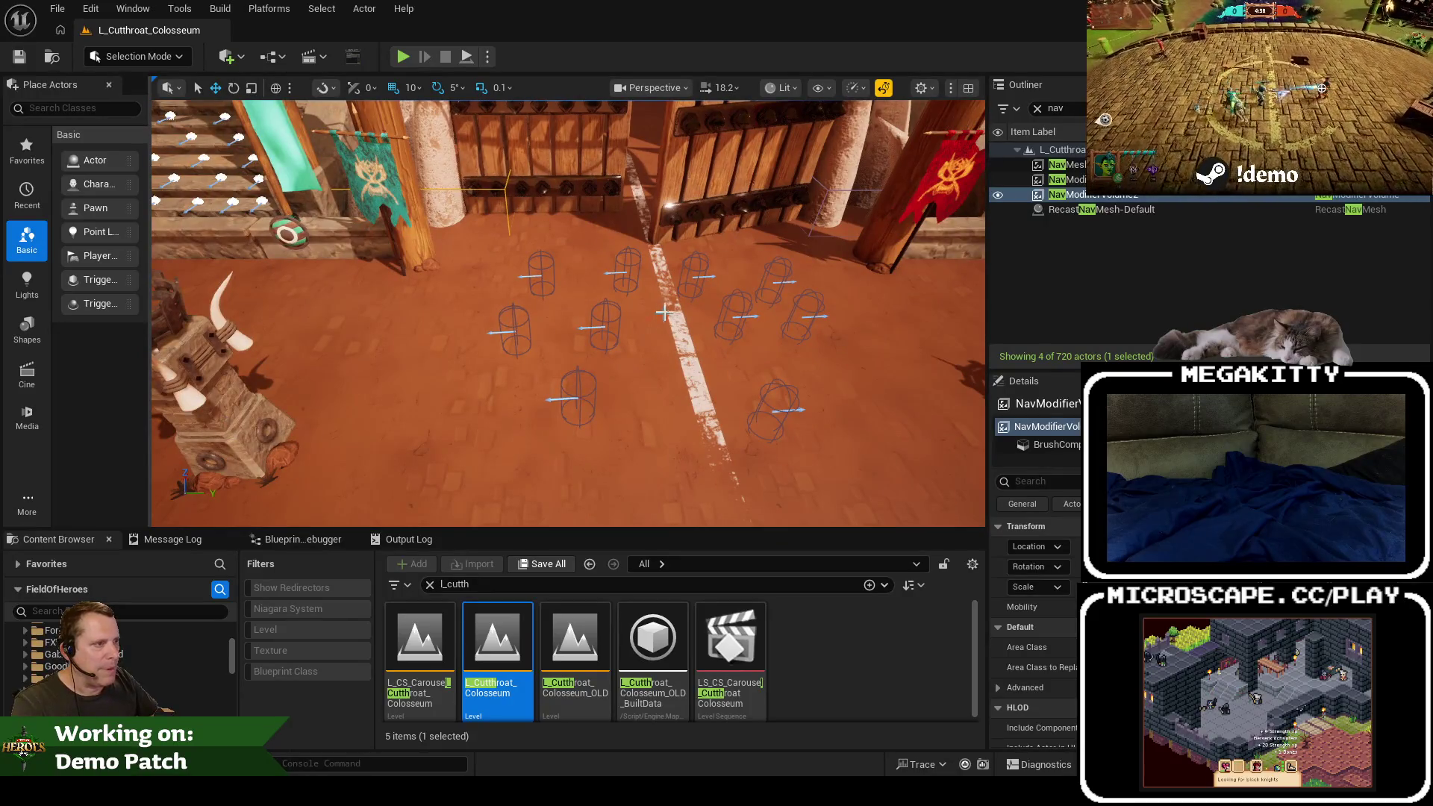
{"action": "left_click", "coordinate": [1043, 113]}
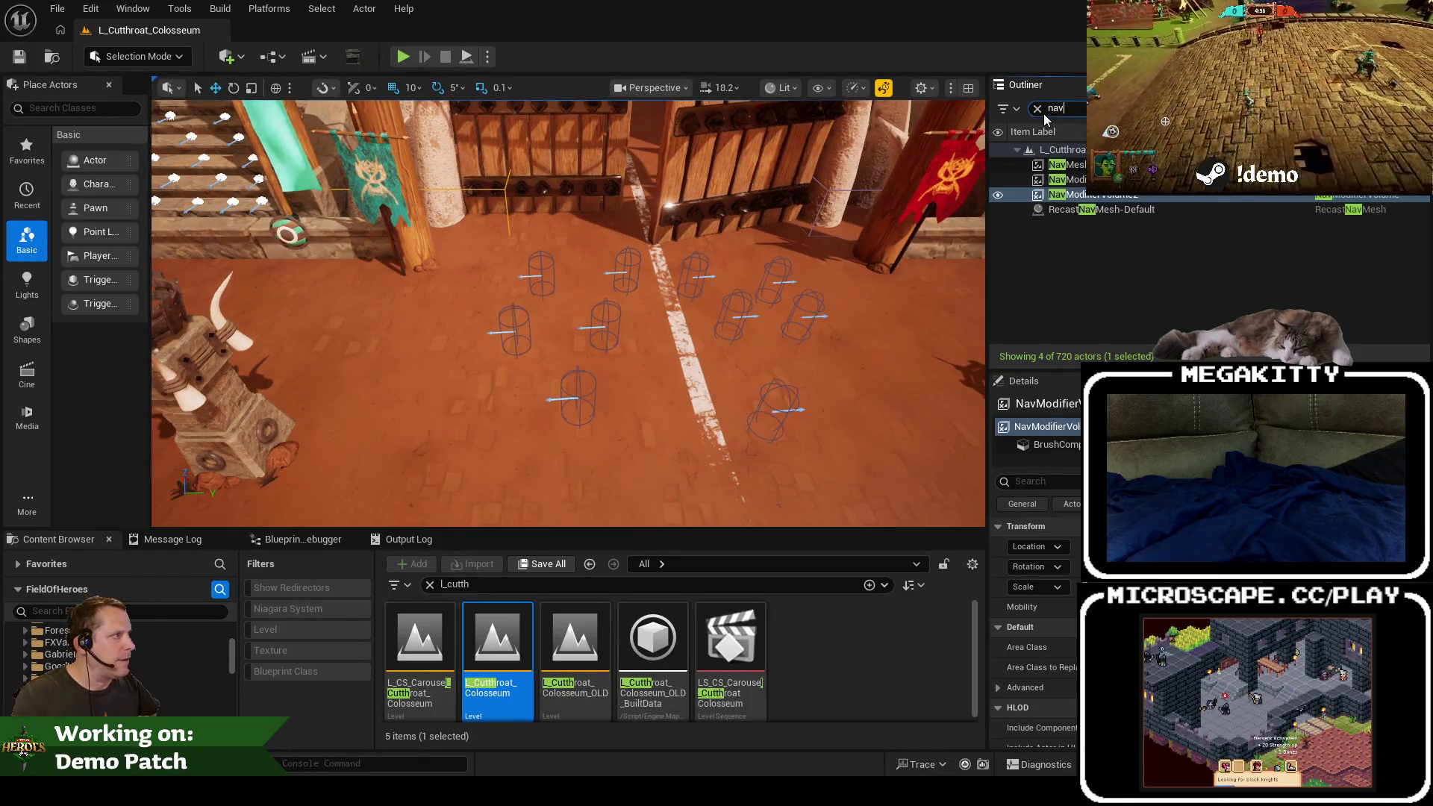
{"action": "left_click", "coordinate": [1038, 109]}
{"action": "scroll", "coordinate": [1172, 220], "scroll_direction": "down", "scroll_amount": 5}
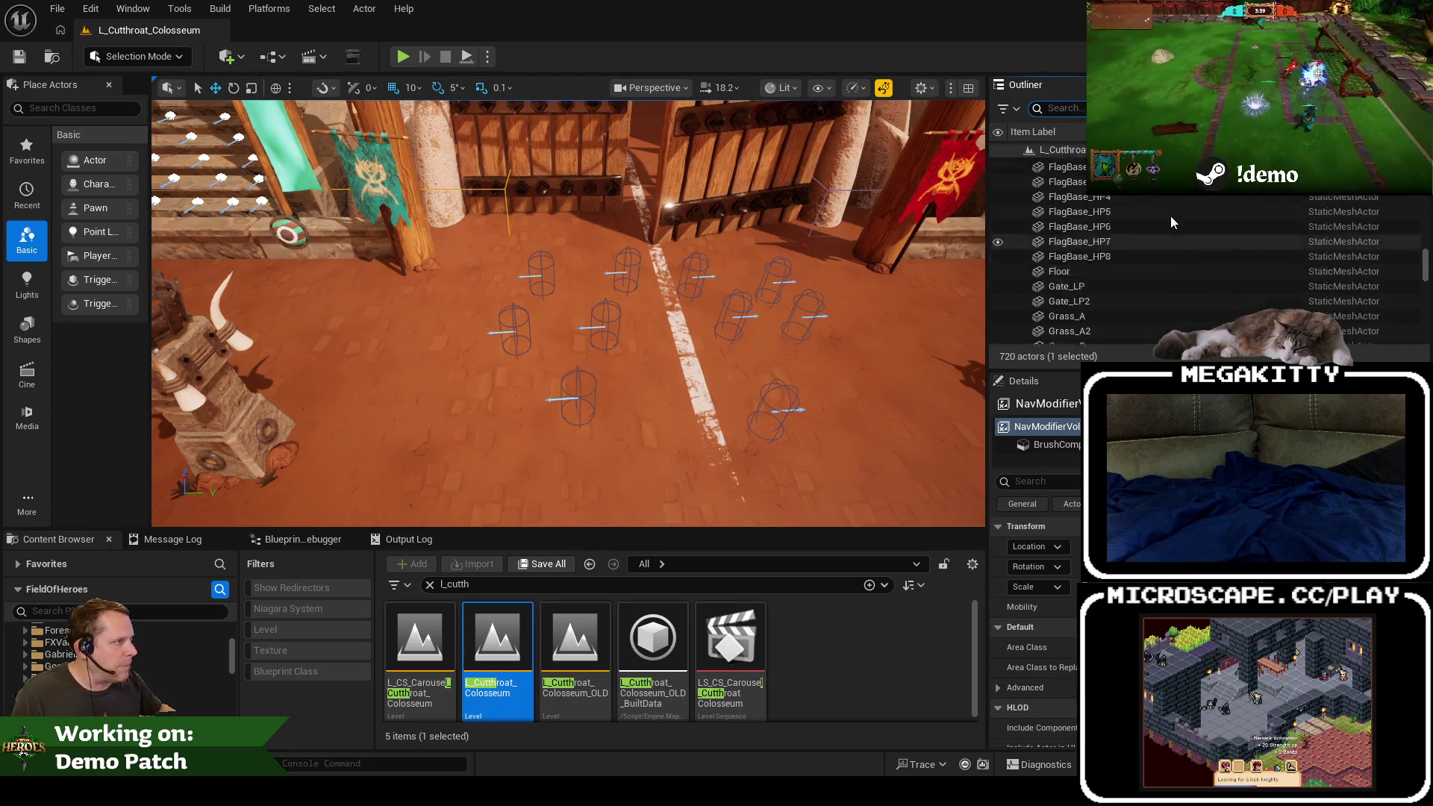
{"action": "scroll", "coordinate": [1171, 217], "scroll_direction": "up", "scroll_amount": 10}
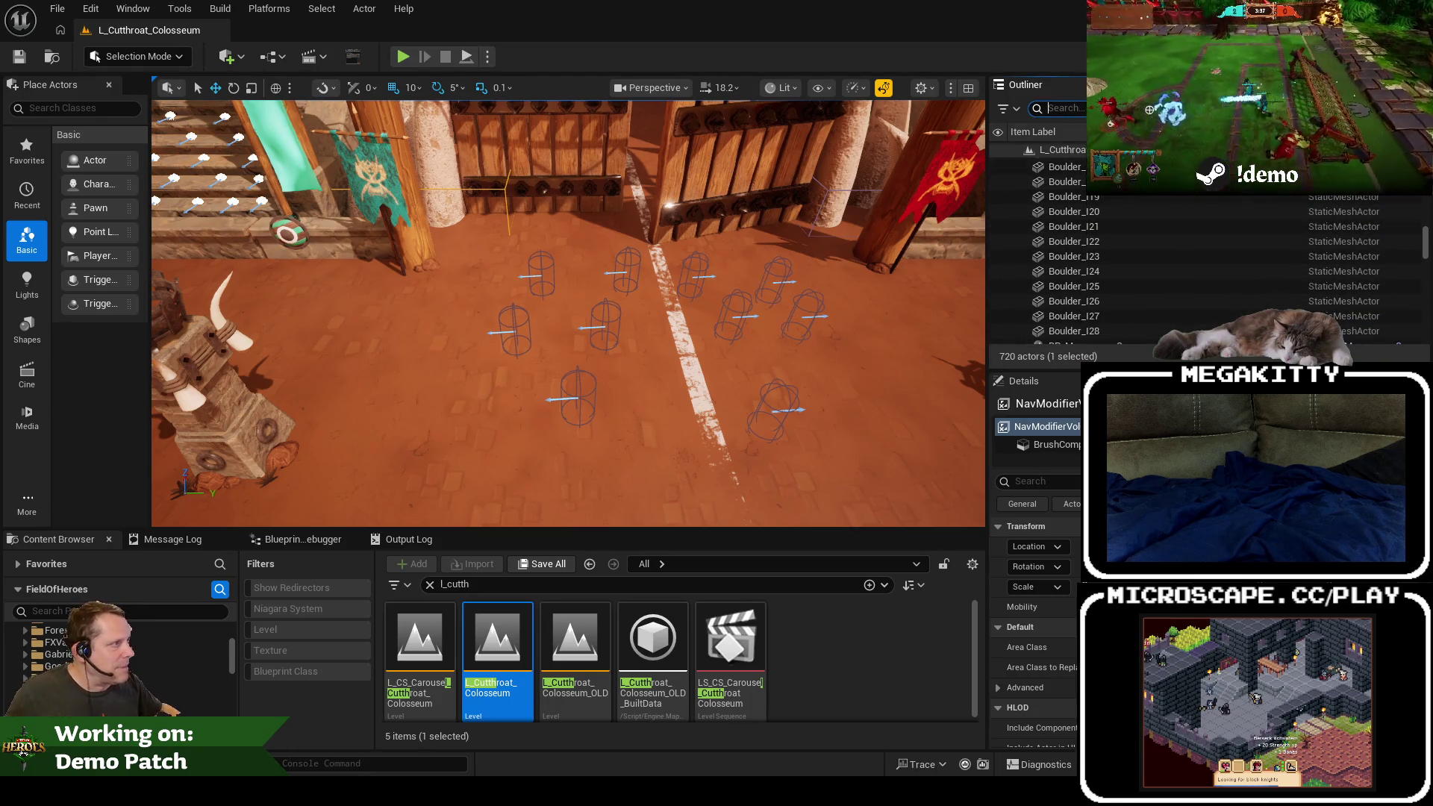
{"action": "type", "text": "intro"}
Step: Select all ten IntroStart markers, frame them, and drag them along Y across the arena
{"action": "left_click", "coordinate": [1149, 194]}
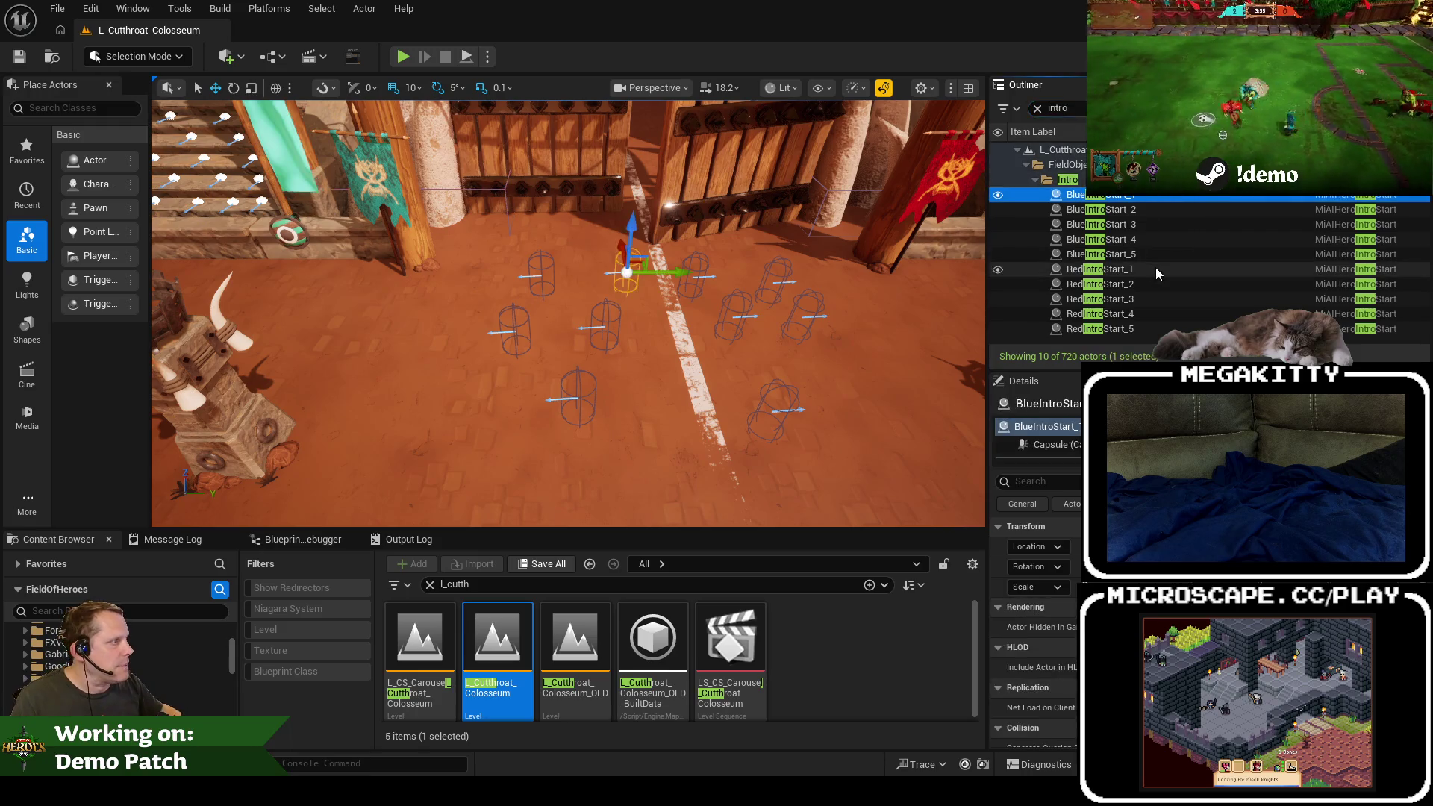
{"action": "left_click", "coordinate": [1135, 327], "text": "shift"}
{"action": "key", "text": "f"}
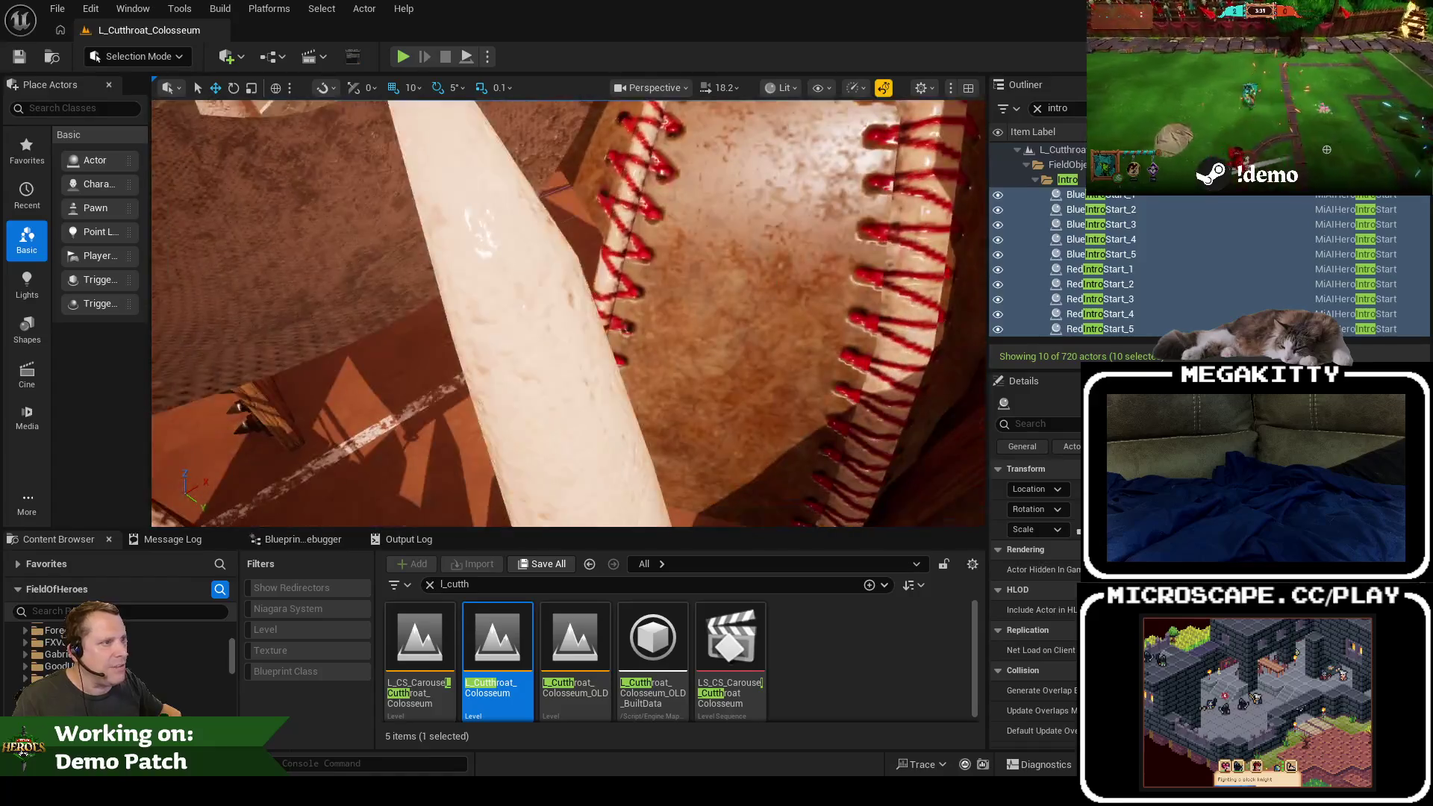
{"action": "left_click_drag", "start_coordinate": [327, 466], "coordinate": [751, 480]}
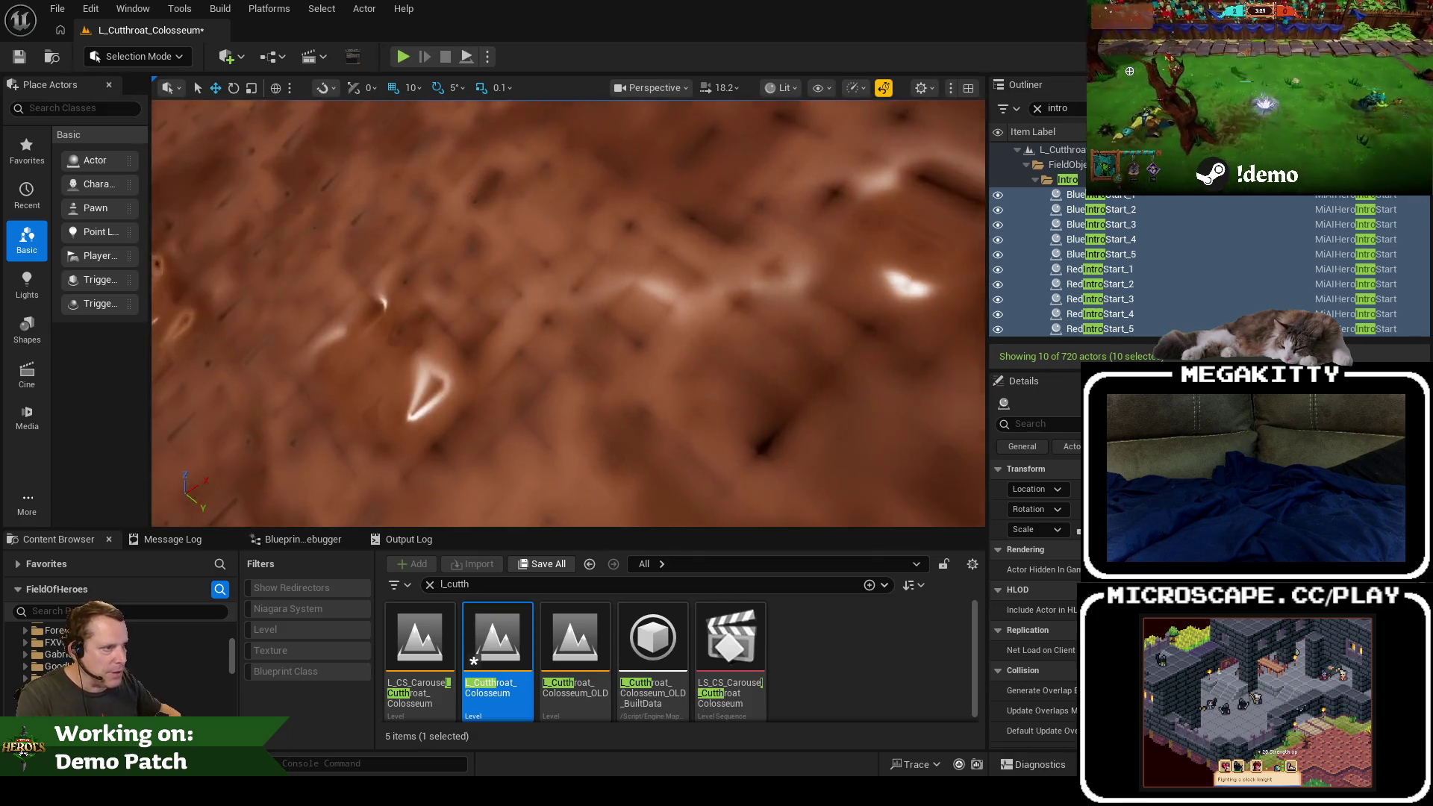
Step: Show the navigation mesh and move each of the five BlueIntroStart markers to its own spot on the field
{"action": "key", "text": "p"}
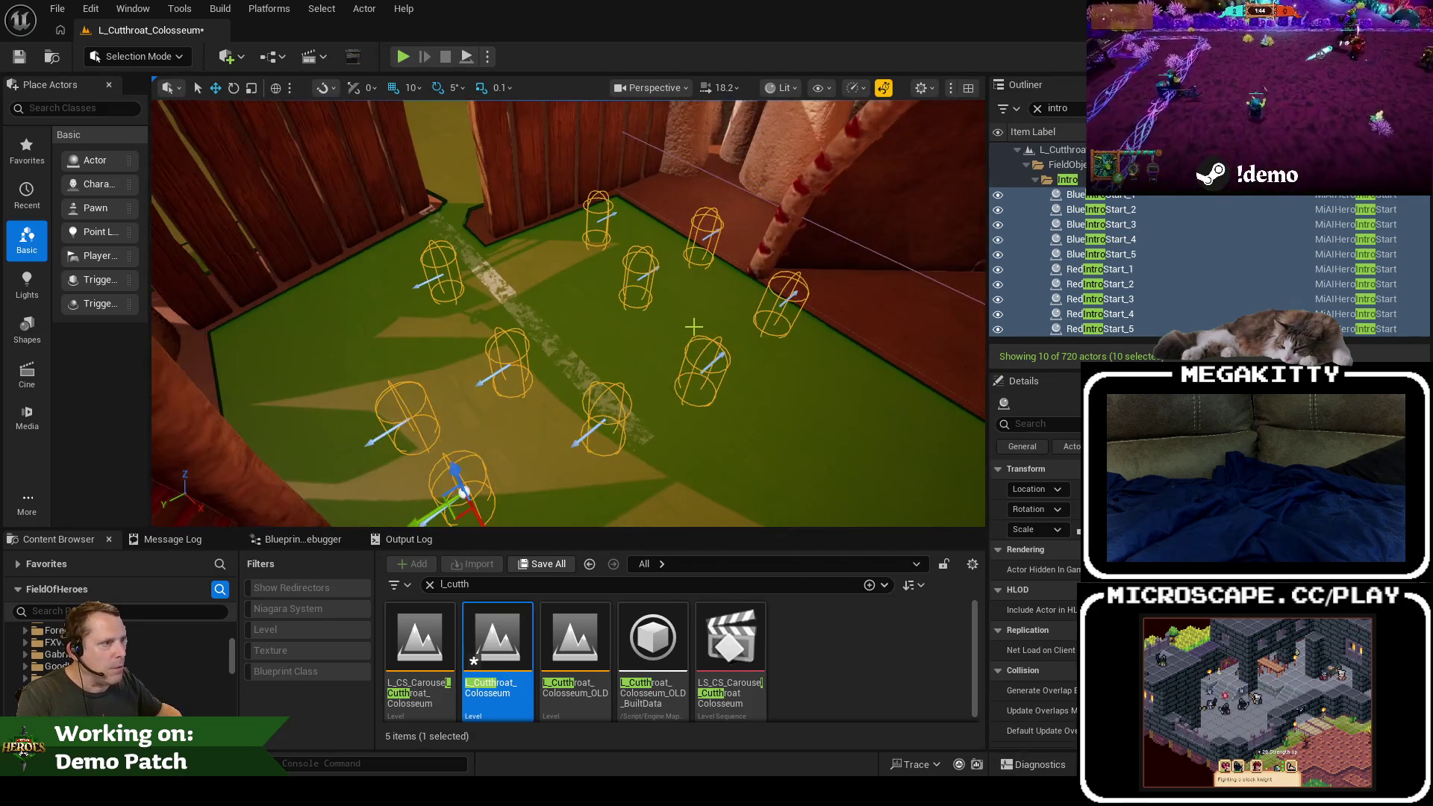
{"action": "scroll", "coordinate": [660, 323], "scroll_direction": "down", "scroll_amount": 4}
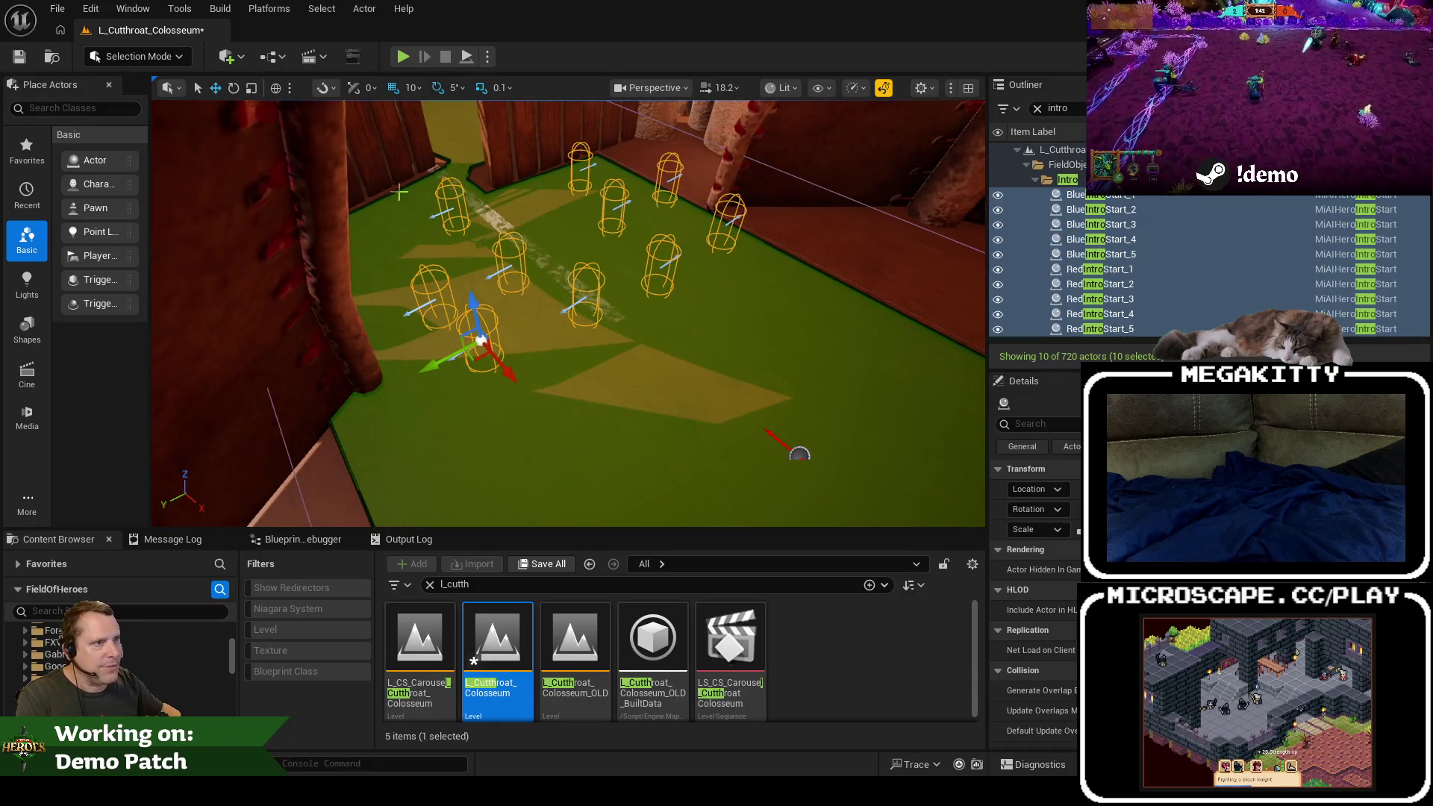
{"action": "left_click", "coordinate": [1117, 198]}
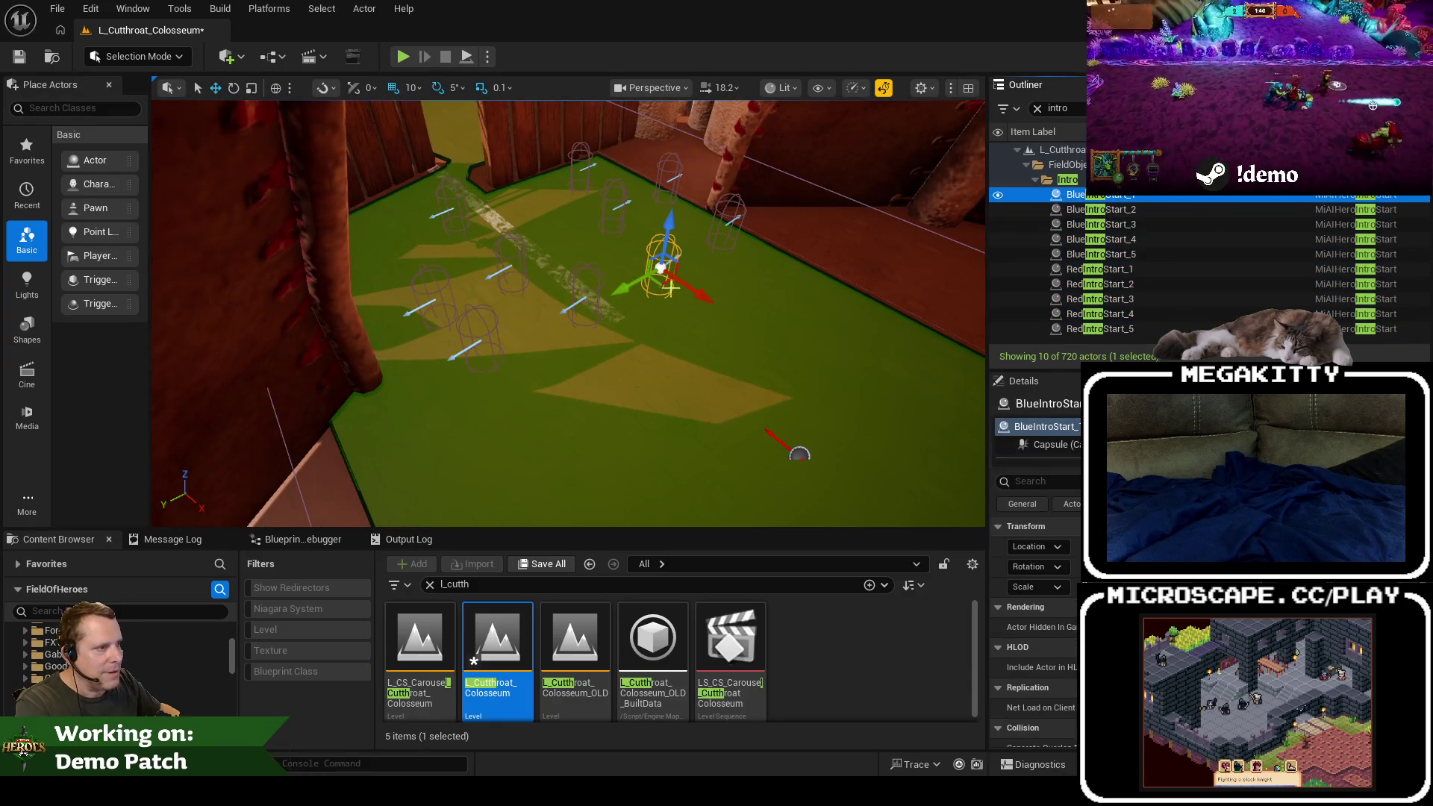
{"action": "mouse_move", "coordinate": [661, 267]}
{"action": "left_mouse_down"}
{"action": "mouse_move", "coordinate": [672, 320]}
{"action": "mouse_move", "coordinate": [816, 480]}
{"action": "mouse_move", "coordinate": [733, 382]}
{"action": "mouse_move", "coordinate": [740, 403]}
{"action": "mouse_move", "coordinate": [889, 480]}
{"action": "left_mouse_up"}
{"action": "left_click", "coordinate": [1135, 211]}
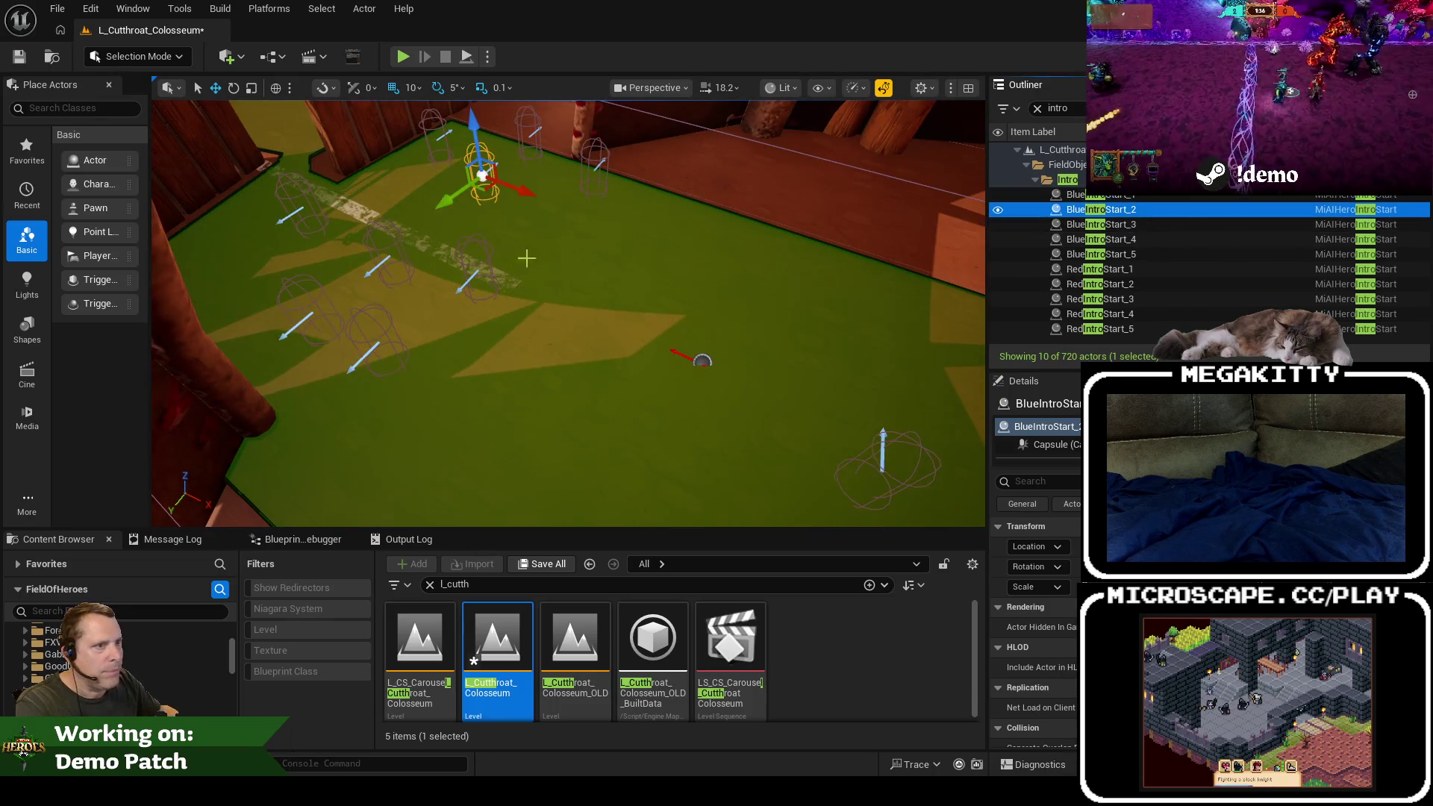
{"action": "mouse_move", "coordinate": [485, 189]}
{"action": "left_mouse_down"}
{"action": "mouse_move", "coordinate": [597, 373]}
{"action": "mouse_move", "coordinate": [640, 418]}
{"action": "mouse_move", "coordinate": [683, 427]}
{"action": "left_mouse_up"}
{"action": "left_click", "coordinate": [1101, 224]}
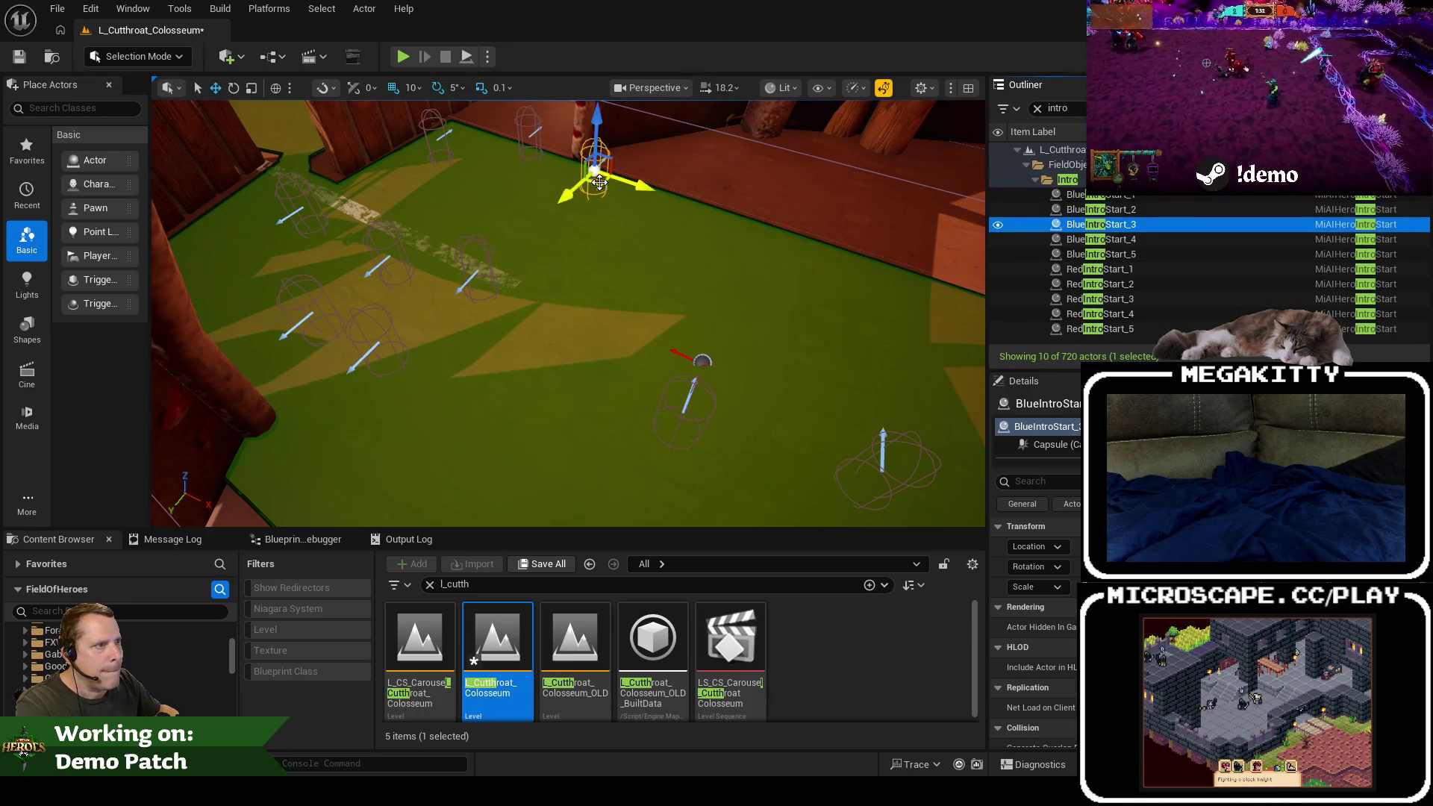
{"action": "left_click_drag", "start_coordinate": [599, 182], "coordinate": [741, 331]}
{"action": "left_click", "coordinate": [1153, 239]}
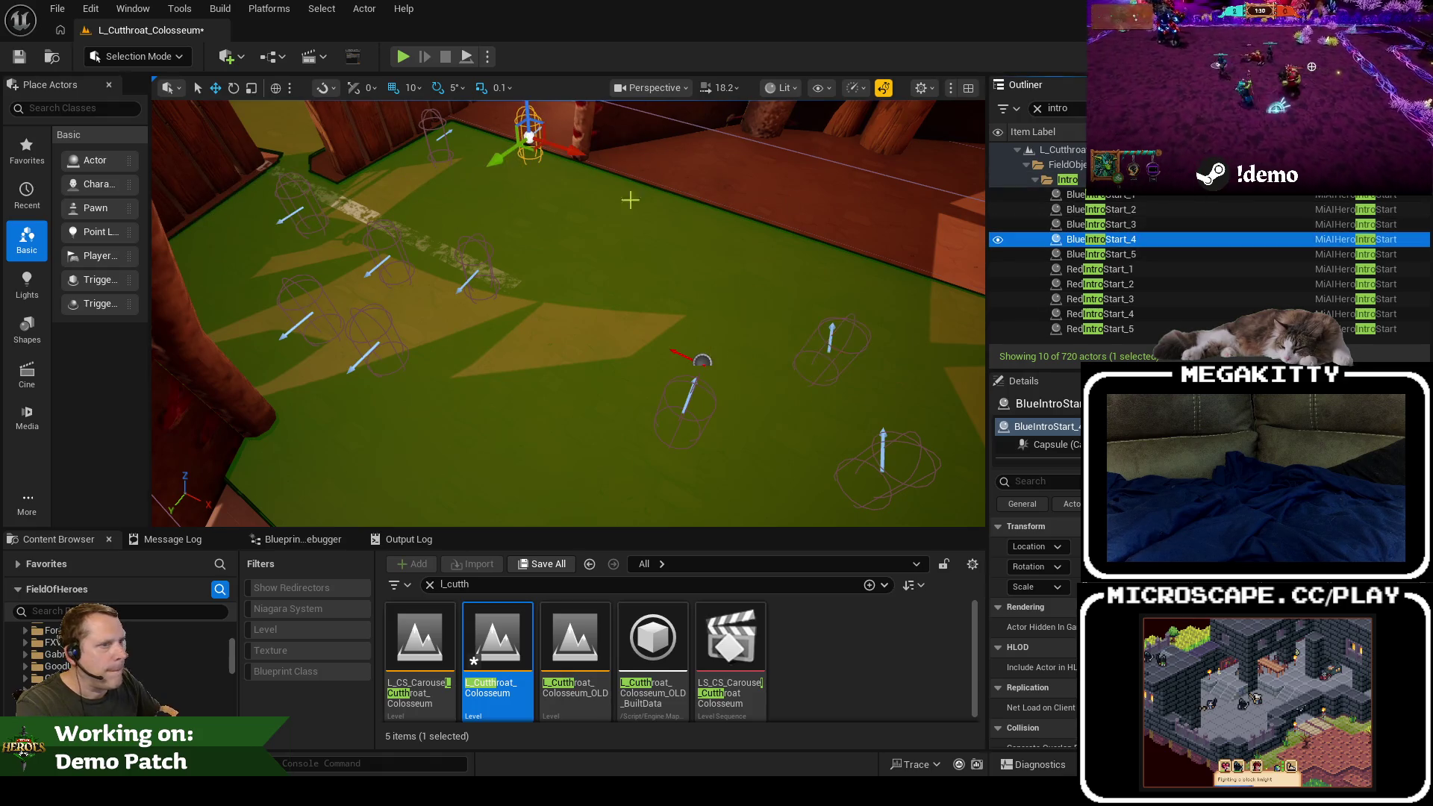
{"action": "mouse_move", "coordinate": [535, 148]}
{"action": "left_mouse_down"}
{"action": "mouse_move", "coordinate": [616, 262]}
{"action": "mouse_move", "coordinate": [698, 314]}
{"action": "left_mouse_up"}
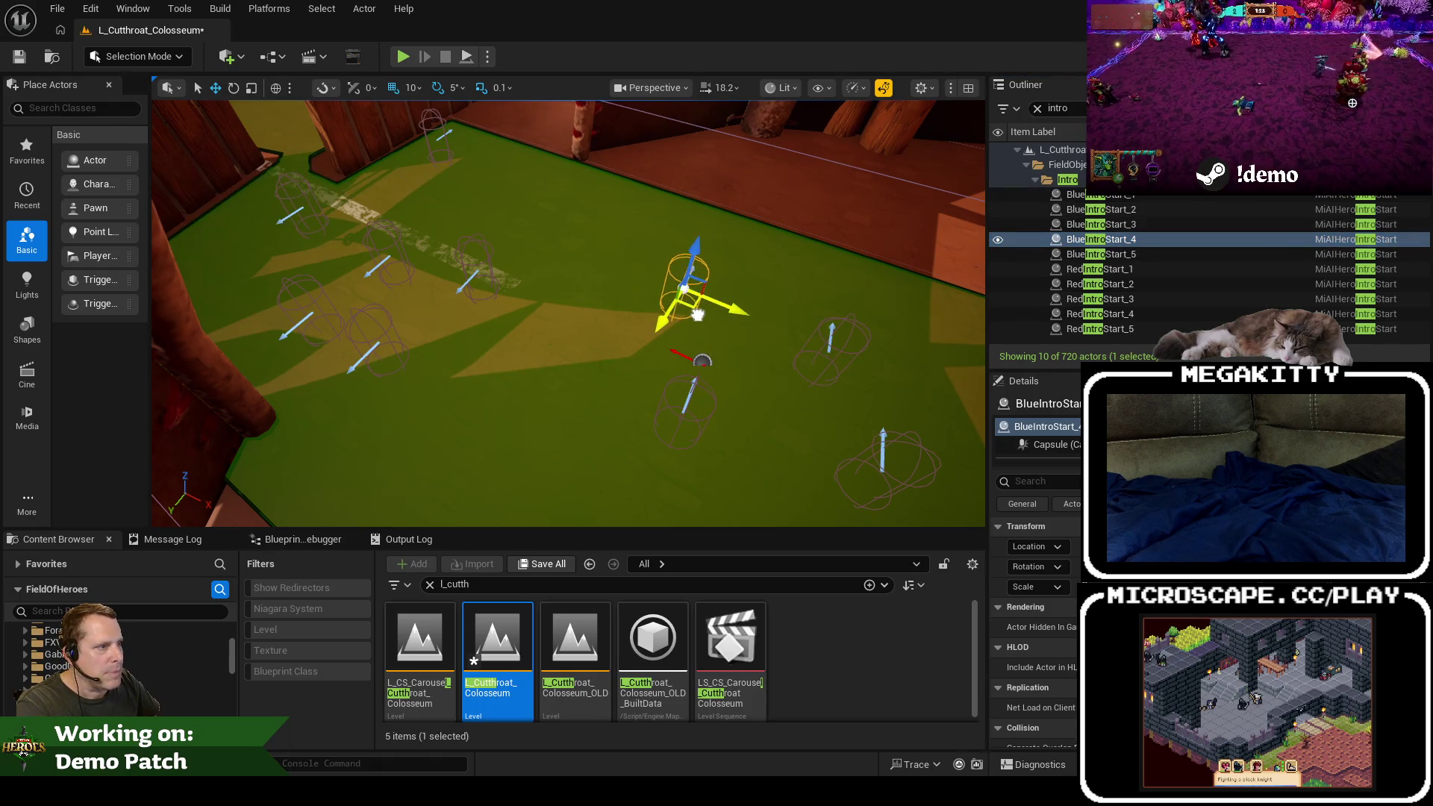
{"action": "left_click", "coordinate": [1134, 259]}
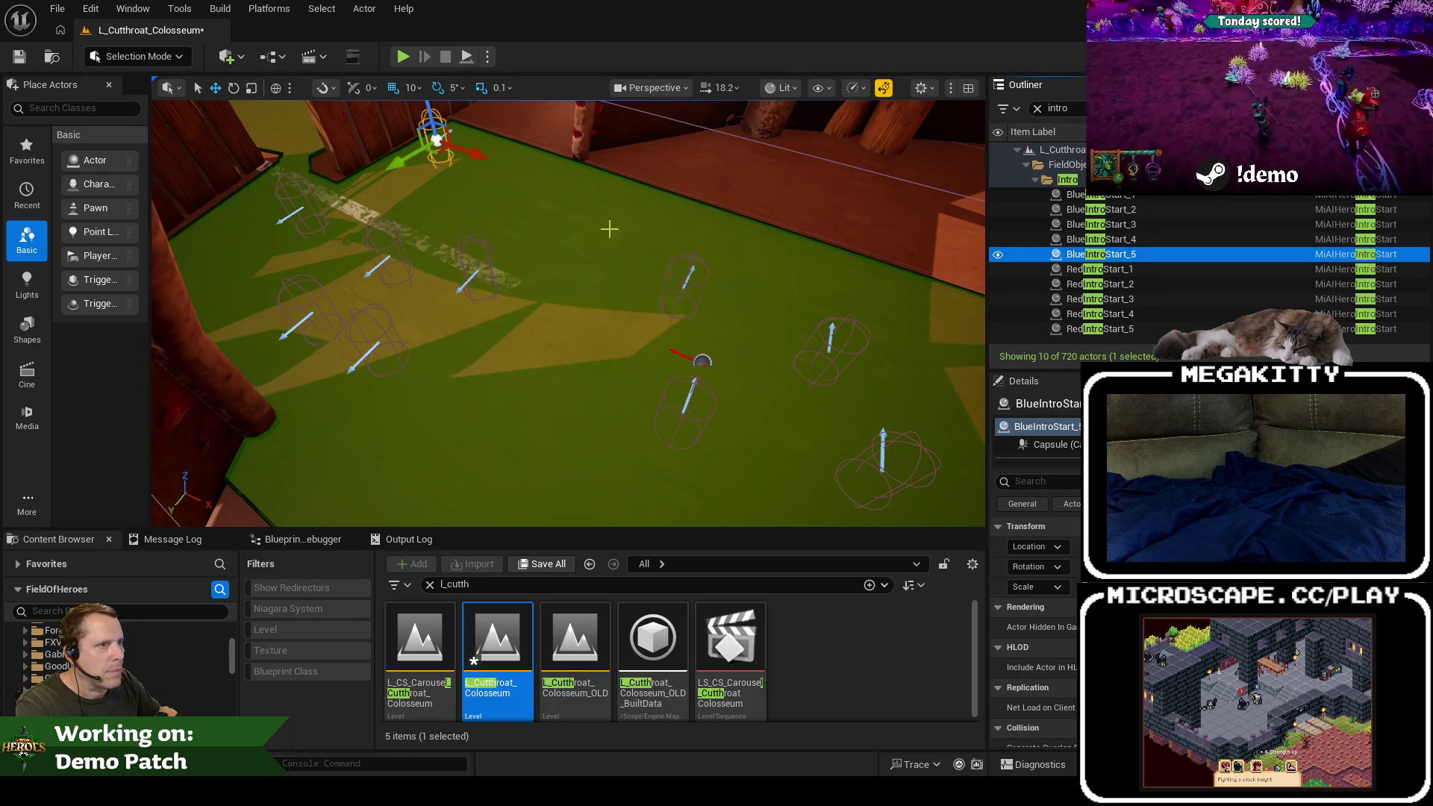
{"action": "mouse_move", "coordinate": [439, 153]}
{"action": "left_mouse_down"}
{"action": "mouse_move", "coordinate": [575, 240]}
{"action": "mouse_move", "coordinate": [613, 242]}
{"action": "left_mouse_up"}
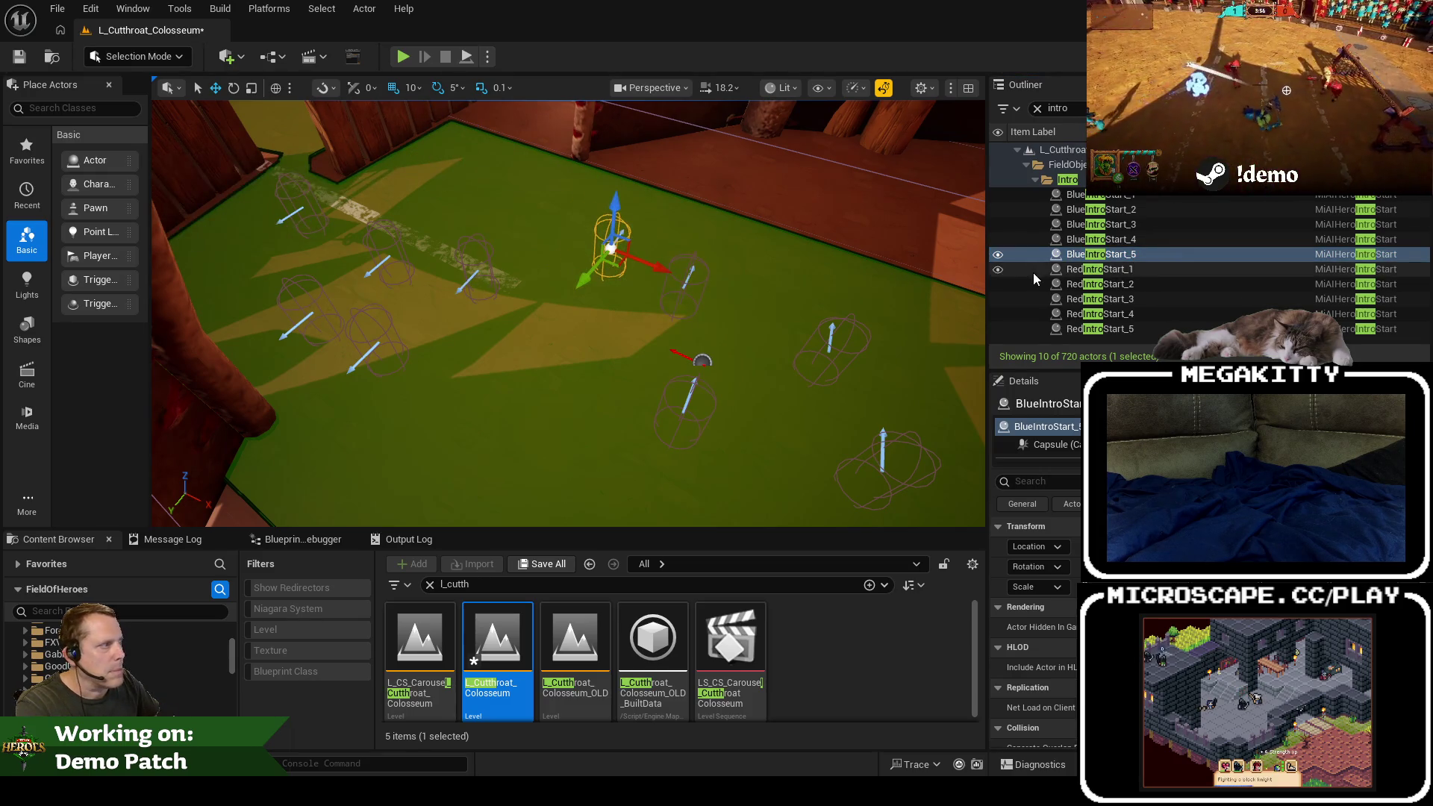
Step: Select all five RedIntroStart markers together, then clear the selection
{"action": "left_click", "coordinate": [1097, 269]}
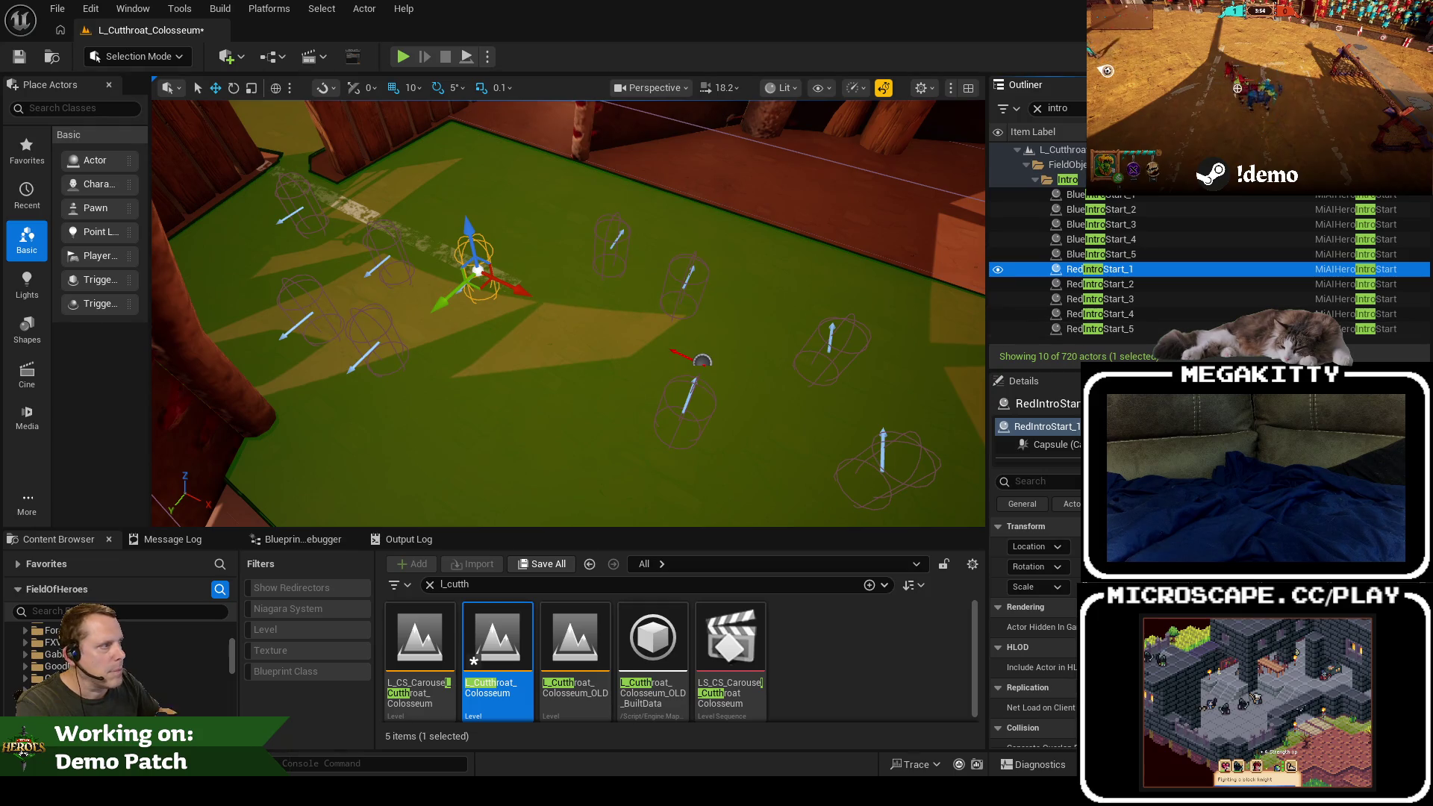
{"action": "left_click", "coordinate": [1139, 285], "text": "ctrl"}
{"action": "left_click", "coordinate": [1139, 300], "text": "ctrl"}
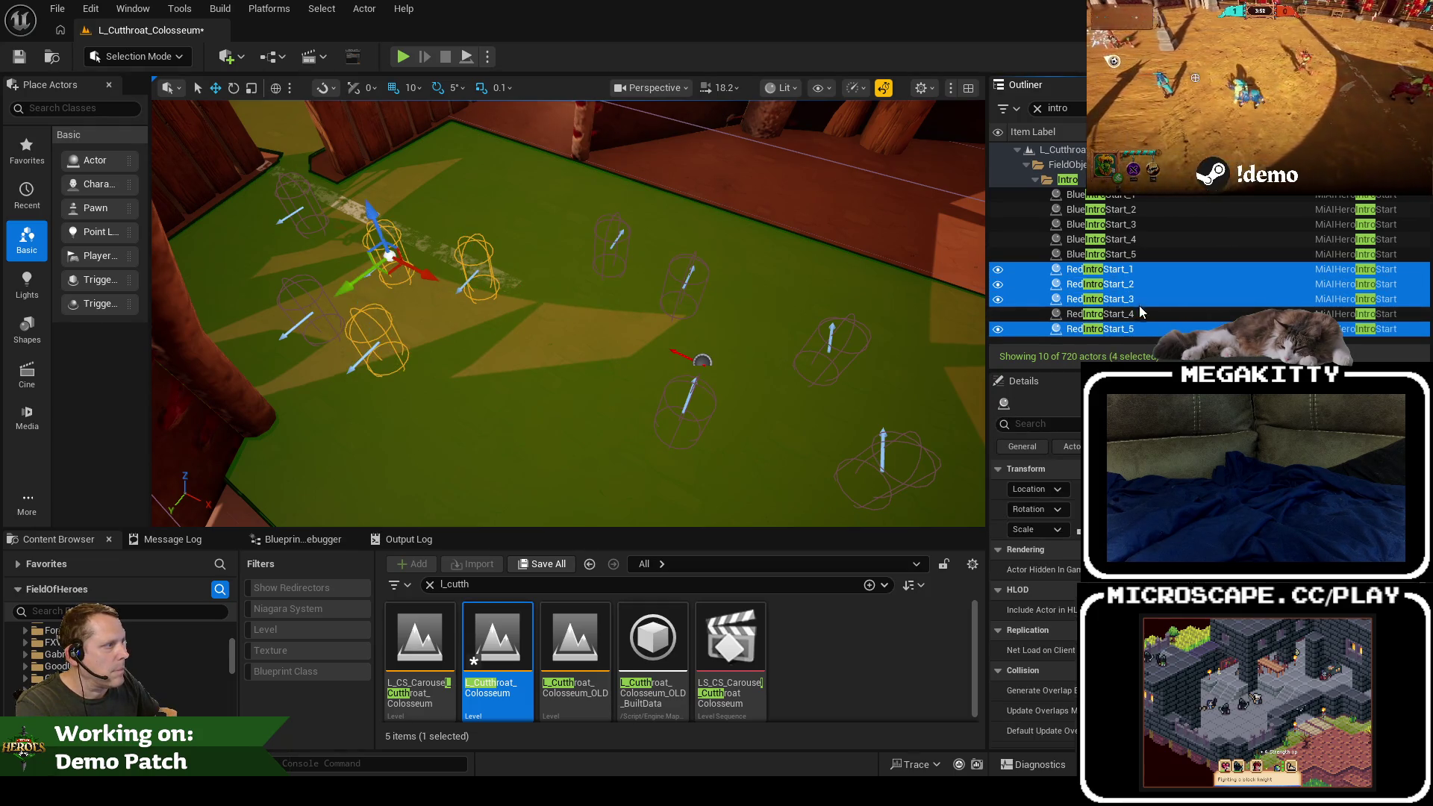
{"action": "left_click", "coordinate": [1139, 314], "text": "ctrl"}
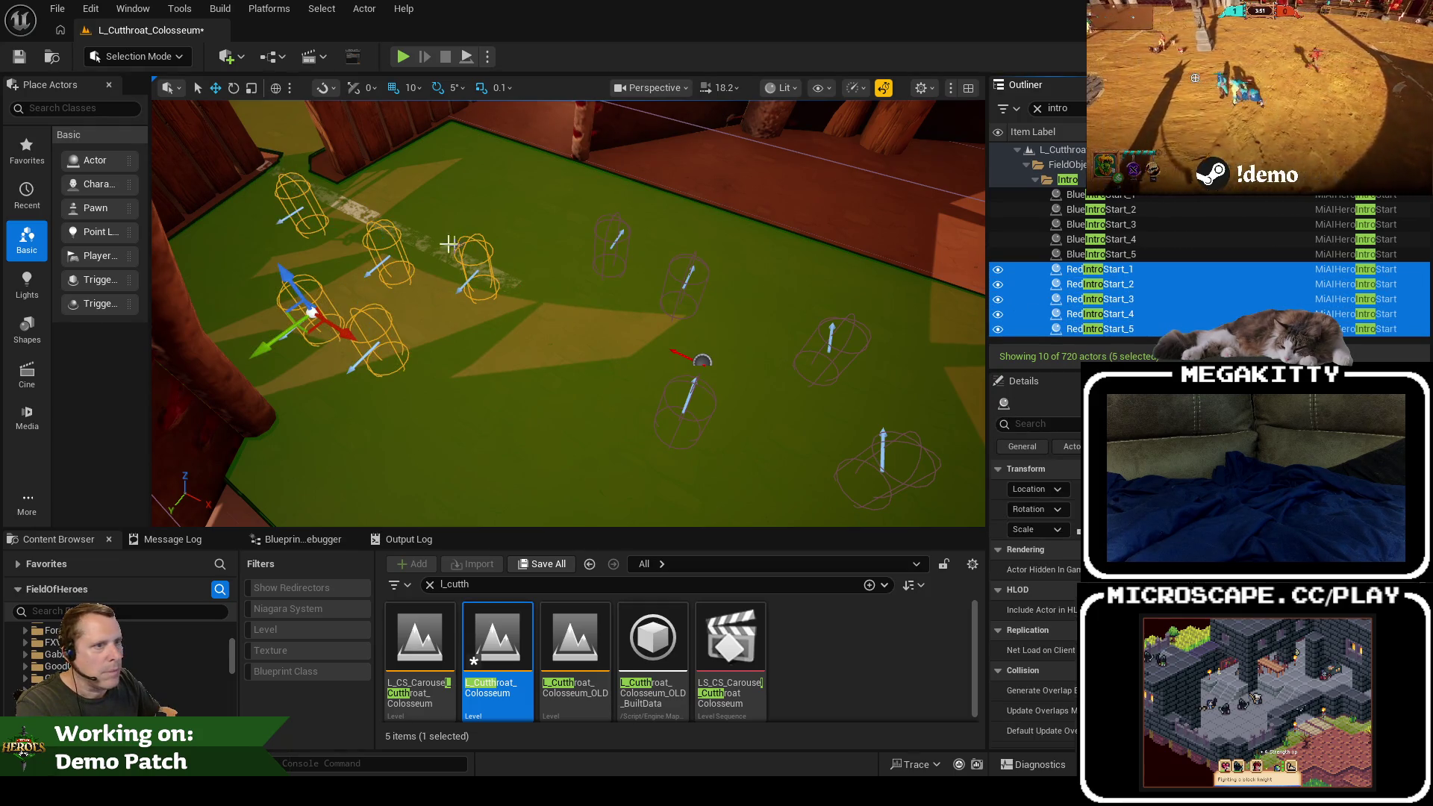
{"action": "left_click", "coordinate": [383, 265]}
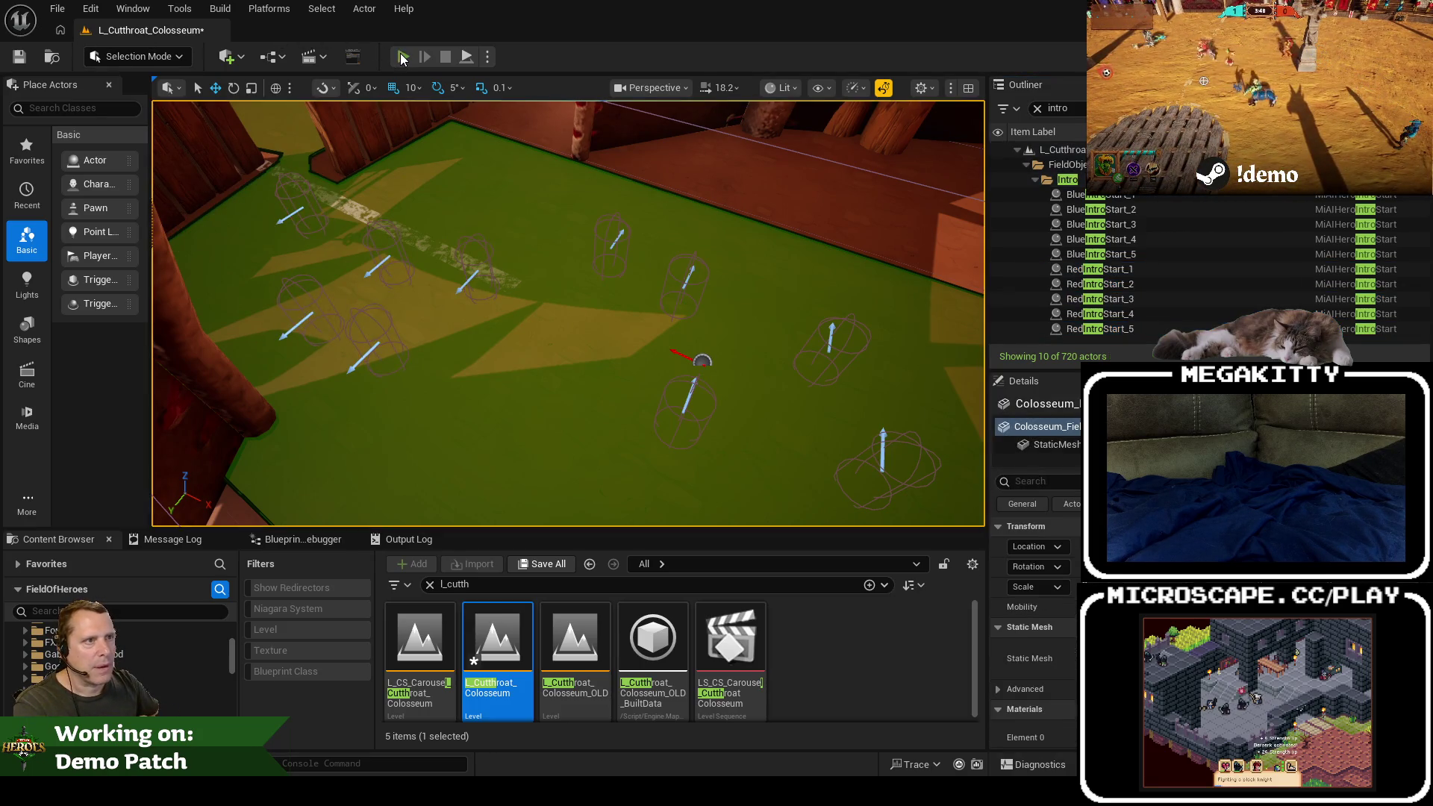
{"action": "key", "text": "alt+p"}
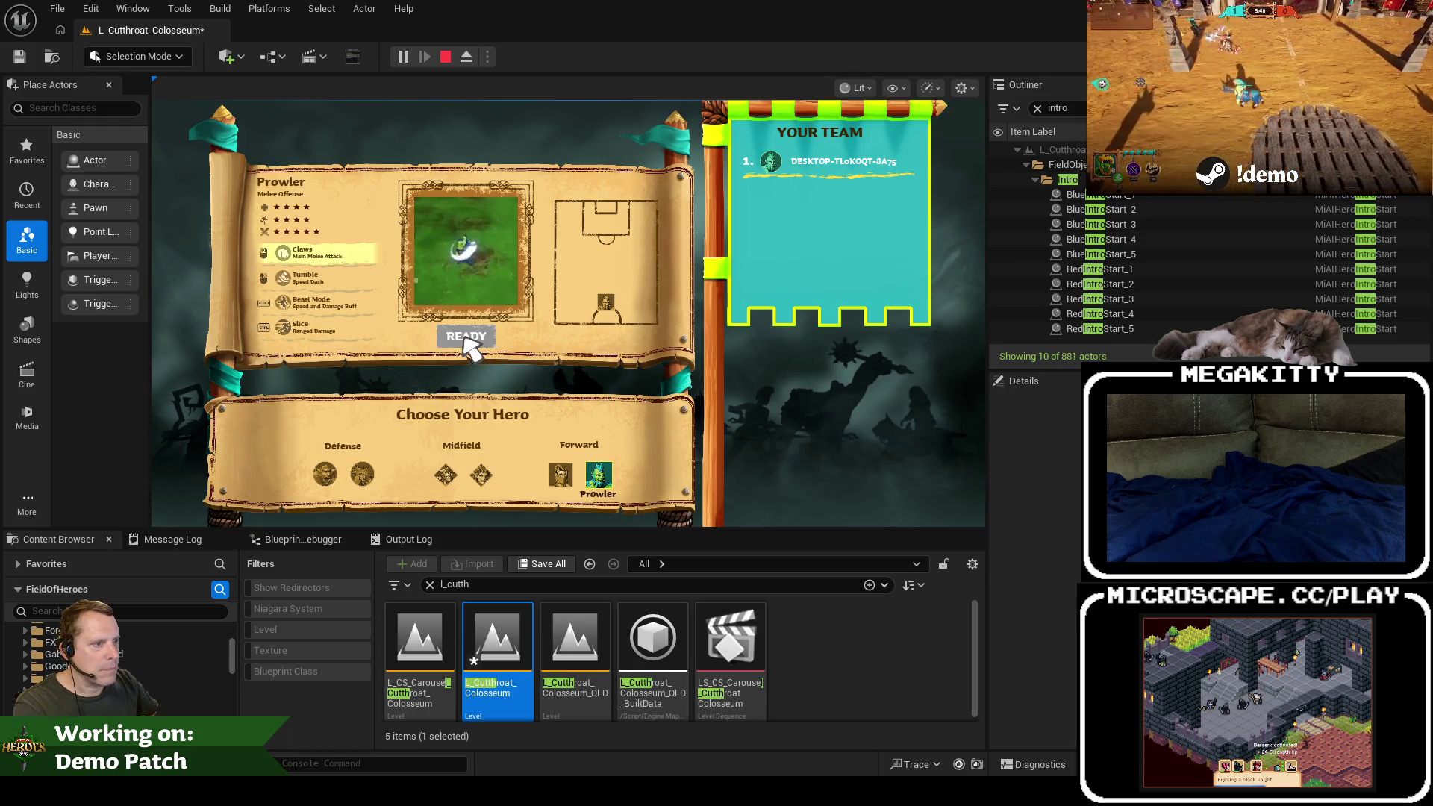
{"action": "left_click", "coordinate": [465, 336]}
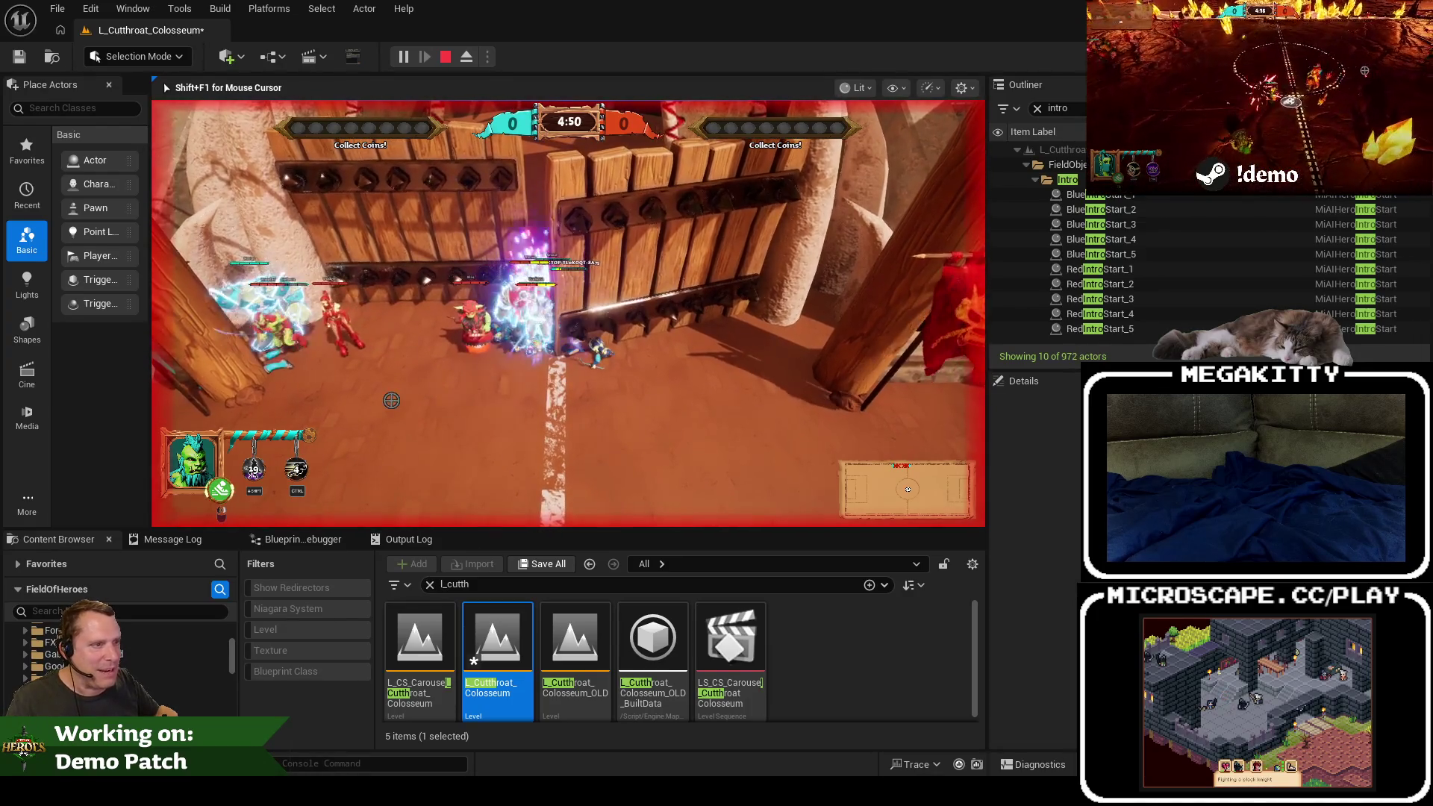
{"action": "key", "text": "Escape"}
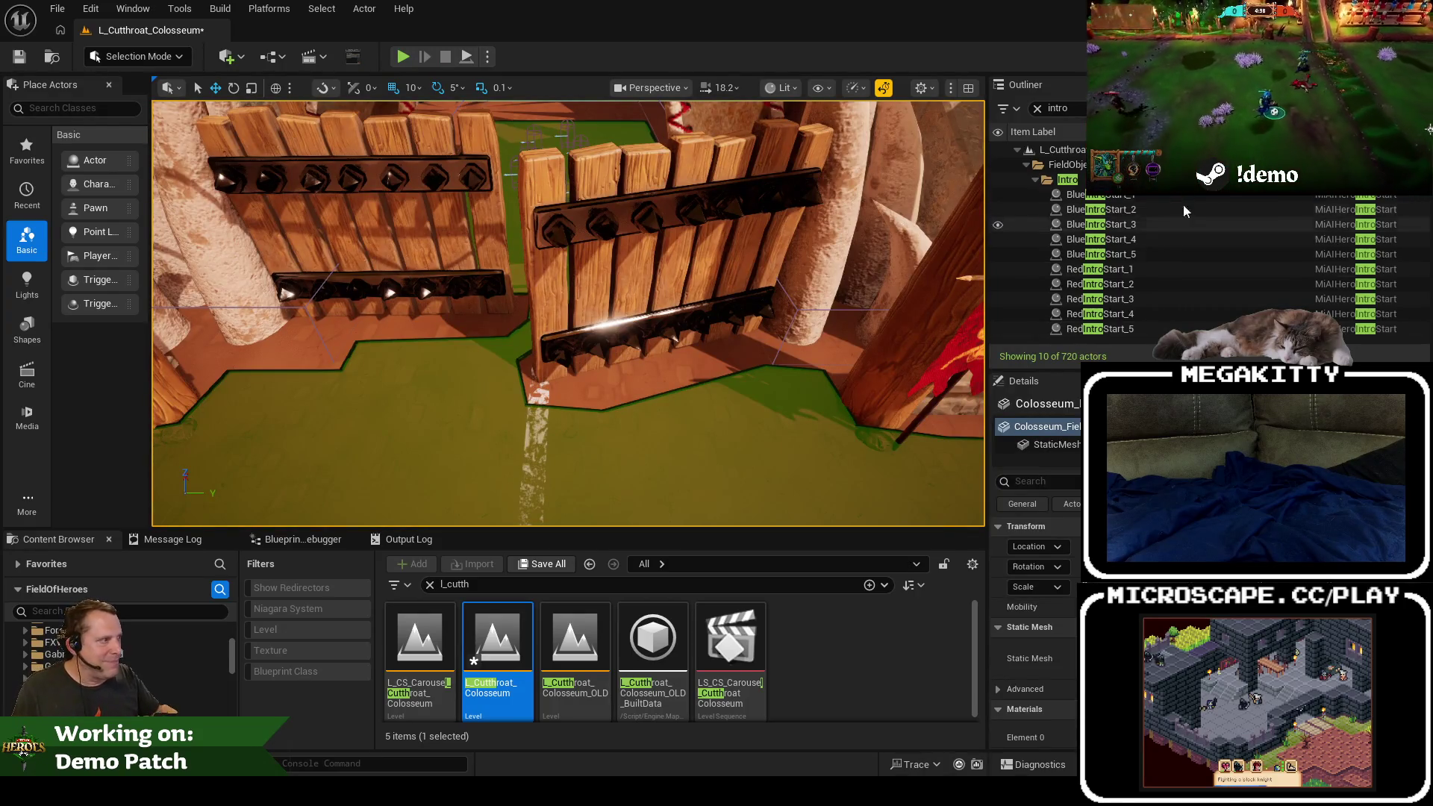
Step: Filter the Outliner by 'wall' and select TopWall_OneWayWall
{"action": "left_click", "coordinate": [1037, 108]}
{"action": "type", "text": "wall"}
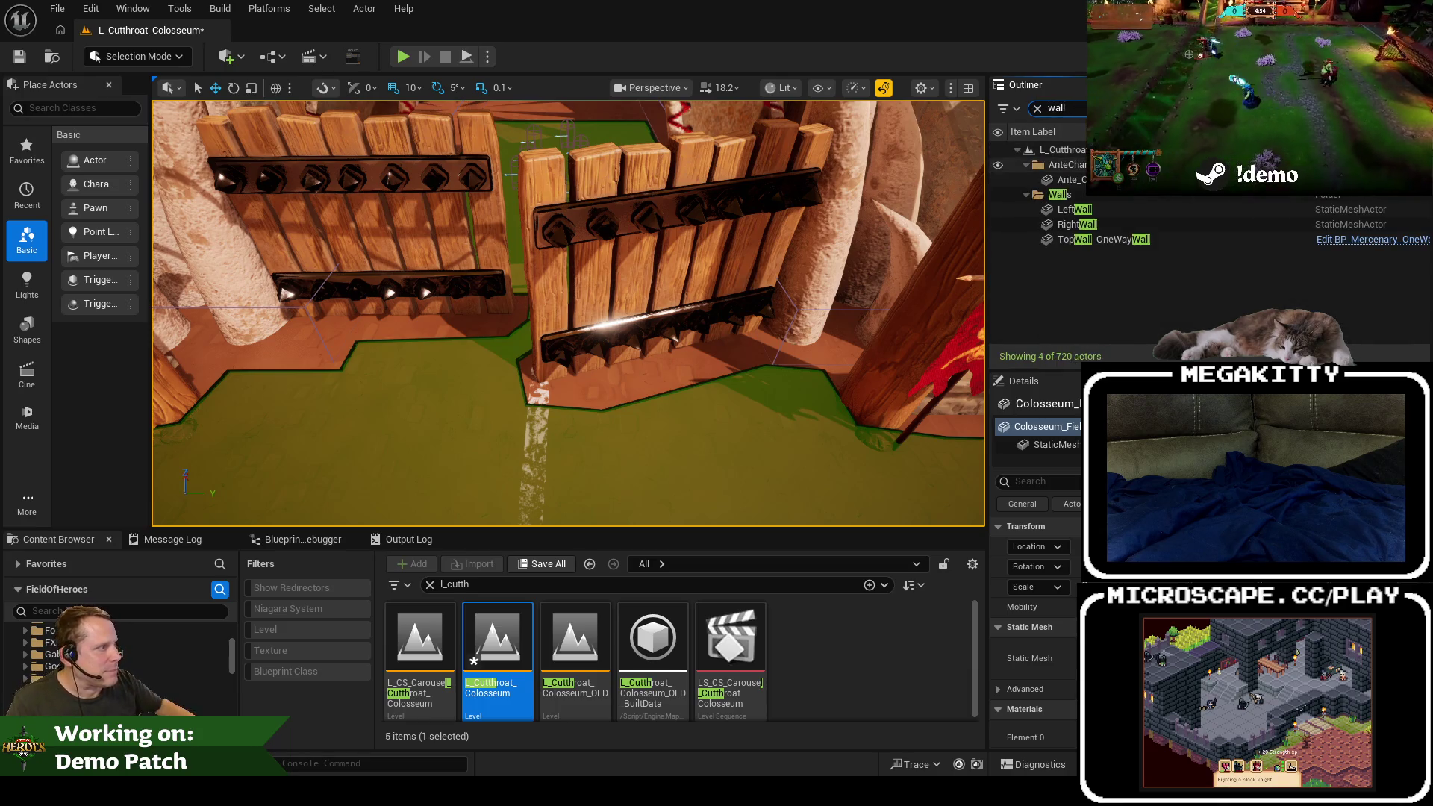
{"action": "left_click", "coordinate": [1150, 240]}
{"action": "type", "text": "vis"}
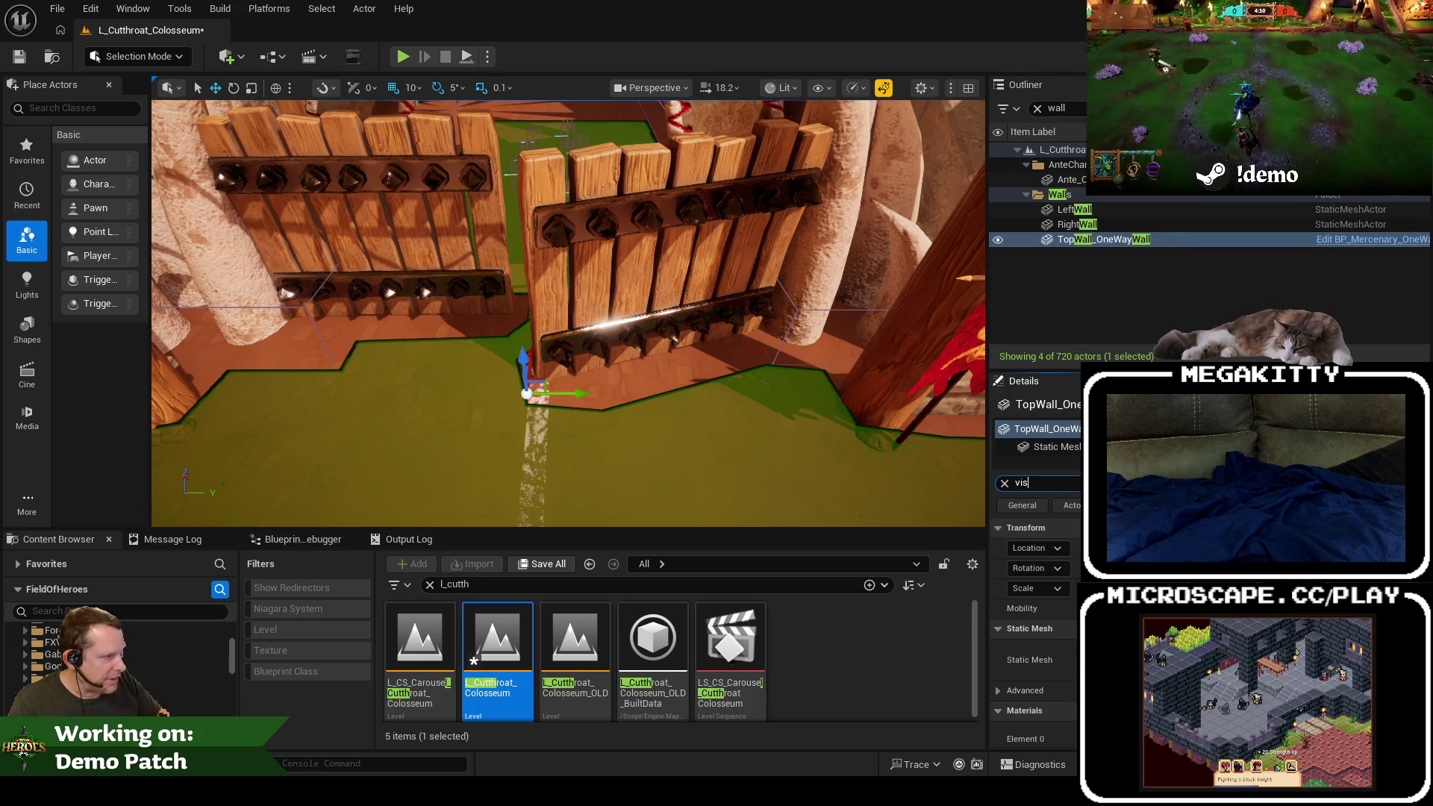
Step: Hide and restore TopWall_OneWayWall to compare, leave it visible, and open its blueprint's class defaults
{"action": "key", "text": "h"}
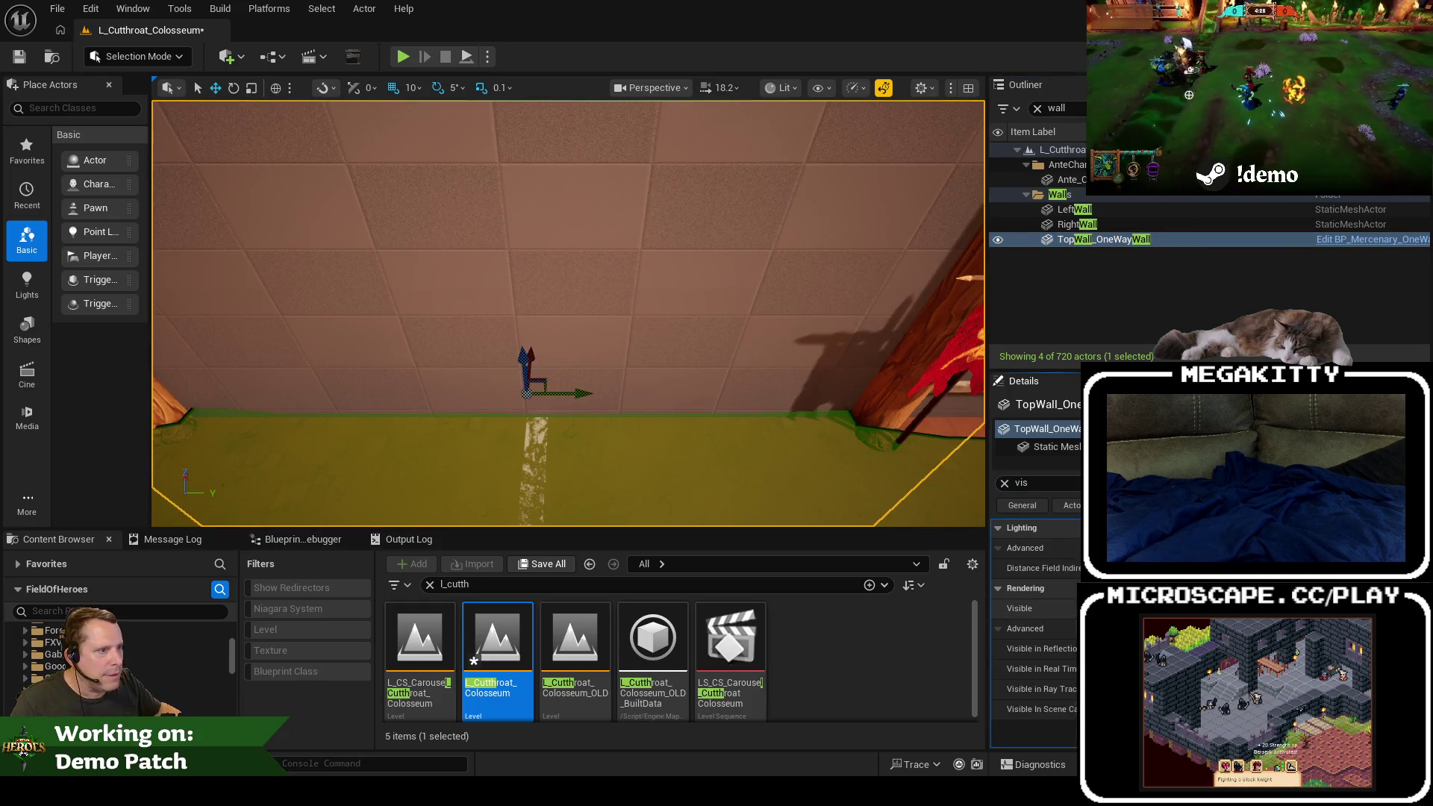
{"action": "key", "text": "ctrl+z"}
{"action": "key", "text": "ctrl+y"}
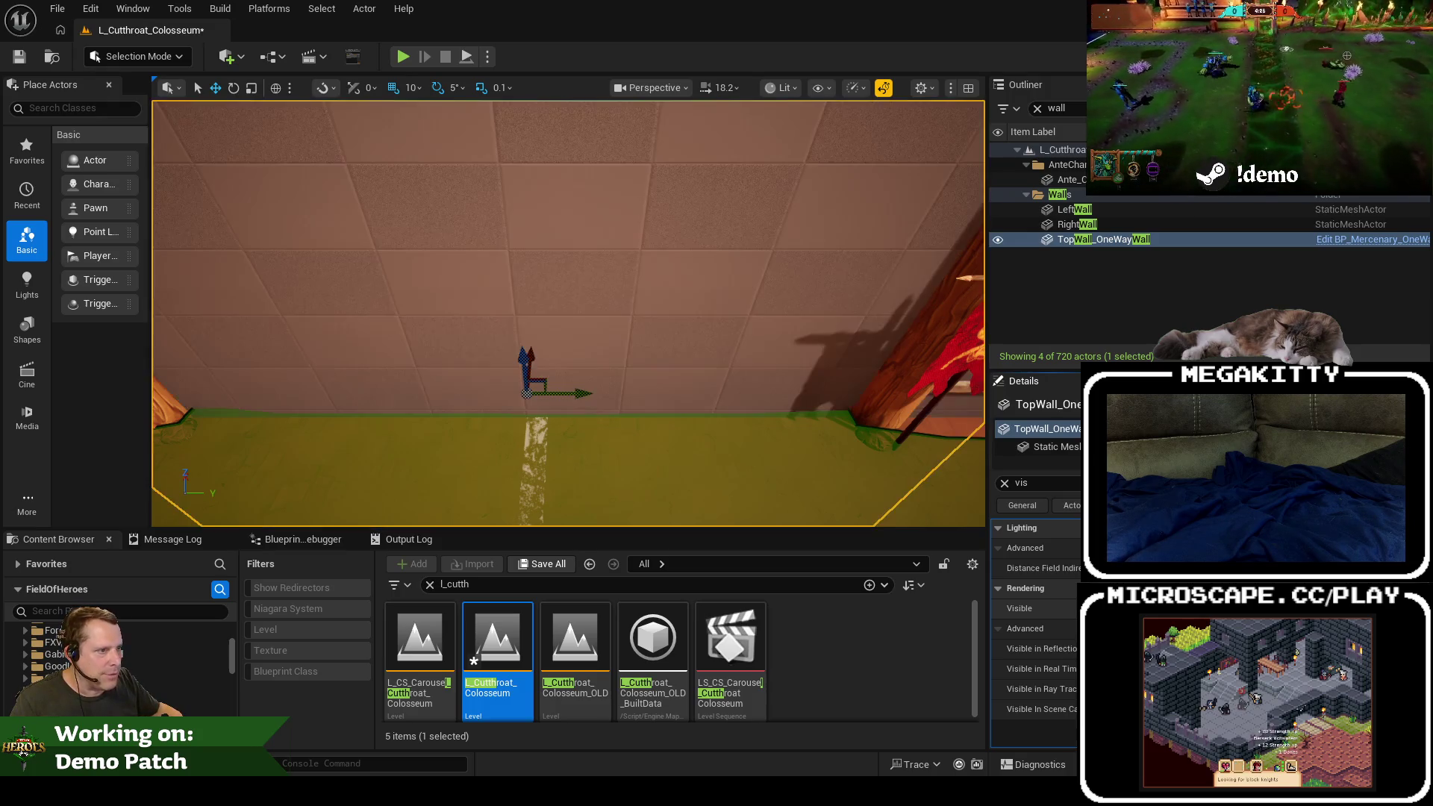
{"action": "key", "text": "ctrl+z"}
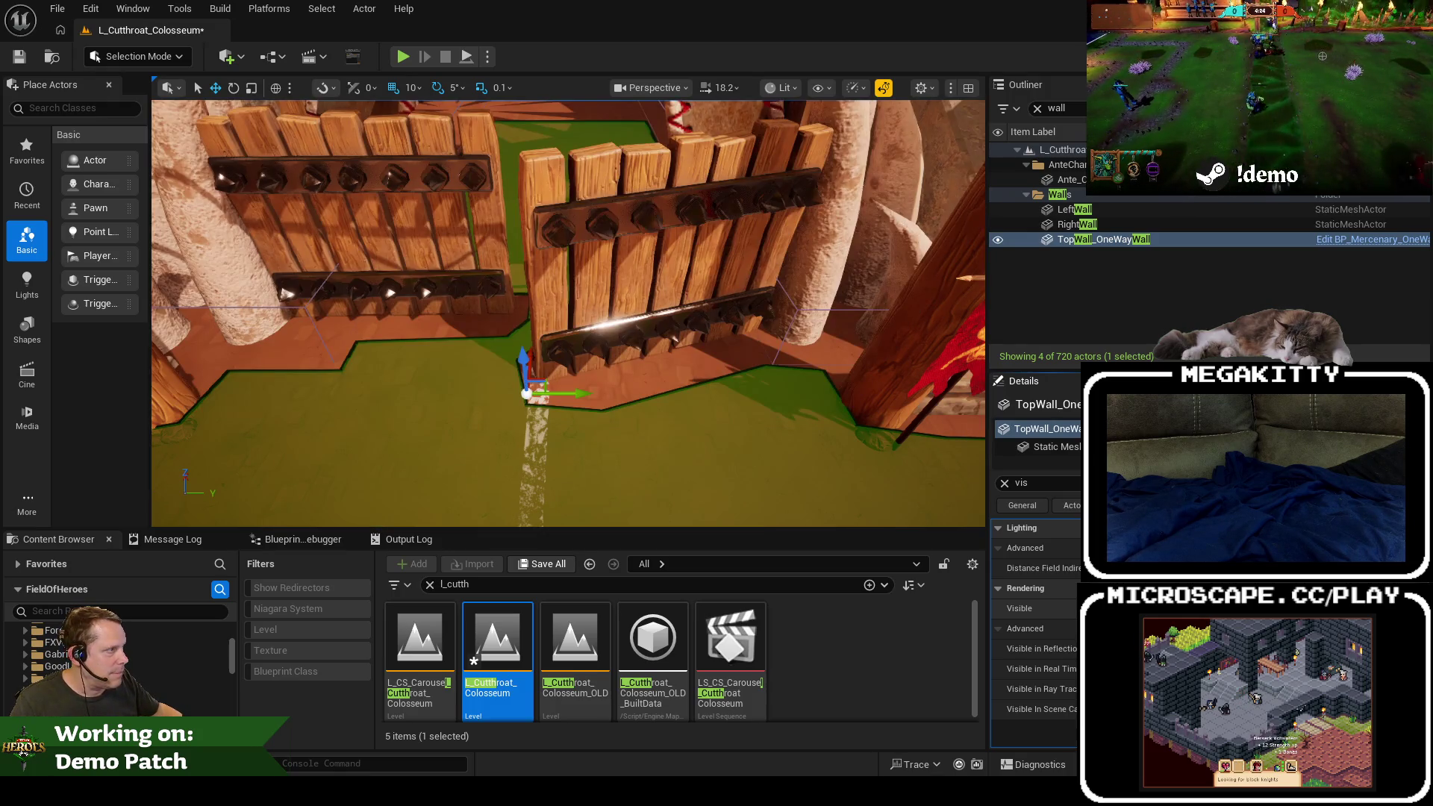
{"action": "left_click", "coordinate": [1346, 240]}
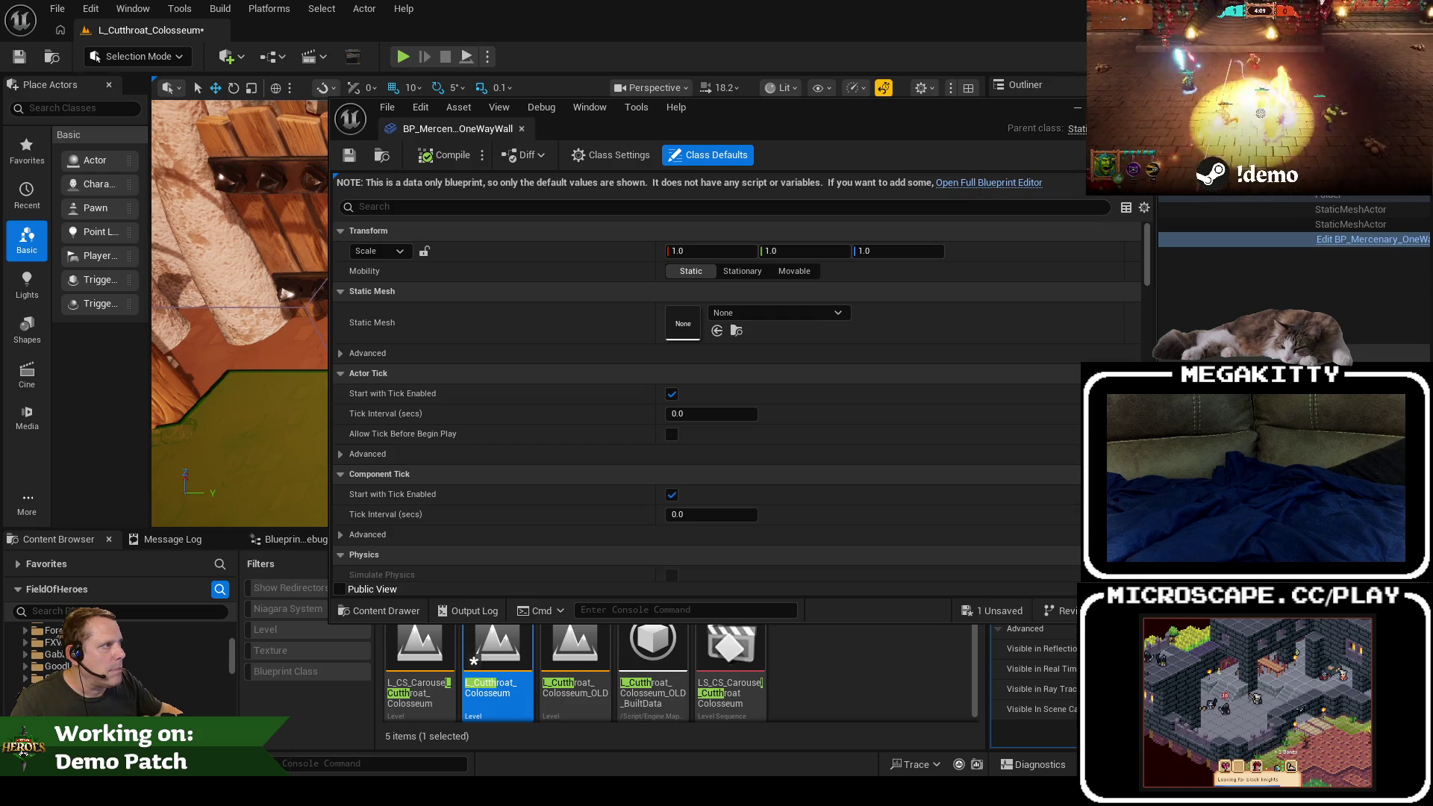
Step: Review BP_Mercenary_OneWayWall's class defaults, close them, and locate the asset in the Content Browser
{"action": "scroll", "coordinate": [997, 339], "scroll_direction": "down", "scroll_amount": 5}
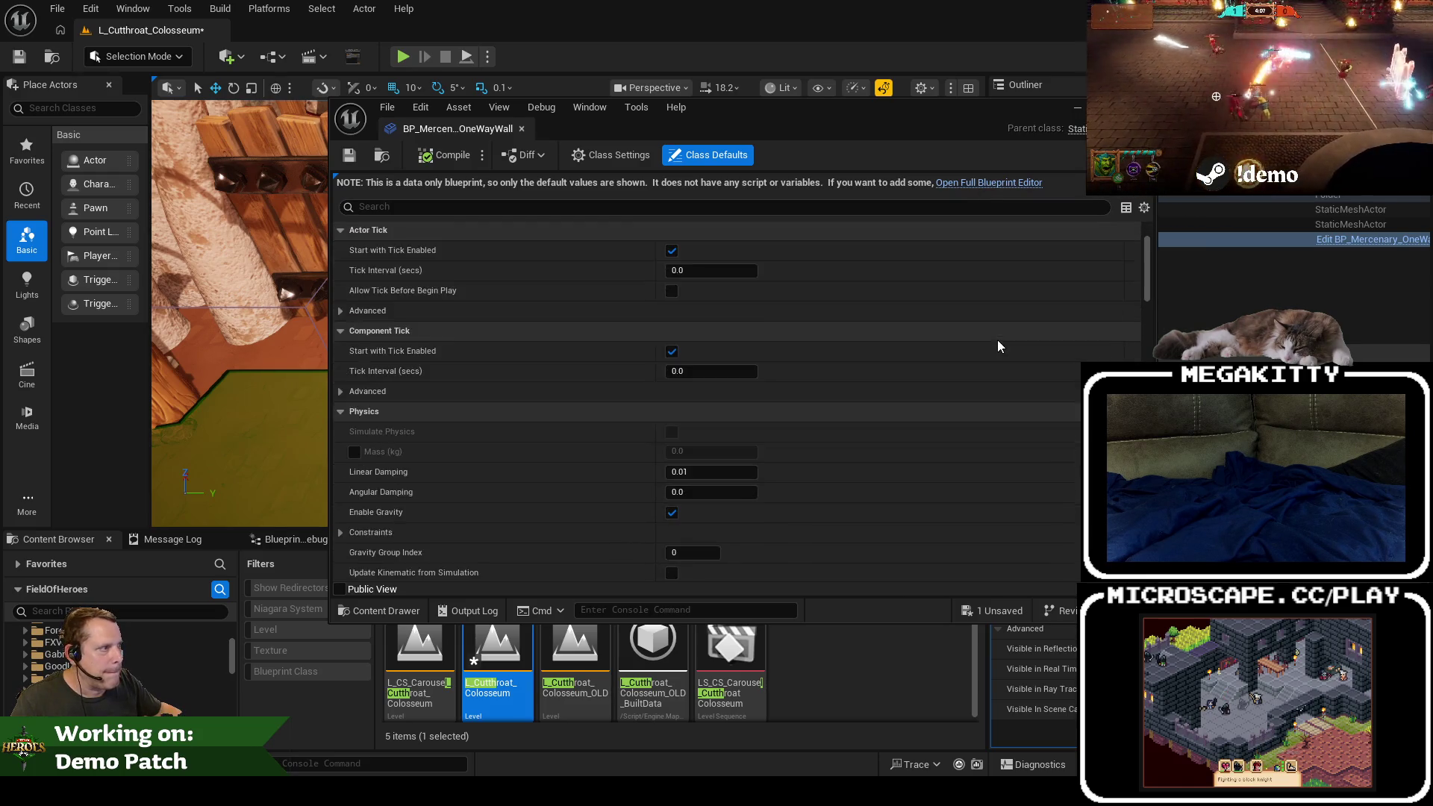
{"action": "scroll", "coordinate": [1151, 287], "scroll_direction": "down", "scroll_amount": 10}
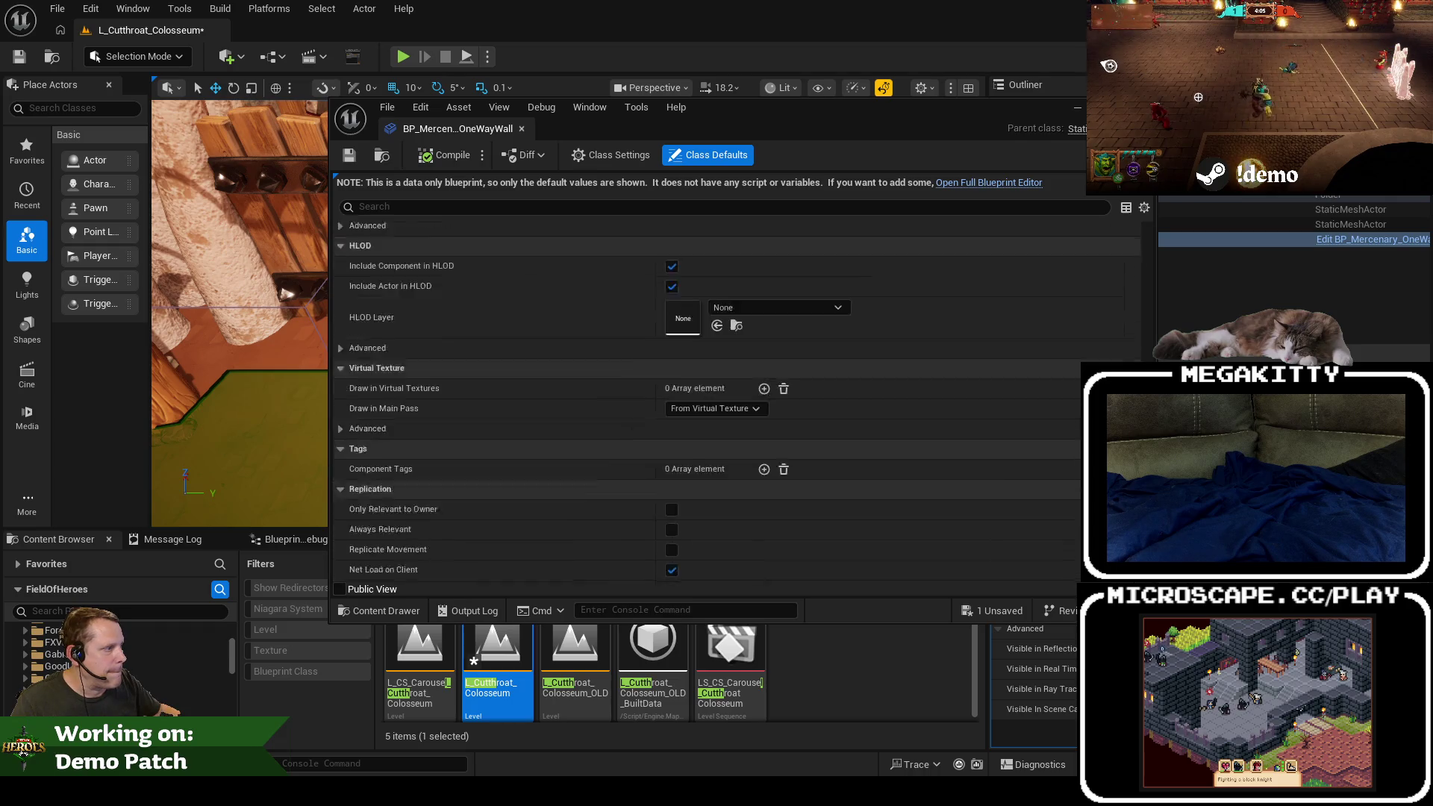
{"action": "scroll", "coordinate": [1146, 328], "scroll_direction": "up", "scroll_amount": 5}
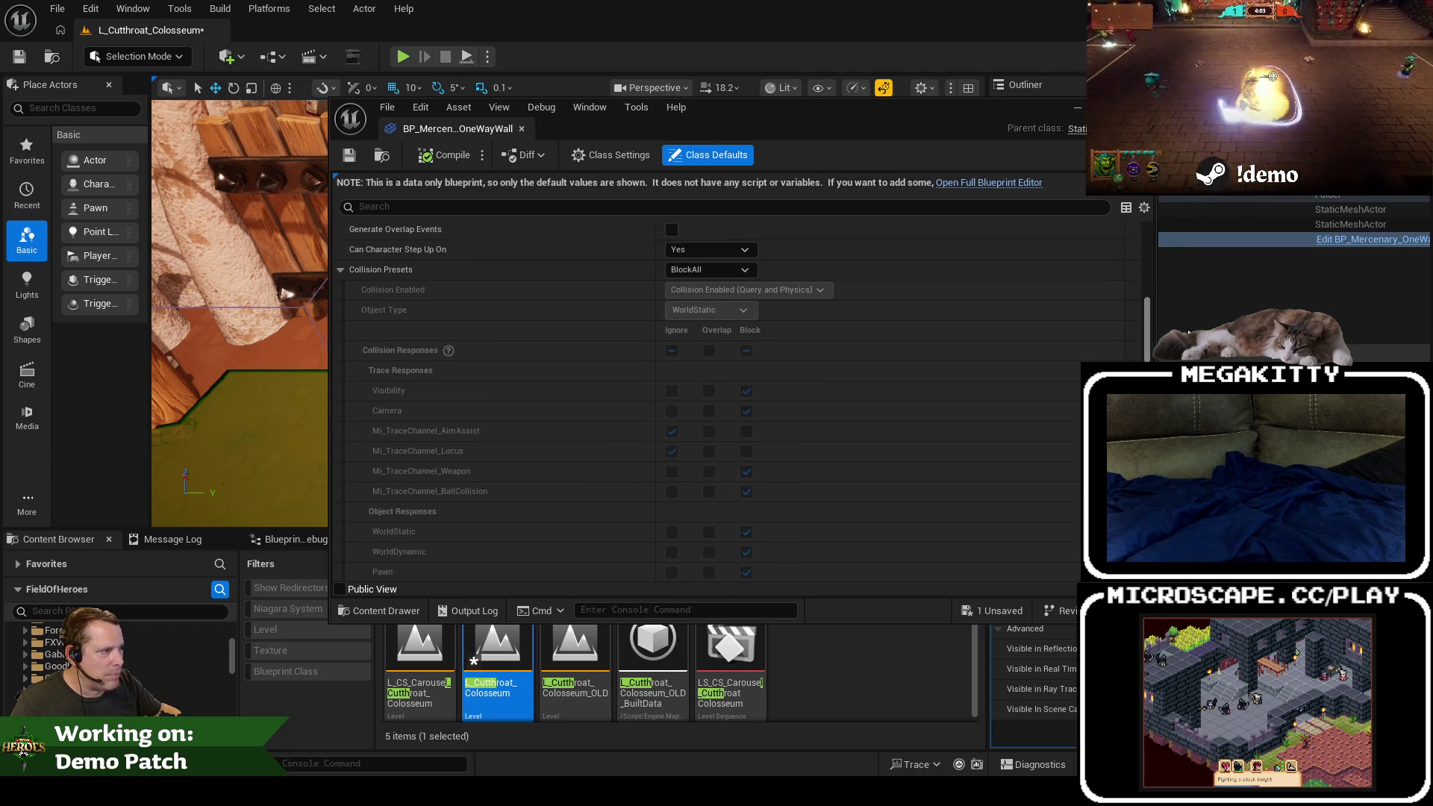
{"action": "scroll", "coordinate": [1188, 332], "scroll_direction": "up", "scroll_amount": 2}
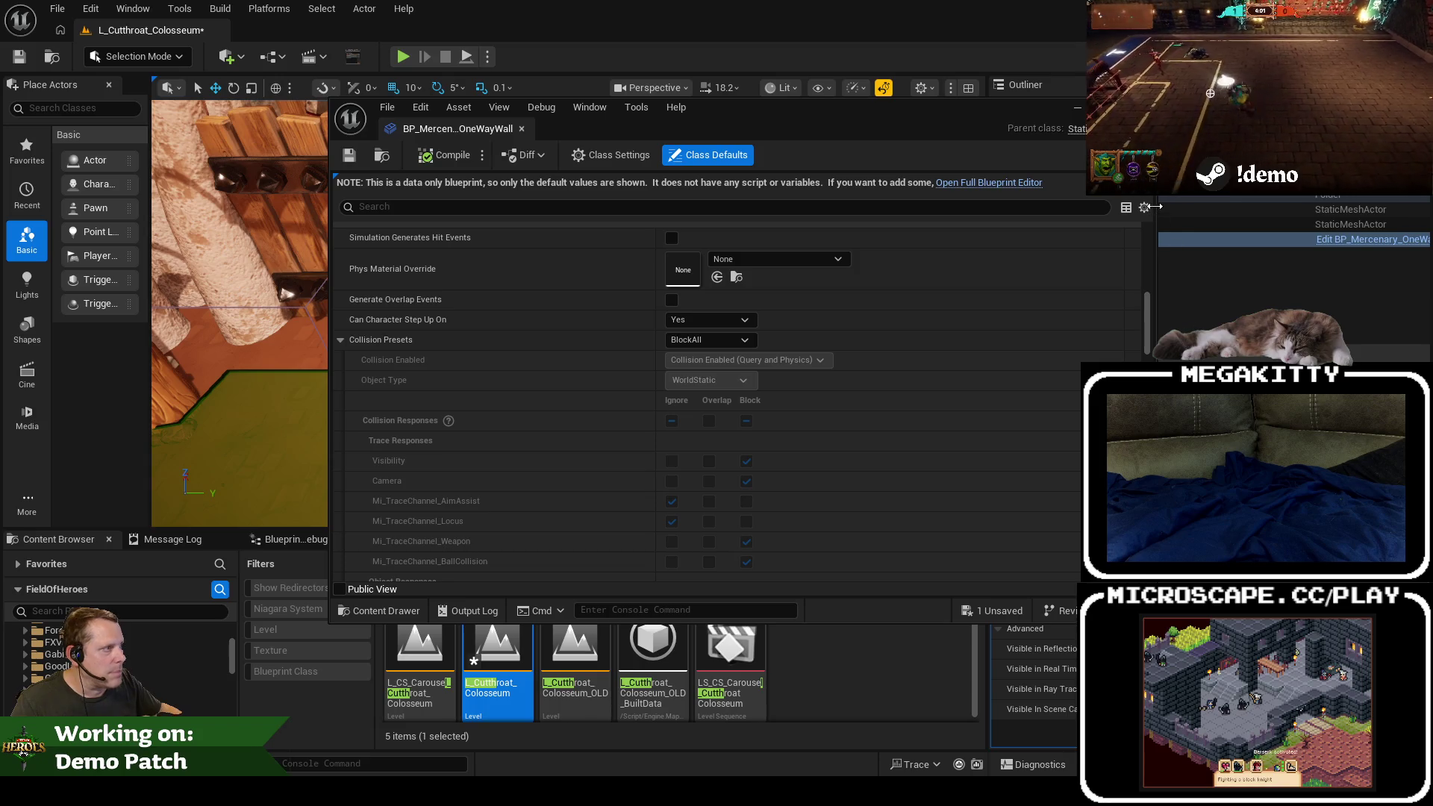
{"action": "left_click", "coordinate": [1149, 107]}
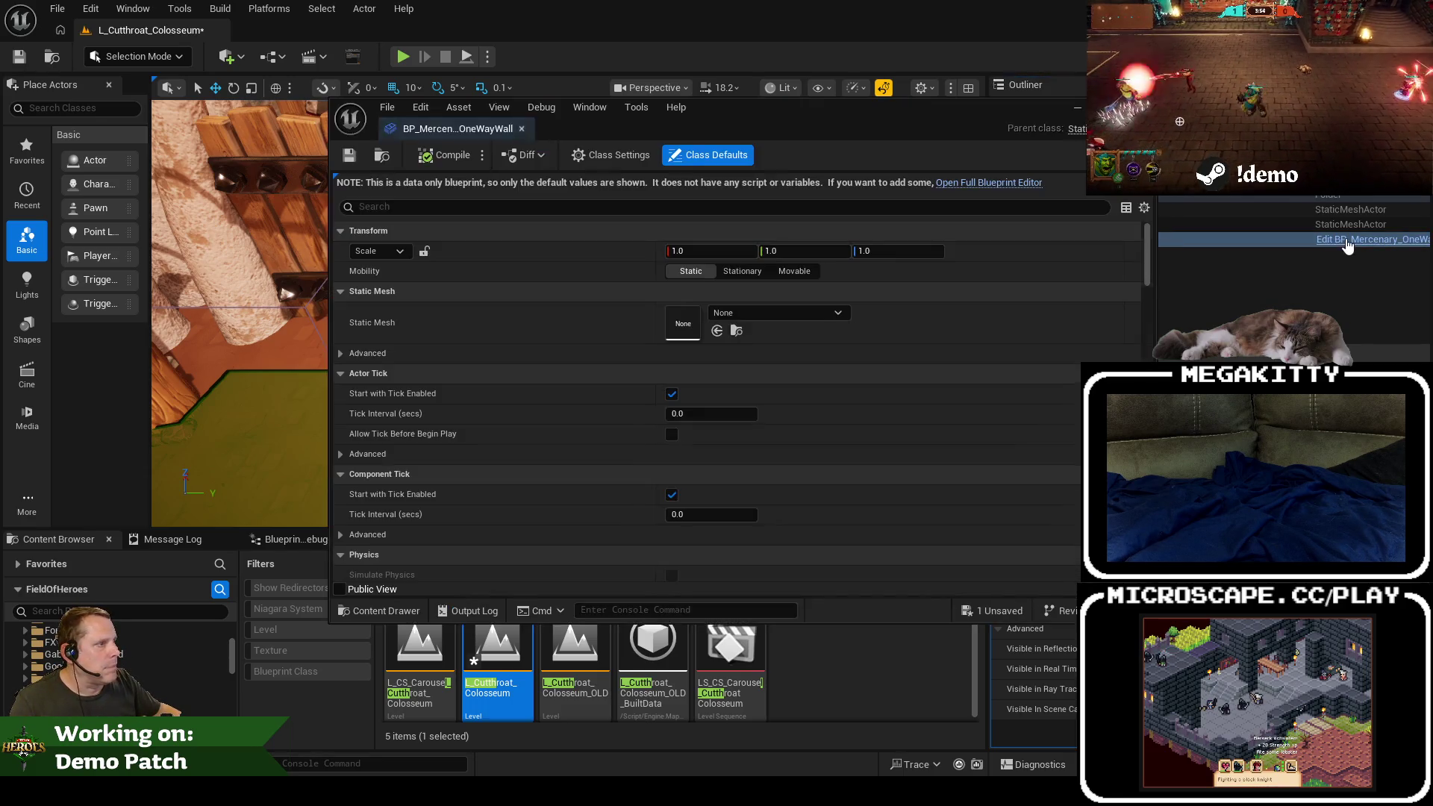
{"action": "left_click", "coordinate": [1329, 241]}
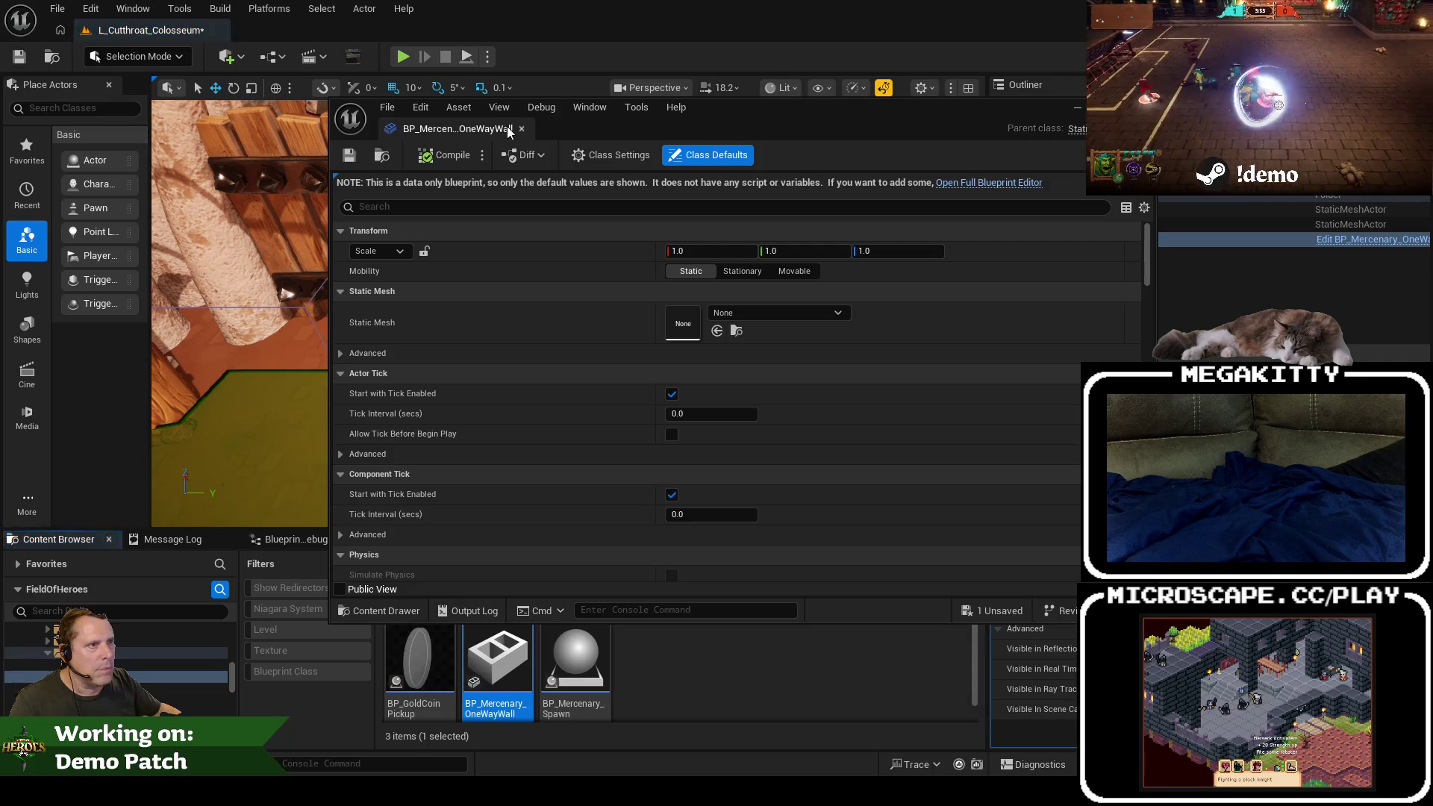
{"action": "left_click", "coordinate": [522, 128]}
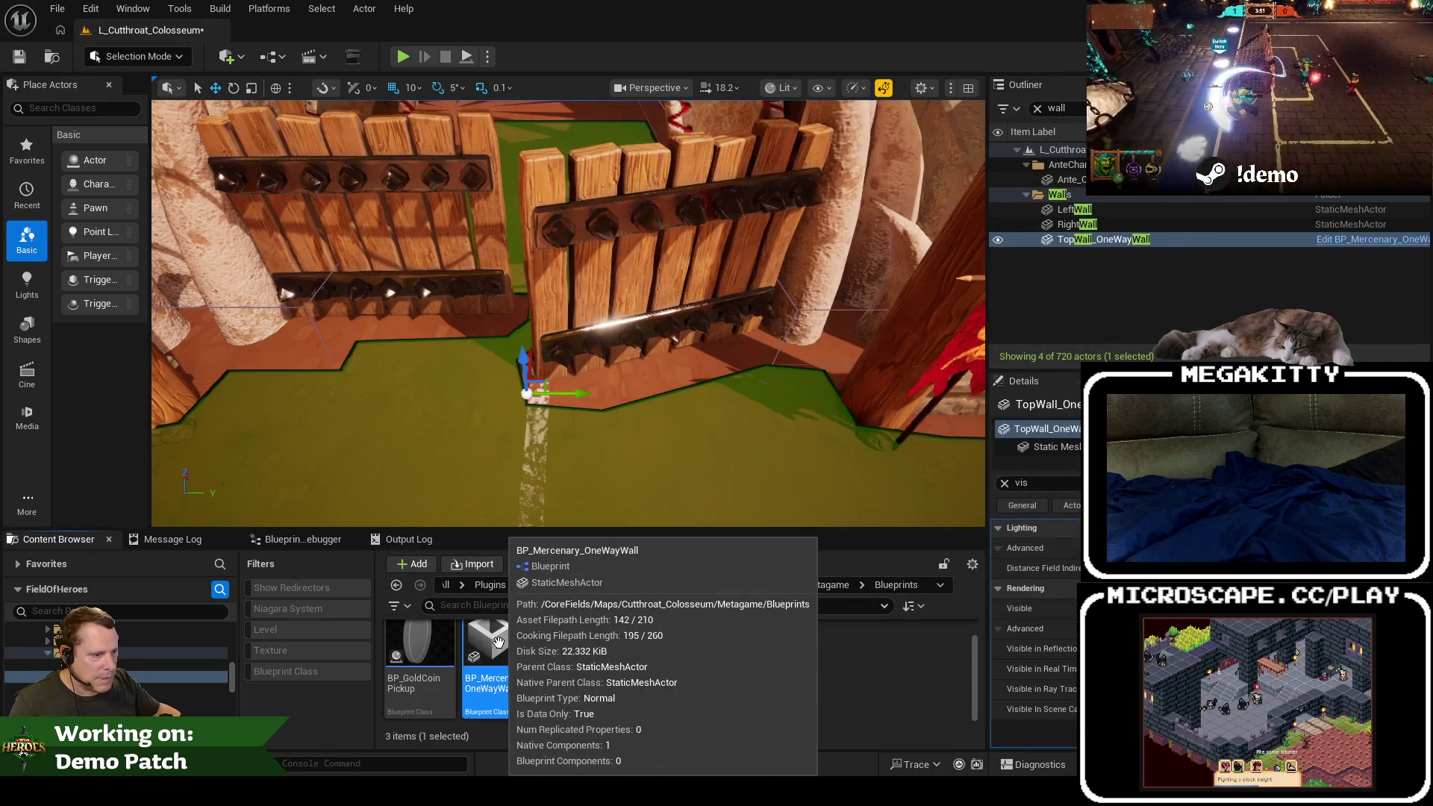
Step: Open BP_Mercenary_OneWayWall's Reference Viewer and open the referencing BPC_MercenarySpawner blueprint
{"action": "right_click", "coordinate": [498, 642]}
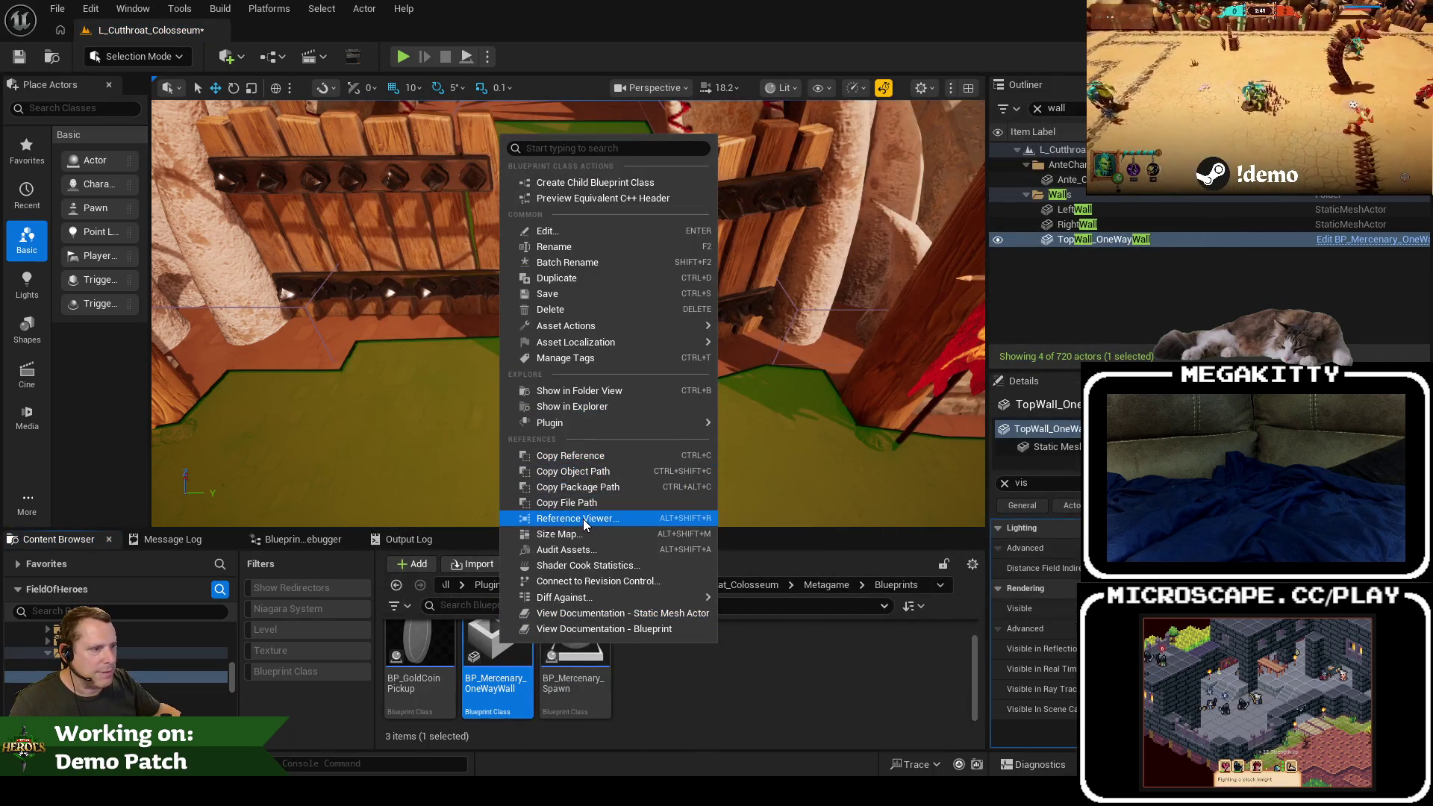
{"action": "left_click", "coordinate": [584, 518]}
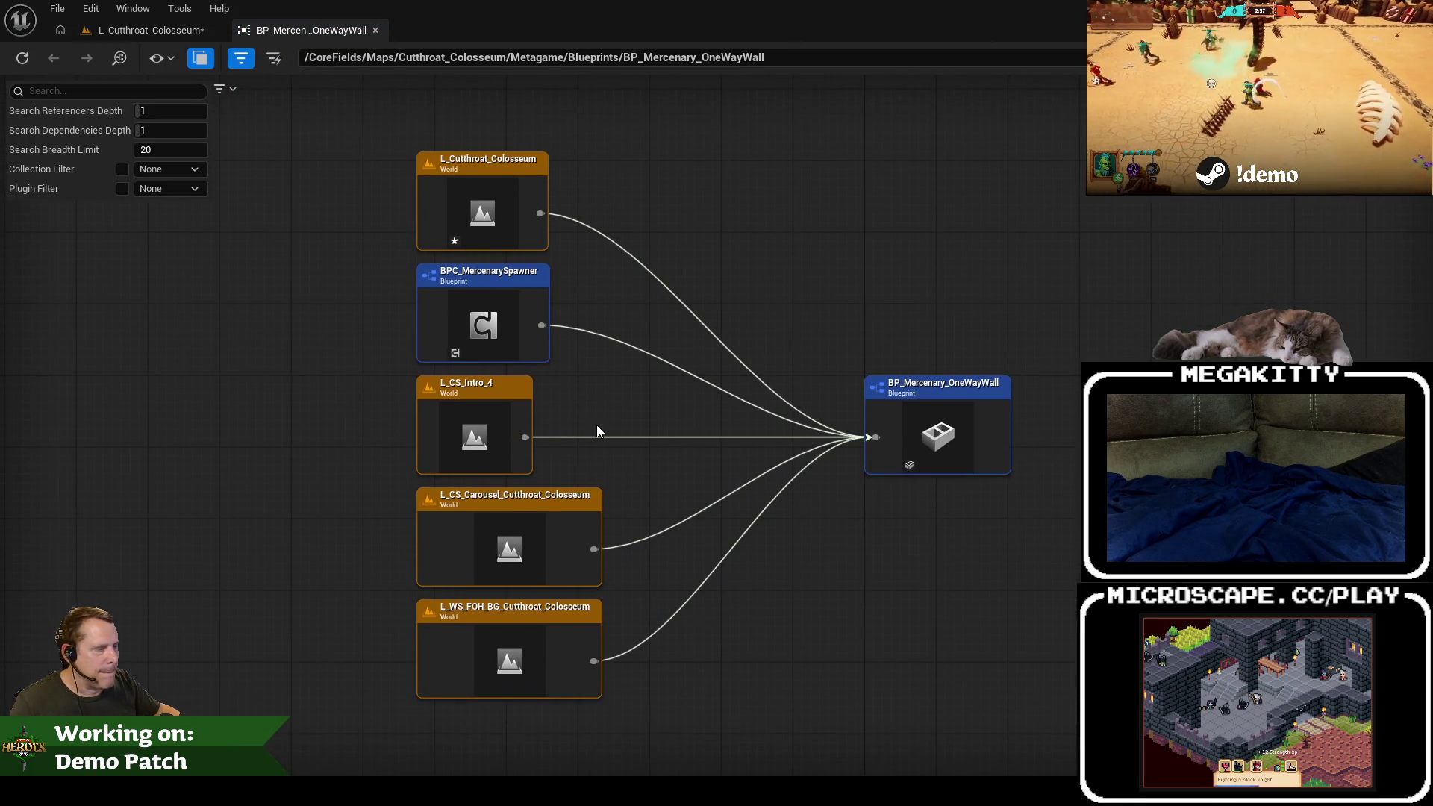
{"action": "right_click", "coordinate": [543, 325]}
{"action": "key", "text": "Escape"}
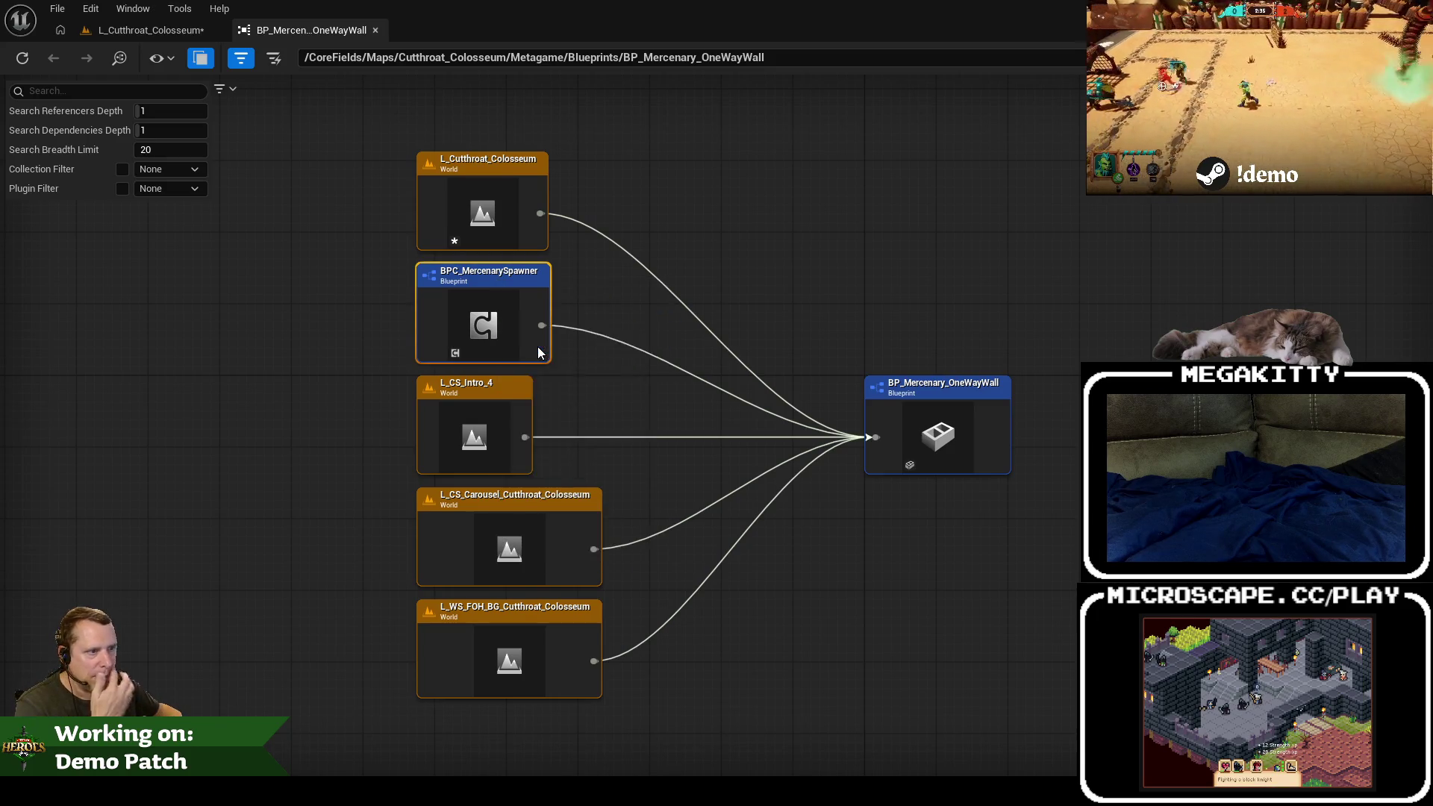
{"action": "double_click", "coordinate": [547, 358]}
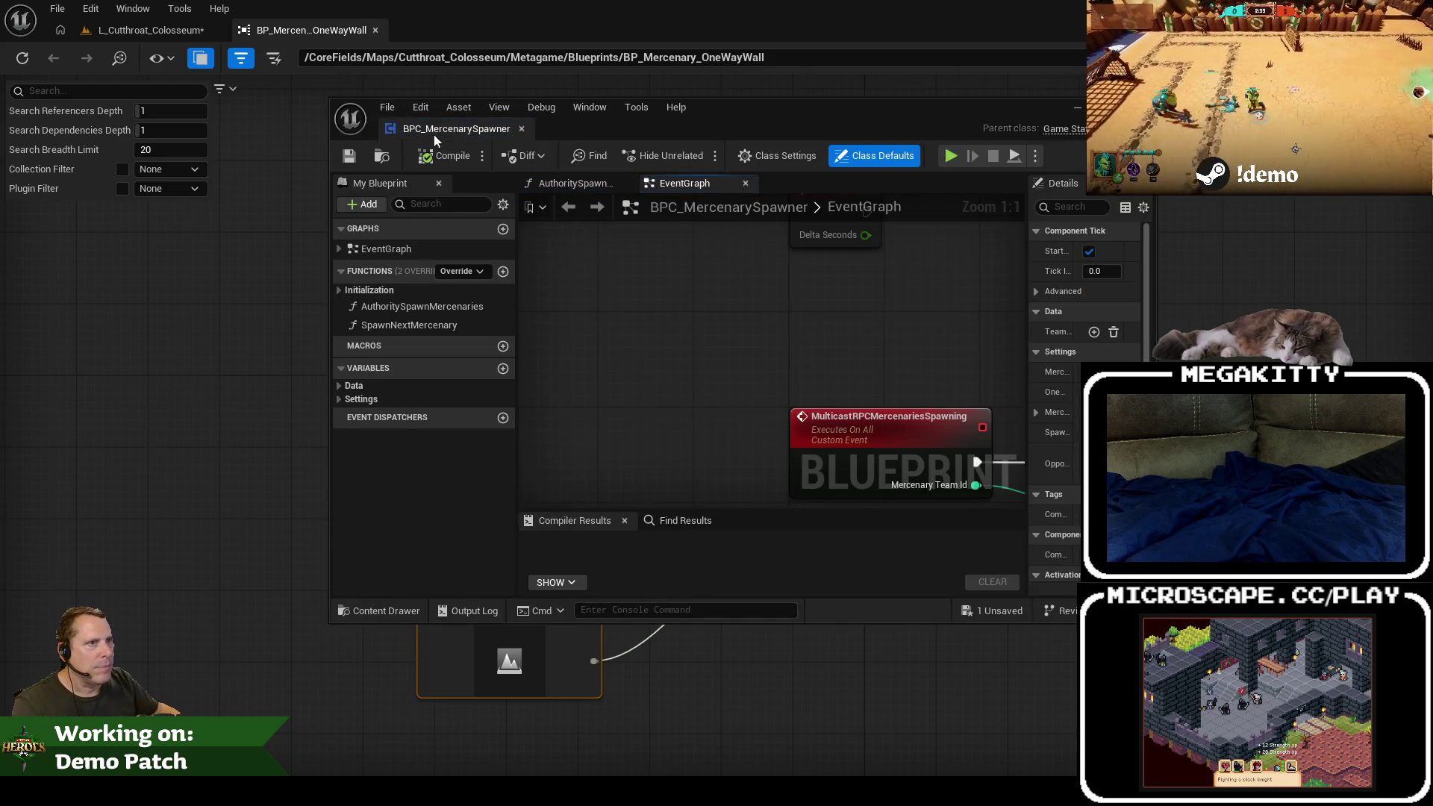
Step: Dock the BPC_MercenarySpawner editor and search its blueprint for 'wall', jumping to the wall actor read
{"action": "left_click_drag", "start_coordinate": [433, 133], "coordinate": [462, 26]}
{"action": "key", "text": "Home"}
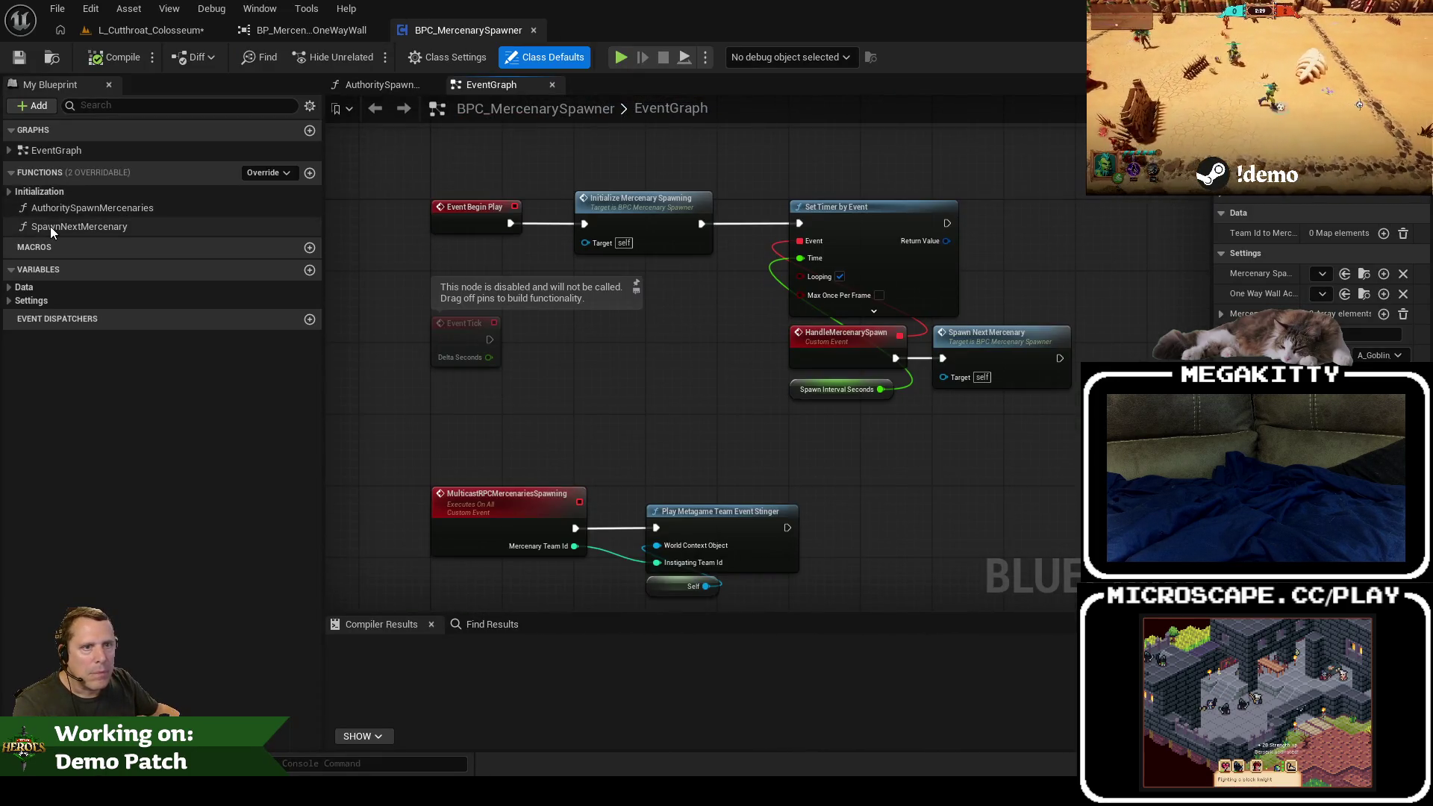
{"action": "left_click", "coordinate": [504, 625]}
{"action": "type", "text": "wall"}
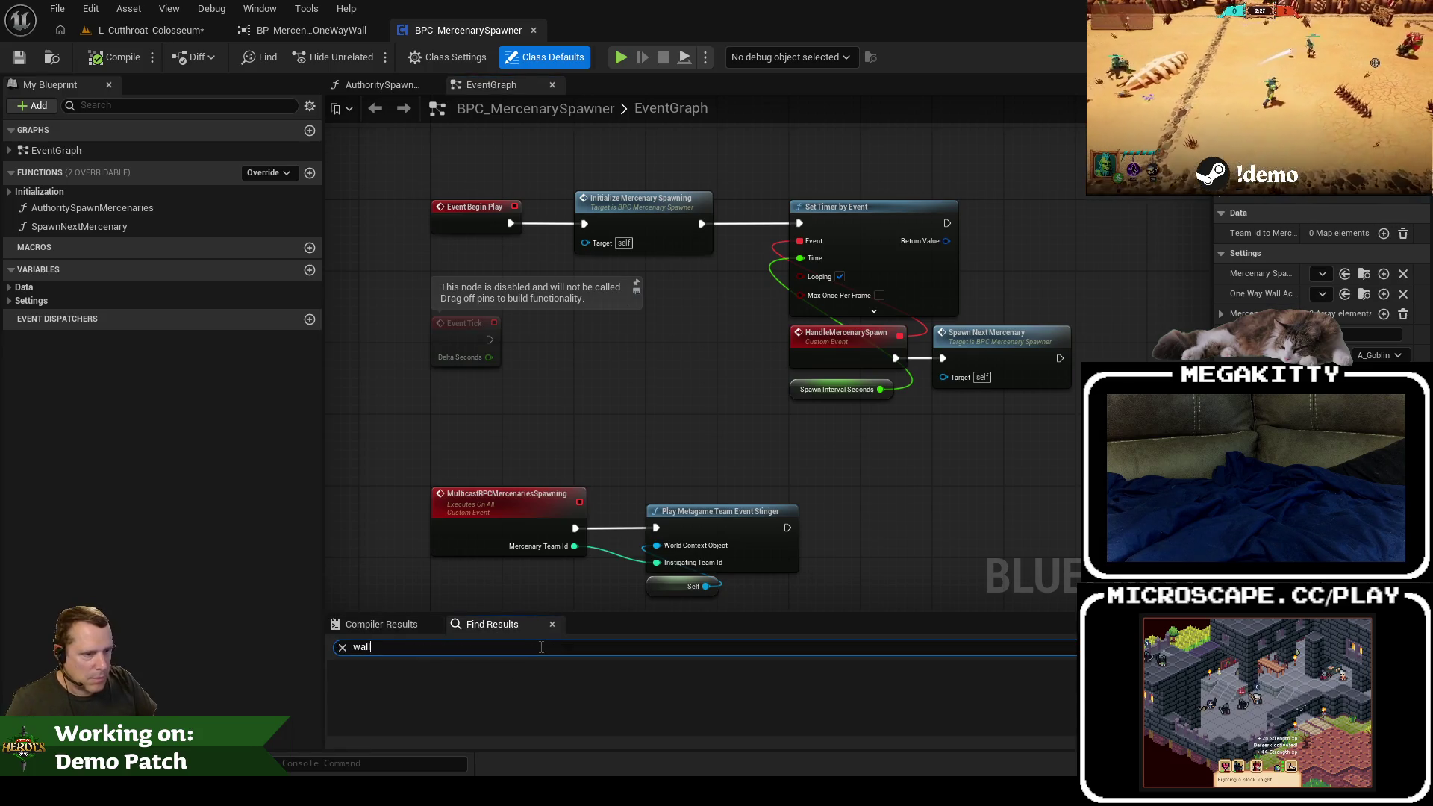
{"action": "key", "text": "Return"}
{"action": "left_click", "coordinate": [512, 686]}
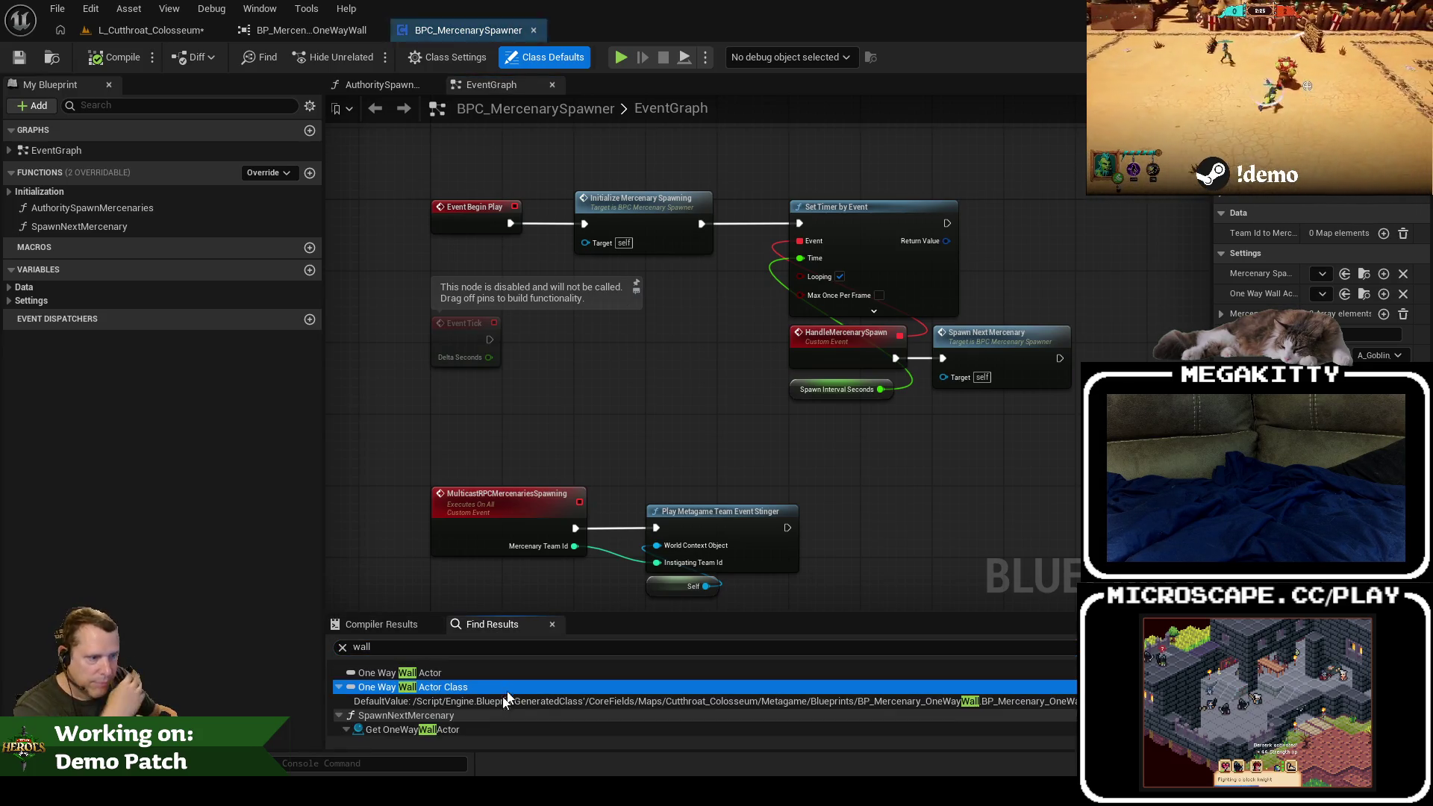
{"action": "double_click", "coordinate": [462, 725]}
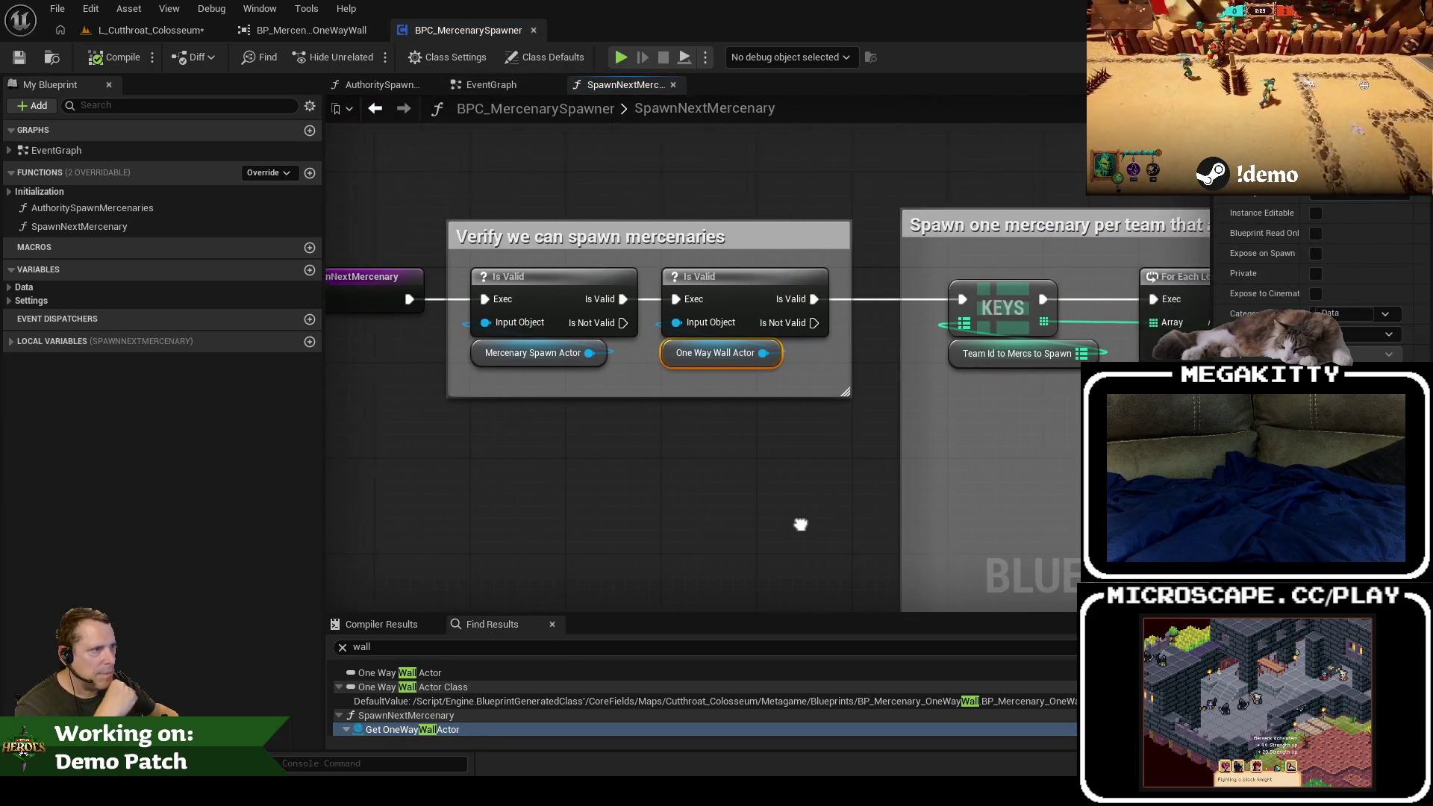
Step: Find references to OneWayWallActor, view its getter feeding Ignore Actor when Moving, then return to the level
{"action": "mouse_move", "coordinate": [800, 525]}
{"action": "left_mouse_down"}
{"action": "mouse_move", "coordinate": [486, 504]}
{"action": "mouse_move", "coordinate": [527, 646]}
{"action": "left_mouse_up"}
{"action": "scroll", "coordinate": [526, 672], "scroll_direction": "down", "scroll_amount": 1}
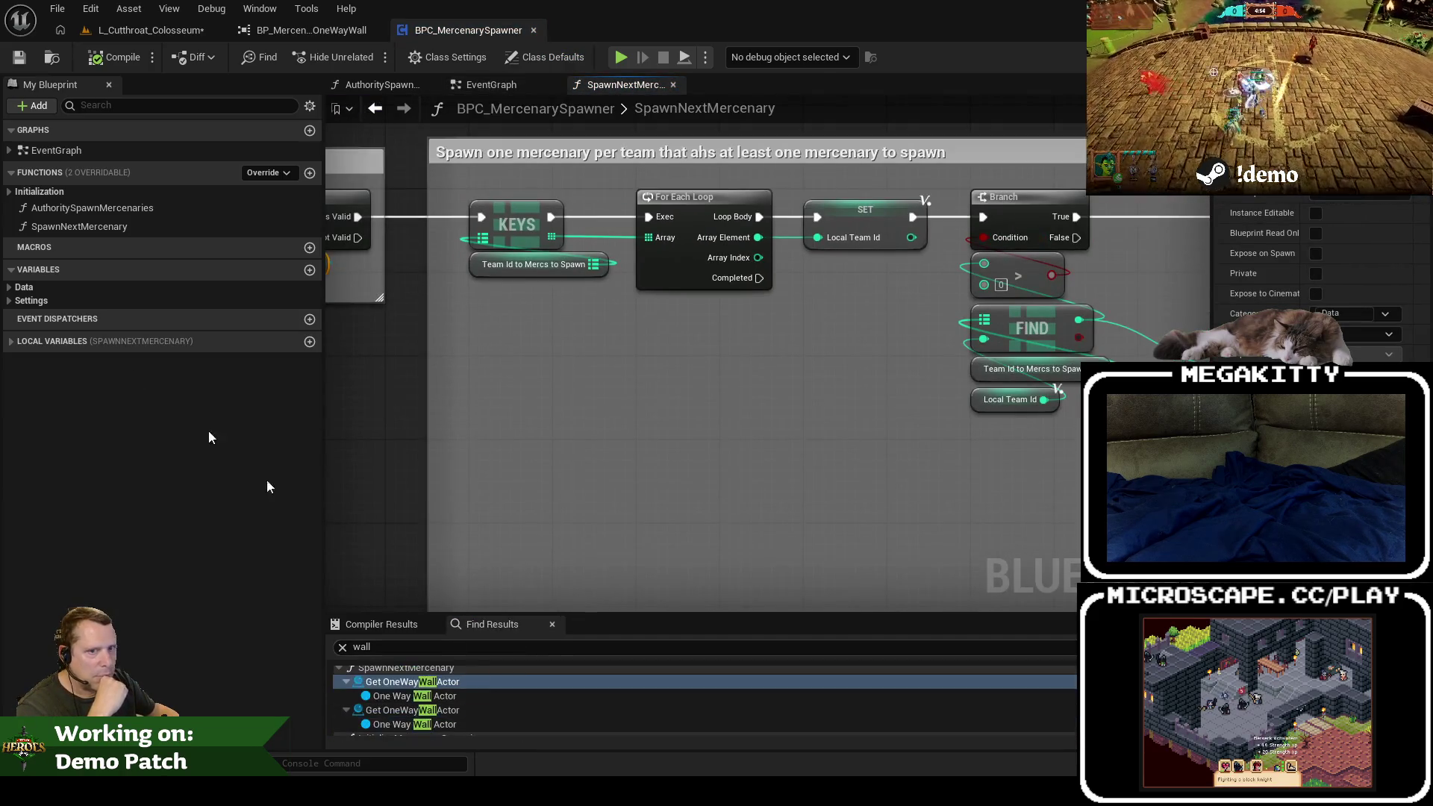
{"action": "left_click", "coordinate": [18, 288]}
{"action": "right_click", "coordinate": [91, 325]}
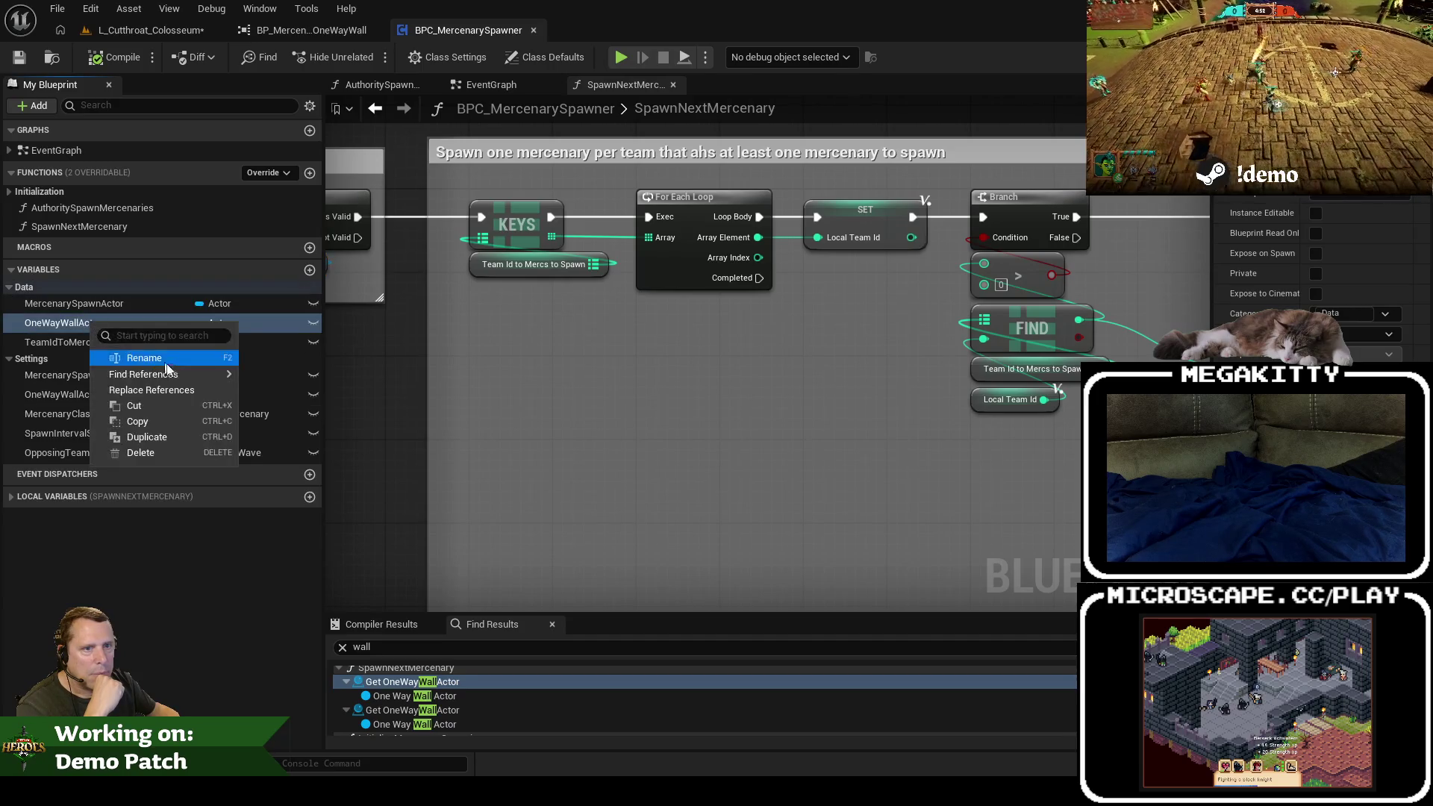
{"action": "mouse_move", "coordinate": [167, 371]}
{"action": "left_click", "coordinate": [320, 410]}
{"action": "left_click", "coordinate": [473, 701]}
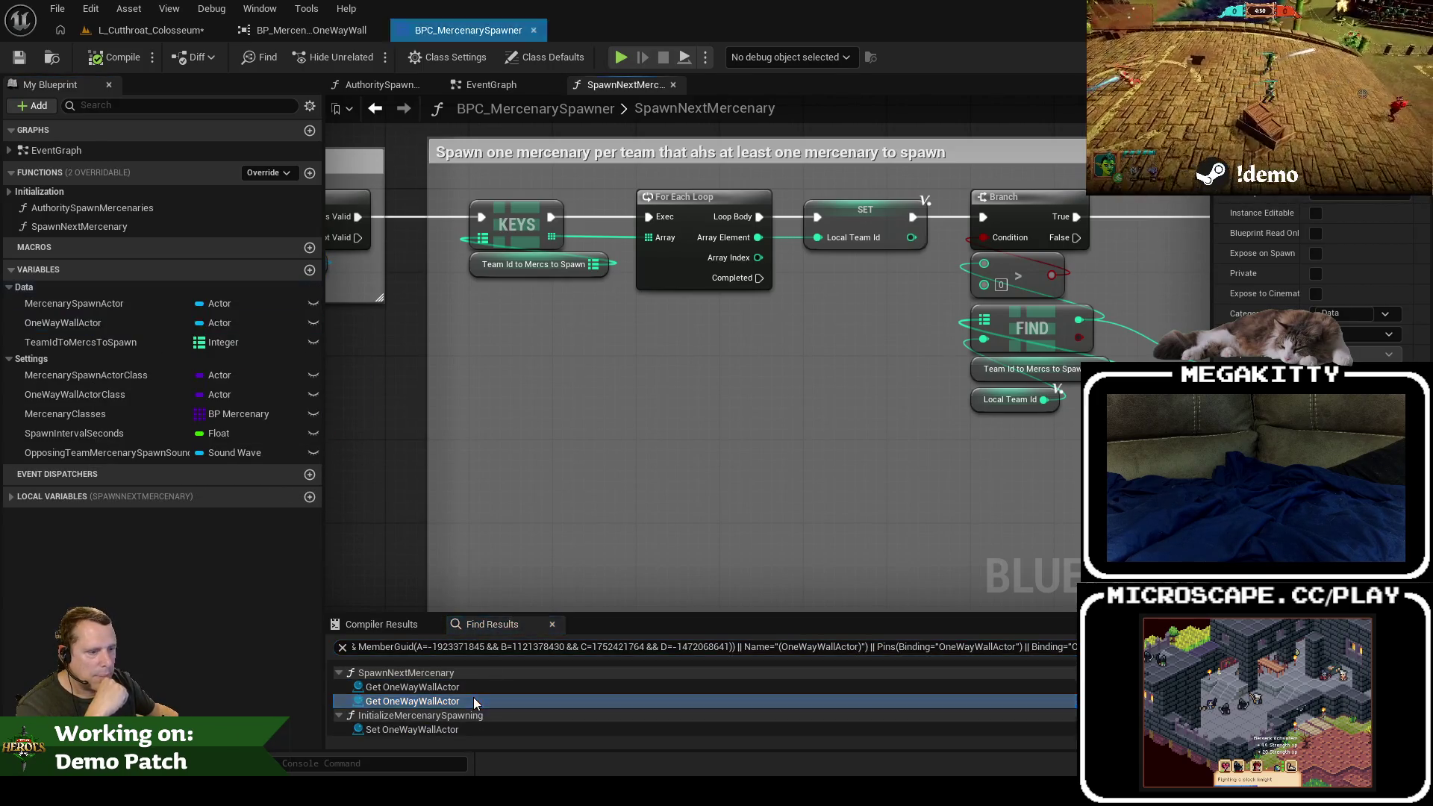
{"action": "double_click", "coordinate": [474, 699]}
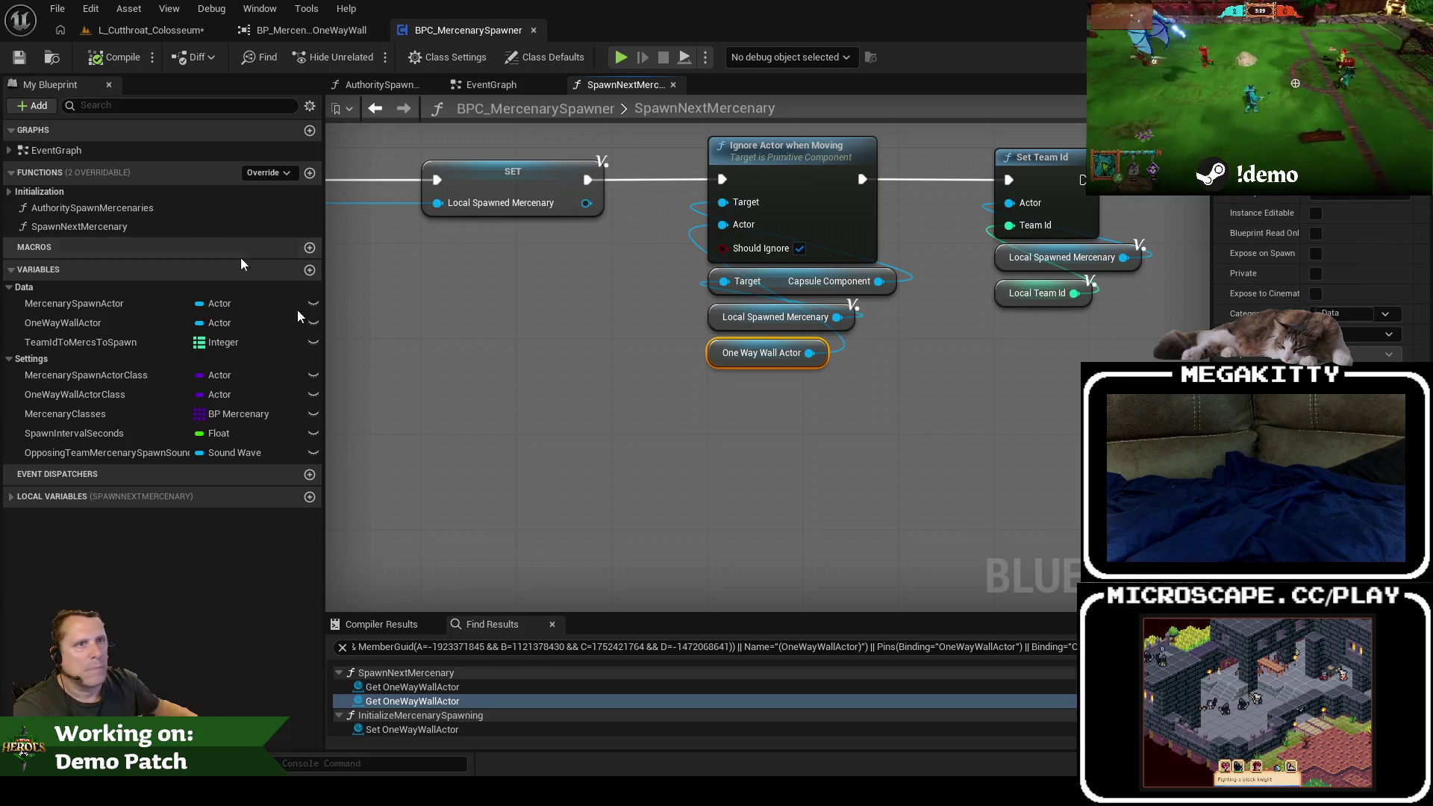
{"action": "left_click", "coordinate": [149, 30]}
{"action": "left_click", "coordinate": [722, 288]}
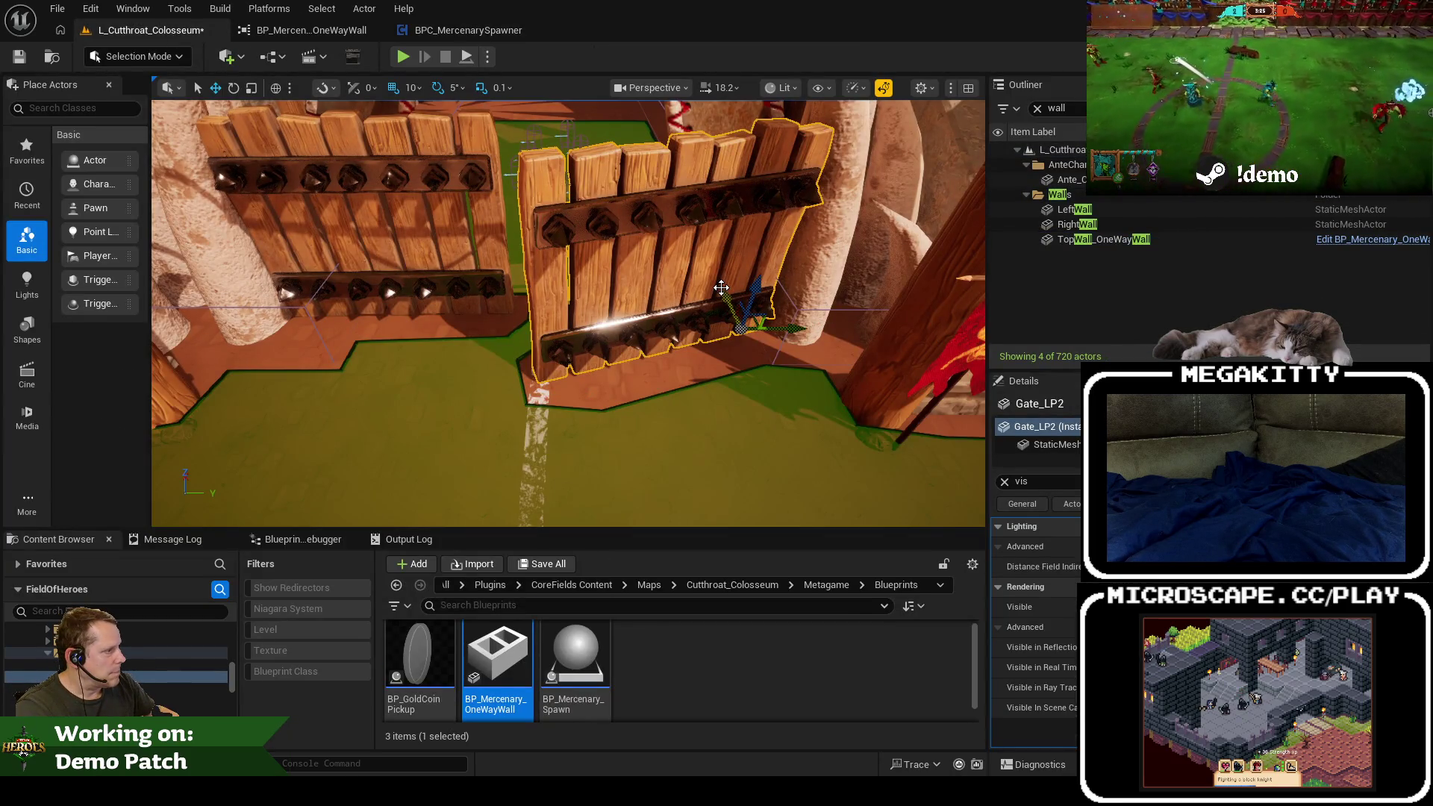
Step: Load L_UnknownRuins from recent levels, then reopen L_Cutthroat_Colosseum
{"action": "left_click", "coordinate": [1005, 483]}
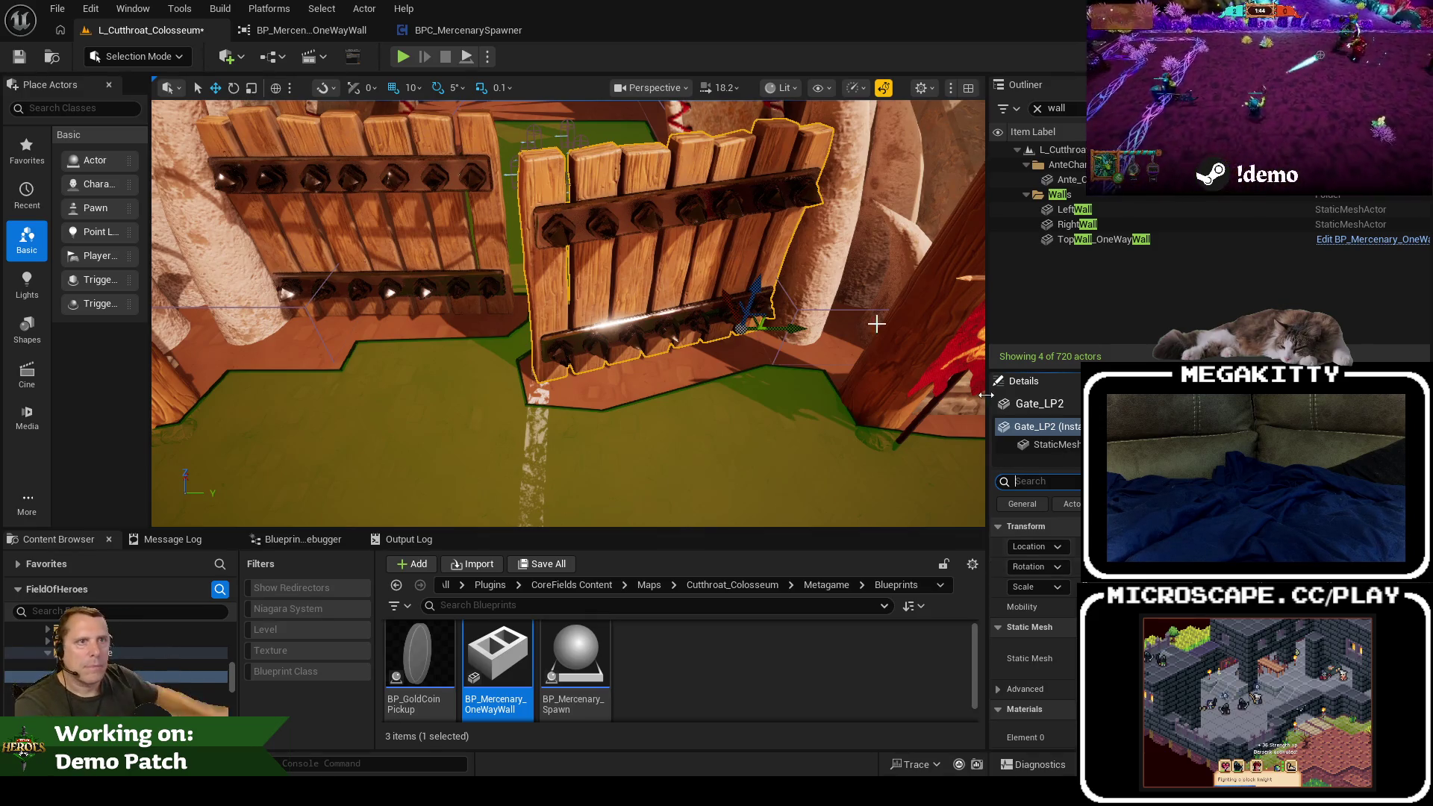
{"action": "left_click", "coordinate": [57, 8]}
{"action": "mouse_move", "coordinate": [150, 115]}
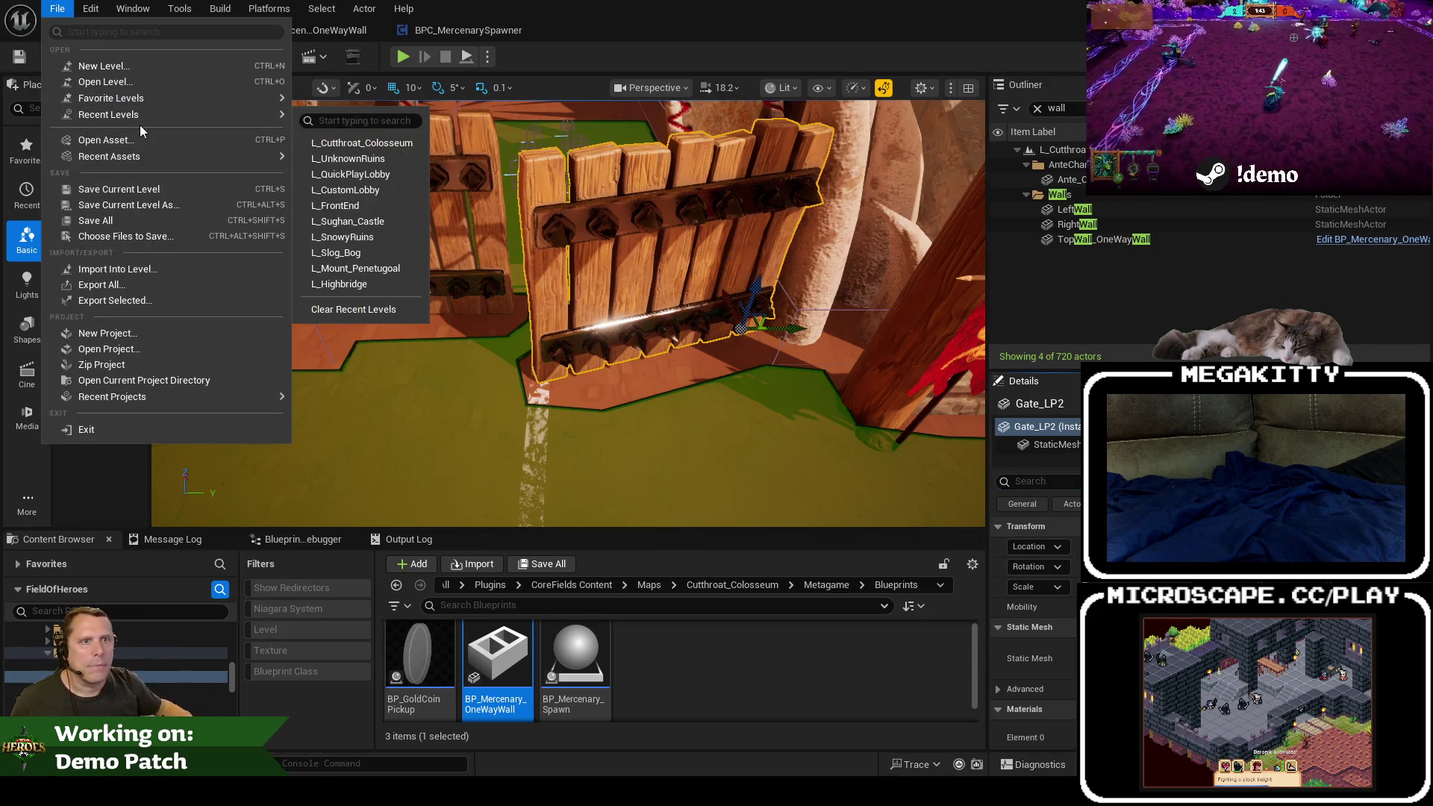
{"action": "left_click", "coordinate": [352, 159]}
{"action": "left_click", "coordinate": [841, 566]}
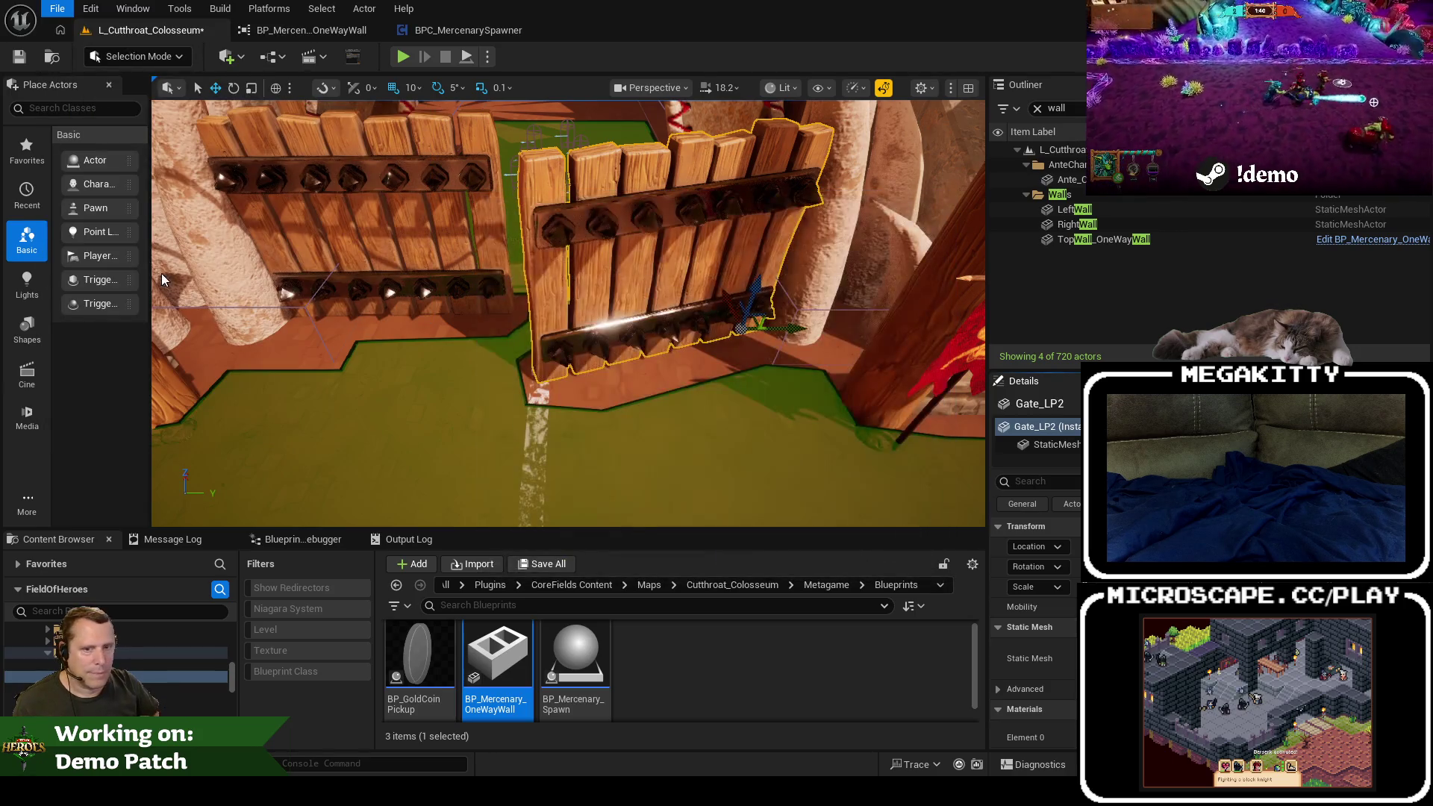
{"action": "left_click", "coordinate": [57, 8]}
{"action": "mouse_move", "coordinate": [276, 115]}
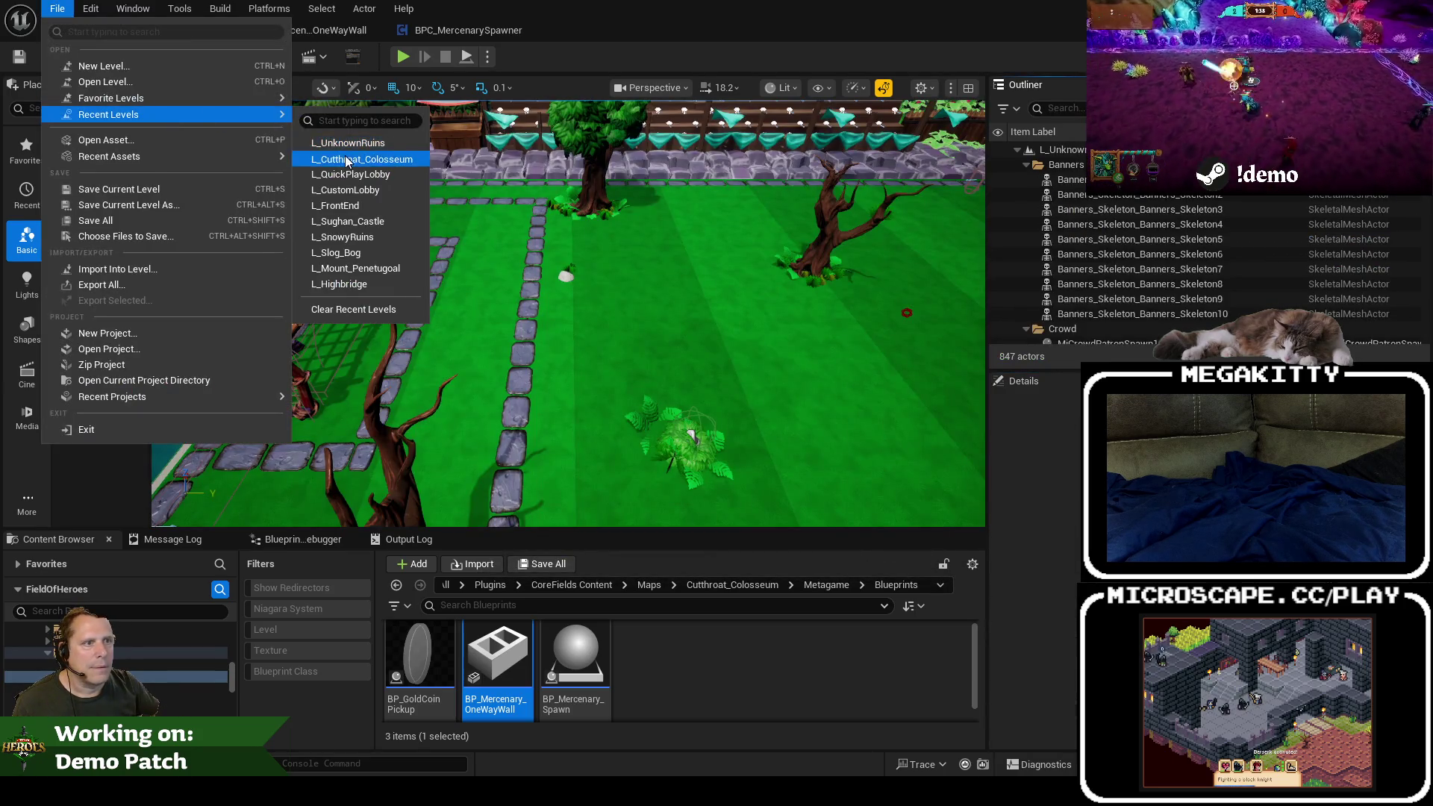
{"action": "left_click", "coordinate": [362, 158]}
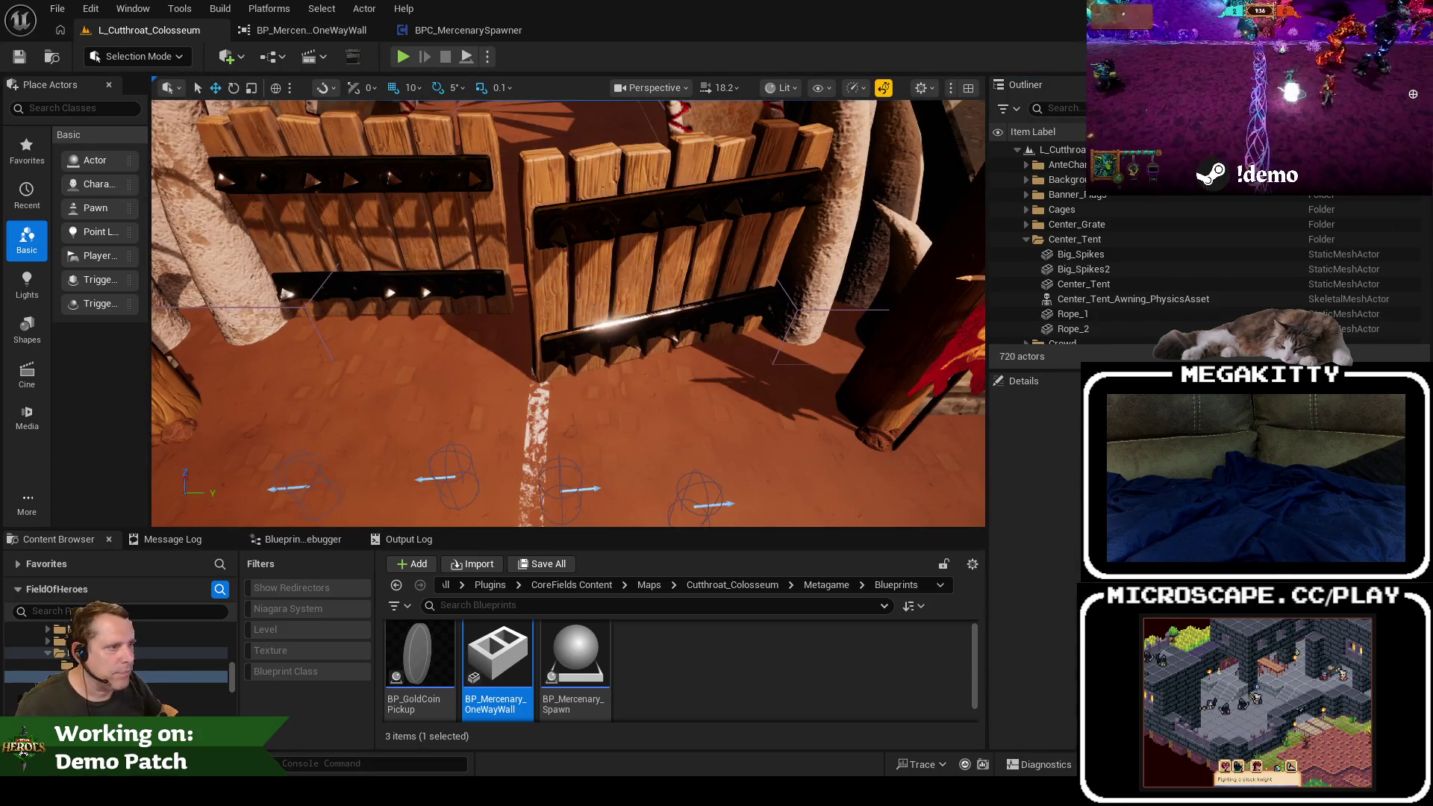
Step: Select the Gate_LP gate, save the level, and select BP_Mercenary_Spawn in the Content Browser
{"action": "left_click", "coordinate": [601, 306]}
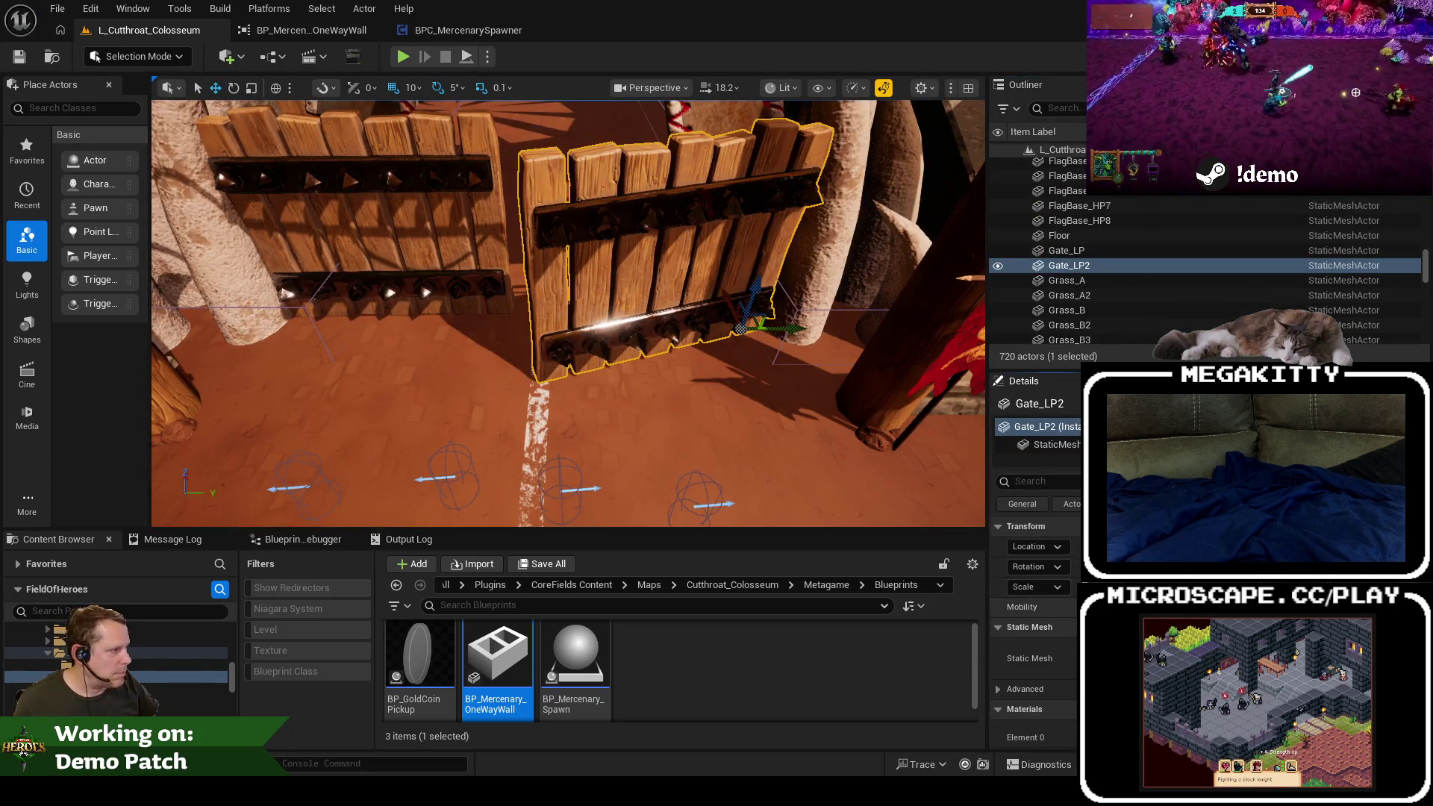
{"action": "left_click", "coordinate": [389, 211]}
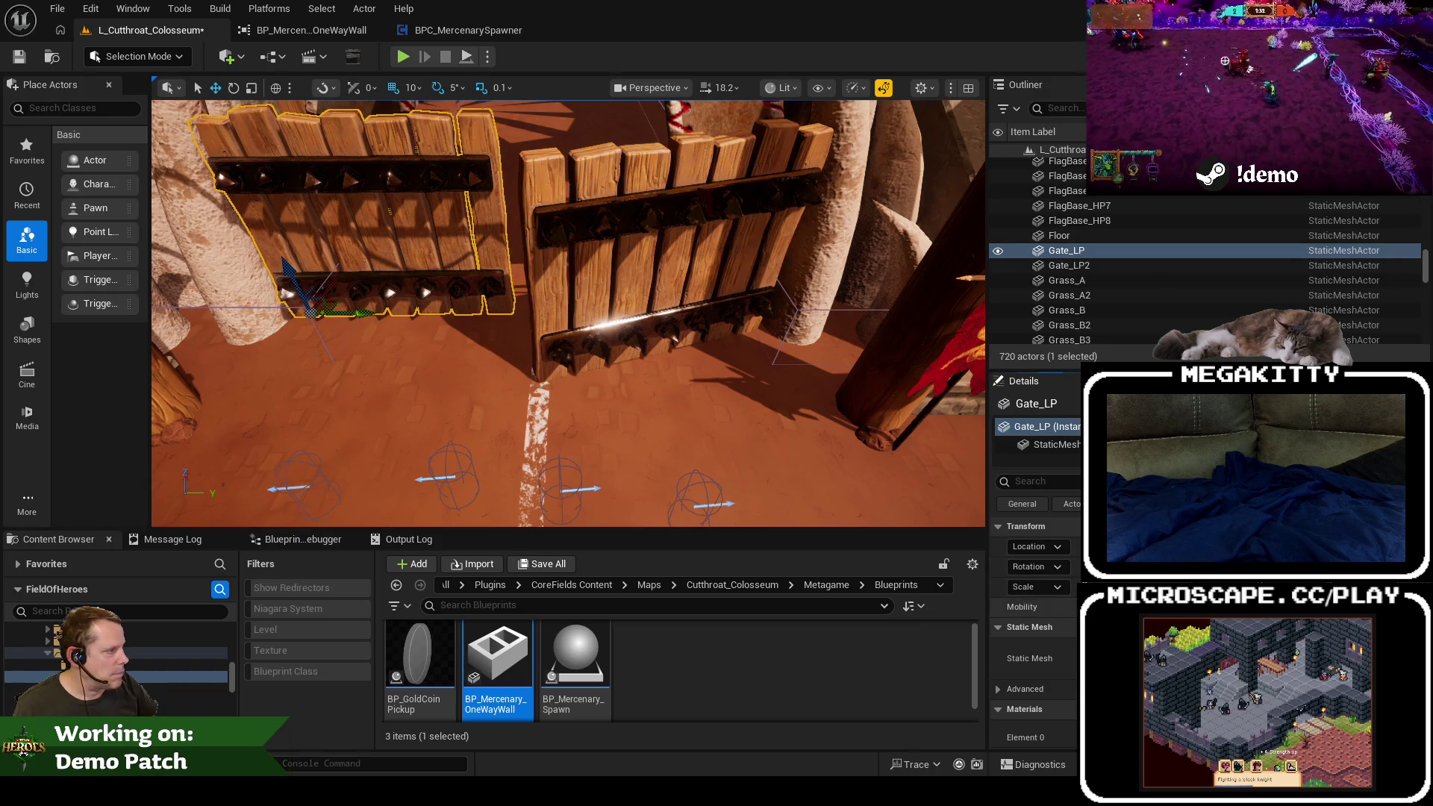
{"action": "left_click", "coordinate": [19, 57]}
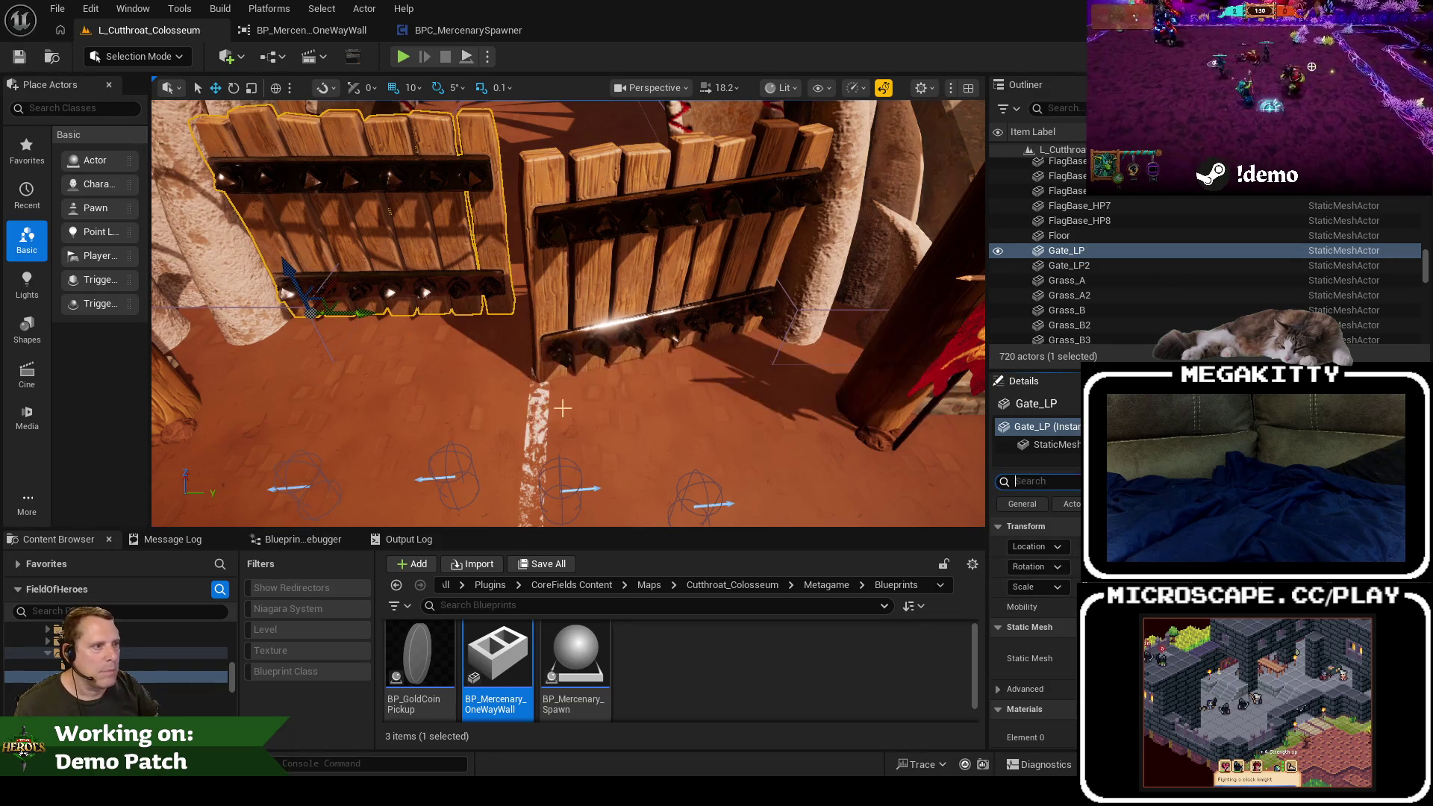
{"action": "scroll", "coordinate": [578, 401], "scroll_direction": "down", "scroll_amount": 5}
{"action": "scroll", "coordinate": [579, 400], "scroll_direction": "down", "scroll_amount": 3}
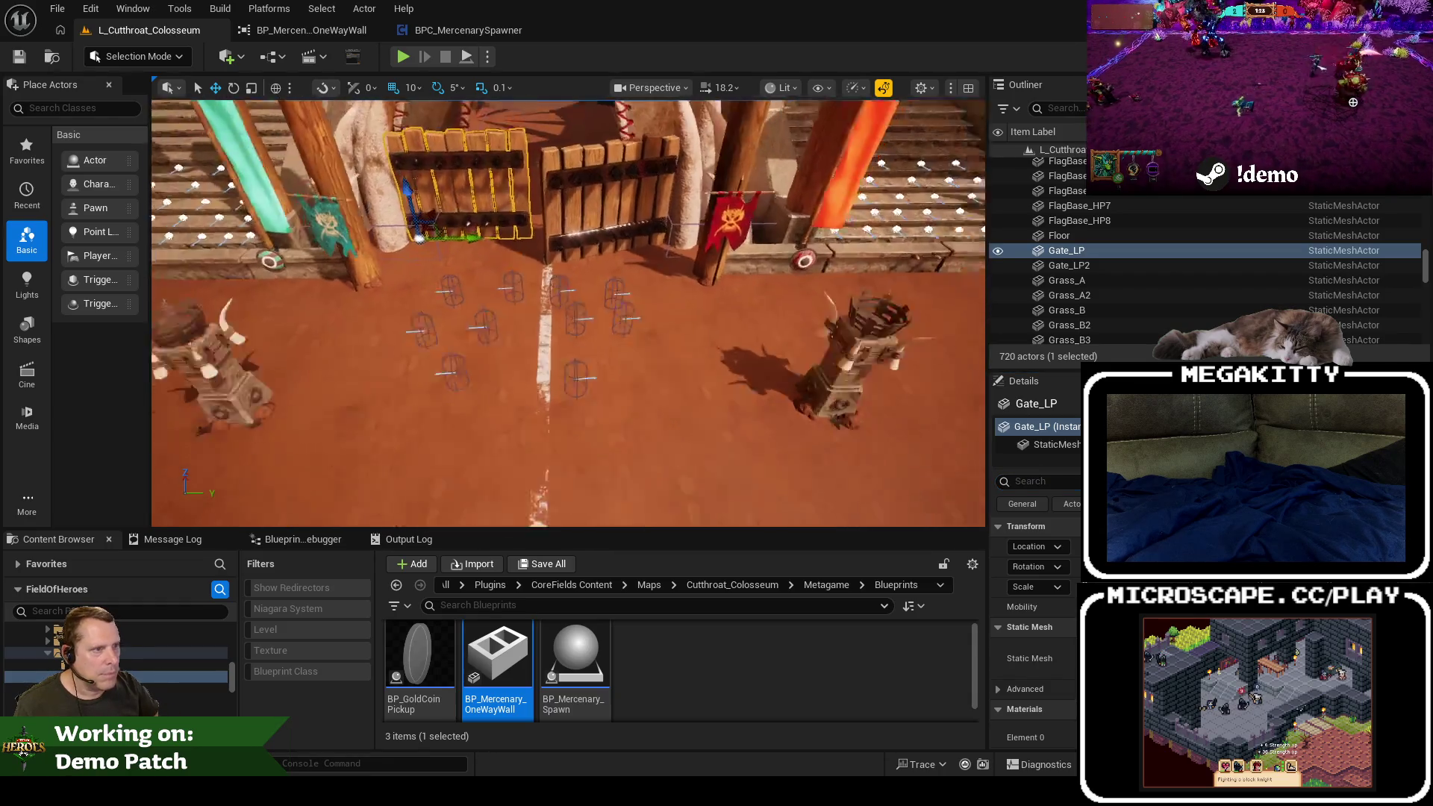
{"action": "scroll", "coordinate": [480, 381], "scroll_direction": "up", "scroll_amount": 2}
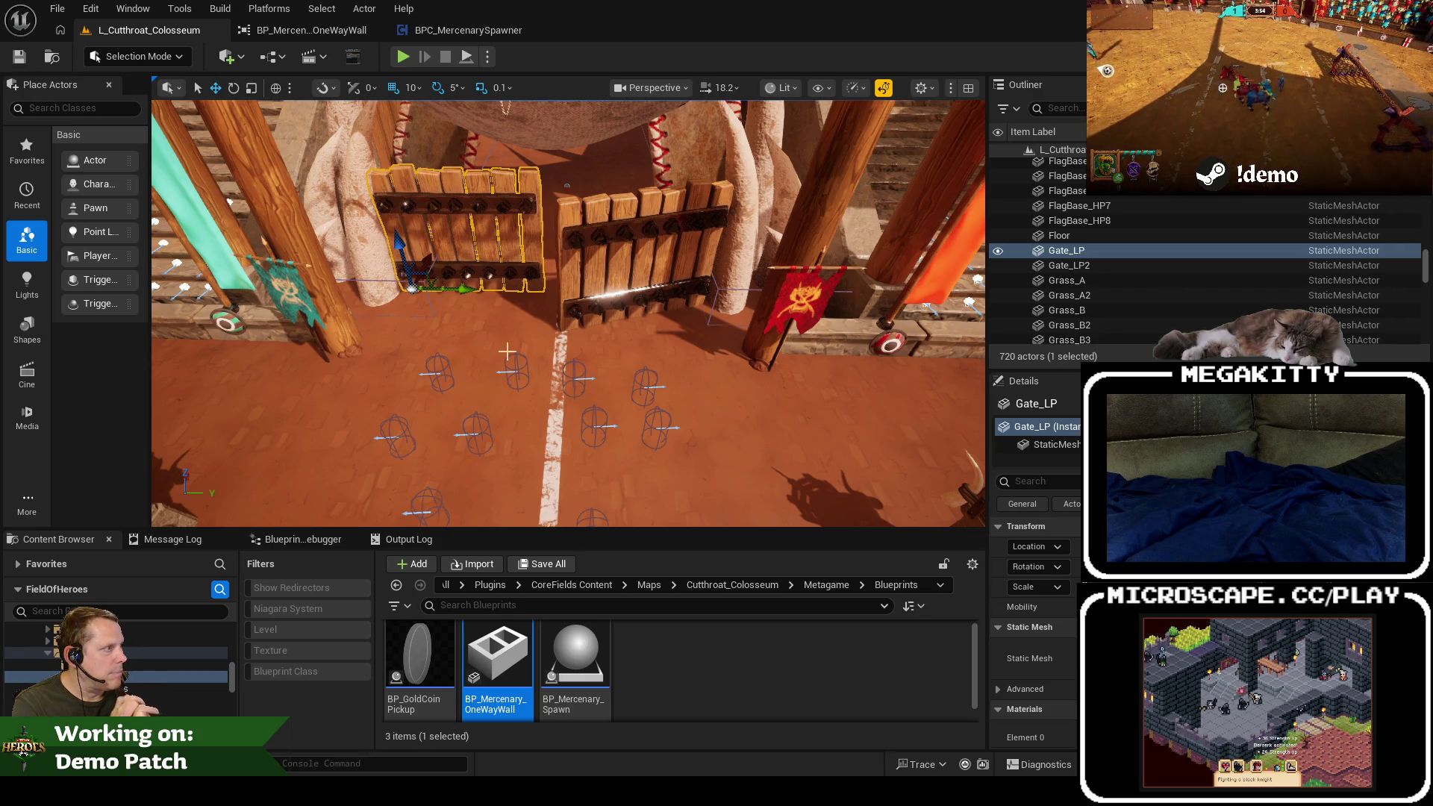
{"action": "left_click", "coordinate": [650, 642]}
{"action": "left_click", "coordinate": [595, 649]}
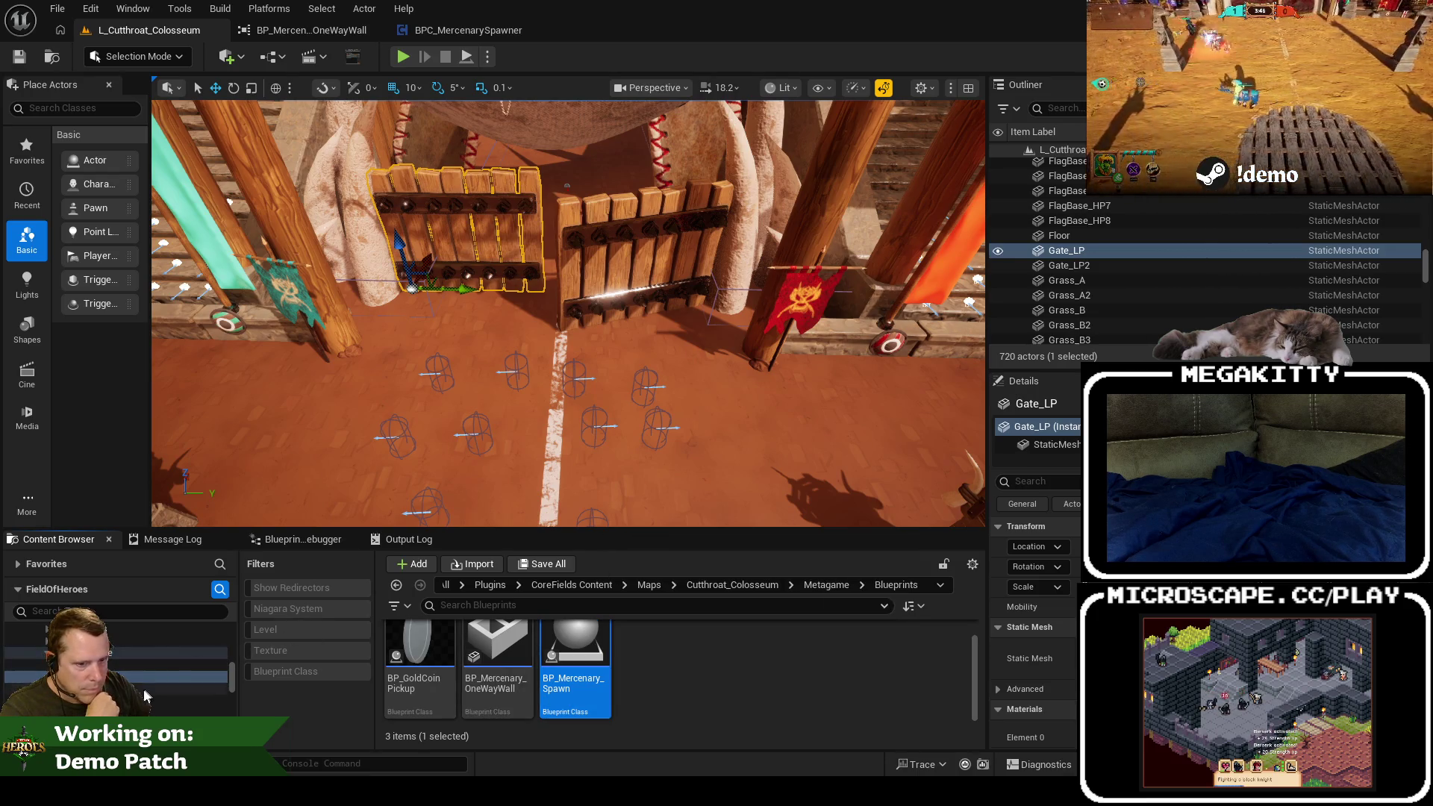
Step: Open BPC_MercenarySpawner from the Components folder and look around its SpawnNextMercenary graph
{"action": "left_click", "coordinate": [143, 688]}
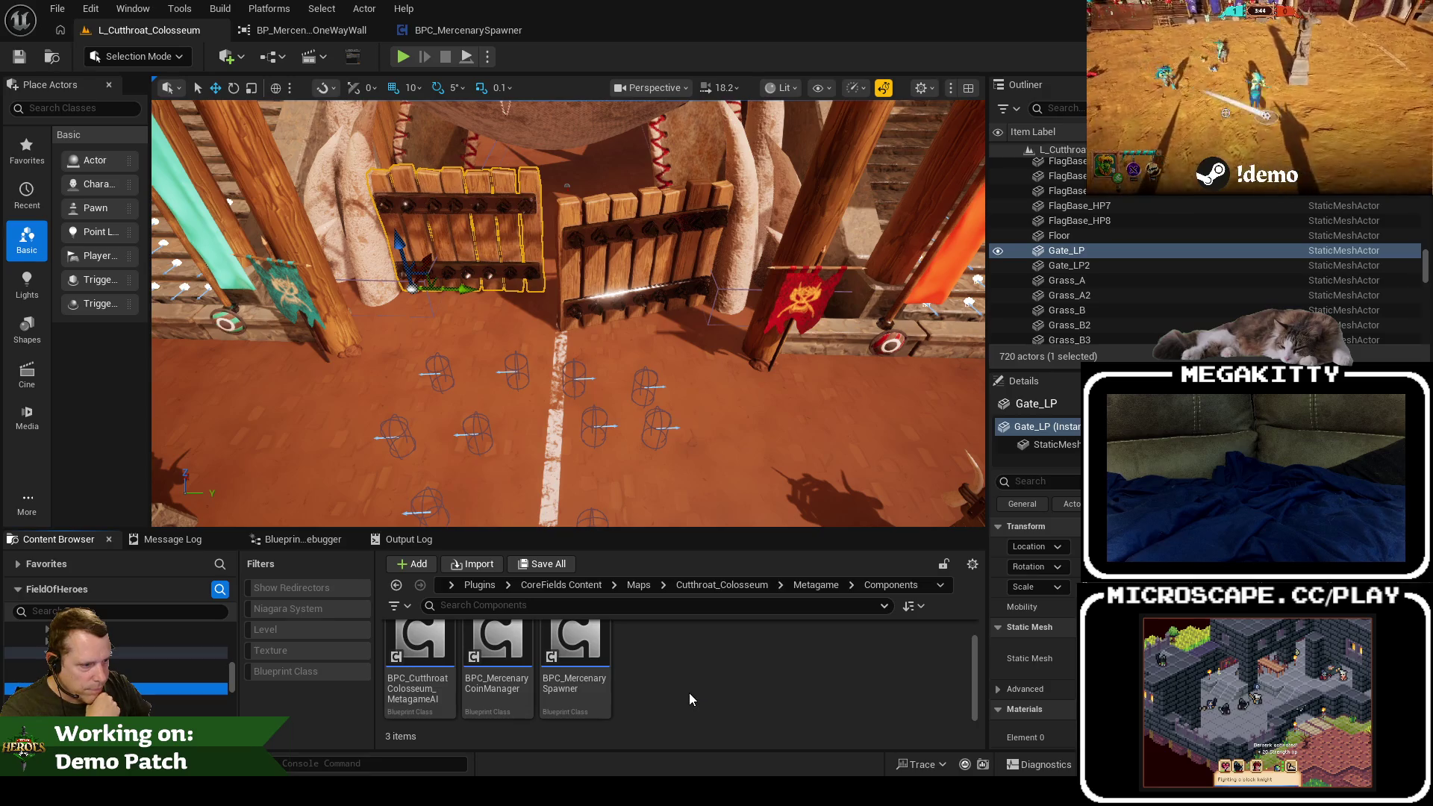
{"action": "double_click", "coordinate": [599, 658]}
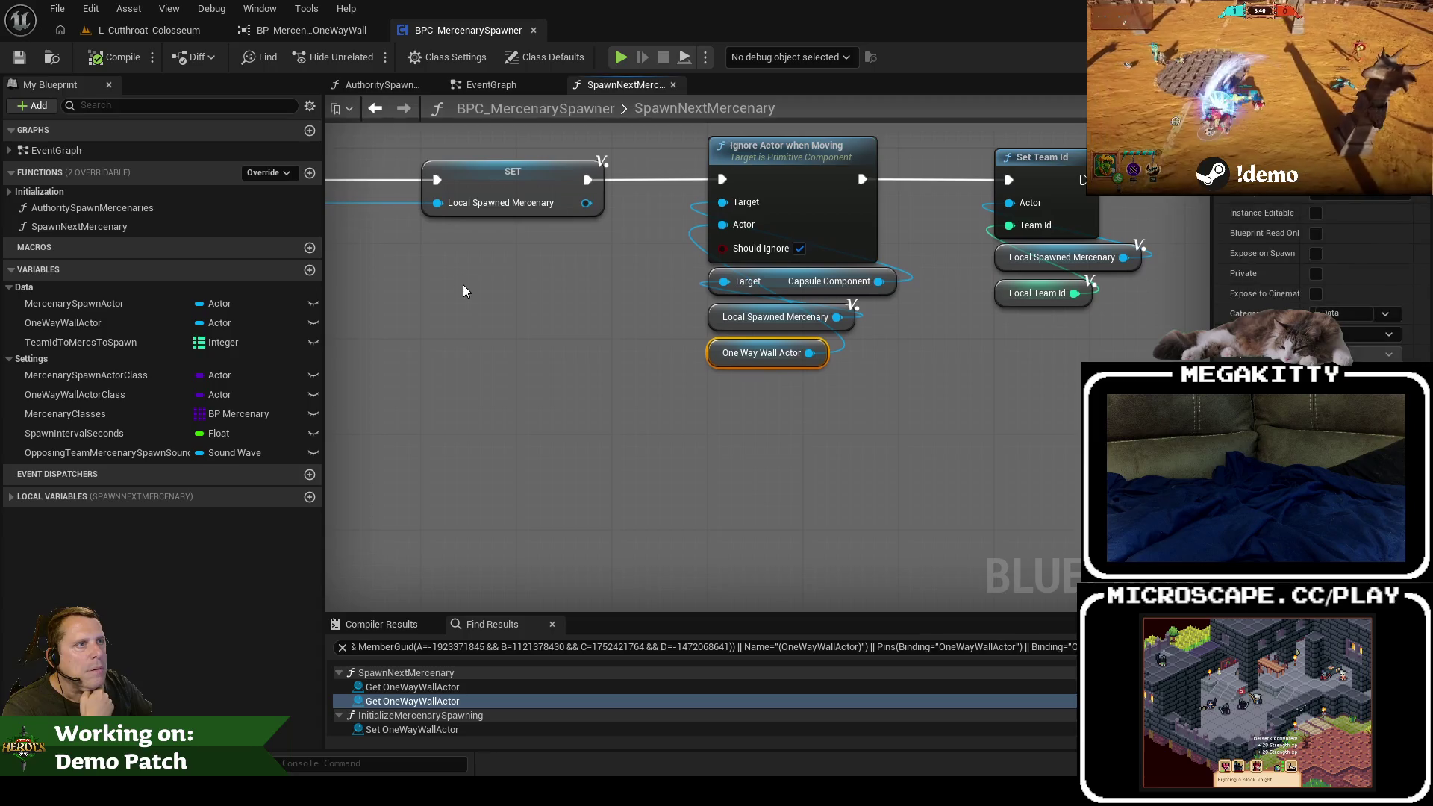
{"action": "left_click_drag", "start_coordinate": [462, 284], "coordinate": [636, 407]}
{"action": "scroll", "coordinate": [449, 312], "scroll_direction": "down", "scroll_amount": 5}
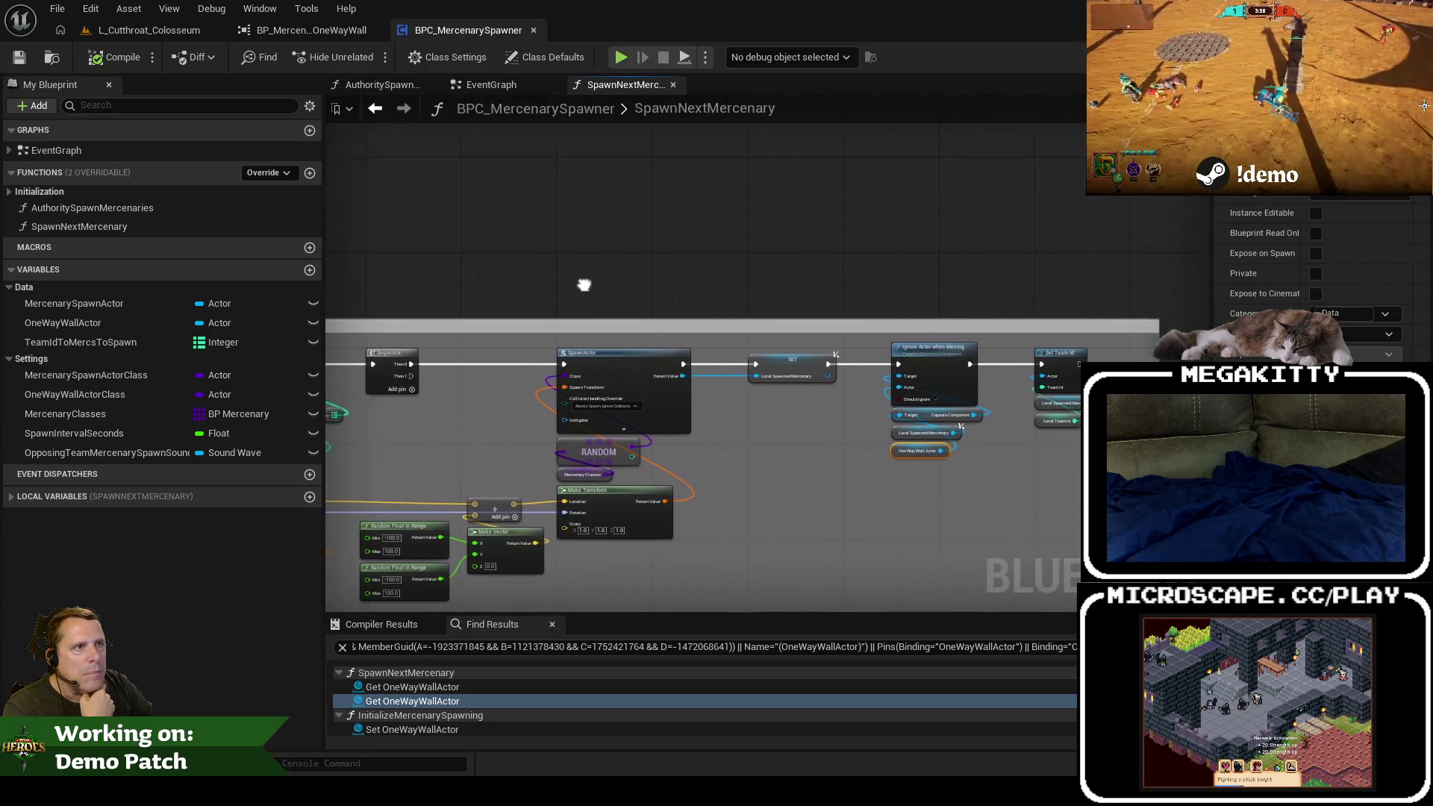
{"action": "left_click", "coordinate": [376, 108]}
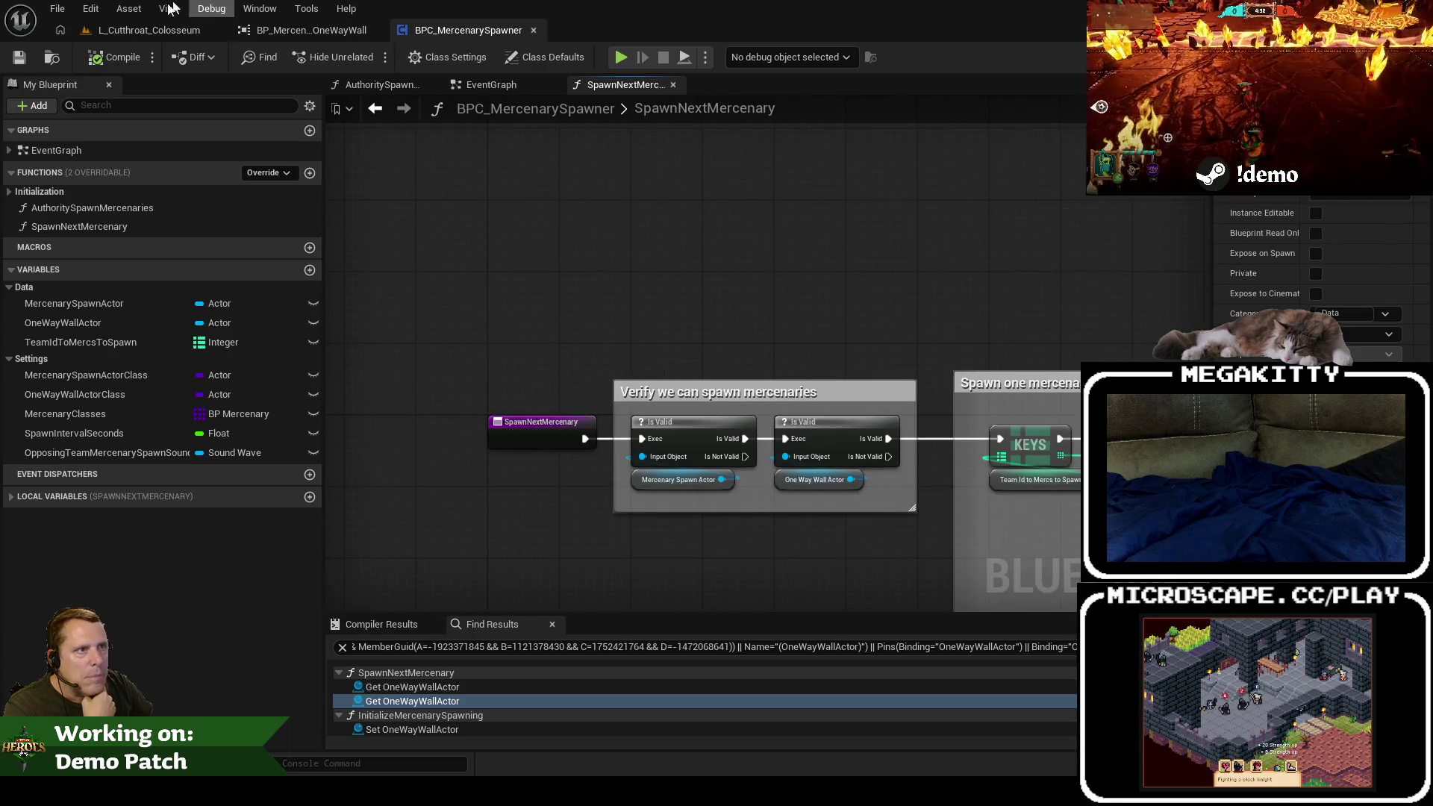
{"action": "left_click", "coordinate": [53, 57]}
{"action": "right_click", "coordinate": [567, 658]}
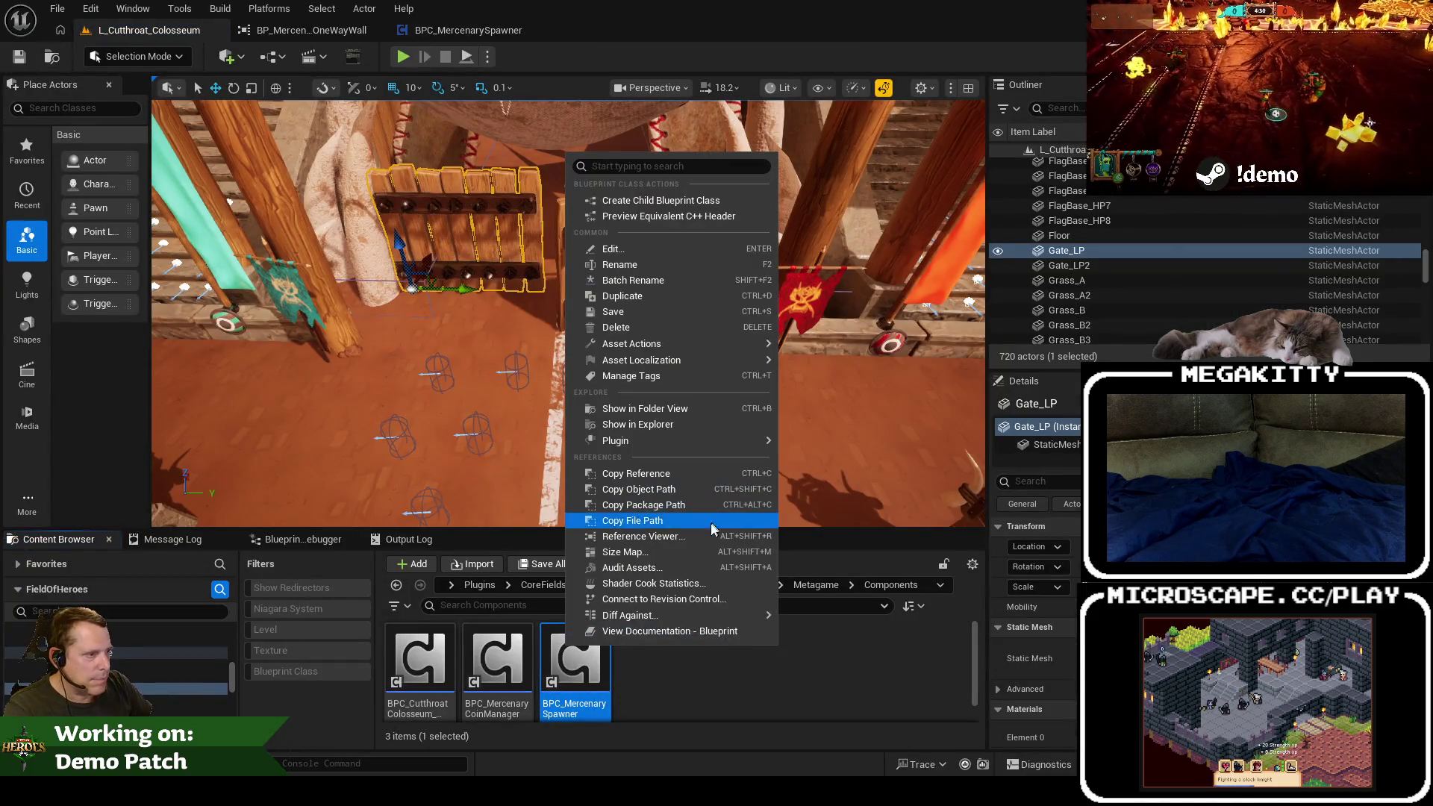
Step: Open BPC_MercenarySpawner's Reference Viewer to see its referencers, including the Colosseum action set
{"action": "left_click", "coordinate": [711, 522]}
{"action": "scroll", "coordinate": [702, 543], "scroll_direction": "up", "scroll_amount": 3}
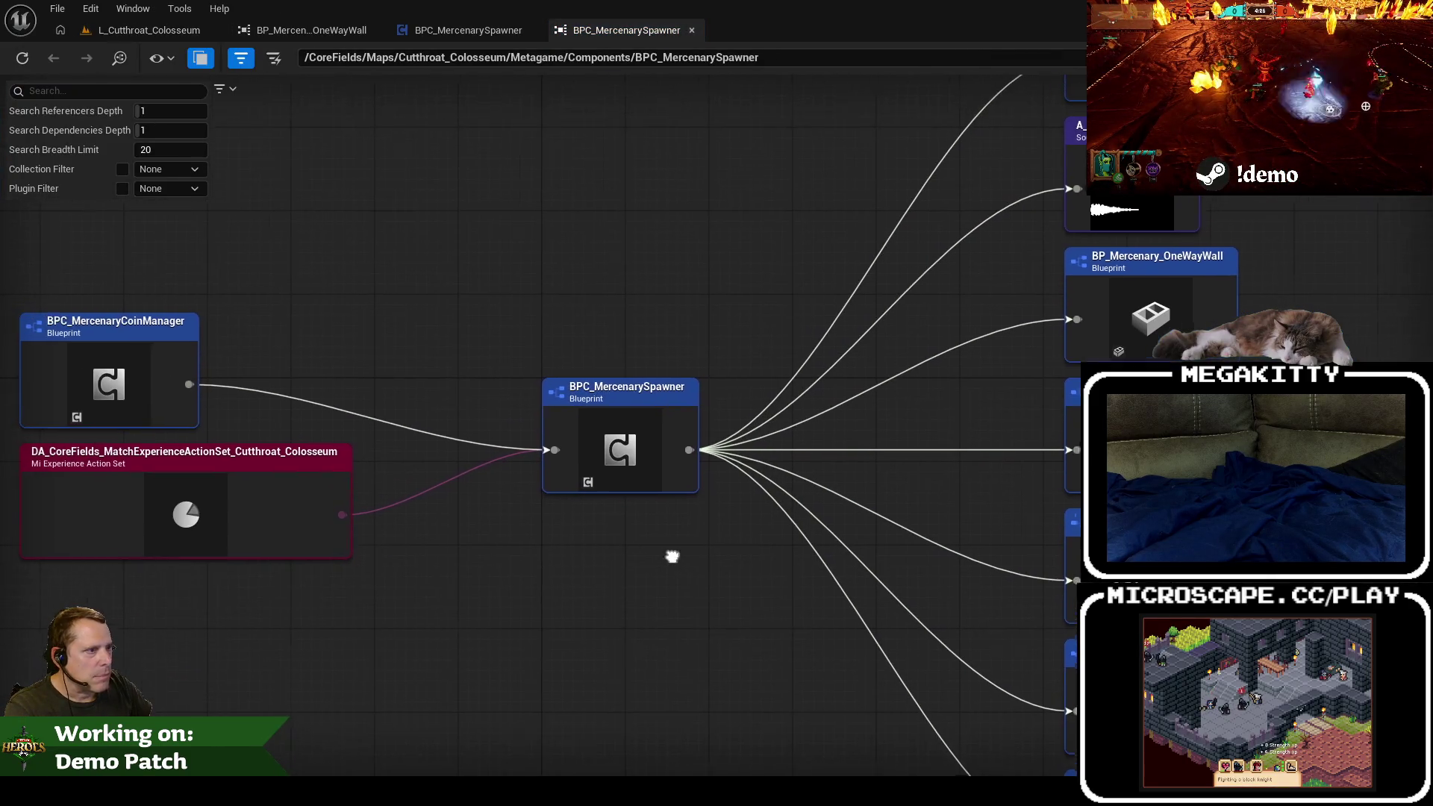
{"action": "left_click", "coordinate": [469, 30]}
{"action": "scroll", "coordinate": [652, 257], "scroll_direction": "down", "scroll_amount": 5}
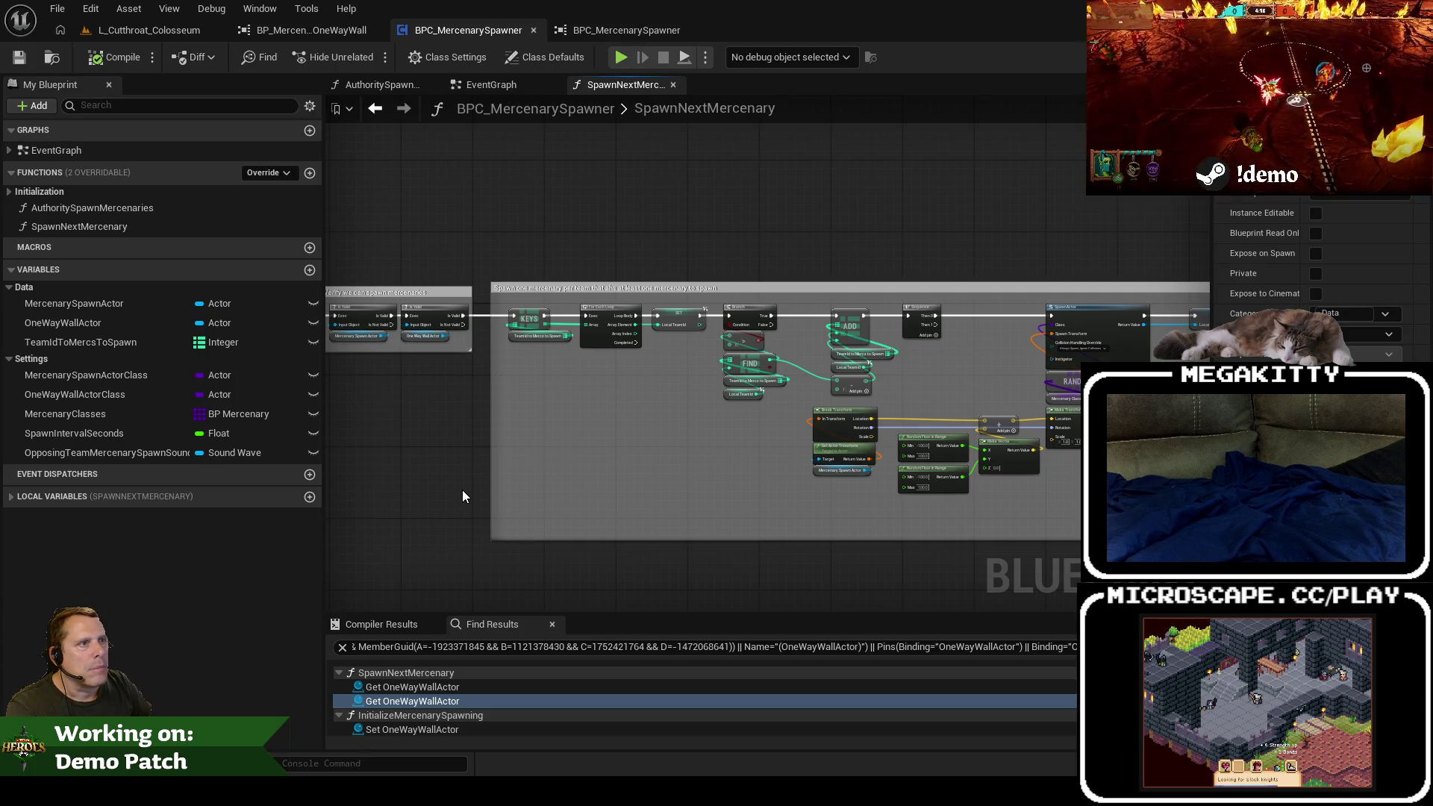
{"action": "left_click", "coordinate": [149, 30]}
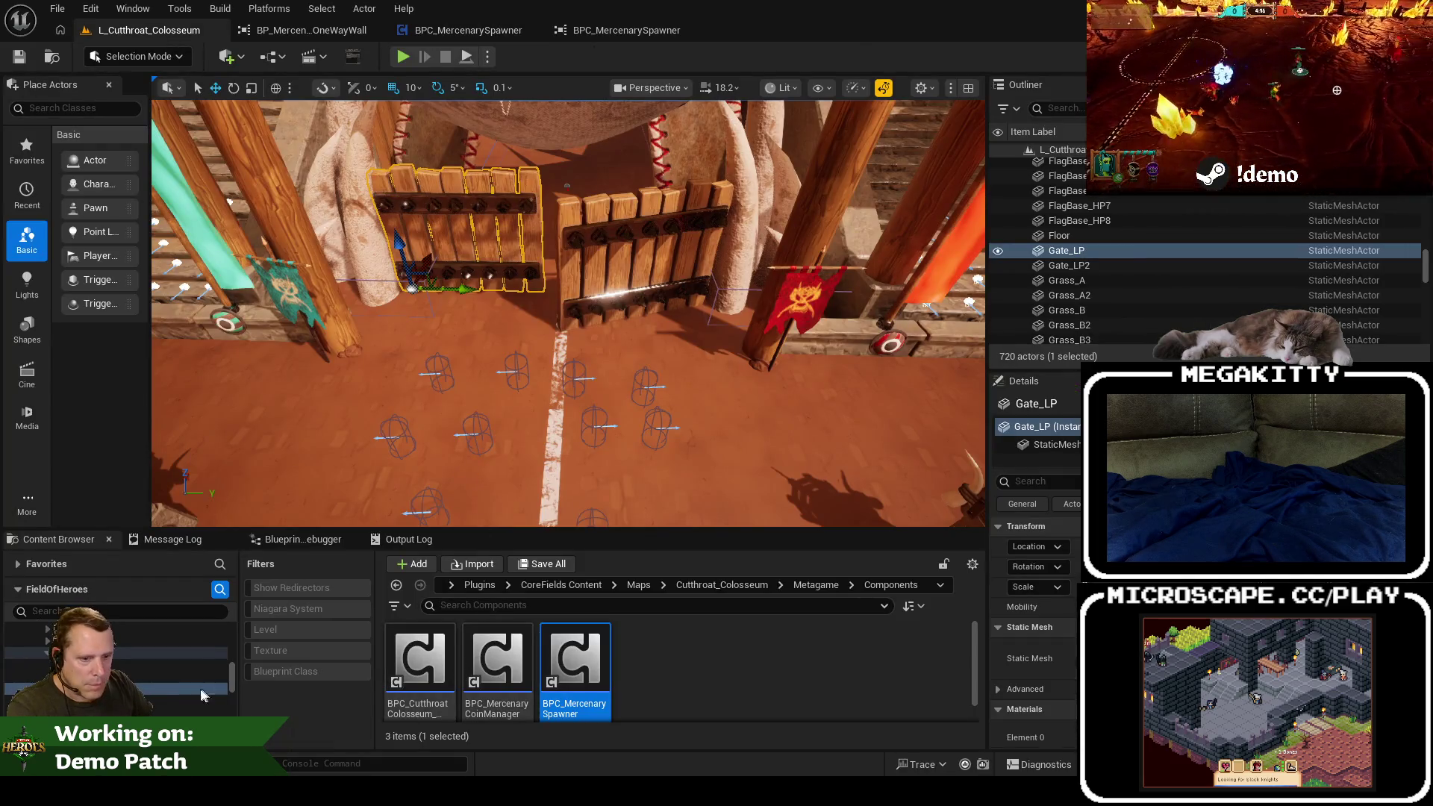
Step: Create an Actor Component blueprint named BPC_CutthroatColosseum_Intro in Components and open it
{"action": "left_click", "coordinate": [693, 660]}
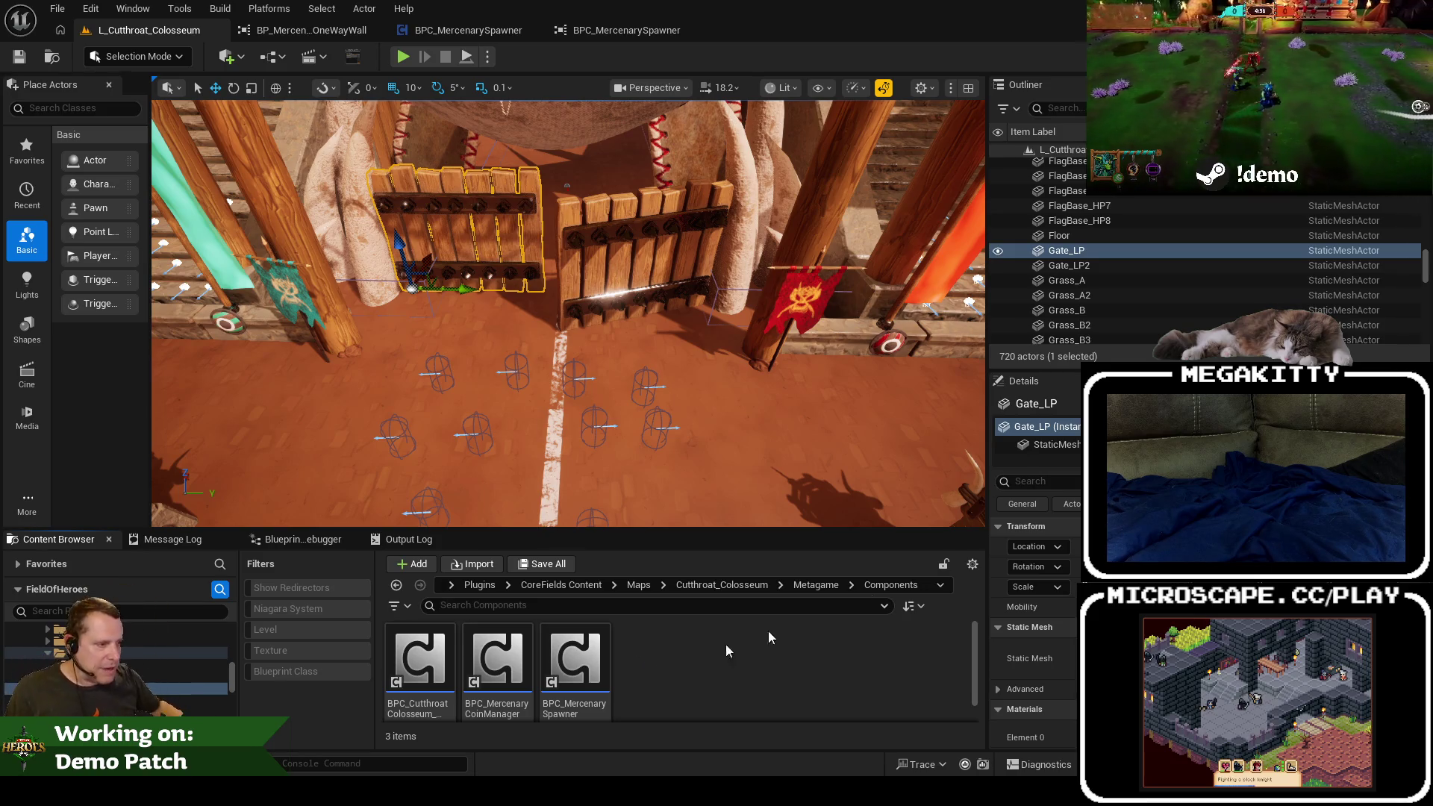
{"action": "left_click_drag", "start_coordinate": [720, 529], "coordinate": [715, 493]}
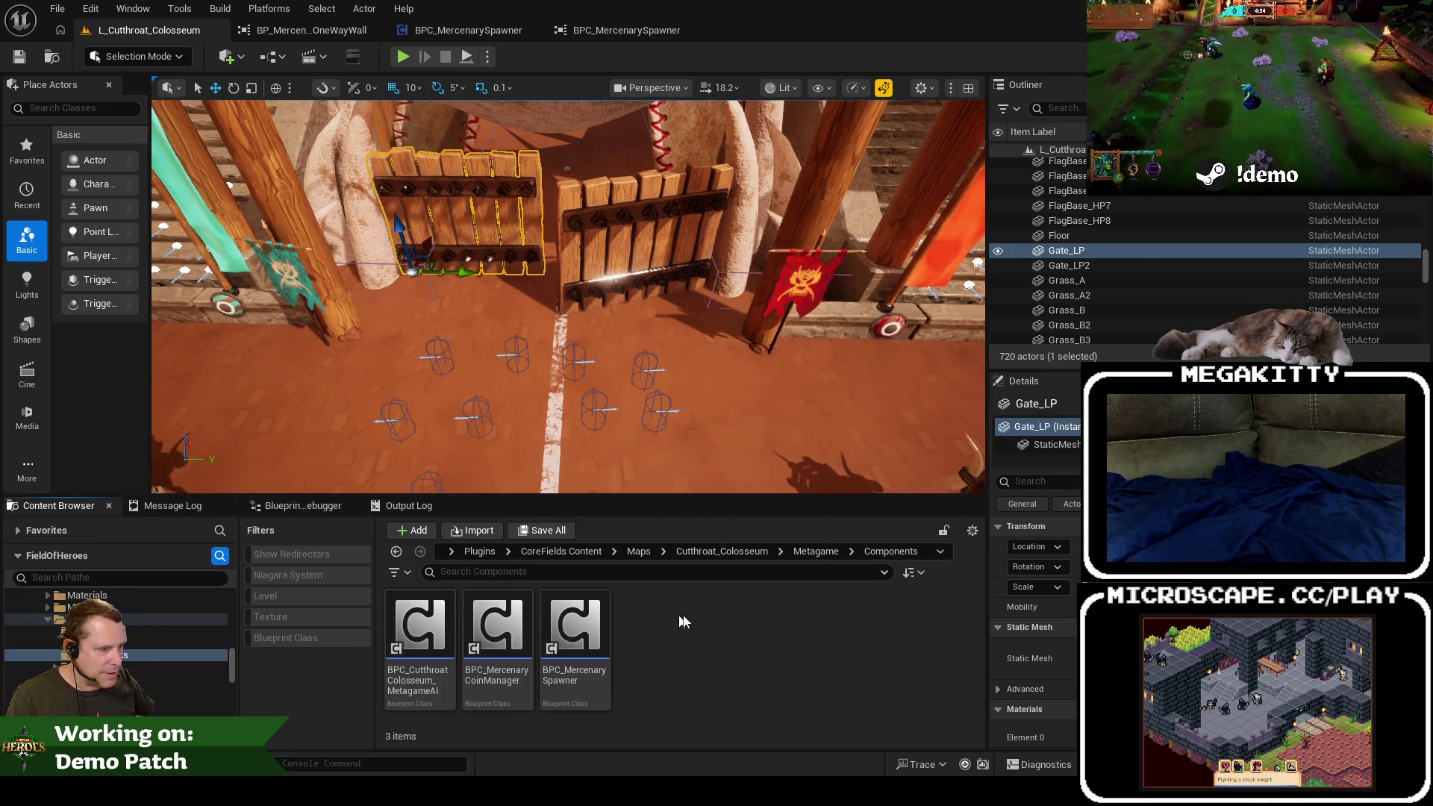
{"action": "right_click", "coordinate": [683, 623]}
{"action": "left_click", "coordinate": [851, 604]}
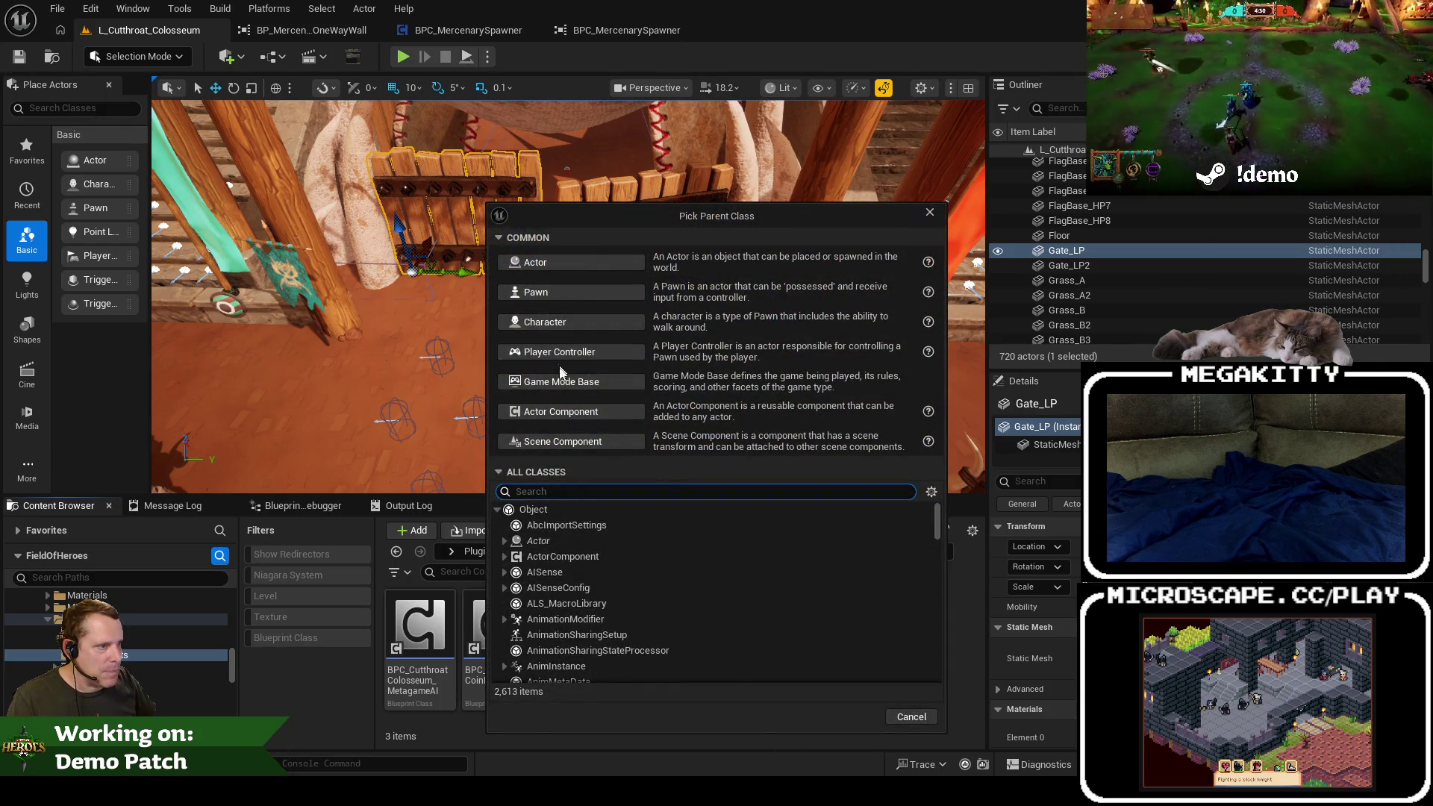
{"action": "left_click", "coordinate": [571, 412]}
{"action": "type", "text": "BPC"}
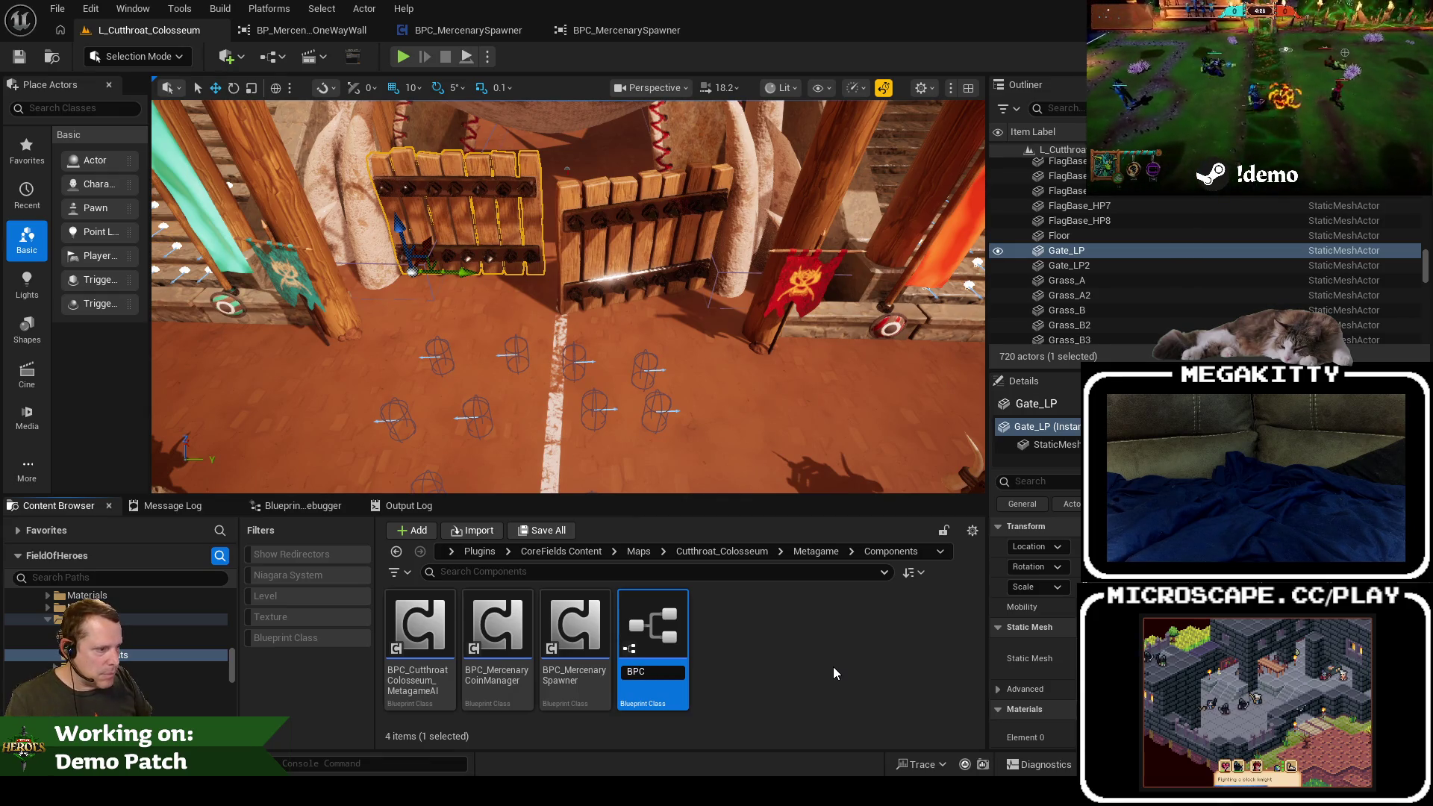
{"action": "type", "text": "_Cutthroat"}
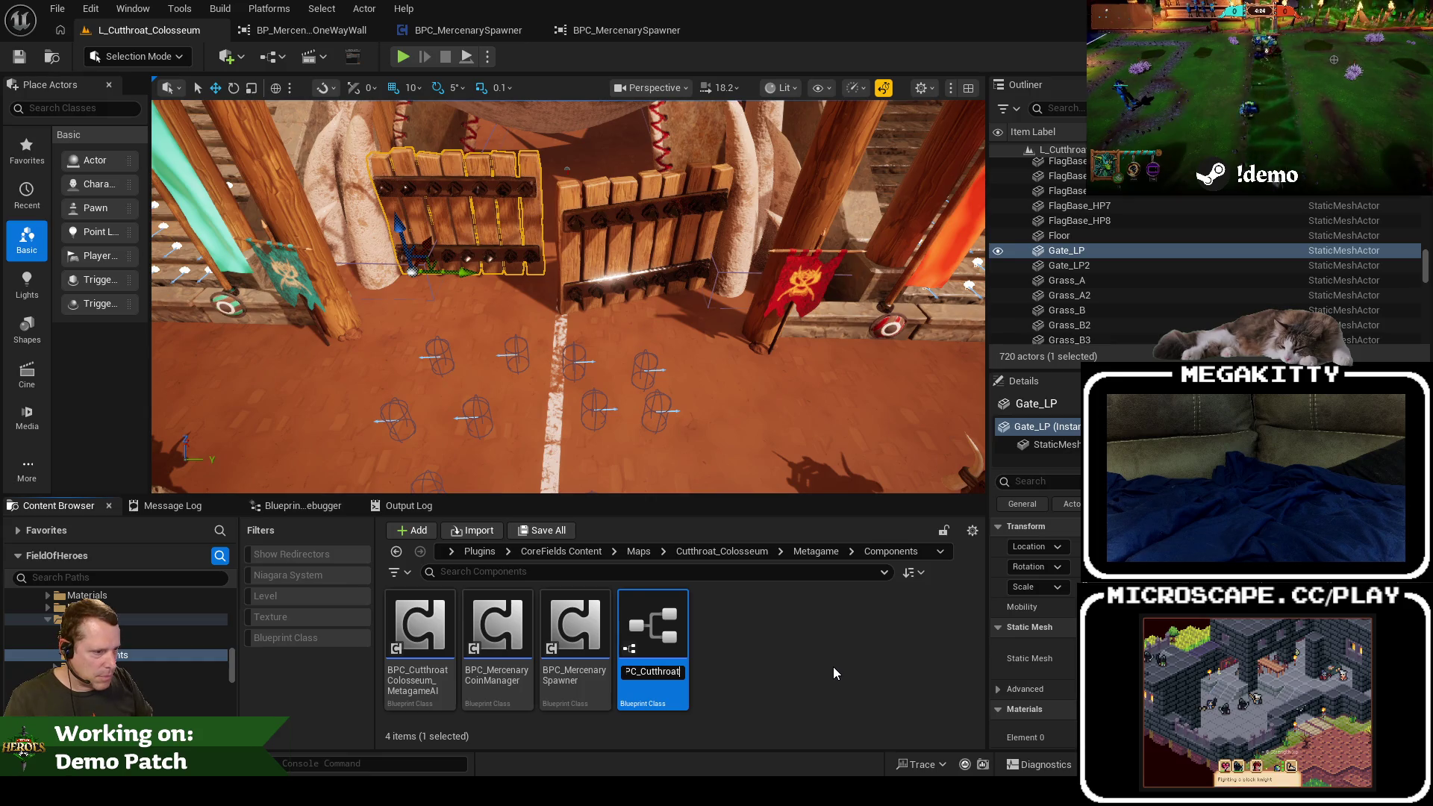
{"action": "type", "text": "Colosseum"}
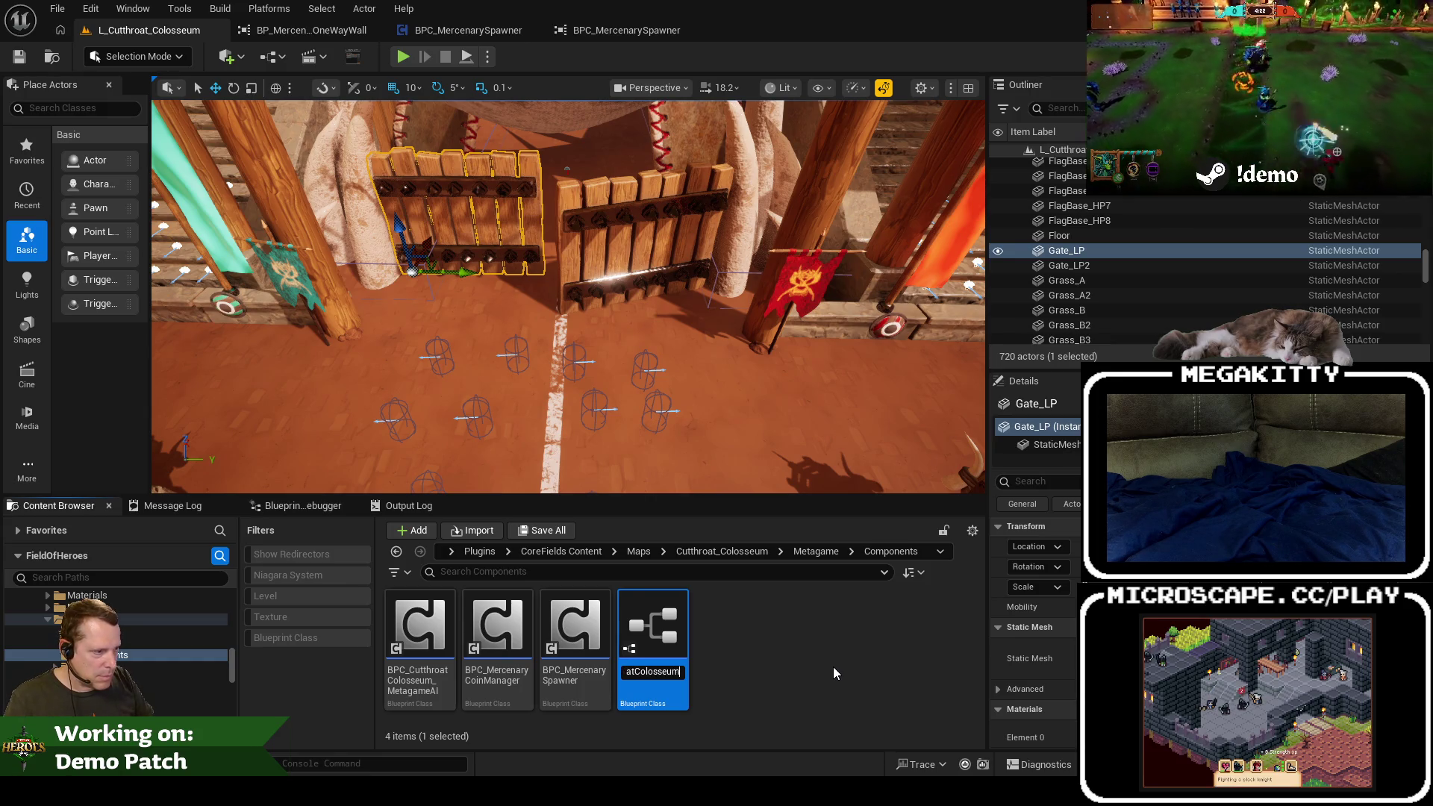
{"action": "type", "text": "_Intro"}
{"action": "key", "text": "Return"}
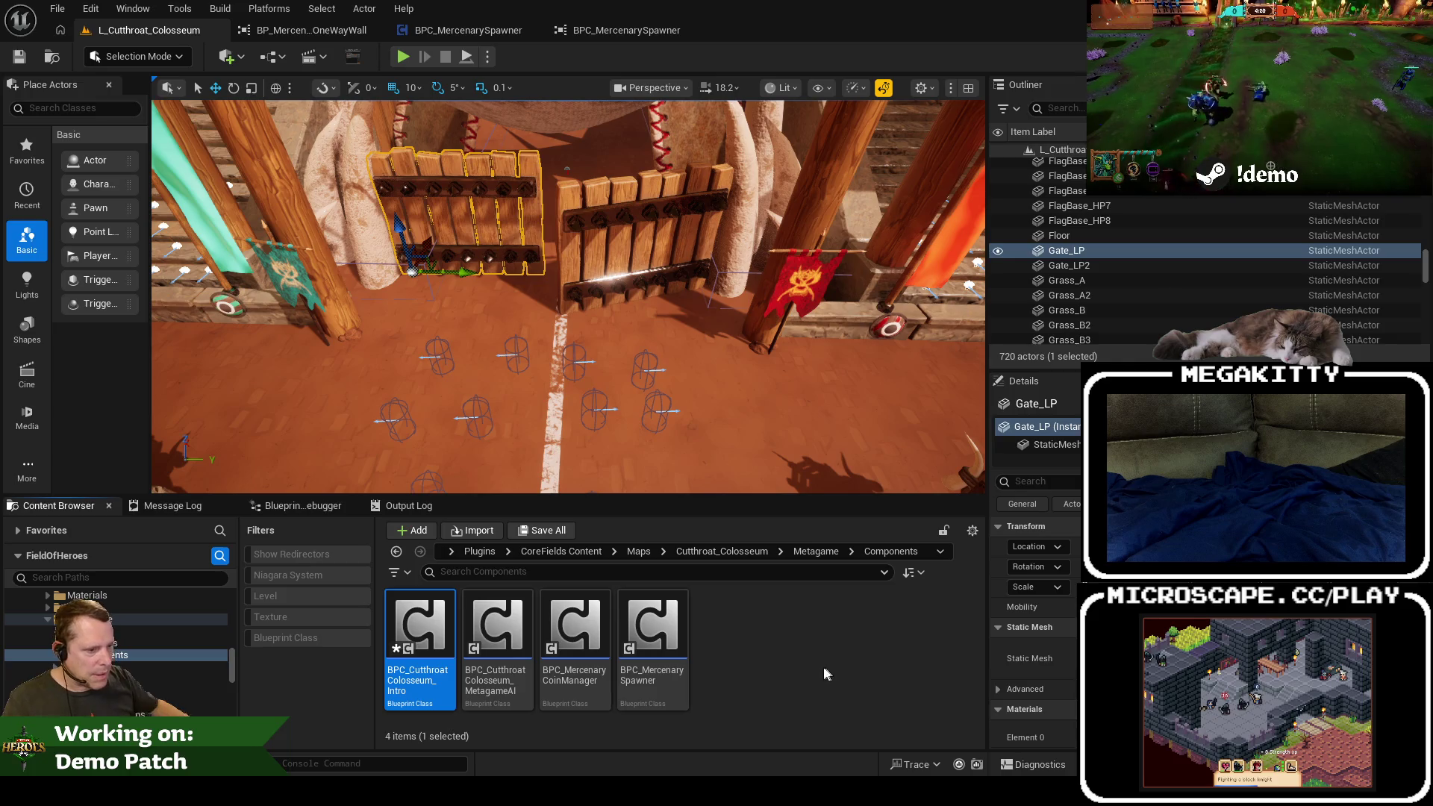
{"action": "double_click", "coordinate": [405, 625]}
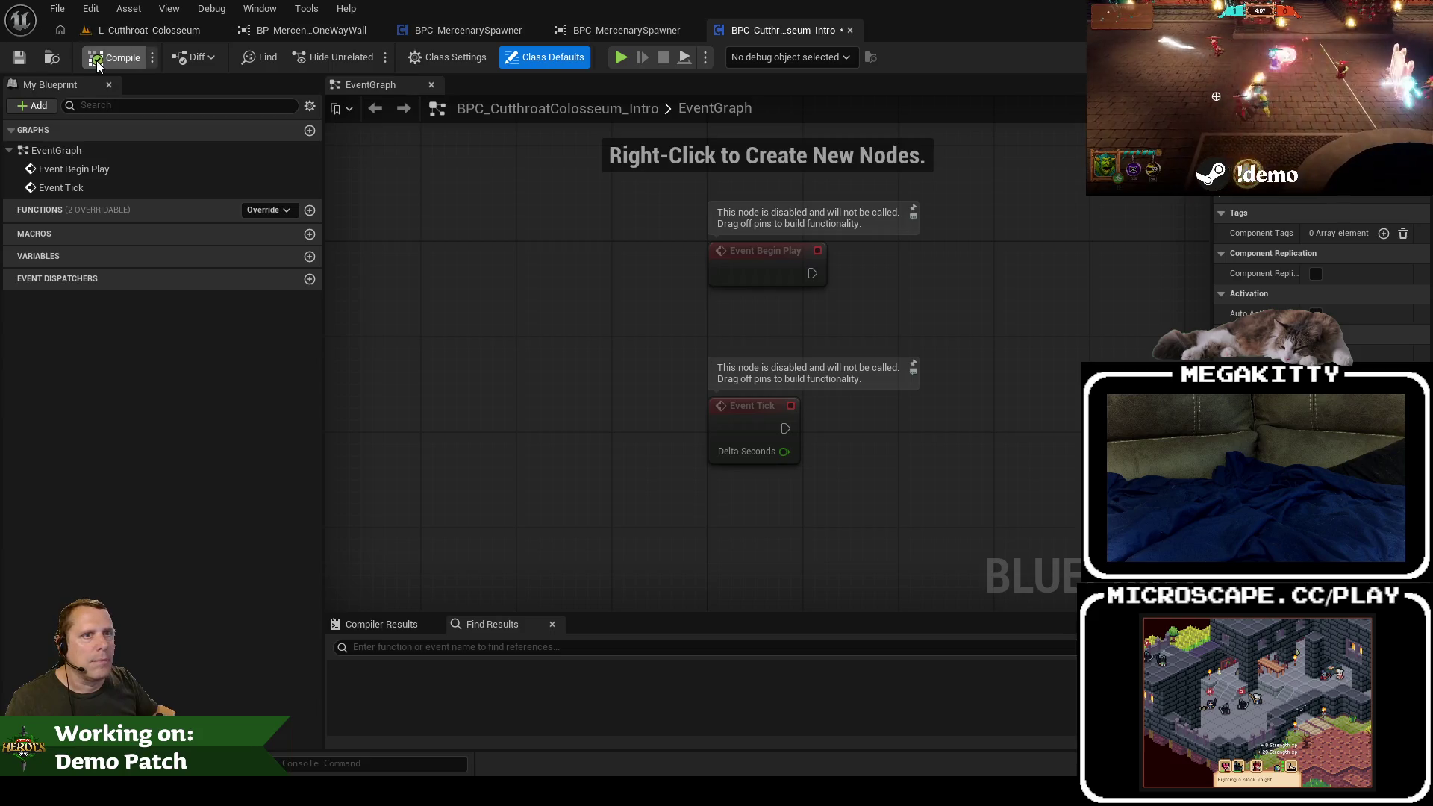
{"action": "left_click", "coordinate": [136, 30]}
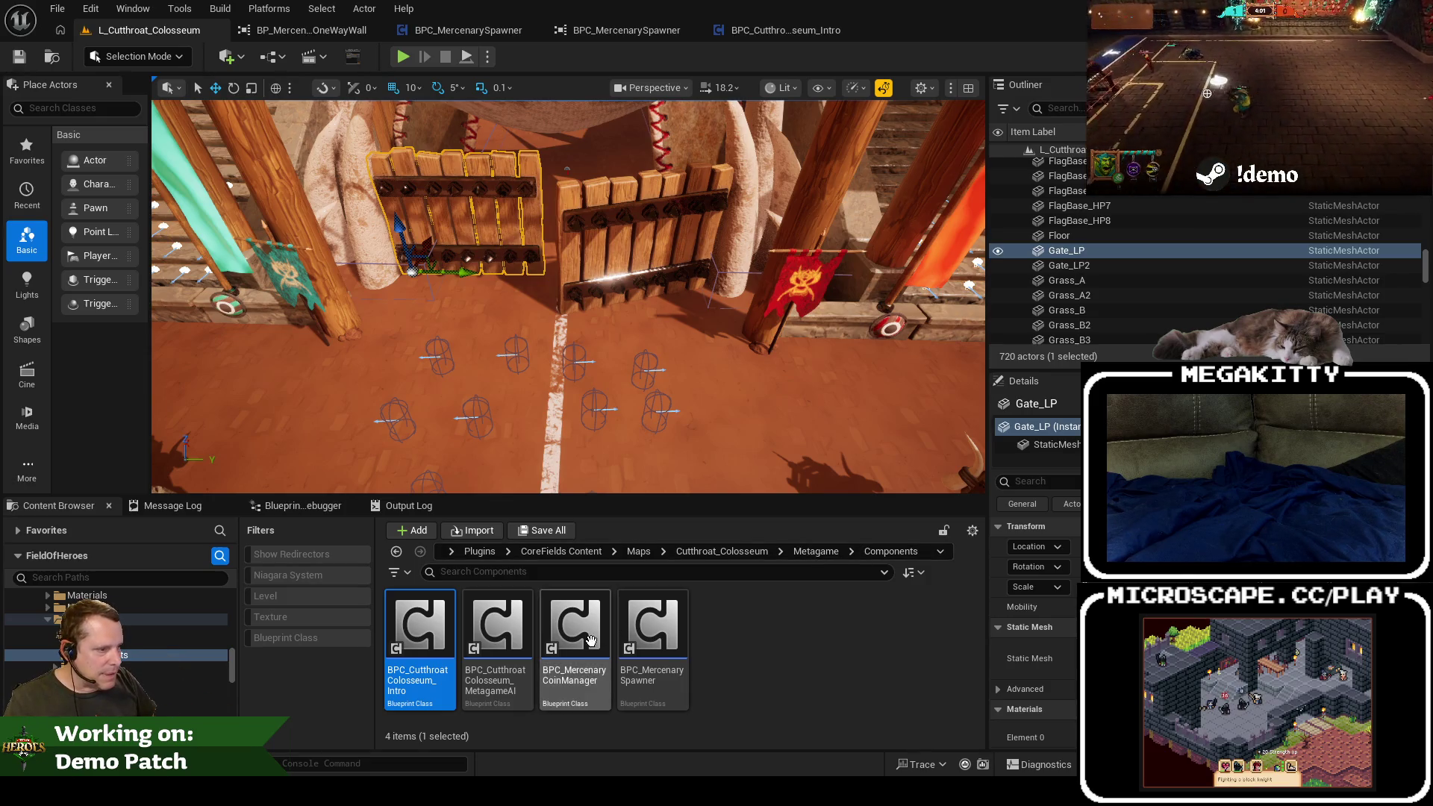
{"action": "right_click", "coordinate": [660, 630]}
Step: Open the Colosseum experience action set from the references and expand its Component List
{"action": "left_click", "coordinate": [750, 505]}
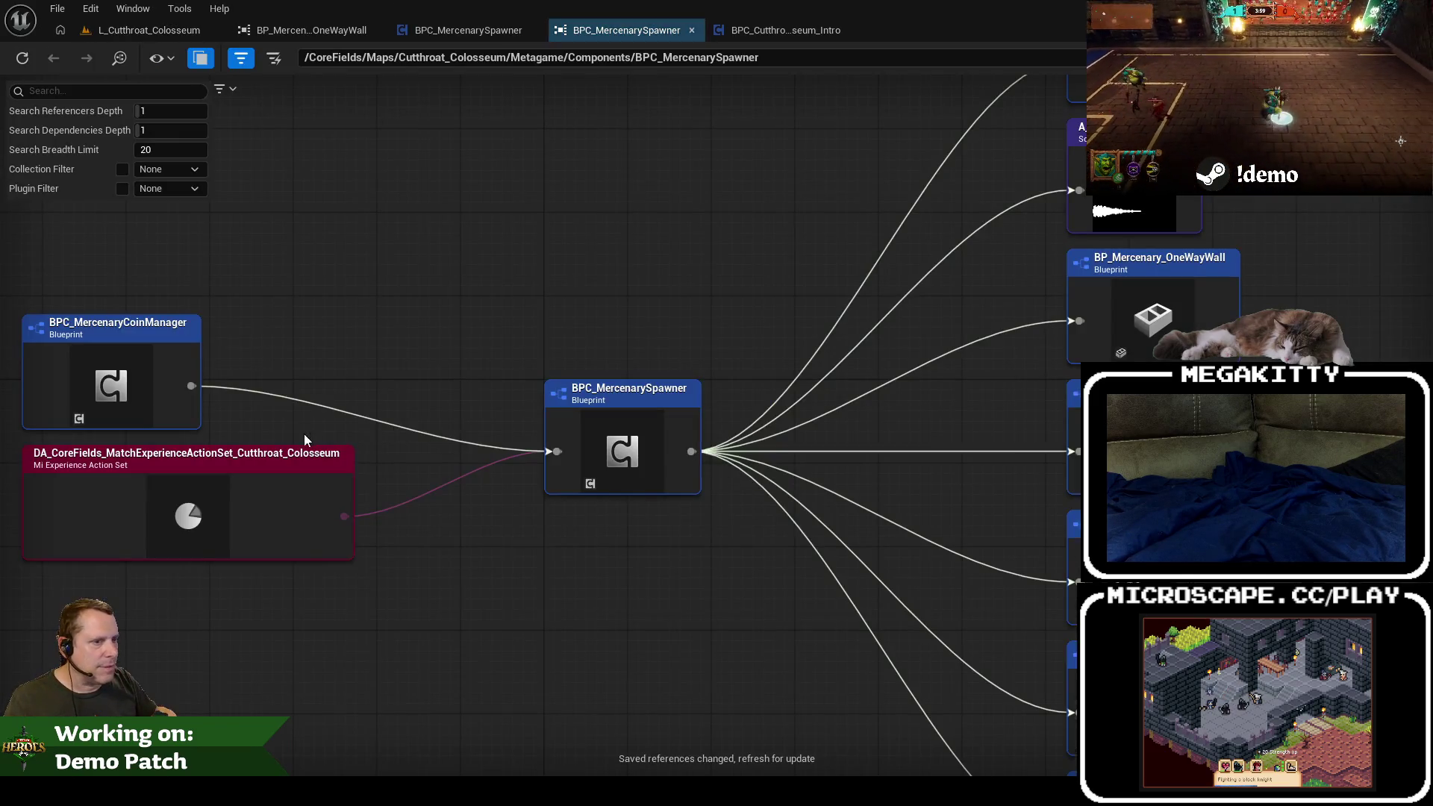
{"action": "right_click", "coordinate": [209, 496]}
{"action": "left_click", "coordinate": [253, 548]}
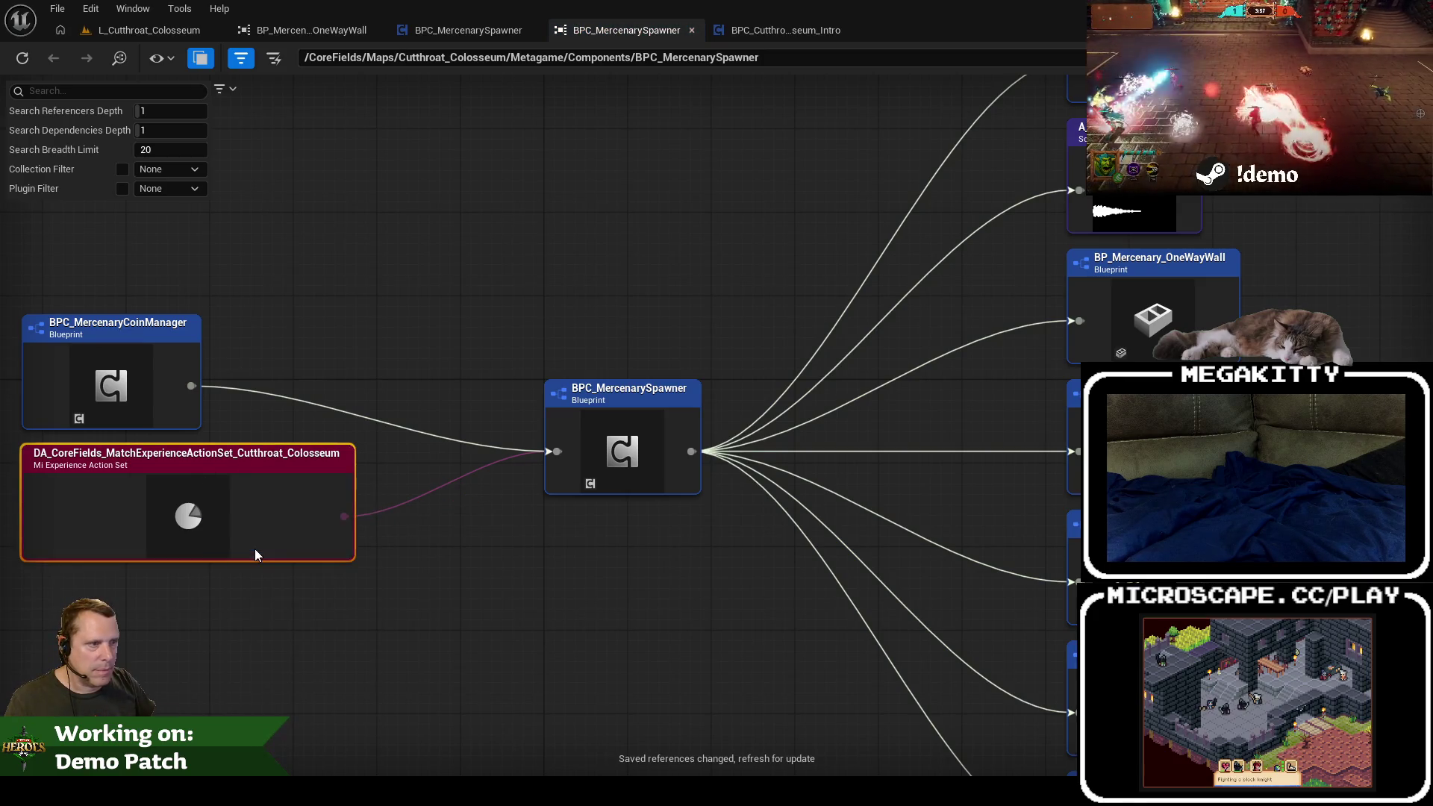
{"action": "left_click", "coordinate": [25, 214]}
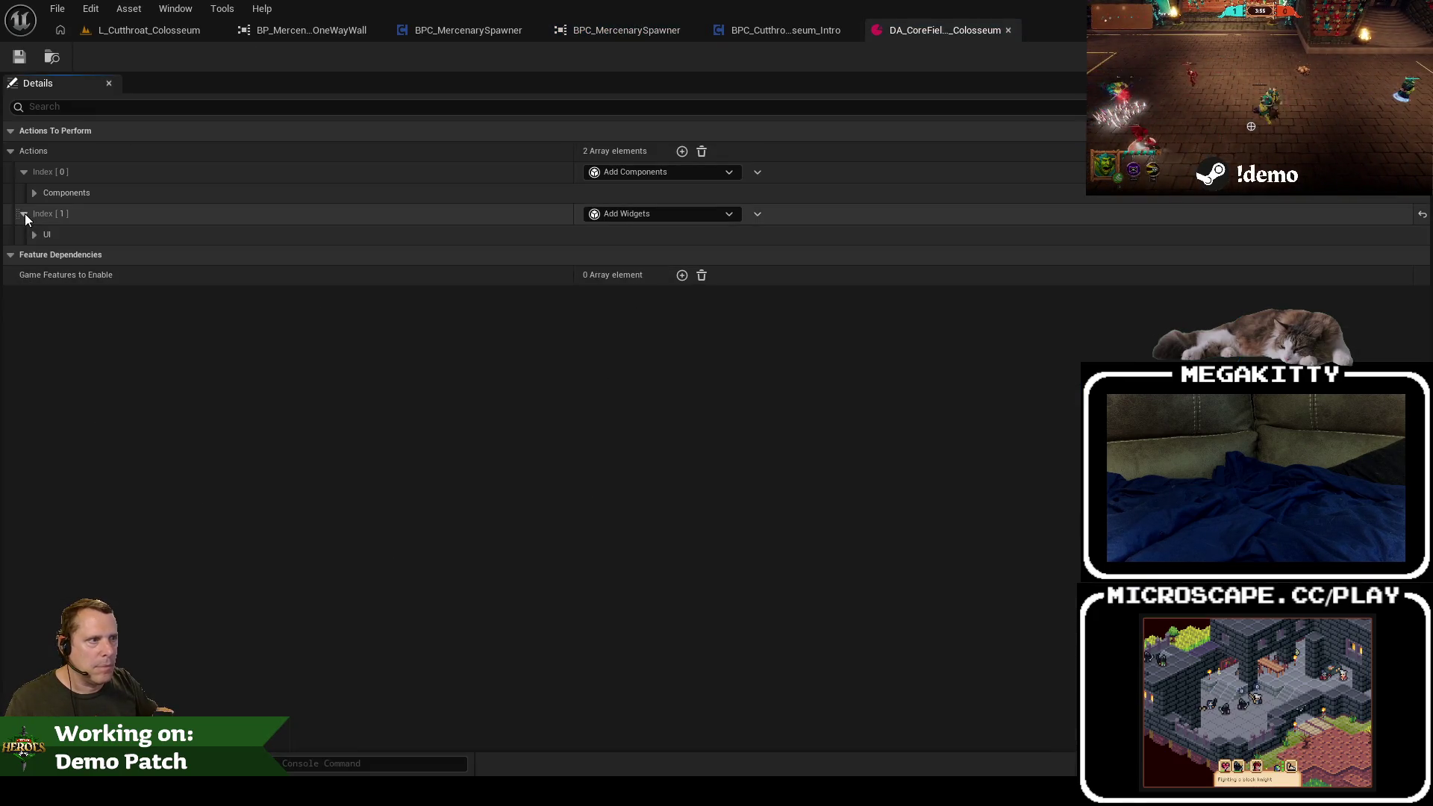
{"action": "left_click", "coordinate": [33, 234]}
{"action": "left_click", "coordinate": [34, 192]}
{"action": "left_click", "coordinate": [47, 213]}
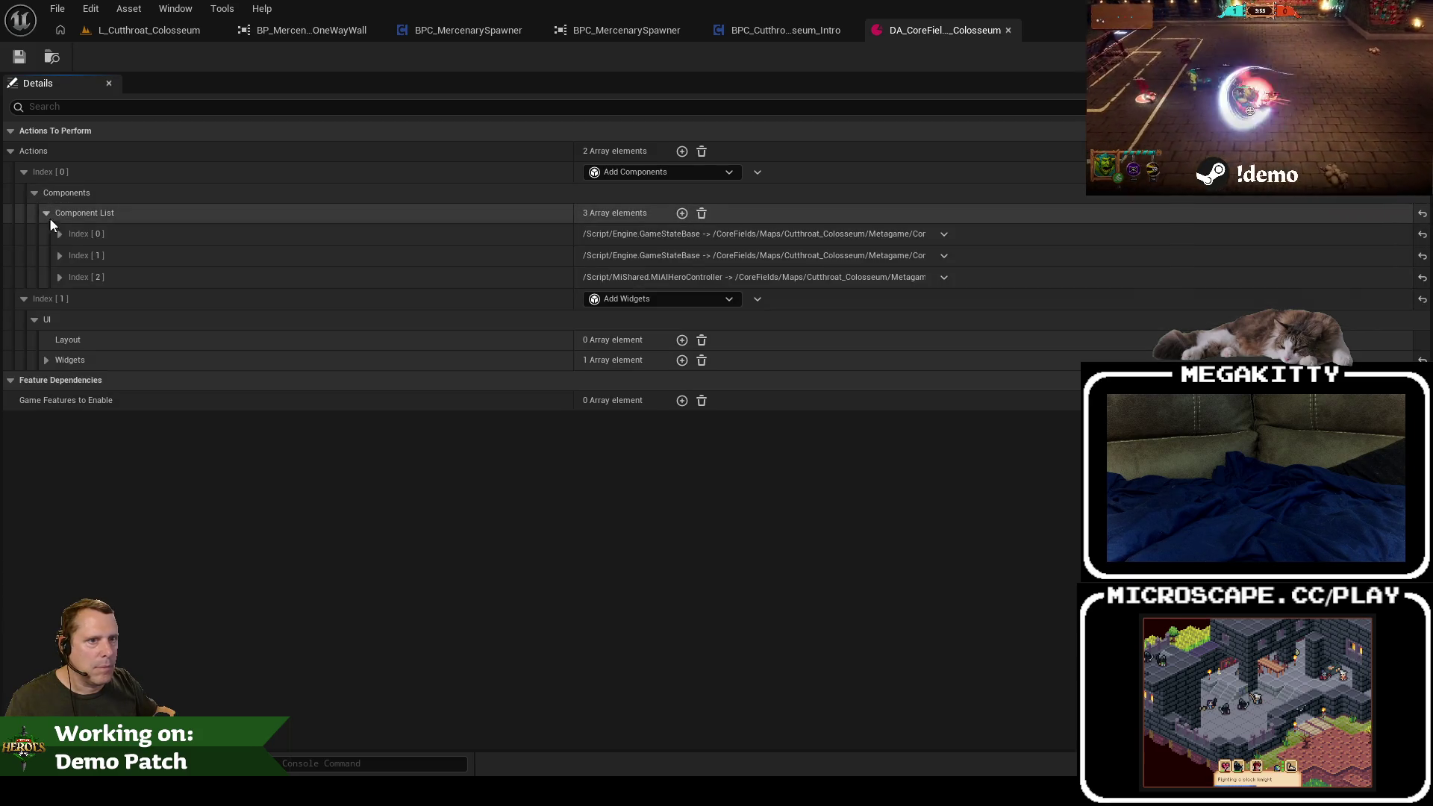
Step: Add a fourth Component List entry adding BPC_CutthroatColosseum_Intro to GameStateBase
{"action": "left_click", "coordinate": [682, 214]}
{"action": "left_click", "coordinate": [633, 320]}
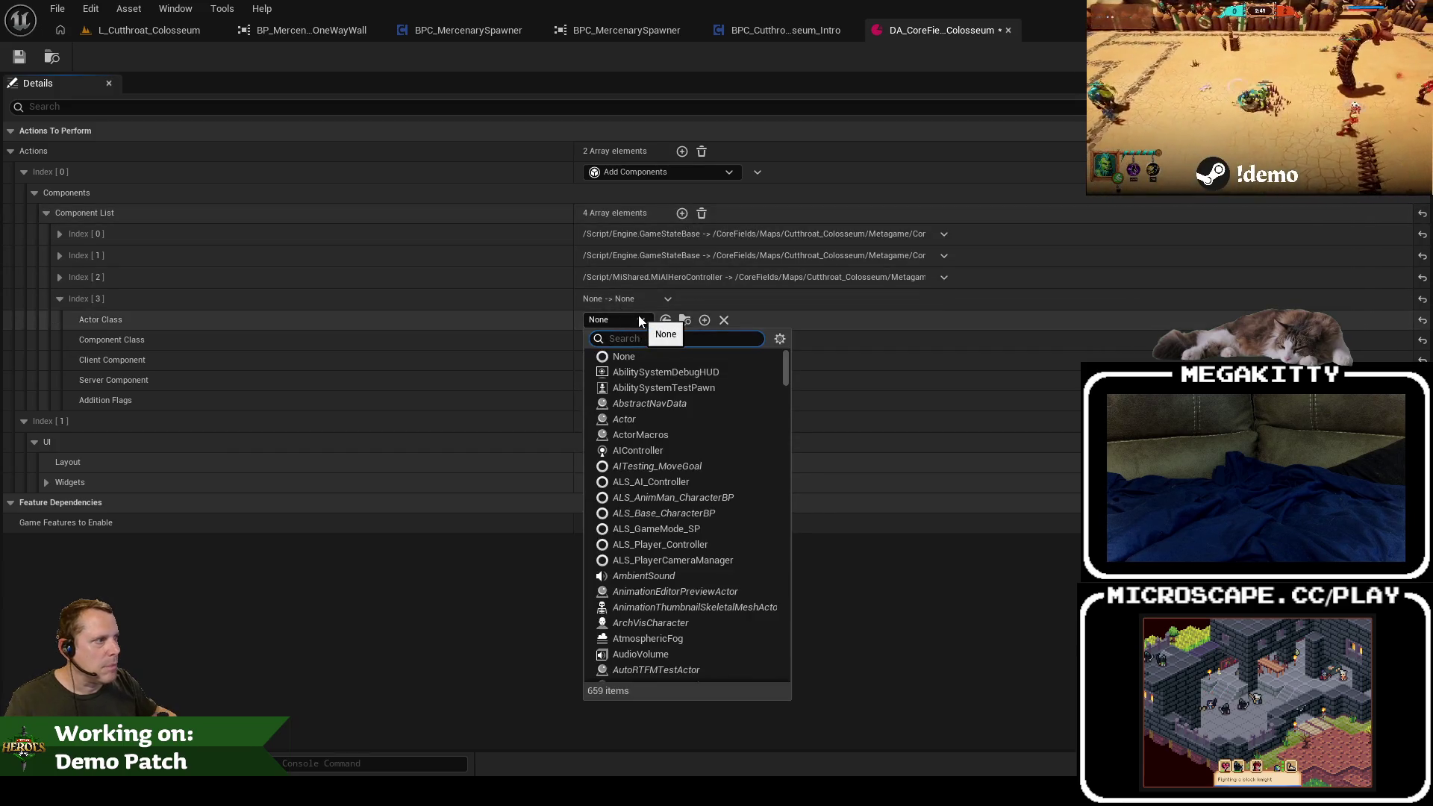
{"action": "type", "text": "ga ne"}
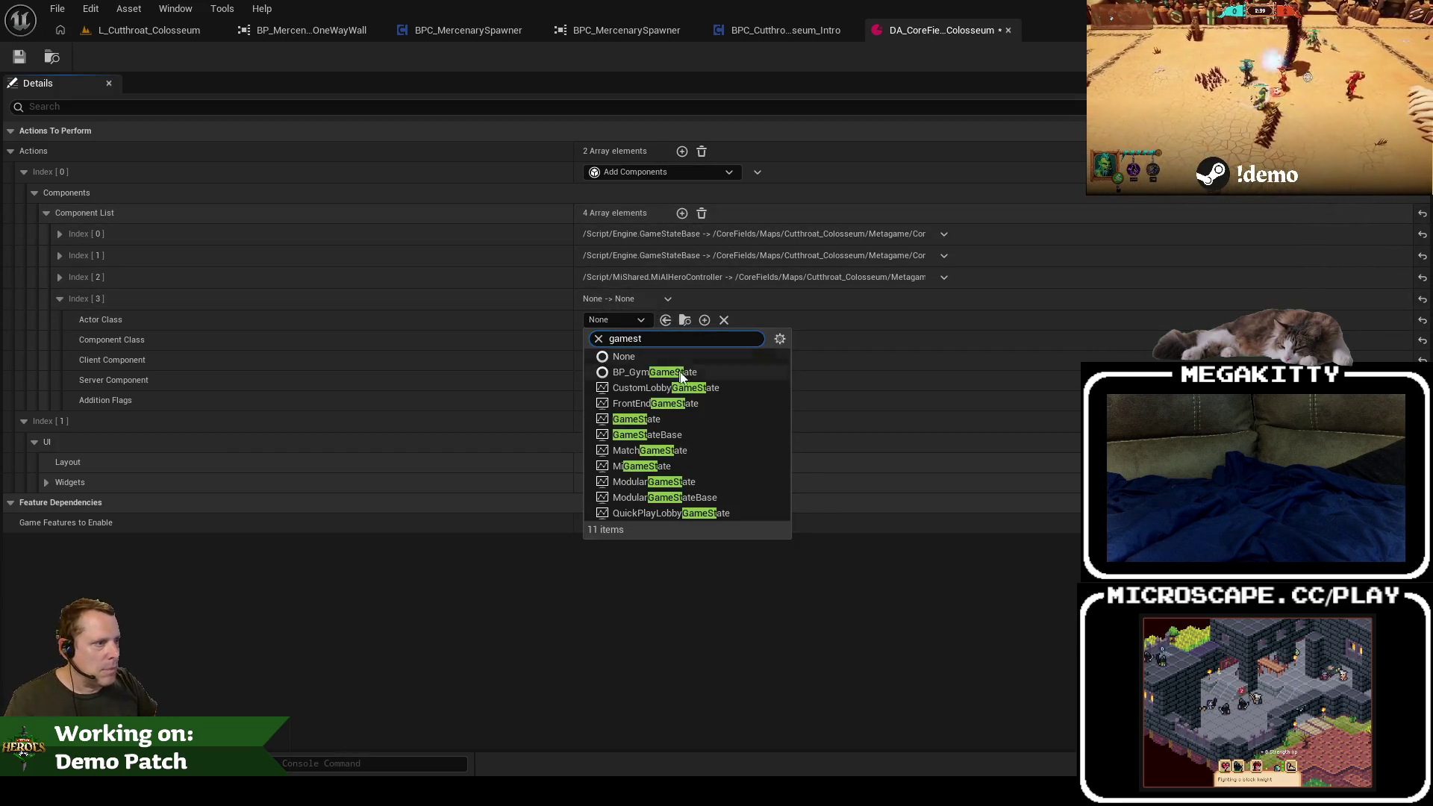
{"action": "left_click", "coordinate": [691, 436]}
{"action": "left_click", "coordinate": [691, 435]}
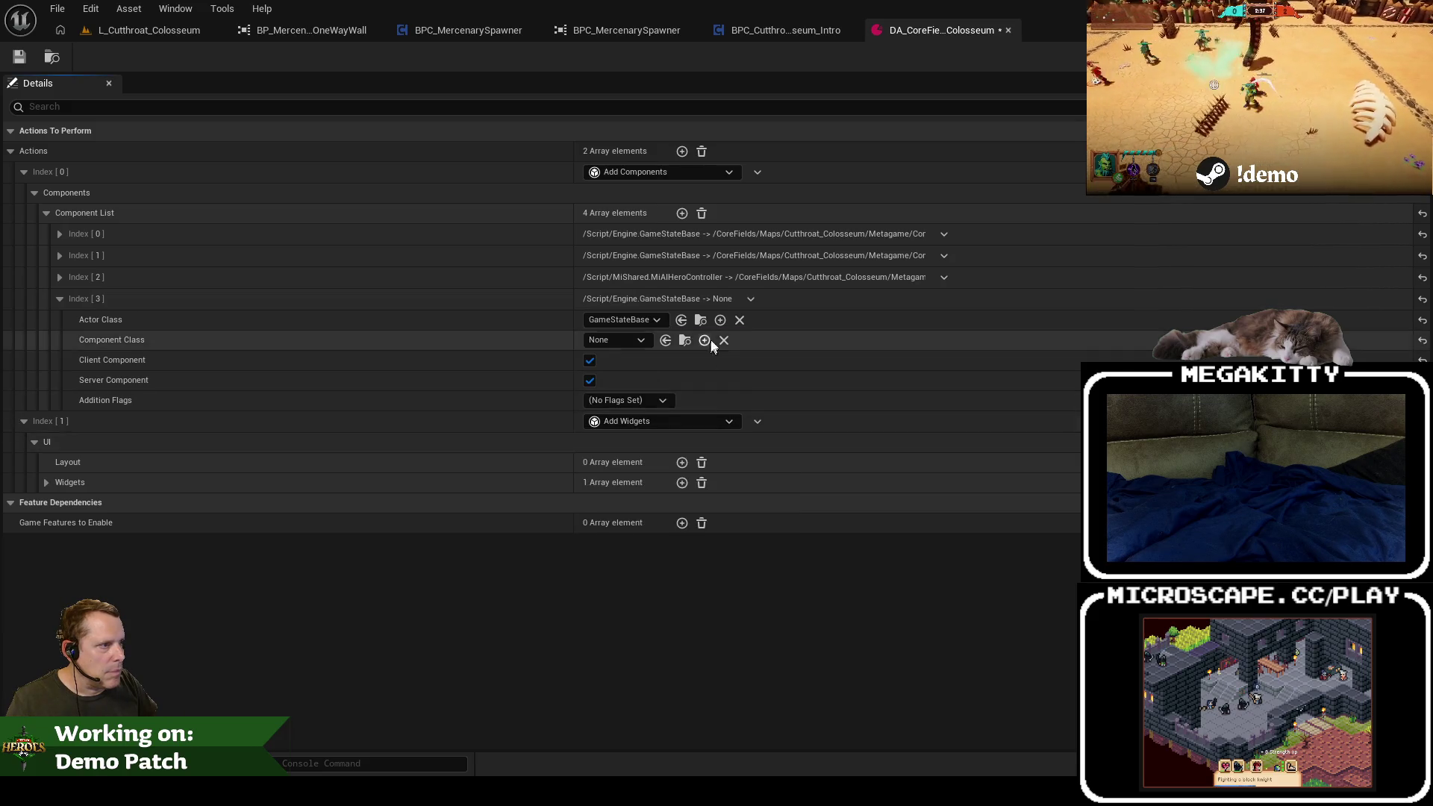
{"action": "left_click", "coordinate": [651, 319]}
{"action": "left_click", "coordinate": [647, 319]}
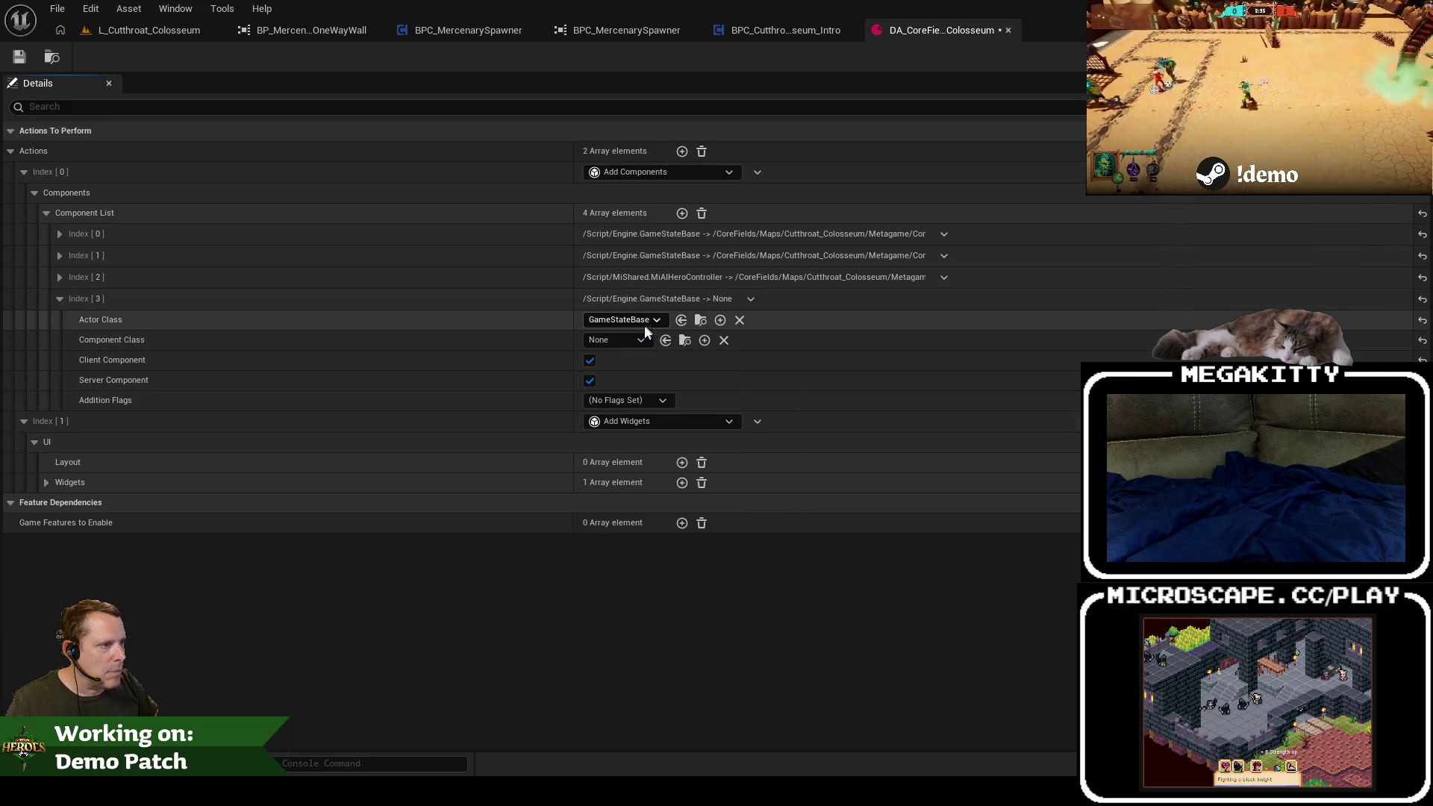
{"action": "left_click", "coordinate": [638, 340]}
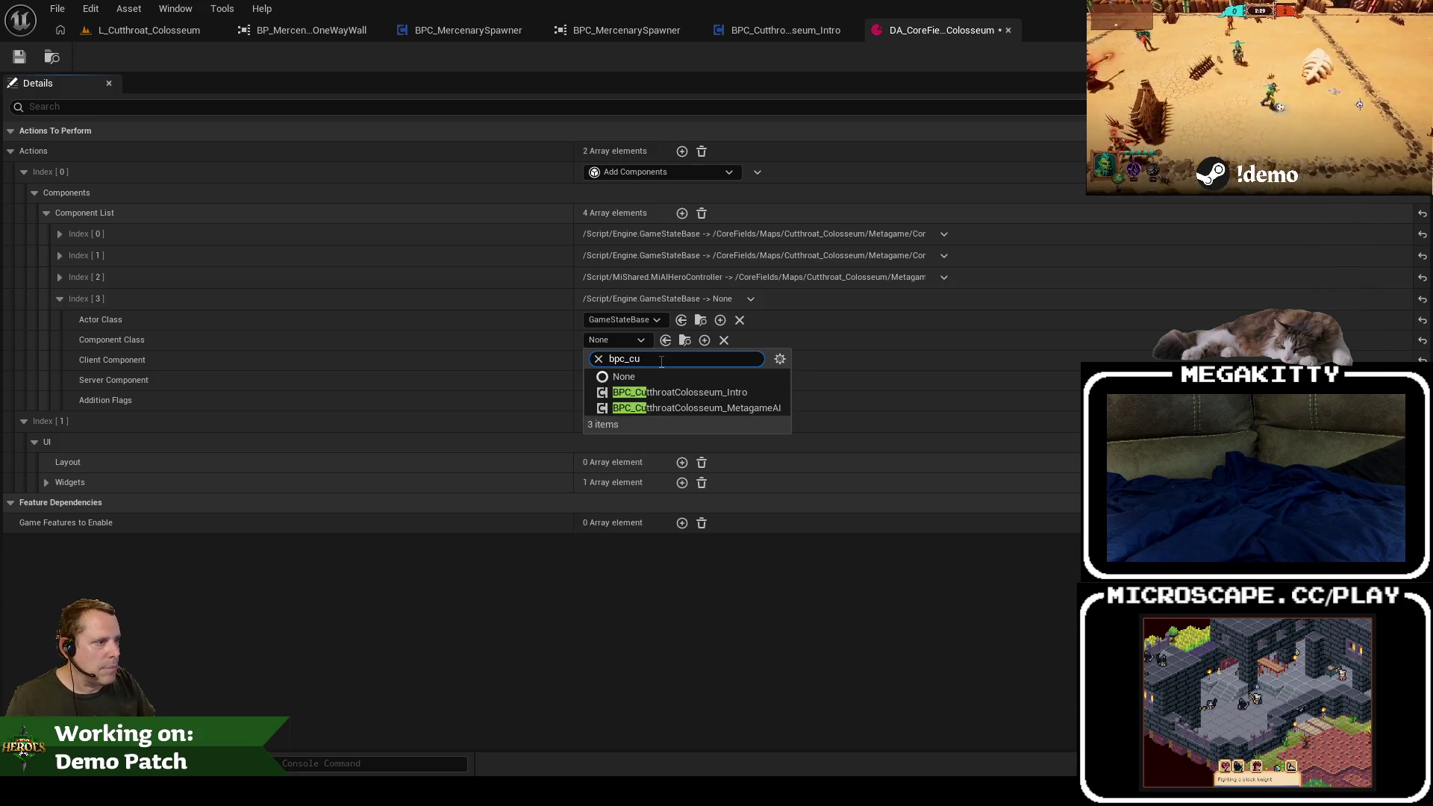
{"action": "left_click", "coordinate": [679, 391]}
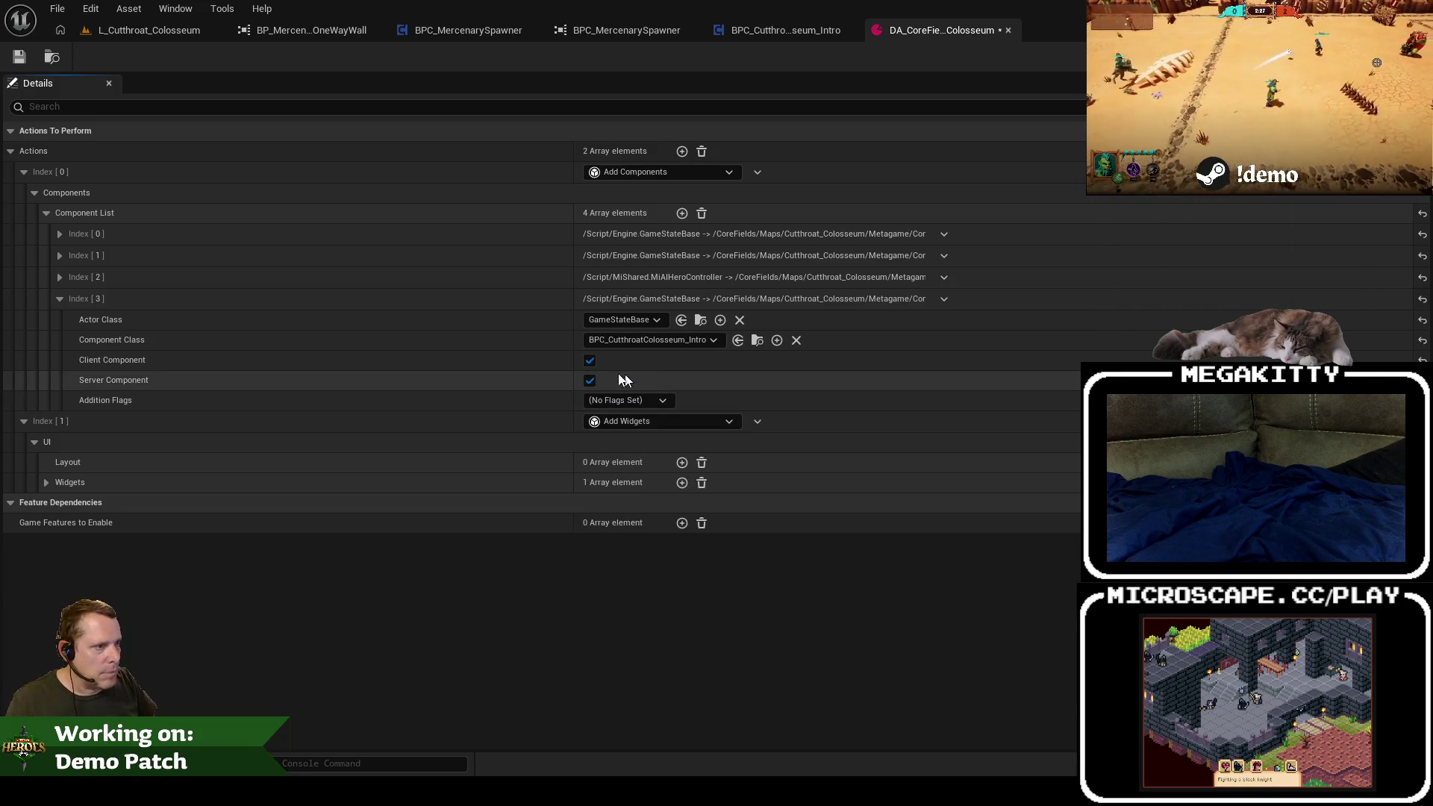
Step: Save the experience action set and browse to the Intro component asset
{"action": "left_click", "coordinate": [60, 277]}
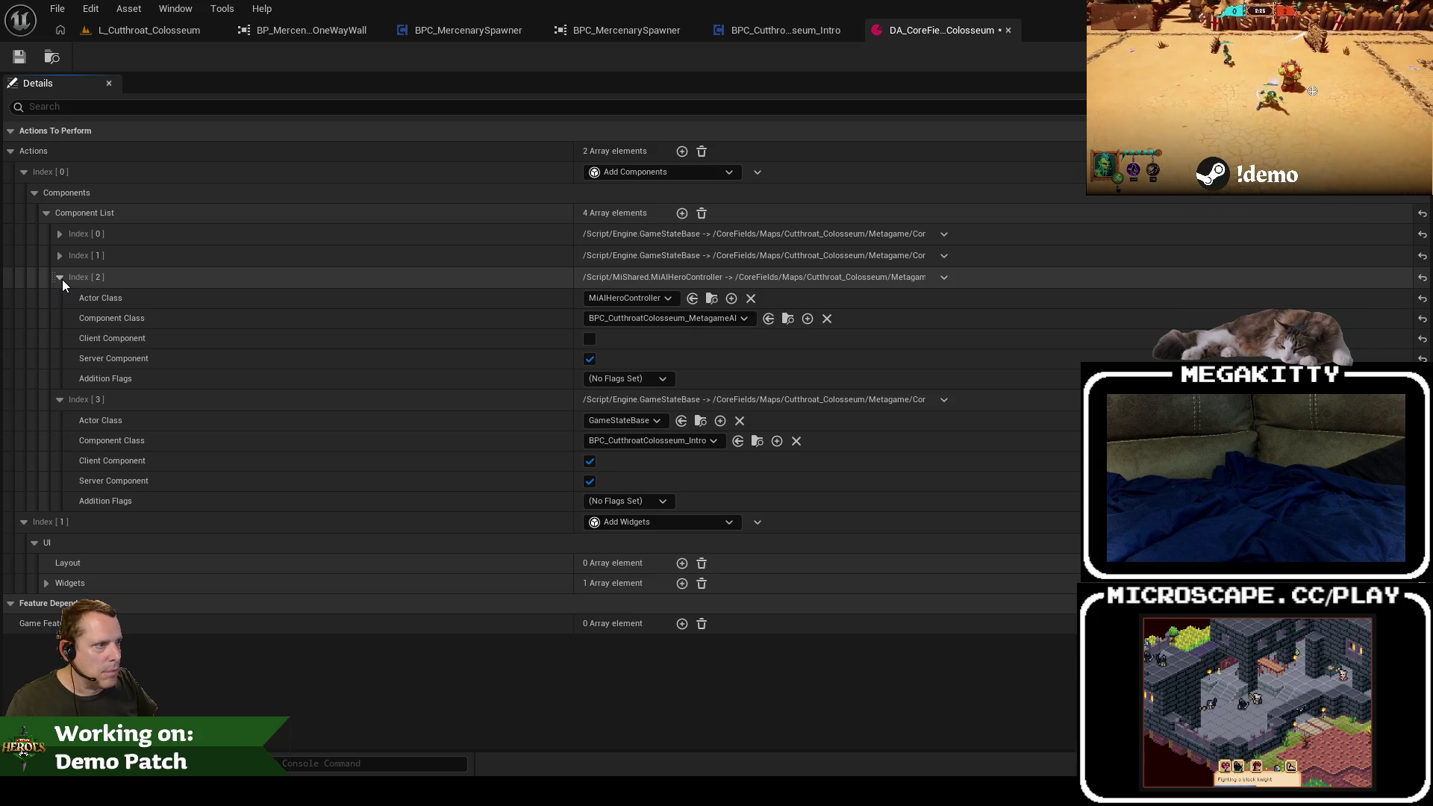
{"action": "left_click", "coordinate": [61, 279]}
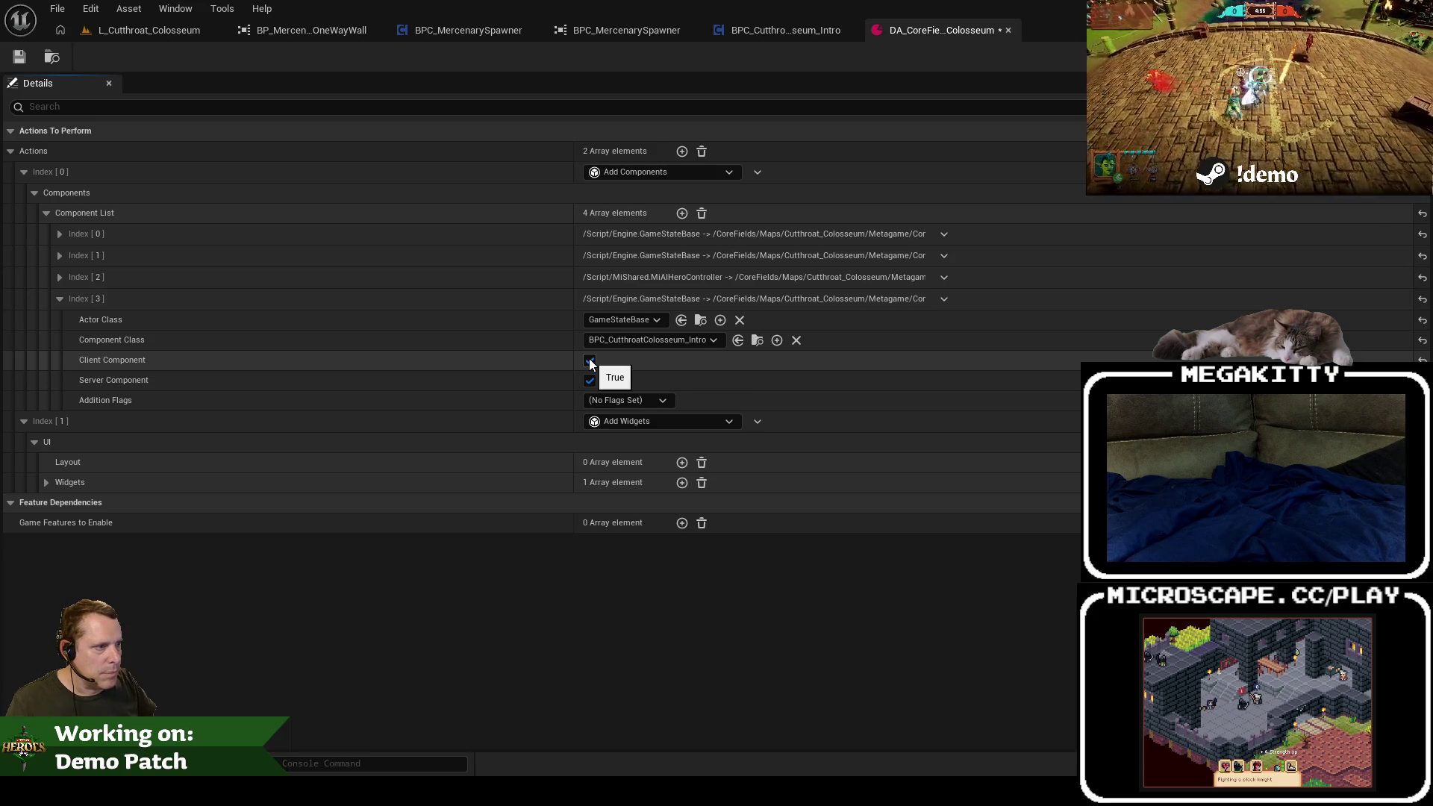
{"action": "key", "text": "ctrl+s"}
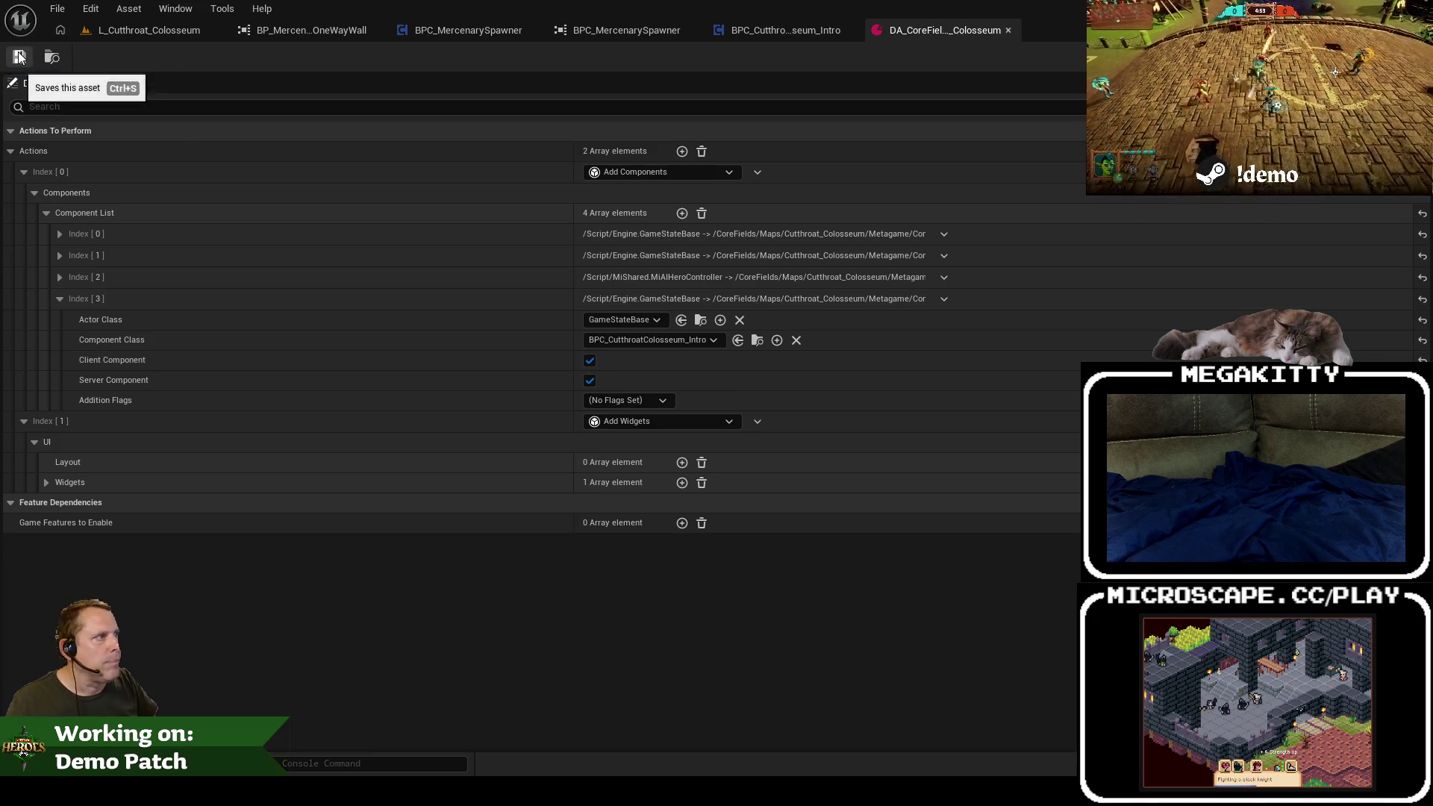
{"action": "left_click", "coordinate": [758, 340]}
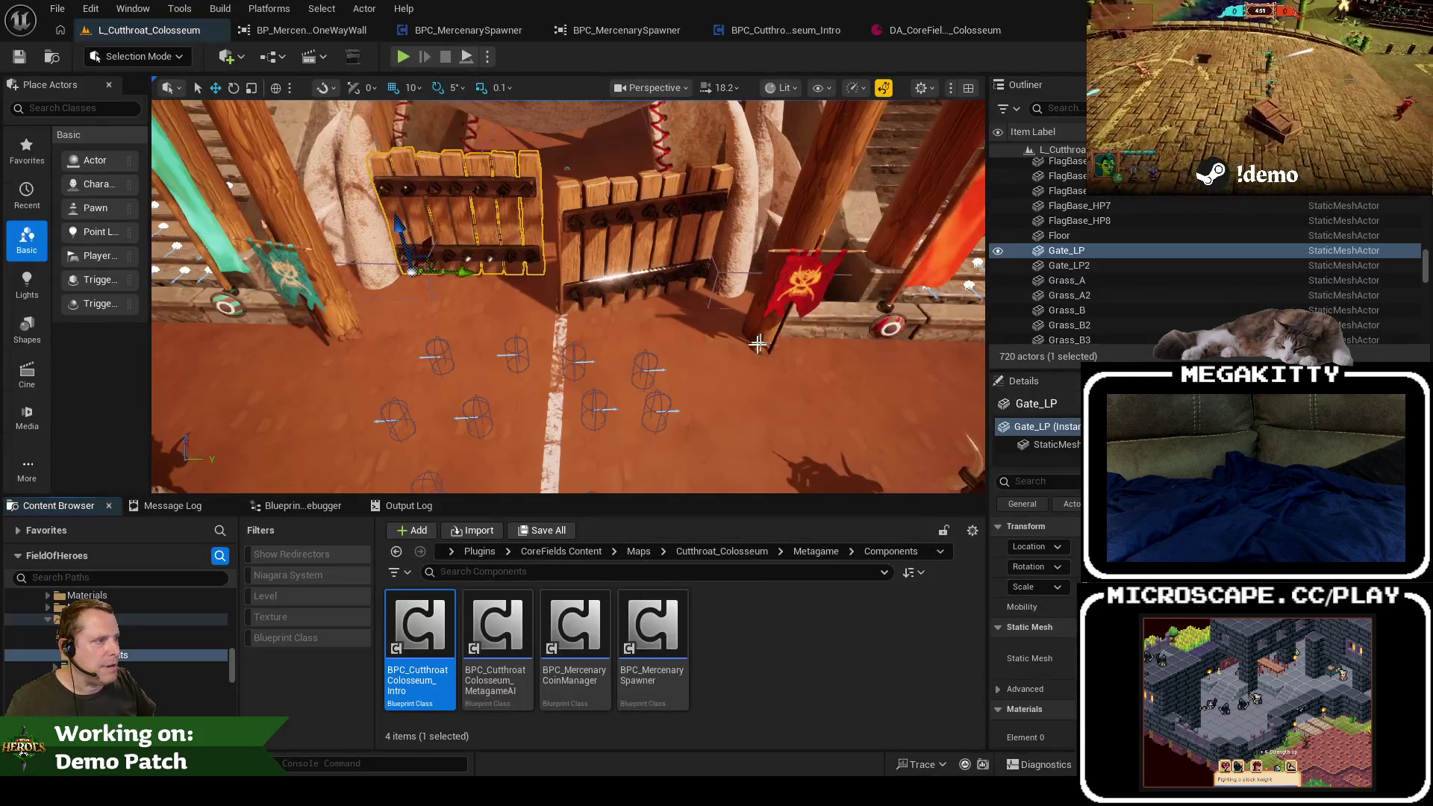
Step: Open BPC_CutthroatColosseum_Intro, move Event Tick lower, and paste in a BindEvents custom event
{"action": "double_click", "coordinate": [426, 638]}
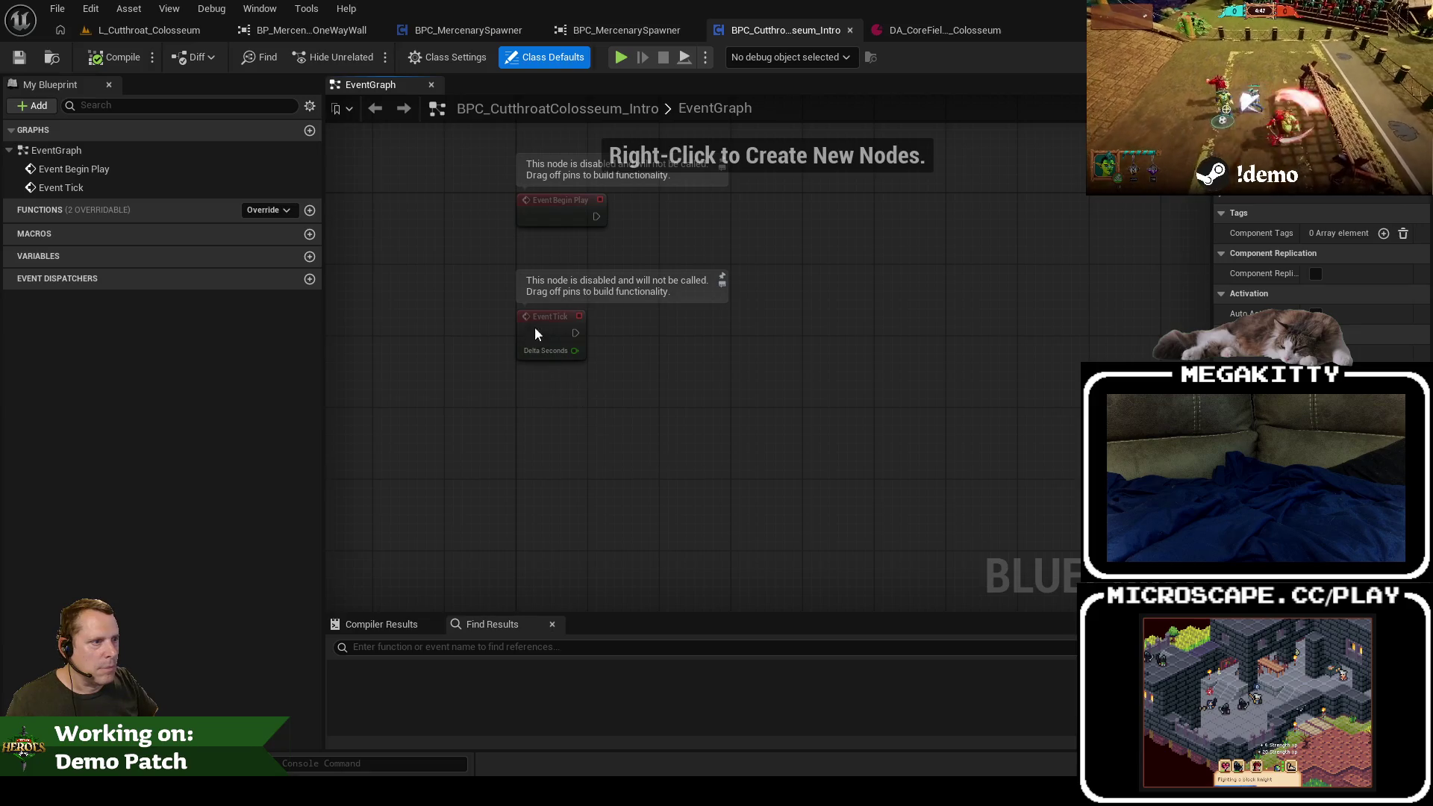
{"action": "left_click_drag", "start_coordinate": [534, 327], "coordinate": [548, 506]}
{"action": "key", "text": "ctrl+v"}
Step: Call Bind Events from Event Begin Play and nudge the Event Tick node back into place
{"action": "mouse_move", "coordinate": [595, 216]}
{"action": "left_mouse_down"}
{"action": "mouse_move", "coordinate": [757, 201]}
{"action": "mouse_move", "coordinate": [732, 190]}
{"action": "left_mouse_up"}
{"action": "type", "text": "bind events"}
{"action": "key", "text": "Return"}
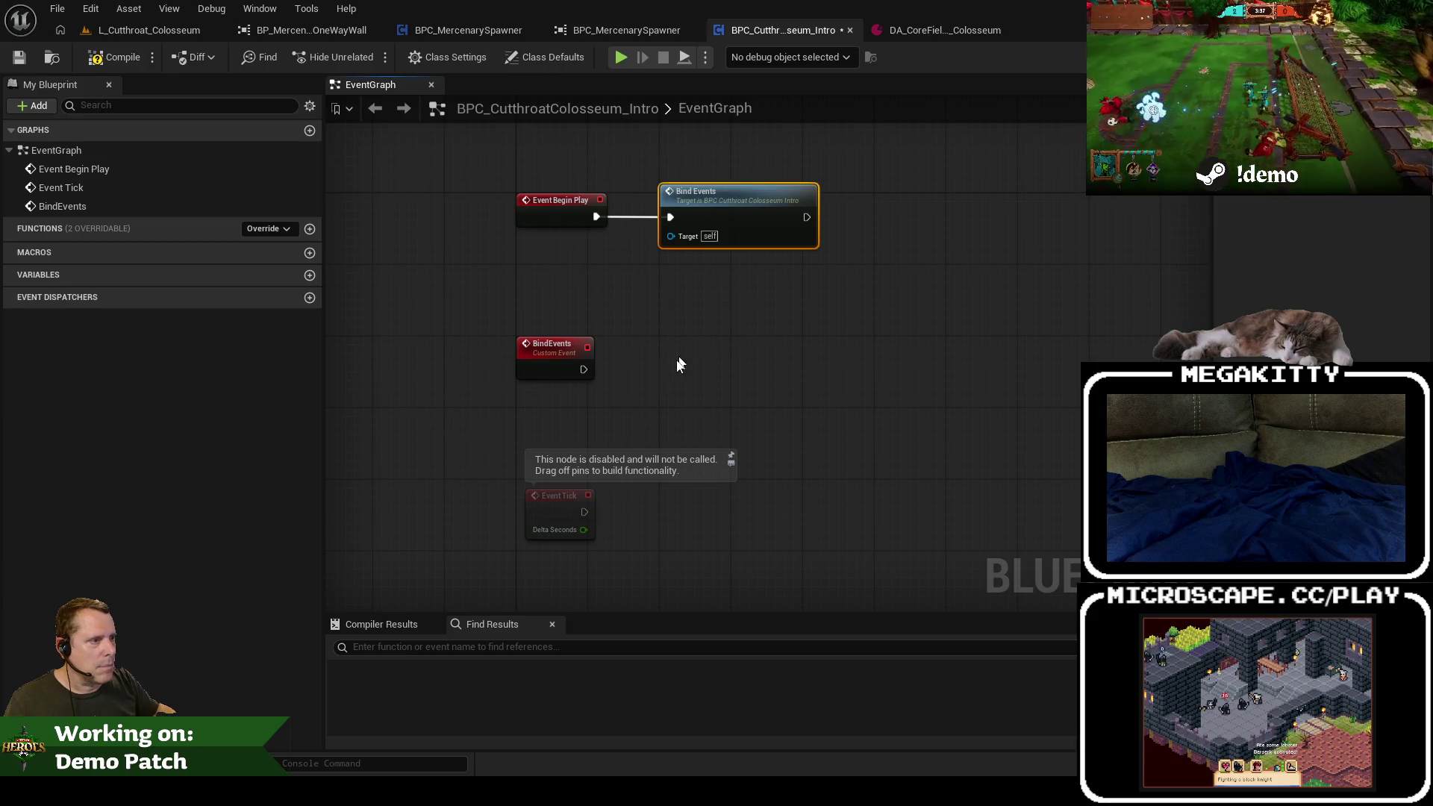
{"action": "left_click_drag", "start_coordinate": [544, 509], "coordinate": [535, 501]}
{"action": "left_click", "coordinate": [641, 407]}
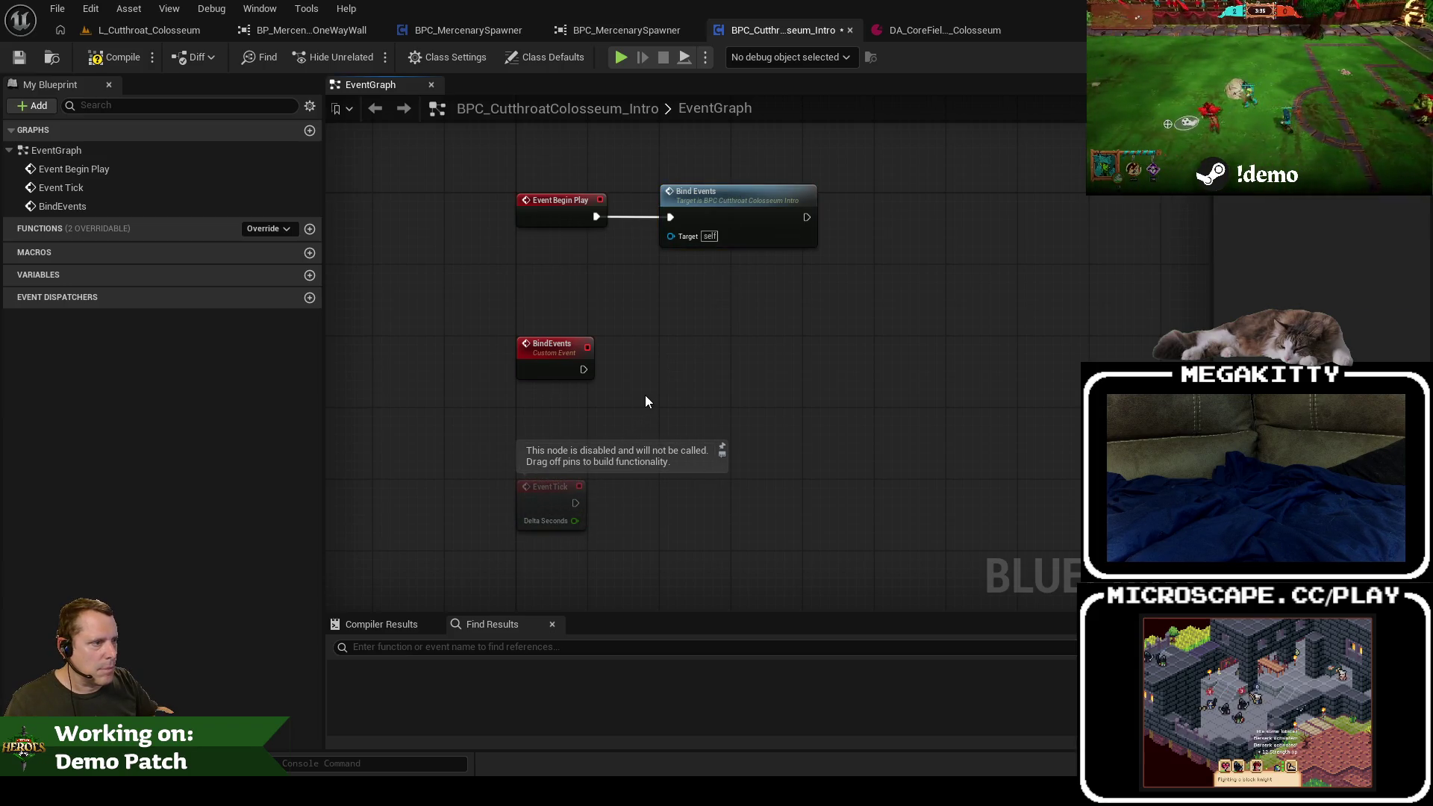
{"action": "right_click", "coordinate": [646, 396]}
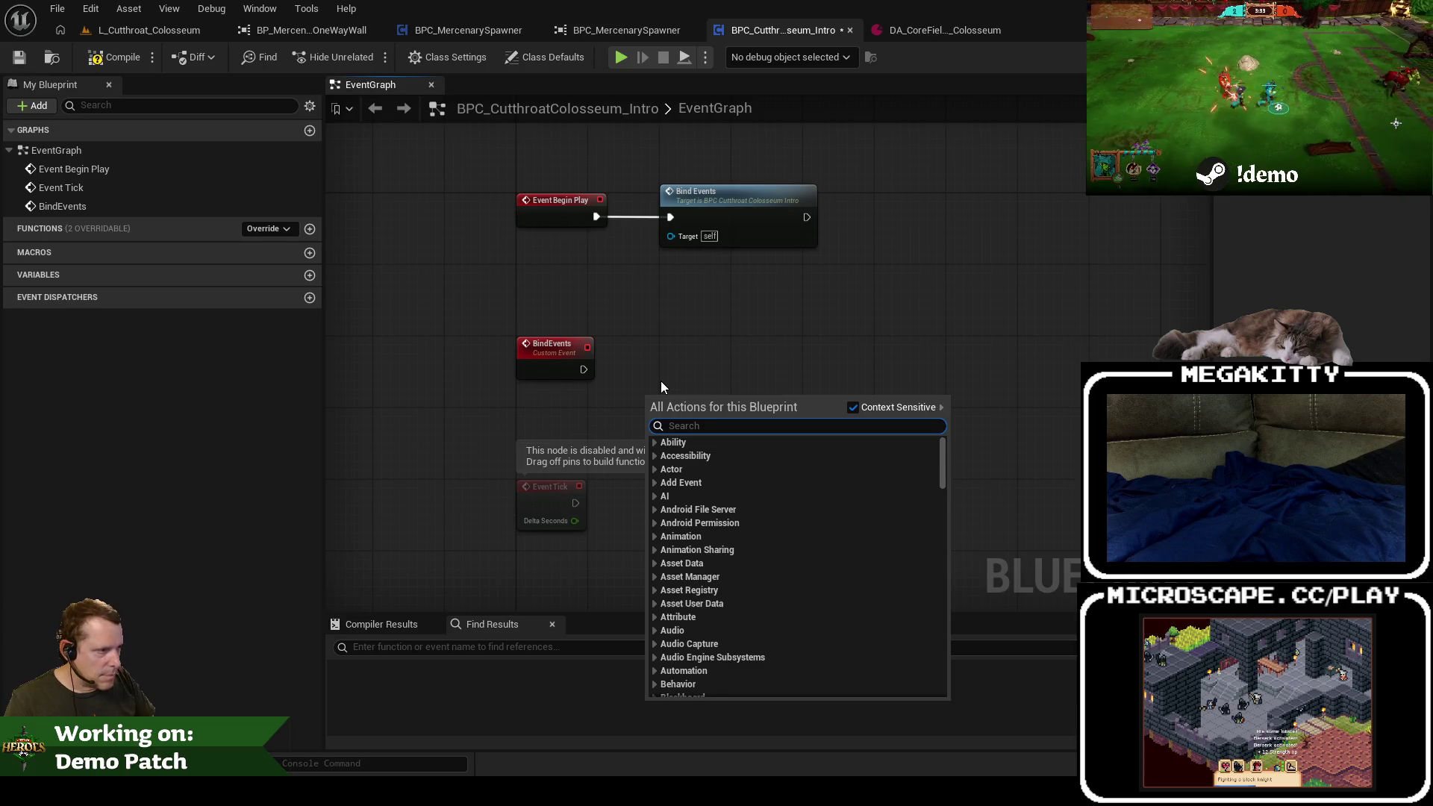
Step: Add a ListenForGameplayMessages node wired from the BindEvents event
{"action": "type", "text": "listen for g"}
{"action": "key", "text": "Return"}
{"action": "mouse_move", "coordinate": [683, 399]}
{"action": "left_mouse_down"}
{"action": "mouse_move", "coordinate": [708, 348]}
{"action": "mouse_move", "coordinate": [585, 367]}
{"action": "left_mouse_up"}
{"action": "scroll", "coordinate": [740, 396], "scroll_direction": "up", "scroll_amount": 1}
{"action": "scroll", "coordinate": [739, 395], "scroll_direction": "up", "scroll_amount": 1}
Step: Set the listener's Channel tag to Message.Match.StateChanged
{"action": "left_click", "coordinate": [724, 390]}
{"action": "type", "text": "match"}
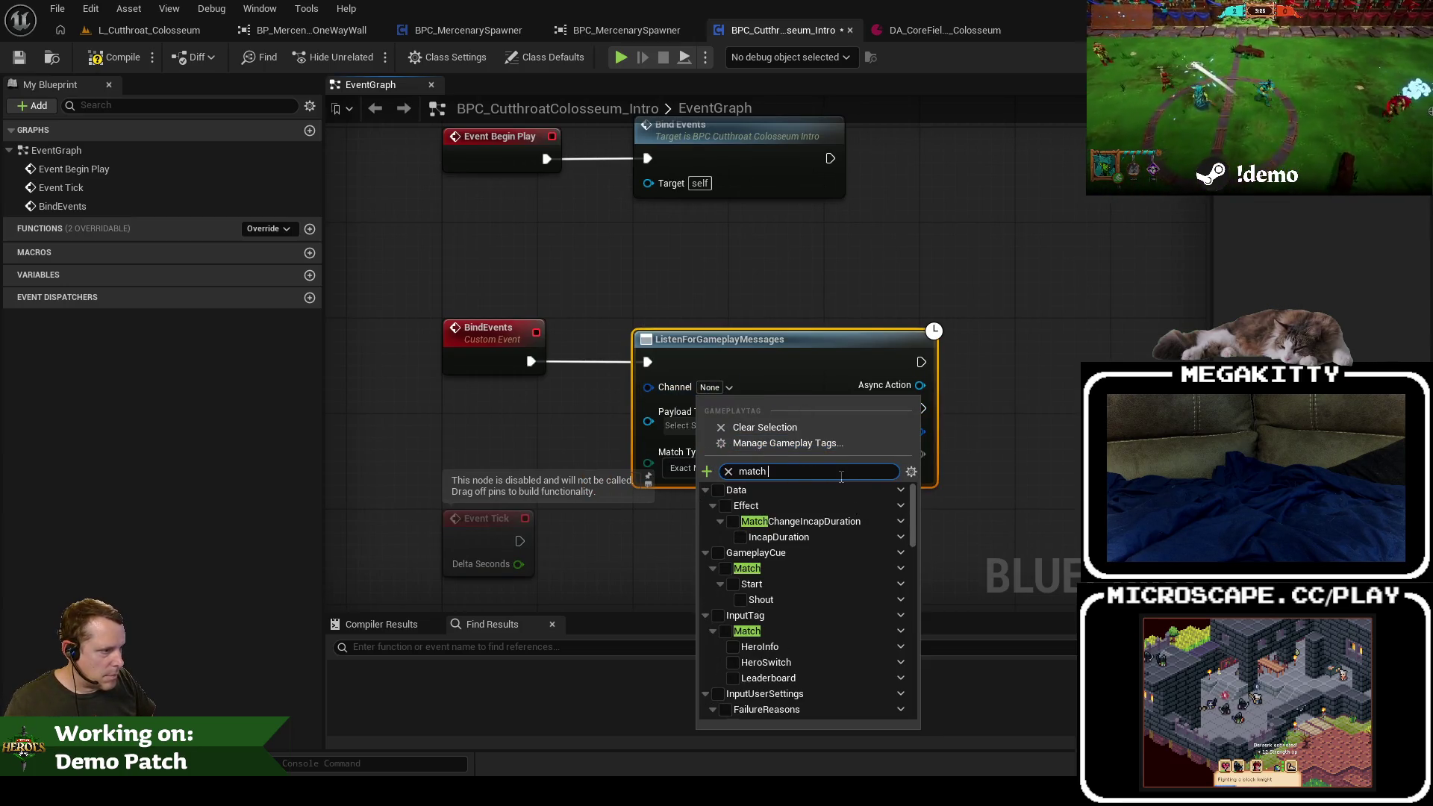
{"action": "scroll", "coordinate": [829, 552], "scroll_direction": "down", "scroll_amount": 5}
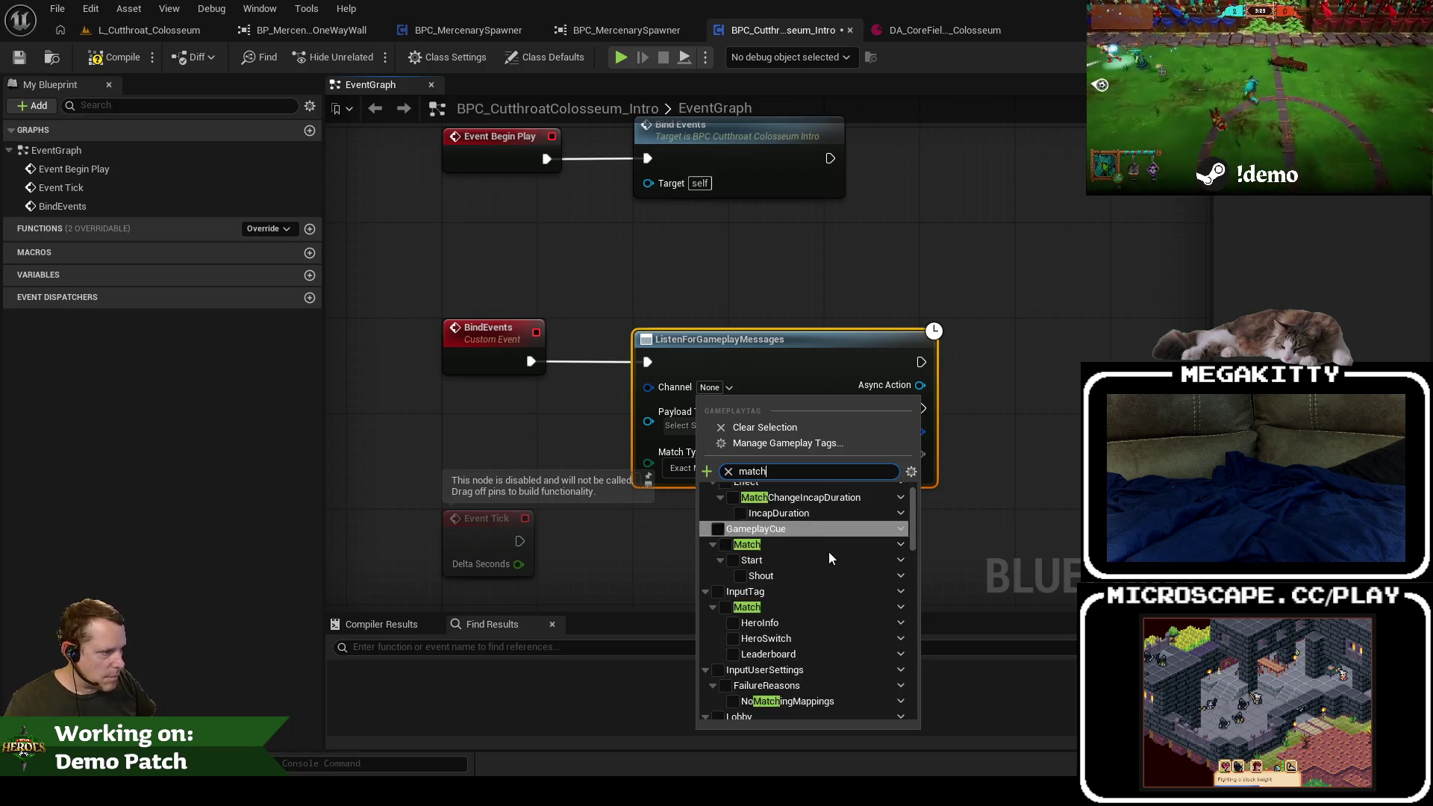
{"action": "scroll", "coordinate": [828, 555], "scroll_direction": "down", "scroll_amount": 3}
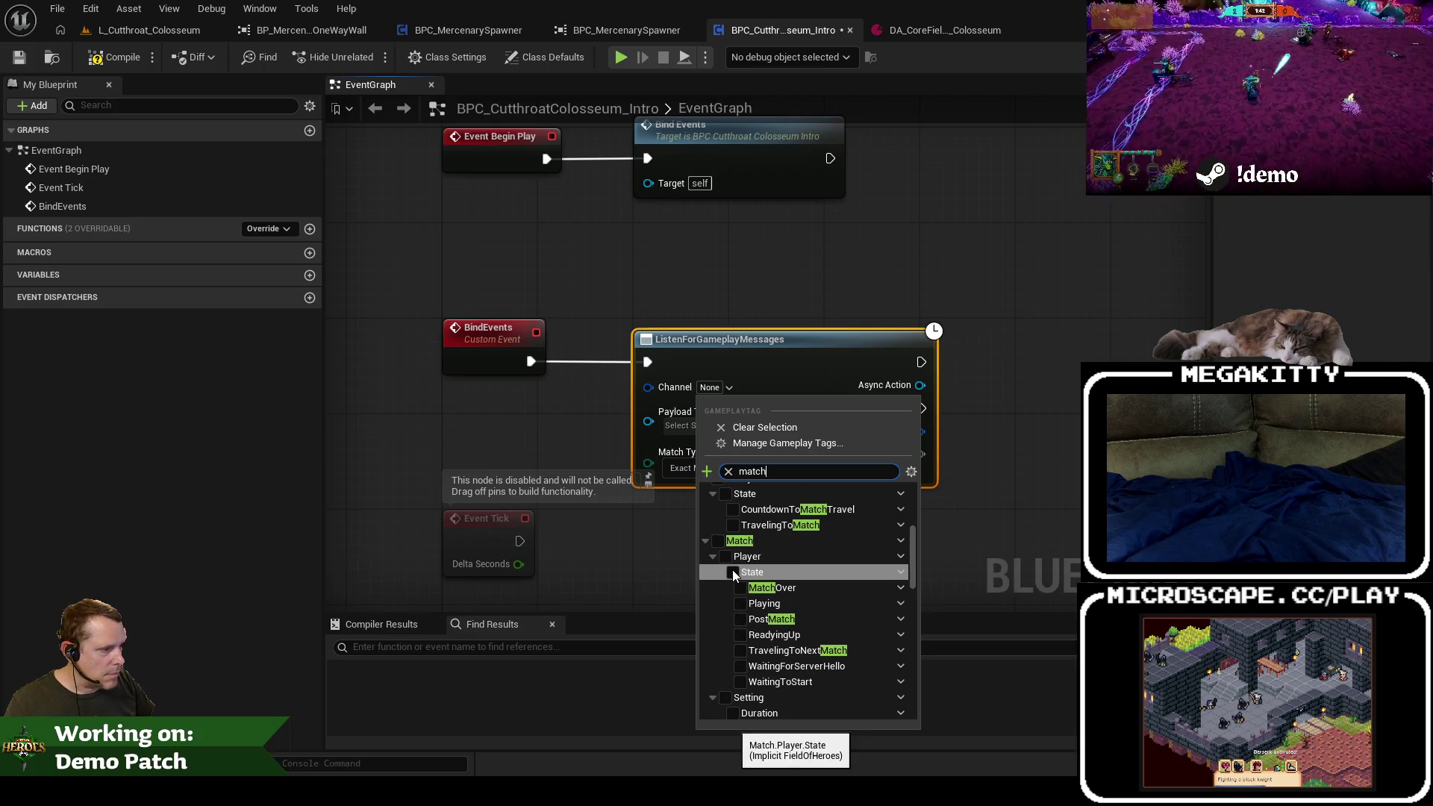
{"action": "scroll", "coordinate": [732, 570], "scroll_direction": "up", "scroll_amount": 5}
{"action": "left_click", "coordinate": [713, 387]}
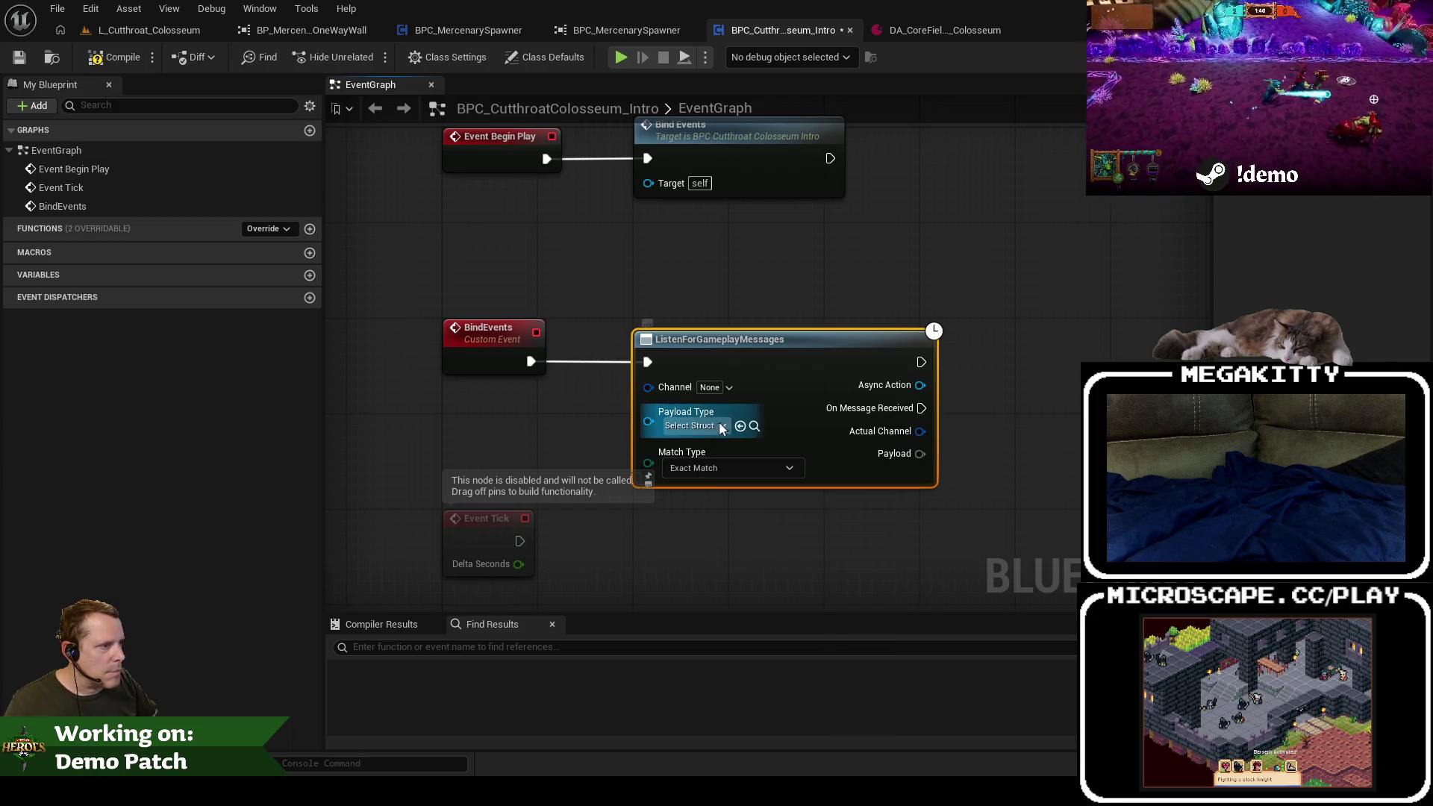
{"action": "left_click", "coordinate": [717, 389]}
{"action": "type", "text": "message.match."}
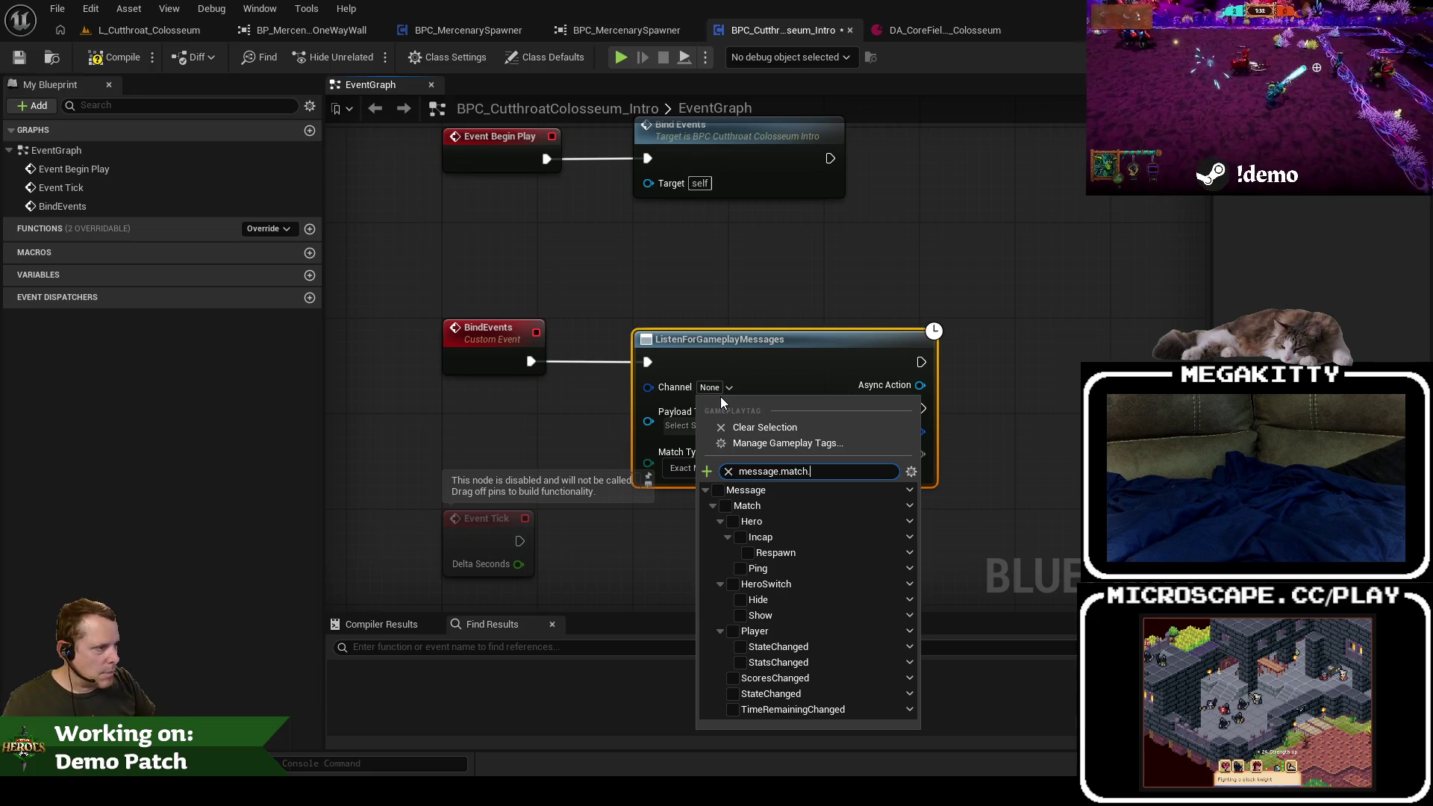
{"action": "type", "text": ".st"}
{"action": "left_click", "coordinate": [745, 531]}
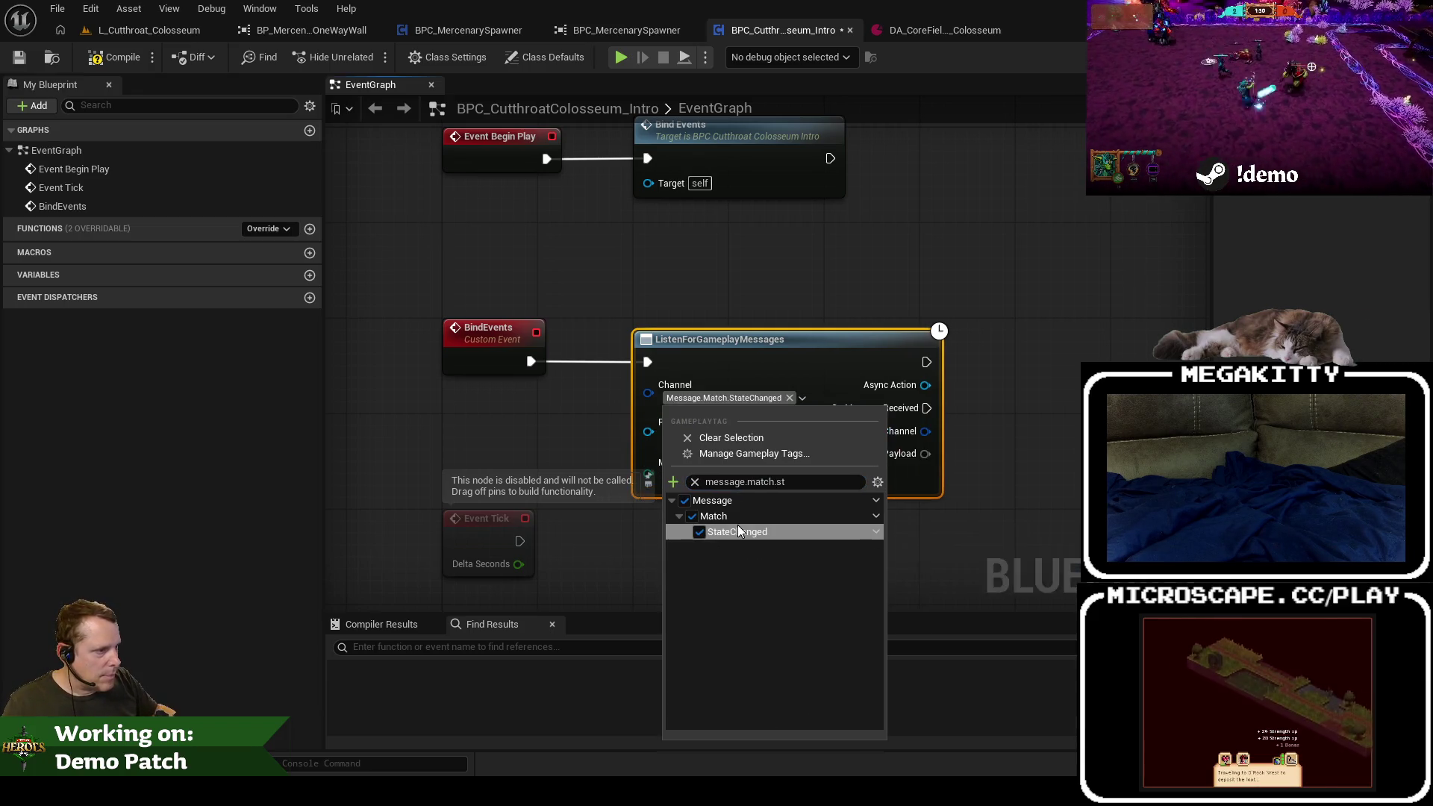
{"action": "left_click", "coordinate": [511, 439]}
Step: Set the listener's Payload Type to the match-state message struct
{"action": "left_click", "coordinate": [699, 437]}
{"action": "type", "text": "matchstate"}
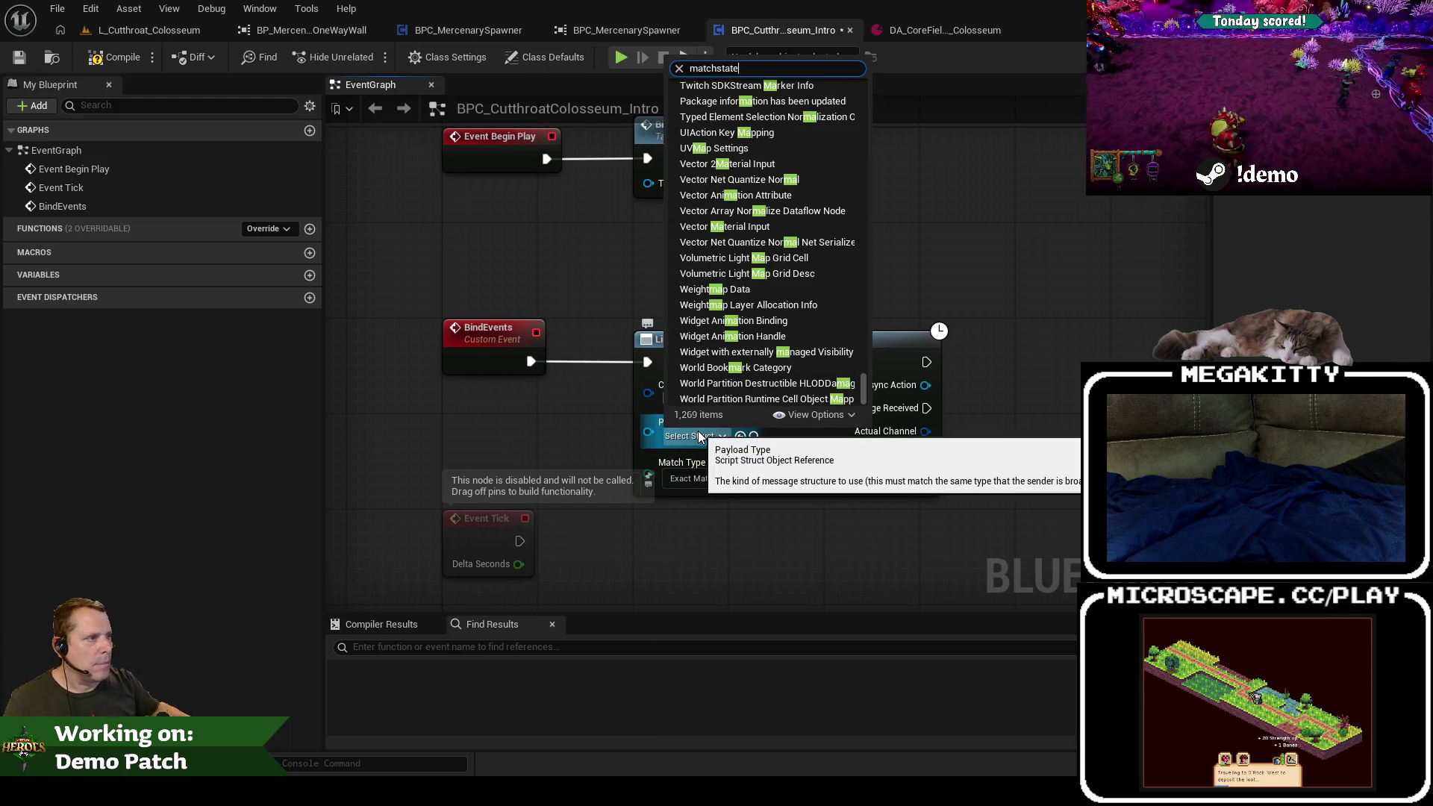
{"action": "key", "text": "Return"}
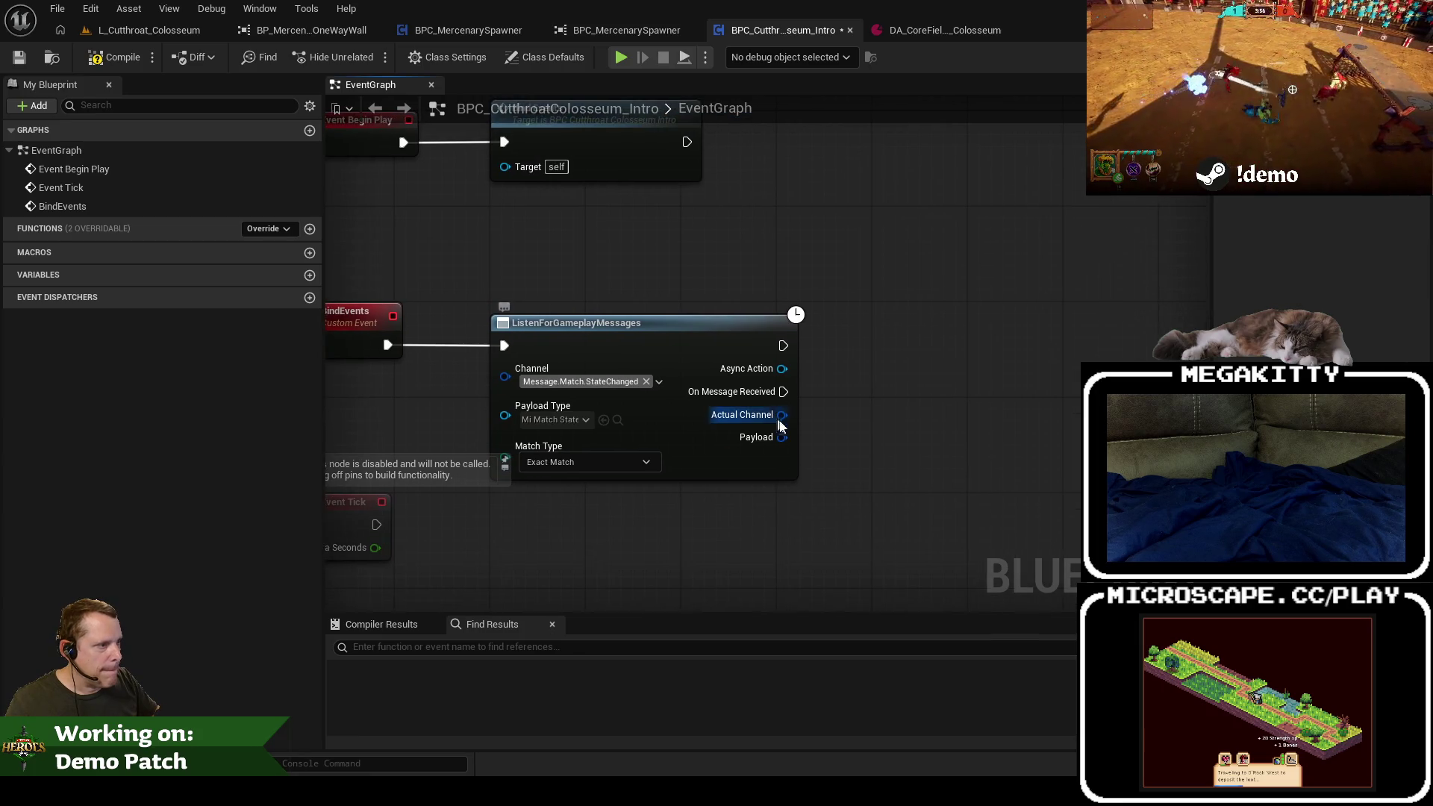
Step: Break the Payload output into Old State and New State with a Break Mi Match State Changed node
{"action": "left_click_drag", "start_coordinate": [782, 437], "coordinate": [848, 463]}
{"action": "left_click", "coordinate": [974, 546]}
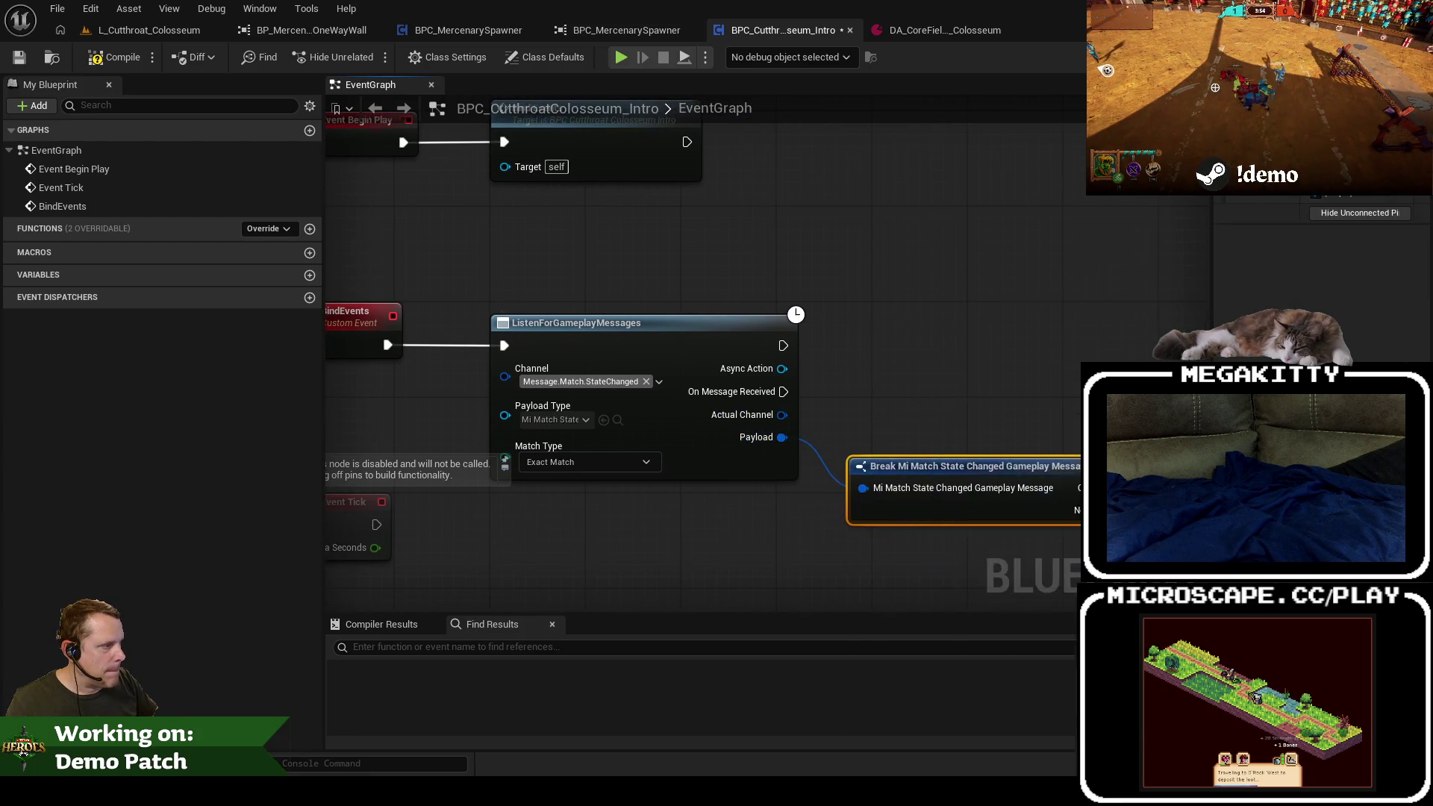
{"action": "mouse_move", "coordinate": [733, 471]}
{"action": "left_mouse_down"}
{"action": "mouse_move", "coordinate": [734, 490]}
{"action": "mouse_move", "coordinate": [1021, 421]}
{"action": "mouse_move", "coordinate": [759, 388]}
{"action": "left_mouse_up"}
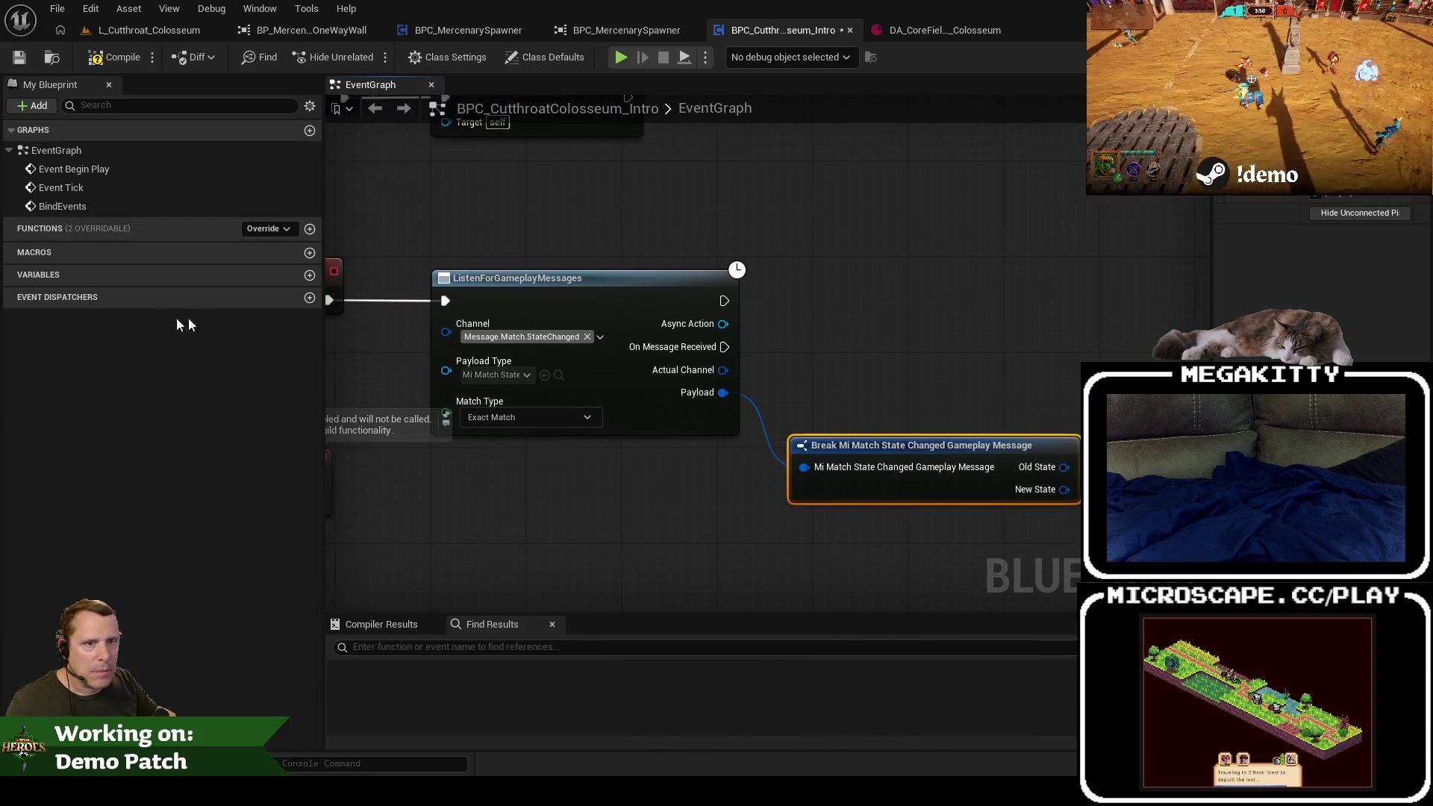
Step: Promote Async Action to a MatchStateChangedListener variable in the Events category
{"action": "left_click_drag", "start_coordinate": [723, 324], "coordinate": [802, 306]}
{"action": "left_click", "coordinate": [848, 480]}
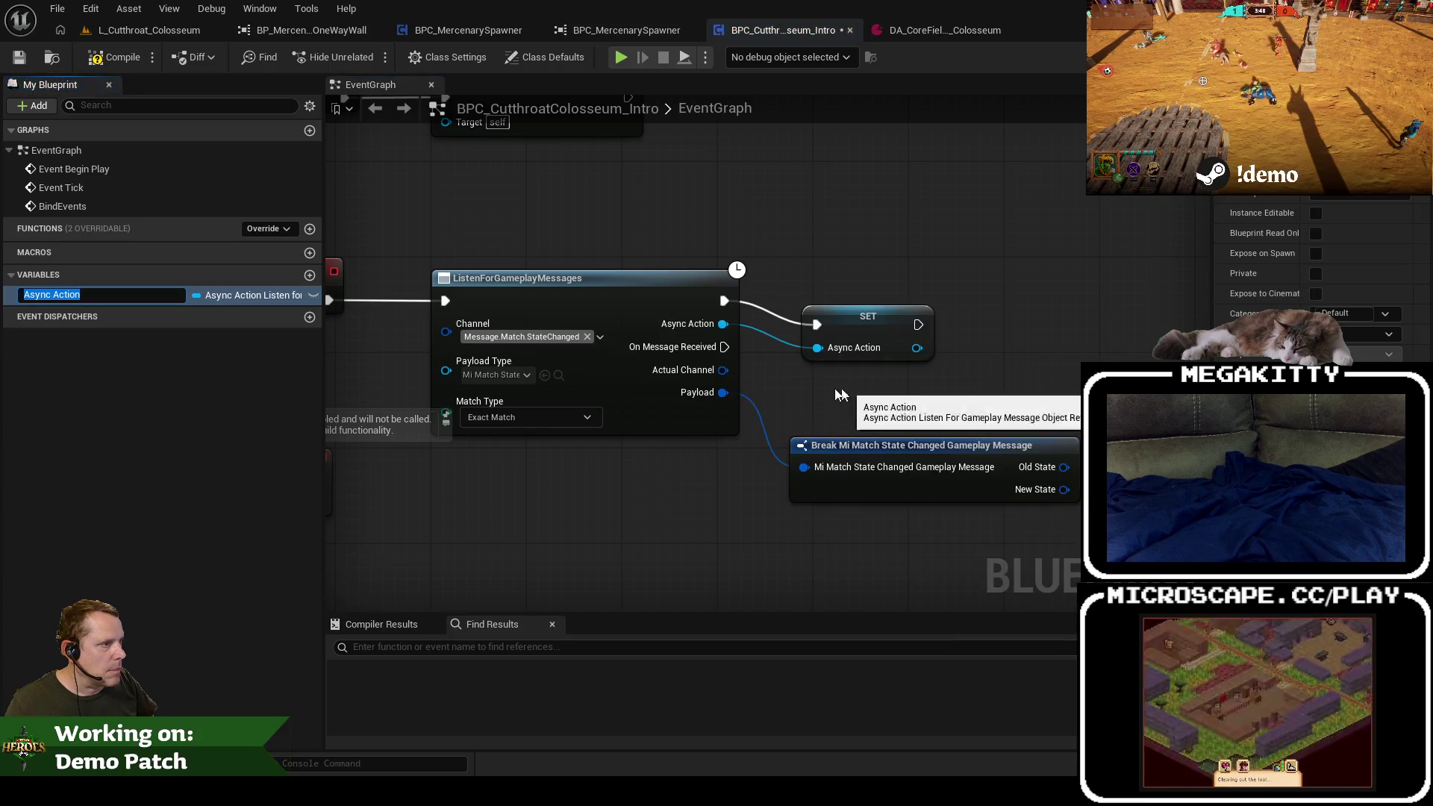
{"action": "type", "text": "Matc"}
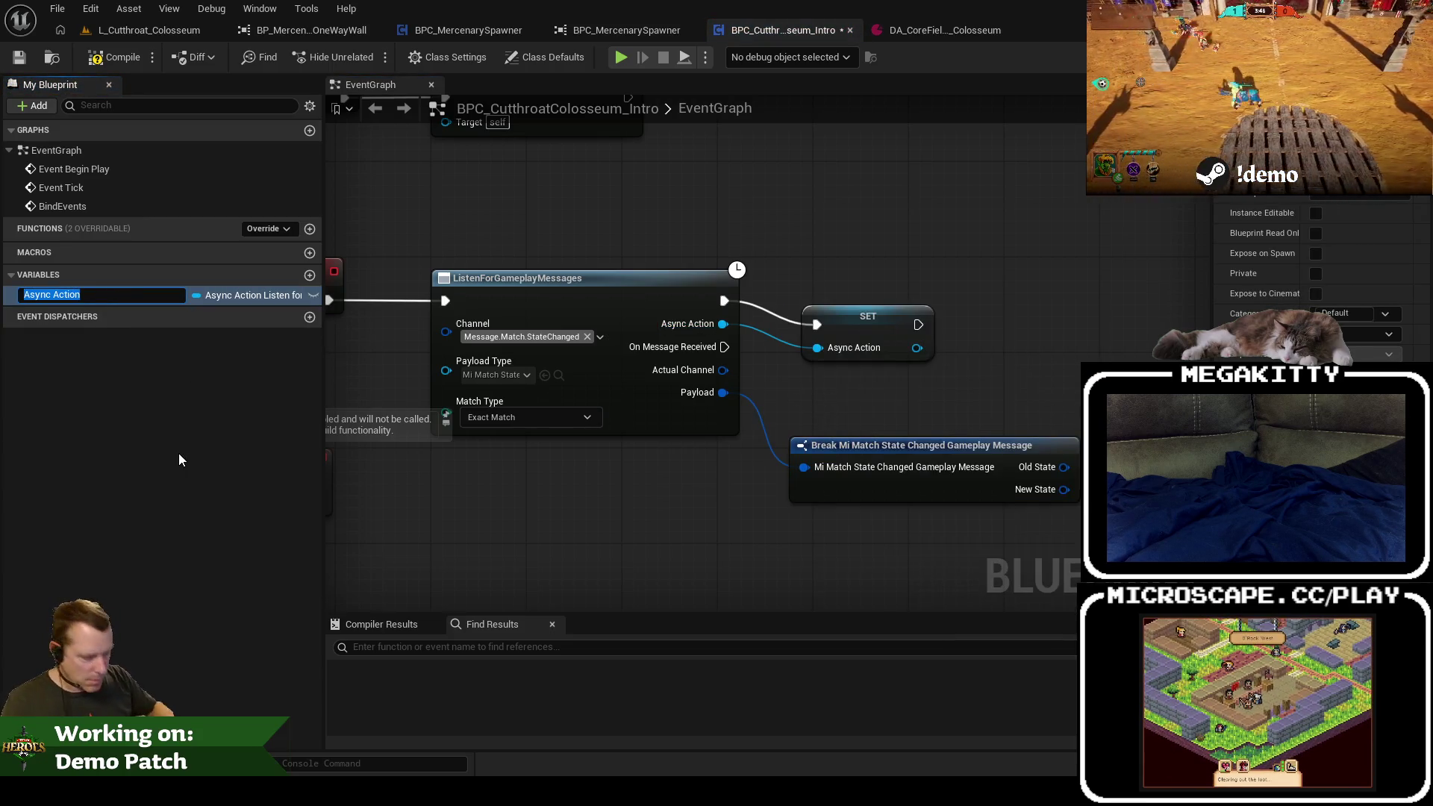
{"action": "type", "text": "hStateChange"}
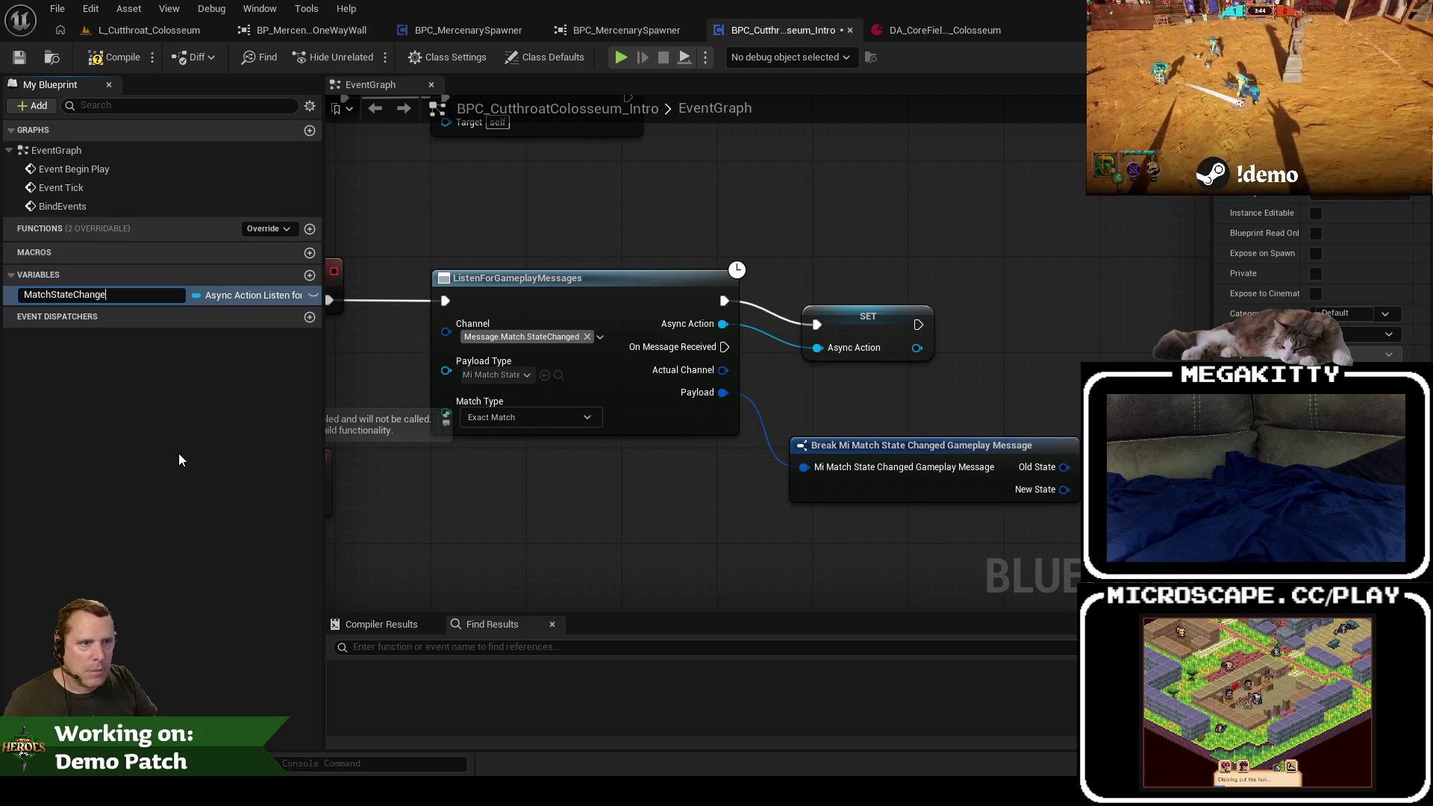
{"action": "type", "text": "dListener"}
{"action": "key", "text": "Return"}
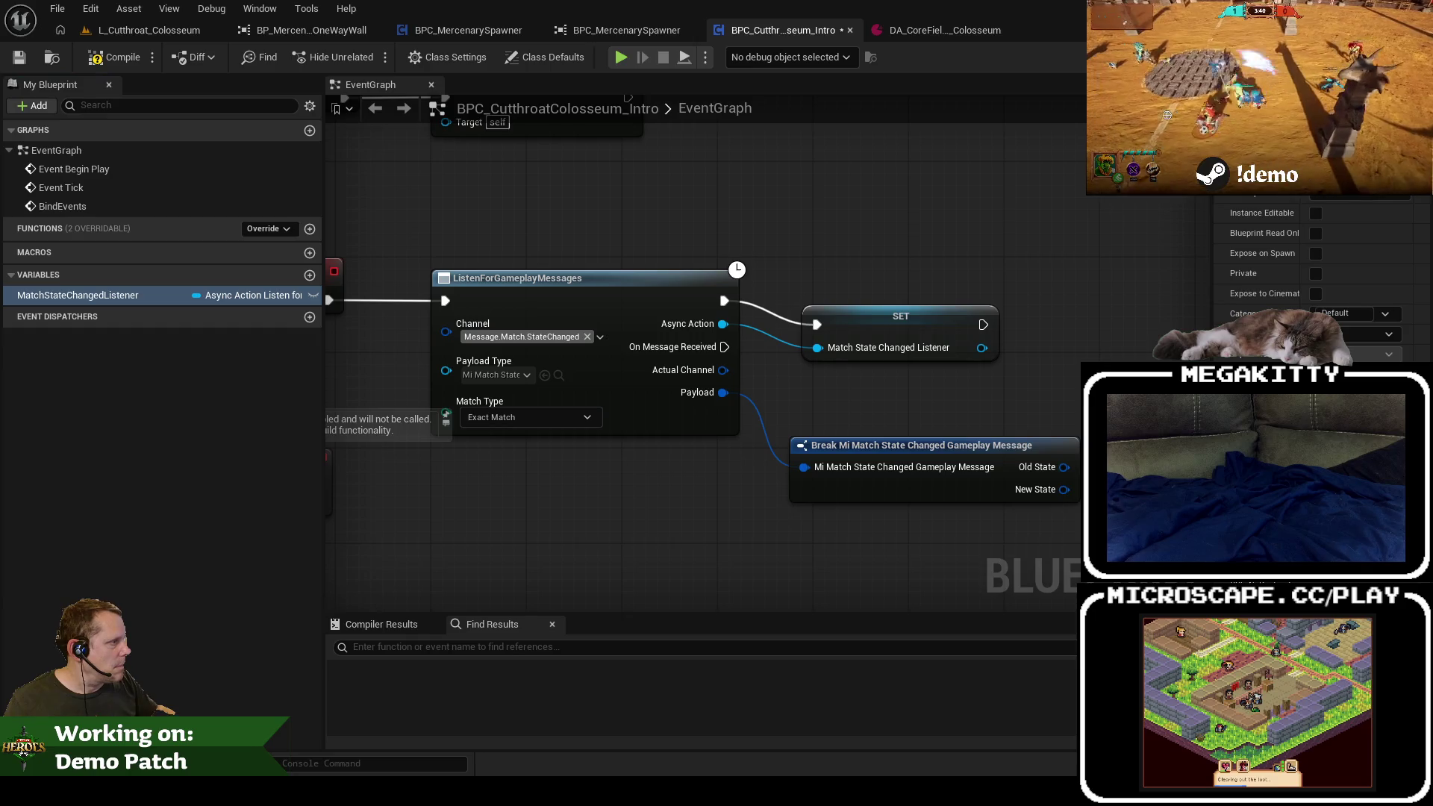
{"action": "left_click", "coordinate": [1351, 313]}
{"action": "type", "text": "Events"}
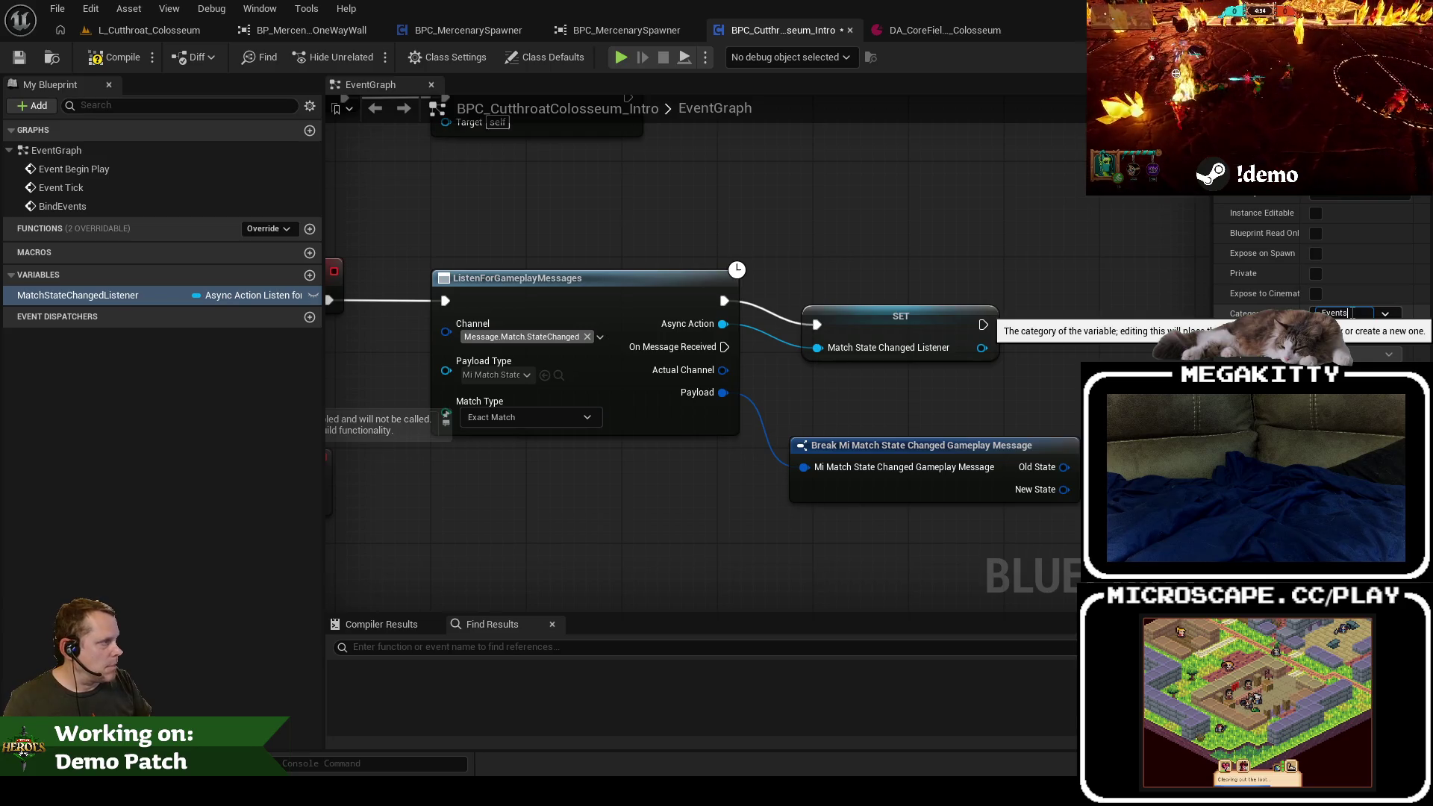
{"action": "key", "text": "Return"}
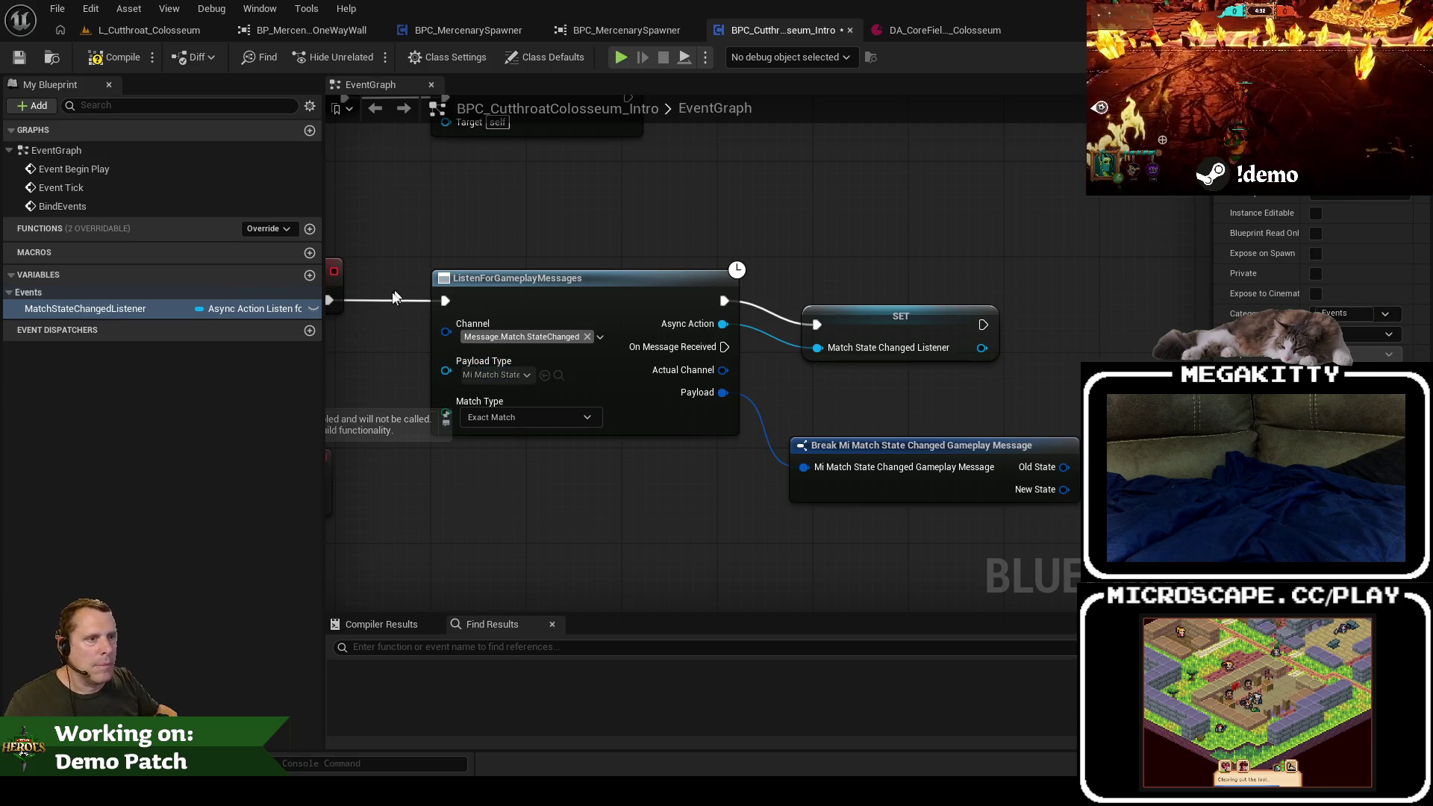
Step: Align the SET and Break nodes, then add a gameplay tag == check on New State, searching 'countdo'
{"action": "left_click_drag", "start_coordinate": [844, 320], "coordinate": [854, 292]}
{"action": "left_click_drag", "start_coordinate": [882, 468], "coordinate": [909, 478]}
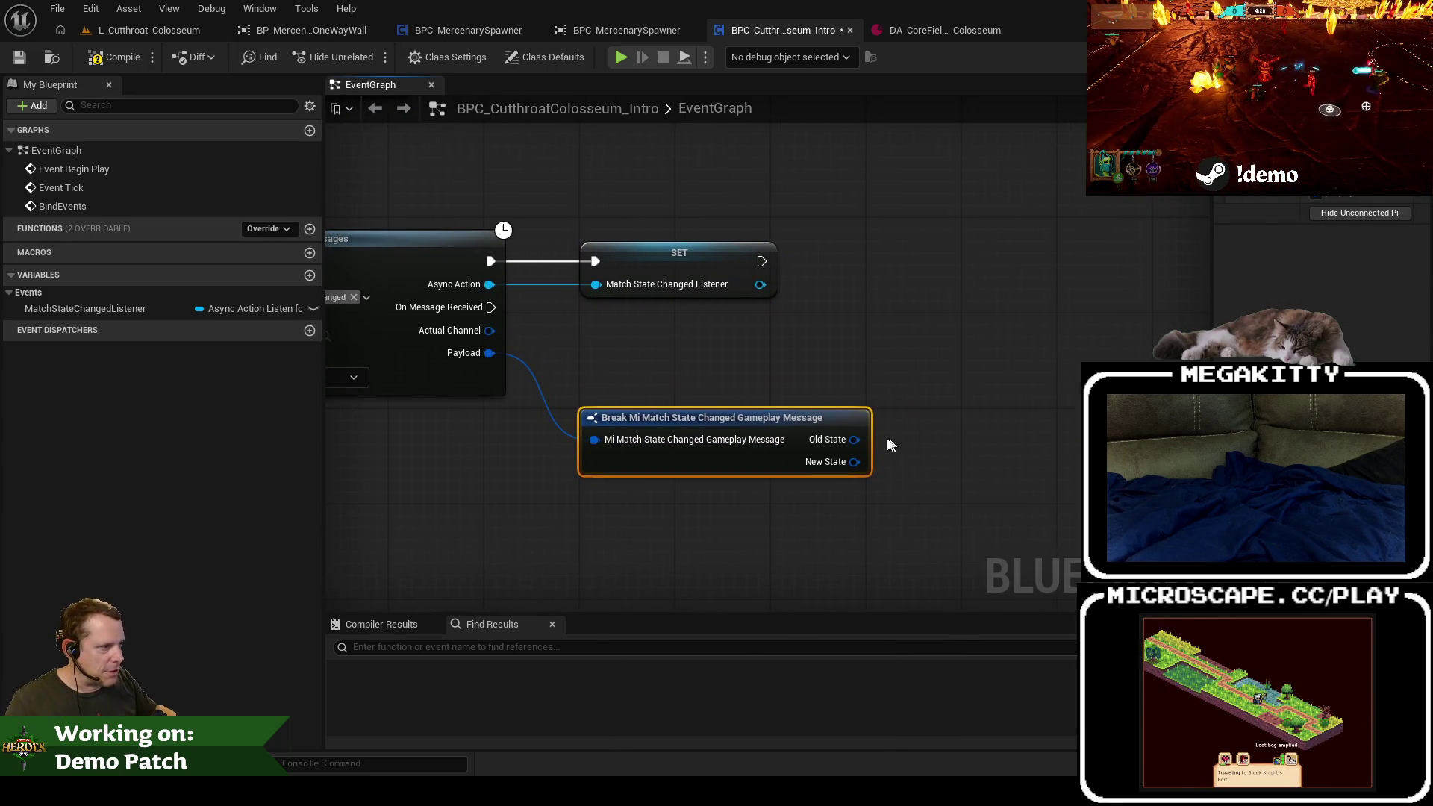
{"action": "left_click_drag", "start_coordinate": [855, 462], "coordinate": [927, 450]}
{"action": "type", "text": "=="}
{"action": "left_click", "coordinate": [997, 526]}
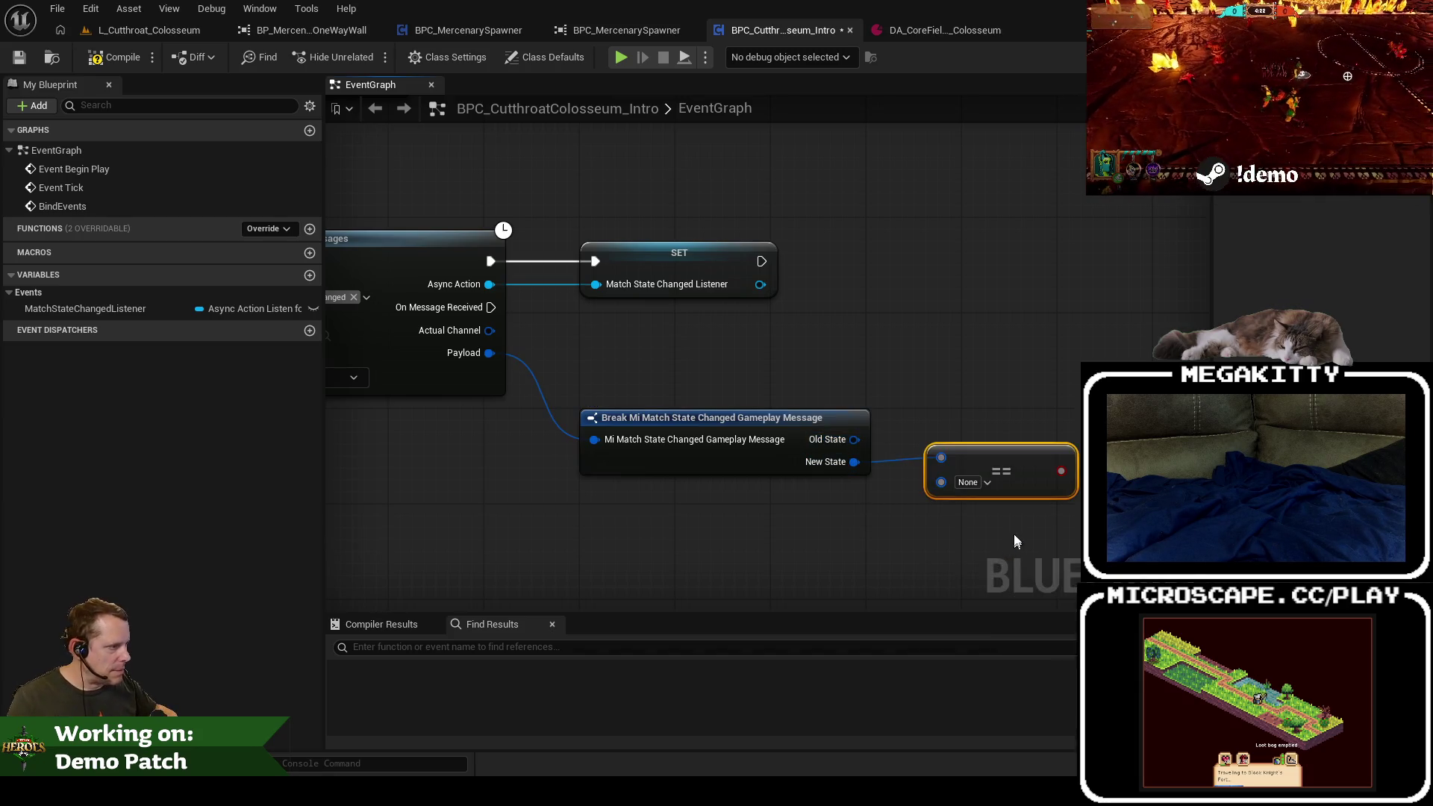
{"action": "left_click", "coordinate": [989, 483]}
{"action": "type", "text": "countdo"}
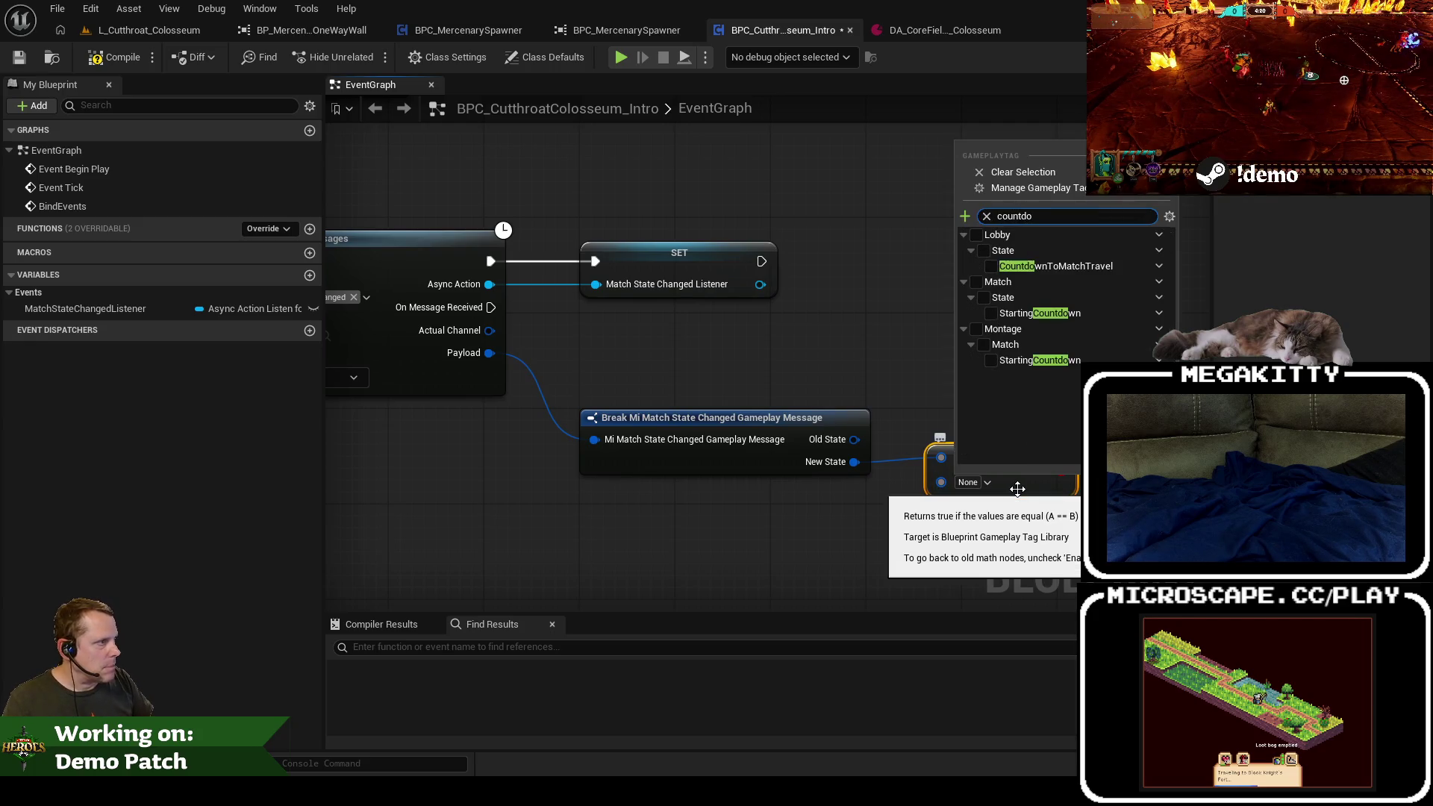
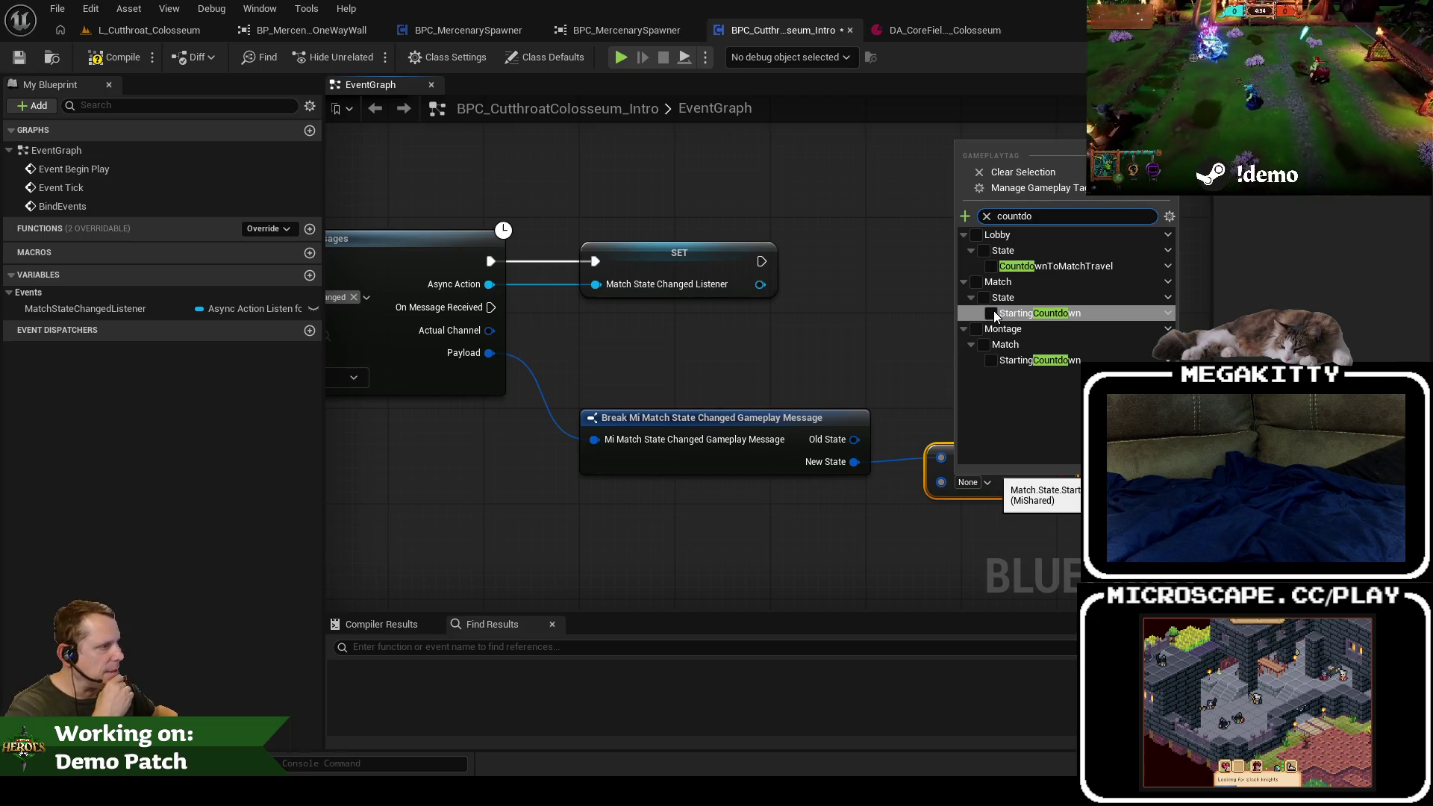
Step: Set the == node's tag to Match.State.StartingCountdown and add a Branch driven by its result
{"action": "left_click", "coordinate": [993, 313]}
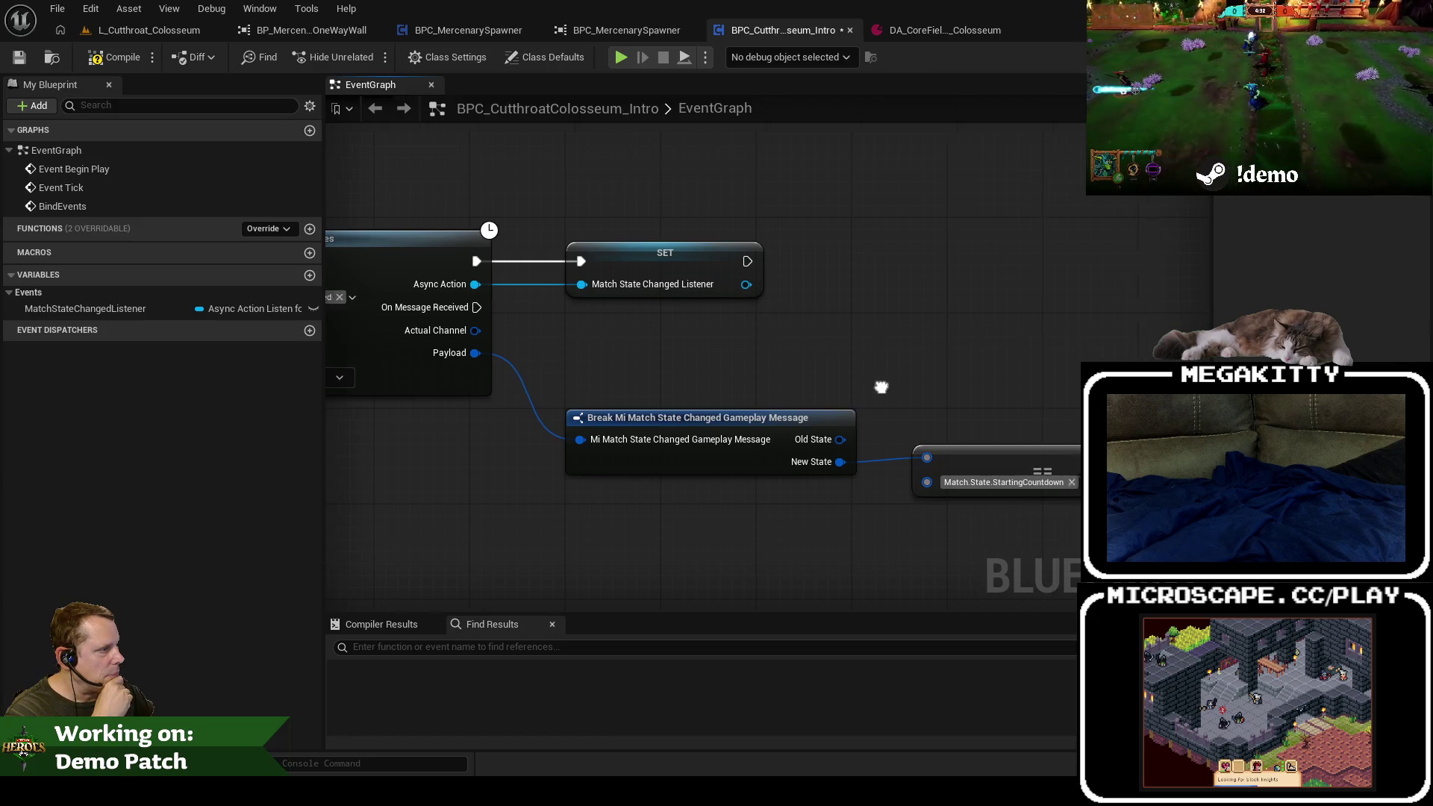
{"action": "mouse_move", "coordinate": [982, 429]}
{"action": "left_mouse_down"}
{"action": "mouse_move", "coordinate": [987, 463]}
{"action": "mouse_move", "coordinate": [985, 321]}
{"action": "left_mouse_up"}
{"action": "type", "text": "branch"}
{"action": "key", "text": "Return"}
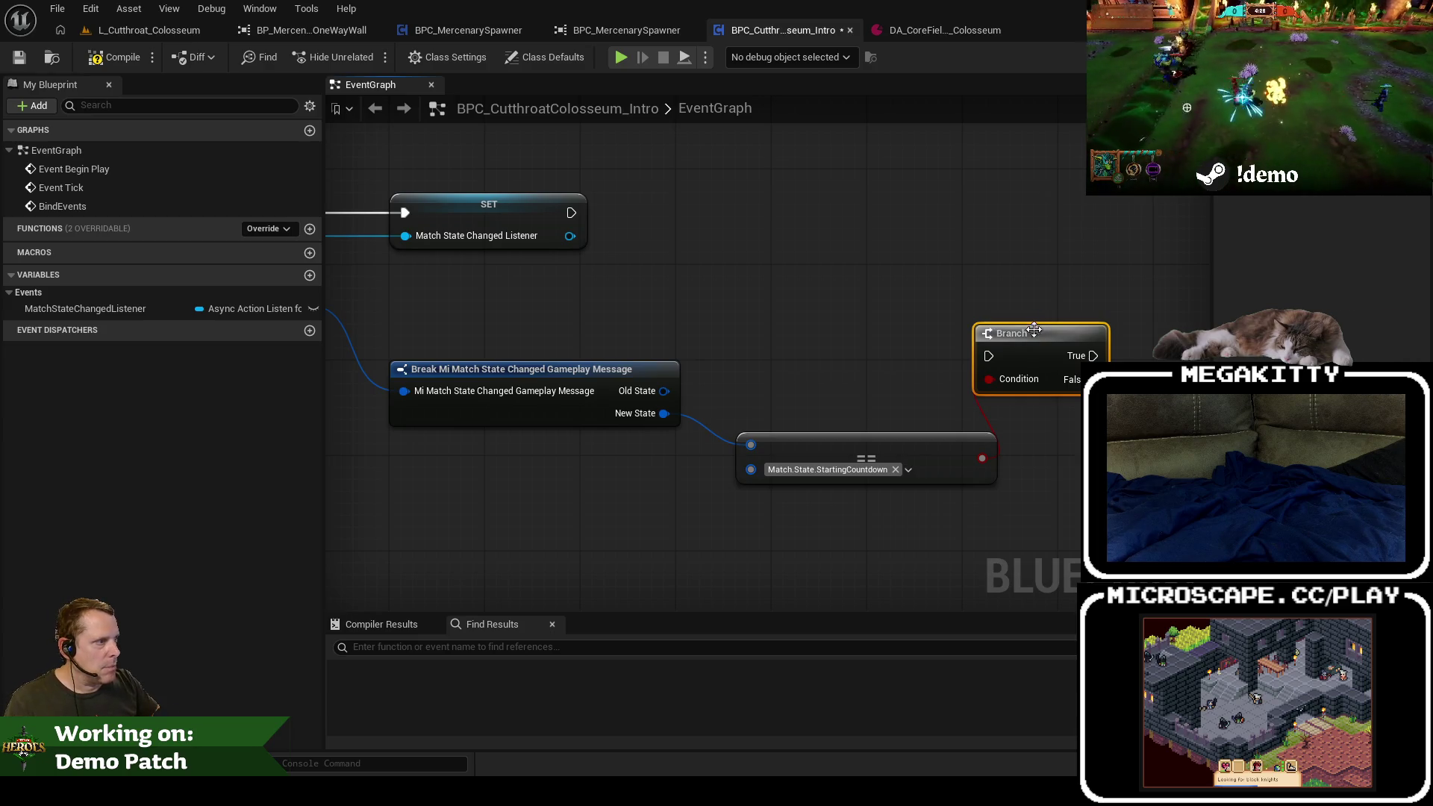
Step: Arrange the Break, == and Branch nodes, wire On Message Received into the Branch, and add a new function
{"action": "scroll", "coordinate": [773, 367], "scroll_direction": "down", "scroll_amount": 3}
{"action": "mouse_move", "coordinate": [773, 367]}
{"action": "left_mouse_down"}
{"action": "mouse_move", "coordinate": [764, 421]}
{"action": "mouse_move", "coordinate": [936, 472]}
{"action": "mouse_move", "coordinate": [1005, 457]}
{"action": "left_mouse_up"}
{"action": "left_click_drag", "start_coordinate": [1010, 336], "coordinate": [954, 369]}
{"action": "left_click_drag", "start_coordinate": [620, 296], "coordinate": [929, 385]}
{"action": "mouse_move", "coordinate": [1097, 528]}
{"action": "left_mouse_down"}
{"action": "mouse_move", "coordinate": [959, 390]}
{"action": "mouse_move", "coordinate": [741, 382]}
{"action": "left_mouse_up"}
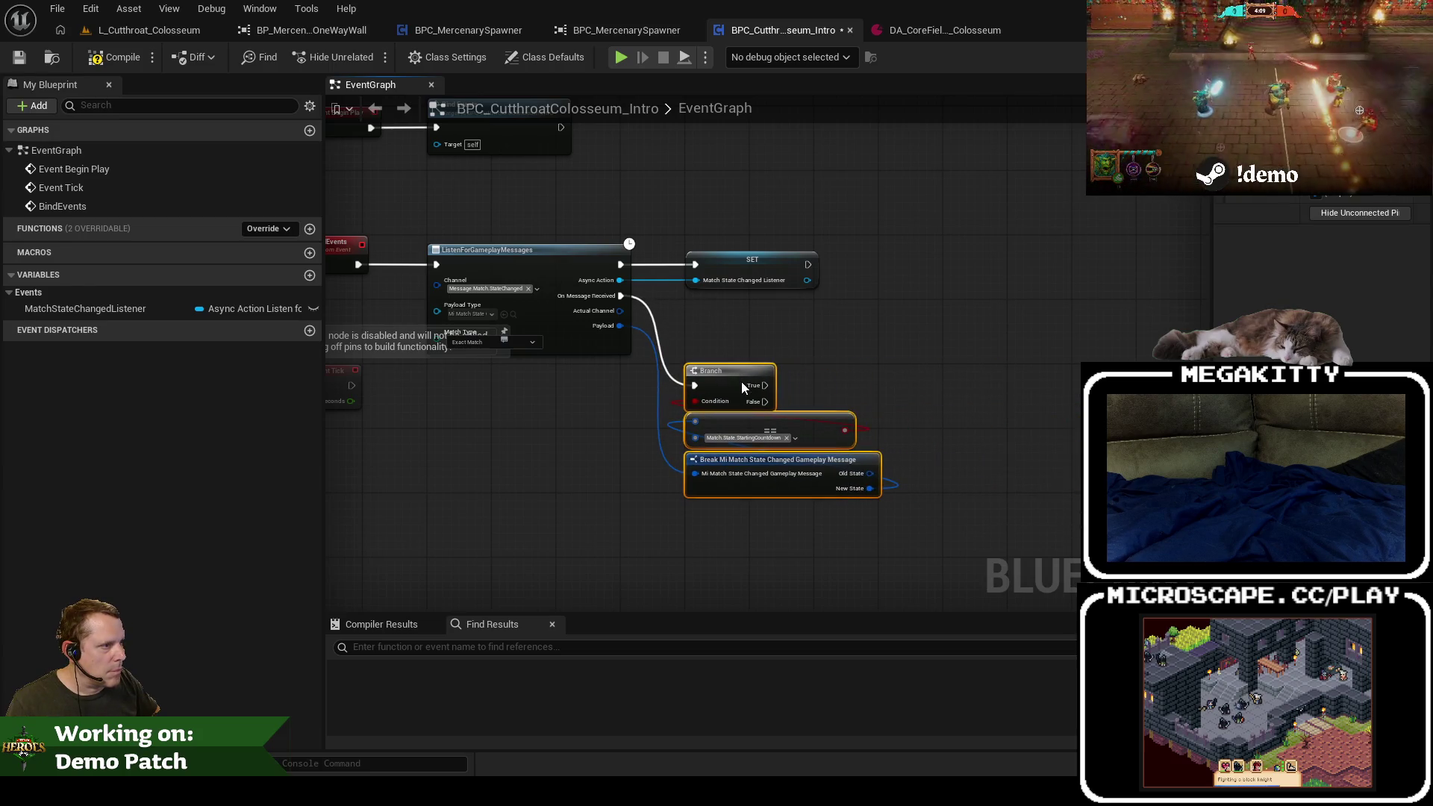
{"action": "left_click", "coordinate": [788, 346]}
{"action": "scroll", "coordinate": [797, 318], "scroll_direction": "up", "scroll_amount": 1}
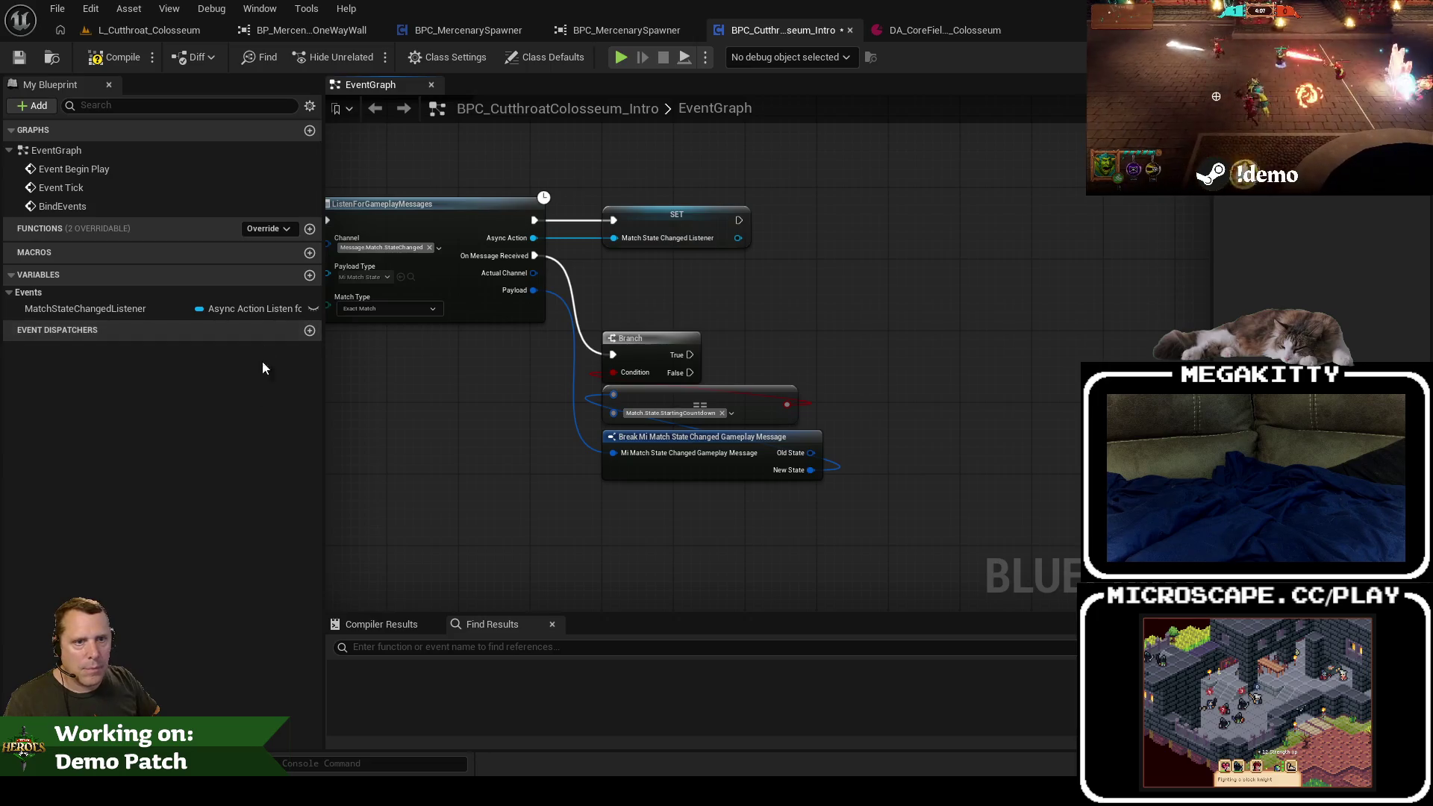
{"action": "left_click", "coordinate": [310, 229]}
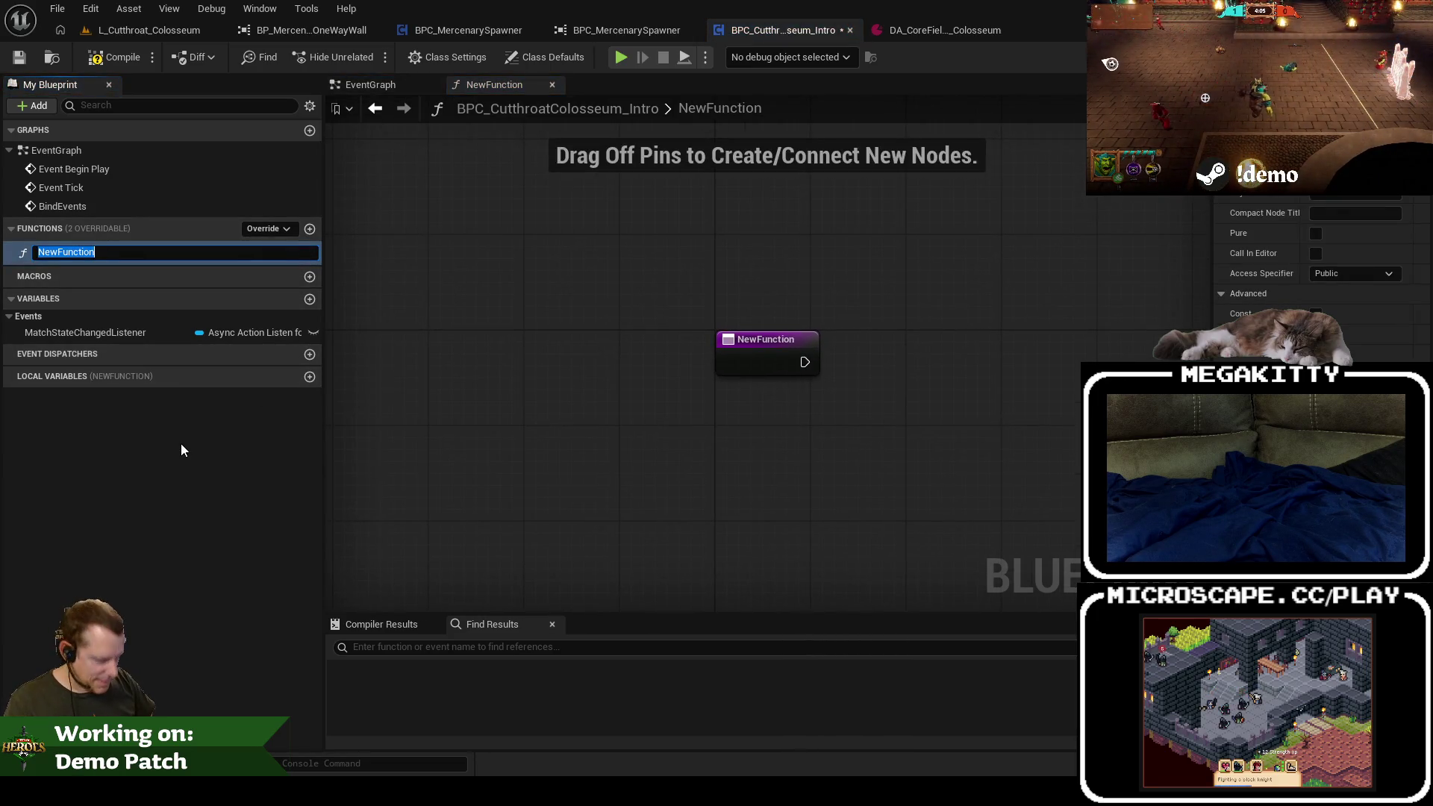
Step: Name the new function RestoreOneWayWall
{"action": "type", "text": "H"}
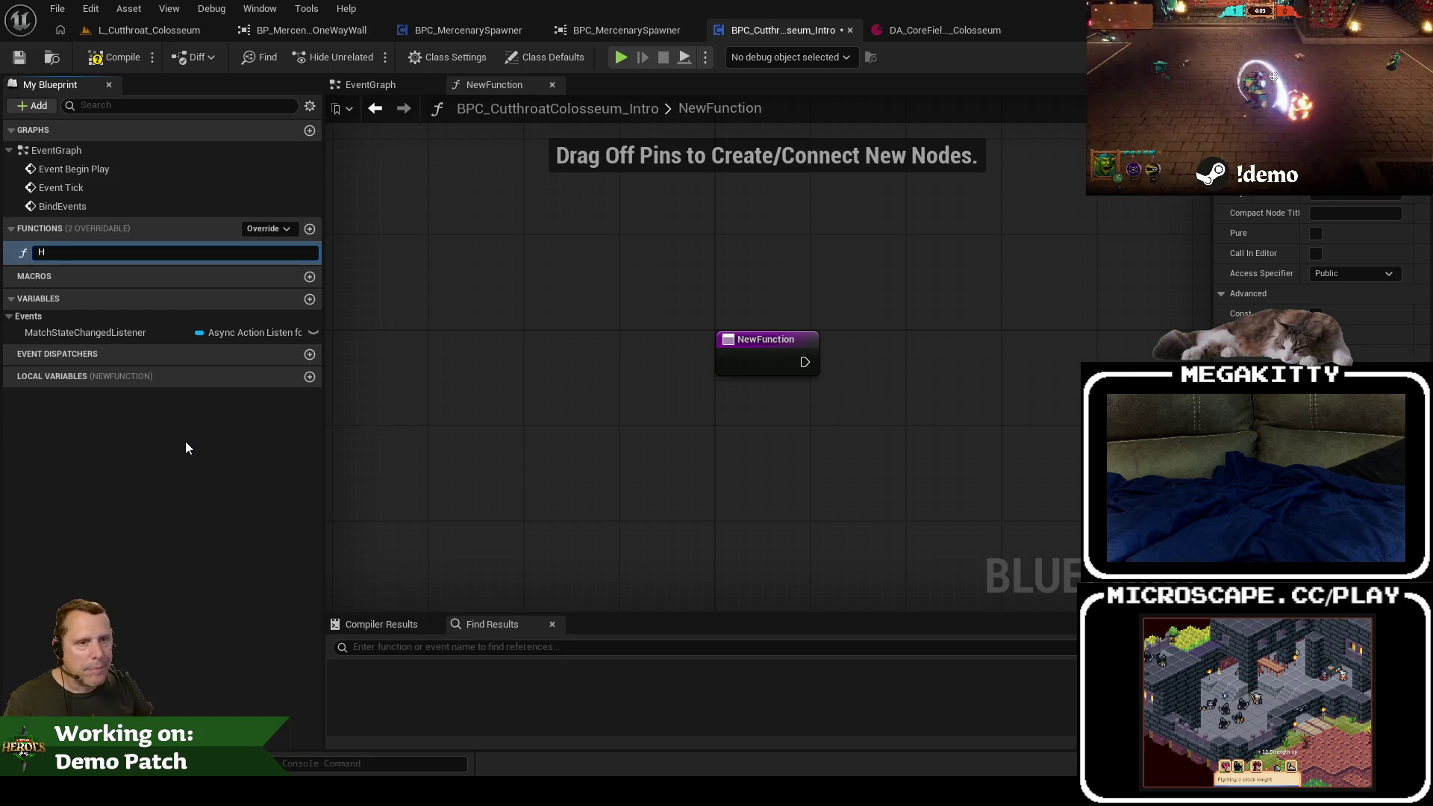
{"action": "key", "text": "BackSpace"}
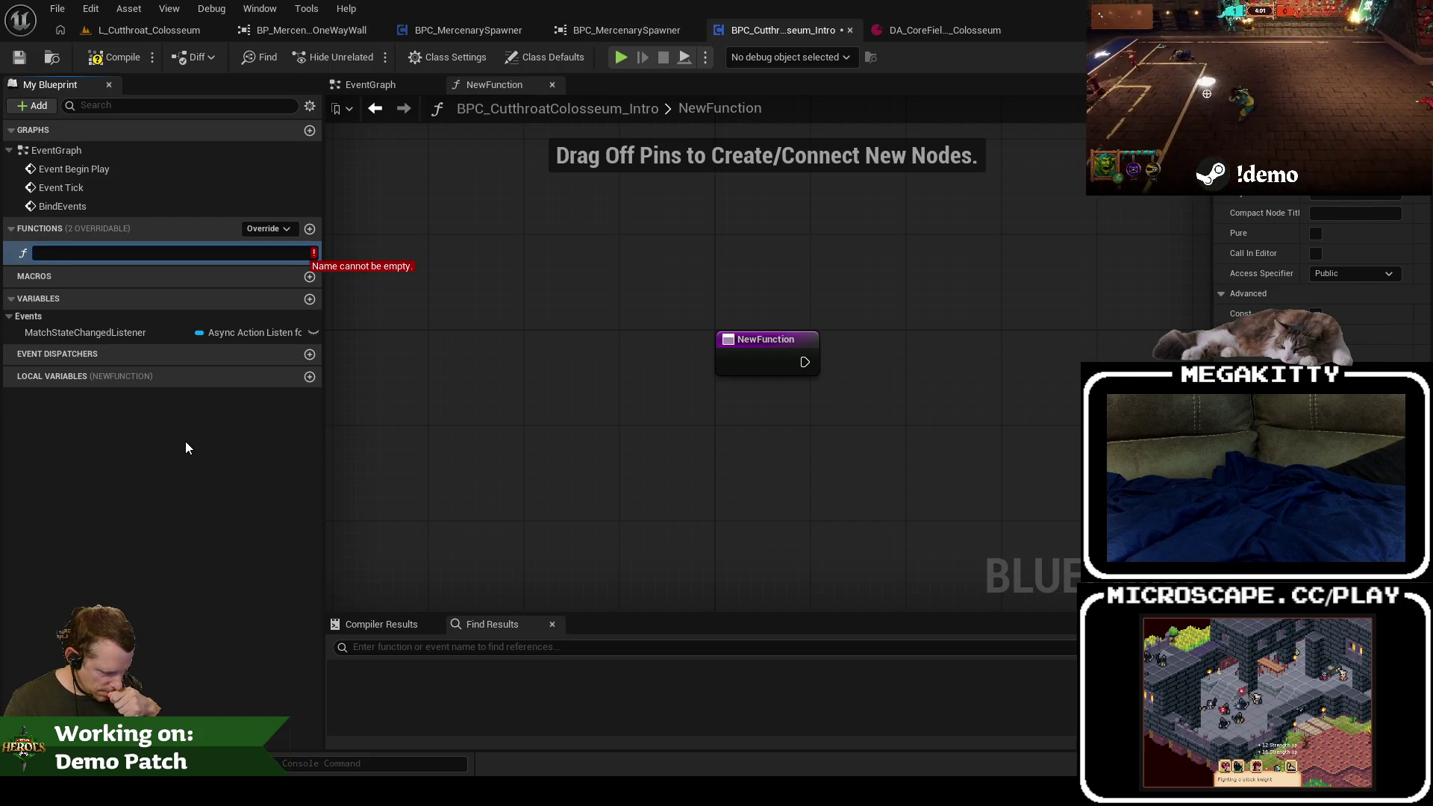
{"action": "type", "text": "Res"}
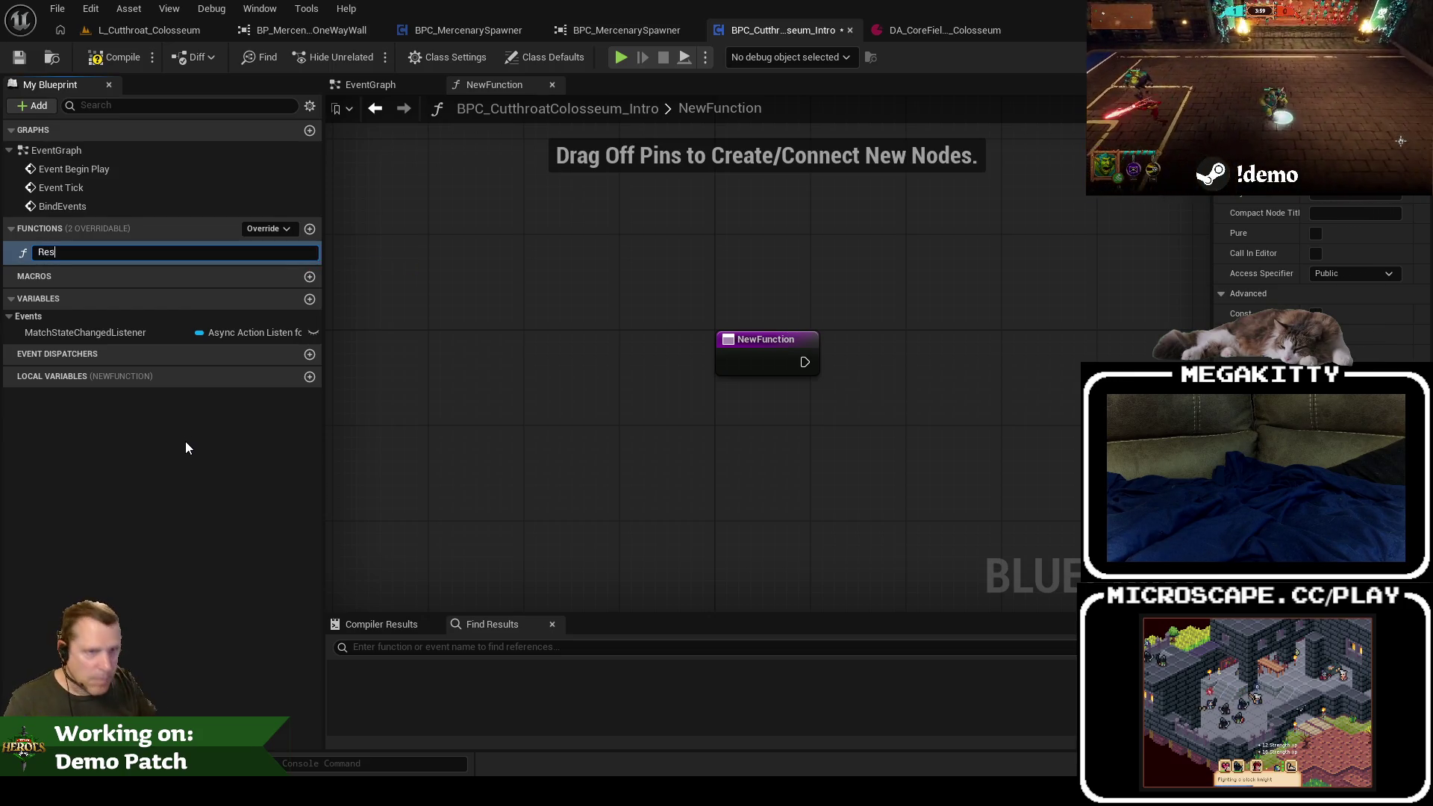
{"action": "type", "text": "toreOneWayWall"}
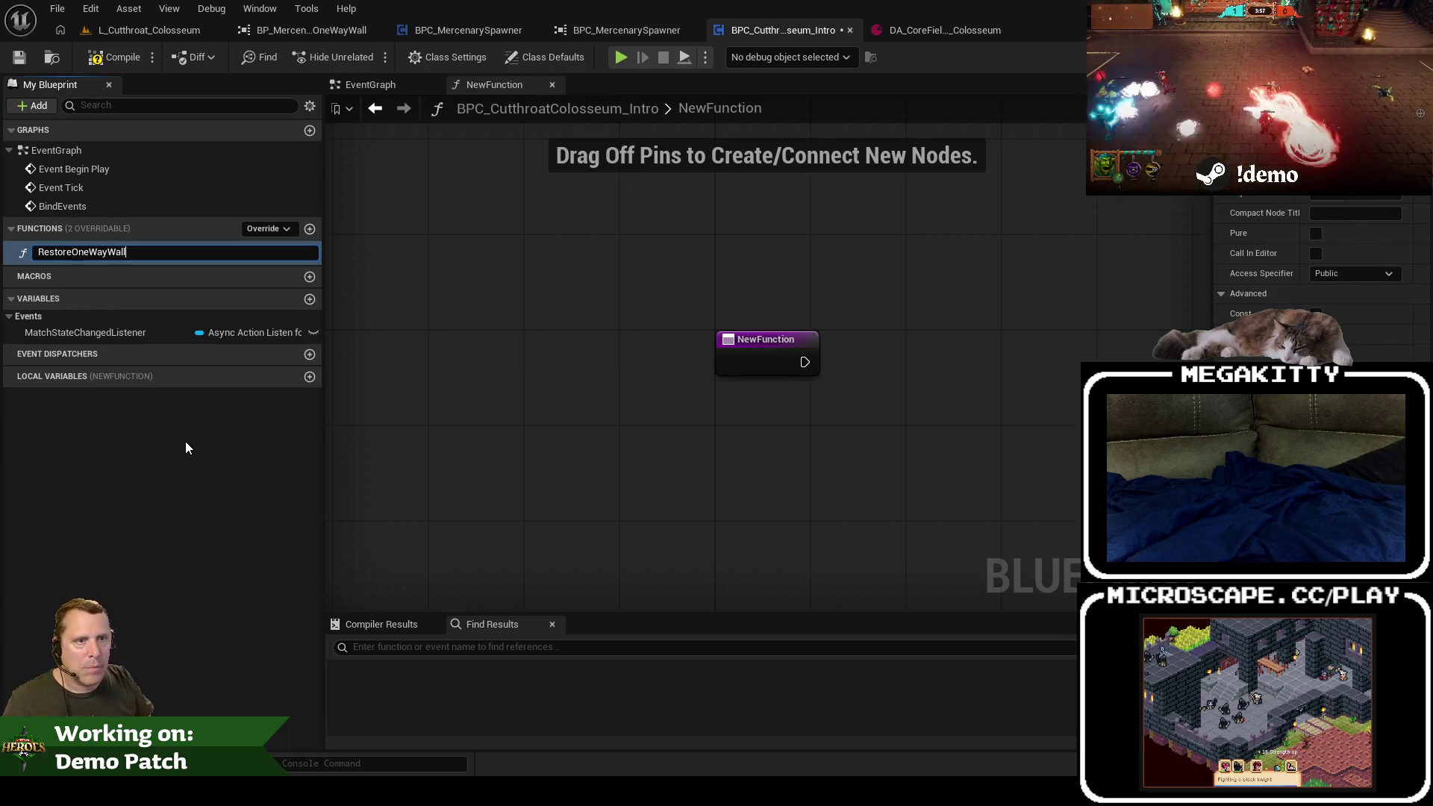
{"action": "key", "text": "Return"}
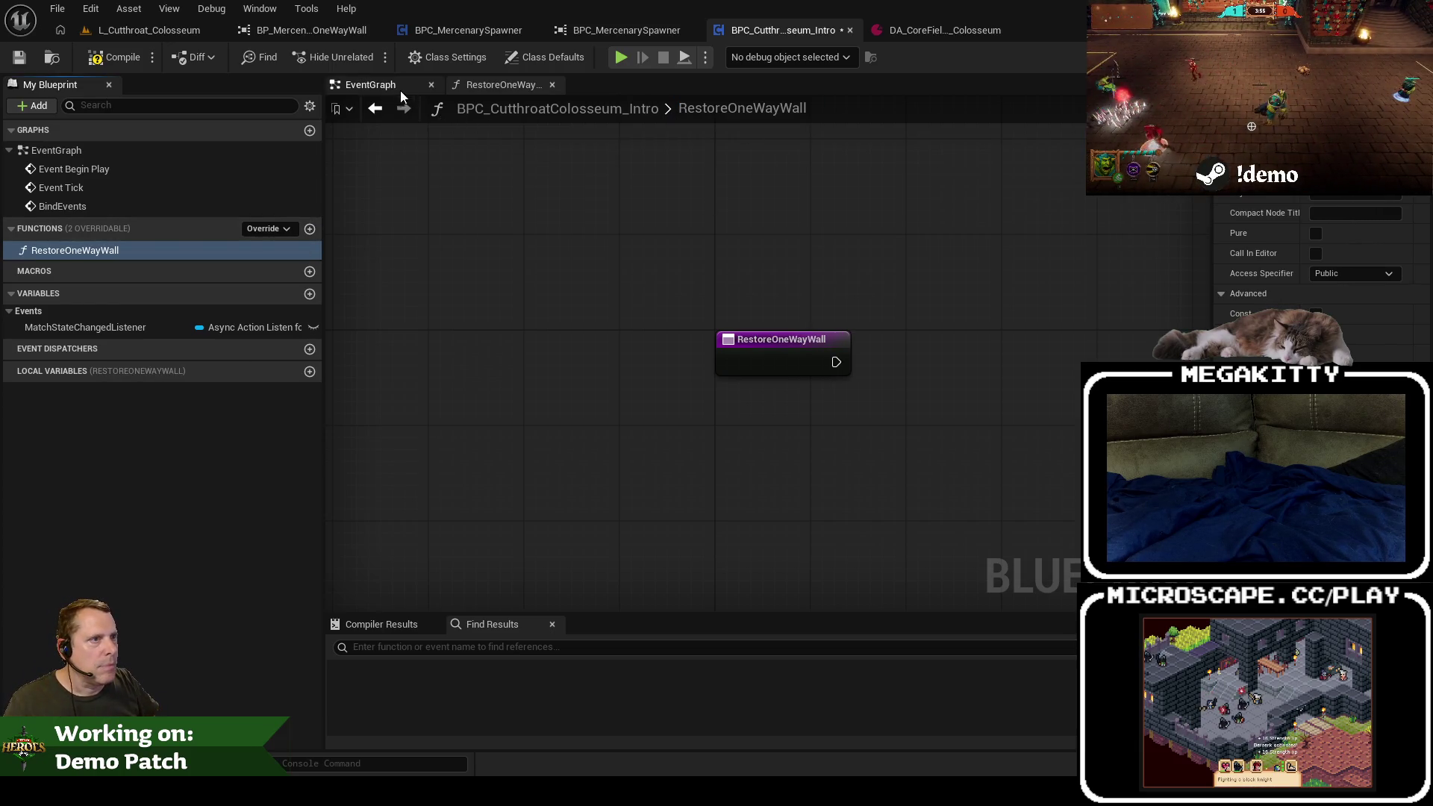
Step: Call RestoreOneWayWall from the Branch's True output in the EventGraph and open its graph
{"action": "left_click", "coordinate": [406, 90]}
{"action": "left_click_drag", "start_coordinate": [690, 355], "coordinate": [871, 324]}
{"action": "type", "text": "restore"}
{"action": "key", "text": "Return"}
{"action": "double_click", "coordinate": [849, 330]}
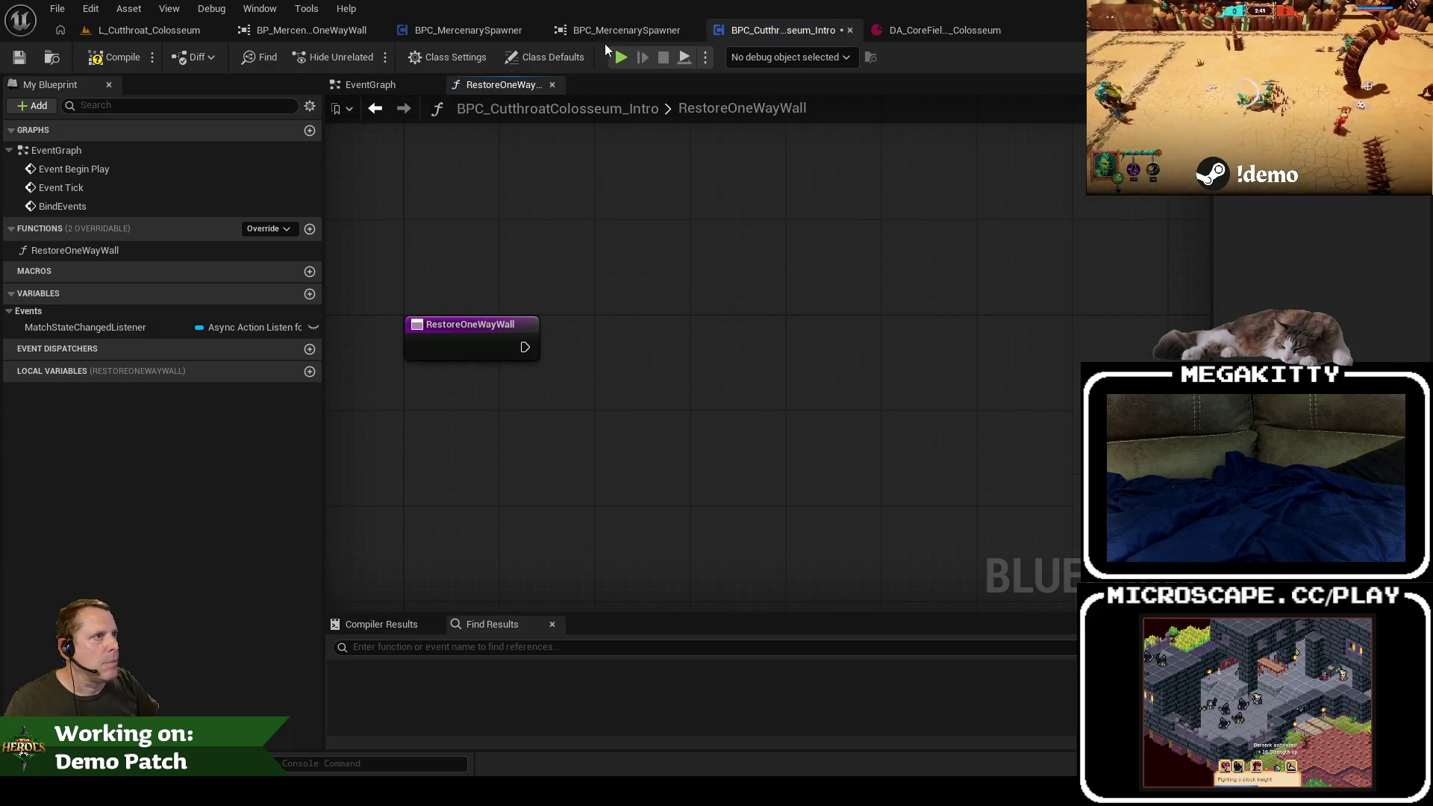
Step: Select the Ignore Actor node and its getters in BPC_MercenarySpawner for reuse in the intro blueprint
{"action": "left_click", "coordinate": [481, 29]}
{"action": "scroll", "coordinate": [818, 407], "scroll_direction": "up", "scroll_amount": 5}
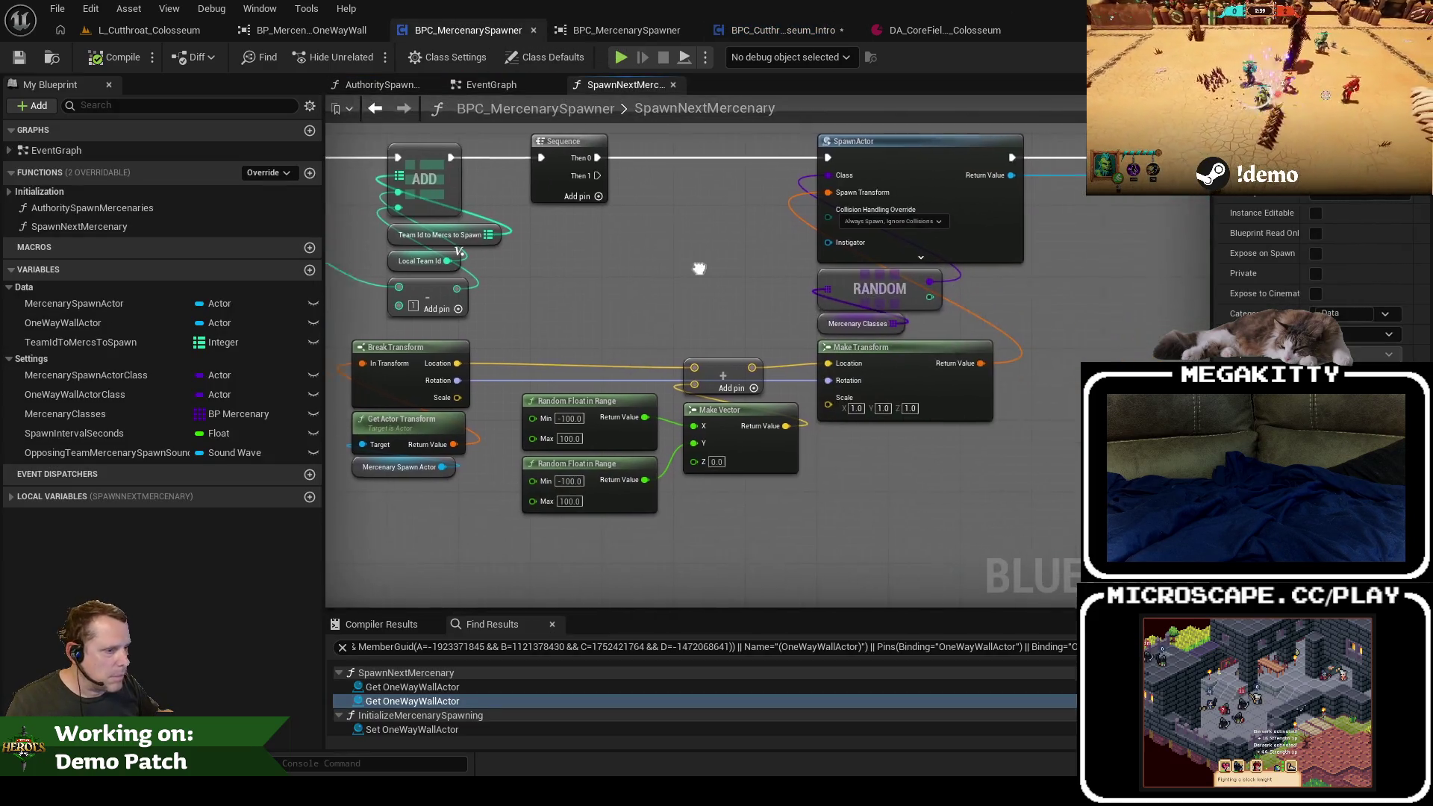
{"action": "double_click", "coordinate": [460, 701]}
{"action": "mouse_move", "coordinate": [873, 392]}
{"action": "left_mouse_down"}
{"action": "mouse_move", "coordinate": [869, 336]}
{"action": "mouse_move", "coordinate": [808, 173]}
{"action": "left_mouse_up"}
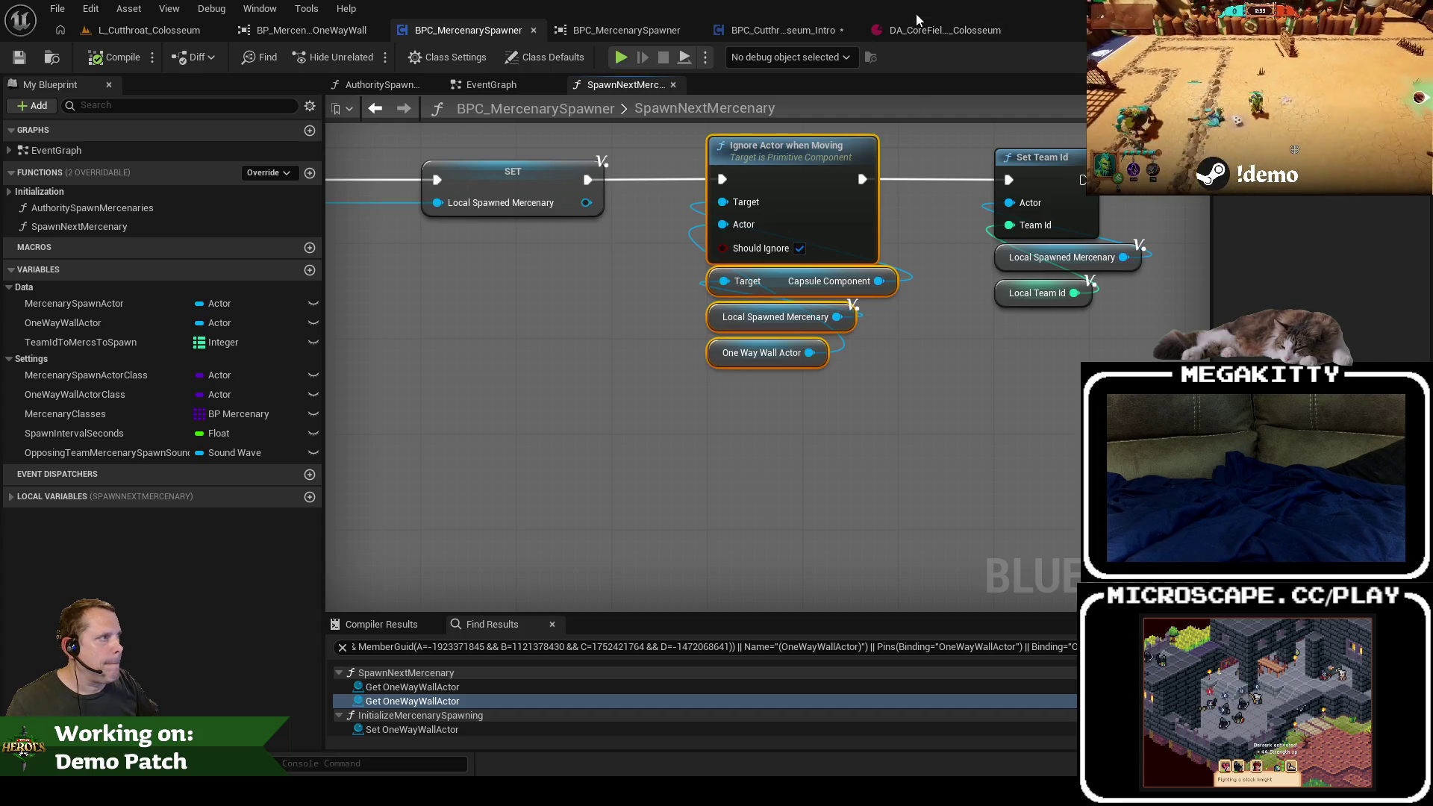
{"action": "left_click", "coordinate": [812, 29]}
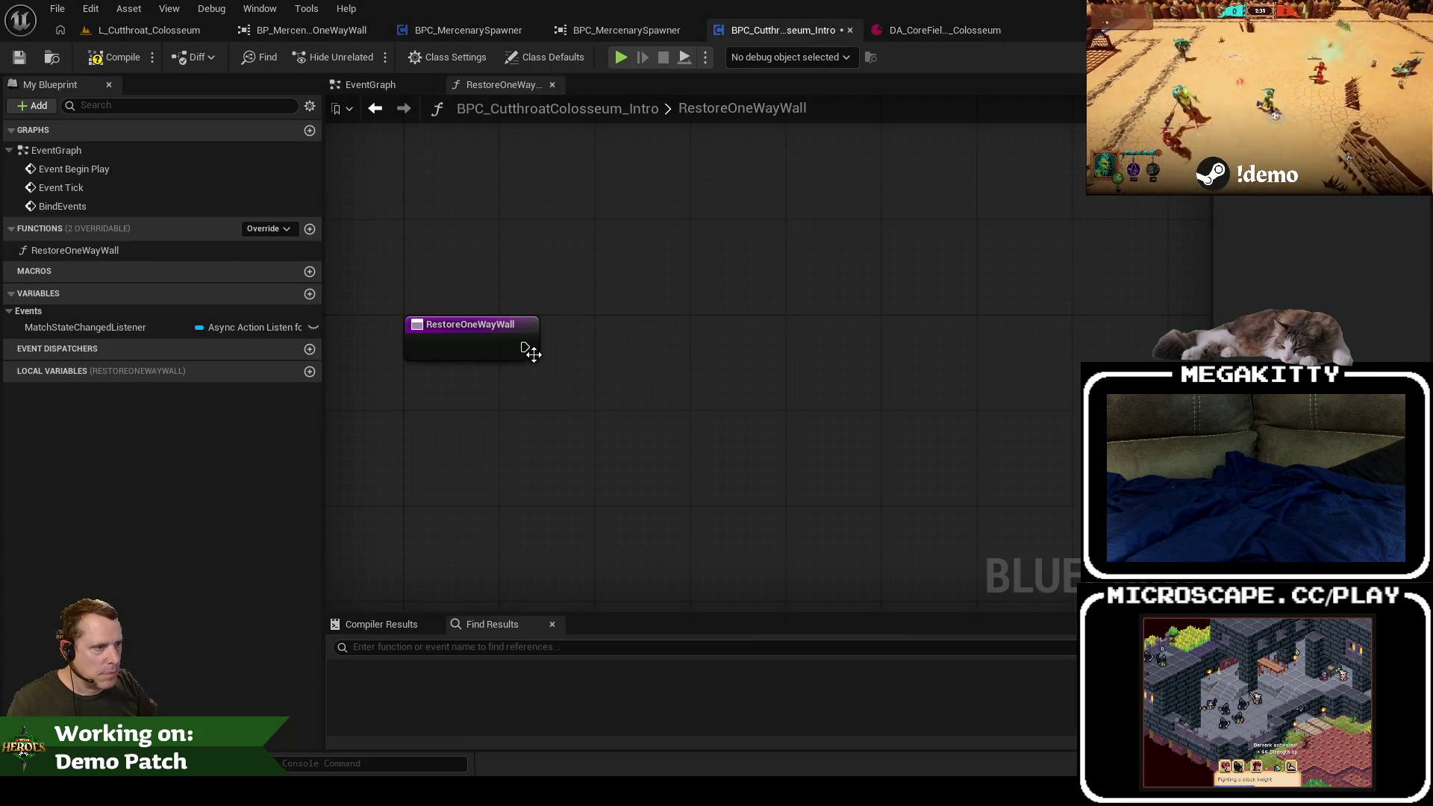
Step: Add a Get All Actors Of Class node with actor class Mi Hero Character after the function entry
{"action": "left_click_drag", "start_coordinate": [526, 348], "coordinate": [584, 347]}
{"action": "type", "text": "get all"}
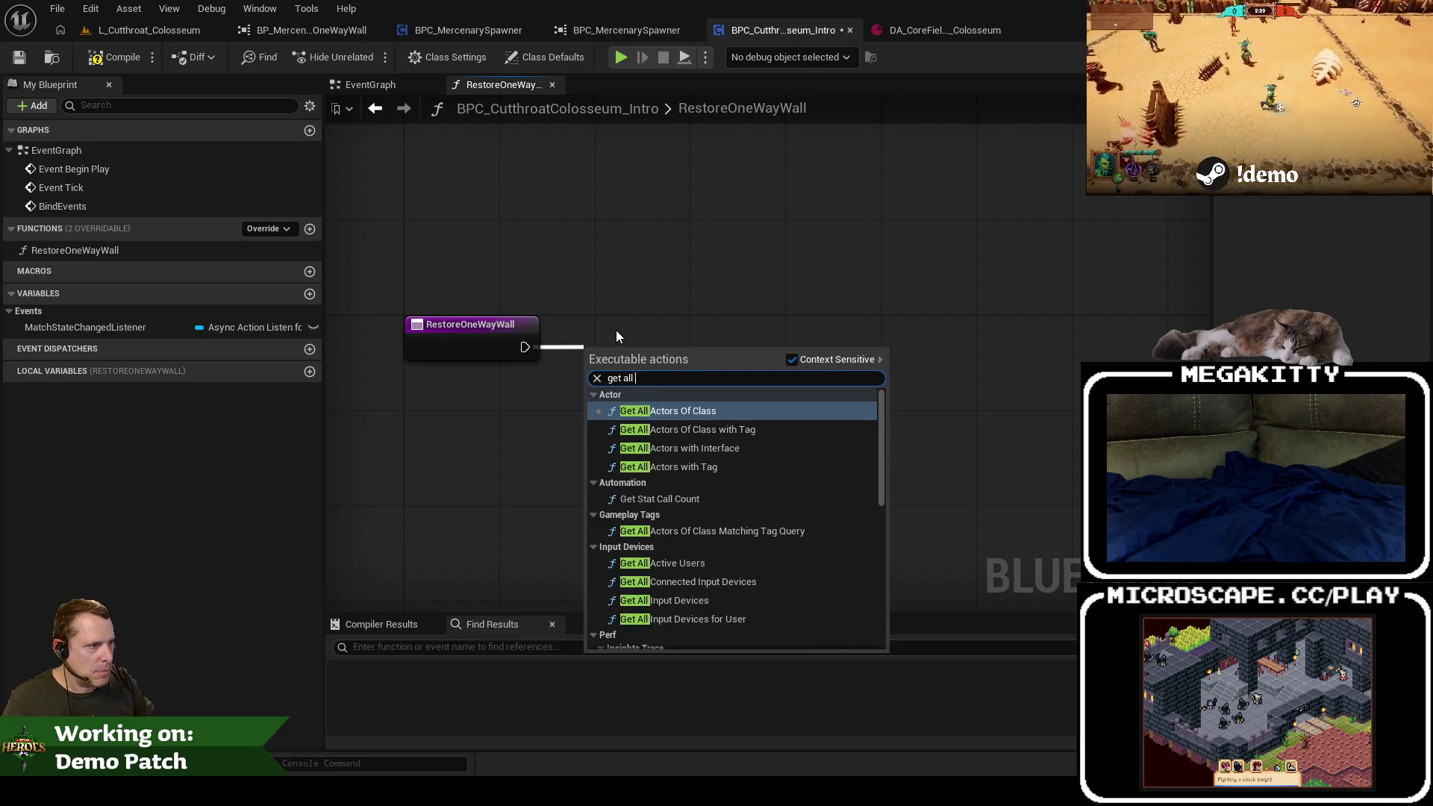
{"action": "key", "text": "Return"}
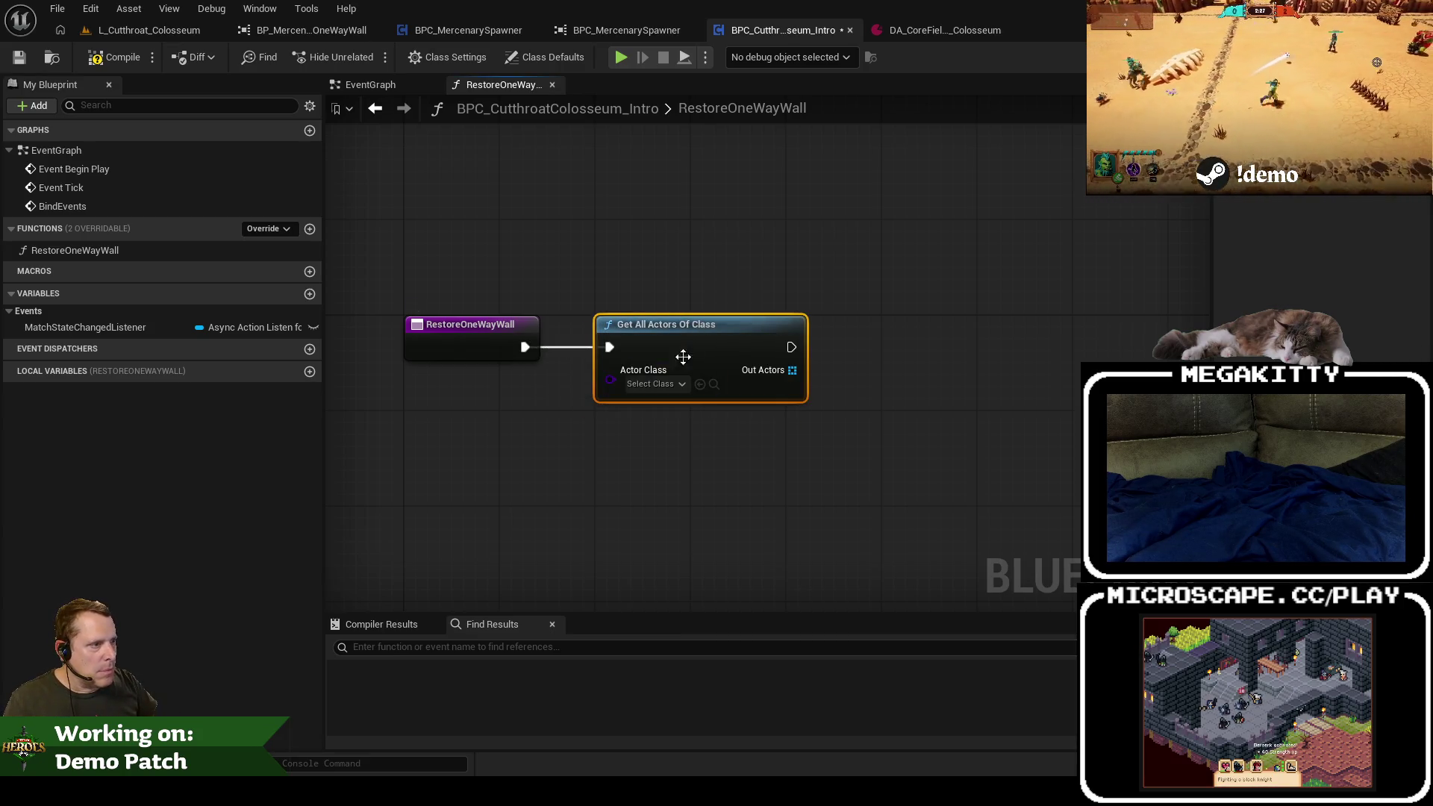
{"action": "left_click", "coordinate": [654, 384]}
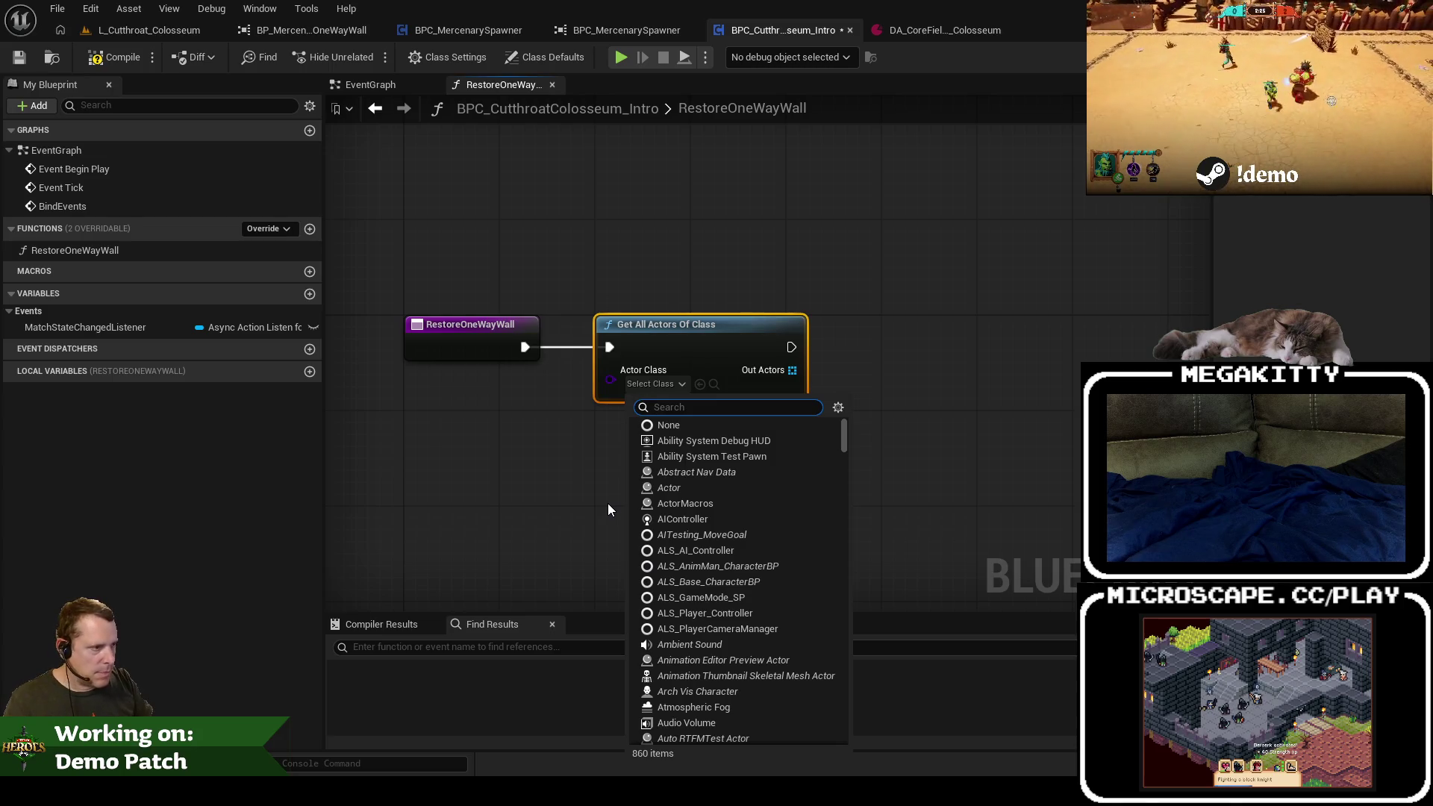
{"action": "type", "text": "miheroch"}
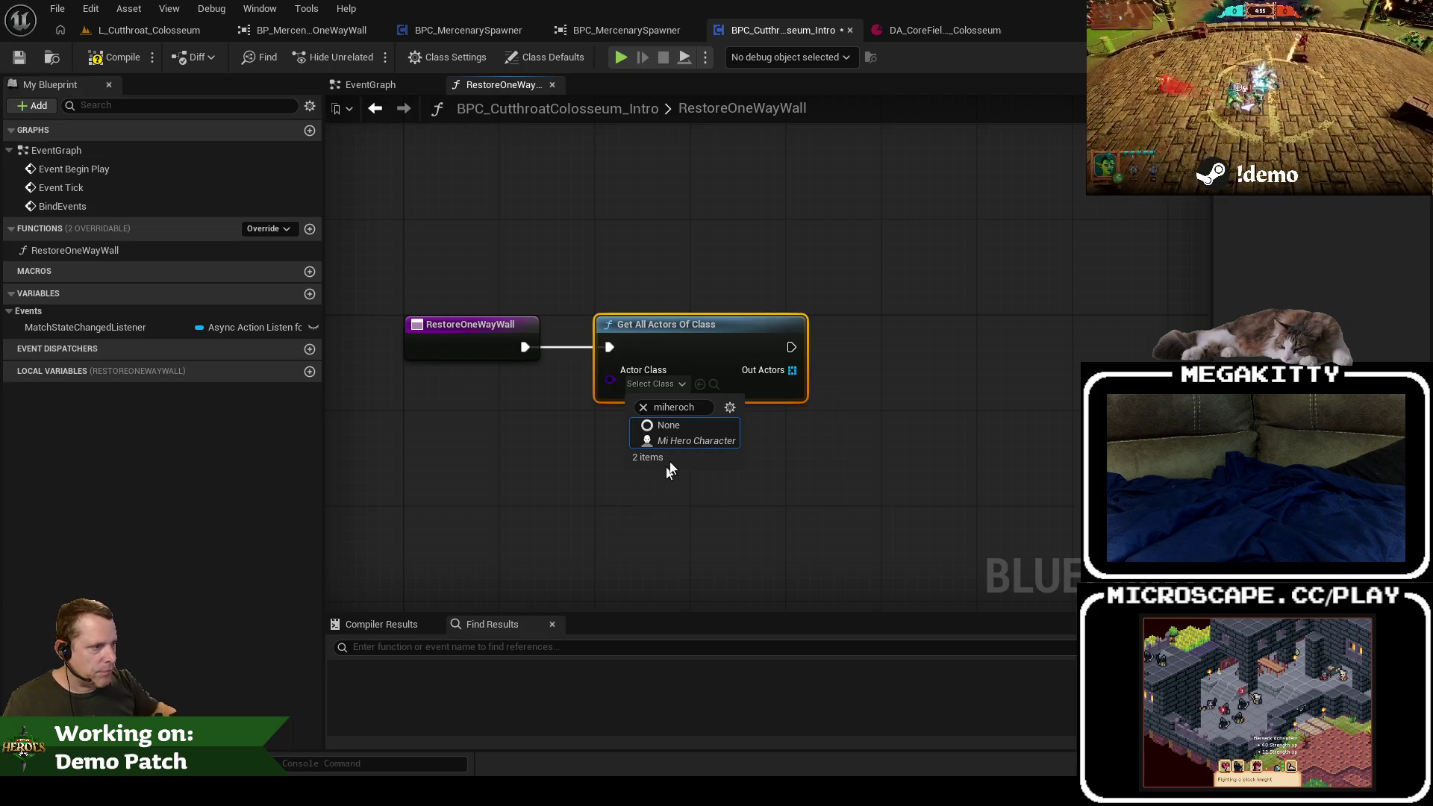
{"action": "left_click", "coordinate": [697, 439]}
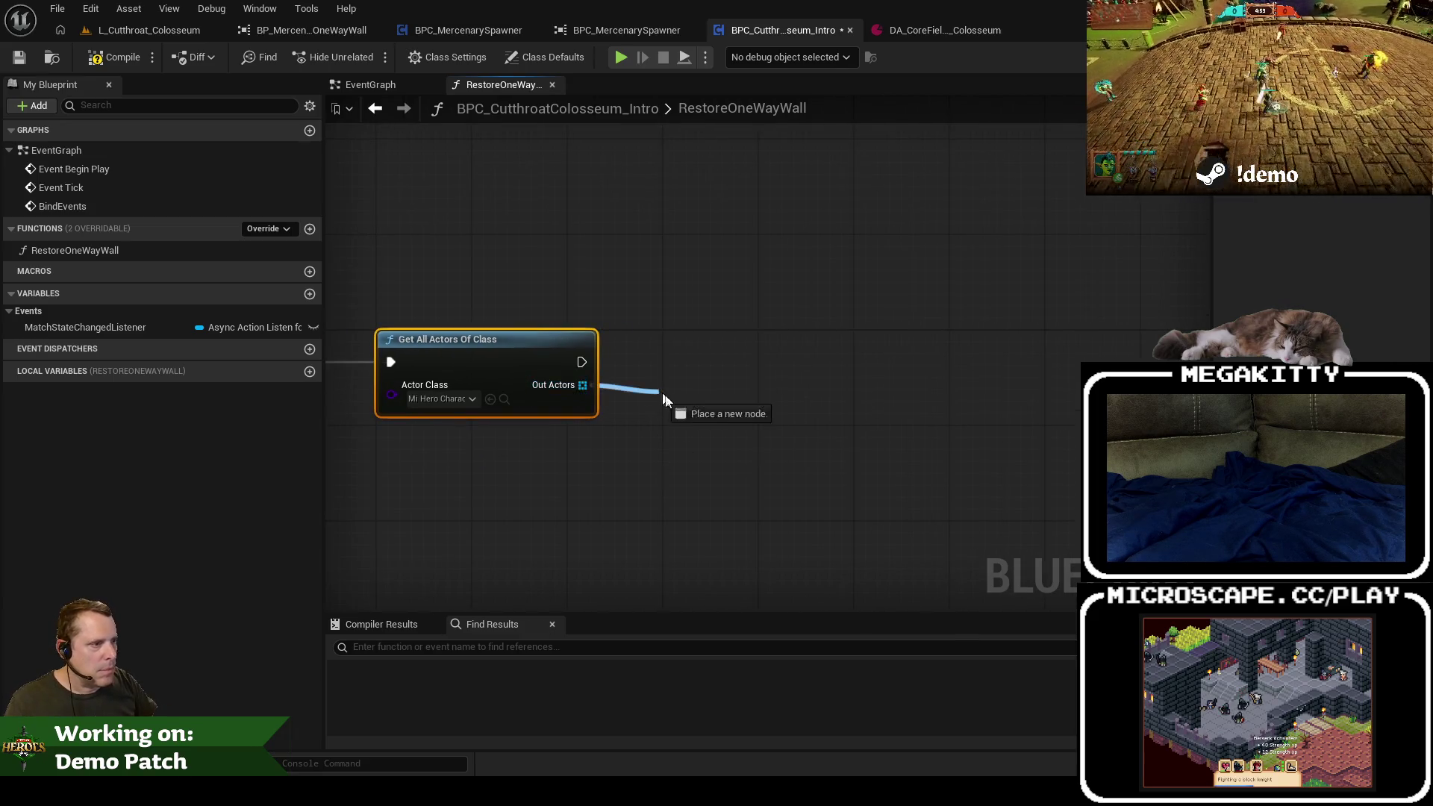
Step: Add a For Each Loop over the found Out Actors
{"action": "left_click_drag", "start_coordinate": [661, 393], "coordinate": [667, 392]}
{"action": "type", "text": "for each"}
{"action": "key", "text": "Return"}
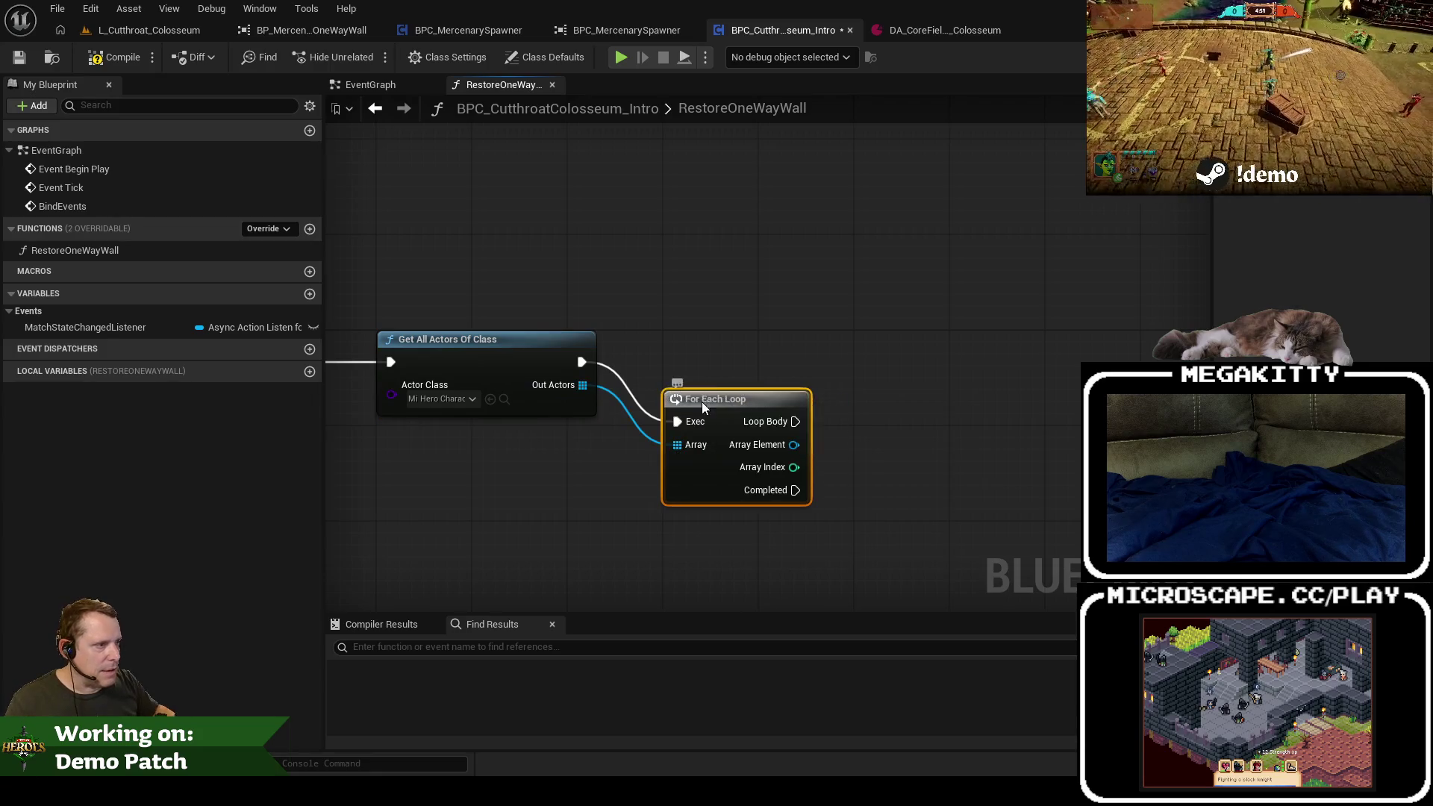
{"action": "mouse_move", "coordinate": [534, 353]}
{"action": "left_mouse_down"}
{"action": "mouse_move", "coordinate": [806, 267]}
{"action": "mouse_move", "coordinate": [428, 311]}
{"action": "mouse_move", "coordinate": [739, 374]}
{"action": "mouse_move", "coordinate": [691, 448]}
{"action": "left_mouse_up"}
Step: Paste Ignore Actor when Moving into the Loop Body, feeding each Array Element to the capsule getter, and delete the Local Spawned Mercenary getter
{"action": "key", "text": "ctrl+v"}
{"action": "left_click_drag", "start_coordinate": [723, 390], "coordinate": [627, 403]}
{"action": "left_click_drag", "start_coordinate": [528, 374], "coordinate": [603, 374]}
{"action": "left_click_drag", "start_coordinate": [974, 493], "coordinate": [1024, 403]}
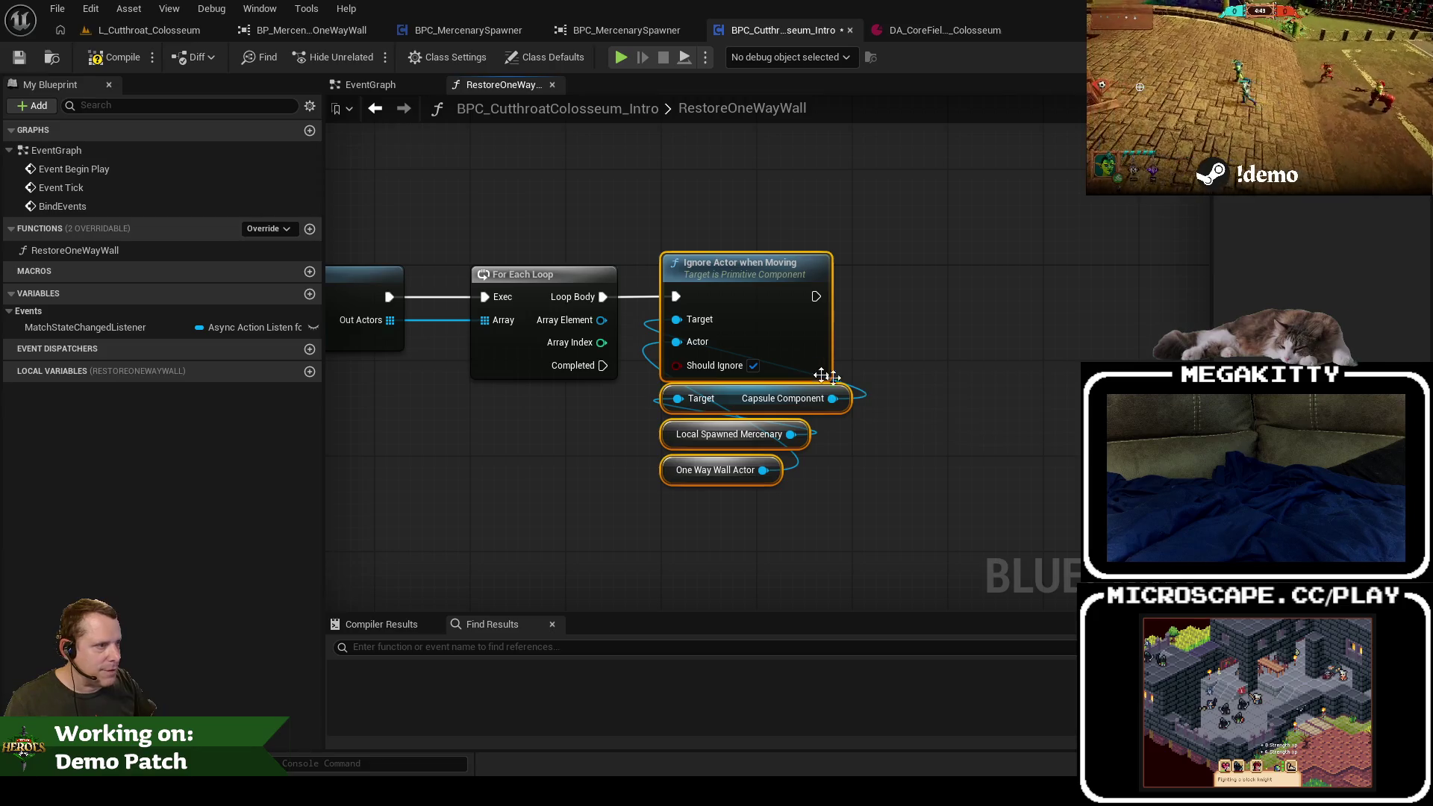
{"action": "left_click_drag", "start_coordinate": [602, 321], "coordinate": [677, 398]}
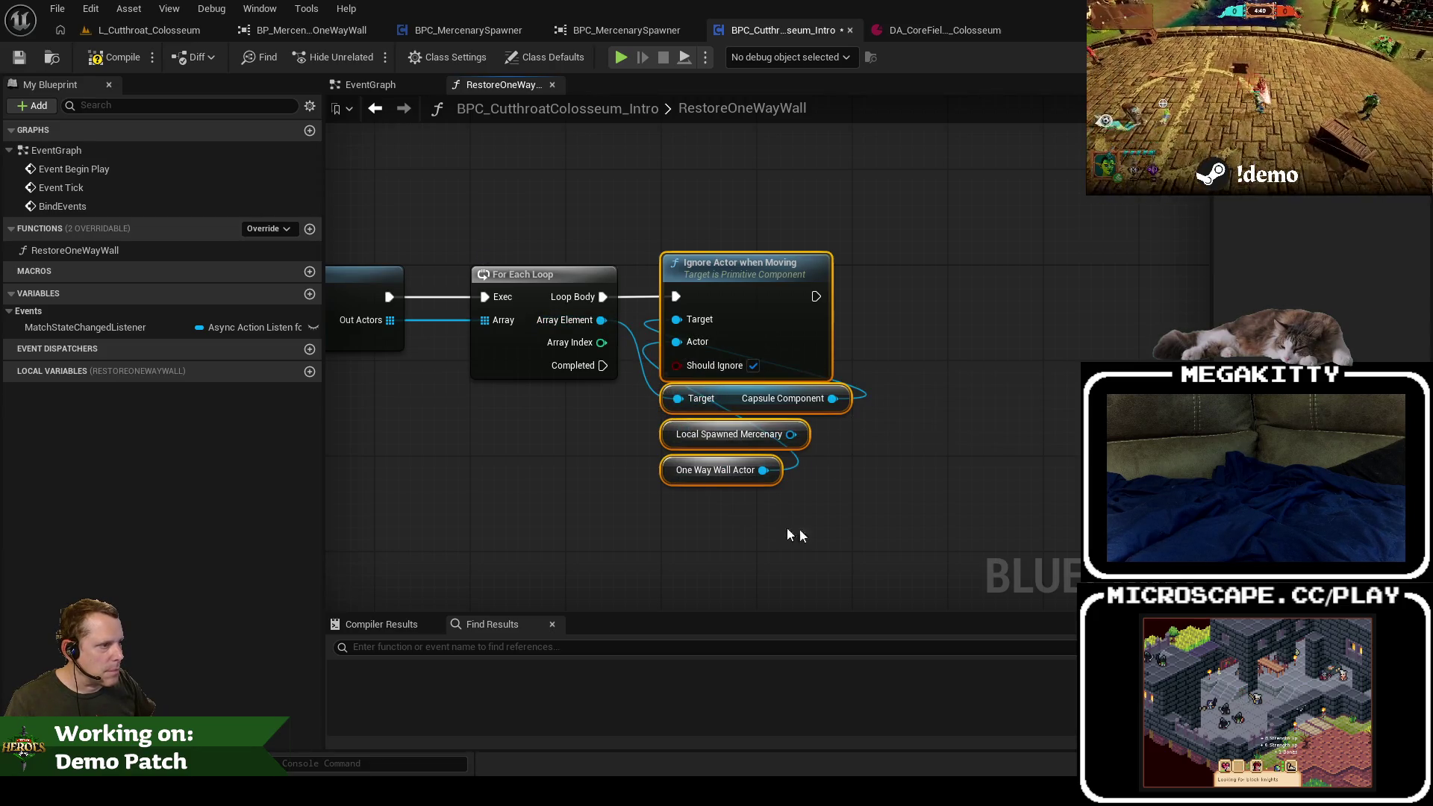
{"action": "left_click", "coordinate": [794, 444]}
{"action": "key", "text": "Delete"}
{"action": "left_click_drag", "start_coordinate": [689, 474], "coordinate": [690, 439]}
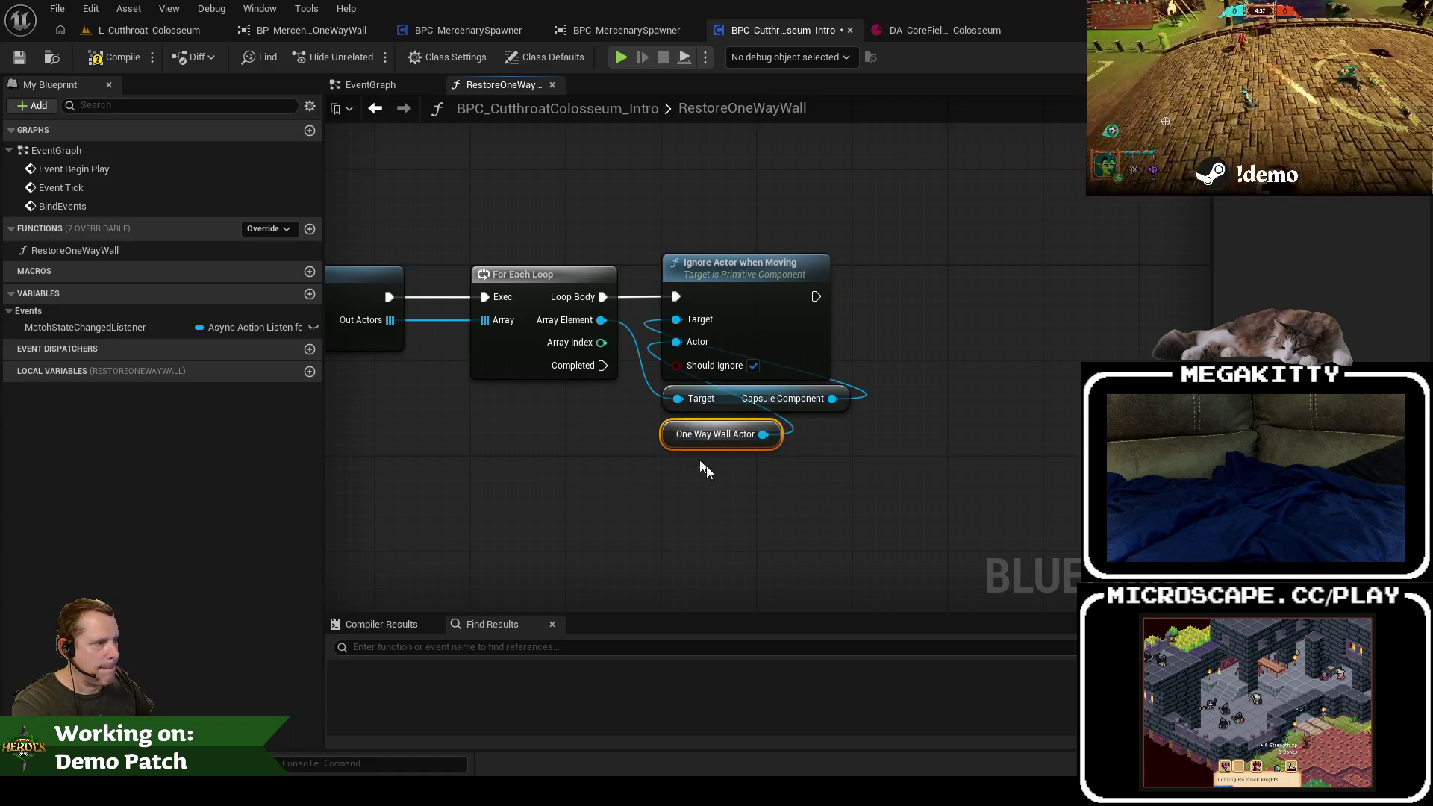
{"action": "mouse_move", "coordinate": [620, 474]}
{"action": "left_mouse_down"}
{"action": "mouse_move", "coordinate": [944, 497]}
{"action": "mouse_move", "coordinate": [830, 487]}
{"action": "mouse_move", "coordinate": [987, 513]}
{"action": "left_mouse_up"}
Step: In BPC_MercenarySpawner, find references to the One Way Wall Actor and copy the OneWayWallActorClass variable
{"action": "left_click", "coordinate": [466, 28]}
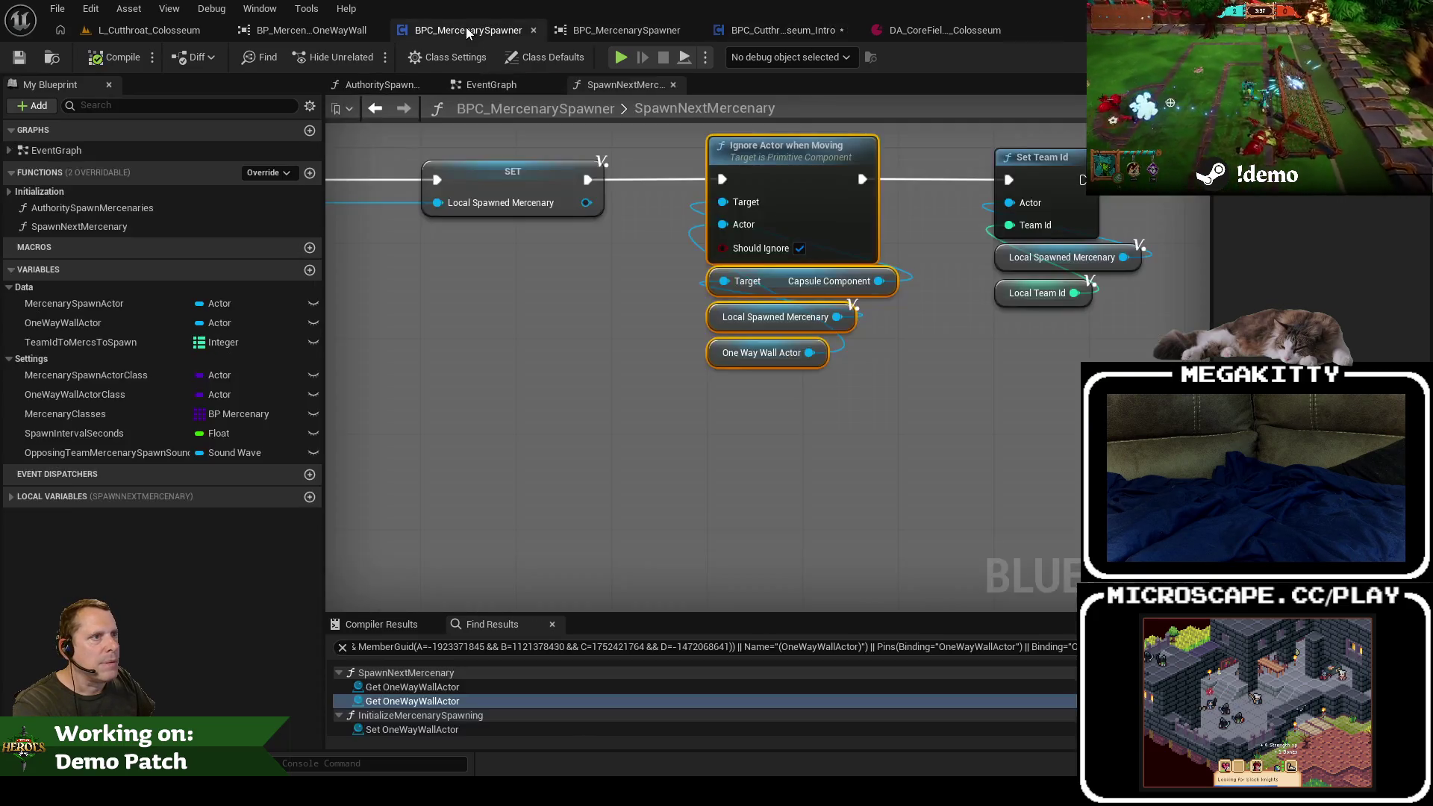
{"action": "left_click", "coordinate": [787, 356]}
{"action": "right_click", "coordinate": [778, 363]}
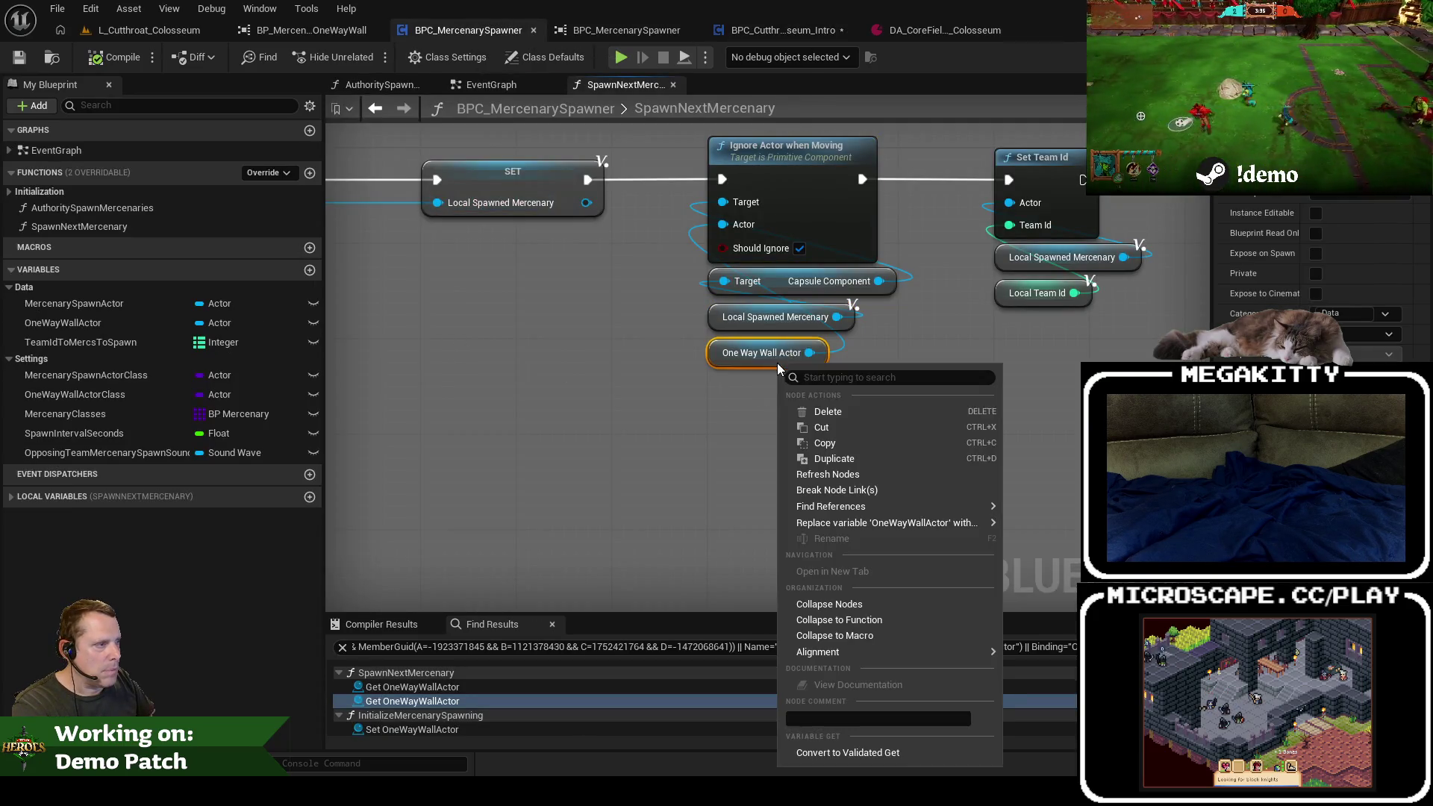
{"action": "mouse_move", "coordinate": [886, 507]}
{"action": "left_click", "coordinate": [1049, 544]}
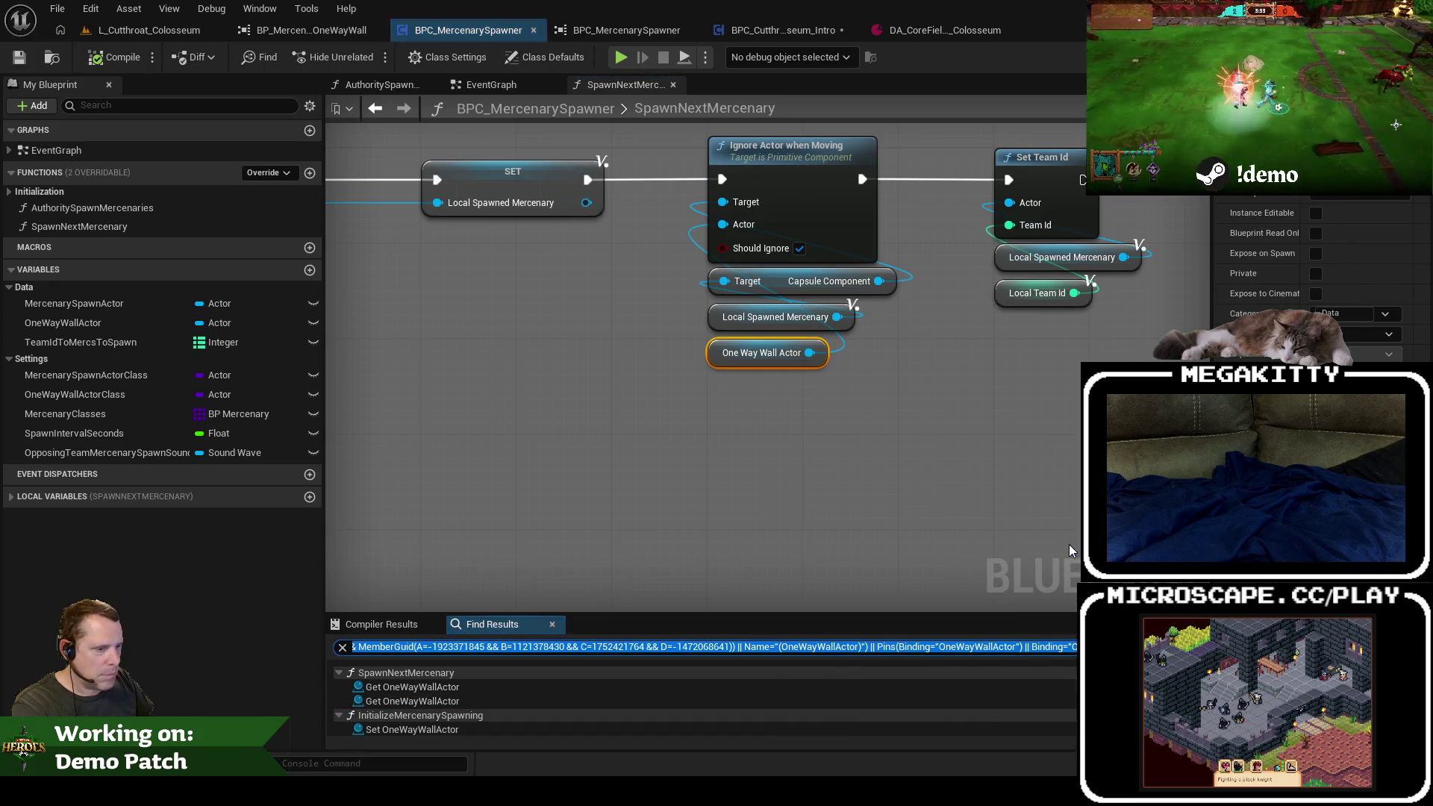
{"action": "double_click", "coordinate": [415, 730]}
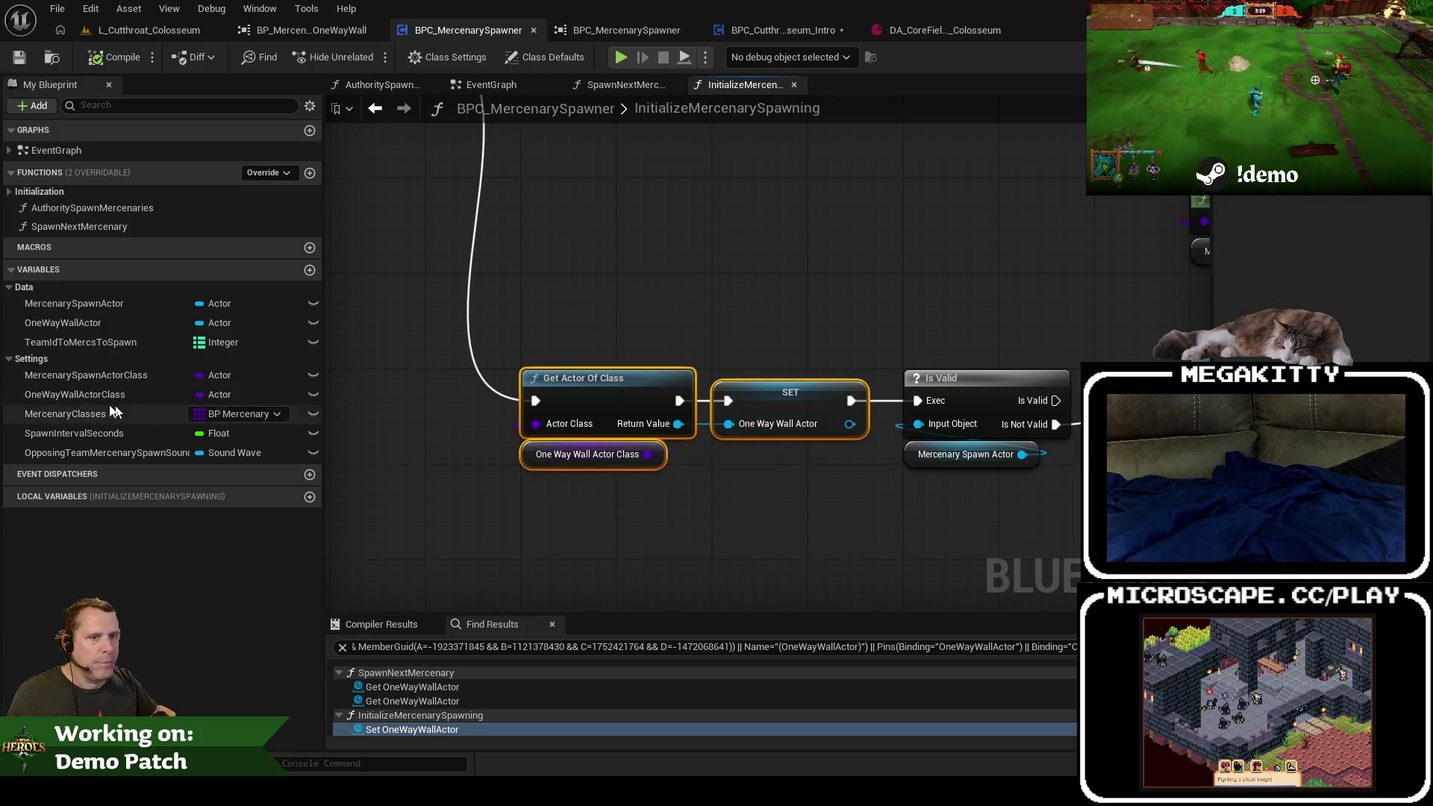
{"action": "left_click", "coordinate": [97, 395]}
{"action": "right_click", "coordinate": [97, 396]}
{"action": "left_click", "coordinate": [164, 493]}
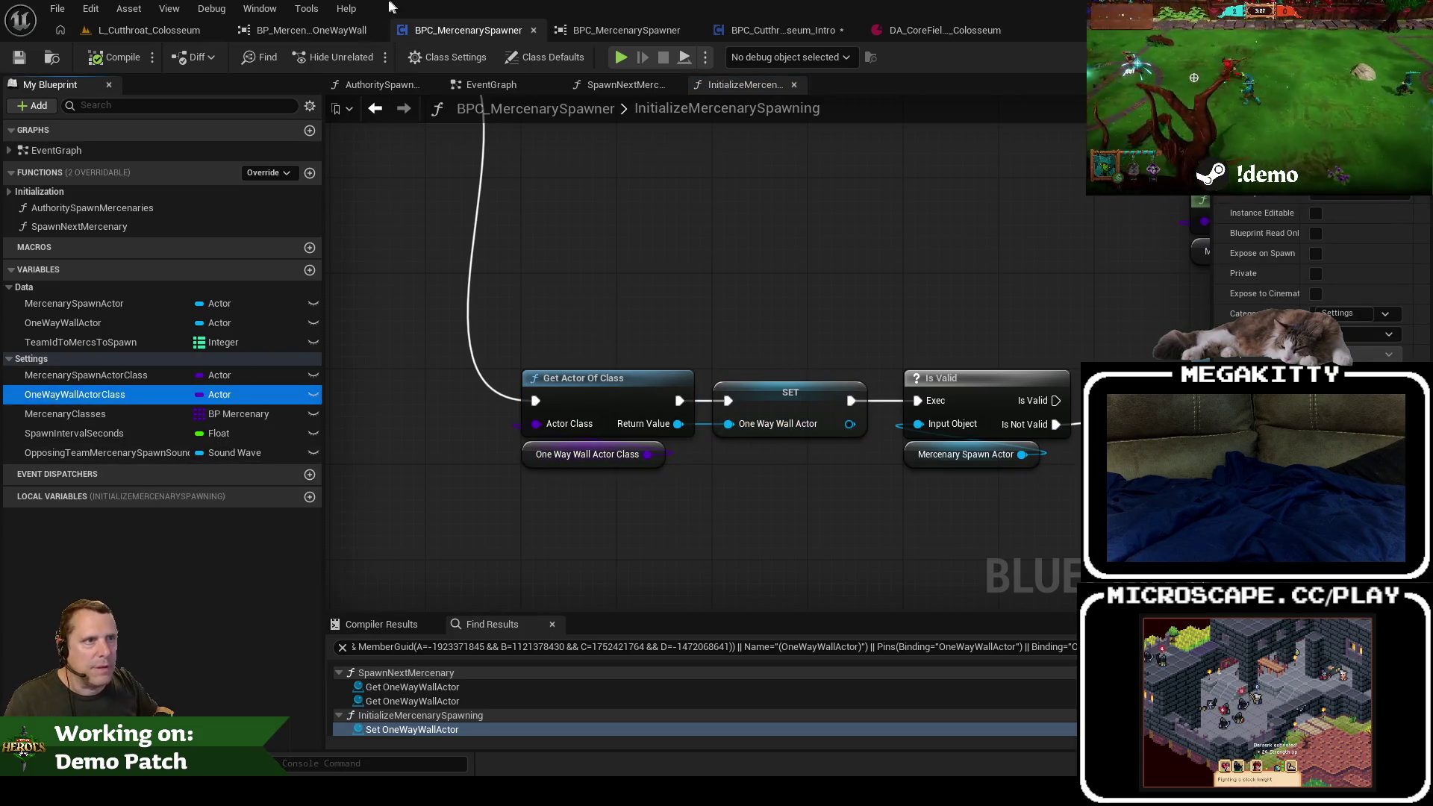
{"action": "mouse_move", "coordinate": [777, 30]}
{"action": "left_mouse_down"}
{"action": "mouse_move", "coordinate": [351, 59]}
{"action": "mouse_move", "coordinate": [298, 36]}
{"action": "left_mouse_up"}
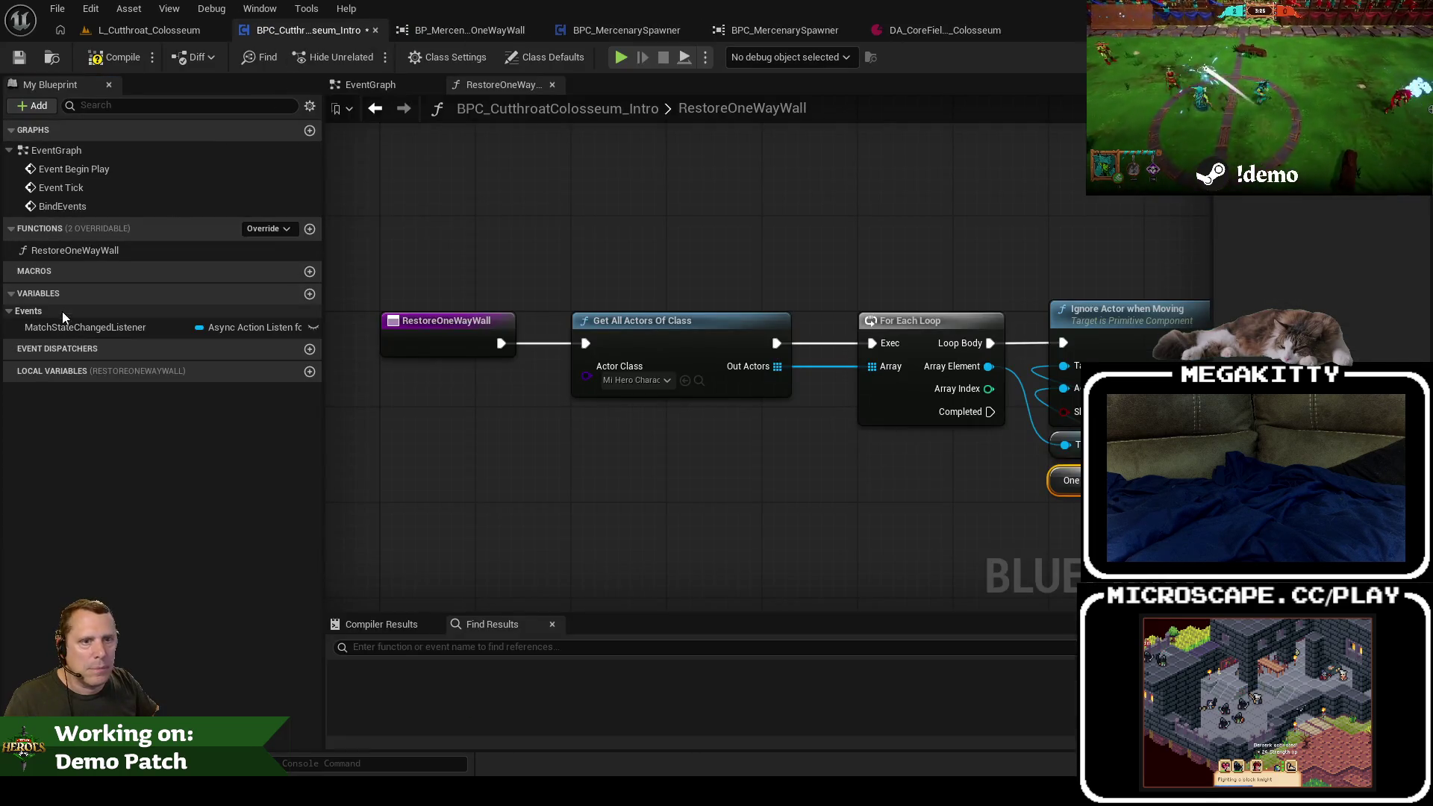
Step: Paste the OneWayWallActorClass variable into the intro blueprint under the Settings category
{"action": "right_click", "coordinate": [83, 294]}
{"action": "left_click", "coordinate": [141, 359]}
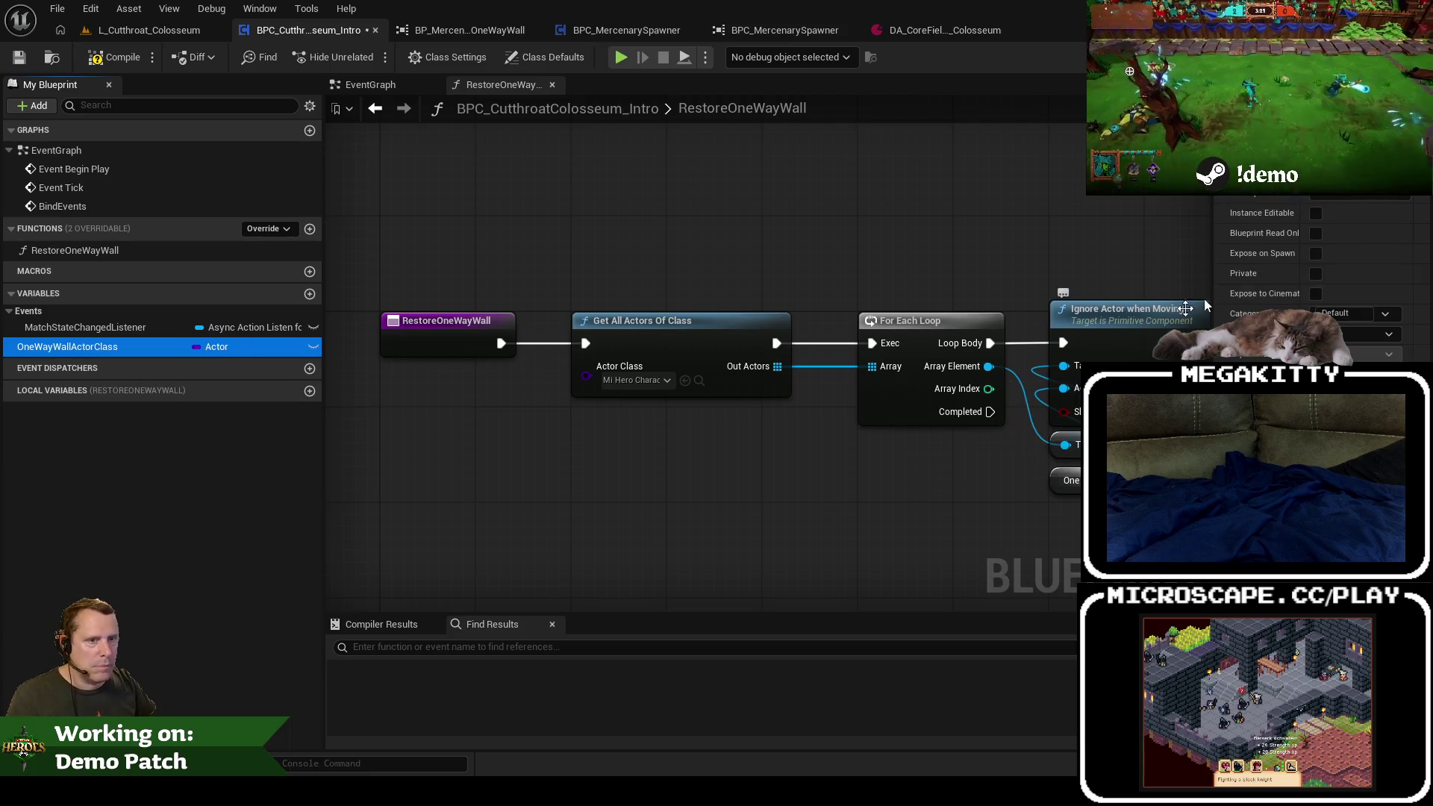
{"action": "left_click", "coordinate": [1347, 314]}
{"action": "type", "text": "Settings"}
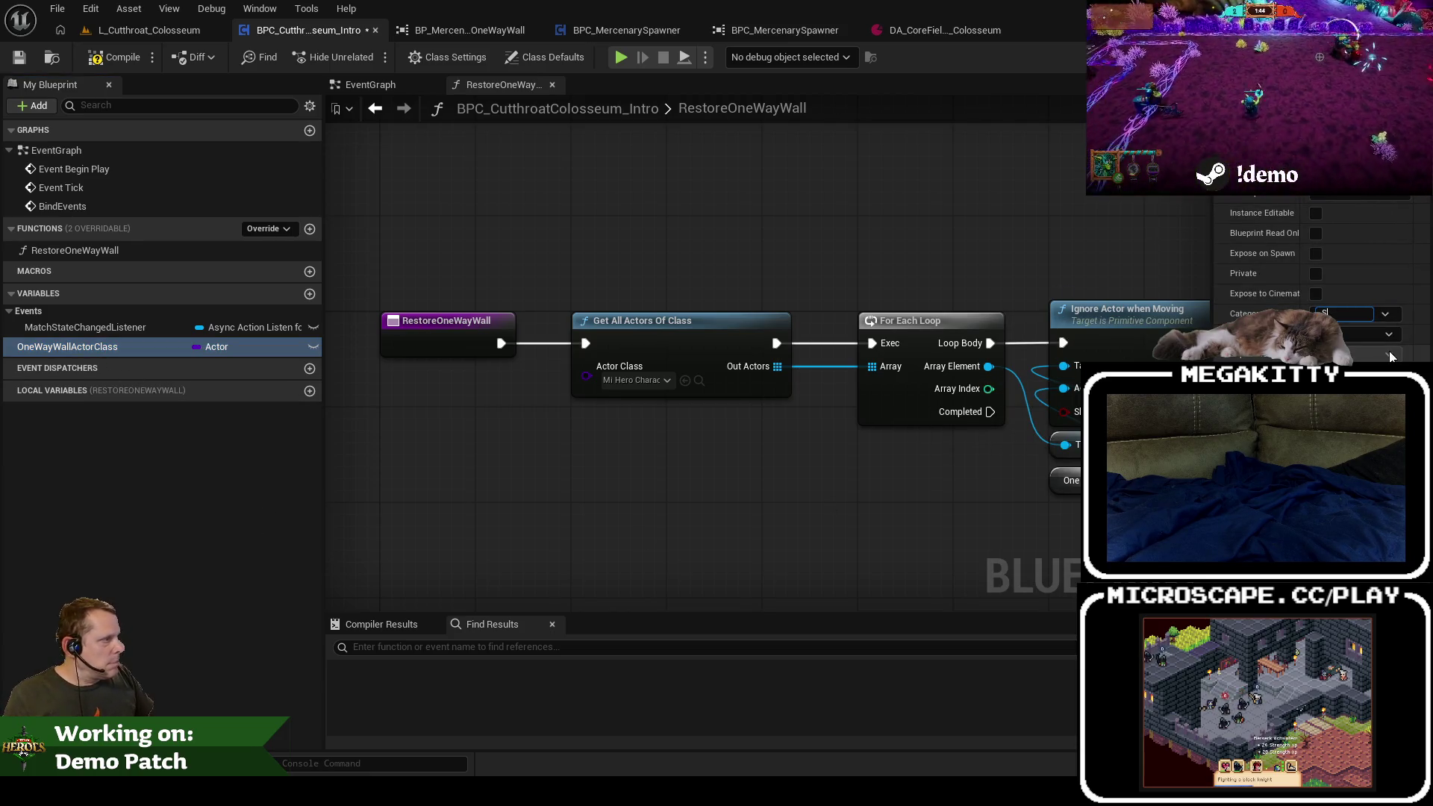
{"action": "key", "text": "Return"}
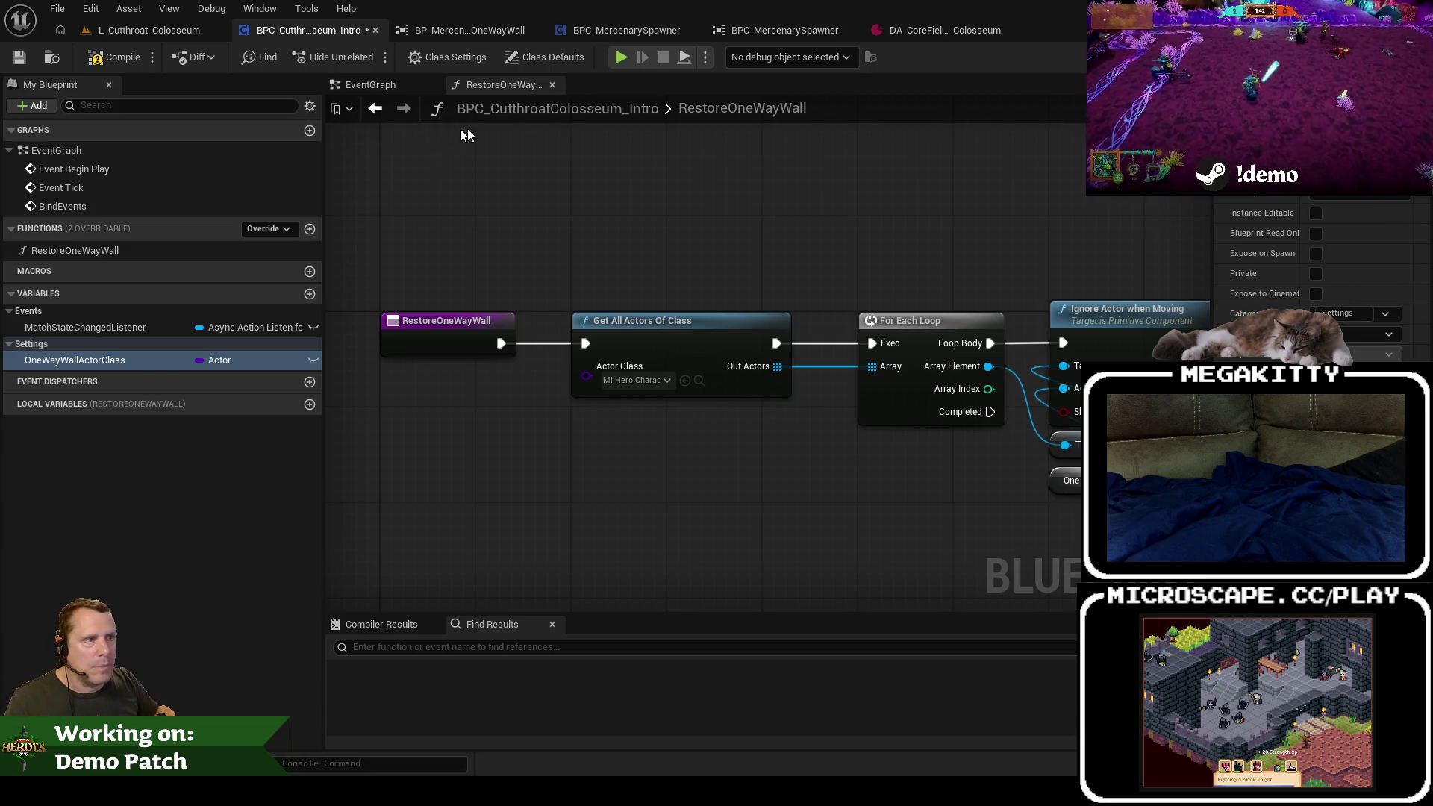
Step: Select the spawner's wall lookup nodes and copy its OneWayWallActor variable
{"action": "left_click", "coordinate": [627, 30]}
{"action": "left_click_drag", "start_coordinate": [574, 332], "coordinate": [783, 492]}
{"action": "right_click", "coordinate": [84, 323]}
{"action": "left_click", "coordinate": [123, 416]}
Step: Paste the OneWayWallActor variable into the Colosseum intro blueprint under the Data category
{"action": "left_click", "coordinate": [308, 30]}
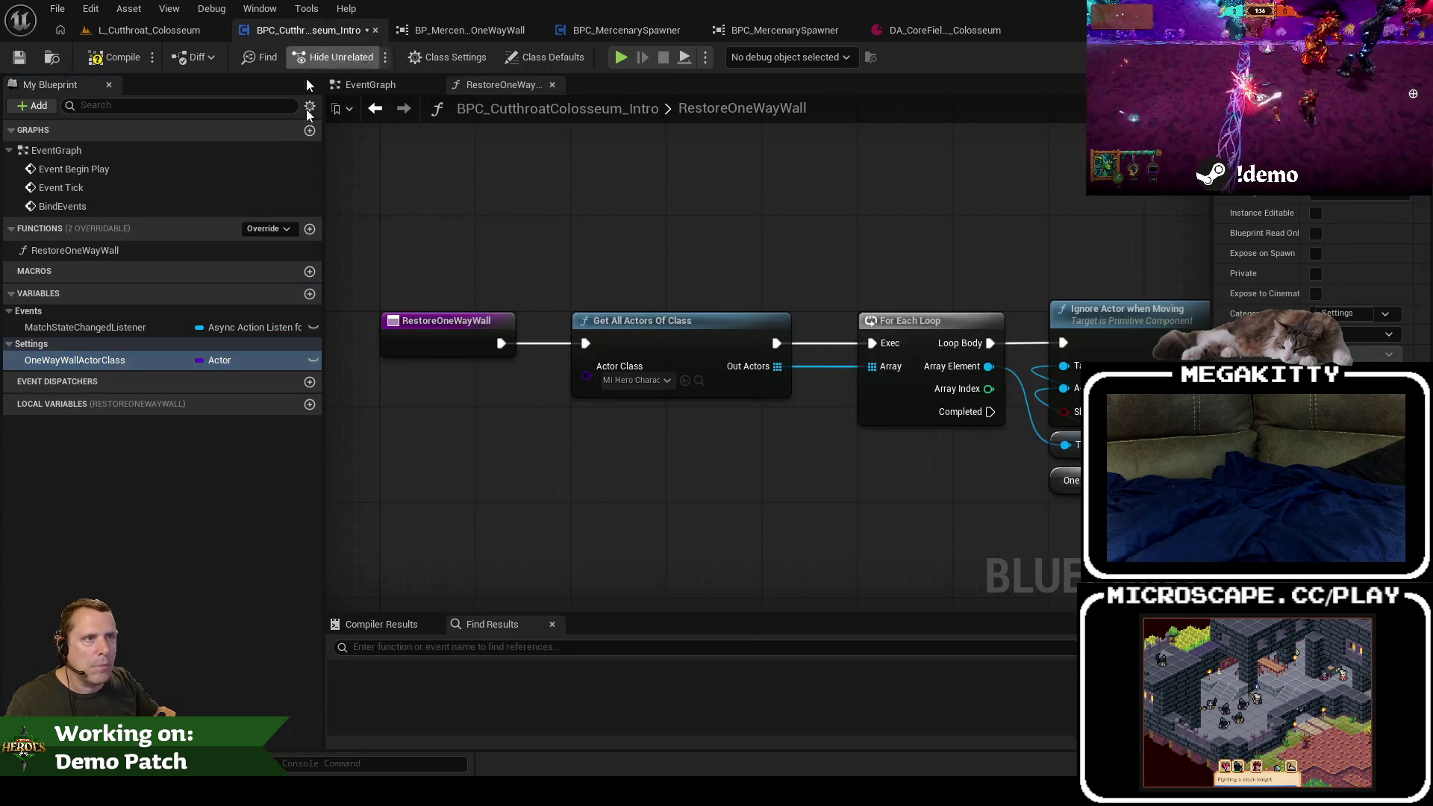
{"action": "right_click", "coordinate": [171, 304]}
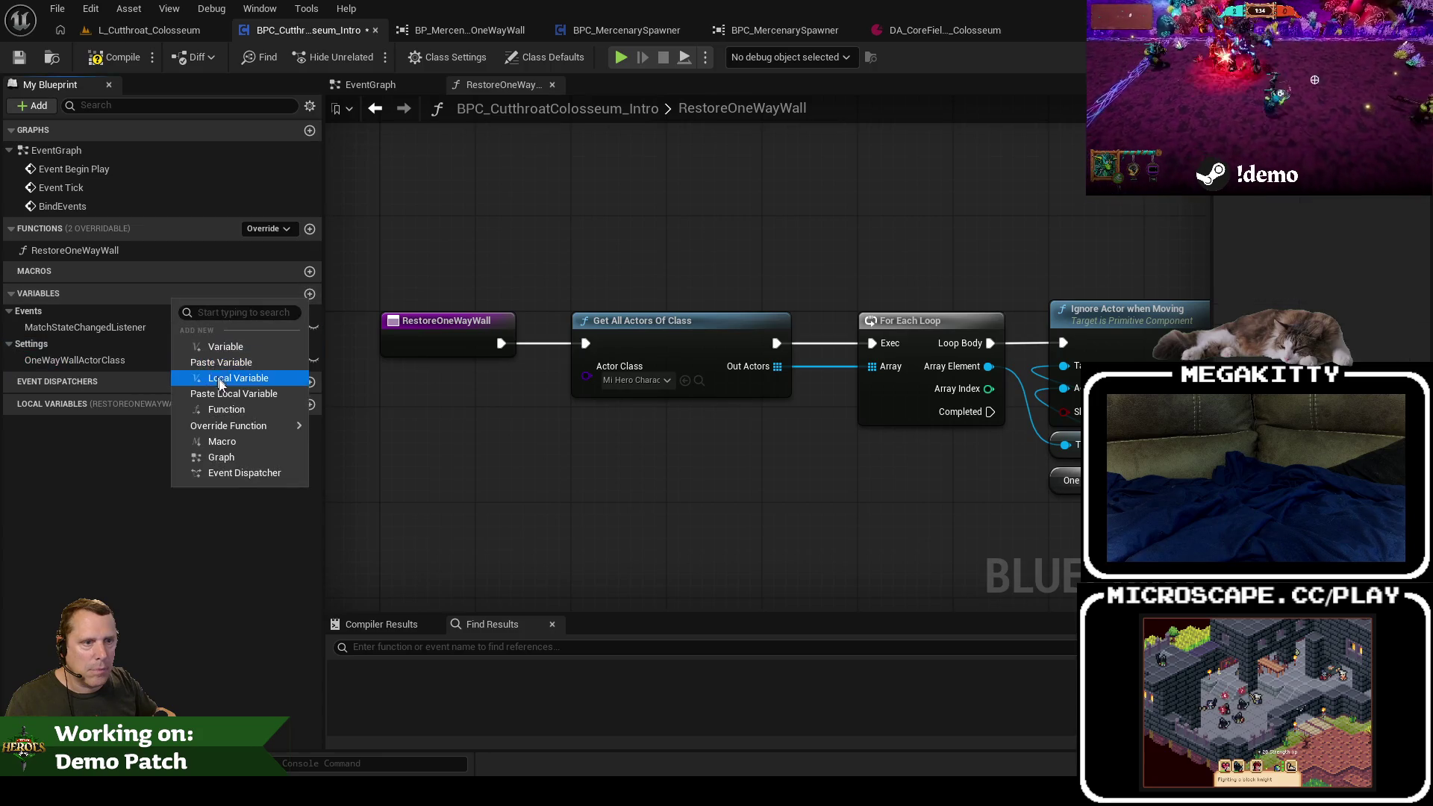
{"action": "left_click", "coordinate": [216, 366]}
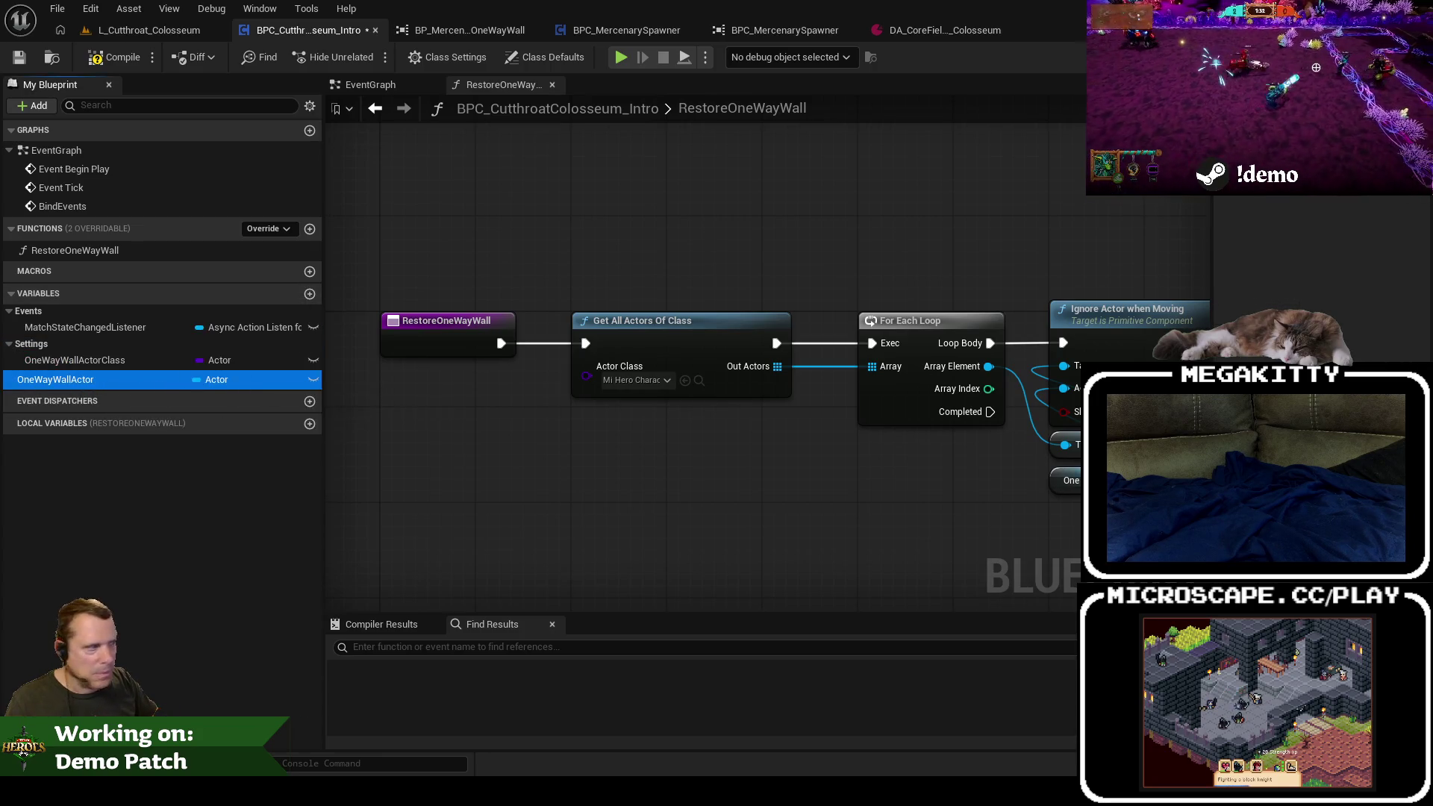
{"action": "left_click", "coordinate": [71, 379]}
{"action": "key", "text": "Return"}
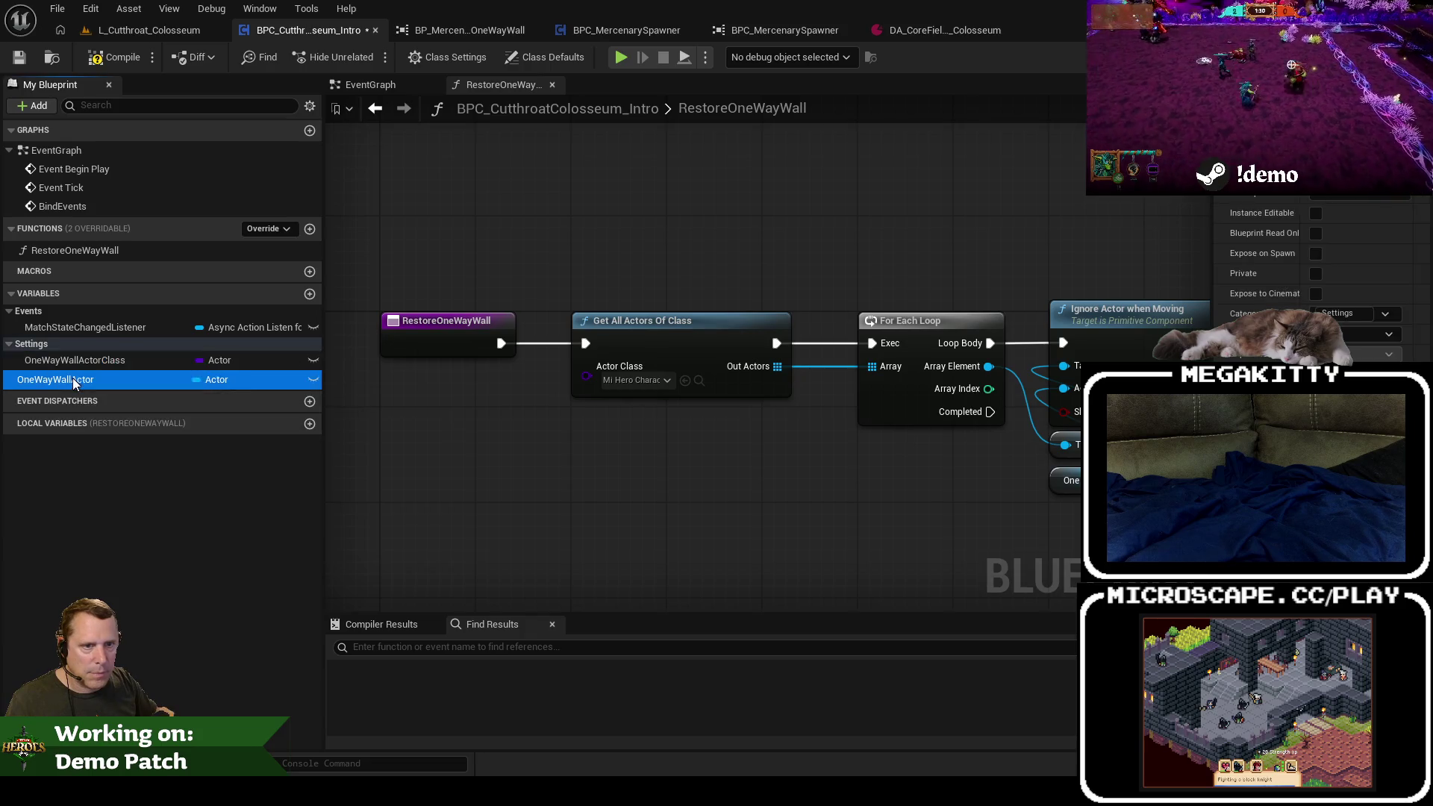
{"action": "type", "text": "Data"}
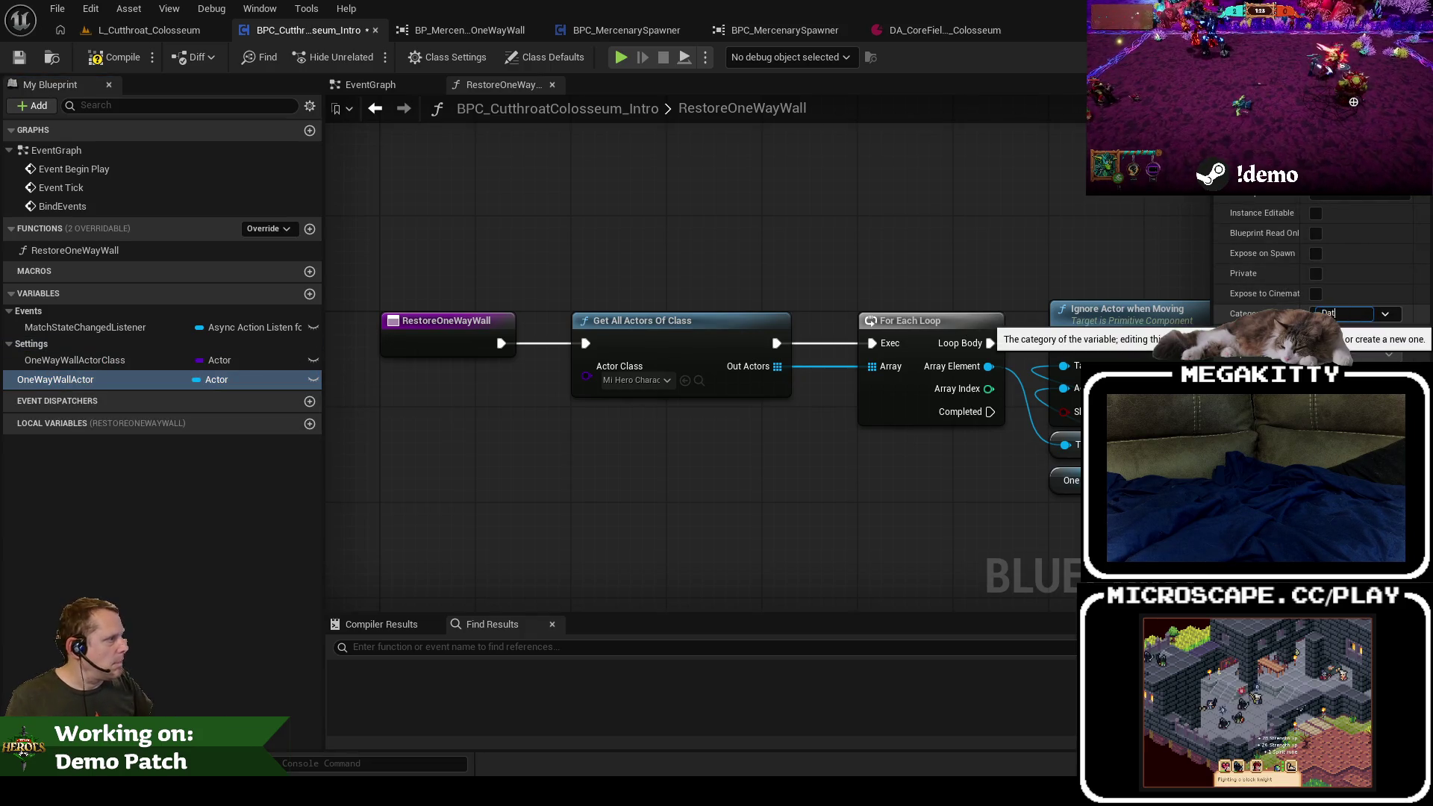
{"action": "key", "text": "Return"}
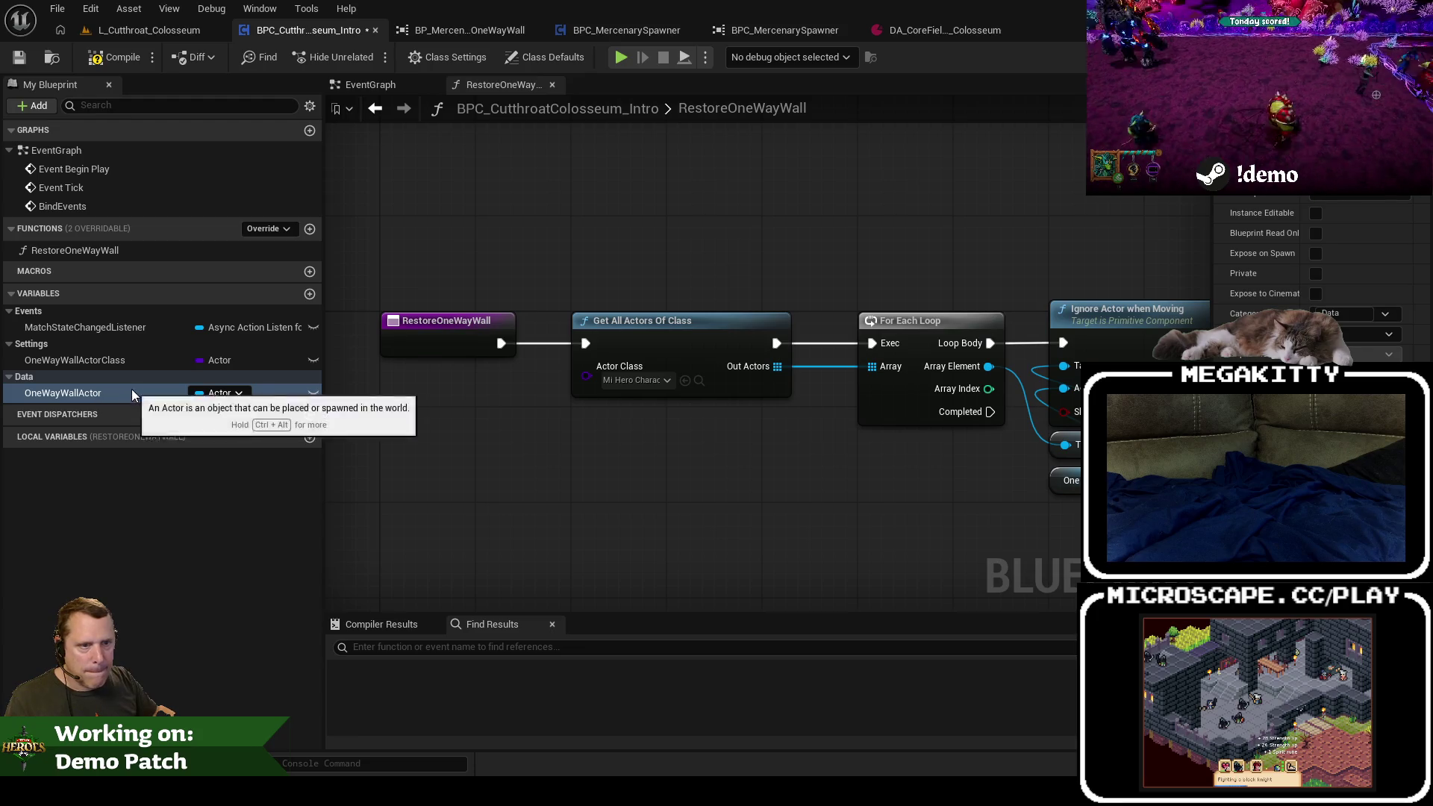
Step: Select the spawner's Get Actor Of Class, SET and Is Valid nodes and return to the intro event graph
{"action": "left_click", "coordinate": [638, 37]}
{"action": "mouse_move", "coordinate": [578, 286]}
{"action": "left_mouse_down"}
{"action": "mouse_move", "coordinate": [718, 415]}
{"action": "mouse_move", "coordinate": [836, 485]}
{"action": "mouse_move", "coordinate": [961, 494]}
{"action": "left_mouse_up"}
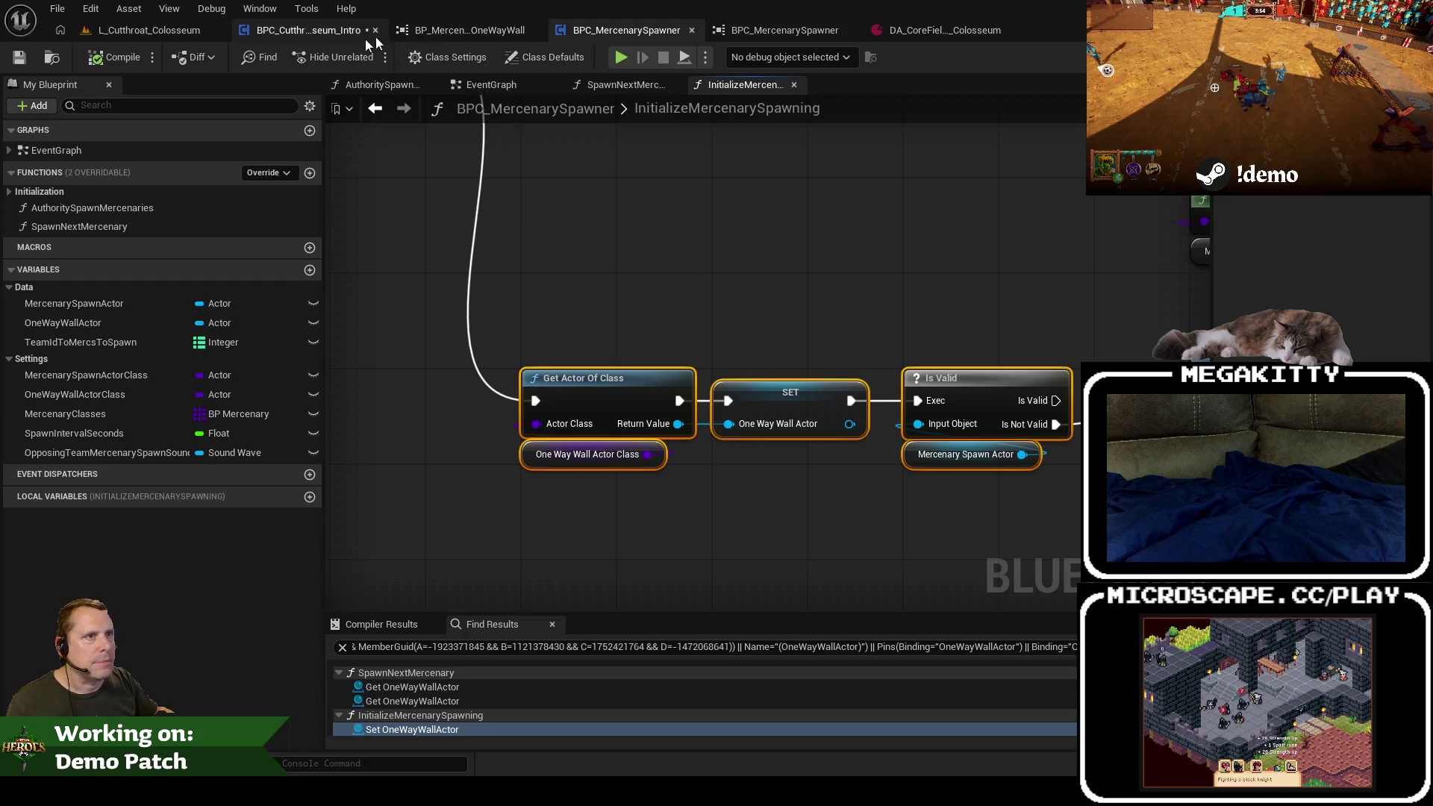
{"action": "left_click", "coordinate": [308, 30]}
{"action": "left_click", "coordinate": [359, 87]}
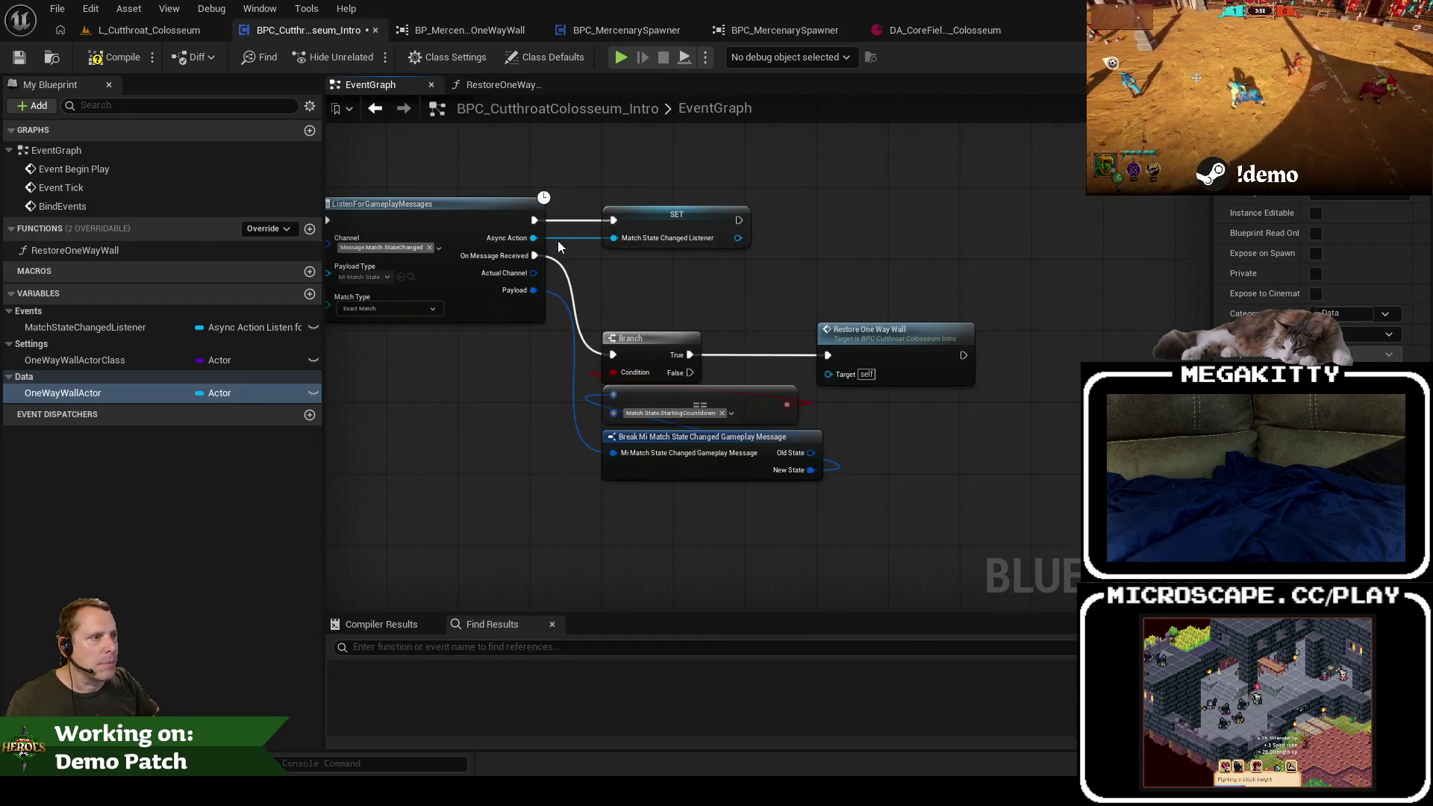
Step: Paste the Get Actor Of Class, SET and Is Valid nodes between Event Begin Play and Bind Events
{"action": "mouse_move", "coordinate": [609, 299]}
{"action": "left_mouse_down"}
{"action": "mouse_move", "coordinate": [981, 285]}
{"action": "mouse_move", "coordinate": [1028, 299]}
{"action": "left_mouse_up"}
{"action": "key", "text": "ctrl+v"}
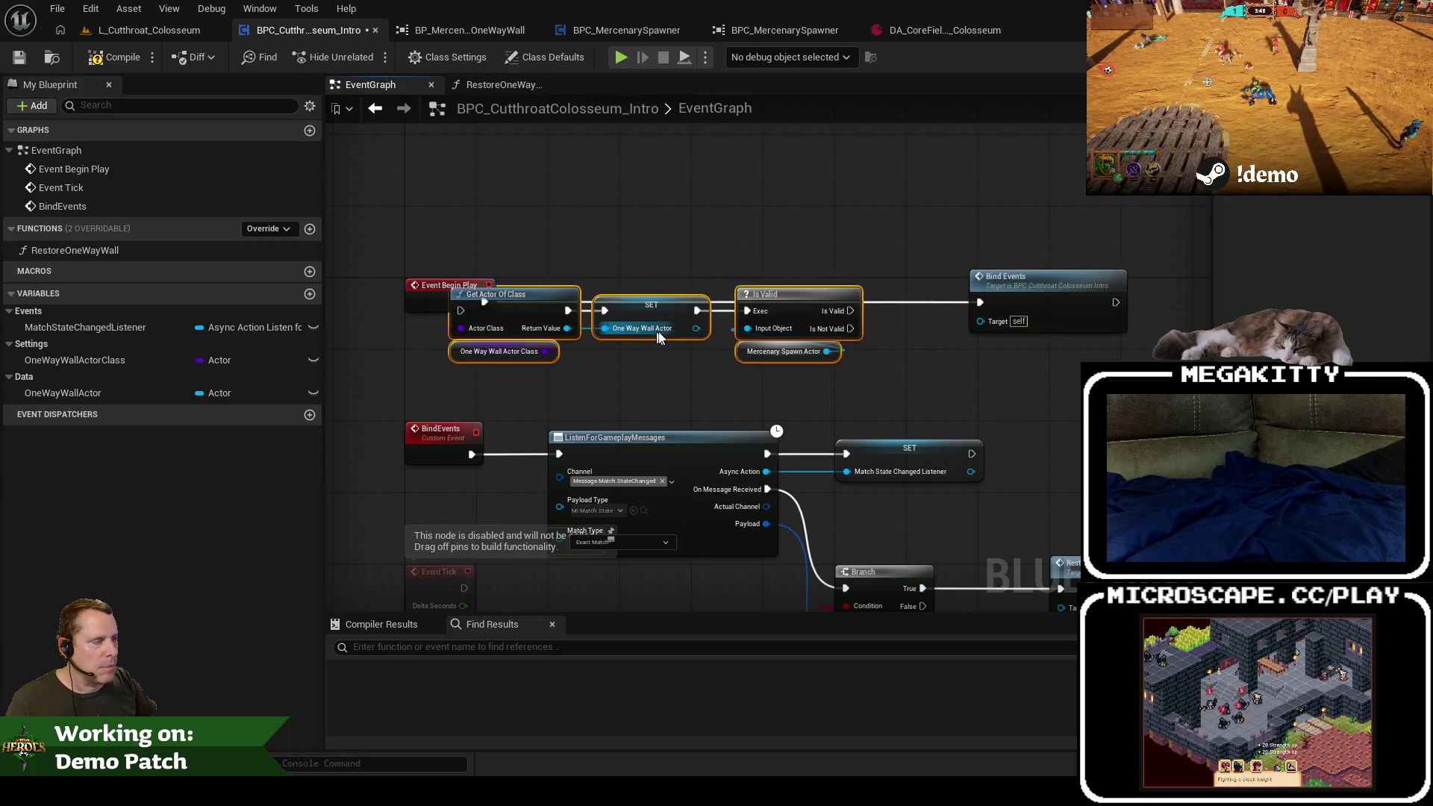
{"action": "left_click_drag", "start_coordinate": [511, 304], "coordinate": [609, 294]}
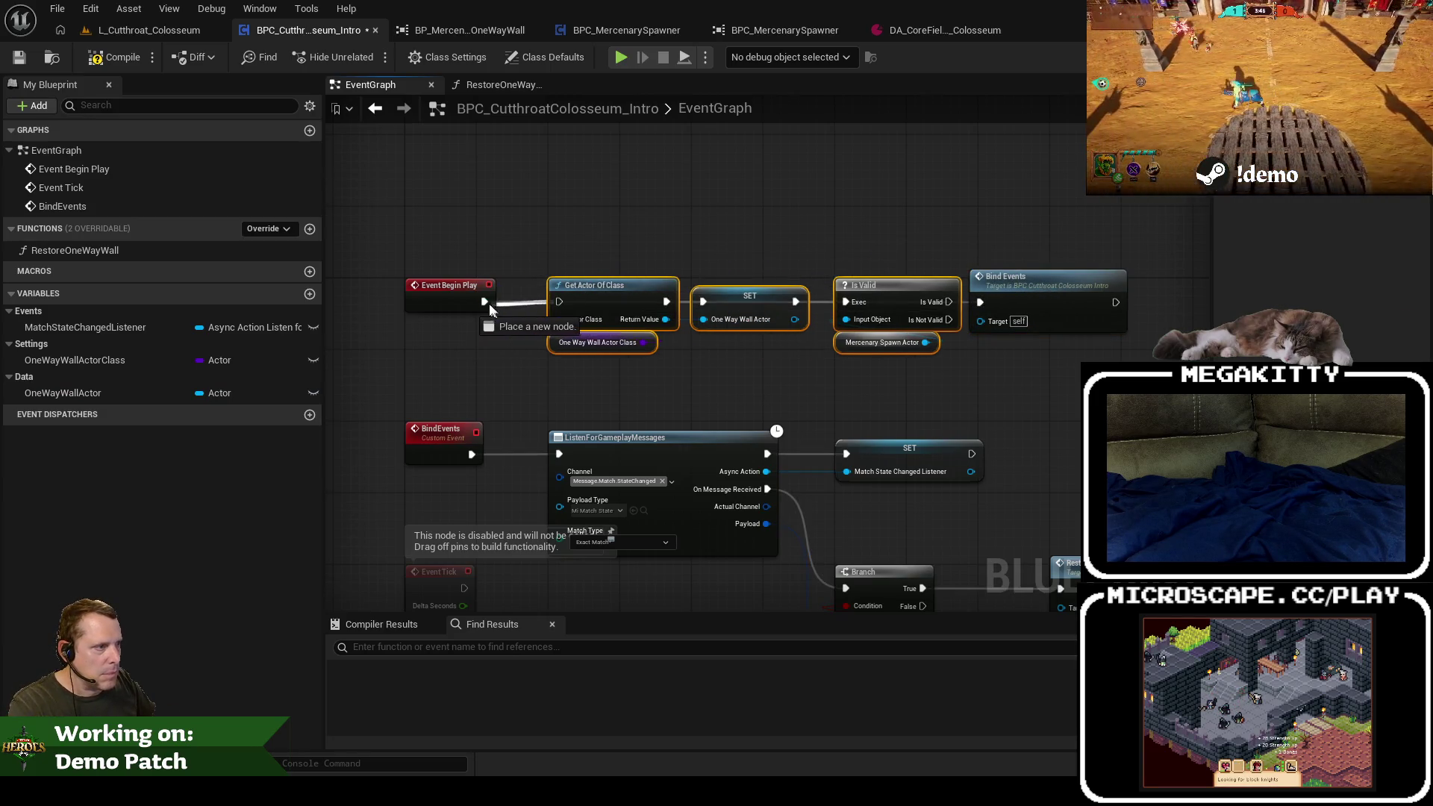
{"action": "left_click_drag", "start_coordinate": [790, 290], "coordinate": [831, 291]}
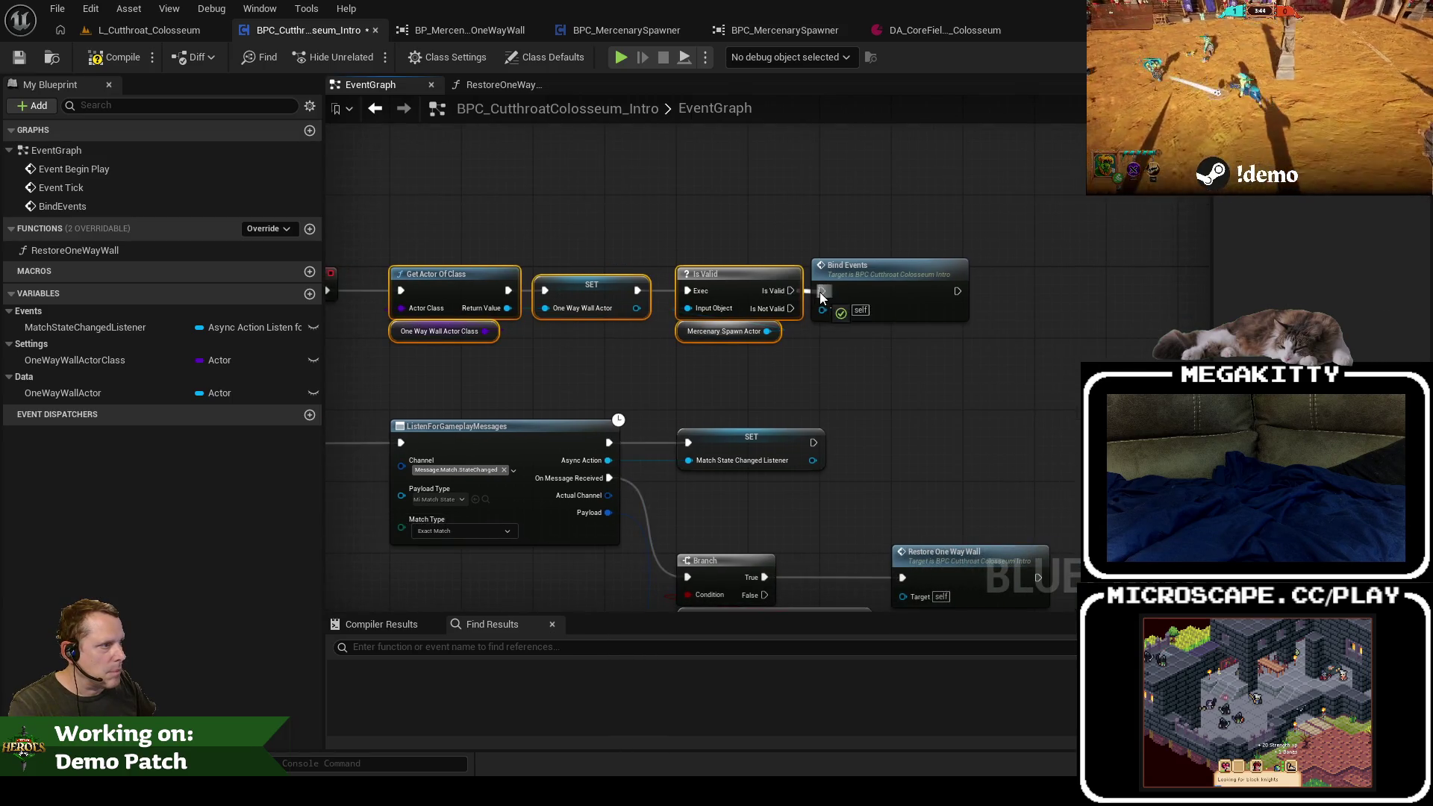
{"action": "left_click", "coordinate": [906, 275]}
{"action": "left_click_drag", "start_coordinate": [798, 234], "coordinate": [895, 190]}
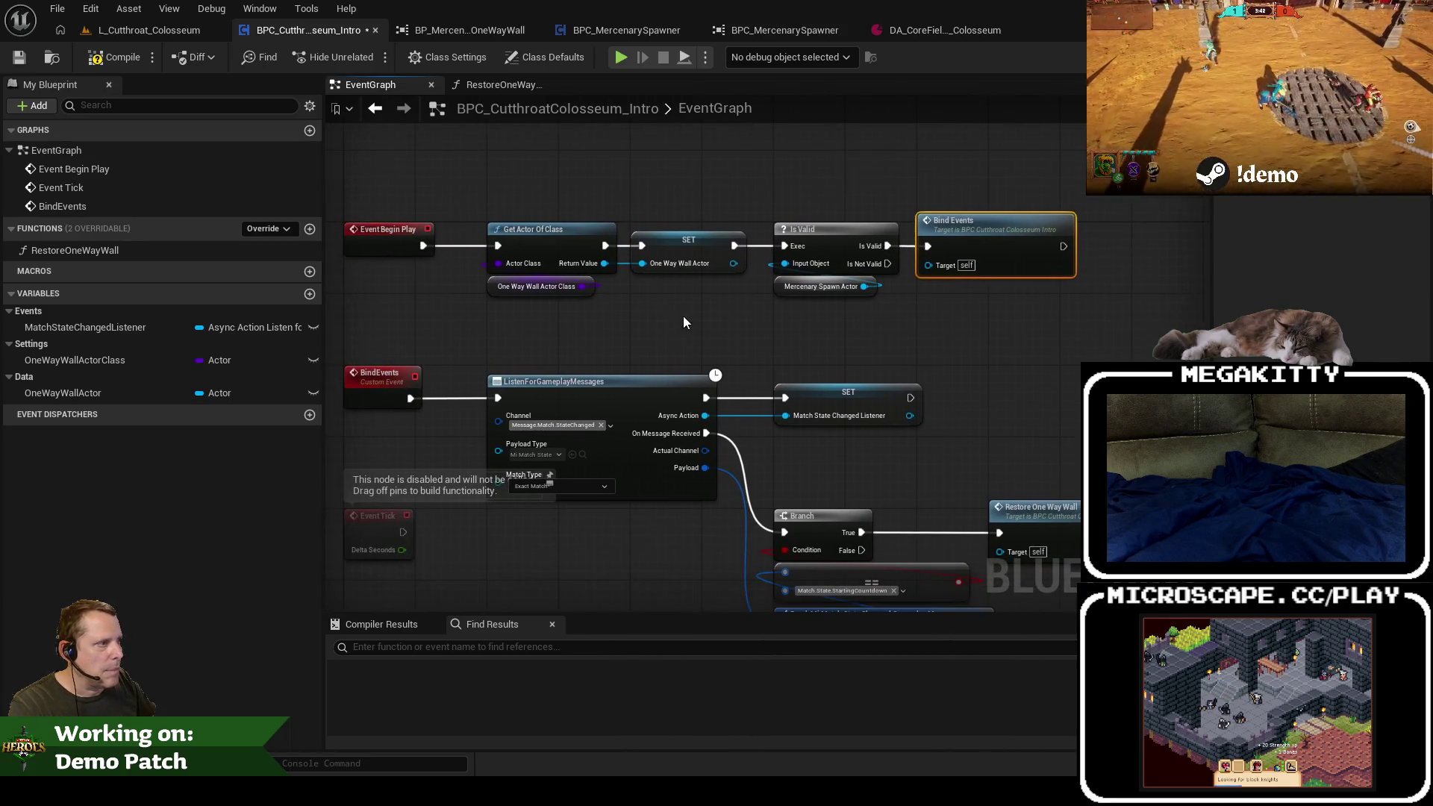
Step: Search the action list below the events for an Event Destruct node
{"action": "left_click_drag", "start_coordinate": [743, 352], "coordinate": [749, 231]}
{"action": "scroll", "coordinate": [605, 483], "scroll_direction": "down", "scroll_amount": 3}
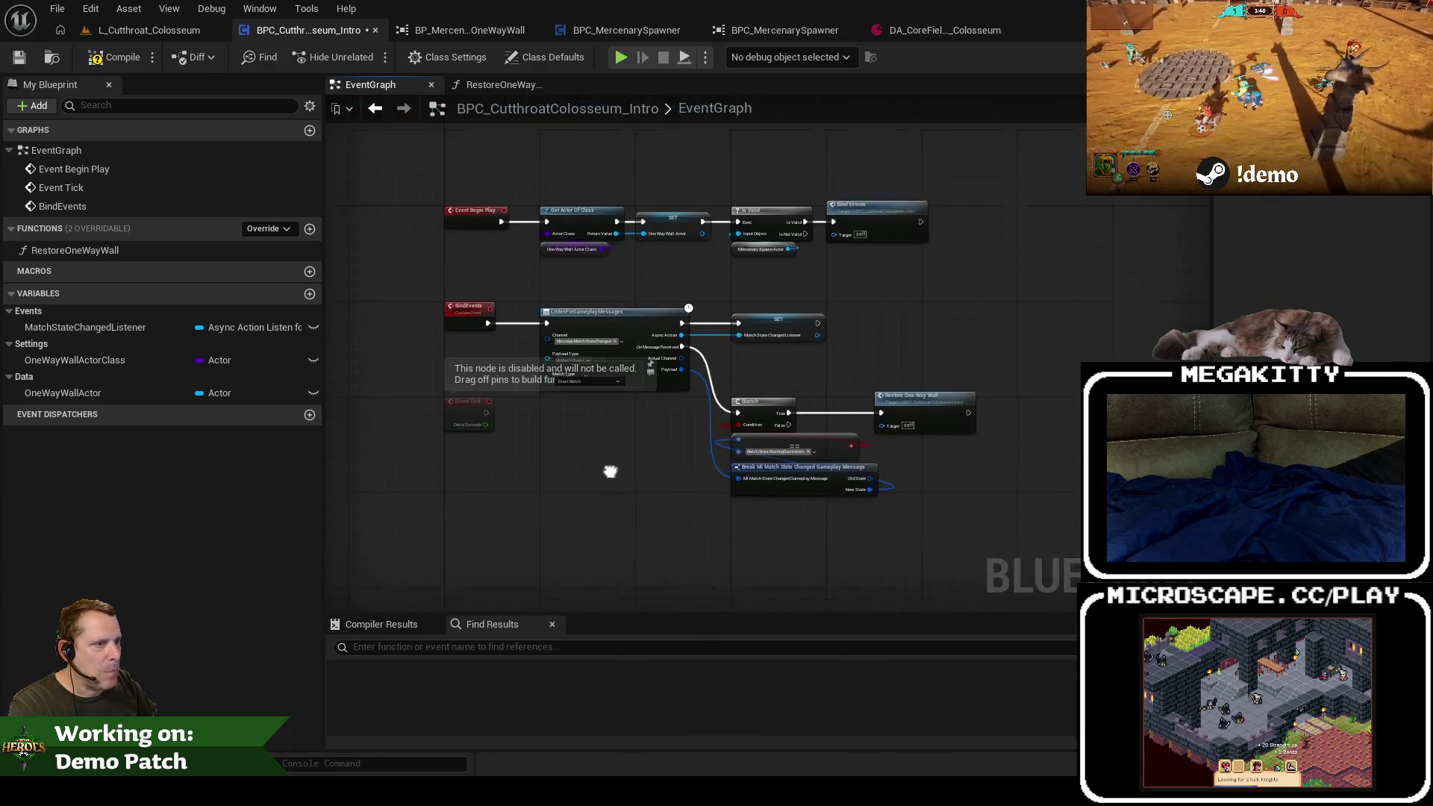
{"action": "right_click", "coordinate": [465, 460]}
{"action": "type", "text": "event destr"}
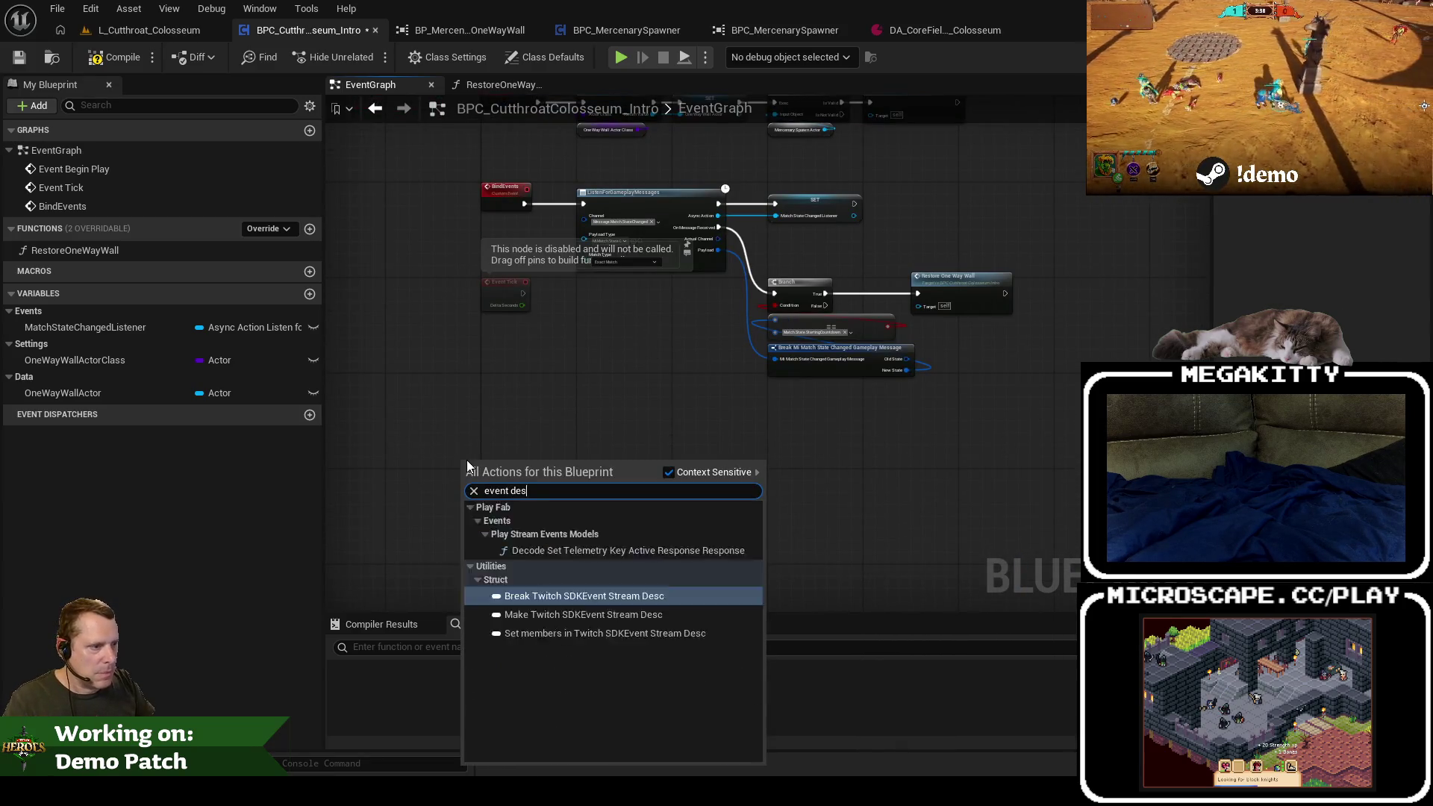
{"action": "key", "text": "ctrl+a"}
Step: Drop the destruct search and add an Event End Play node instead
{"action": "type", "text": "destruct"}
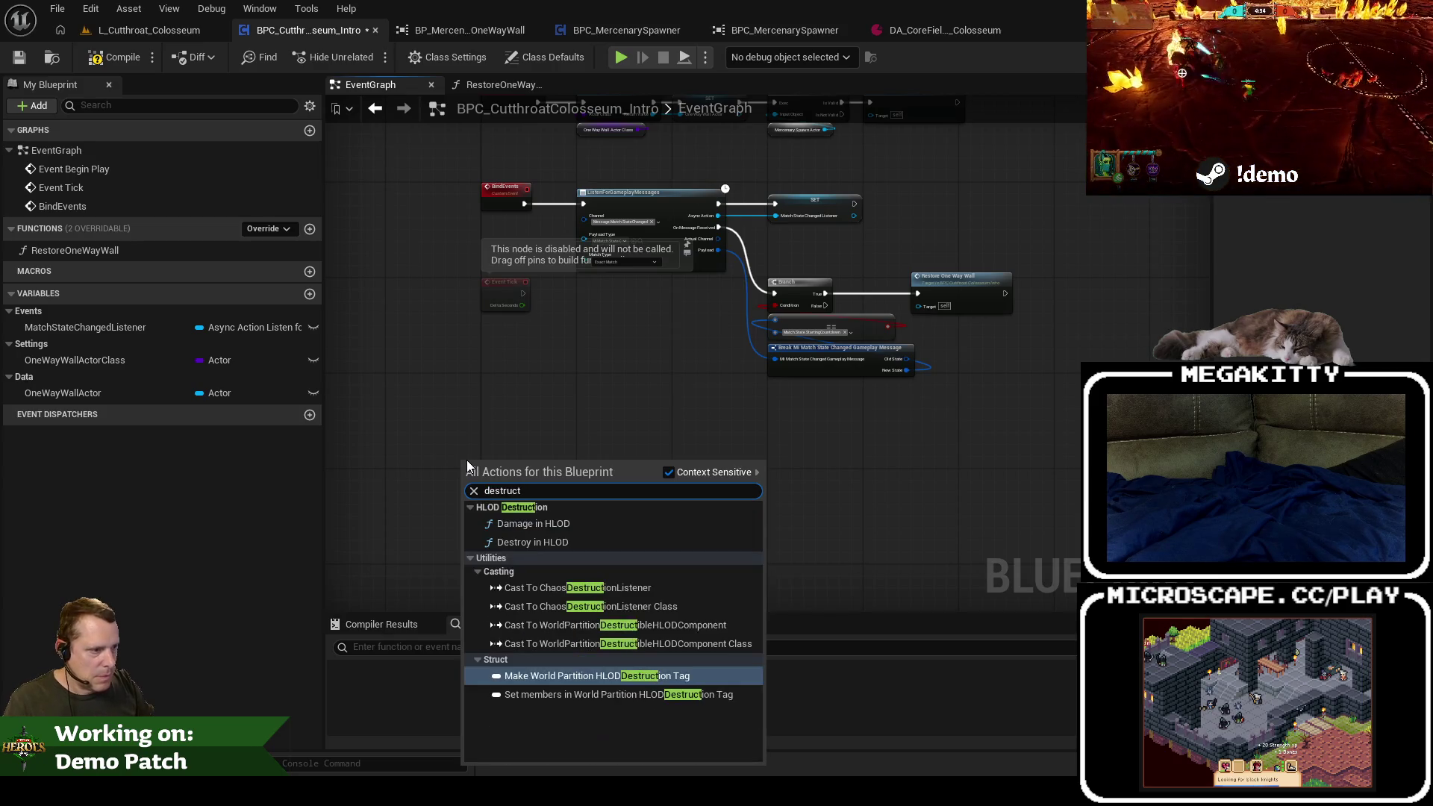
{"action": "key", "text": "Escape"}
{"action": "scroll", "coordinate": [490, 469], "scroll_direction": "up", "scroll_amount": 3}
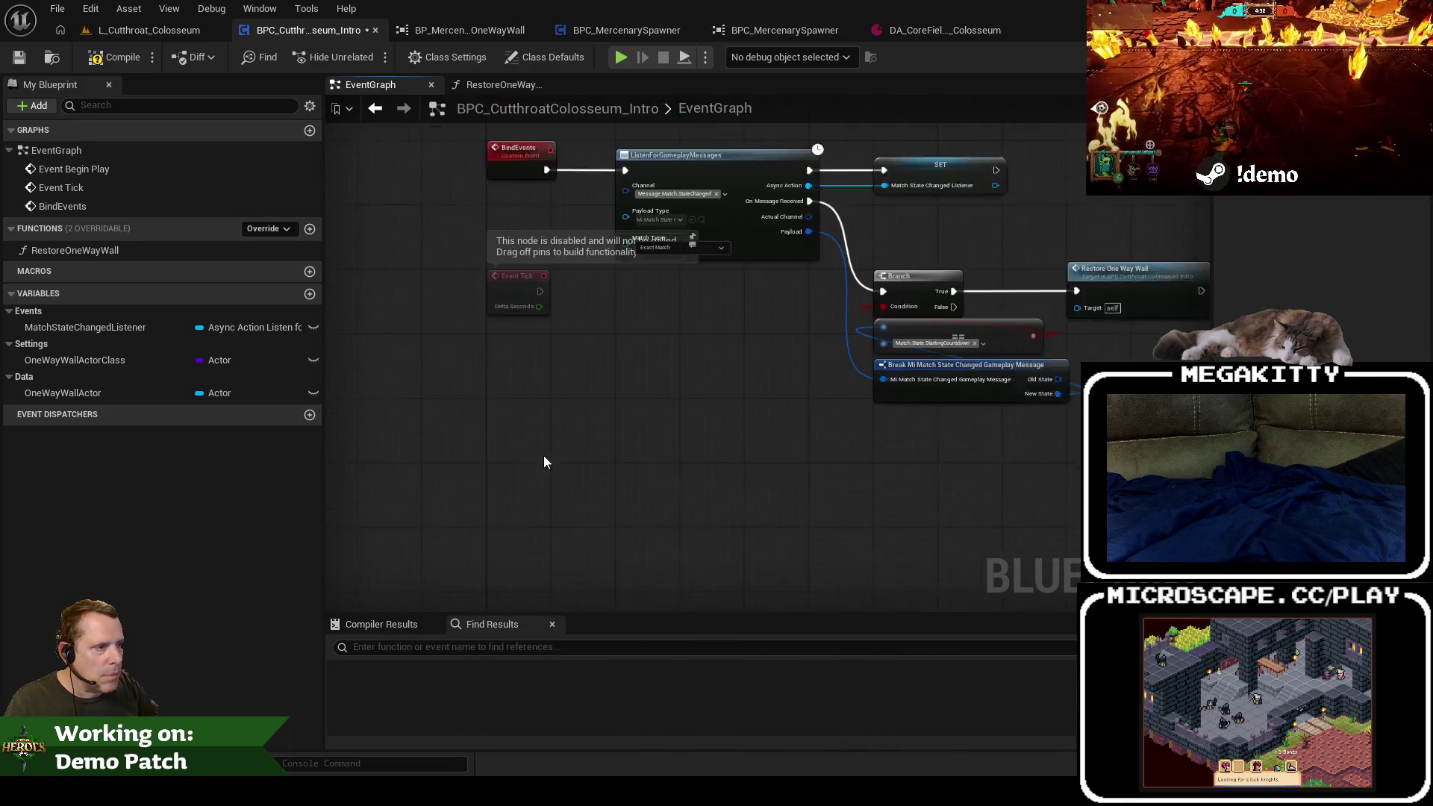
{"action": "right_click", "coordinate": [490, 468]}
{"action": "type", "text": "end play"}
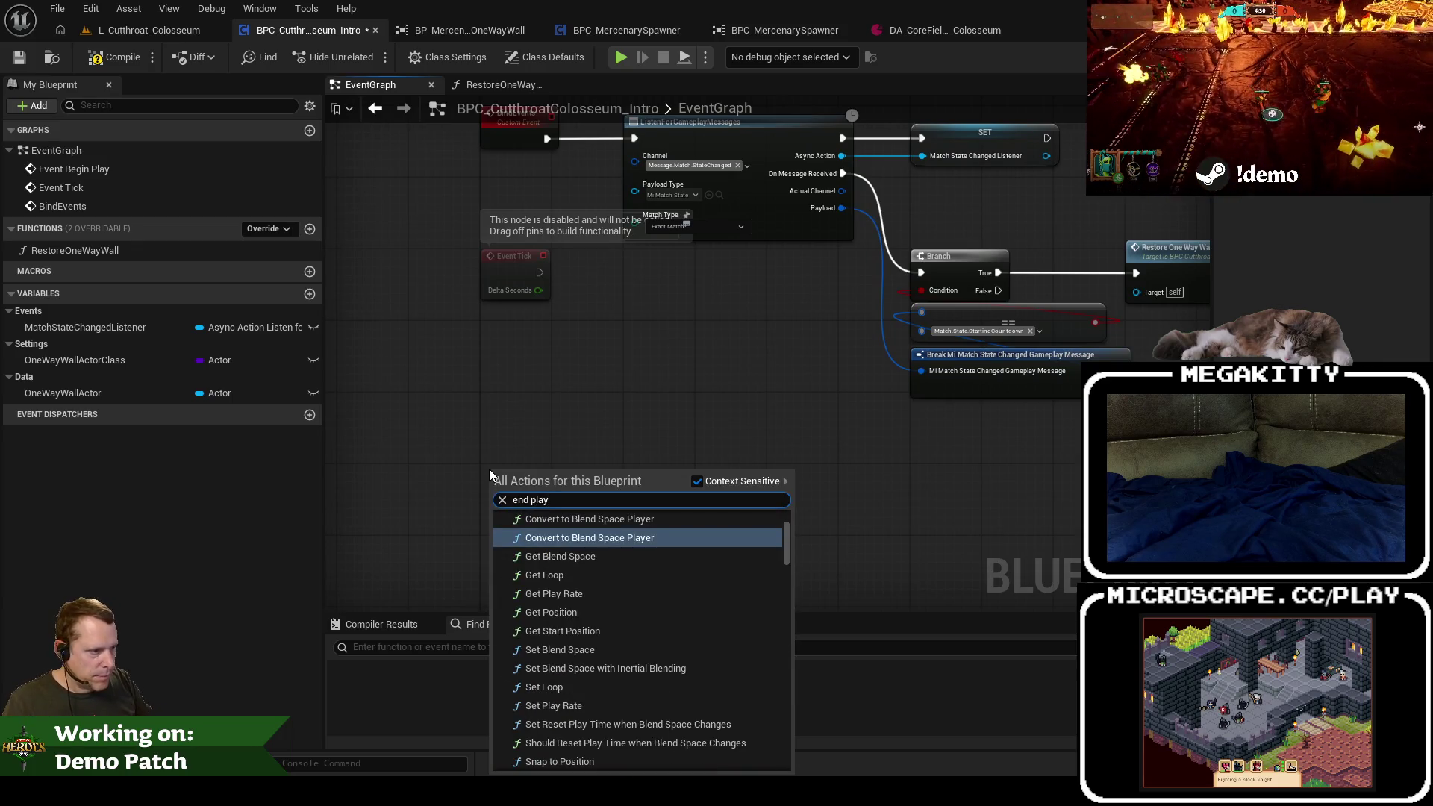
{"action": "key", "text": "Return"}
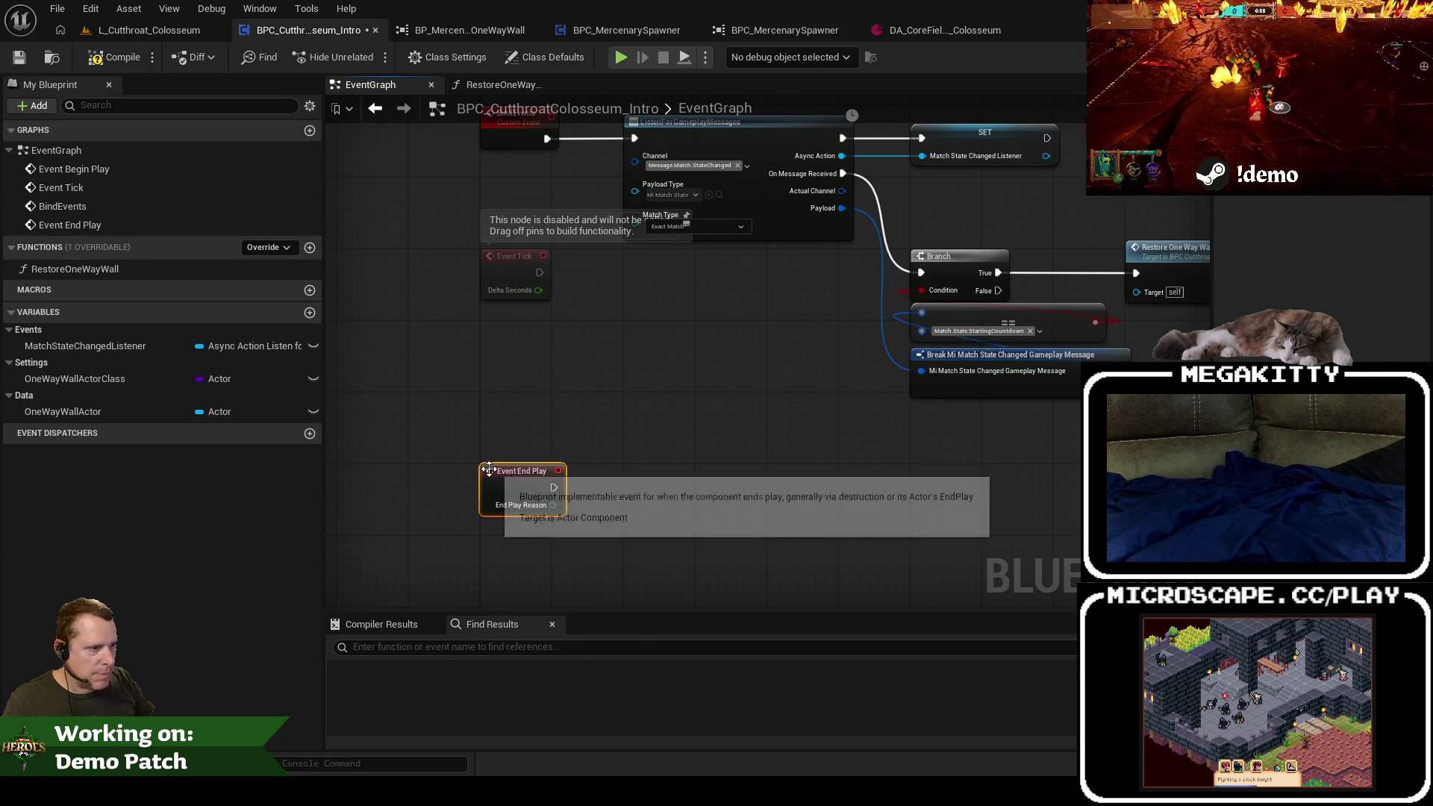
{"action": "left_click_drag", "start_coordinate": [488, 485], "coordinate": [490, 553]}
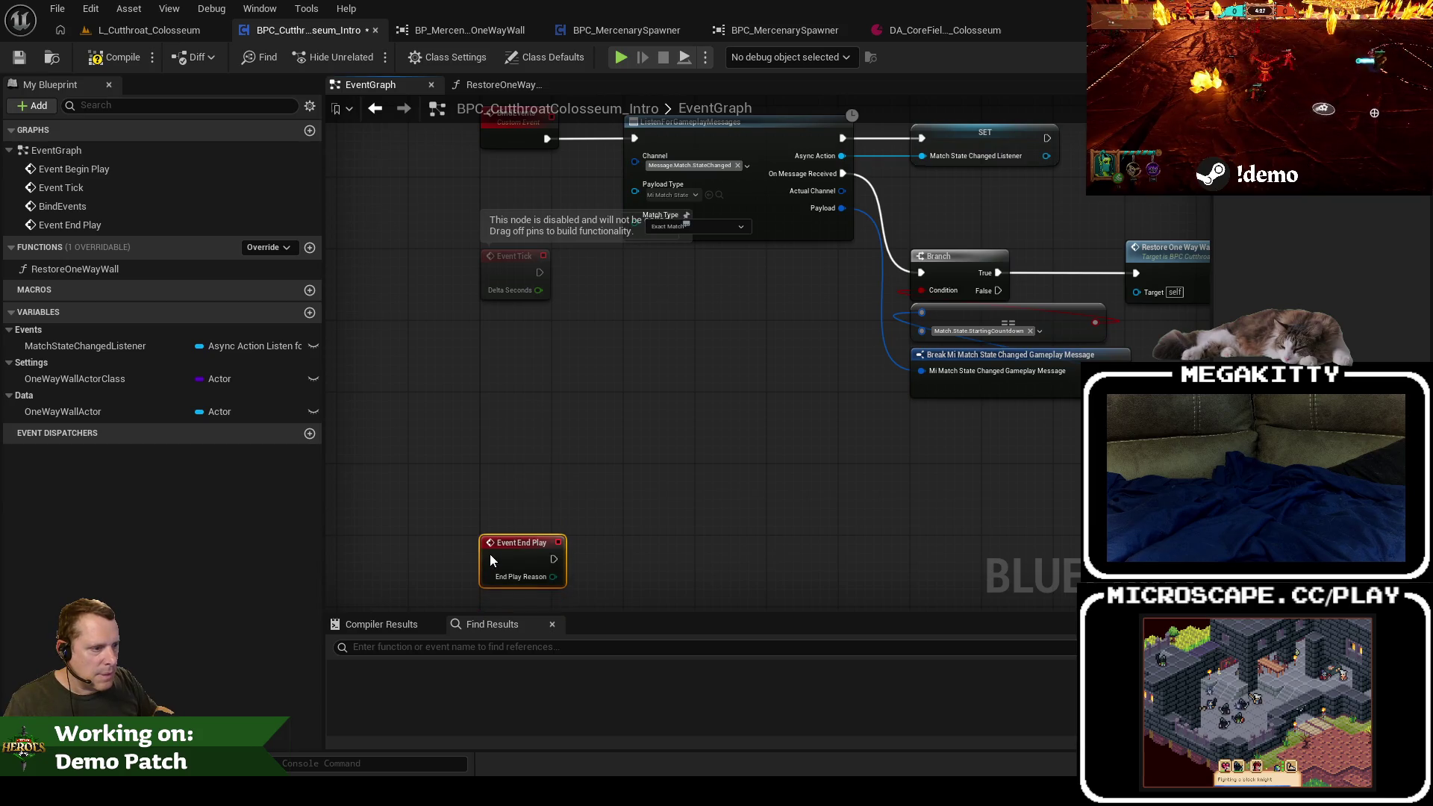
Step: Add a custom event named UnbindEvents
{"action": "right_click", "coordinate": [445, 444]}
{"action": "type", "text": "add custom"}
{"action": "key", "text": "Return"}
{"action": "type", "text": "UnbindEvents"}
{"action": "key", "text": "Return"}
{"action": "mouse_move", "coordinate": [474, 432]}
{"action": "left_mouse_down"}
{"action": "mouse_move", "coordinate": [492, 450]}
{"action": "mouse_move", "coordinate": [497, 435]}
{"action": "left_mouse_up"}
Step: Call Unbind Events from Event End Play
{"action": "left_click_drag", "start_coordinate": [535, 320], "coordinate": [701, 291]}
{"action": "type", "text": "uunb"}
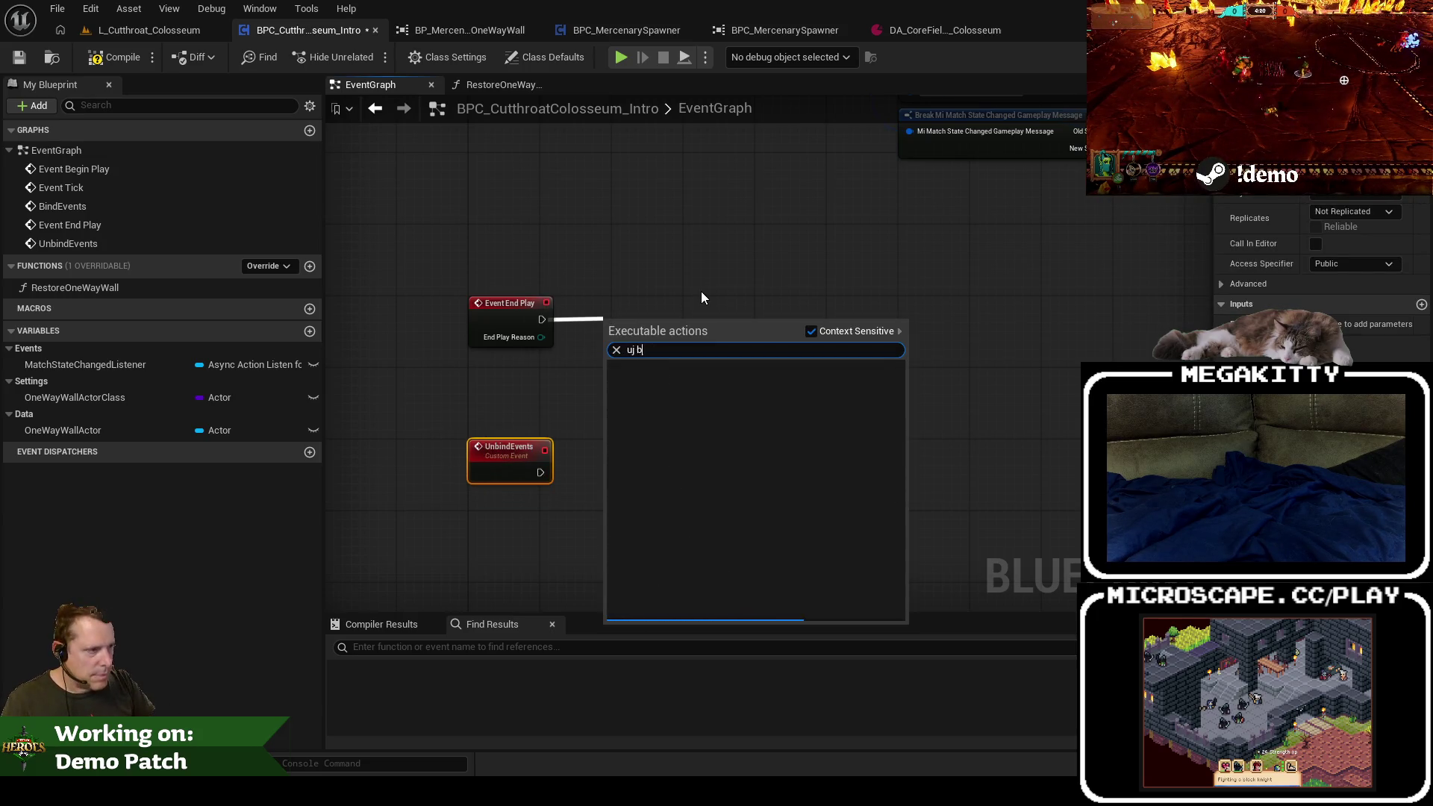
{"action": "key", "text": "BackSpace"}
{"action": "key", "text": "BackSpace"}
{"action": "key", "text": "BackSpace"}
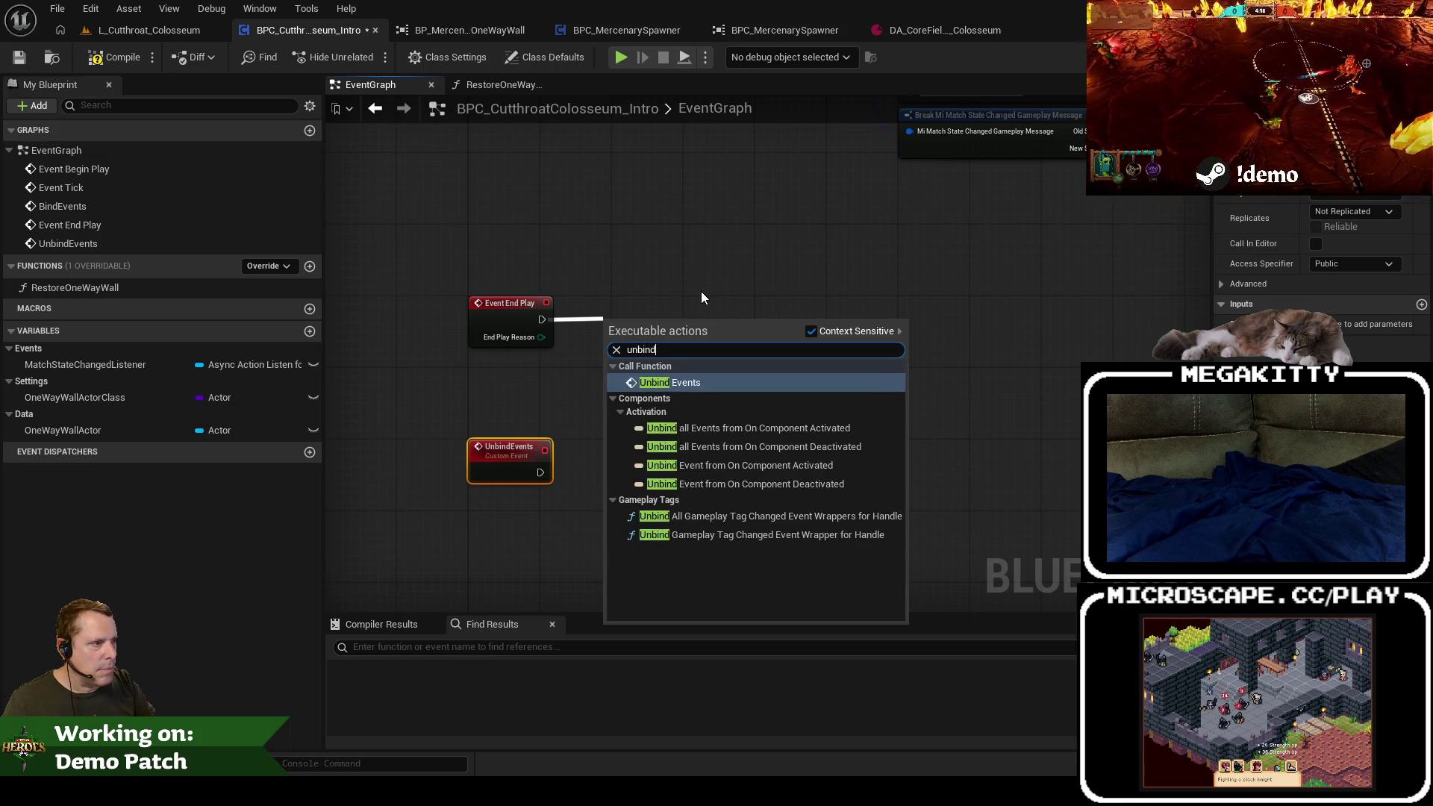
{"action": "key", "text": "Return"}
{"action": "left_click_drag", "start_coordinate": [682, 330], "coordinate": [687, 301]}
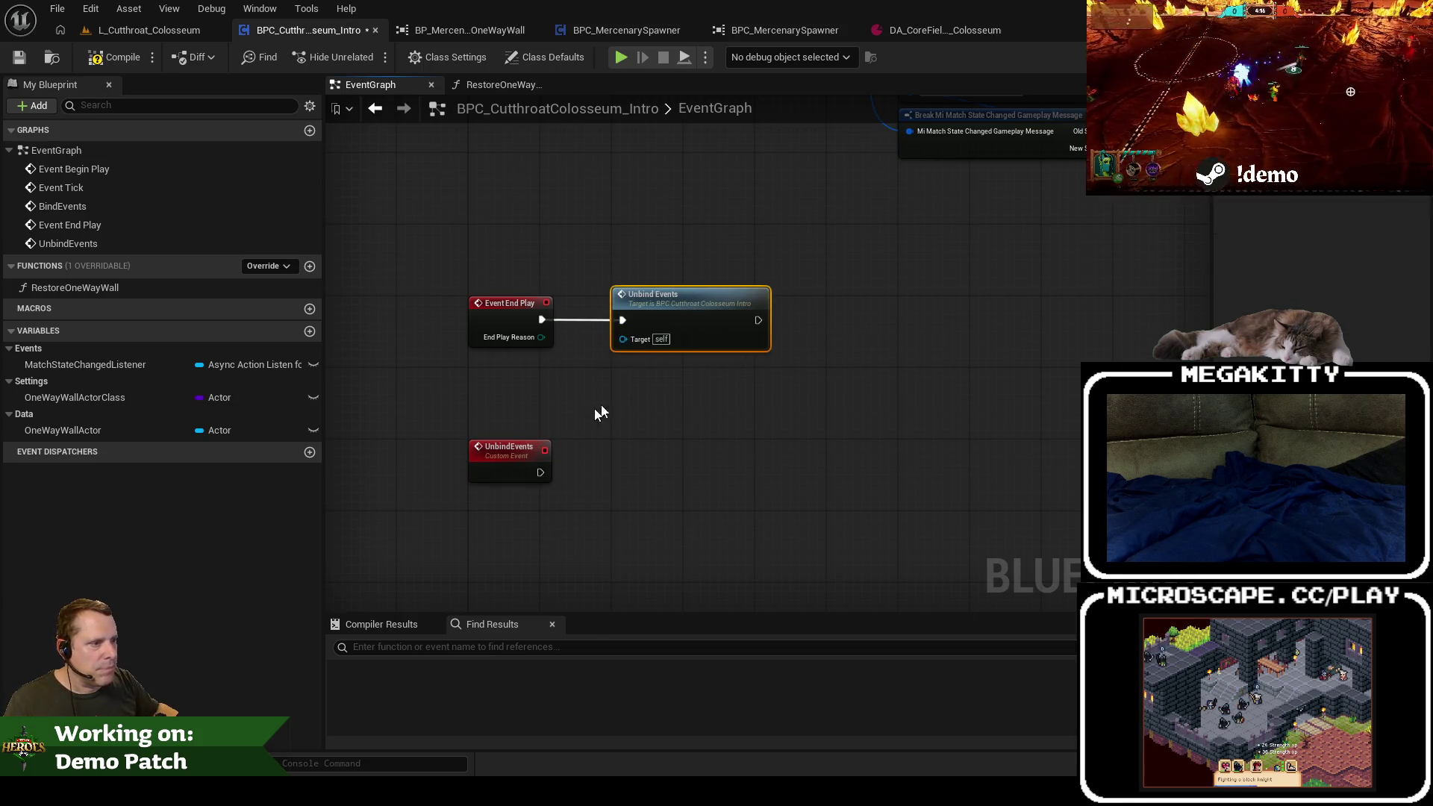
{"action": "left_click_drag", "start_coordinate": [499, 464], "coordinate": [500, 527]}
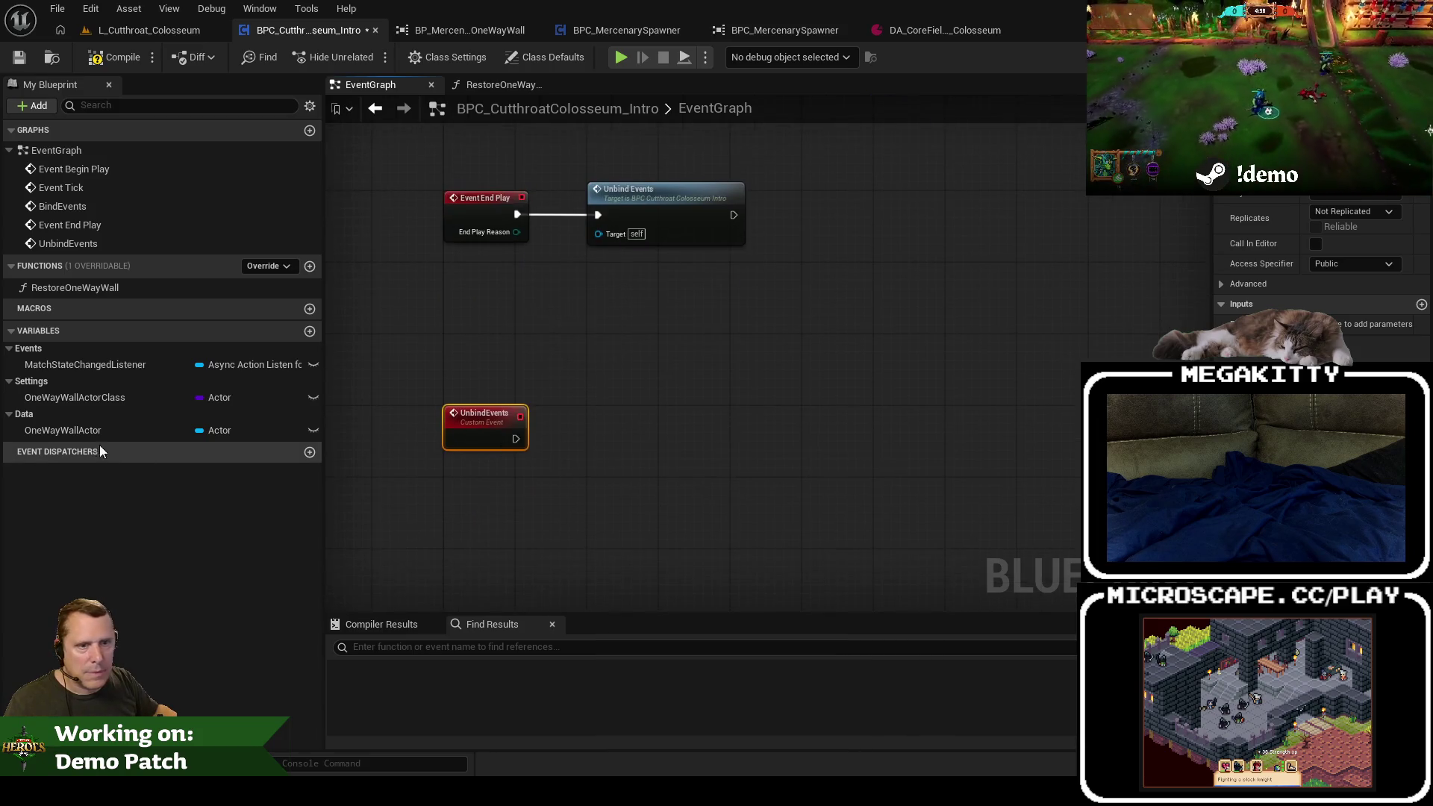
Step: Hide the unconnected pins on the Break match state message node
{"action": "key", "text": "Home"}
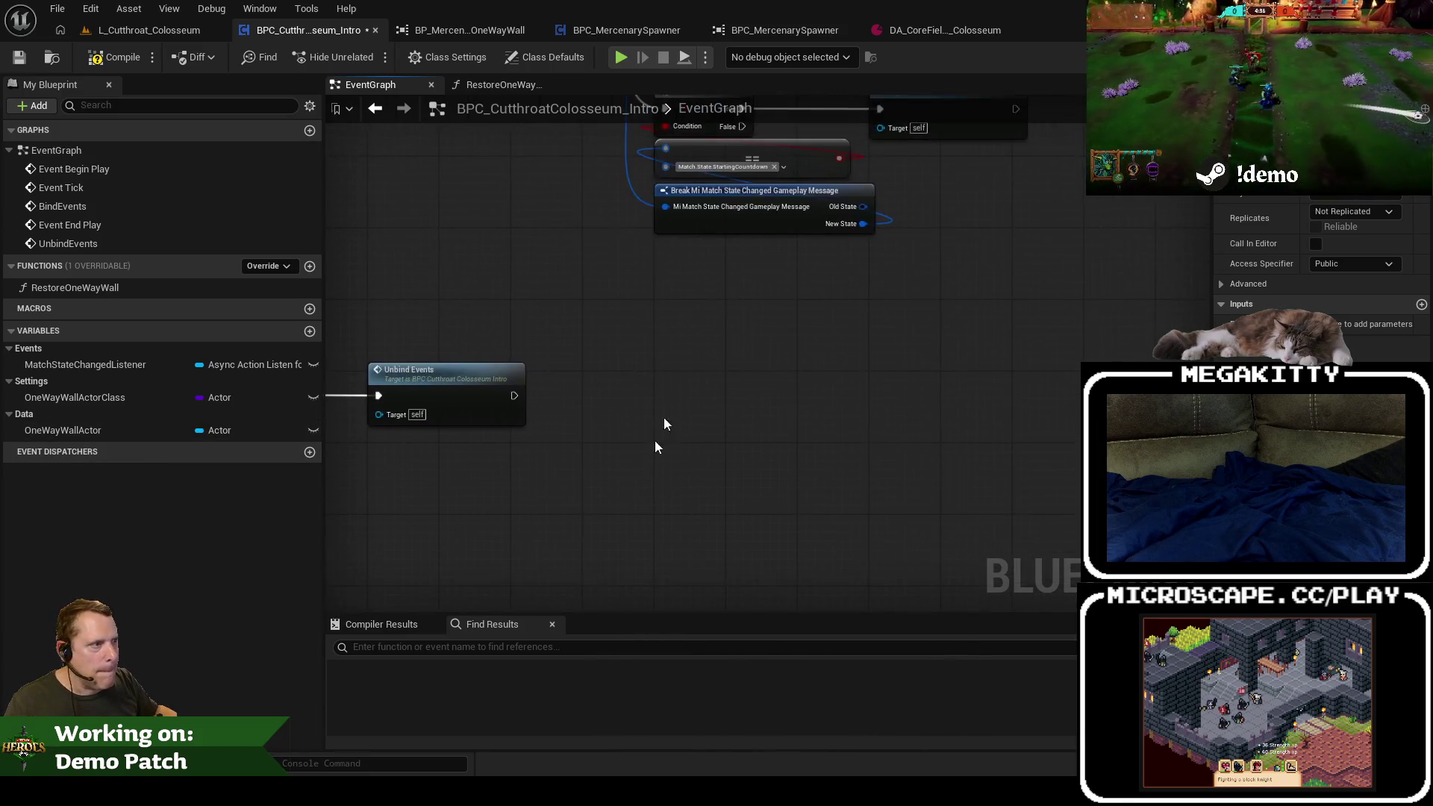
{"action": "left_click_drag", "start_coordinate": [608, 499], "coordinate": [729, 364]}
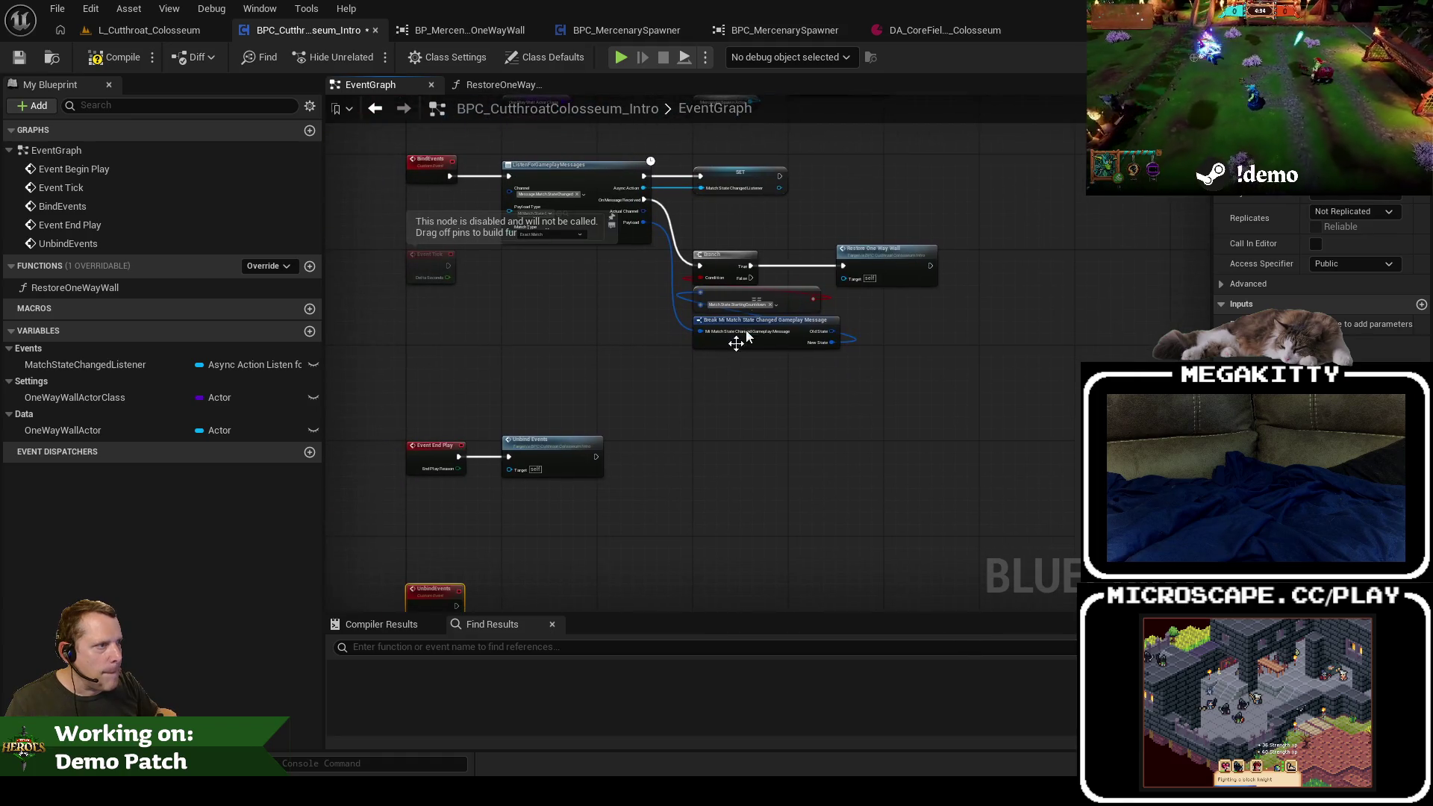
{"action": "scroll", "coordinate": [748, 187], "scroll_direction": "up", "scroll_amount": 2}
{"action": "mouse_move", "coordinate": [773, 201]}
{"action": "left_mouse_down"}
{"action": "mouse_move", "coordinate": [608, 404]}
{"action": "mouse_move", "coordinate": [634, 343]}
{"action": "left_mouse_up"}
{"action": "left_click", "coordinate": [824, 218]}
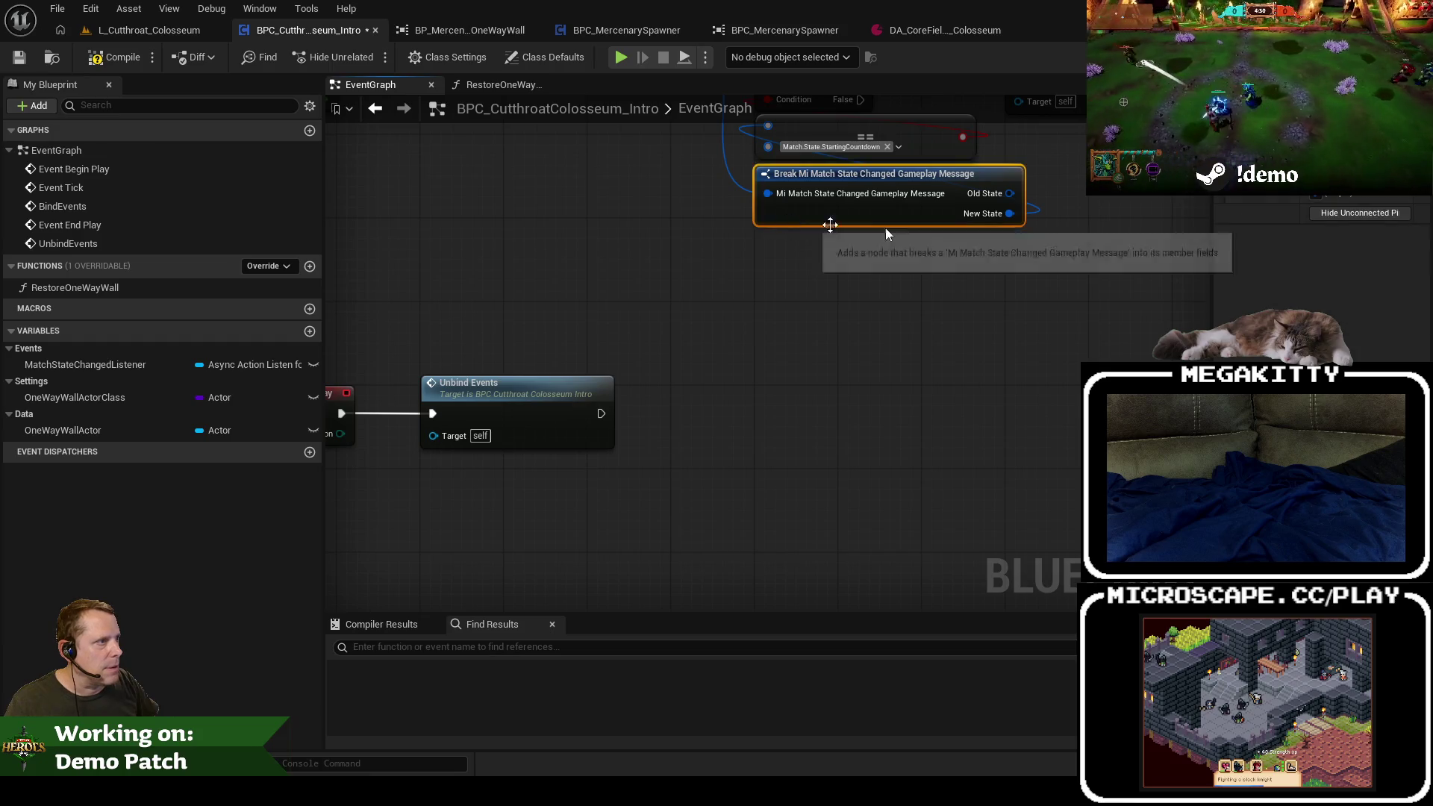
{"action": "left_click", "coordinate": [1359, 213]}
Step: Have UnbindEvents run an Is Valid check on the Match State Changed Listener
{"action": "mouse_move", "coordinate": [85, 364]}
{"action": "left_mouse_down"}
{"action": "mouse_move", "coordinate": [329, 388]}
{"action": "mouse_move", "coordinate": [552, 518]}
{"action": "mouse_move", "coordinate": [682, 495]}
{"action": "left_mouse_up"}
{"action": "left_click", "coordinate": [597, 536]}
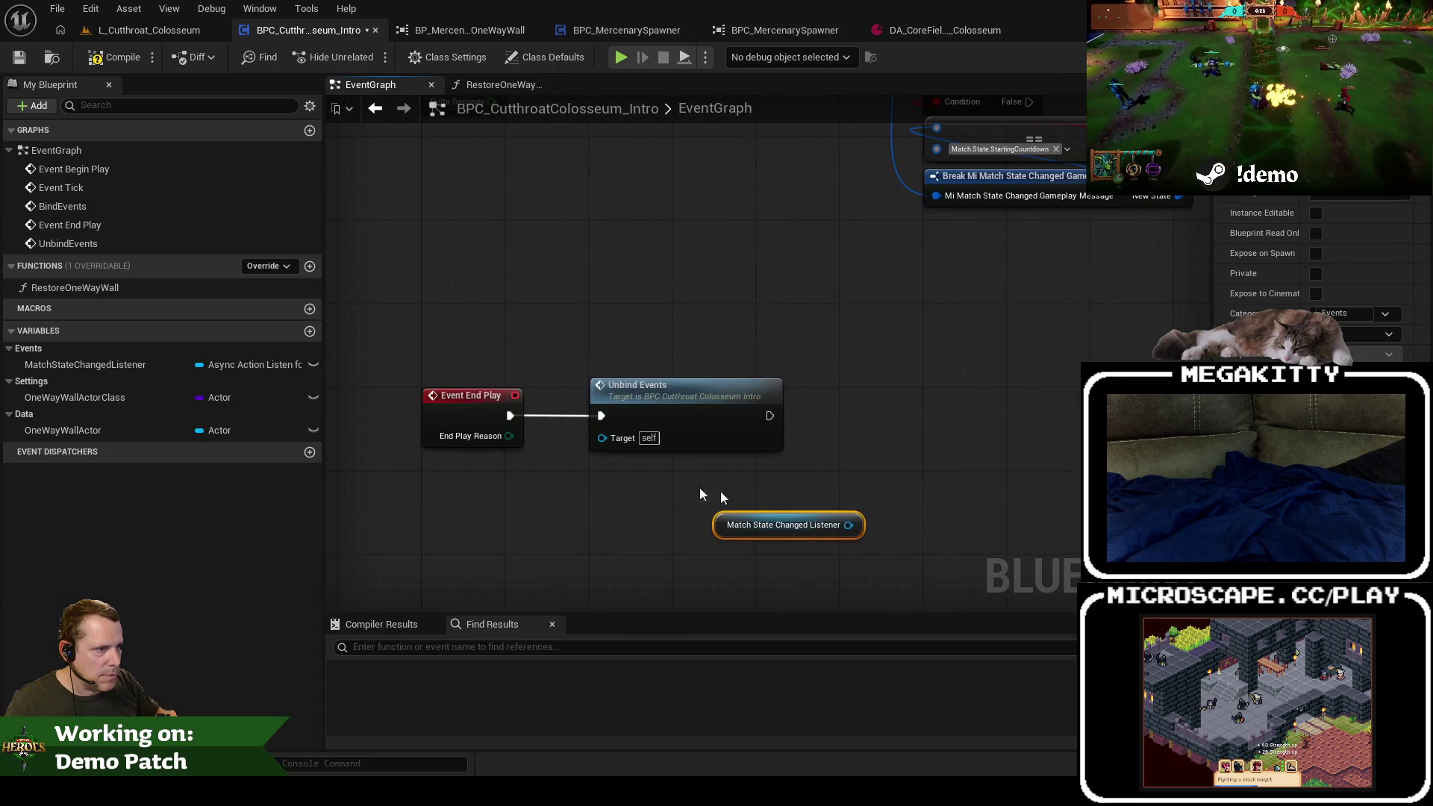
{"action": "mouse_move", "coordinate": [747, 545]}
{"action": "left_mouse_down"}
{"action": "mouse_move", "coordinate": [729, 415]}
{"action": "mouse_move", "coordinate": [647, 575]}
{"action": "left_mouse_up"}
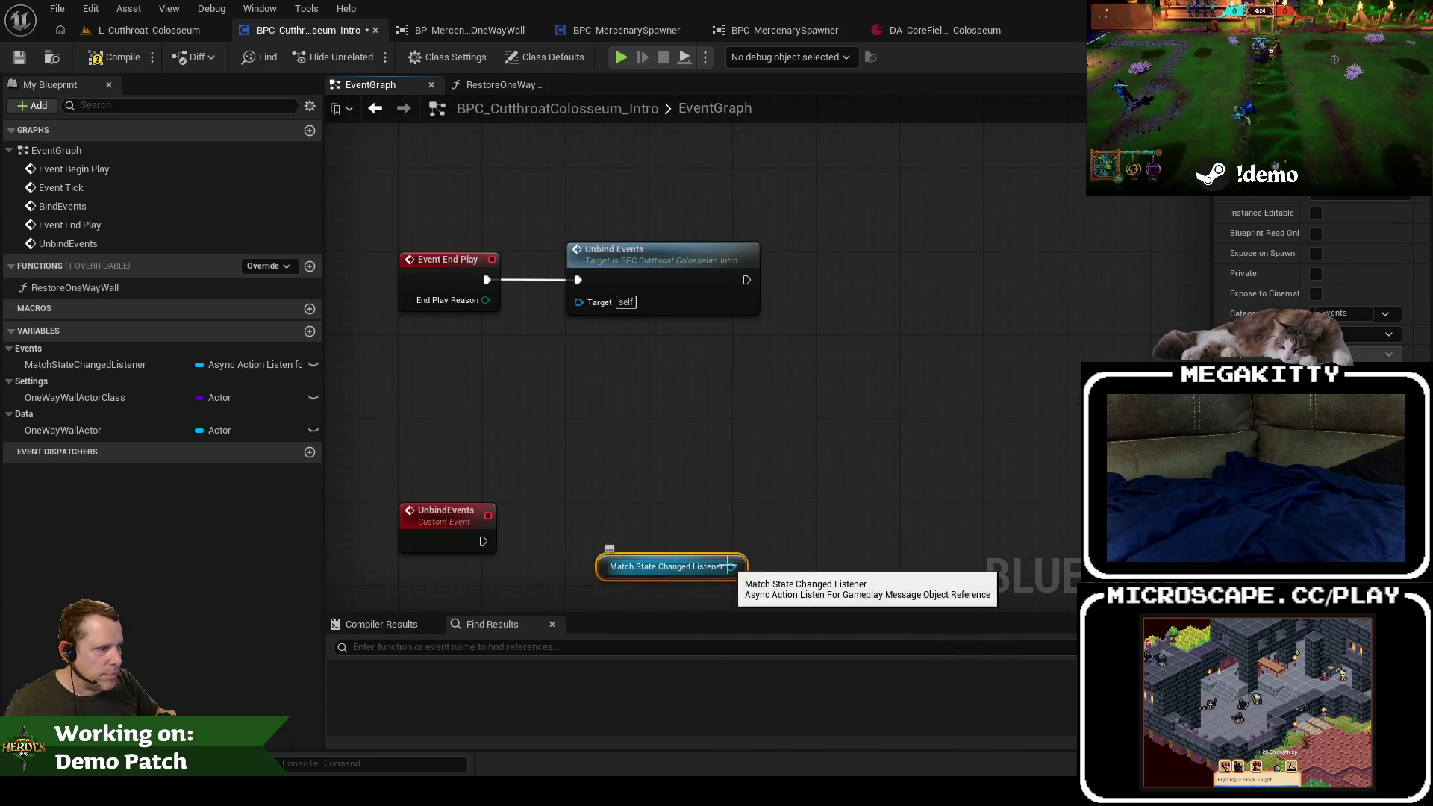
{"action": "left_click_drag", "start_coordinate": [731, 567], "coordinate": [671, 393]}
{"action": "type", "text": "is valid"}
{"action": "key", "text": "Return"}
{"action": "mouse_move", "coordinate": [717, 460]}
{"action": "left_mouse_down"}
{"action": "mouse_move", "coordinate": [633, 544]}
{"action": "mouse_move", "coordinate": [670, 510]}
{"action": "mouse_move", "coordinate": [651, 406]}
{"action": "mouse_move", "coordinate": [579, 438]}
{"action": "left_mouse_up"}
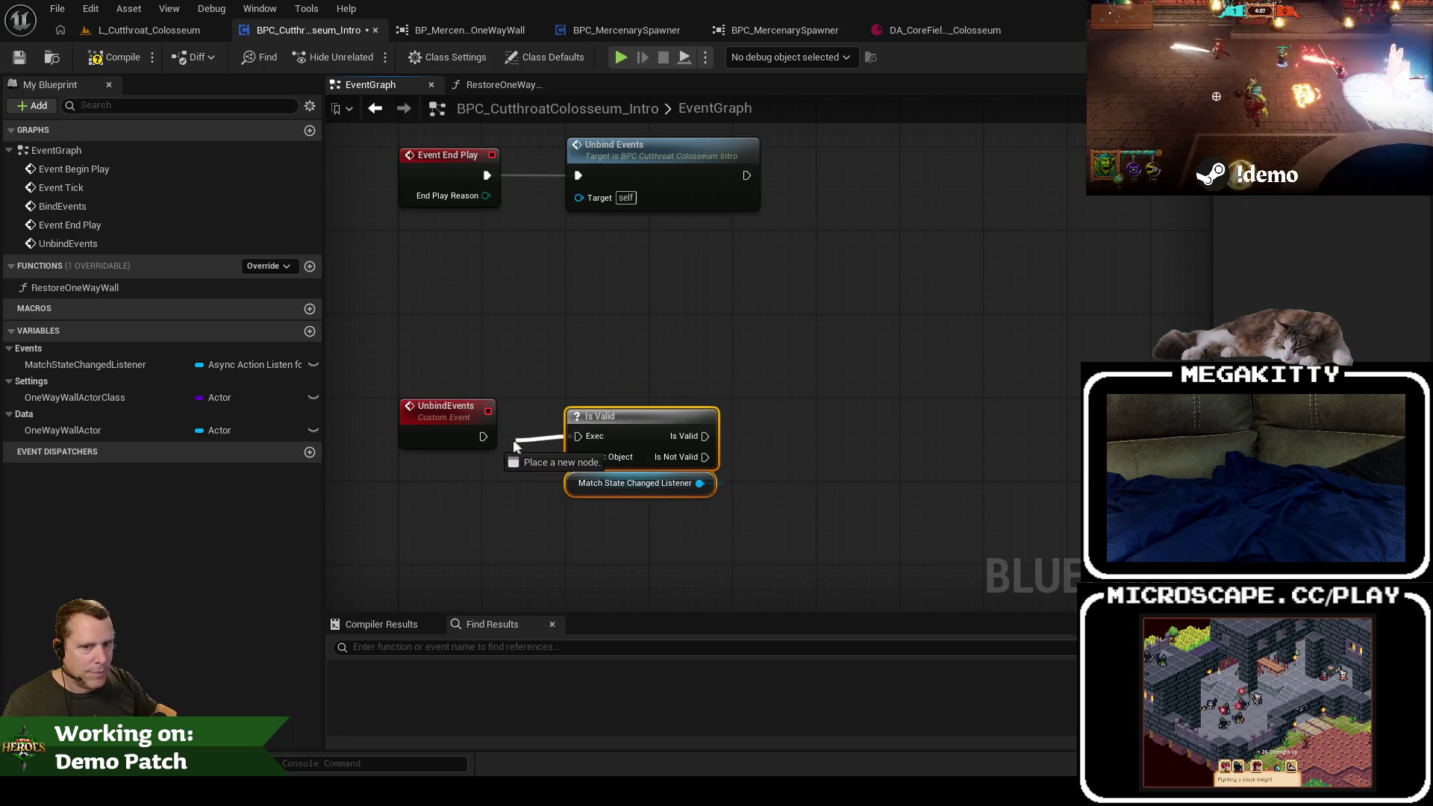
{"action": "left_click_drag", "start_coordinate": [481, 440], "coordinate": [482, 439]}
Step: Cancel the Match State Changed Listener on Is Valid's valid path, using a duplicated getter
{"action": "left_click", "coordinate": [672, 484]}
{"action": "key", "text": "ctrl+w"}
{"action": "mouse_move", "coordinate": [892, 489]}
{"action": "left_mouse_down"}
{"action": "mouse_move", "coordinate": [915, 511]}
{"action": "mouse_move", "coordinate": [830, 342]}
{"action": "left_mouse_up"}
{"action": "type", "text": "cancel"}
{"action": "key", "text": "Return"}
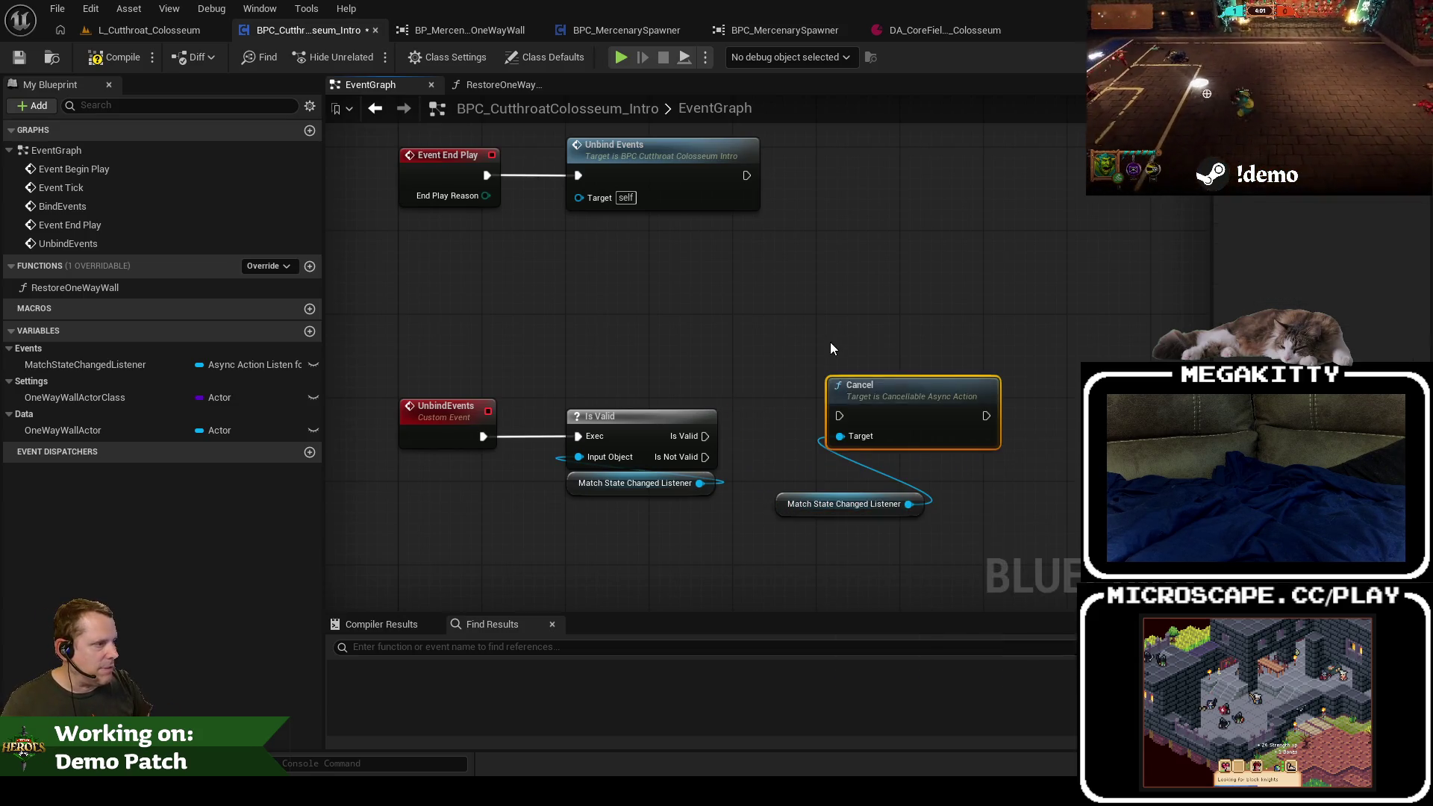
{"action": "left_click_drag", "start_coordinate": [886, 393], "coordinate": [792, 414]}
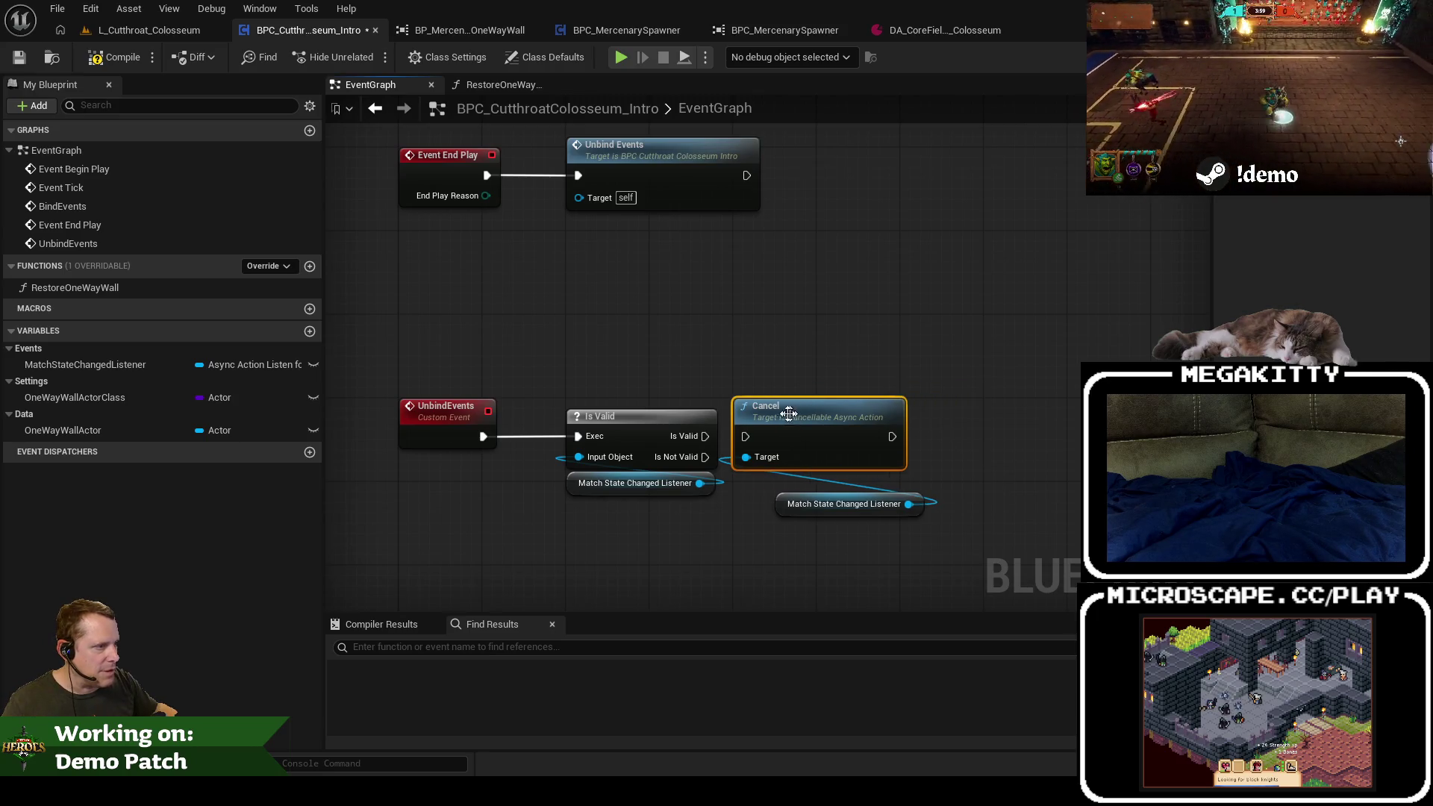
{"action": "mouse_move", "coordinate": [705, 436]}
{"action": "left_mouse_down"}
{"action": "mouse_move", "coordinate": [742, 456]}
{"action": "mouse_move", "coordinate": [745, 439]}
{"action": "left_mouse_up"}
{"action": "left_click_drag", "start_coordinate": [804, 504], "coordinate": [761, 484]}
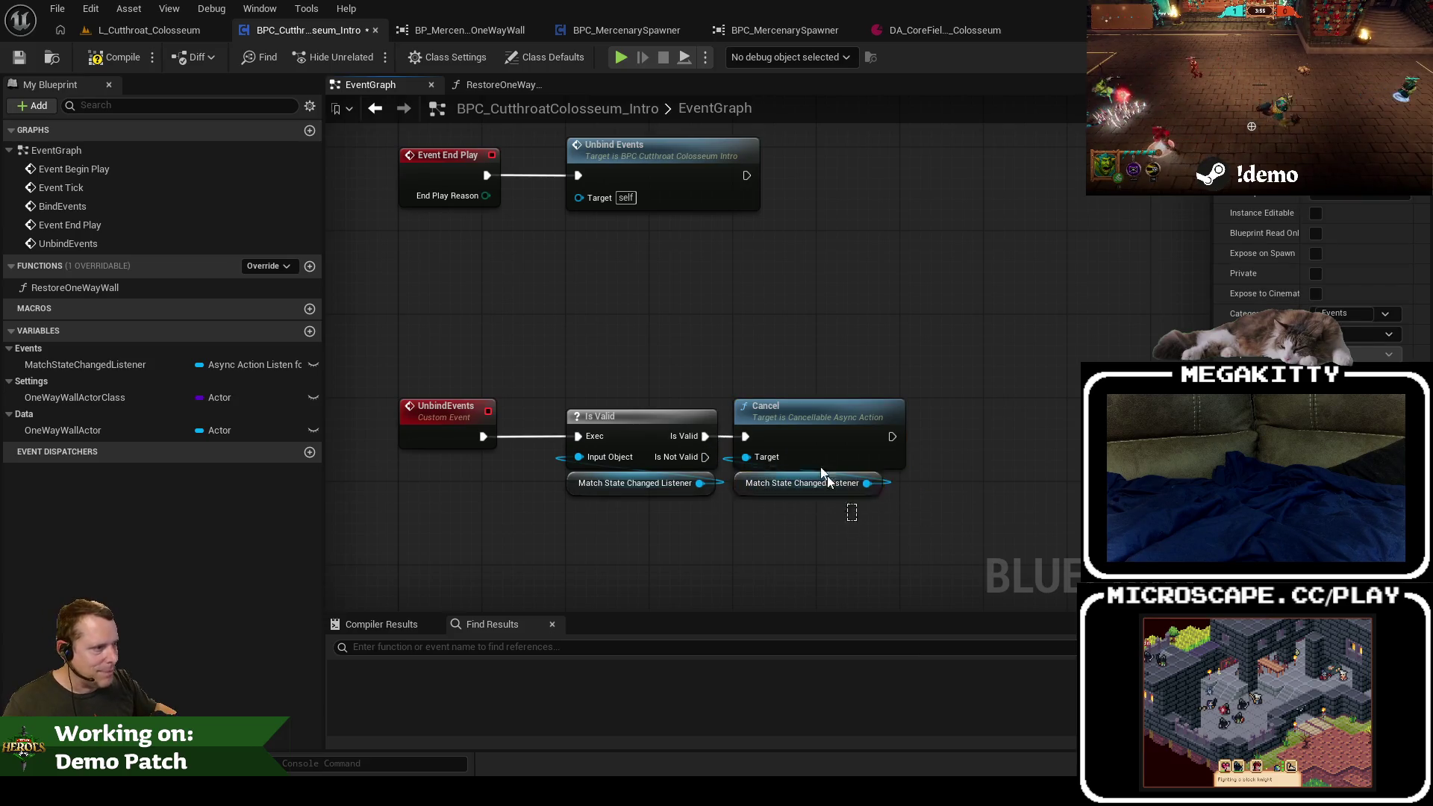
Step: Move the UnbindEvents chain up beneath Event End Play
{"action": "scroll", "coordinate": [785, 342], "scroll_direction": "down", "scroll_amount": 1}
{"action": "mouse_move", "coordinate": [601, 368]}
{"action": "left_mouse_down"}
{"action": "mouse_move", "coordinate": [575, 408]}
{"action": "mouse_move", "coordinate": [605, 576]}
{"action": "mouse_move", "coordinate": [654, 504]}
{"action": "mouse_move", "coordinate": [695, 186]}
{"action": "left_mouse_up"}
{"action": "mouse_move", "coordinate": [397, 460]}
{"action": "left_mouse_down"}
{"action": "mouse_move", "coordinate": [814, 538]}
{"action": "mouse_move", "coordinate": [423, 365]}
{"action": "left_mouse_up"}
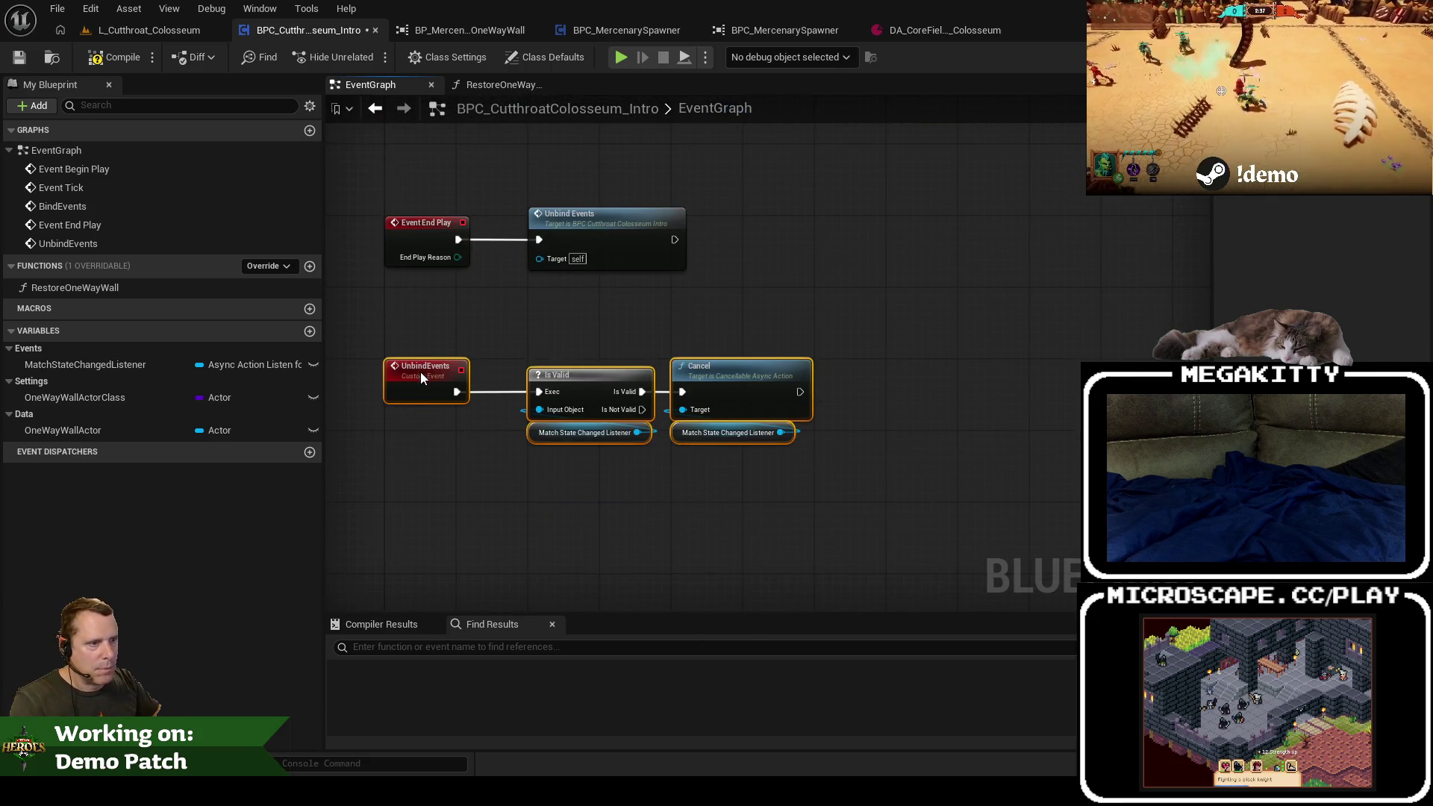
{"action": "mouse_move", "coordinate": [870, 231]}
{"action": "left_mouse_down"}
{"action": "mouse_move", "coordinate": [783, 409]}
{"action": "mouse_move", "coordinate": [642, 321]}
{"action": "mouse_move", "coordinate": [622, 458]}
{"action": "mouse_move", "coordinate": [697, 457]}
{"action": "mouse_move", "coordinate": [629, 579]}
{"action": "mouse_move", "coordinate": [575, 603]}
{"action": "left_mouse_up"}
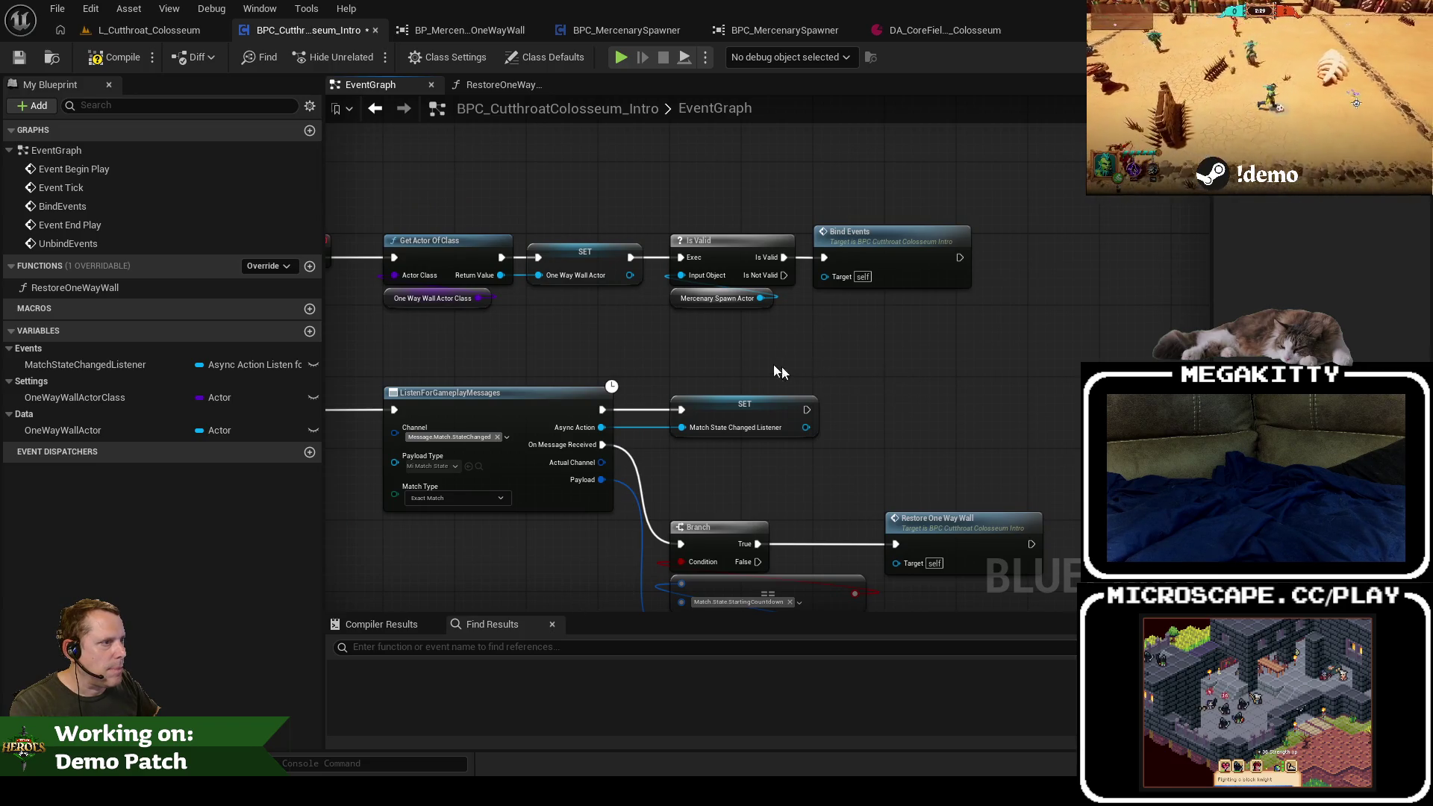
Step: Make room before Bind Events and create a new function named HideOneWayWall
{"action": "mouse_move", "coordinate": [677, 352]}
{"action": "left_mouse_down"}
{"action": "mouse_move", "coordinate": [723, 363]}
{"action": "mouse_move", "coordinate": [670, 364]}
{"action": "left_mouse_up"}
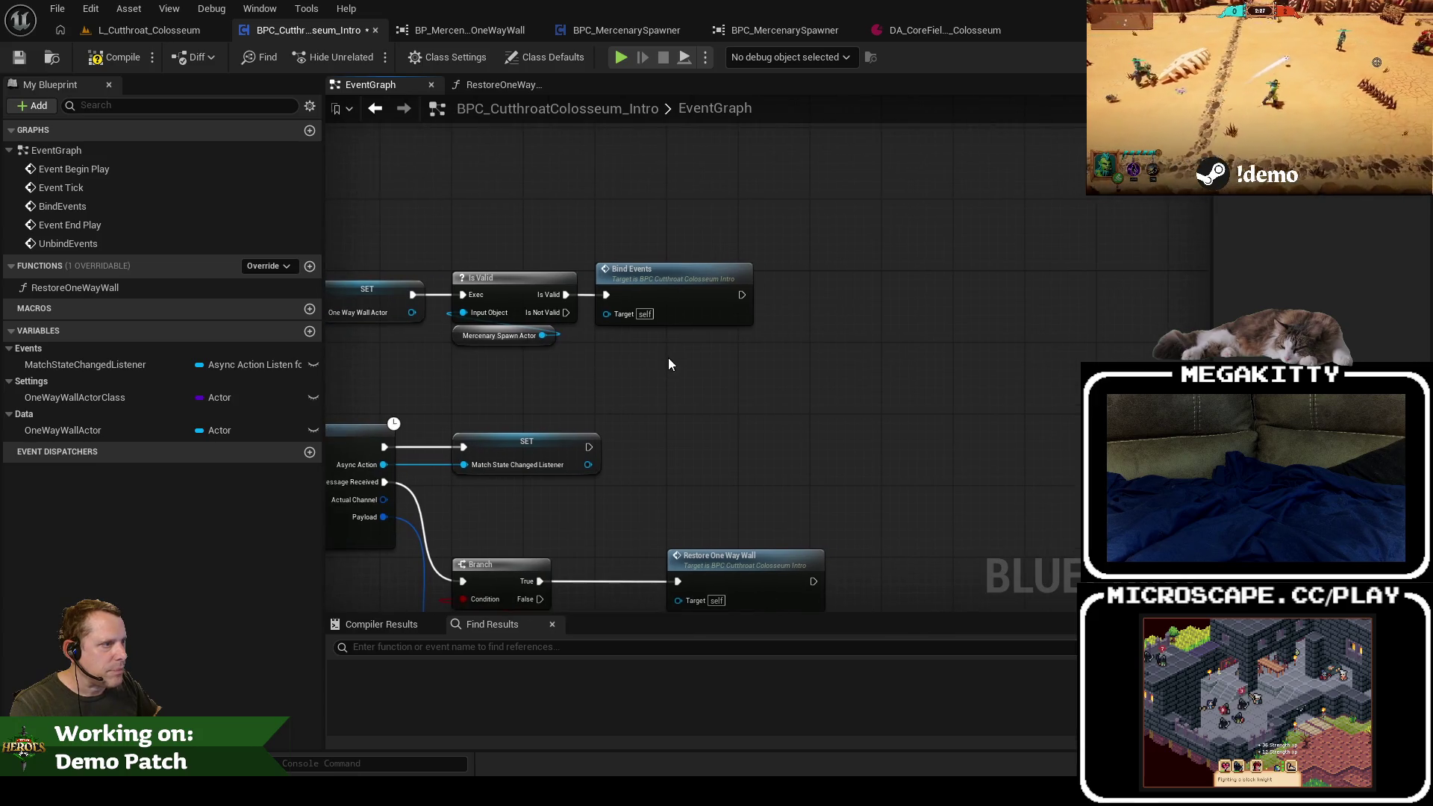
{"action": "left_click_drag", "start_coordinate": [686, 268], "coordinate": [901, 267]}
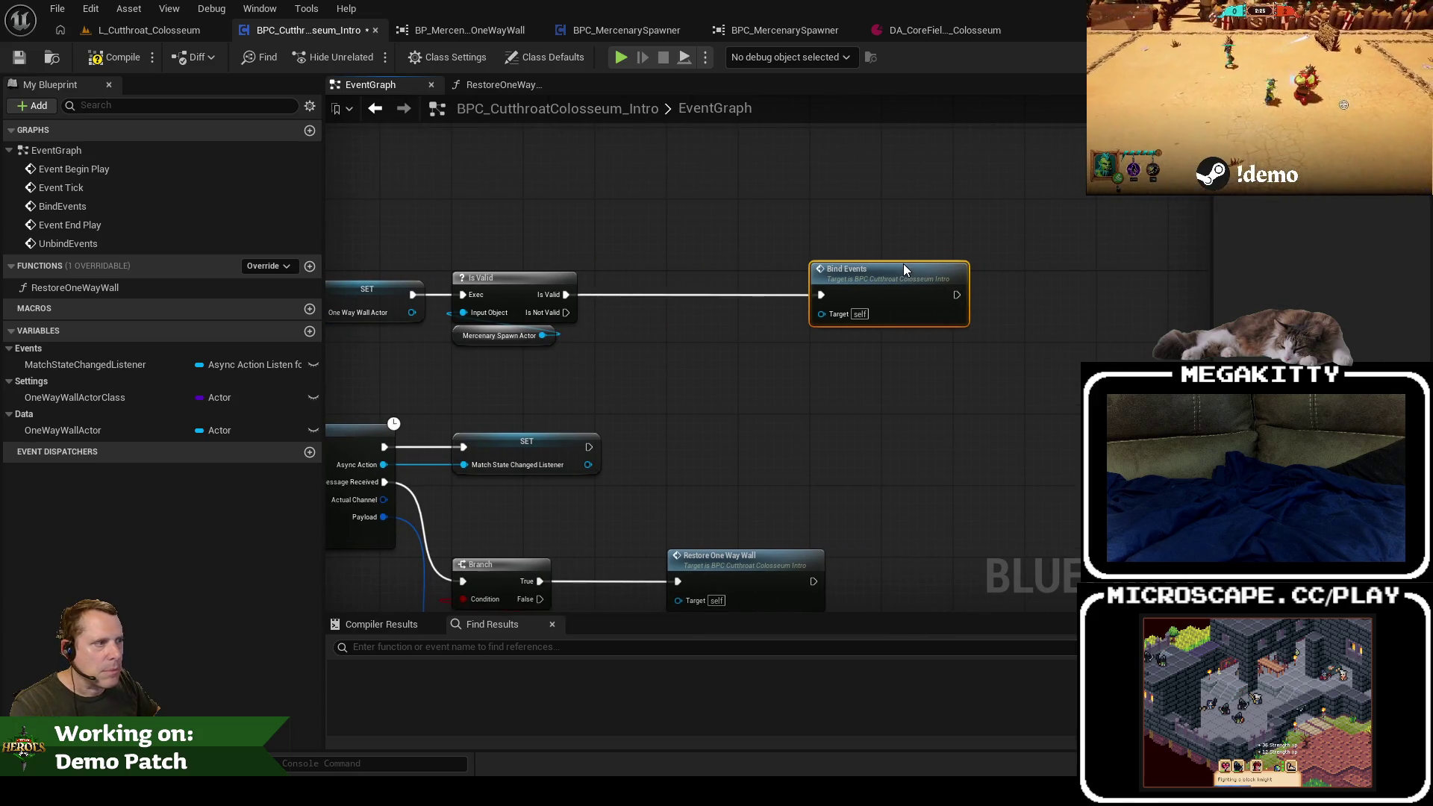
{"action": "left_click", "coordinate": [310, 266]}
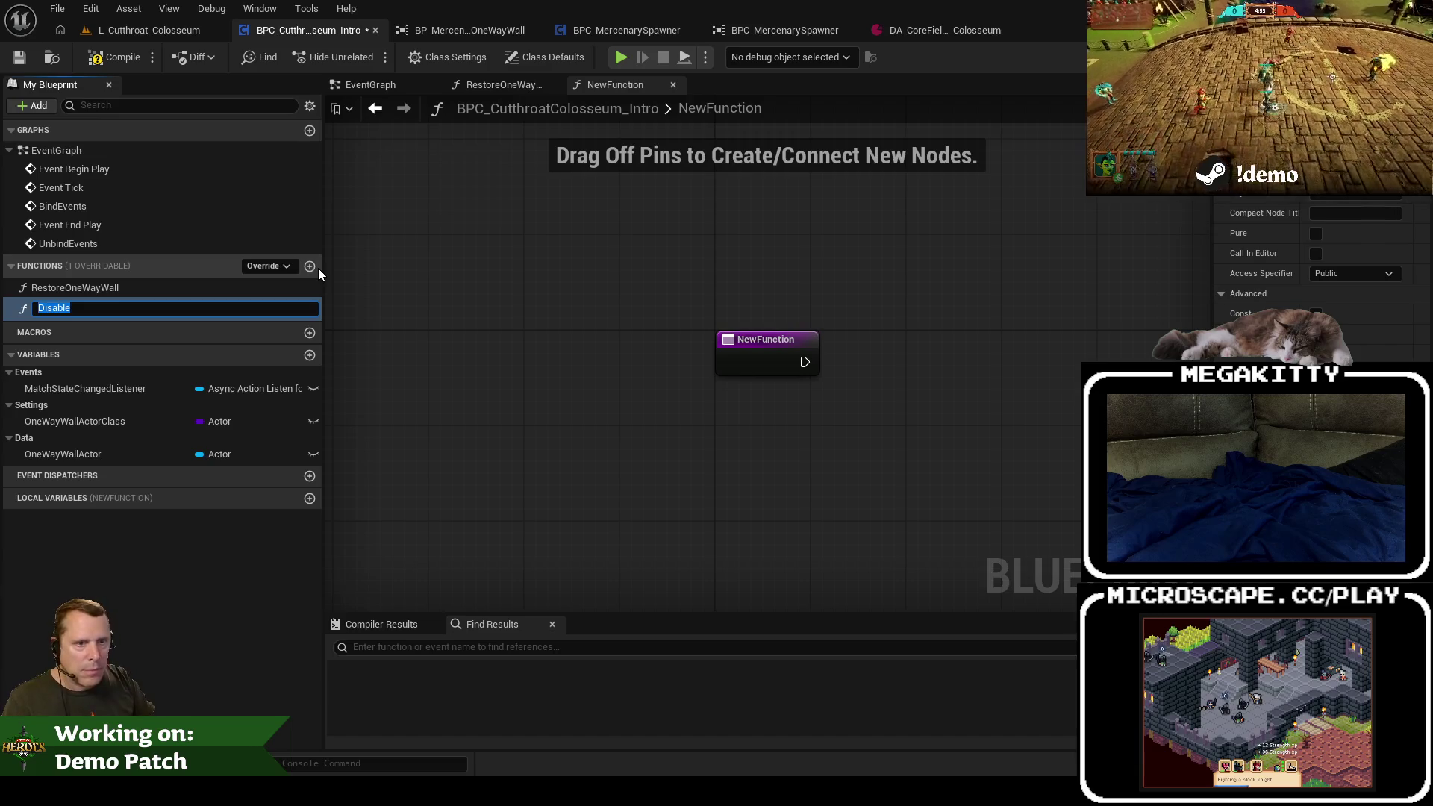
{"action": "type", "text": "HideOneWayWall"}
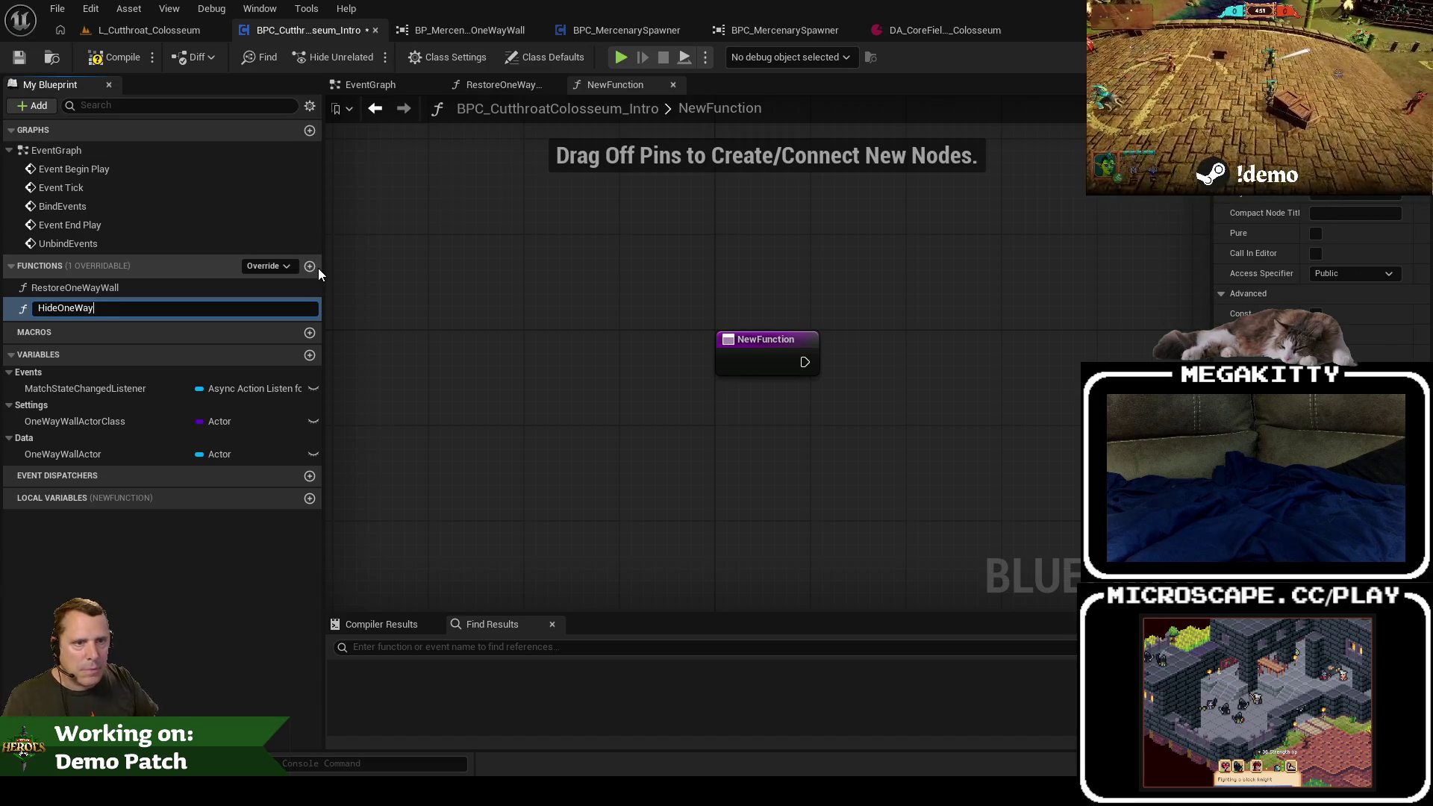
{"action": "key", "text": "Return"}
{"action": "left_click", "coordinate": [63, 307]}
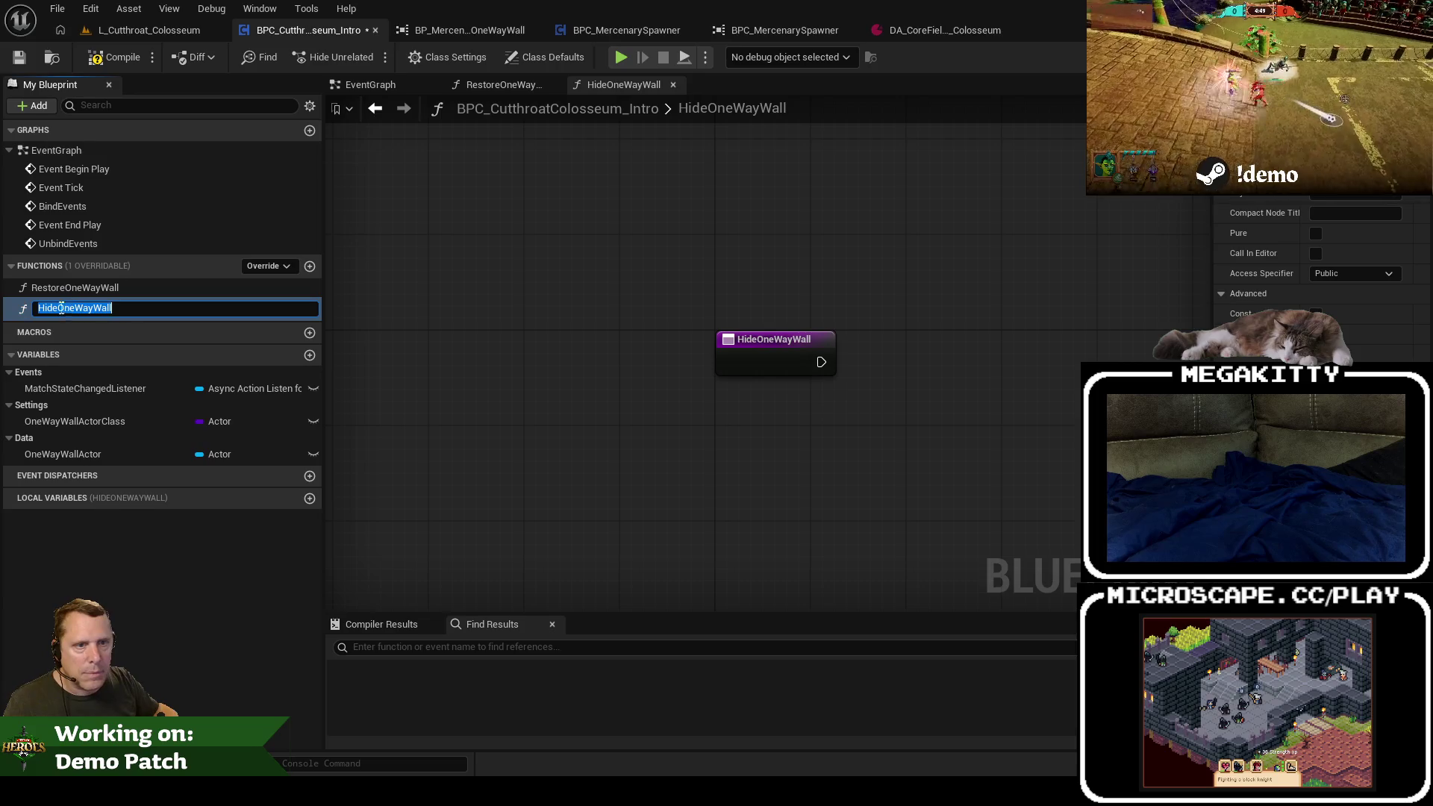
{"action": "type", "text": "Disabl"}
{"action": "key", "text": "Return"}
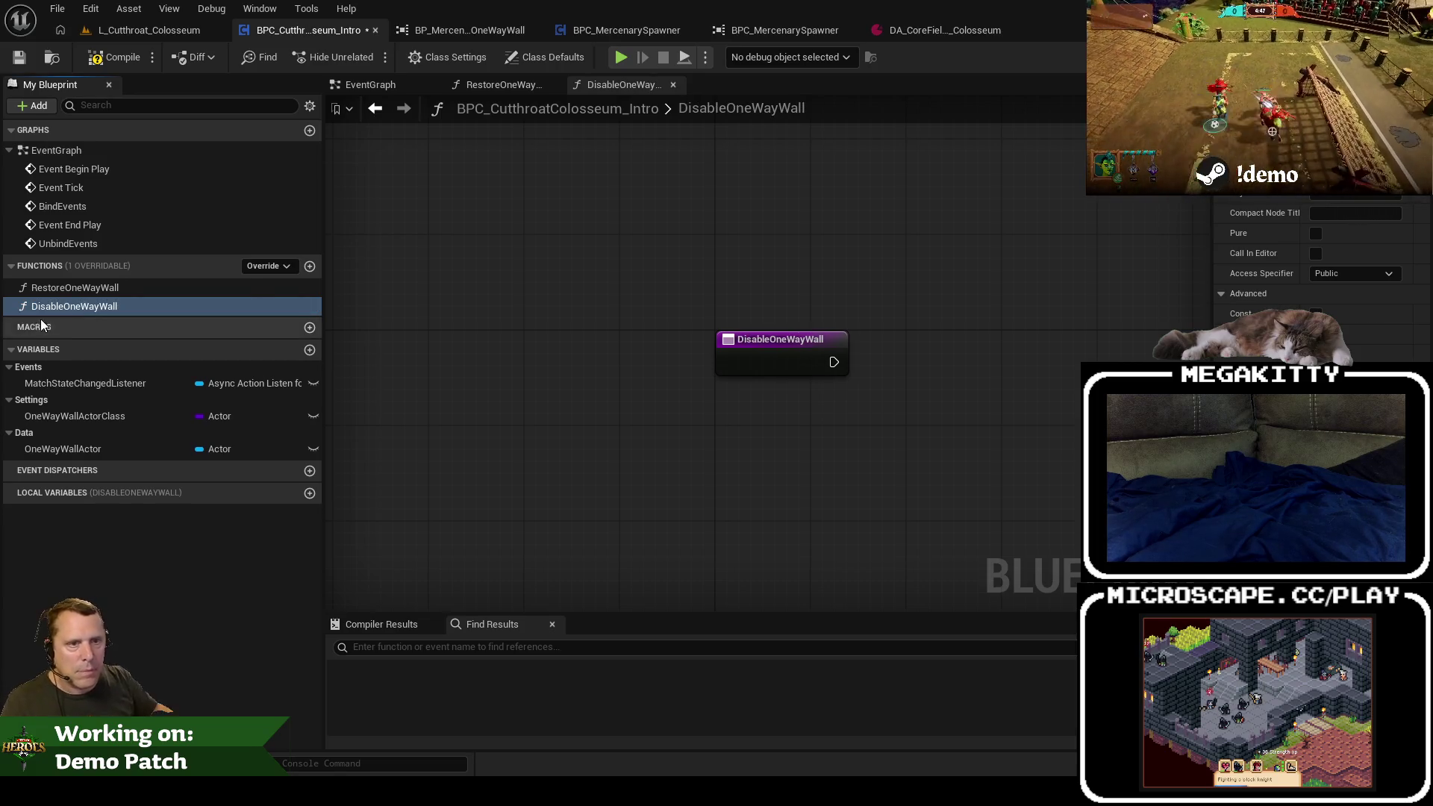
{"action": "left_click", "coordinate": [65, 309]}
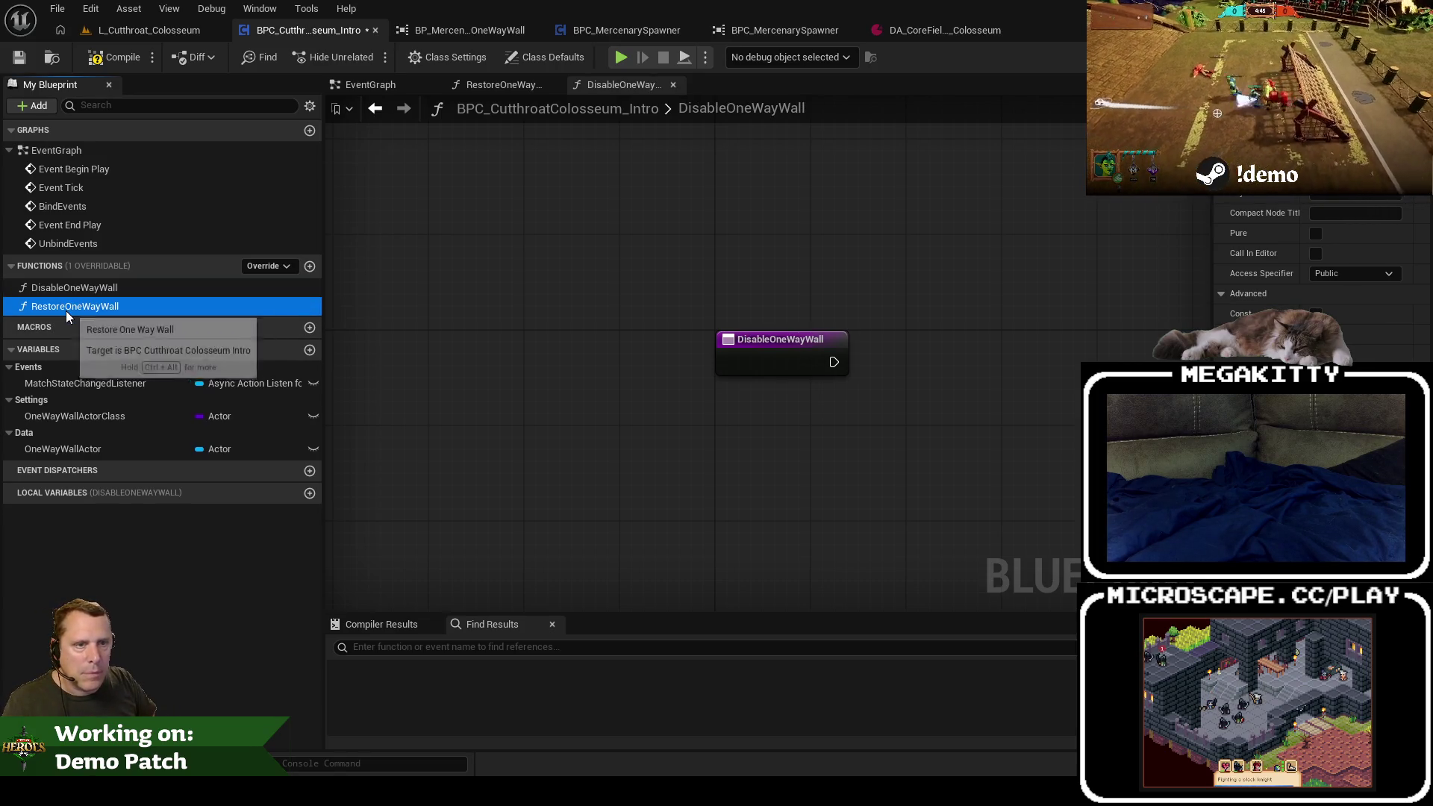
{"action": "double_click", "coordinate": [66, 290]}
{"action": "double_click", "coordinate": [69, 289]}
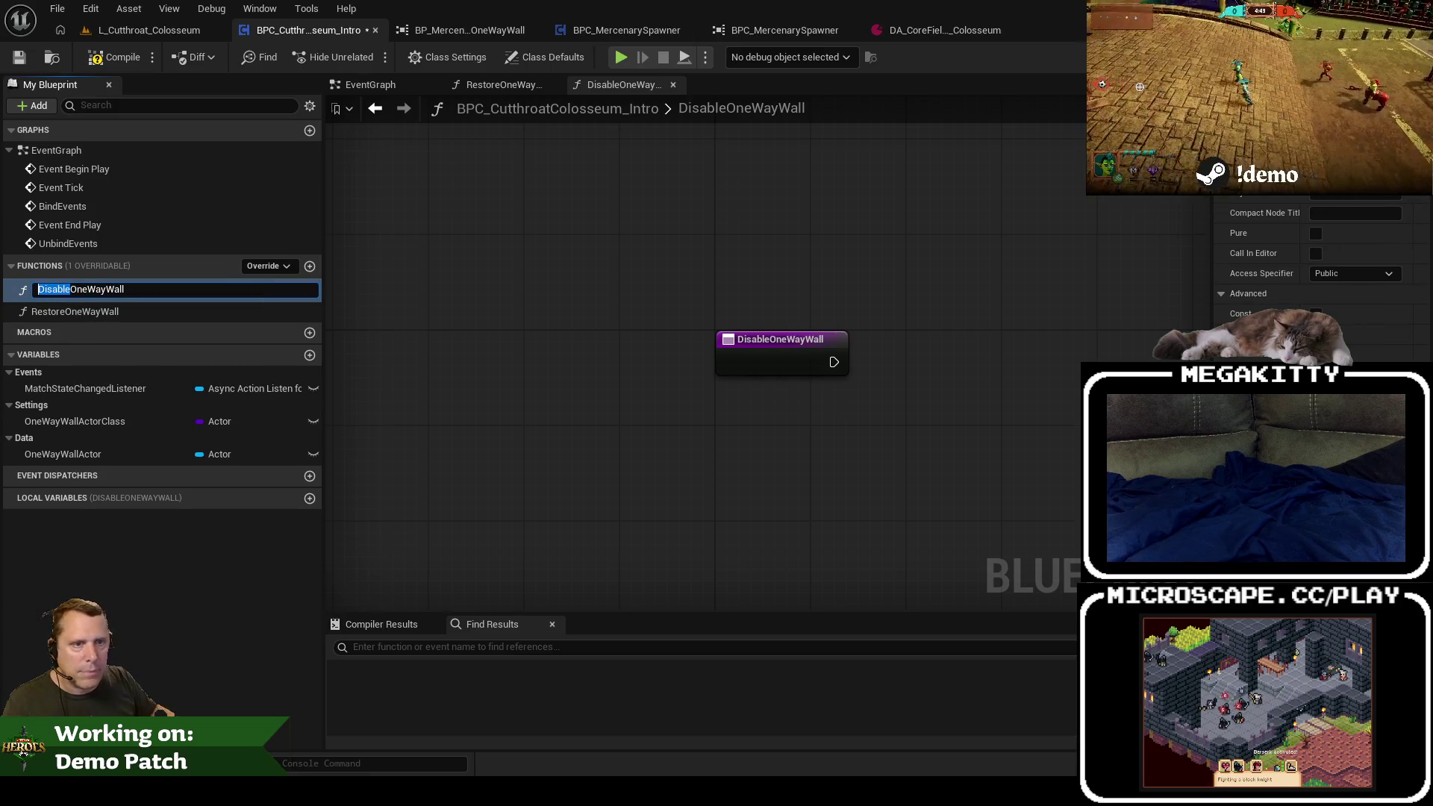
{"action": "type", "text": "Hide"}
{"action": "key", "text": "Return"}
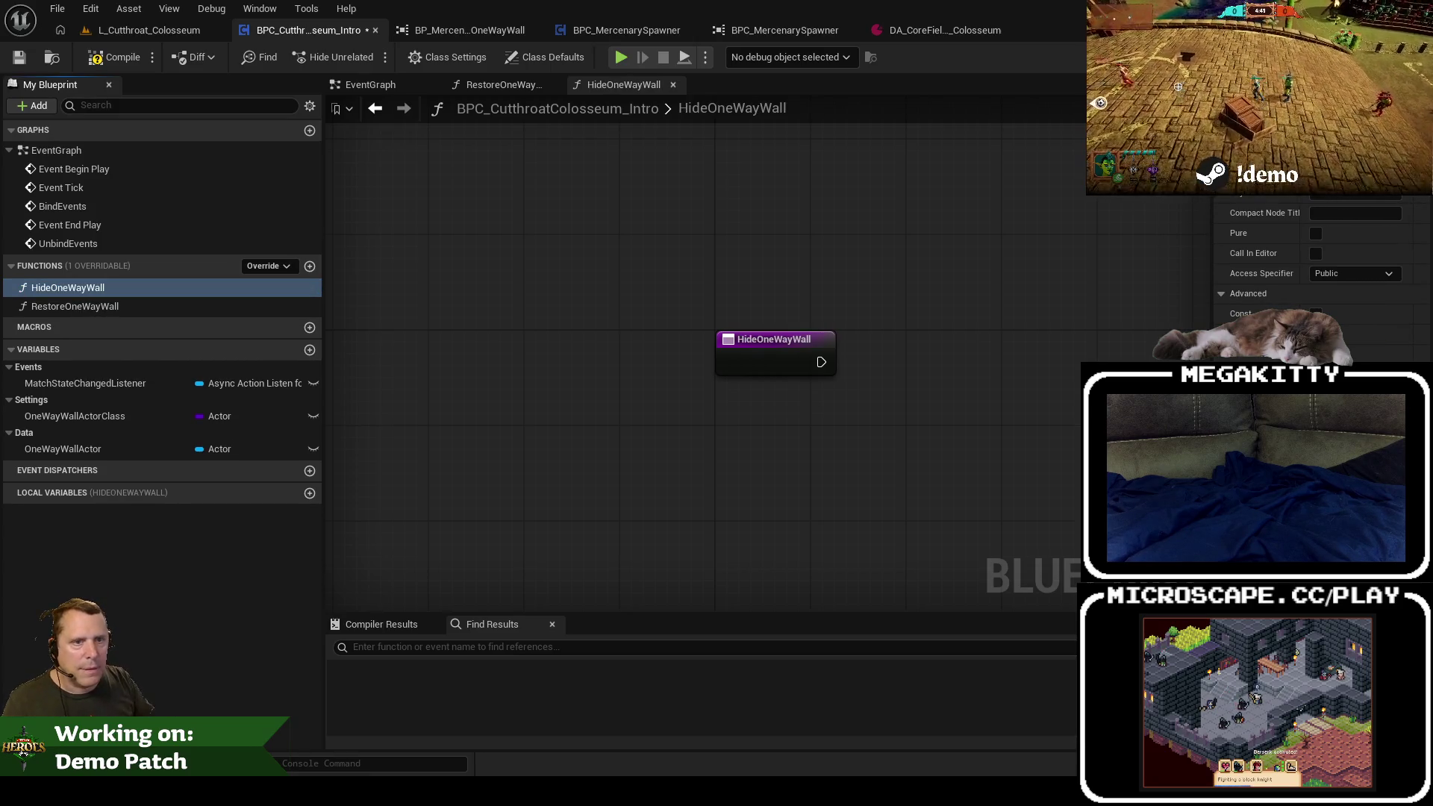
Step: Insert a Hide One Way Wall call after Is Valid in Event Begin Play
{"action": "double_click", "coordinate": [63, 206]}
{"action": "mouse_move", "coordinate": [970, 409]}
{"action": "left_mouse_down"}
{"action": "mouse_move", "coordinate": [745, 330]}
{"action": "mouse_move", "coordinate": [678, 341]}
{"action": "left_mouse_up"}
{"action": "left_click_drag", "start_coordinate": [794, 251], "coordinate": [835, 241]}
{"action": "type", "text": "hide"}
{"action": "key", "text": "Return"}
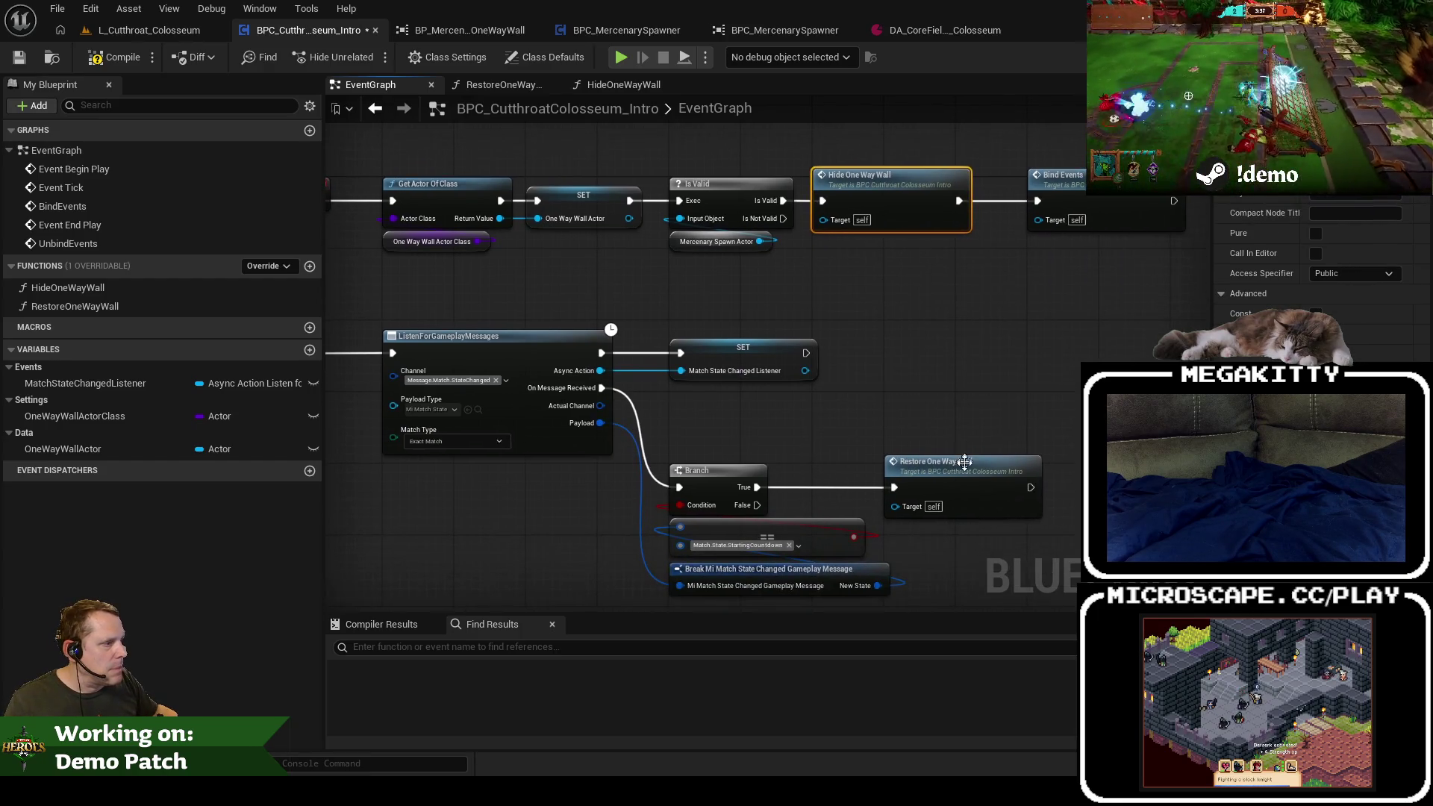
Step: Copy RestoreOneWayWall's Get All Actors Of Class loop into HideOneWayWall beside its entry node
{"action": "double_click", "coordinate": [964, 459]}
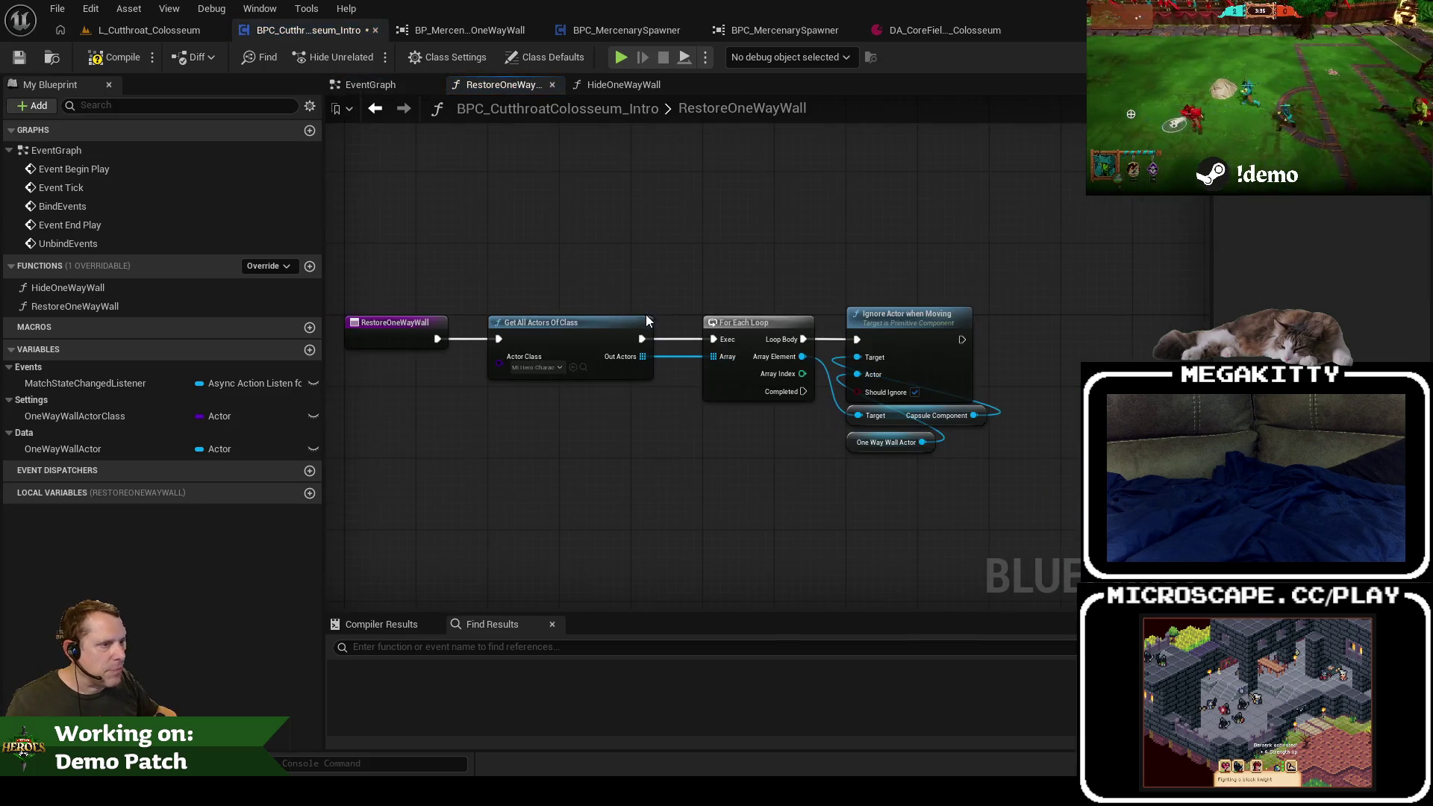
{"action": "left_click_drag", "start_coordinate": [686, 329], "coordinate": [988, 472]}
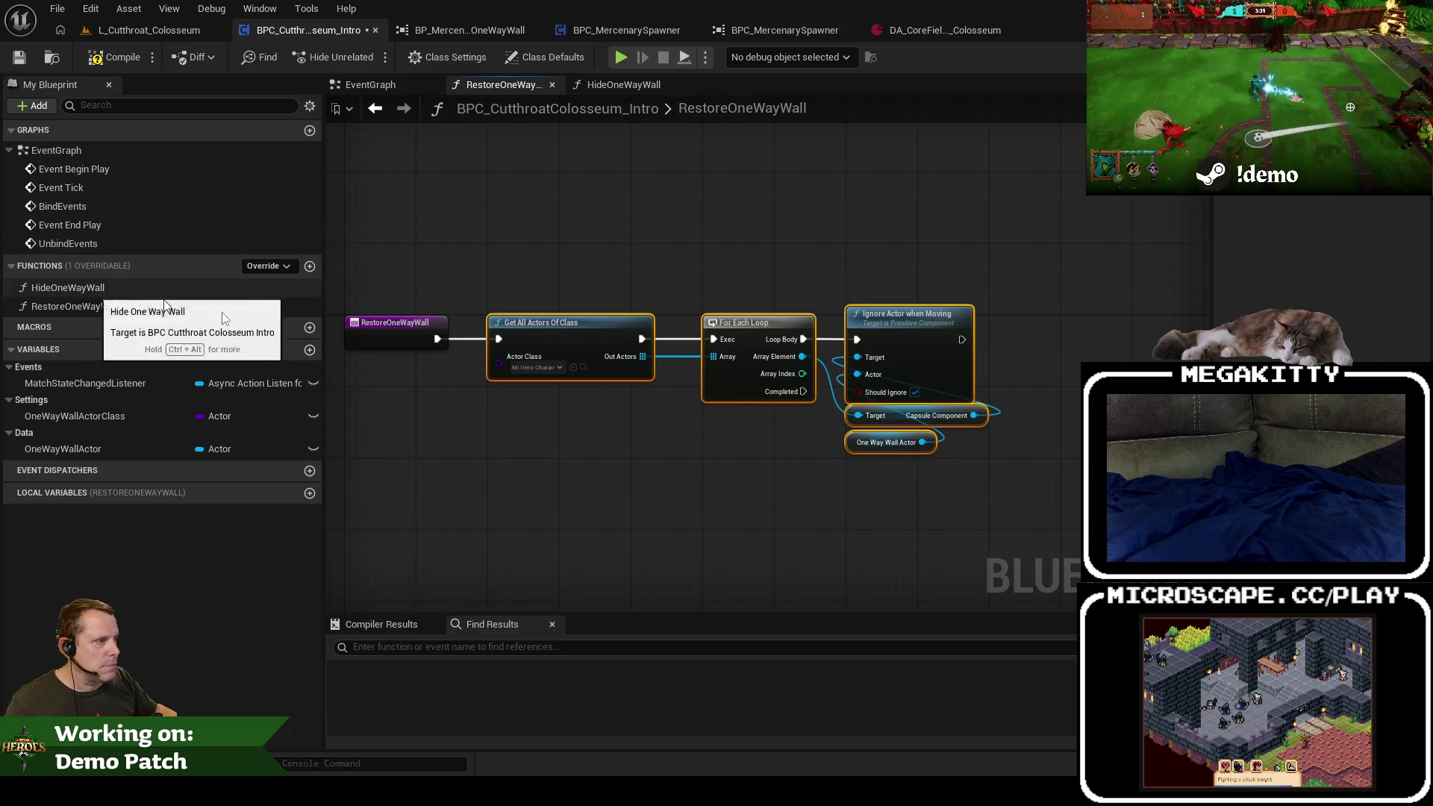
{"action": "left_click", "coordinate": [914, 392]}
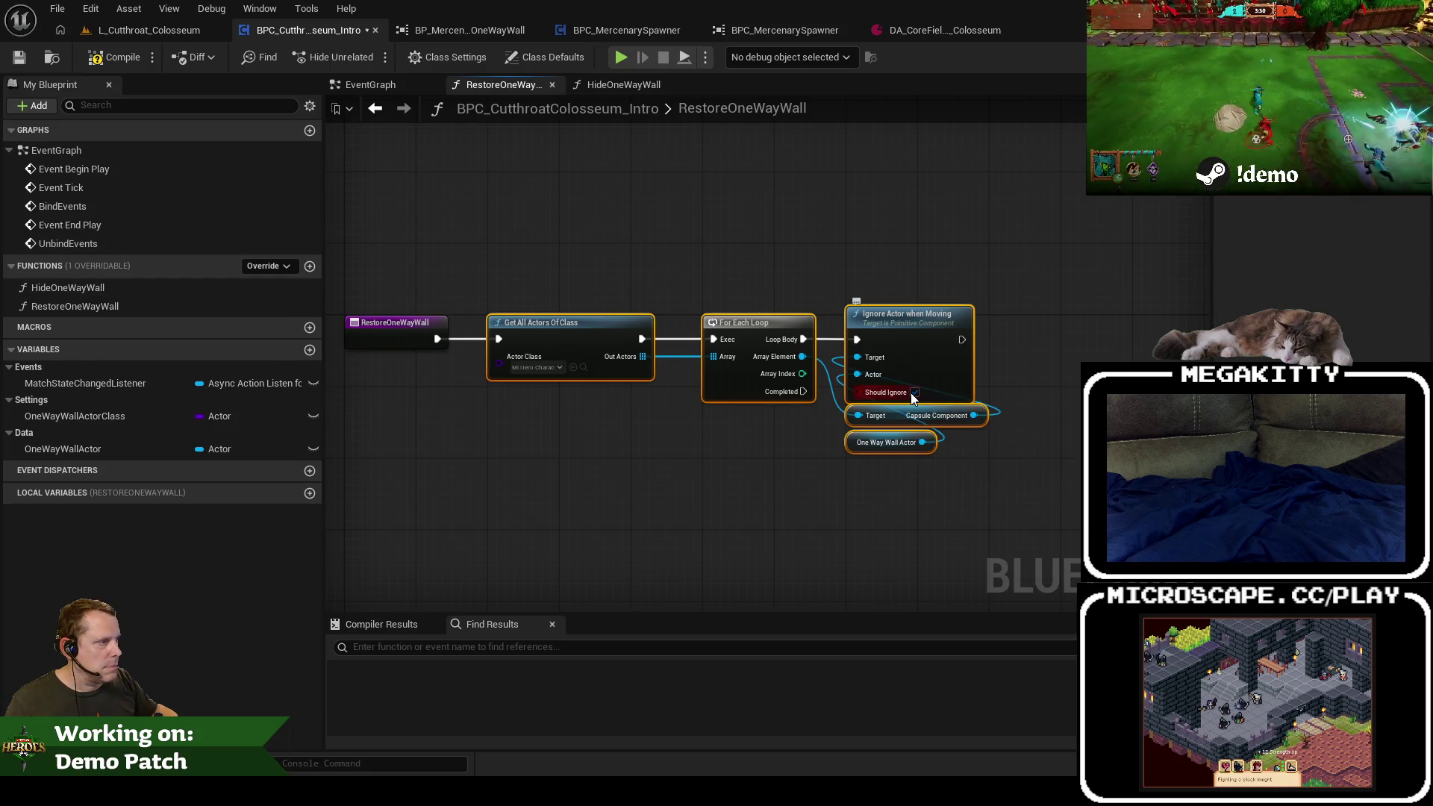
{"action": "double_click", "coordinate": [78, 291]}
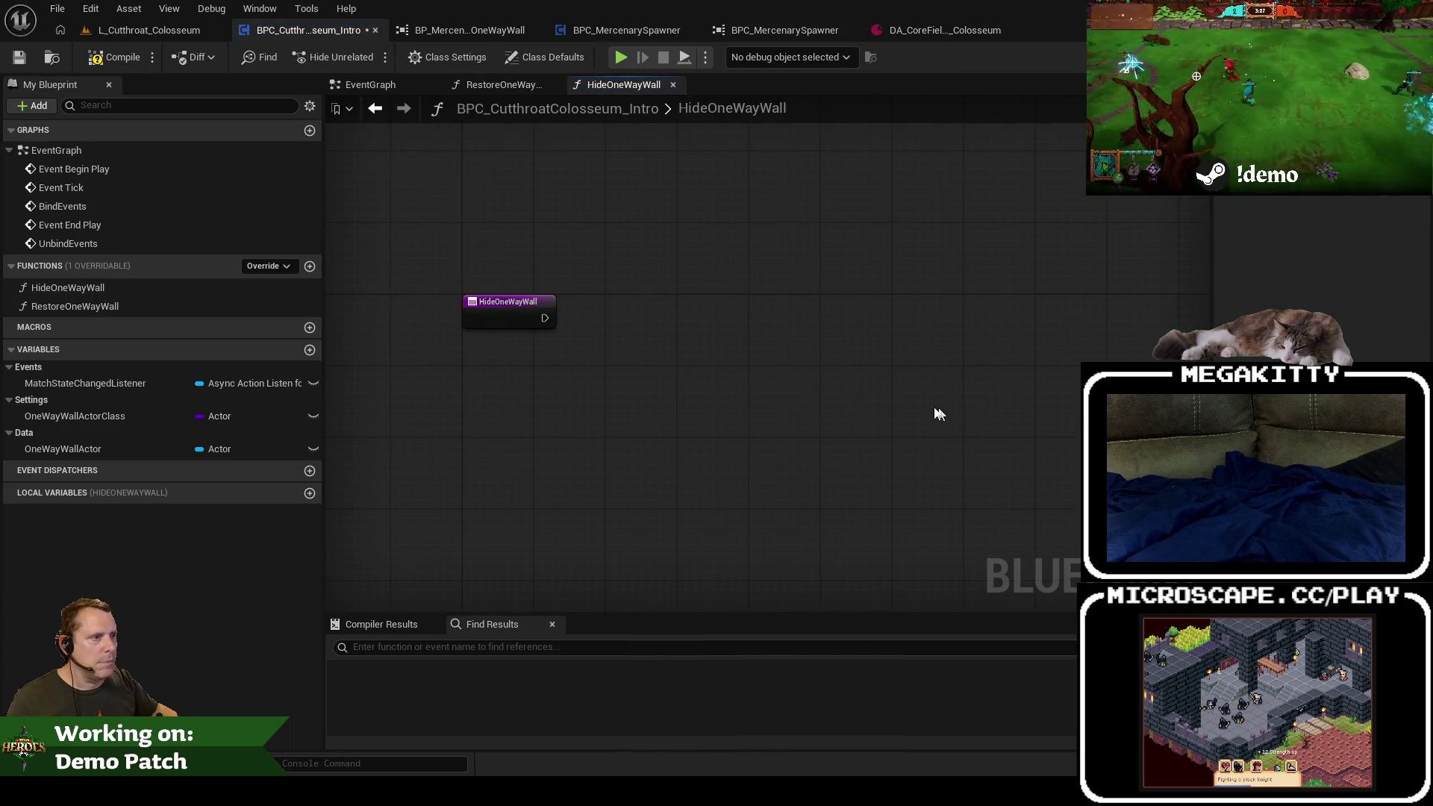
{"action": "key", "text": "ctrl+v"}
{"action": "mouse_move", "coordinate": [708, 367]}
{"action": "left_mouse_down"}
{"action": "mouse_move", "coordinate": [668, 306]}
{"action": "mouse_move", "coordinate": [544, 316]}
{"action": "left_mouse_up"}
{"action": "left_click_drag", "start_coordinate": [938, 439], "coordinate": [883, 400]}
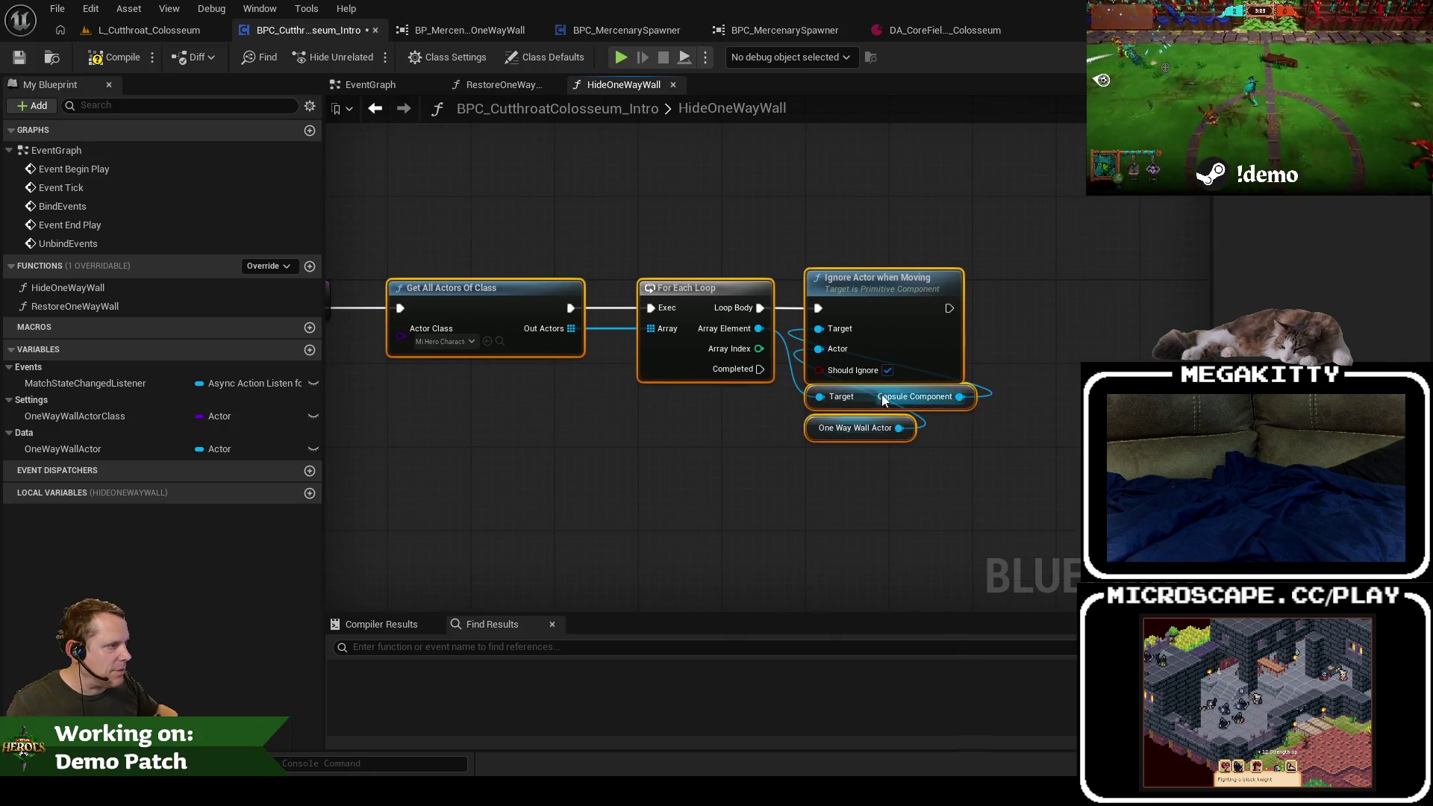
{"action": "left_click_drag", "start_coordinate": [645, 256], "coordinate": [775, 298]}
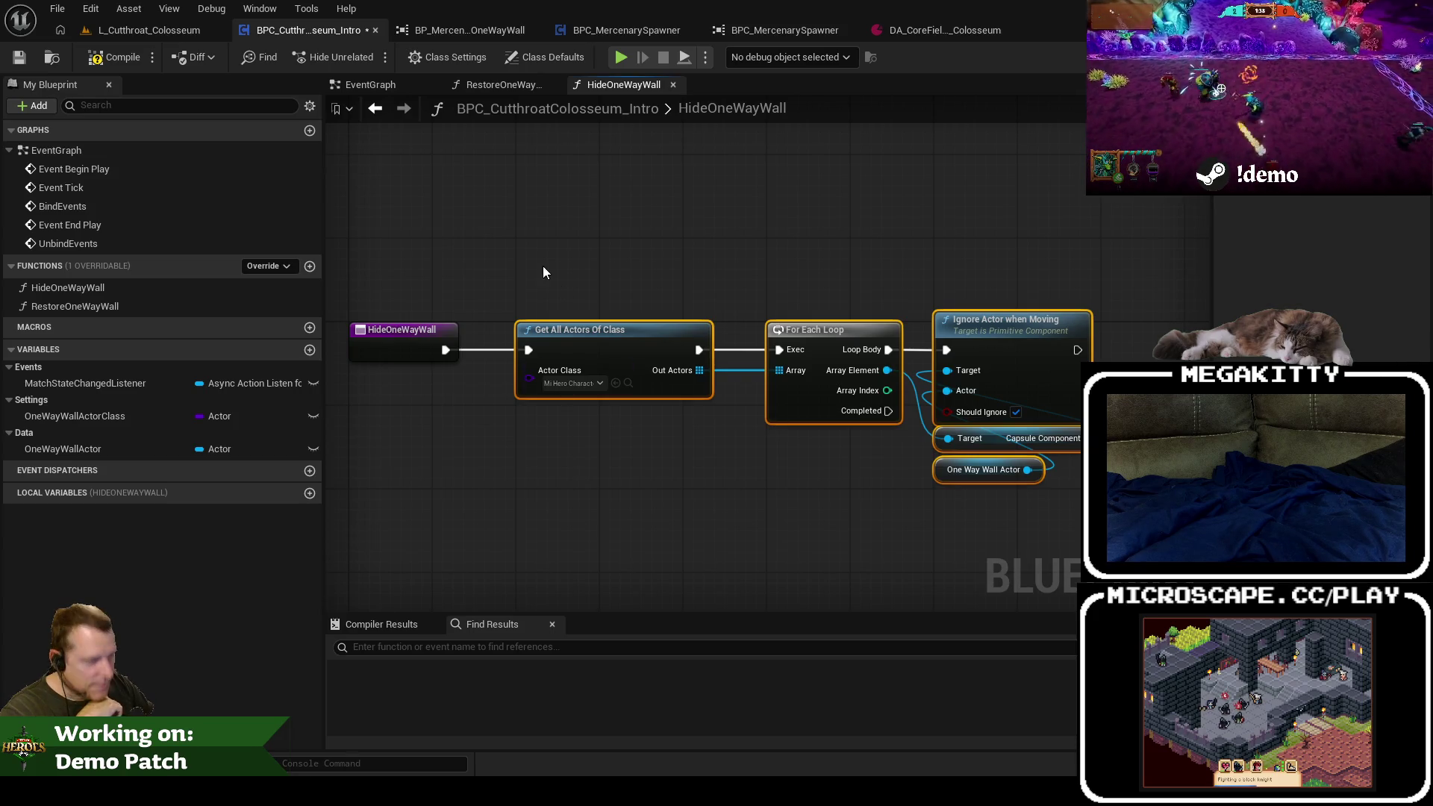
Step: Return to the event graph and frame the Branch and Break nodes
{"action": "left_click", "coordinate": [373, 84]}
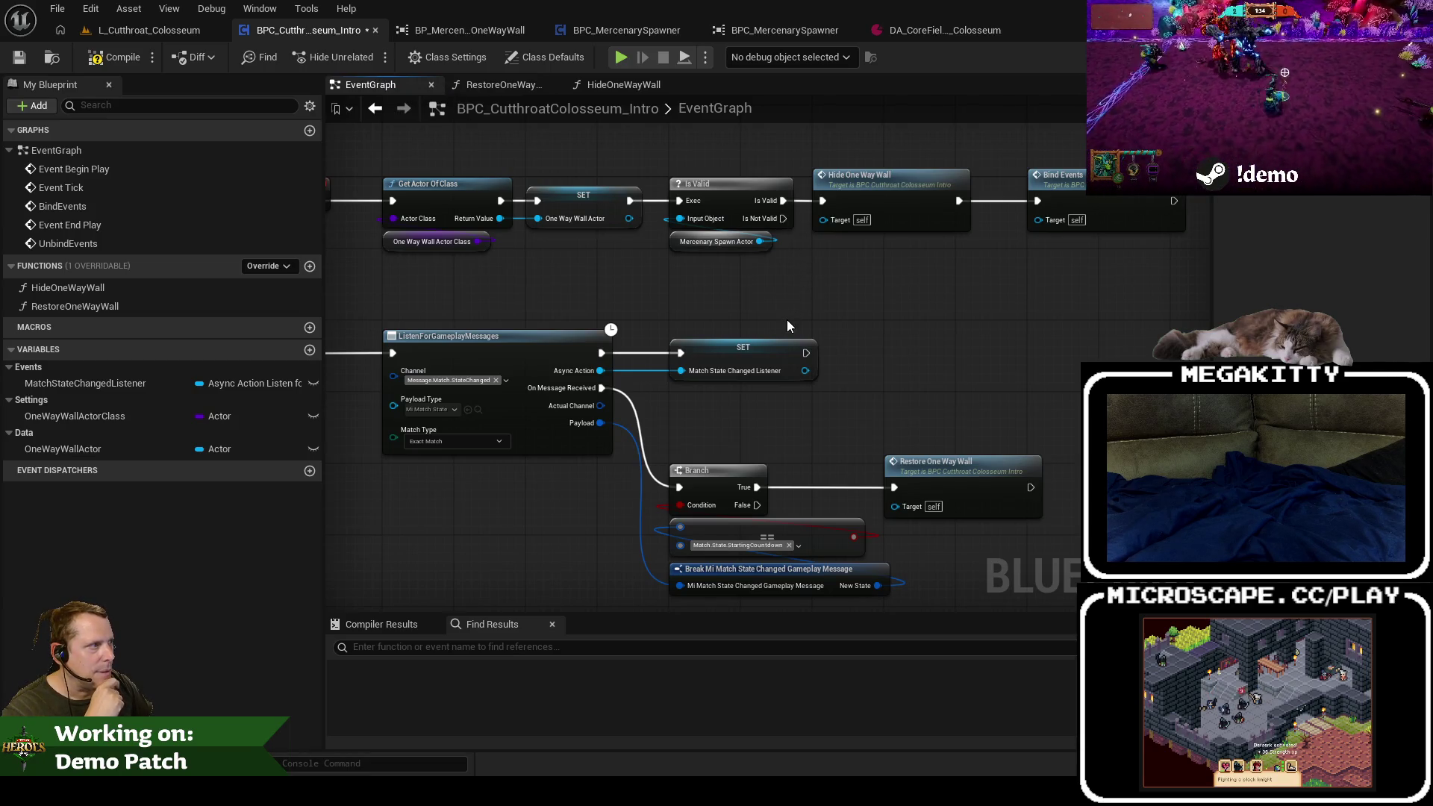
{"action": "left_click_drag", "start_coordinate": [786, 319], "coordinate": [799, 307]}
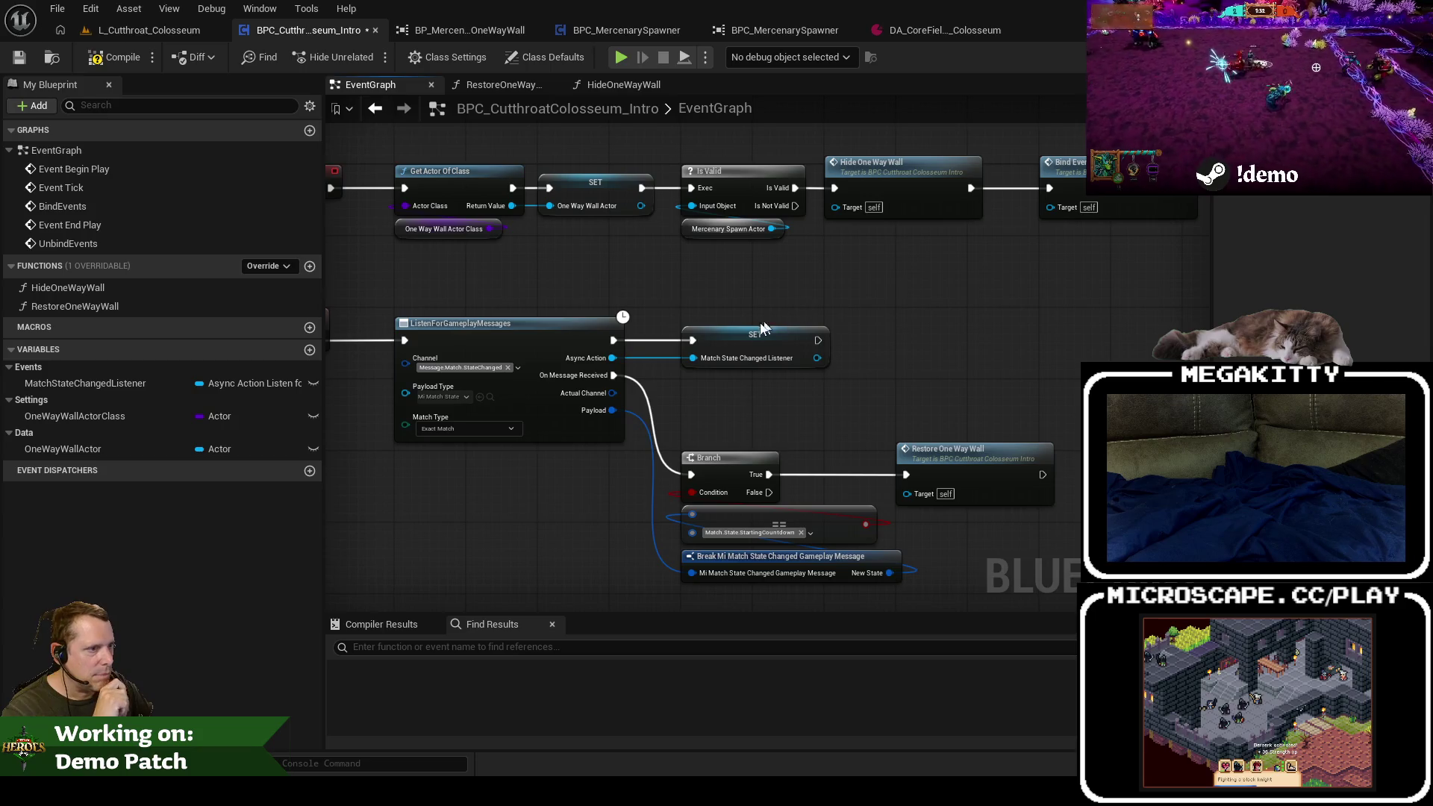
{"action": "scroll", "coordinate": [820, 482], "scroll_direction": "up", "scroll_amount": 2}
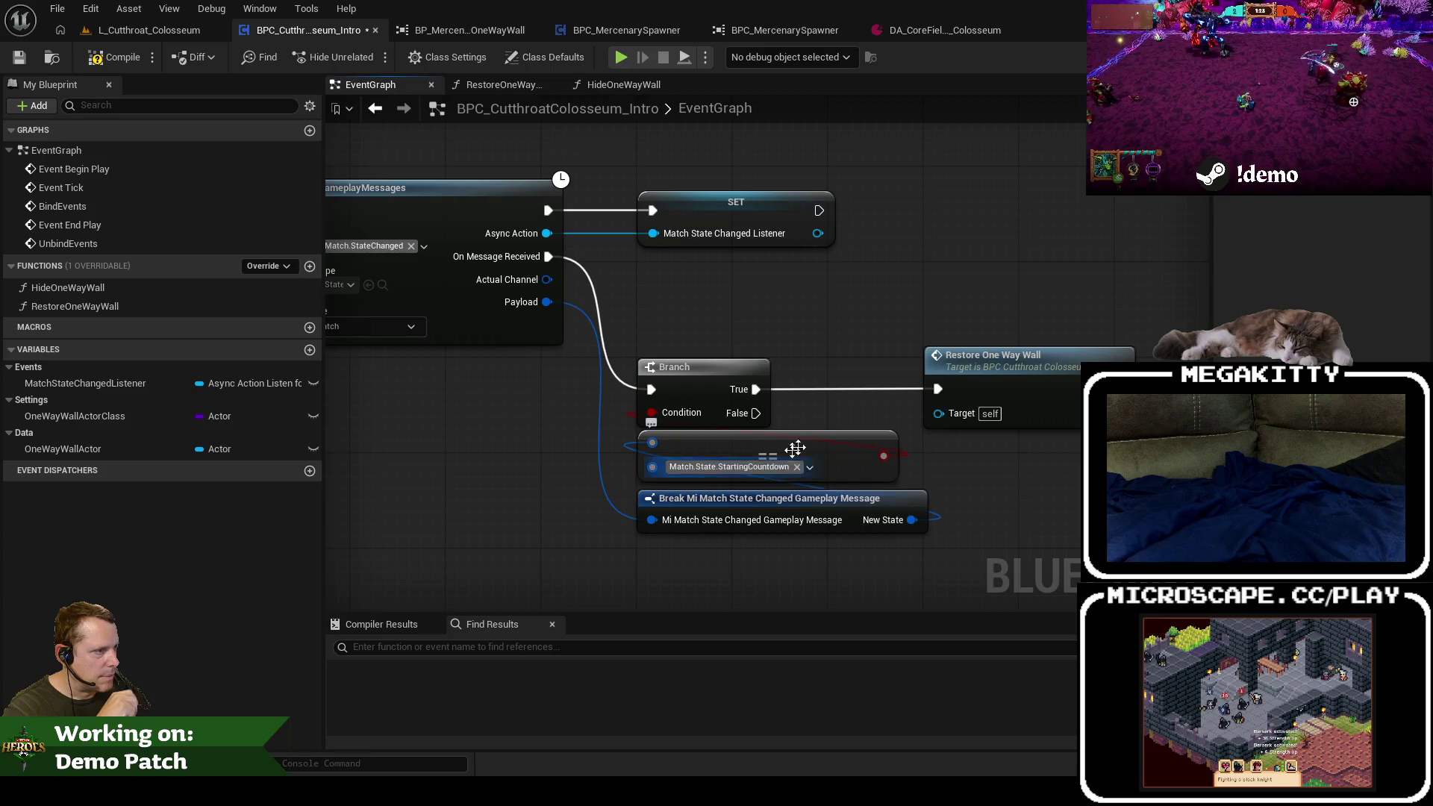
{"action": "mouse_move", "coordinate": [817, 338]}
{"action": "left_mouse_down"}
{"action": "mouse_move", "coordinate": [792, 320]}
{"action": "mouse_move", "coordinate": [772, 340]}
{"action": "left_mouse_up"}
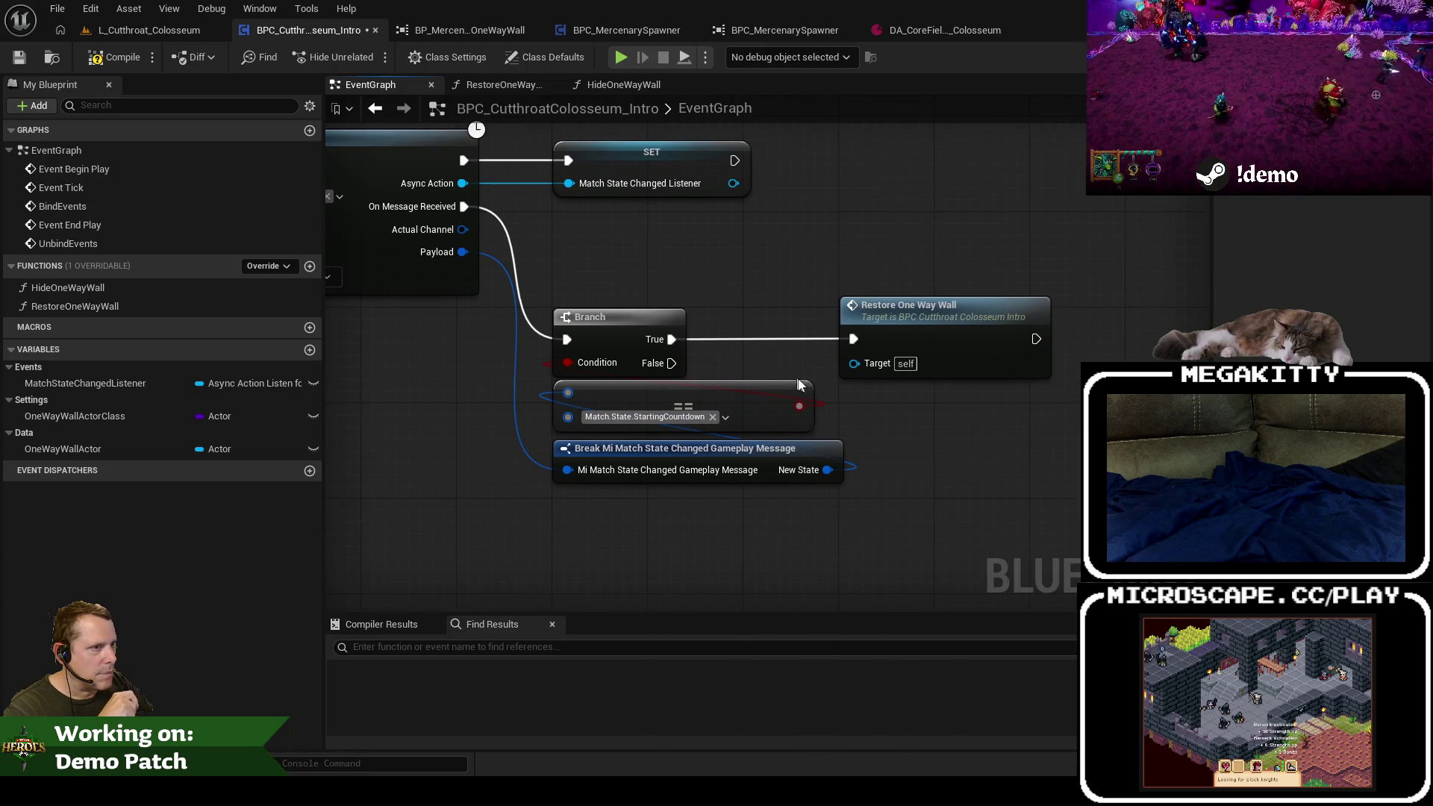
{"action": "key", "text": "Home"}
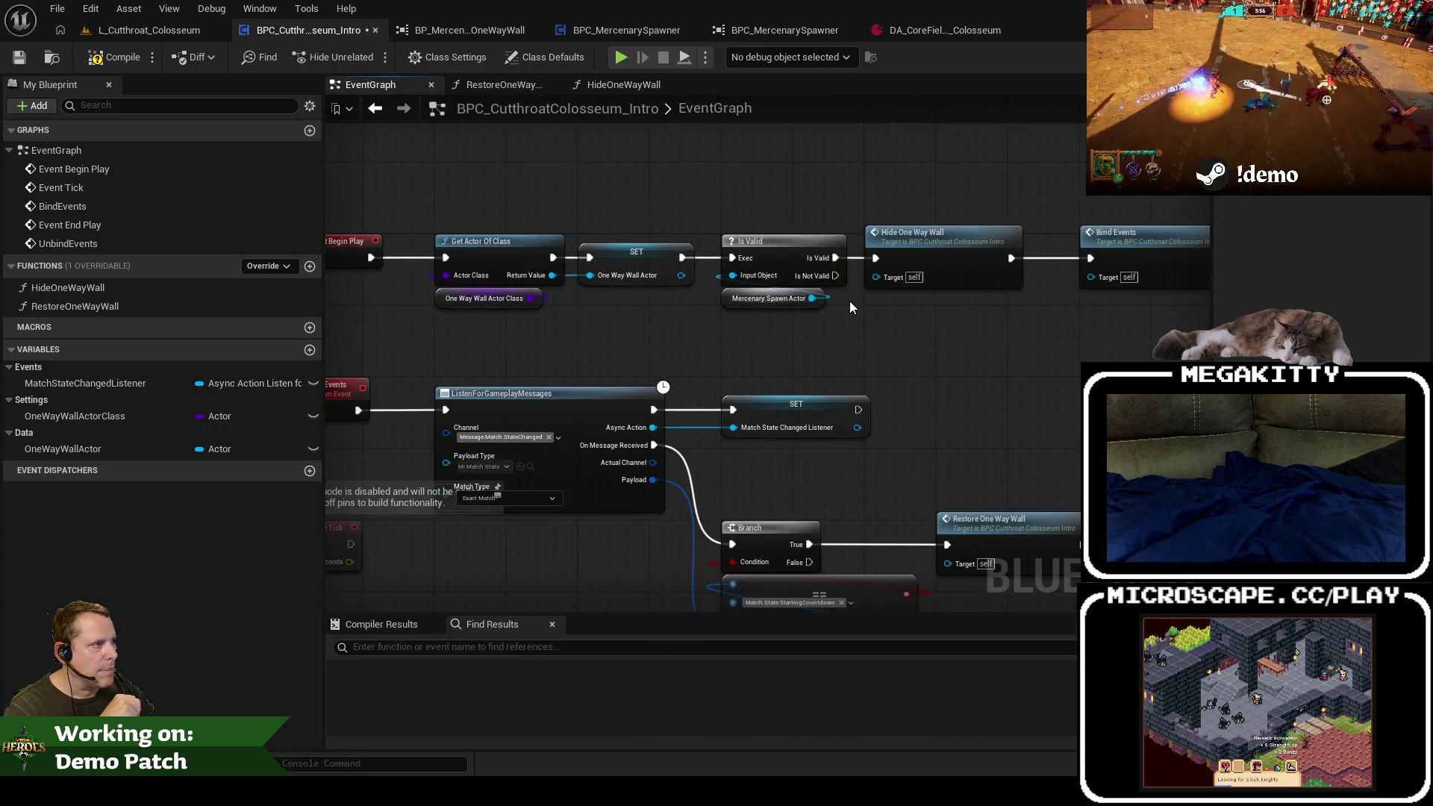
{"action": "left_click_drag", "start_coordinate": [797, 484], "coordinate": [753, 337]}
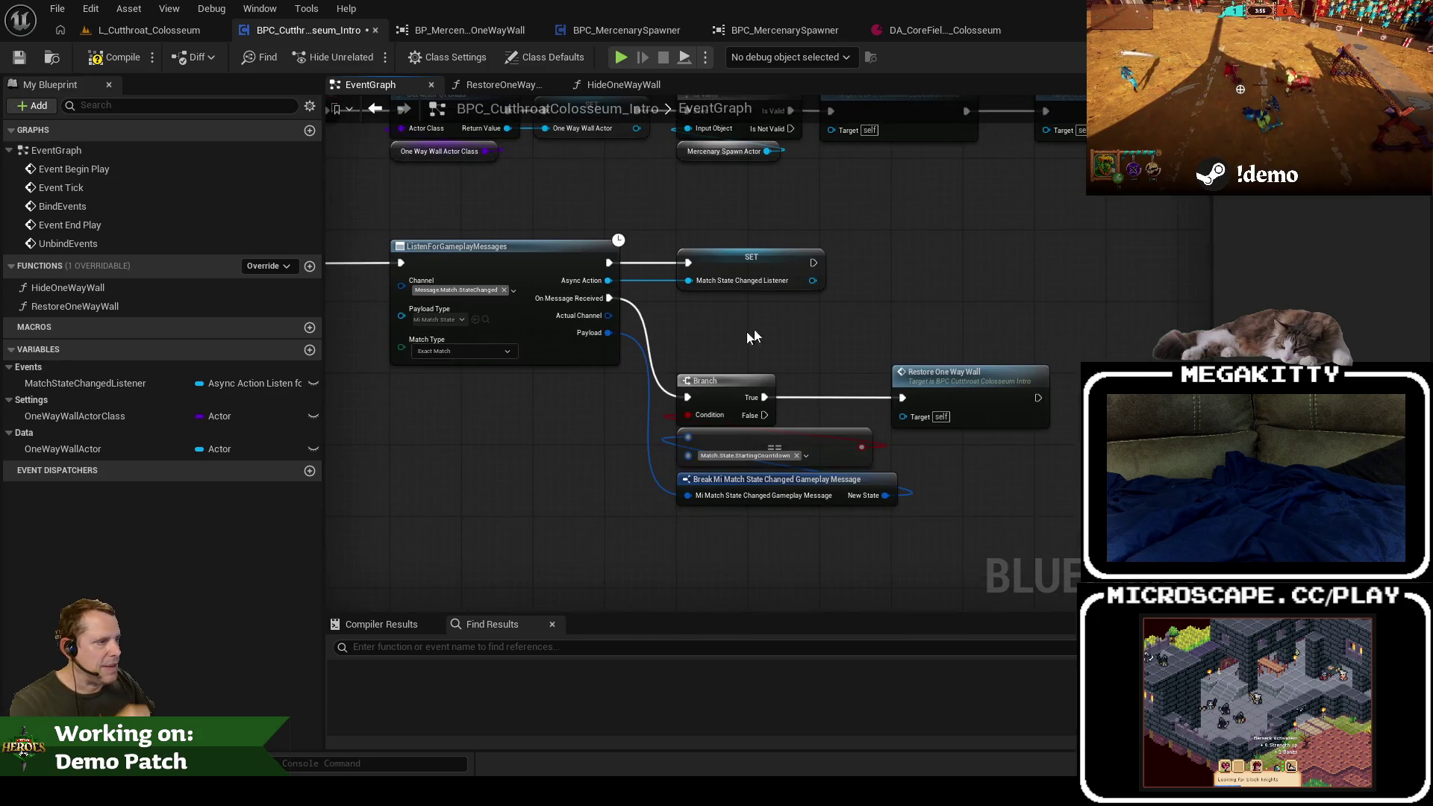
Step: Create a HandleMatchStateChanged function with Old State and New State input parameters
{"action": "left_click", "coordinate": [312, 268]}
{"action": "type", "text": "H"}
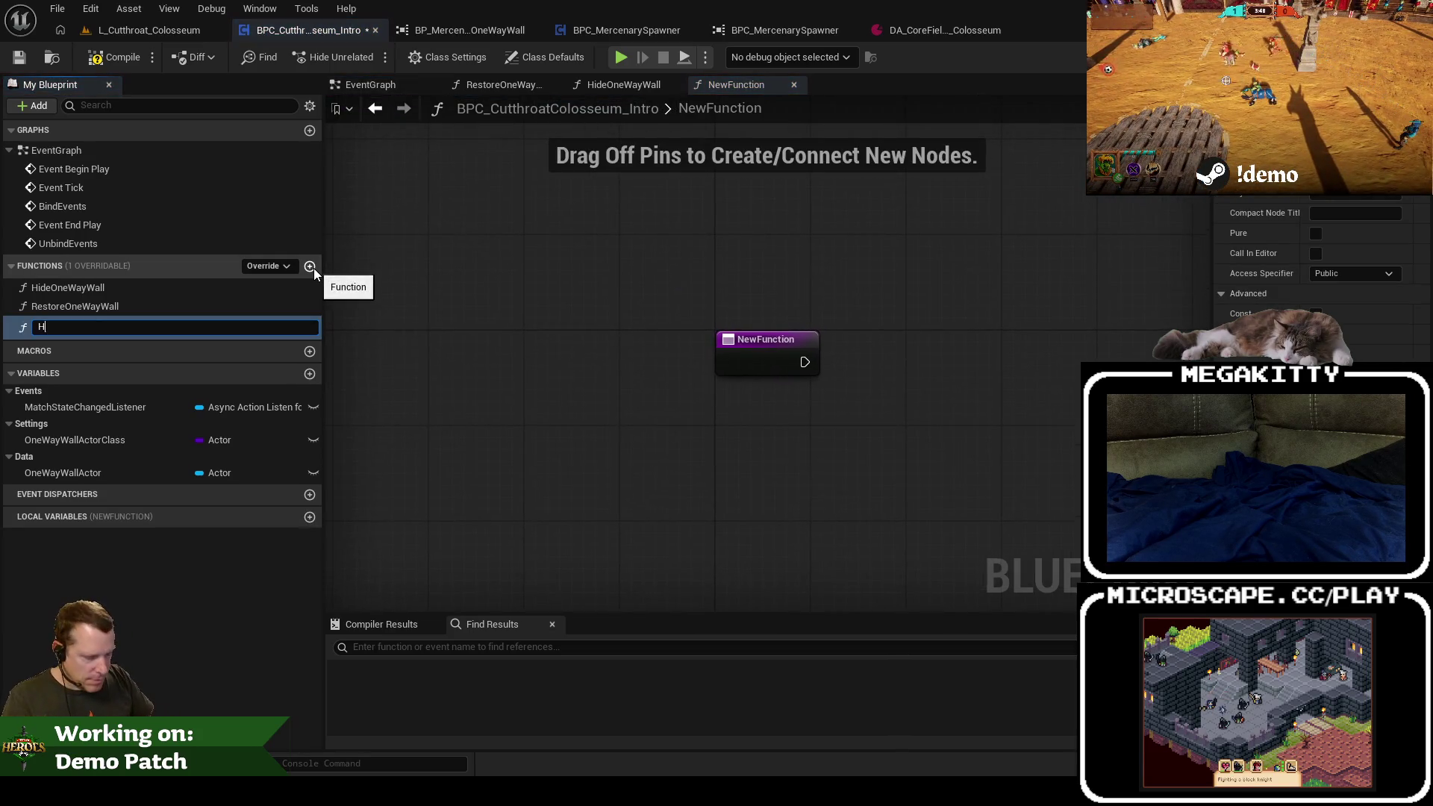
{"action": "type", "text": "andleMatchStateChanged"}
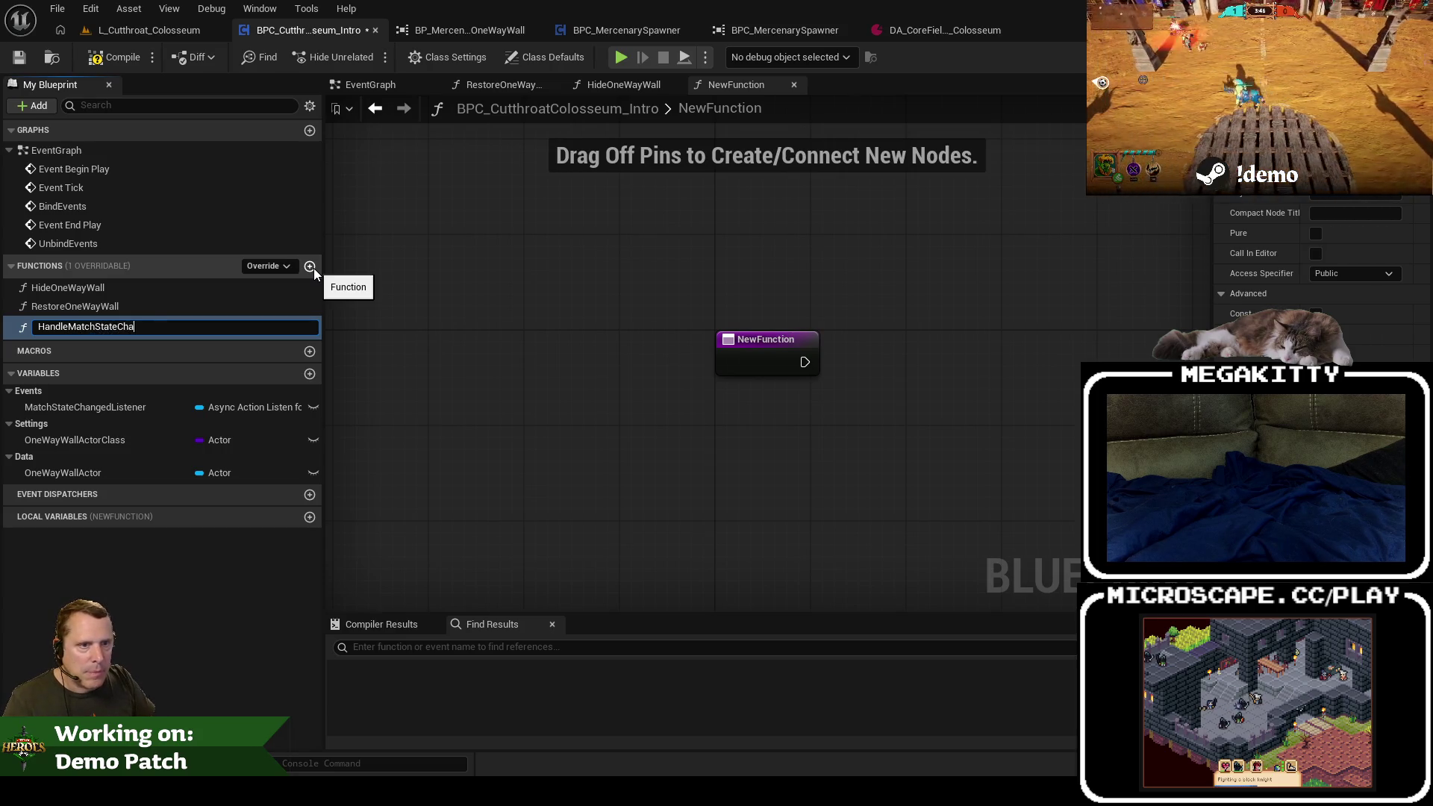
{"action": "key", "text": "Return"}
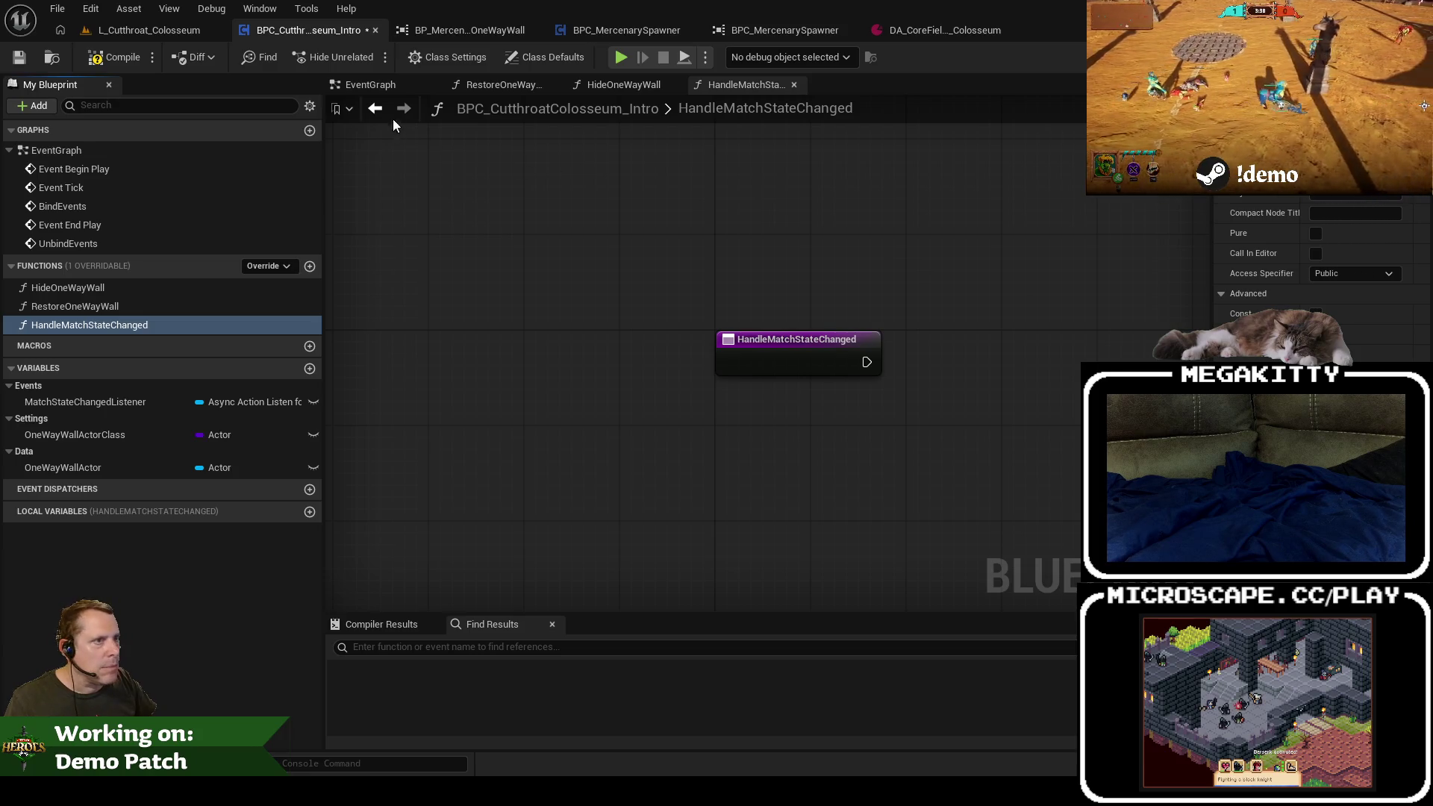
{"action": "key", "text": "alt+Left"}
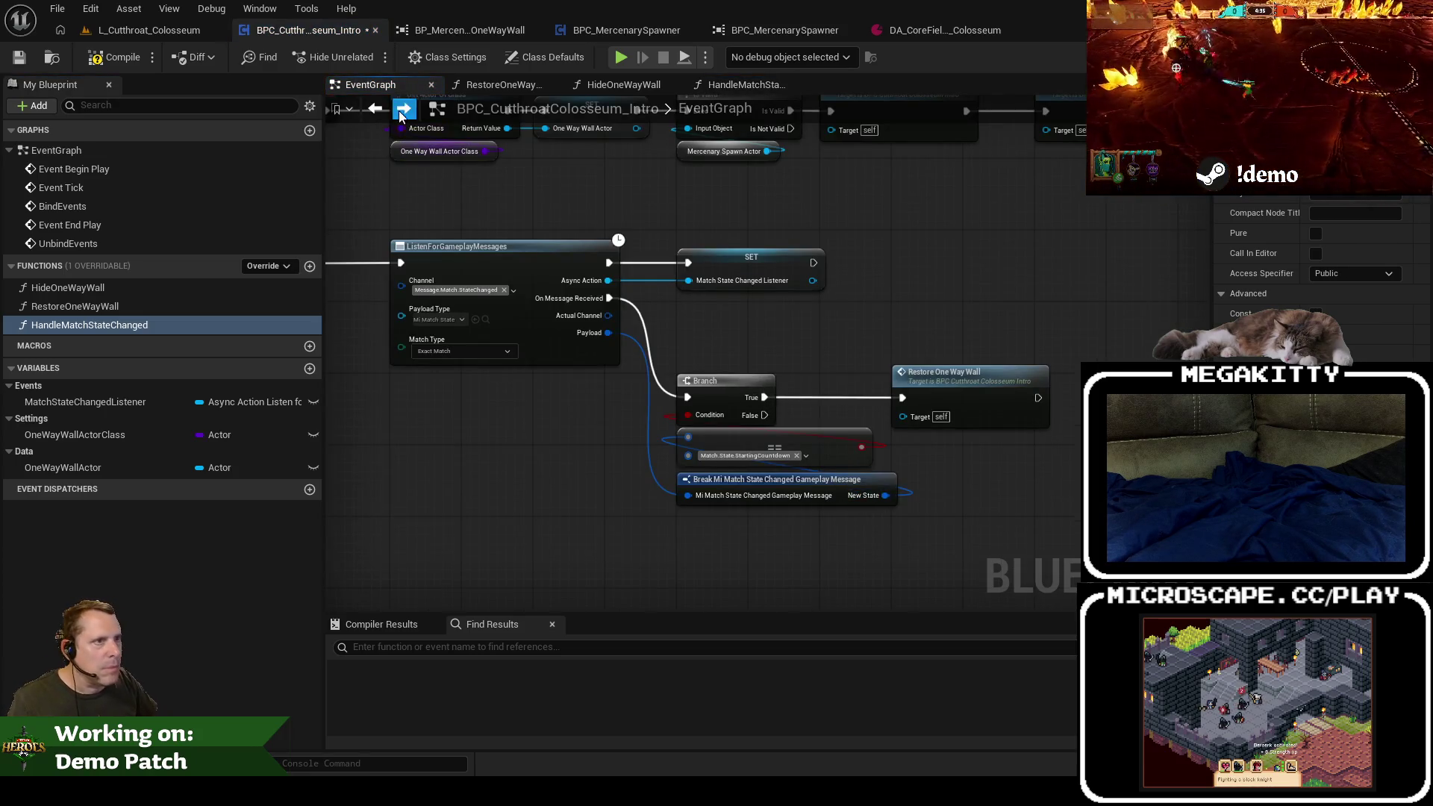
{"action": "key", "text": "alt+Right"}
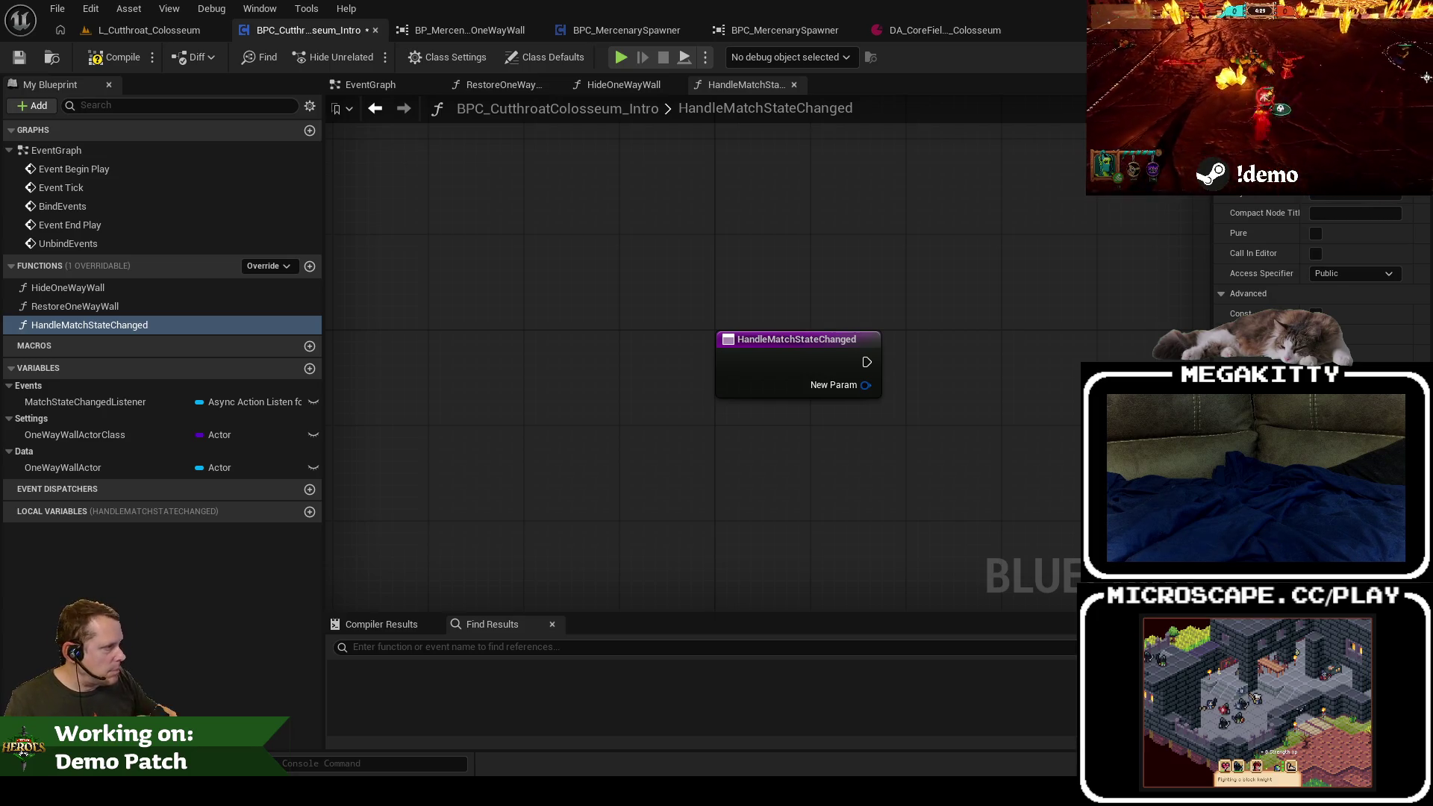
{"action": "key", "text": "ctrl+z"}
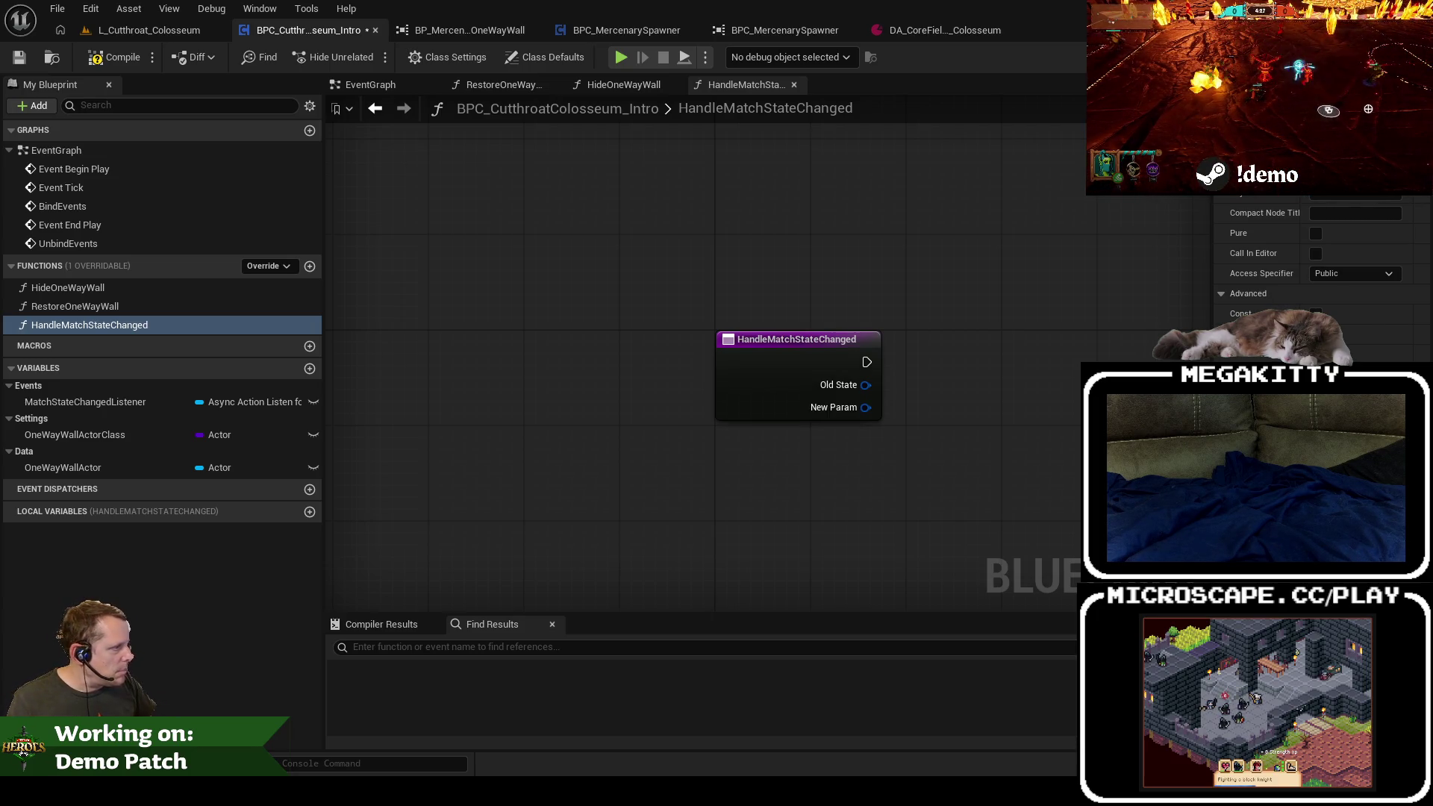
{"action": "mouse_move", "coordinate": [1062, 361]}
{"action": "left_mouse_down"}
{"action": "mouse_move", "coordinate": [759, 323]}
{"action": "mouse_move", "coordinate": [694, 348]}
{"action": "left_mouse_up"}
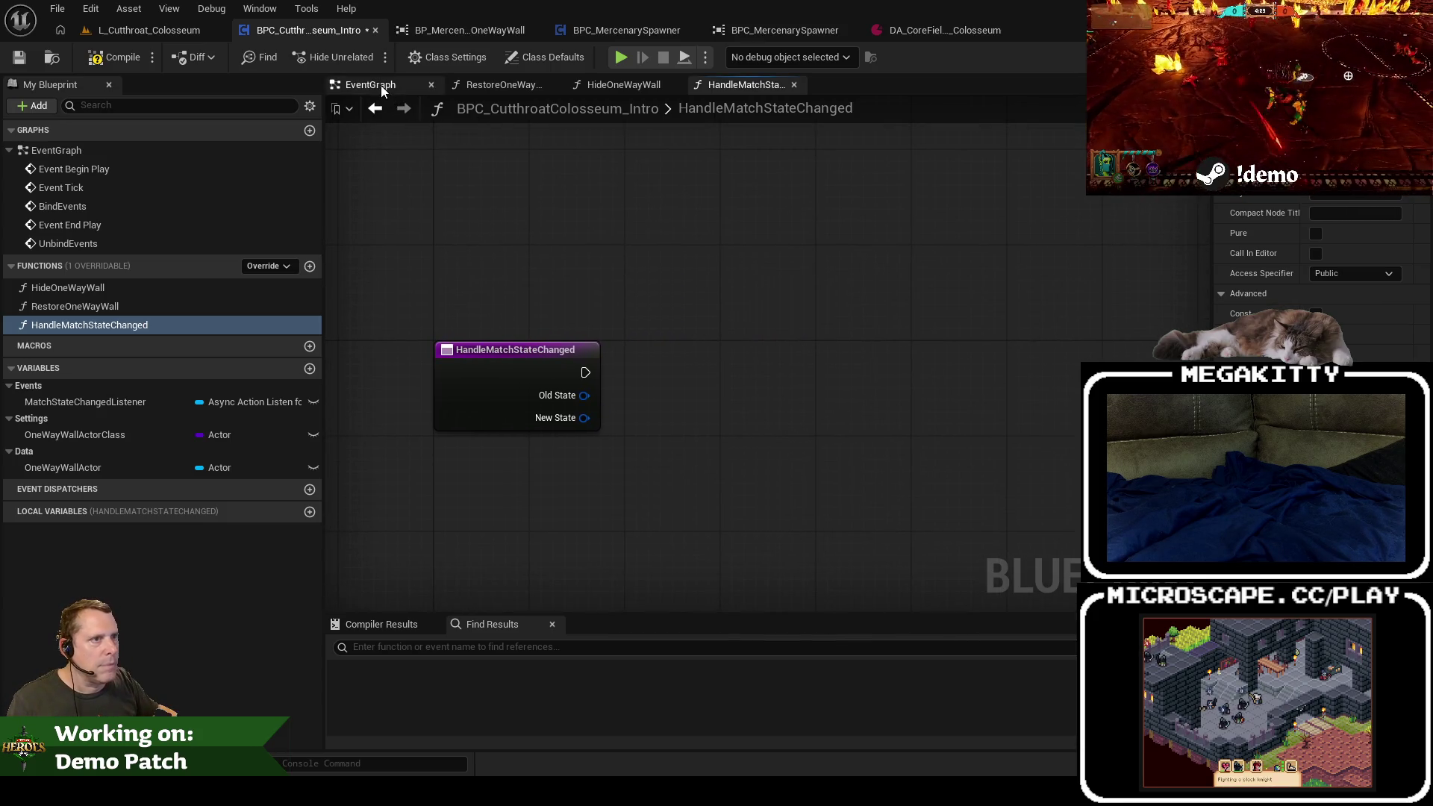
Step: Call Handle Match State Changed from On Message Received in the event graph
{"action": "left_click", "coordinate": [380, 86]}
{"action": "mouse_move", "coordinate": [616, 300]}
{"action": "left_mouse_down"}
{"action": "mouse_move", "coordinate": [696, 319]}
{"action": "mouse_move", "coordinate": [842, 319]}
{"action": "left_mouse_up"}
{"action": "type", "text": "handle match"}
{"action": "key", "text": "Return"}
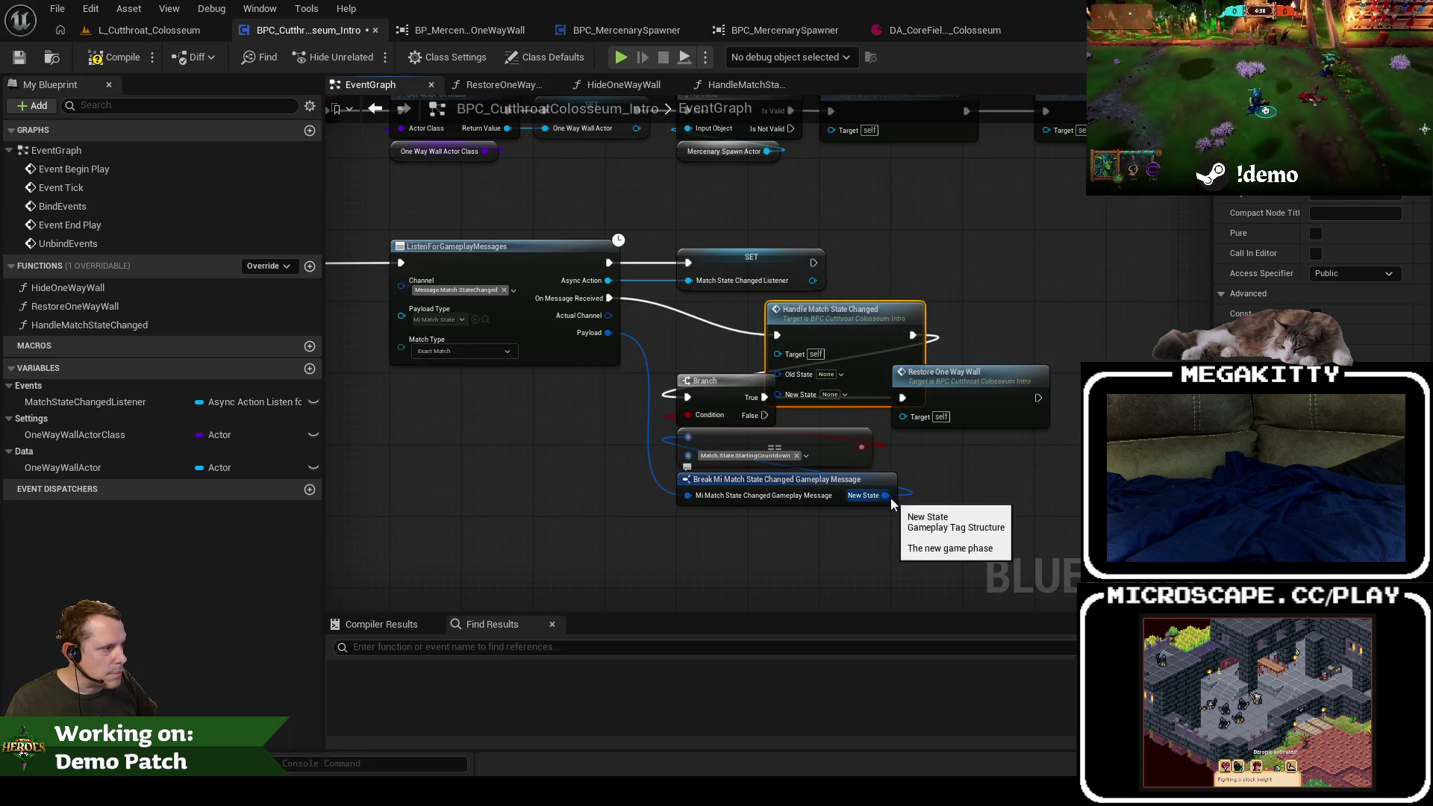
Step: Expose Old State on the break node, then delete the Branch, ==, break and Restore One Way Wall nodes
{"action": "left_click", "coordinate": [858, 492]}
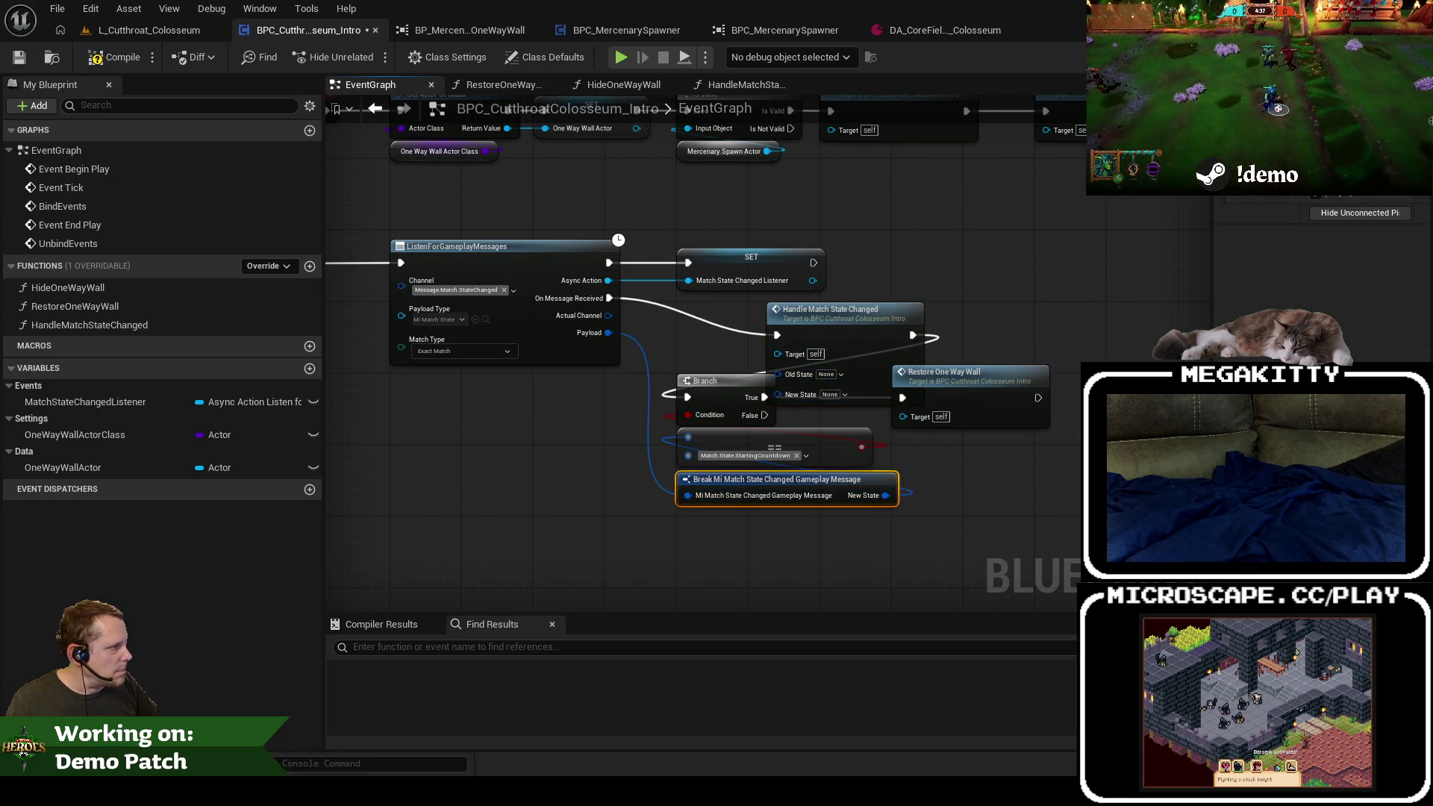
{"action": "left_click", "coordinate": [1359, 214]}
{"action": "mouse_move", "coordinate": [883, 496]}
{"action": "left_mouse_down"}
{"action": "mouse_move", "coordinate": [799, 374]}
{"action": "mouse_move", "coordinate": [778, 373]}
{"action": "mouse_move", "coordinate": [836, 413]}
{"action": "mouse_move", "coordinate": [780, 392]}
{"action": "left_mouse_up"}
{"action": "left_click", "coordinate": [701, 381]}
{"action": "key", "text": "Delete"}
{"action": "mouse_move", "coordinate": [846, 300]}
{"action": "left_mouse_down"}
{"action": "mouse_move", "coordinate": [965, 235]}
{"action": "mouse_move", "coordinate": [877, 302]}
{"action": "mouse_move", "coordinate": [742, 302]}
{"action": "left_mouse_up"}
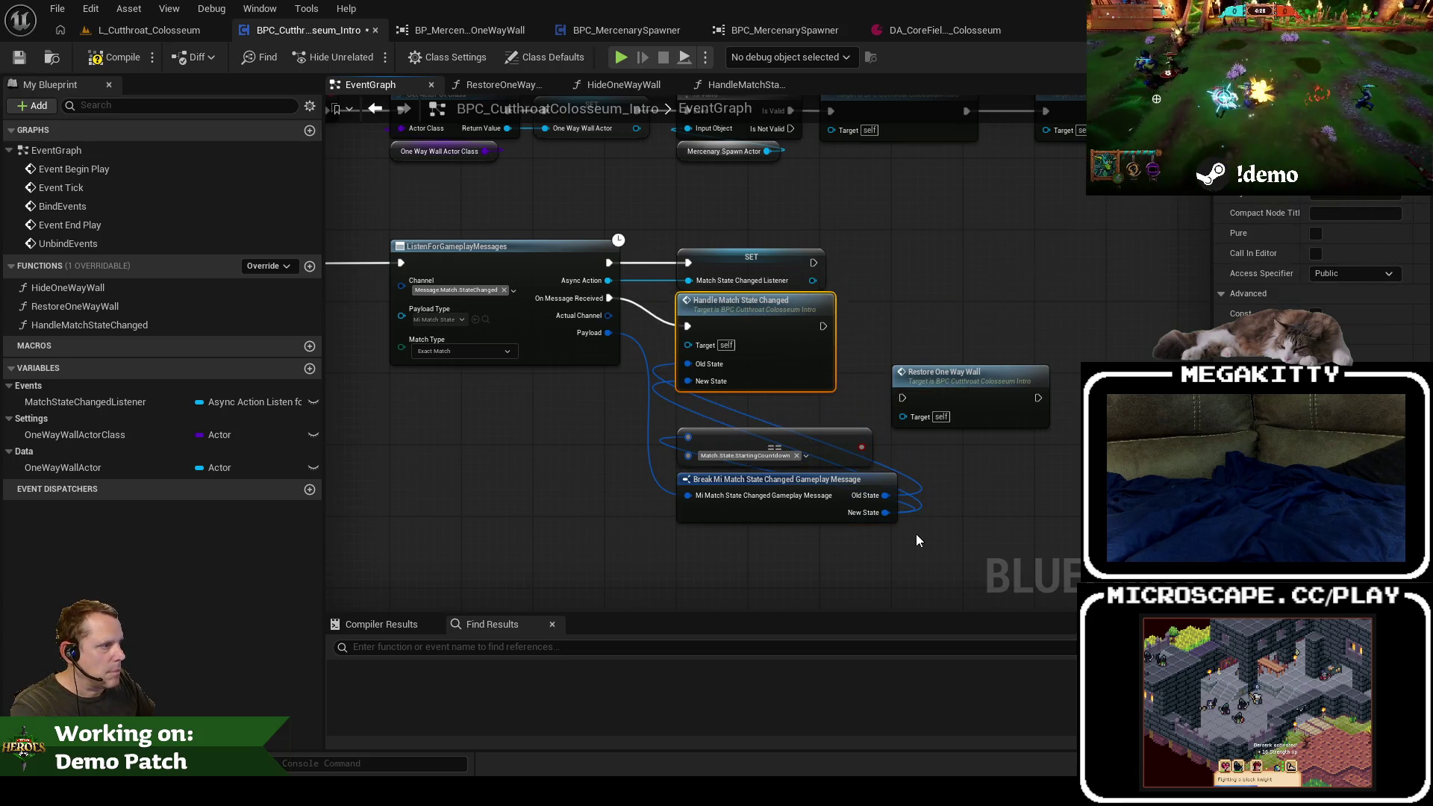
{"action": "left_click_drag", "start_coordinate": [843, 552], "coordinate": [773, 458]}
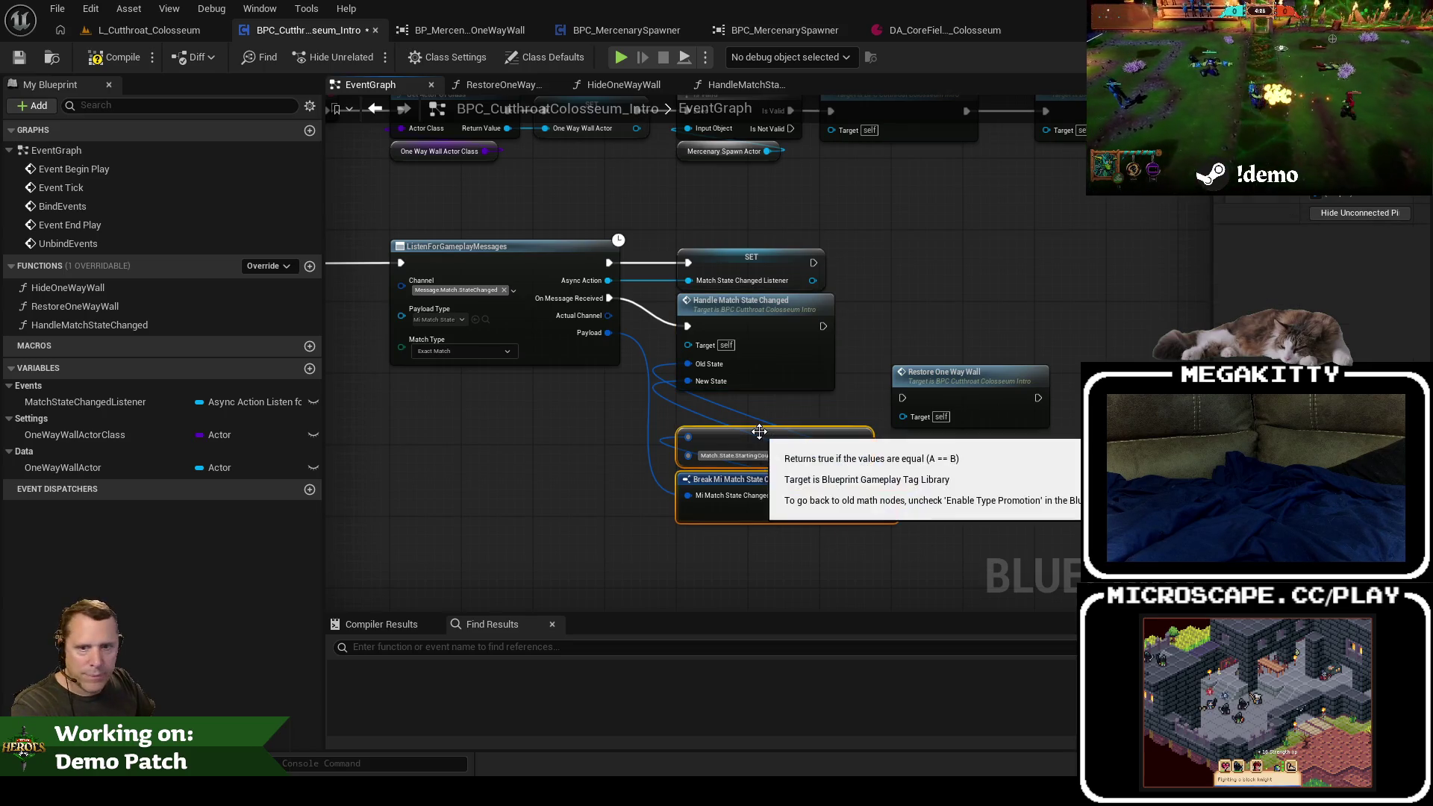
{"action": "key", "text": "Delete"}
{"action": "left_click", "coordinate": [967, 395]}
{"action": "key", "text": "Delete"}
Step: Break Payload with a new node, wire Old State and New State into the handler, and open it
{"action": "left_click_drag", "start_coordinate": [608, 333], "coordinate": [688, 473]}
{"action": "left_click", "coordinate": [746, 544]}
{"action": "mouse_move", "coordinate": [877, 485]}
{"action": "left_mouse_down"}
{"action": "mouse_move", "coordinate": [730, 375]}
{"action": "mouse_move", "coordinate": [687, 363]}
{"action": "left_mouse_up"}
{"action": "left_click_drag", "start_coordinate": [873, 507], "coordinate": [687, 382]}
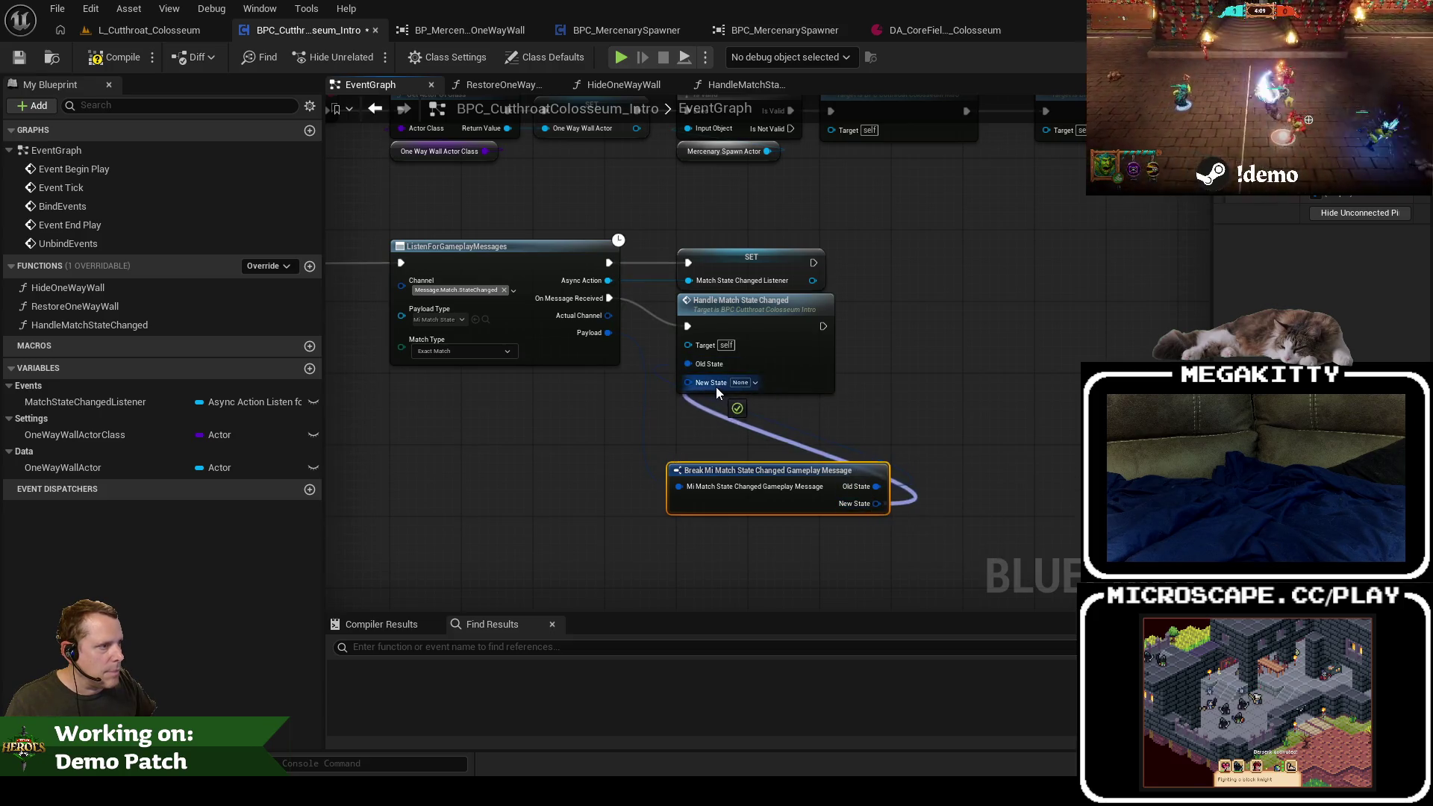
{"action": "left_click_drag", "start_coordinate": [730, 474], "coordinate": [739, 402]}
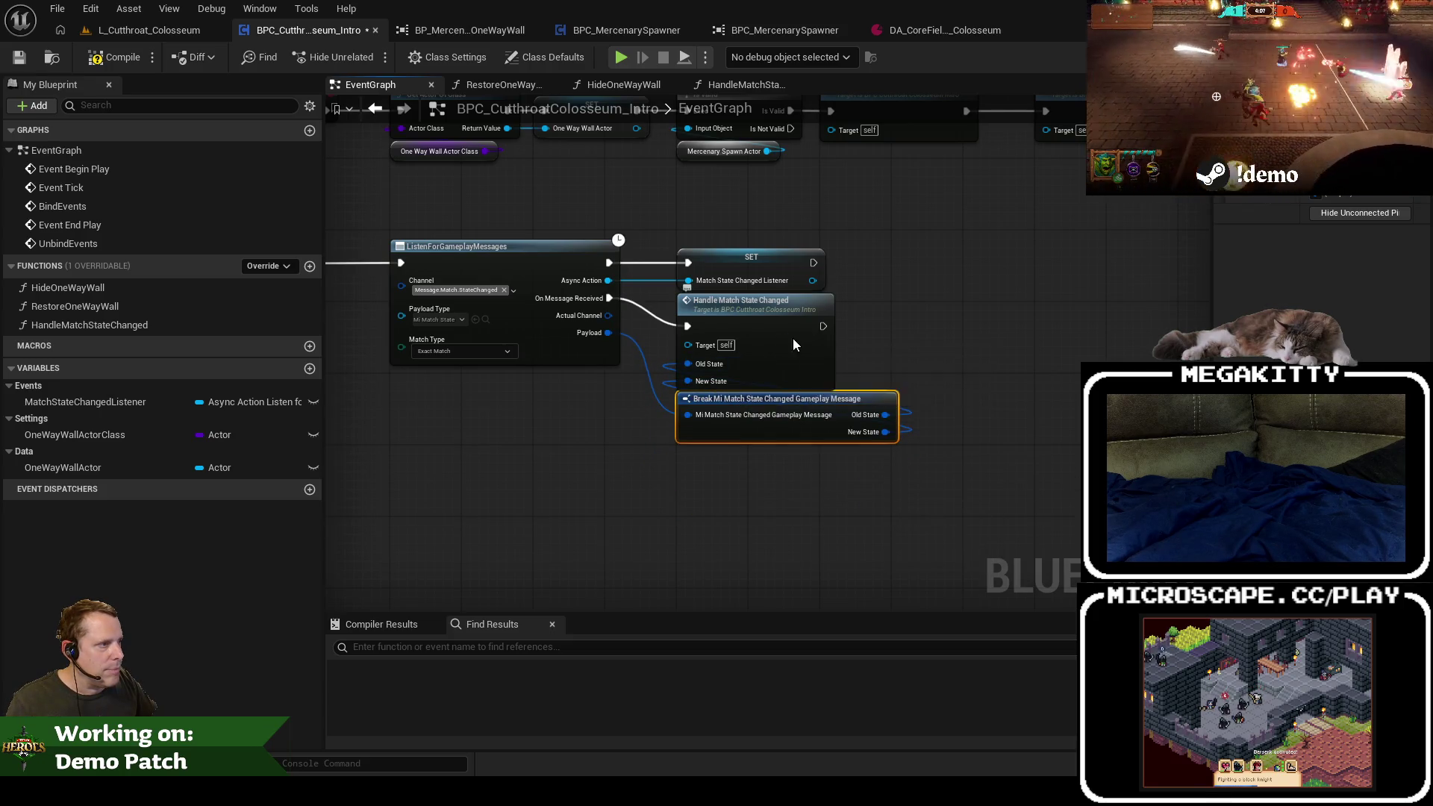
{"action": "double_click", "coordinate": [789, 345]}
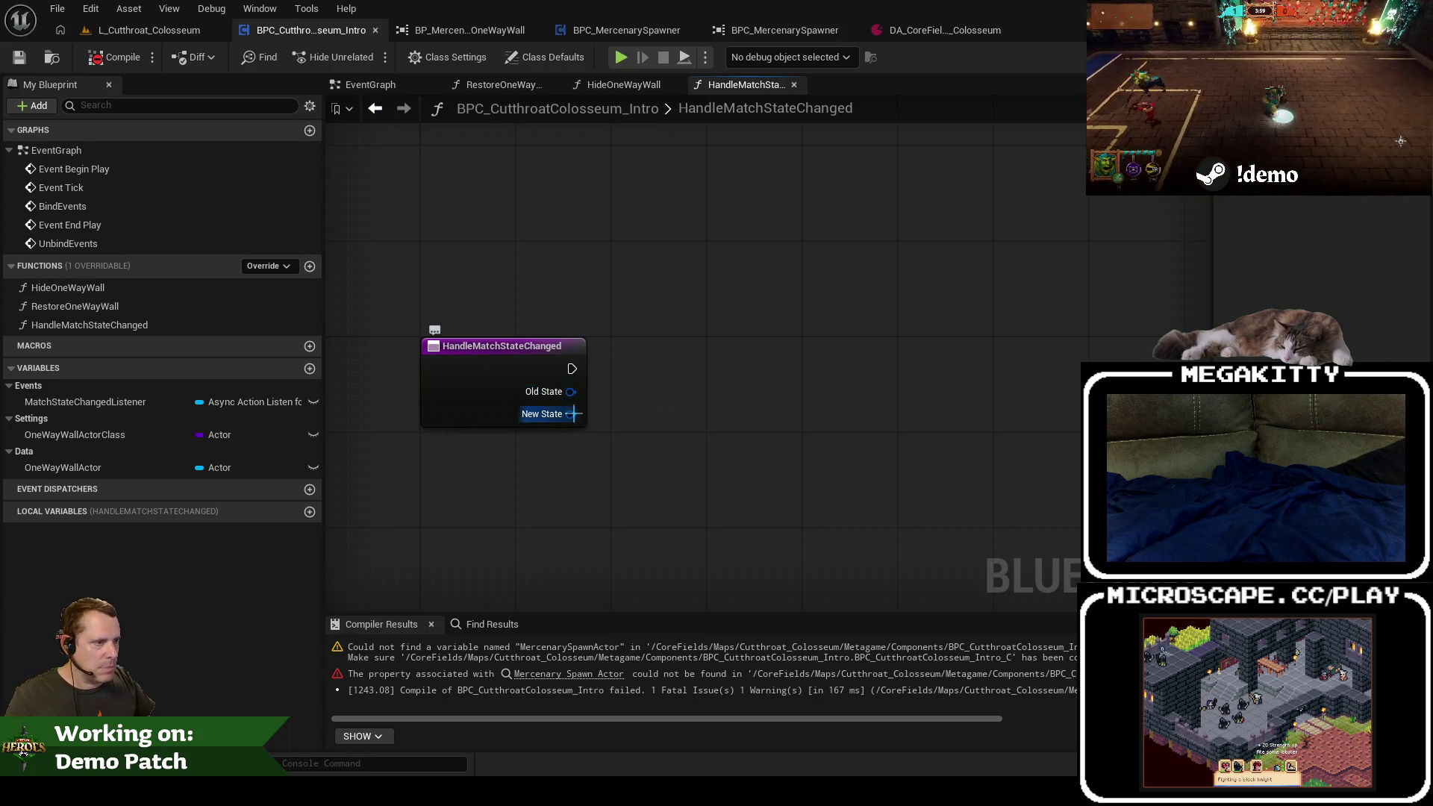
Step: Add a Switch on Gameplay Tag from New State with a first case of Match.State.Intro
{"action": "mouse_move", "coordinate": [573, 415]}
{"action": "left_mouse_down"}
{"action": "mouse_move", "coordinate": [665, 414]}
{"action": "mouse_move", "coordinate": [722, 384]}
{"action": "mouse_move", "coordinate": [677, 355]}
{"action": "left_mouse_up"}
{"action": "type", "text": "switch gam"}
{"action": "key", "text": "Return"}
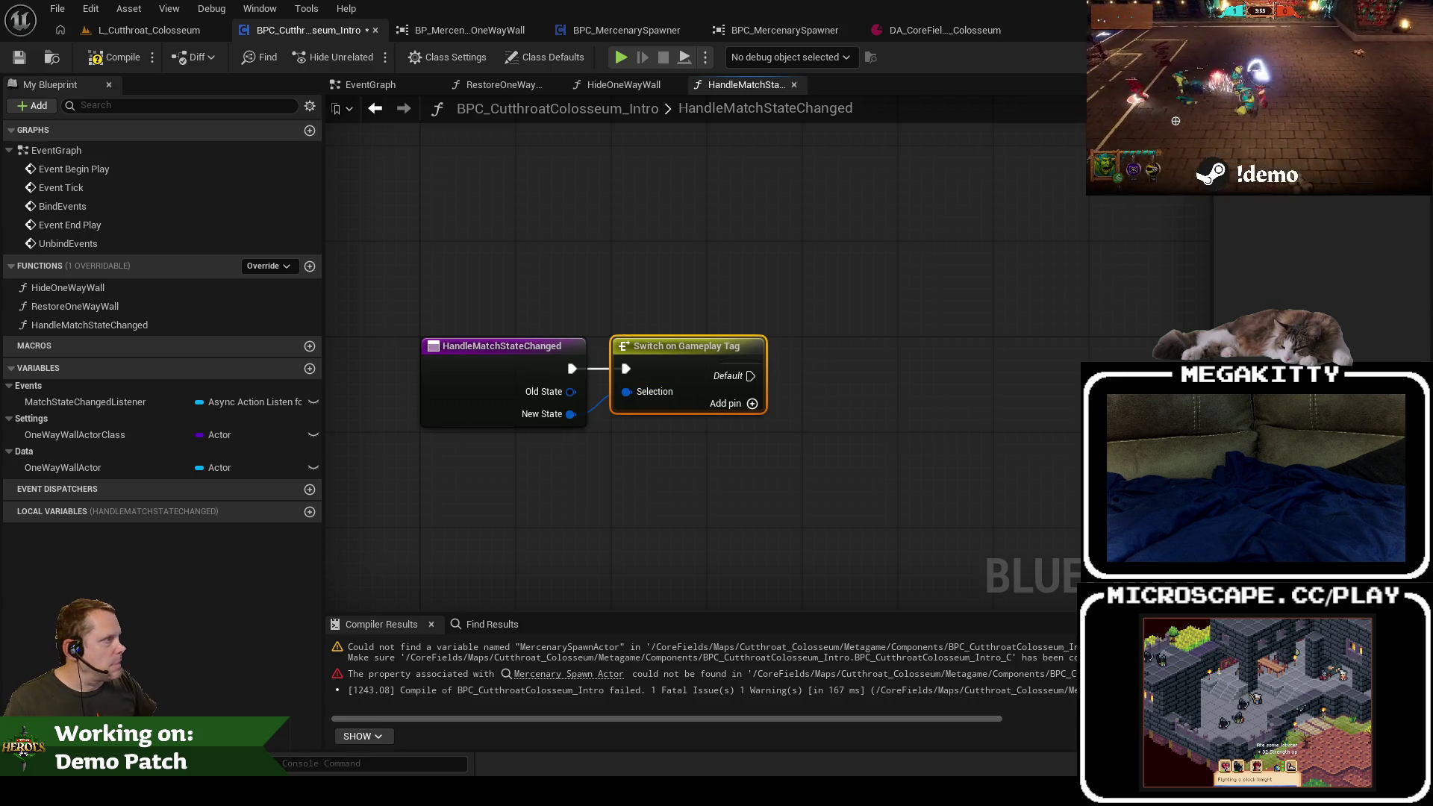
{"action": "right_click", "coordinate": [719, 373]}
{"action": "left_click", "coordinate": [751, 403]}
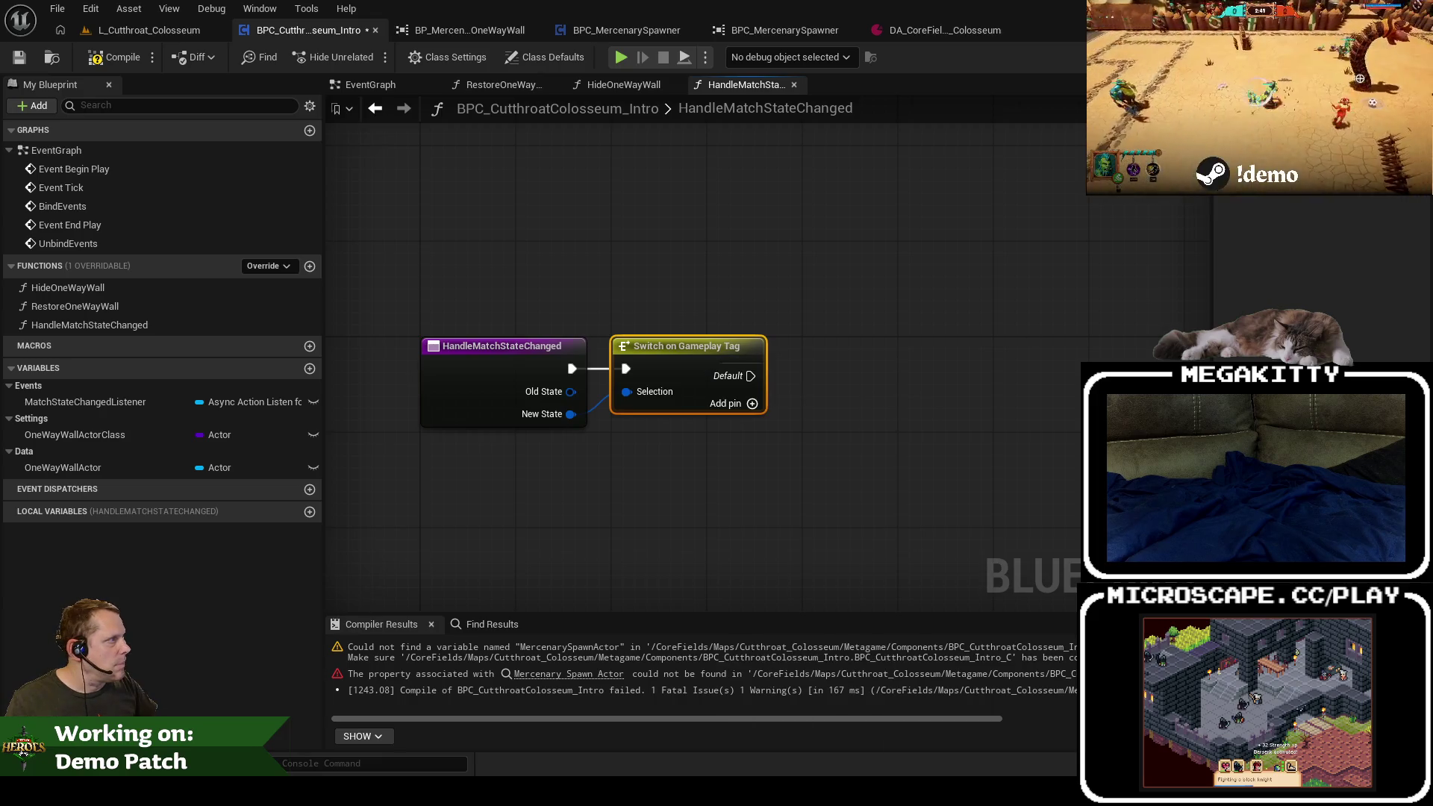
{"action": "left_click", "coordinate": [751, 403]}
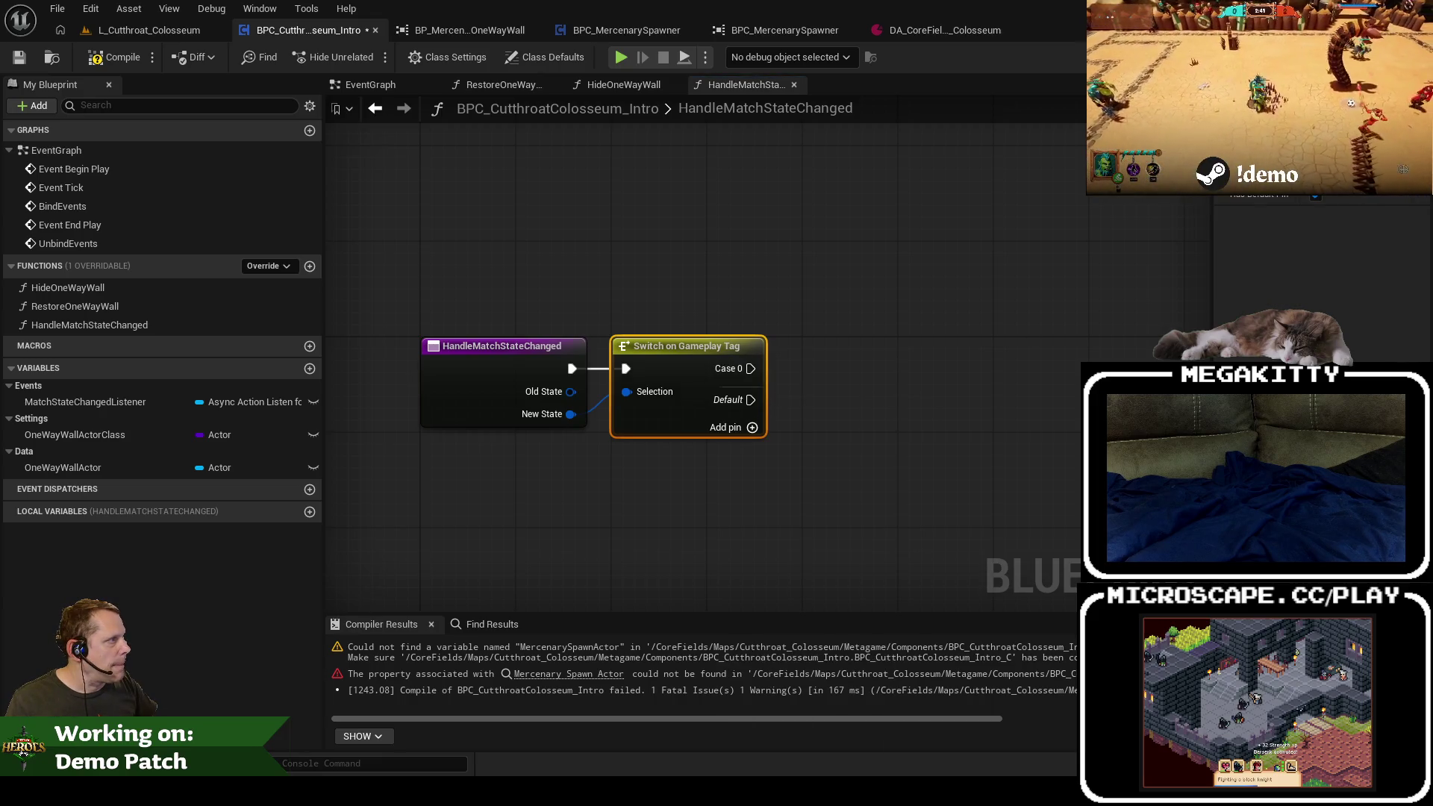
{"action": "left_click", "coordinate": [1333, 211]}
{"action": "type", "text": "ma"}
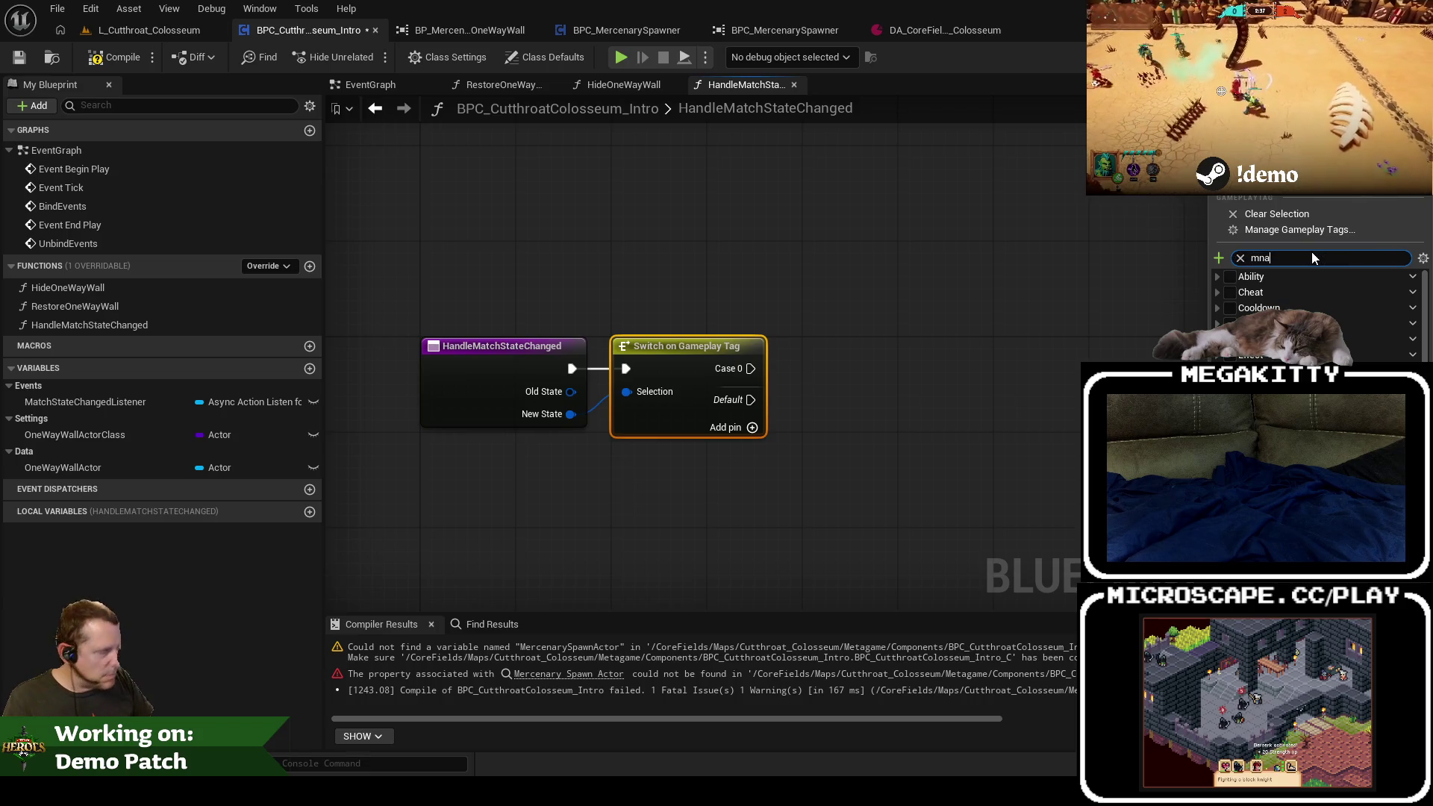
{"action": "type", "text": "tch.state."}
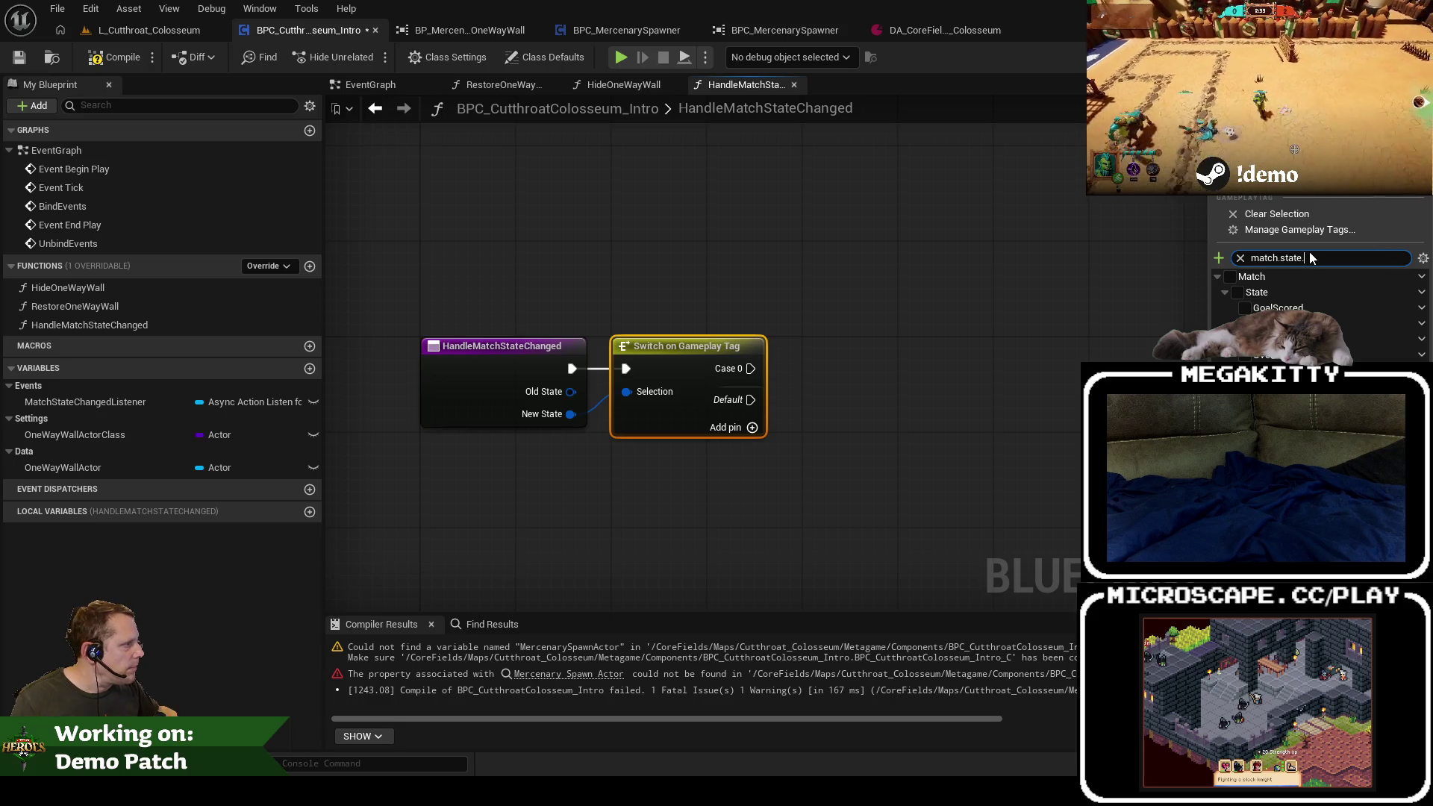
{"action": "left_click", "coordinate": [1245, 323]}
{"action": "left_click", "coordinate": [916, 373]}
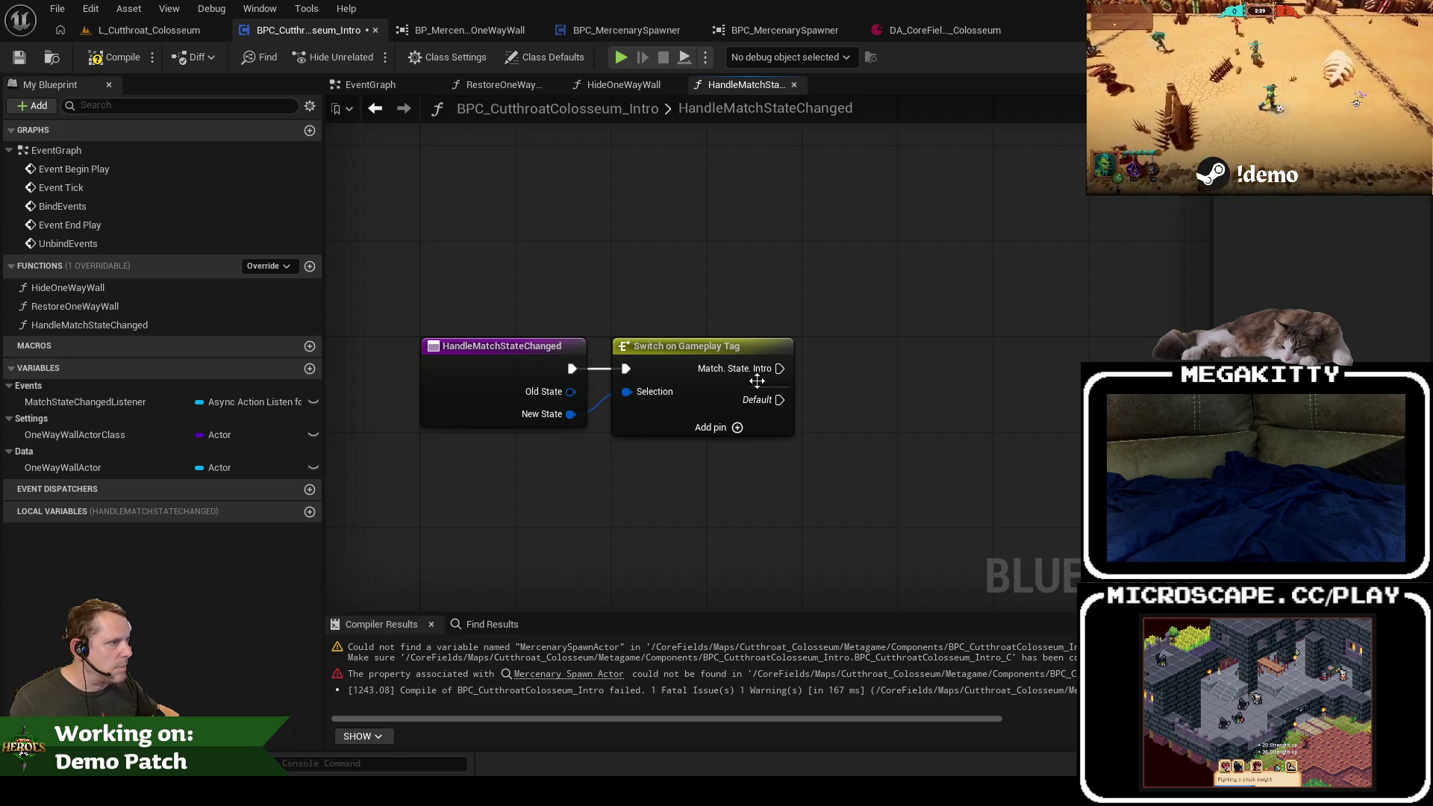
Step: Add a second switch case set to Match.State.Starting Countdown
{"action": "left_click", "coordinate": [1389, 163]}
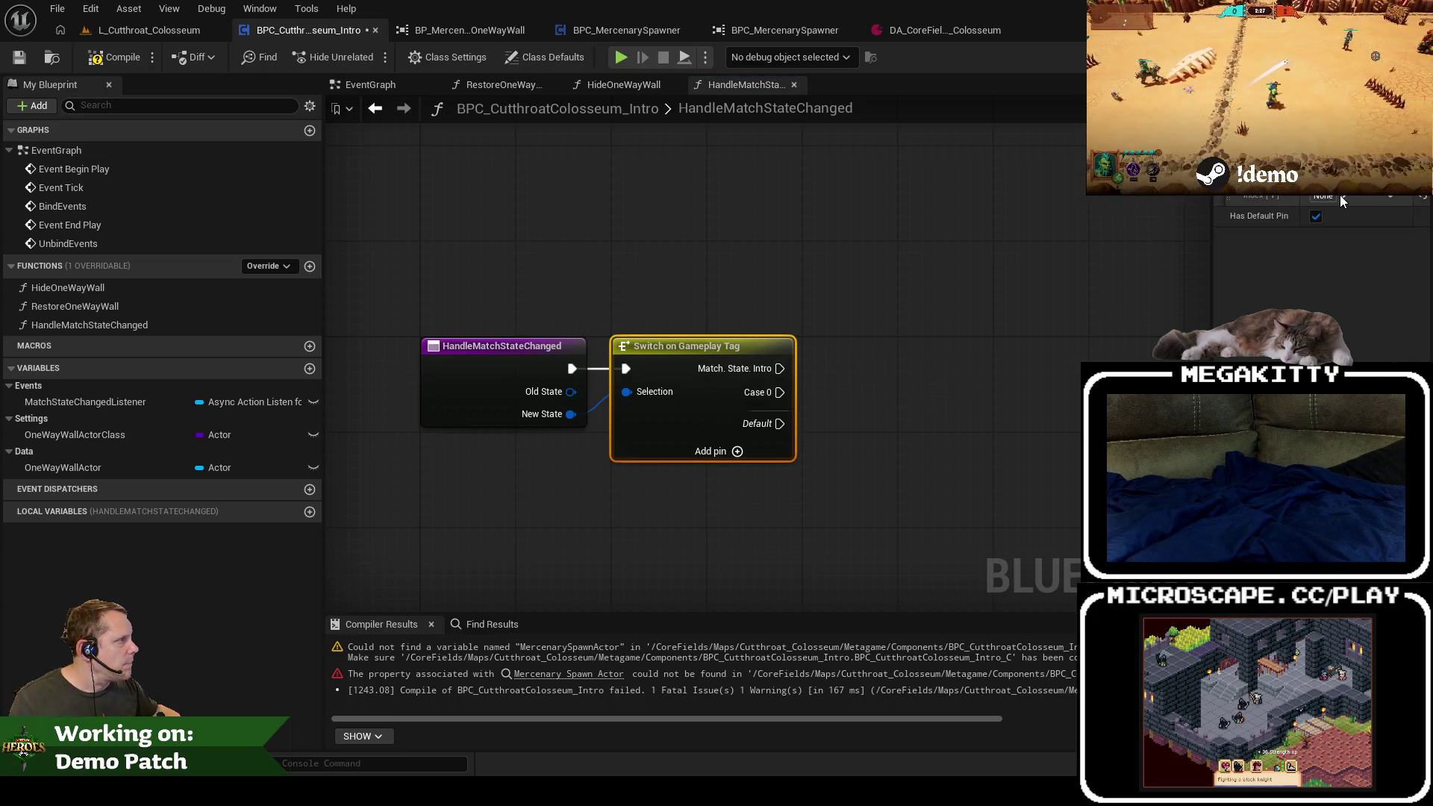
{"action": "left_click", "coordinate": [1340, 195]}
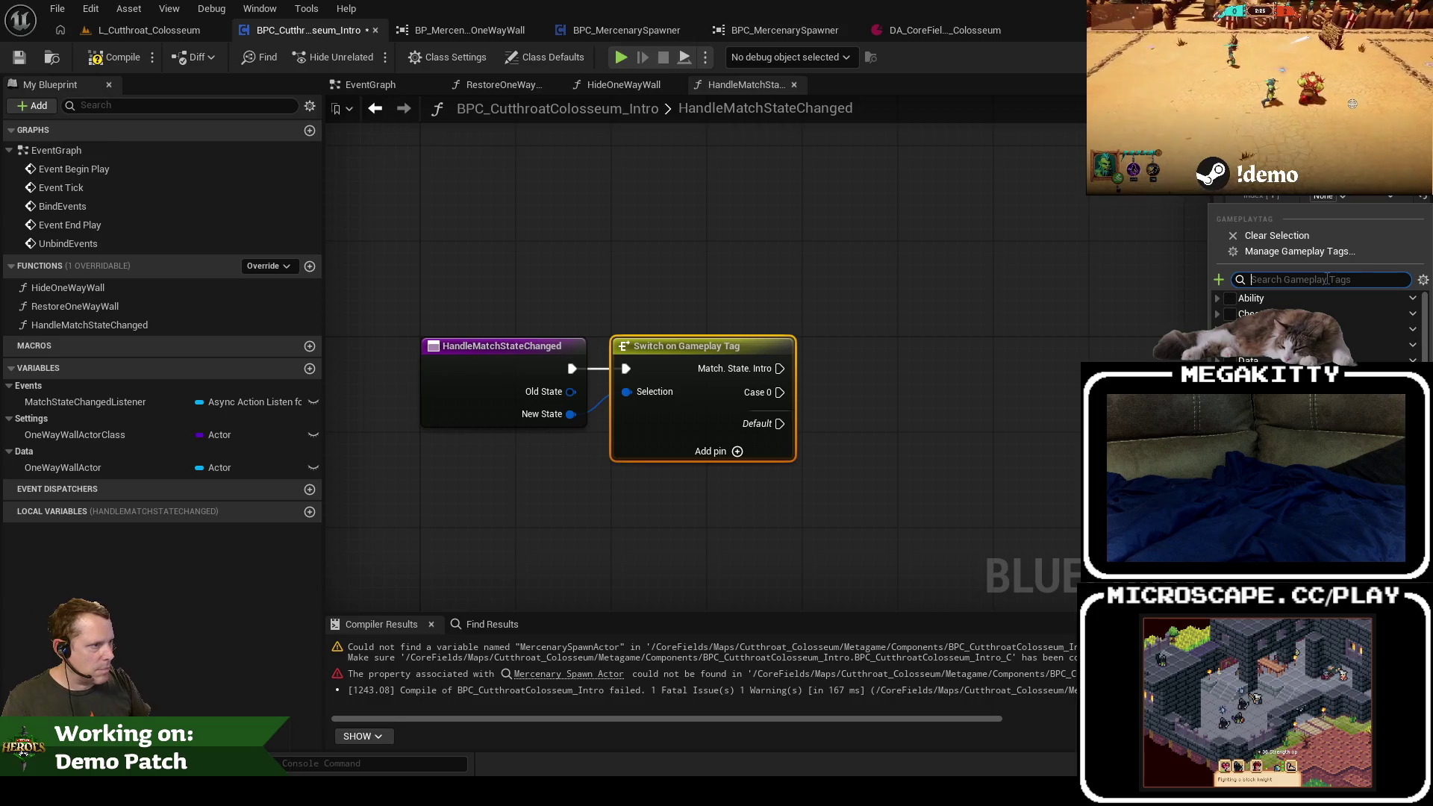
{"action": "type", "text": "match.tate.coun"}
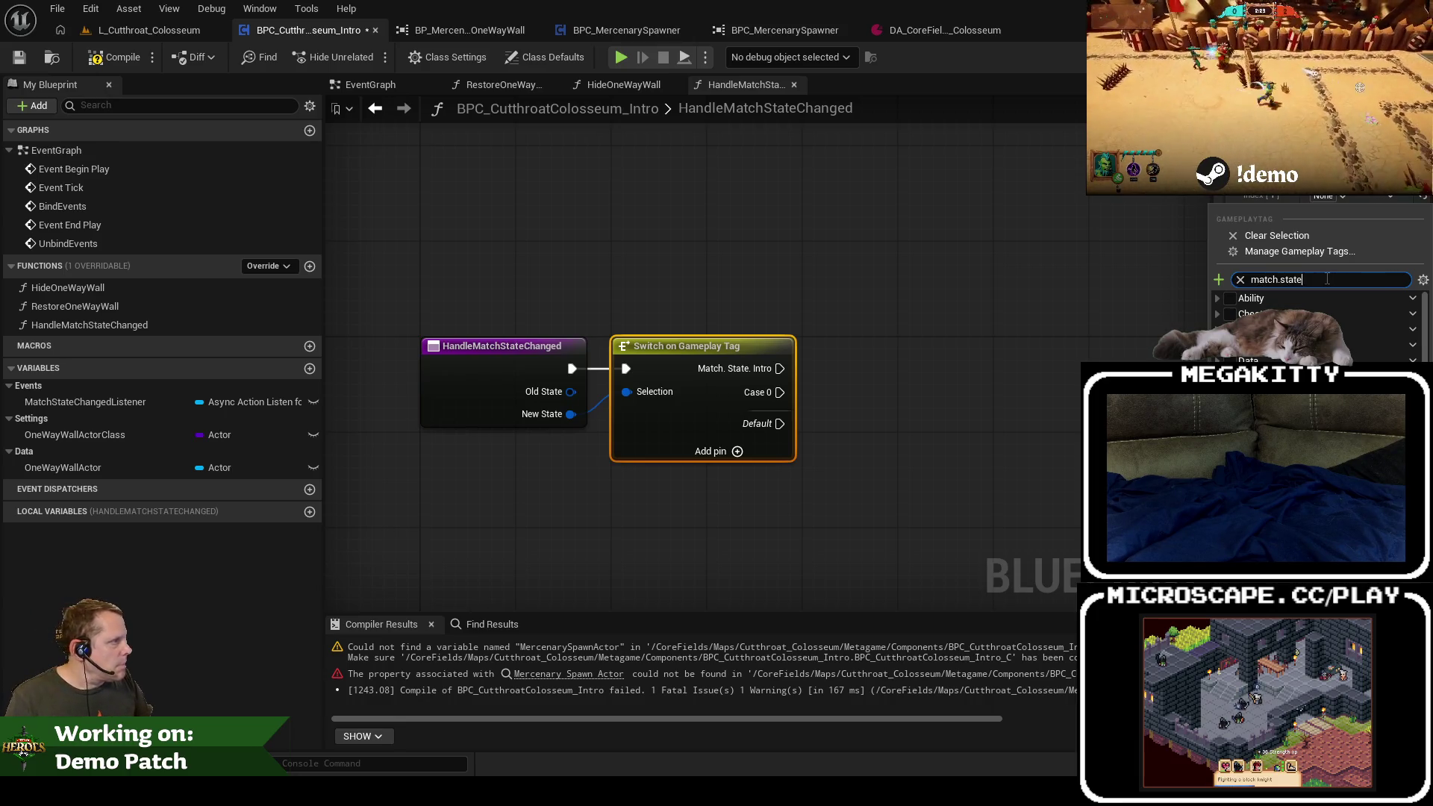
{"action": "key", "text": "BackSpace"}
{"action": "key", "text": "BackSpace"}
{"action": "key", "text": "BackSpace"}
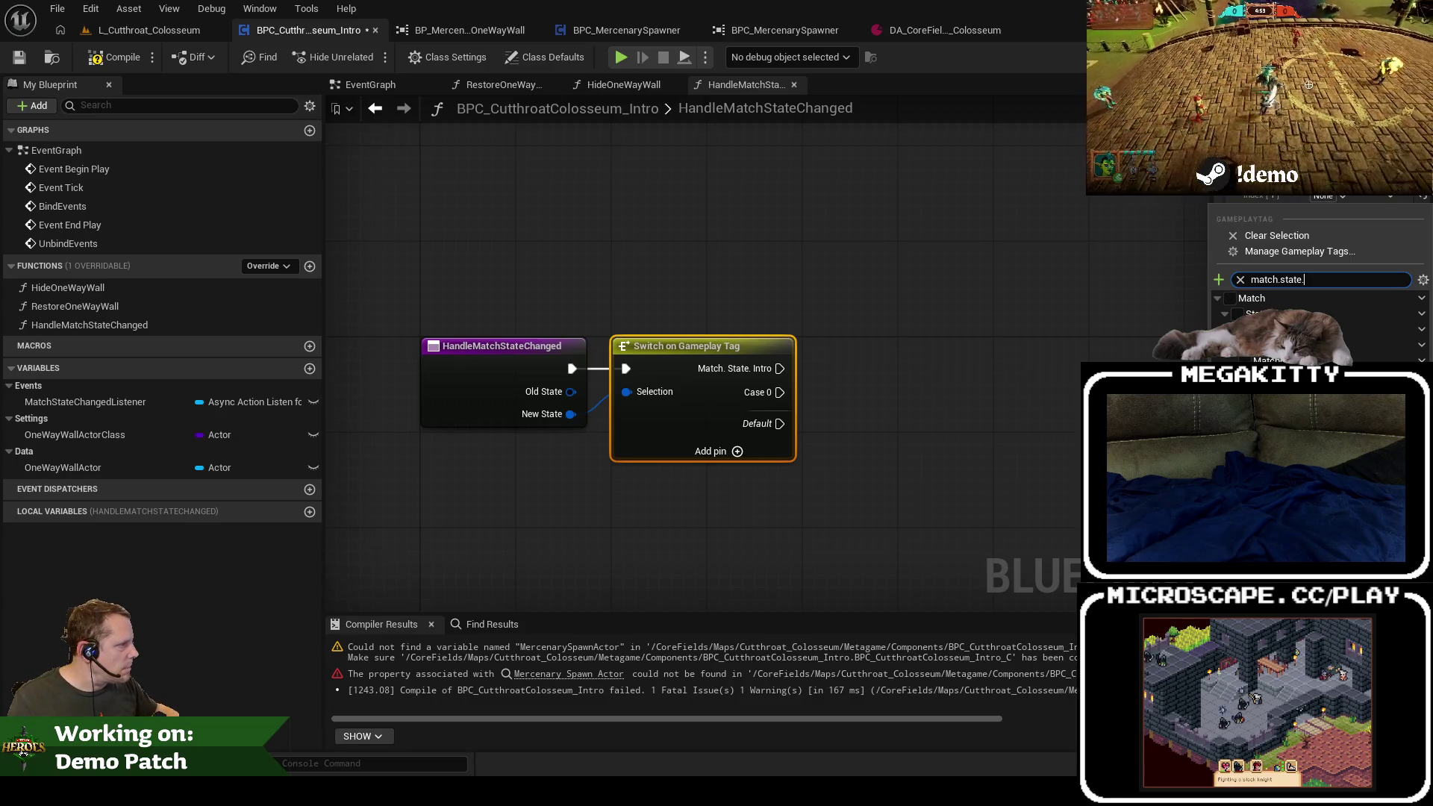
{"action": "left_click", "coordinate": [1313, 329]}
{"action": "left_click", "coordinate": [993, 402]}
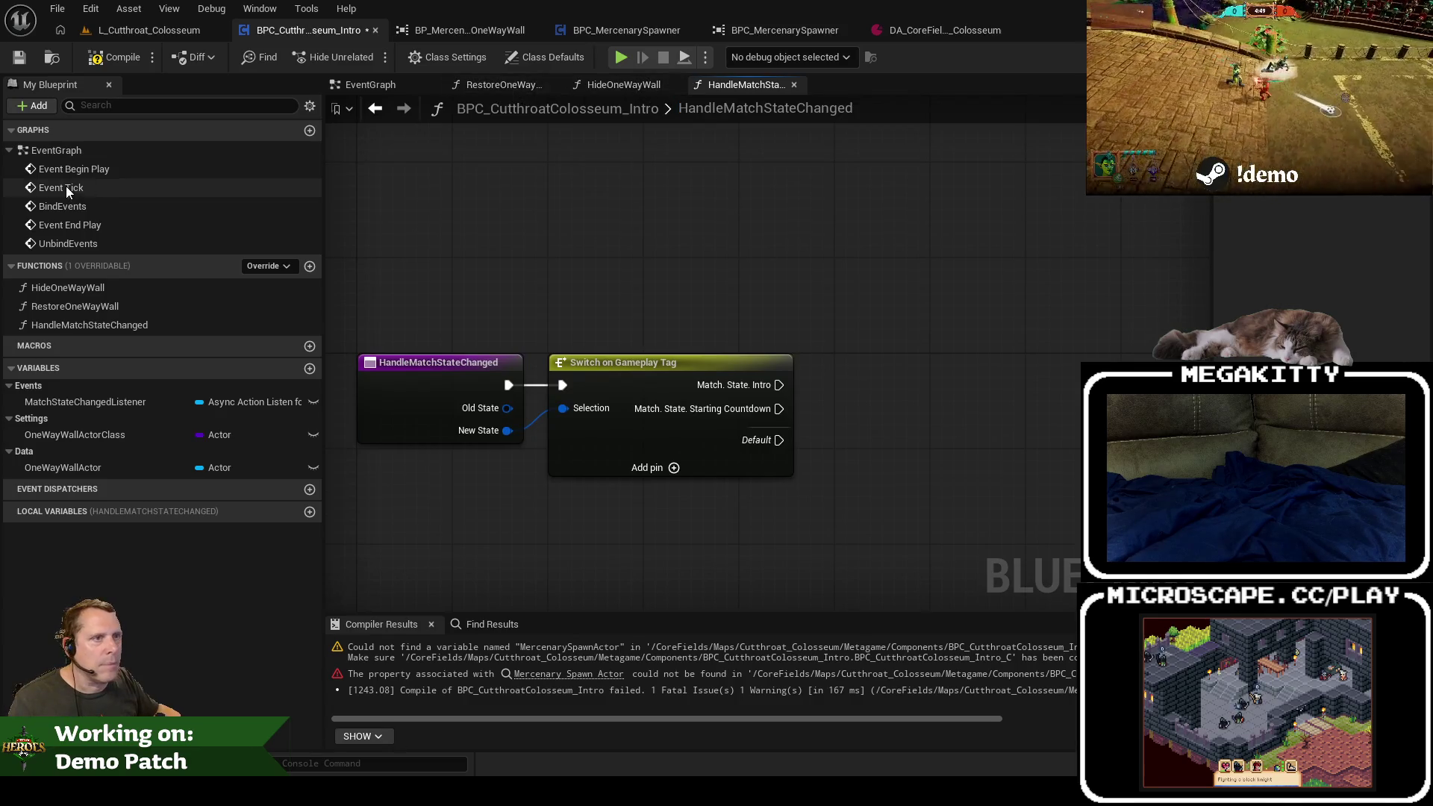
Step: Call Hide One Way Wall from the switch's Match.State.Intro case
{"action": "mouse_move", "coordinate": [78, 287]}
{"action": "left_mouse_down"}
{"action": "mouse_move", "coordinate": [746, 347]}
{"action": "mouse_move", "coordinate": [827, 333]}
{"action": "left_mouse_up"}
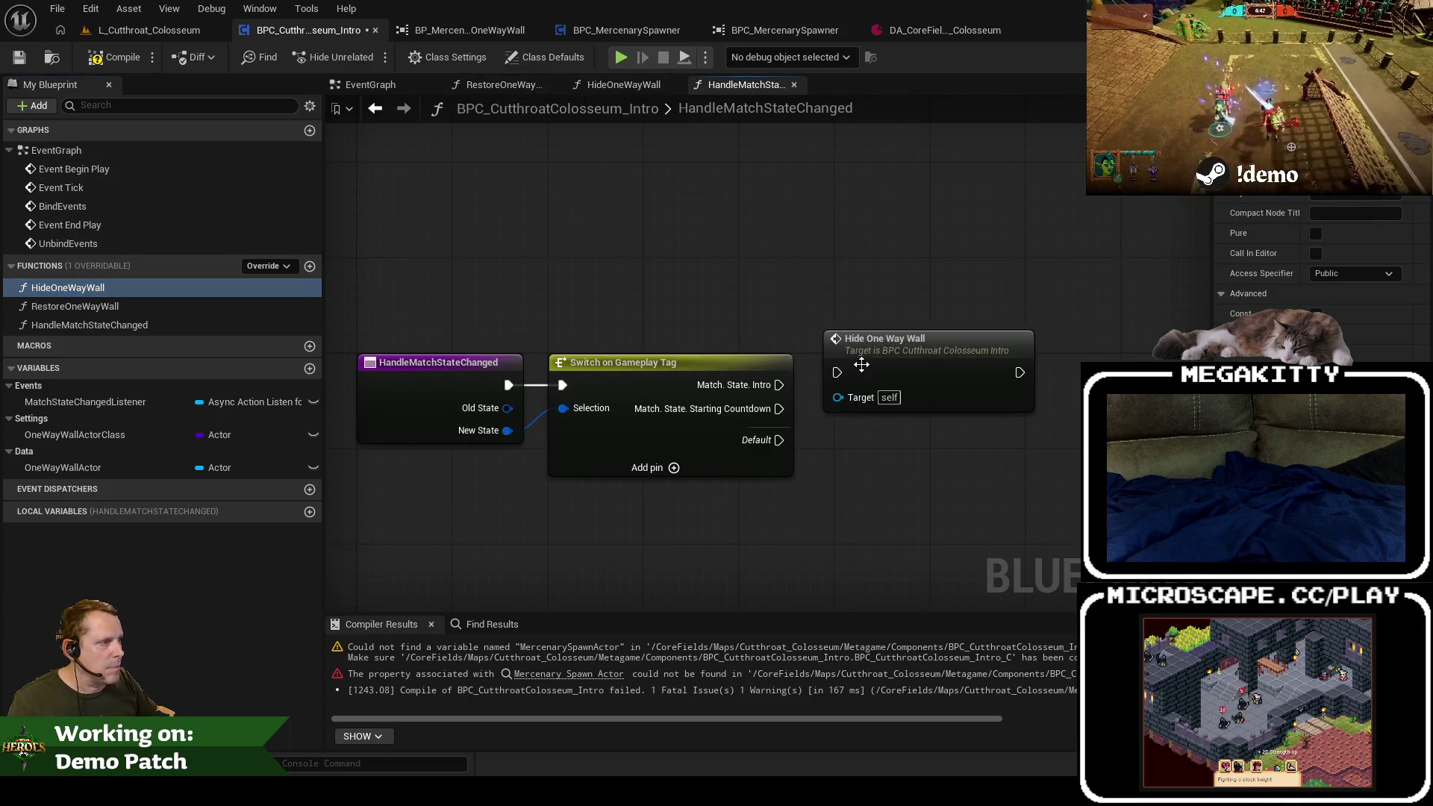
{"action": "left_click_drag", "start_coordinate": [779, 385], "coordinate": [836, 373]}
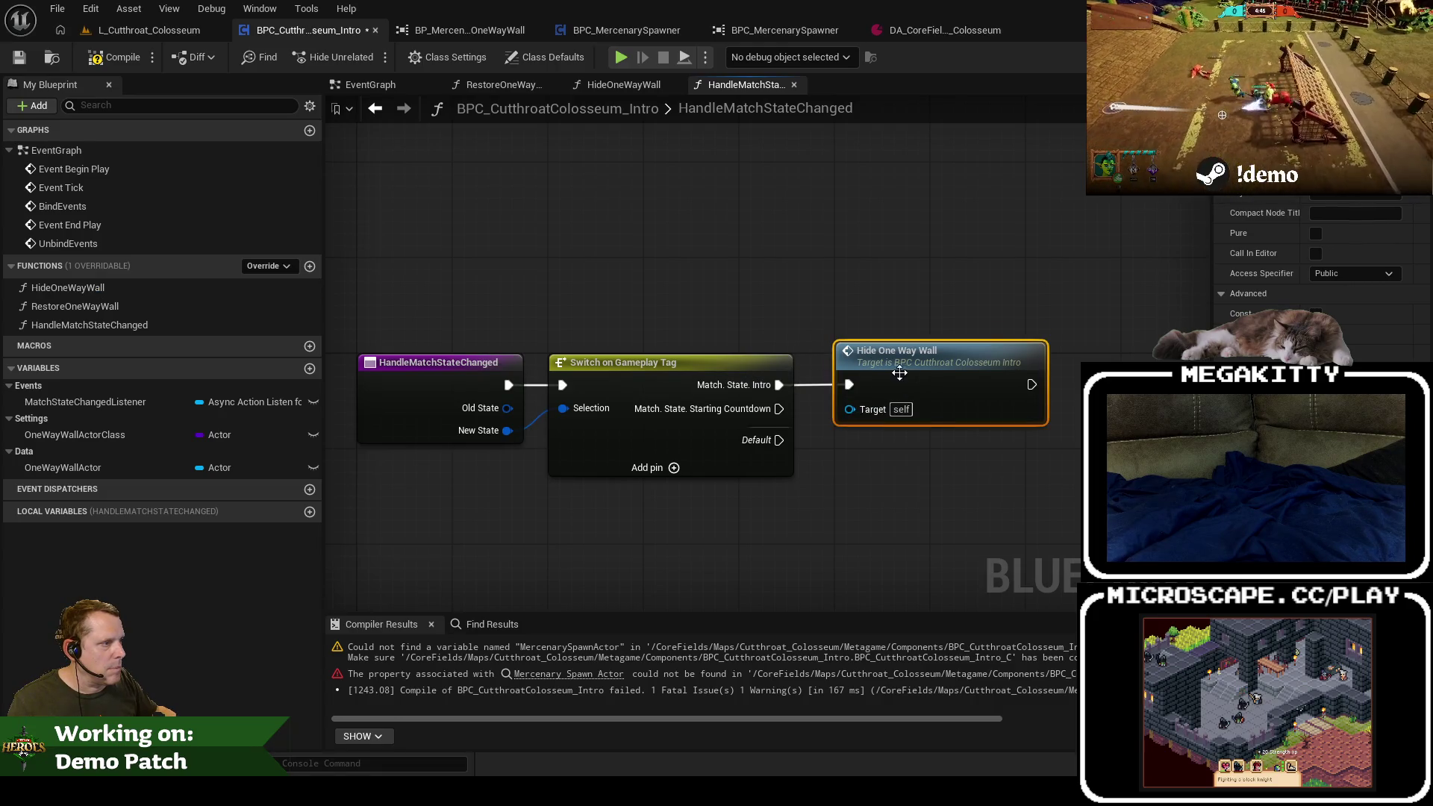
{"action": "double_click", "coordinate": [947, 362]}
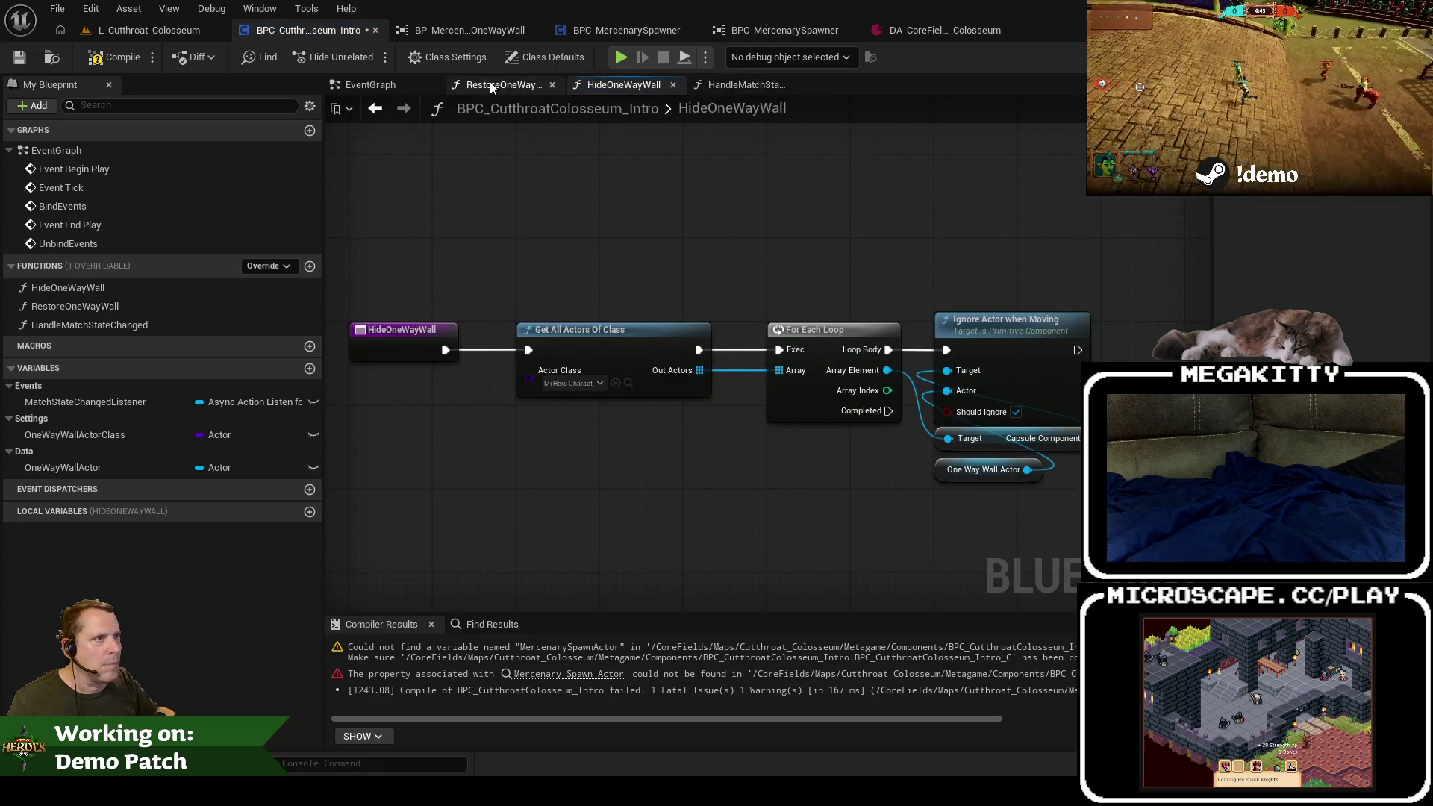
{"action": "left_click", "coordinate": [370, 84]}
Step: Replace the broken Mercenary Spawn Actor input with a One Way Wall Actor getter, remove Hide One Way Wall, and compile
{"action": "left_click_drag", "start_coordinate": [647, 371], "coordinate": [670, 396]}
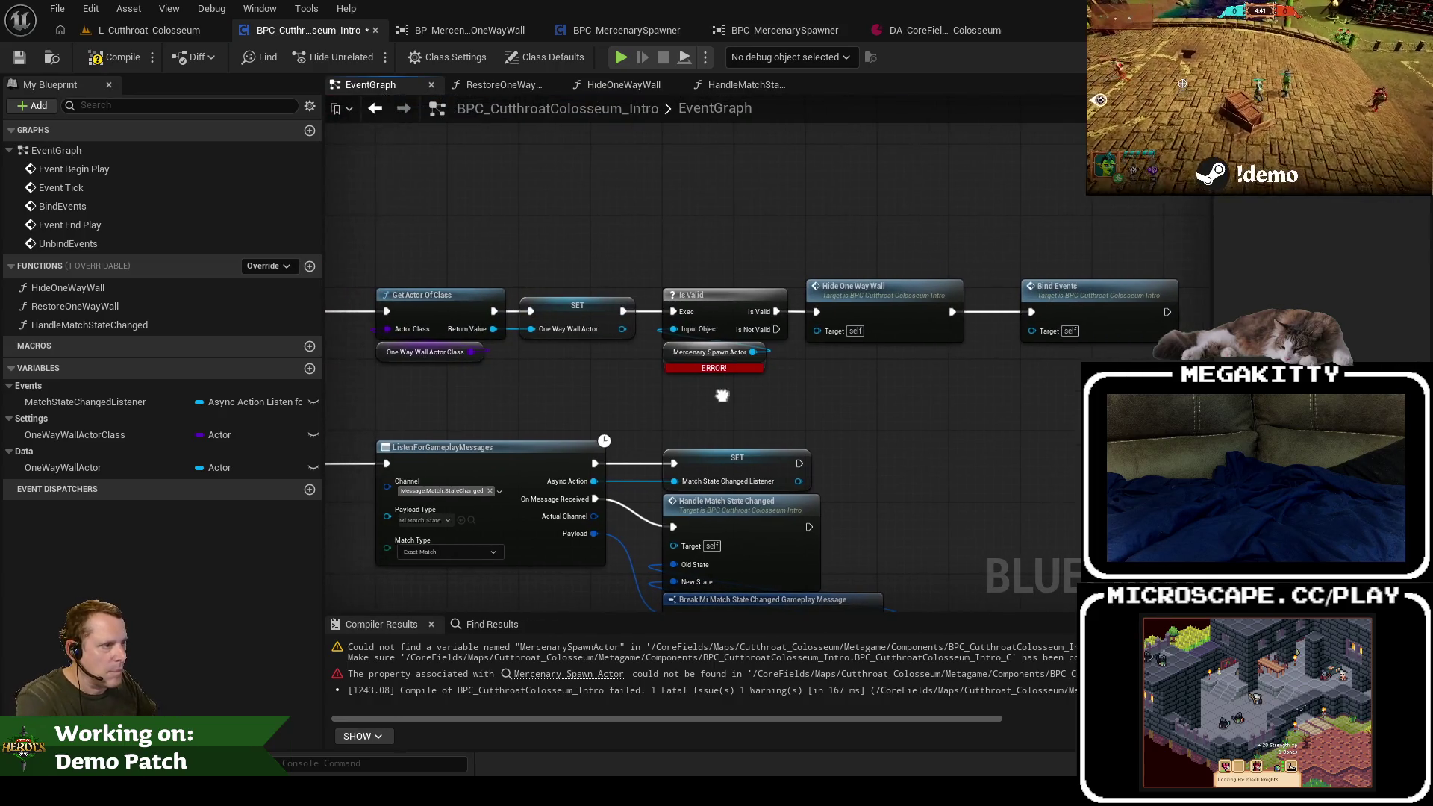
{"action": "key", "text": "Delete"}
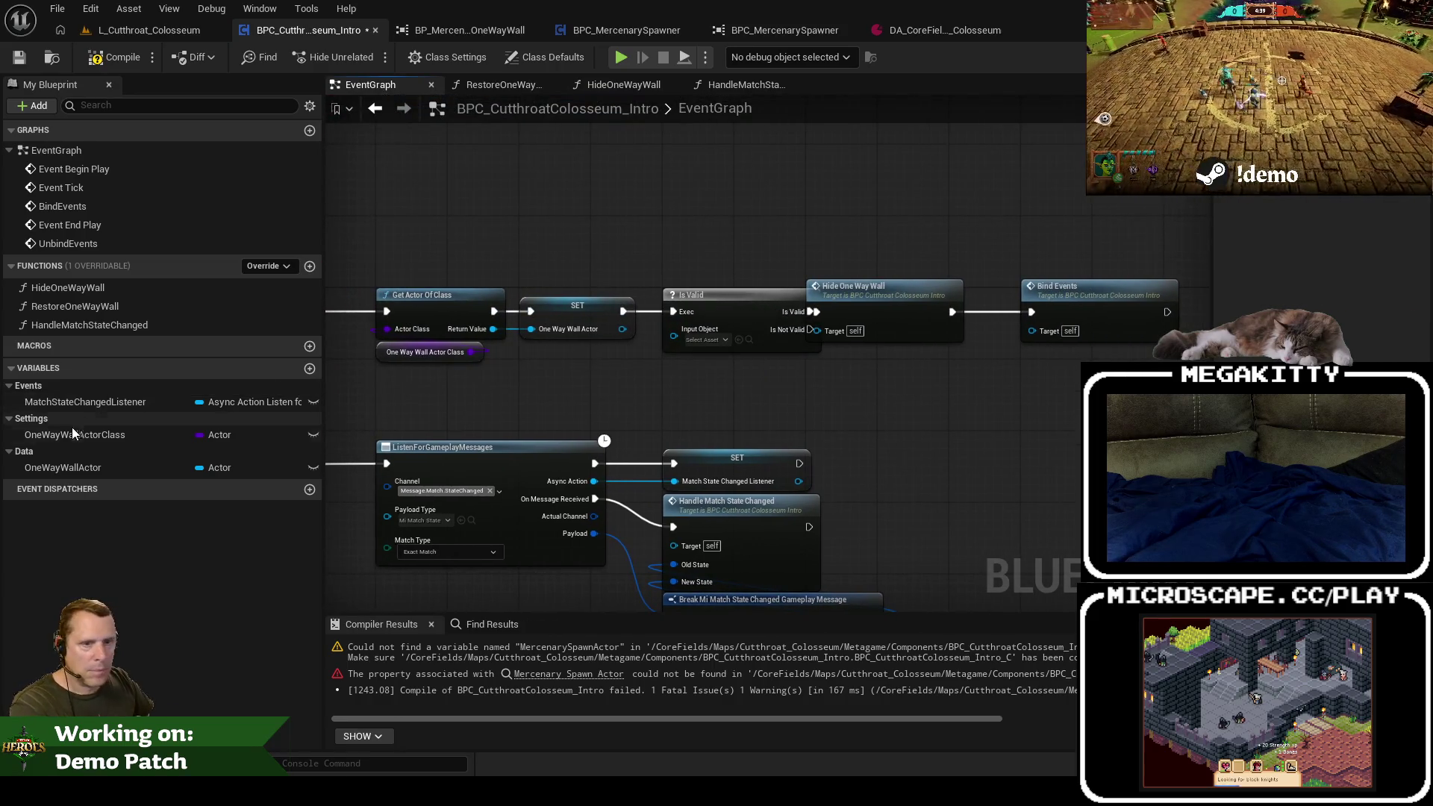
{"action": "mouse_move", "coordinate": [49, 463]}
{"action": "left_mouse_down"}
{"action": "mouse_move", "coordinate": [701, 371]}
{"action": "mouse_move", "coordinate": [731, 340]}
{"action": "mouse_move", "coordinate": [784, 377]}
{"action": "mouse_move", "coordinate": [657, 372]}
{"action": "mouse_move", "coordinate": [680, 330]}
{"action": "left_mouse_up"}
{"action": "left_click", "coordinate": [718, 401]}
{"action": "left_click_drag", "start_coordinate": [678, 383], "coordinate": [692, 362]}
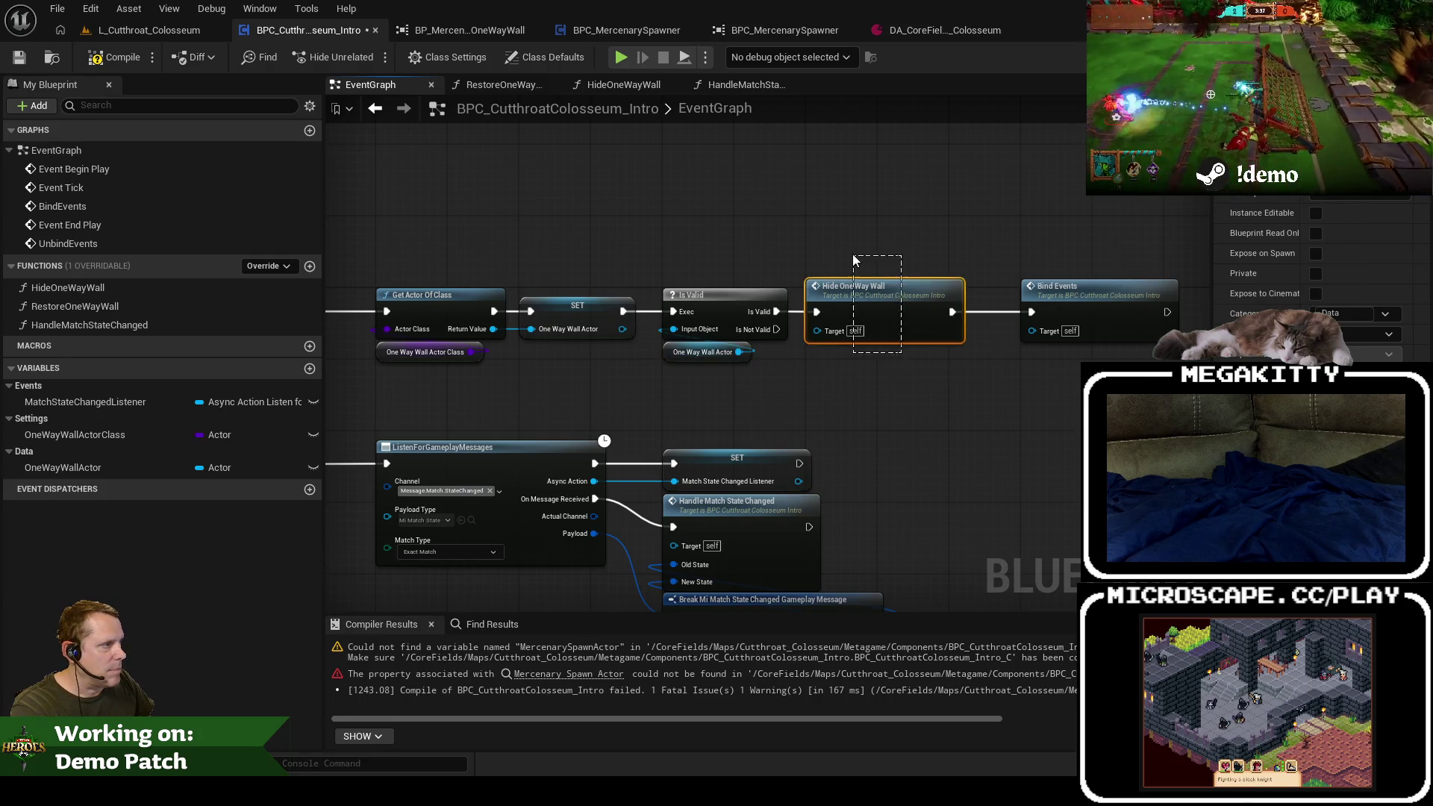
{"action": "left_click_drag", "start_coordinate": [853, 260], "coordinate": [853, 261]}
{"action": "key", "text": "Delete"}
{"action": "mouse_move", "coordinate": [1055, 286]}
{"action": "left_mouse_down"}
{"action": "mouse_move", "coordinate": [848, 285]}
{"action": "mouse_move", "coordinate": [468, 481]}
{"action": "mouse_move", "coordinate": [660, 499]}
{"action": "left_mouse_up"}
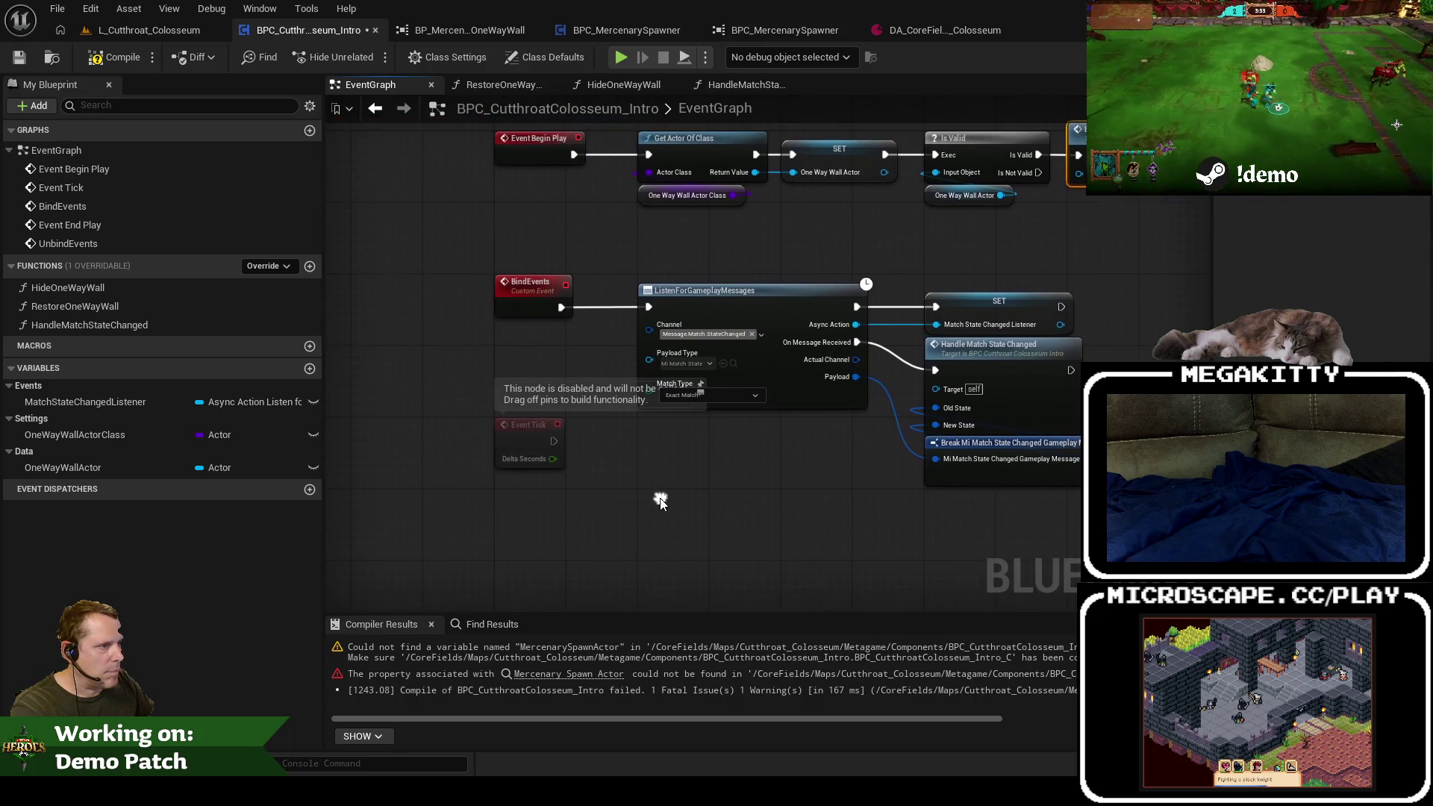
{"action": "left_click", "coordinate": [113, 57]}
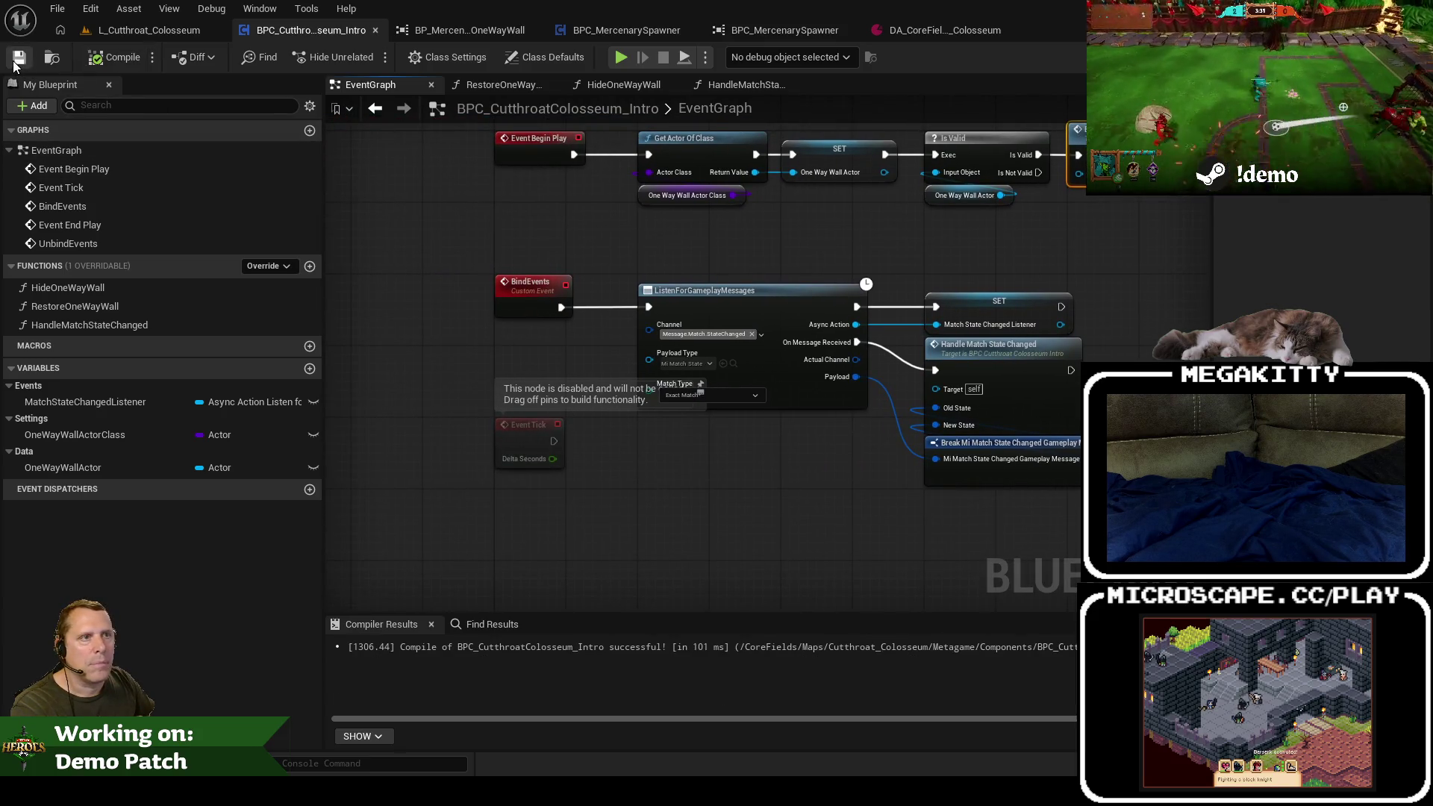
Step: Play the colosseum level, then set a breakpoint on Event Begin Play
{"action": "left_click", "coordinate": [122, 29]}
{"action": "left_click", "coordinate": [410, 57]}
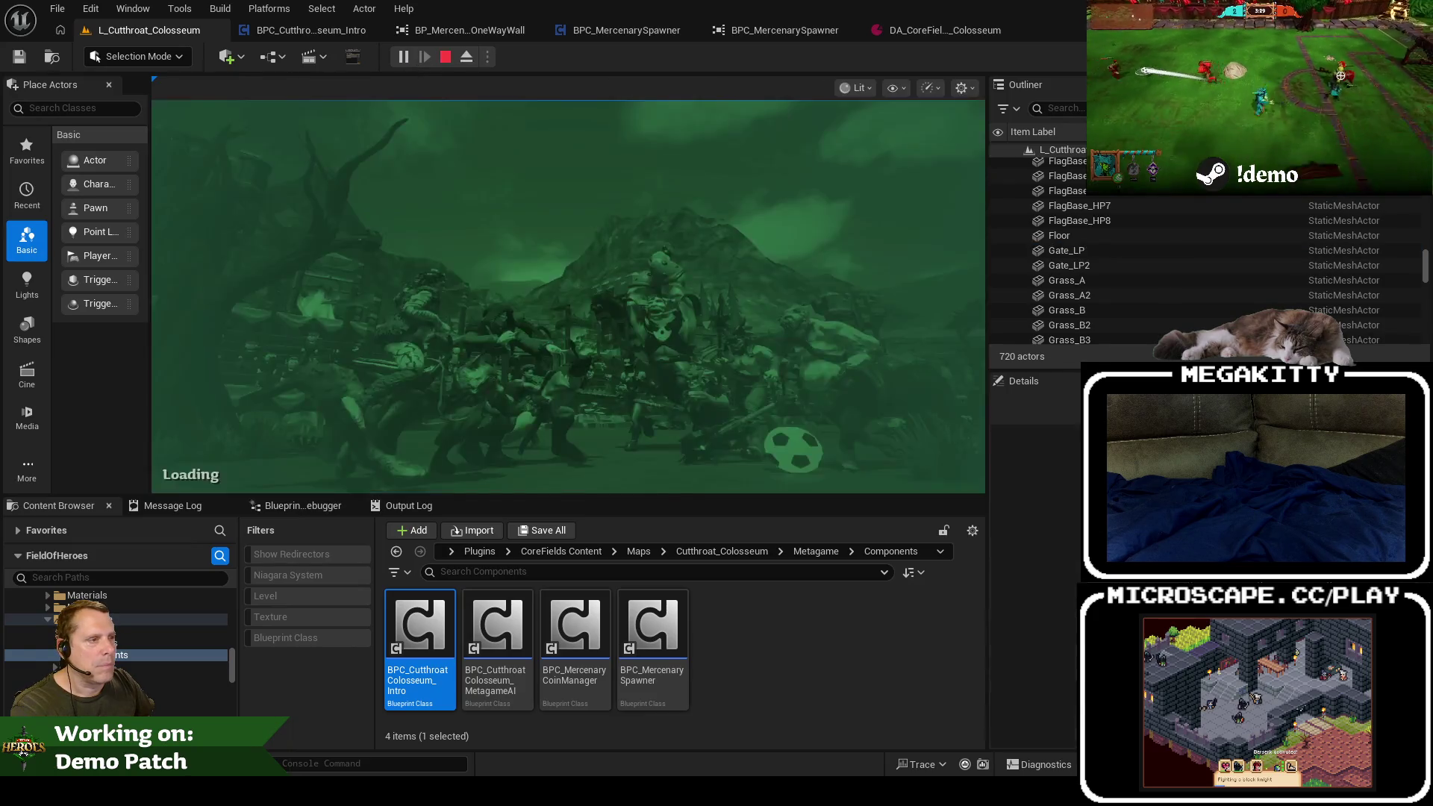
{"action": "left_click", "coordinate": [470, 320]}
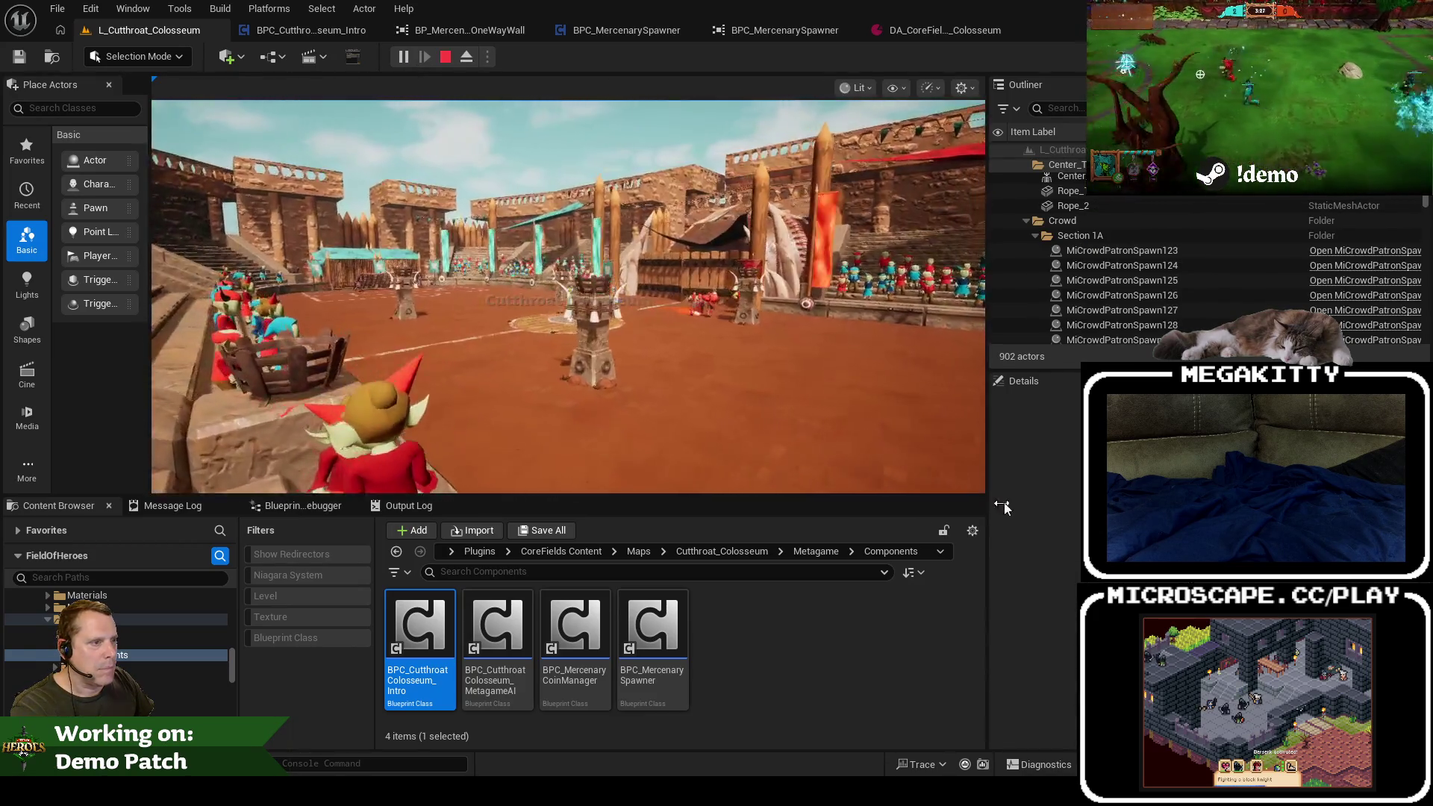
{"action": "left_click", "coordinate": [306, 27]}
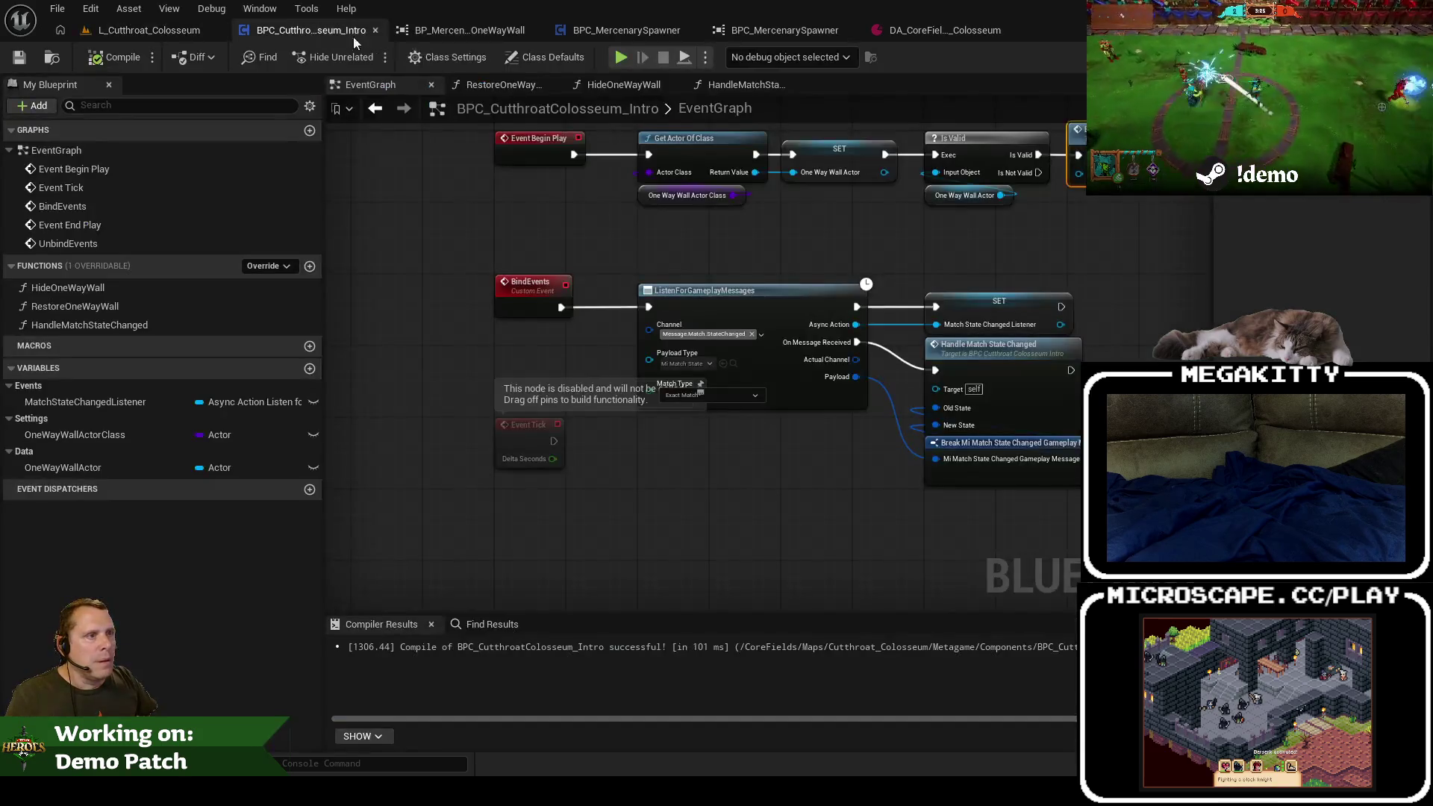
{"action": "left_click", "coordinate": [473, 240]}
{"action": "key", "text": "F9"}
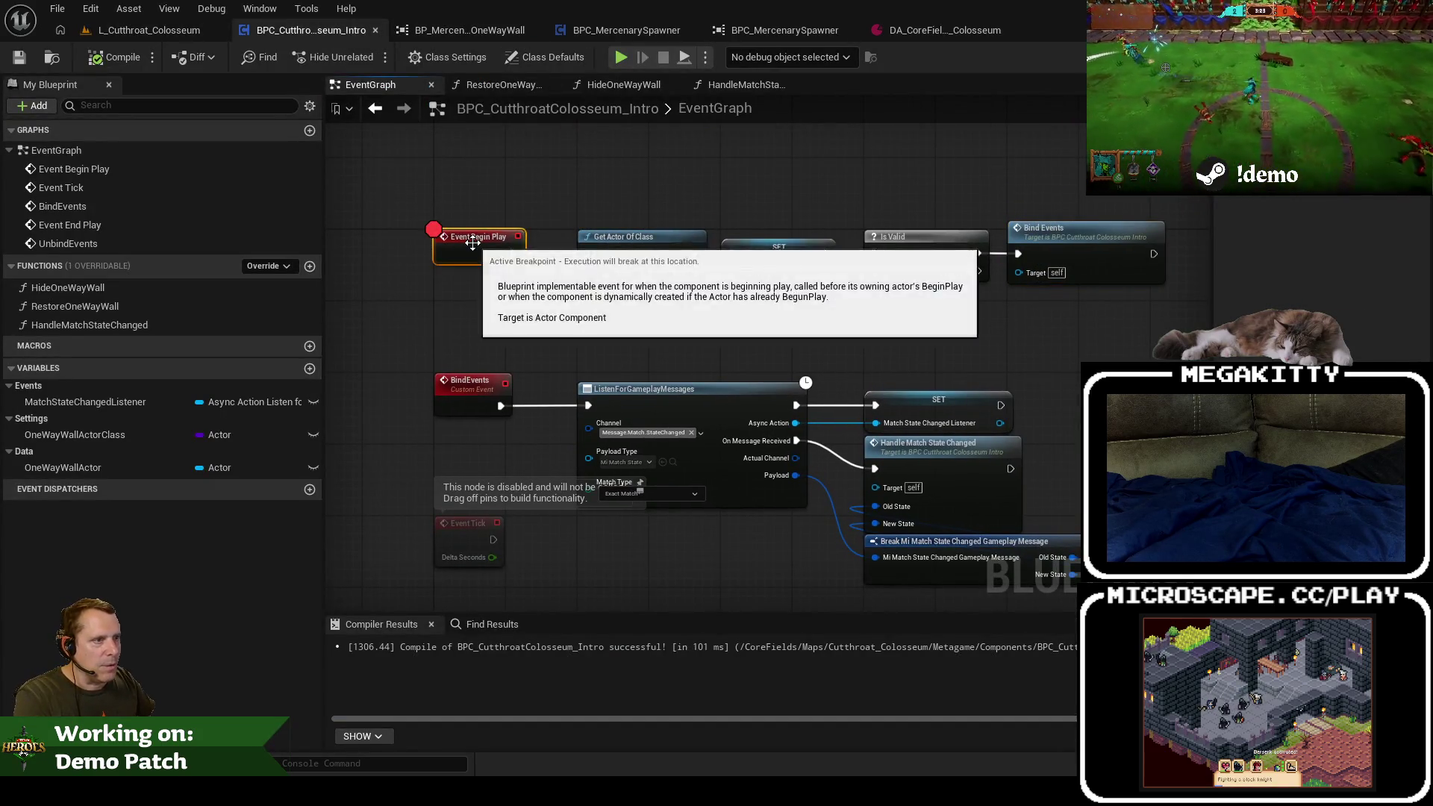
Step: Step through Begin Play to the listener and breakpoint the HandleMatchStateChanged entry
{"action": "left_click", "coordinate": [178, 32]}
{"action": "left_click", "coordinate": [403, 56]}
{"action": "key", "text": "F10"}
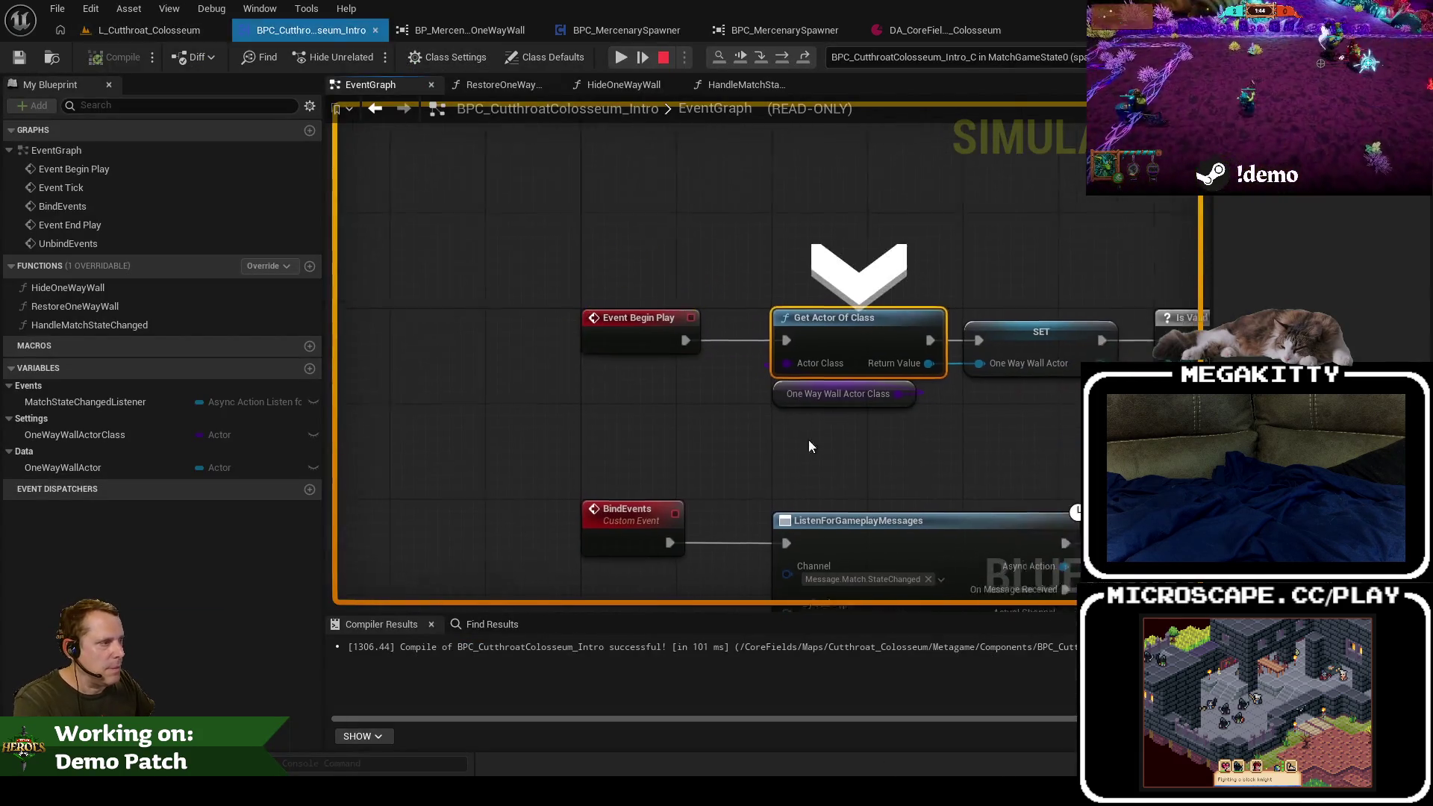
{"action": "key", "text": "F10"}
{"action": "key", "text": "F10"}
{"action": "key", "text": "F10"}
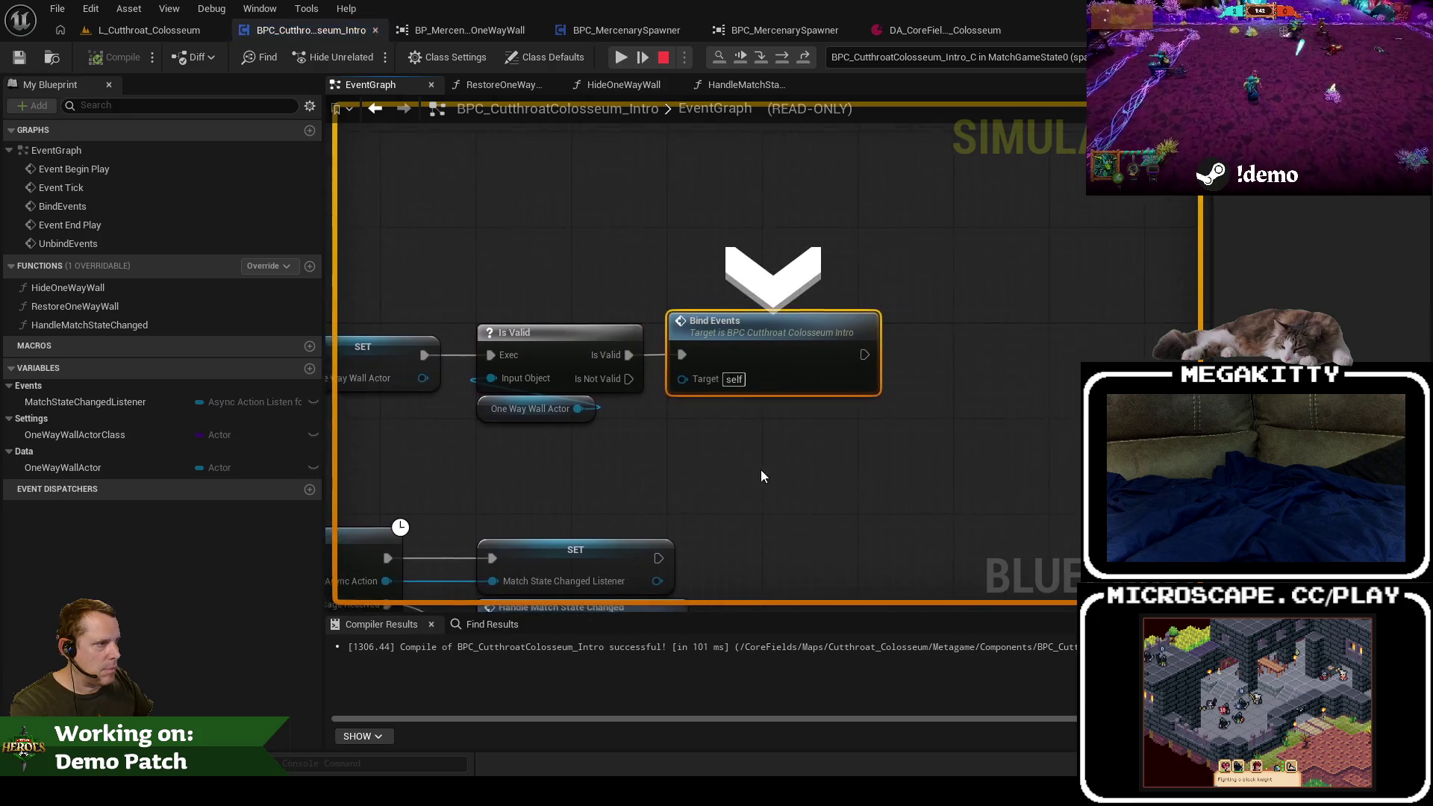
{"action": "key", "text": "F10"}
{"action": "key", "text": "F10"}
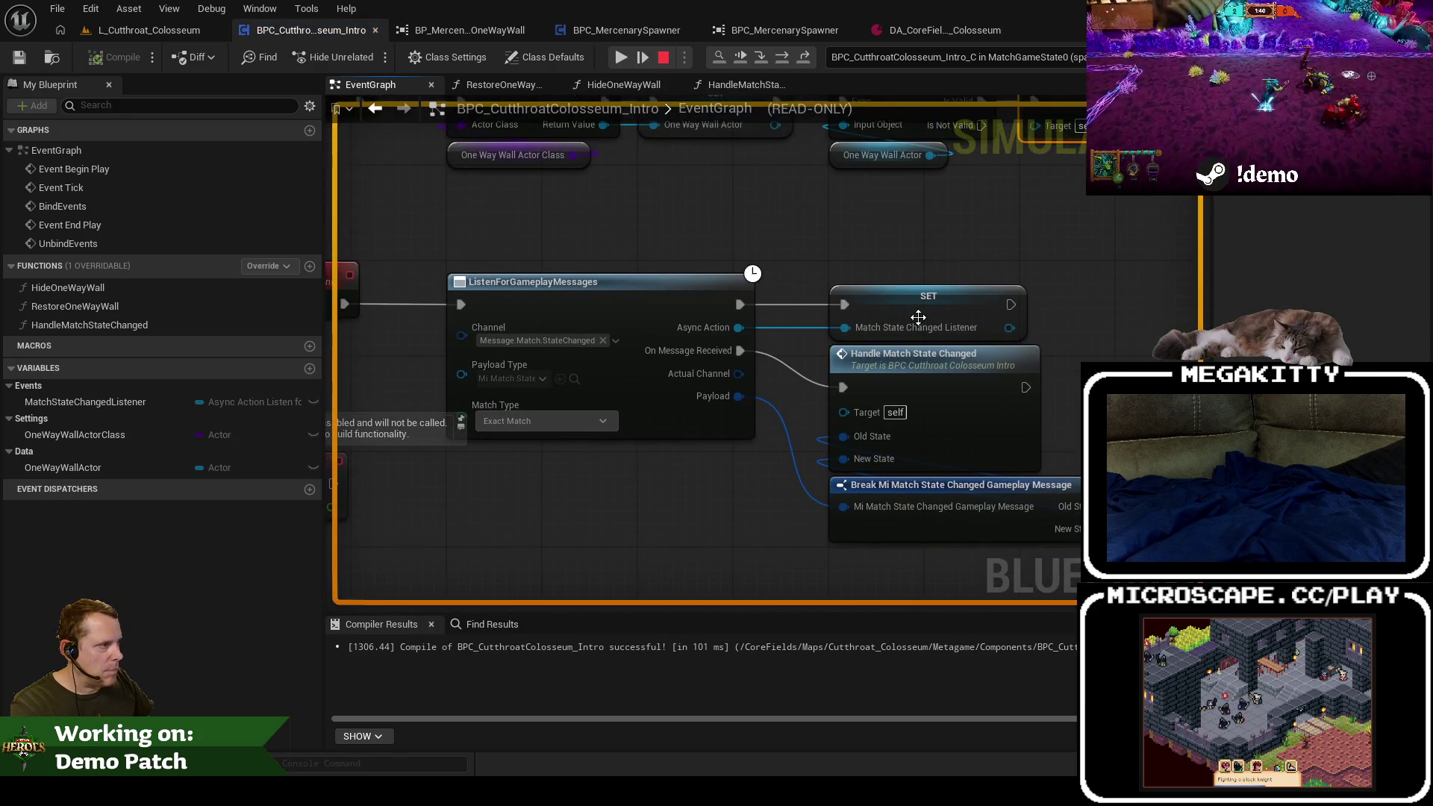
{"action": "left_click", "coordinate": [932, 365]}
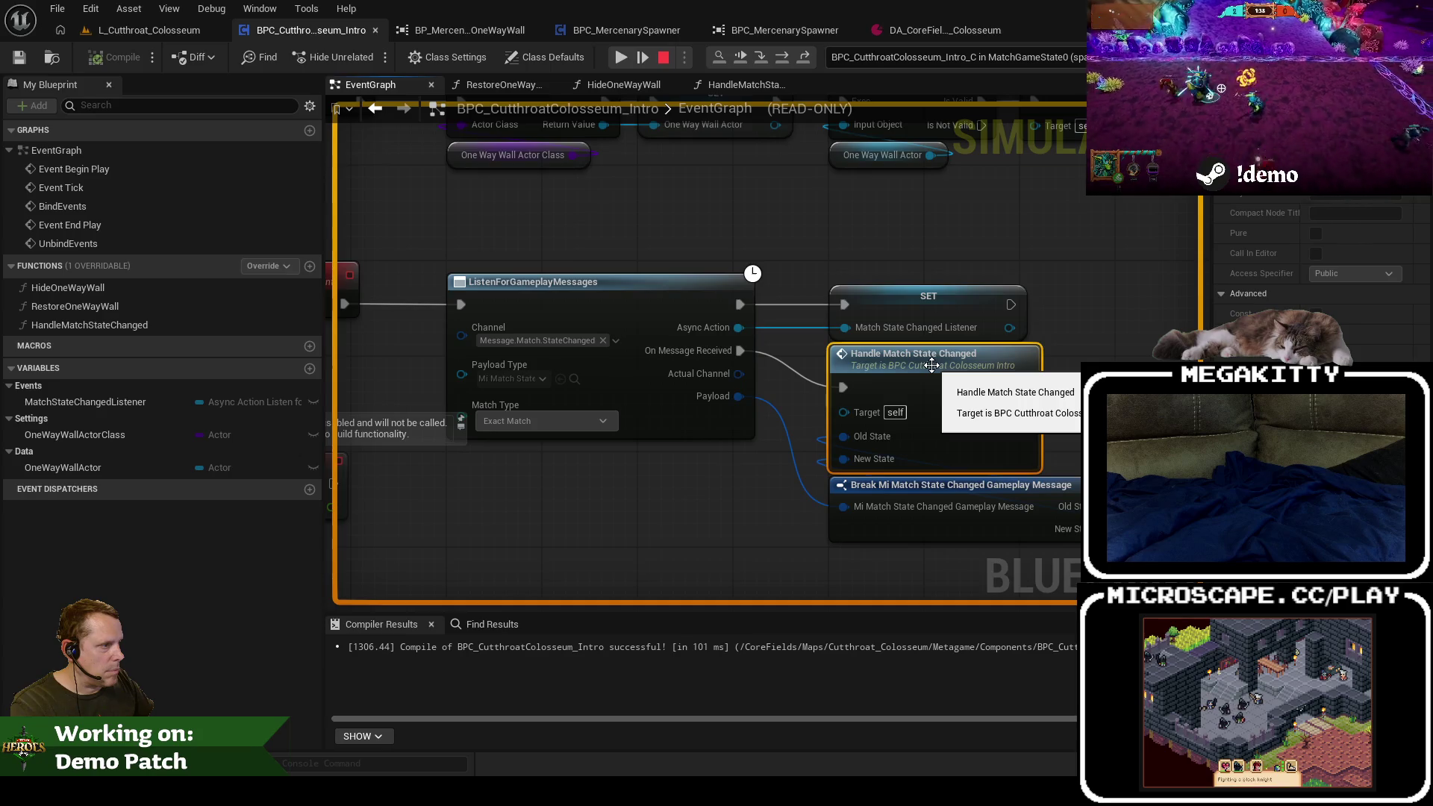
{"action": "double_click", "coordinate": [932, 365]}
{"action": "key", "text": "F9"}
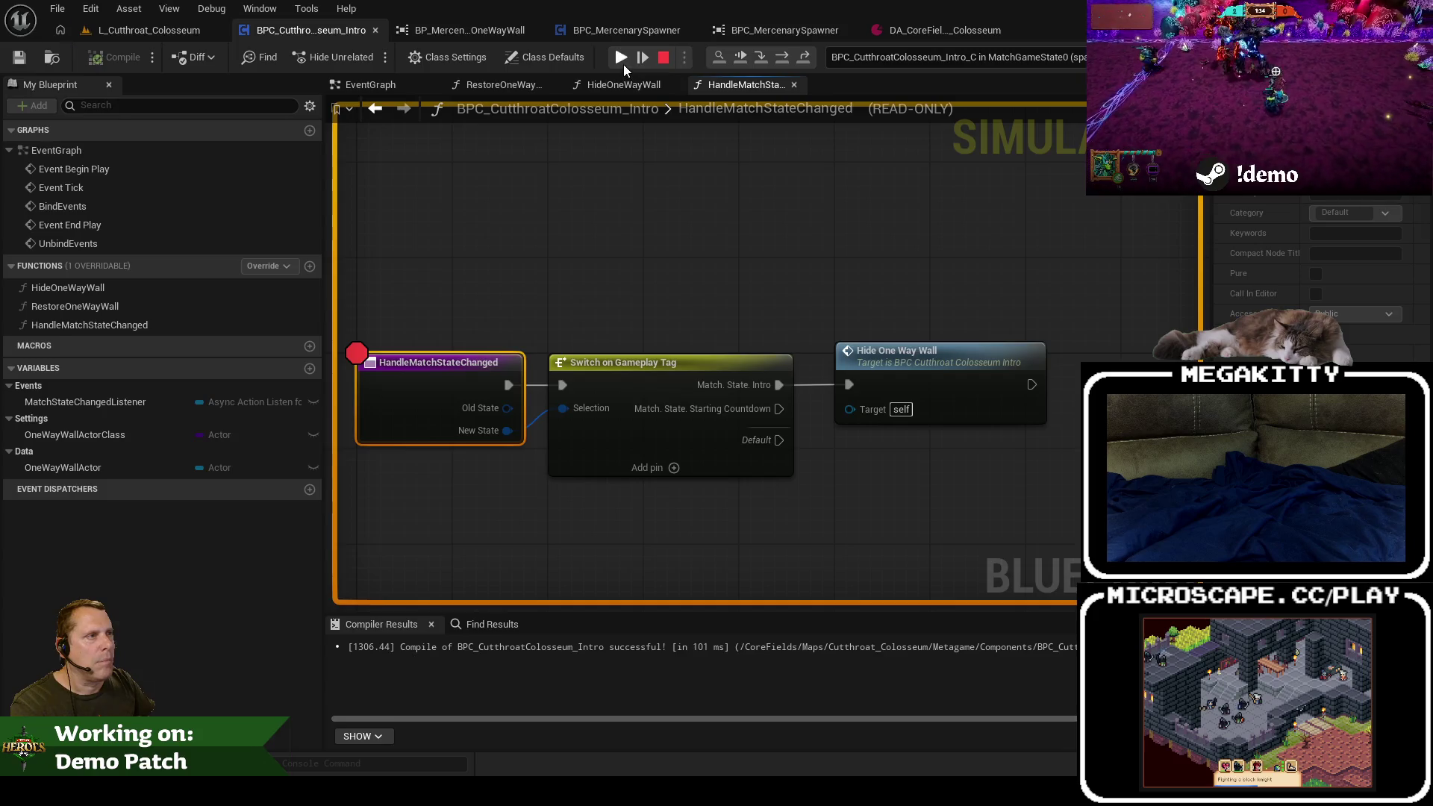
Step: Debug a play session, stepping from the switch into Hide One Way Wall's loop, then stop
{"action": "left_click", "coordinate": [623, 59]}
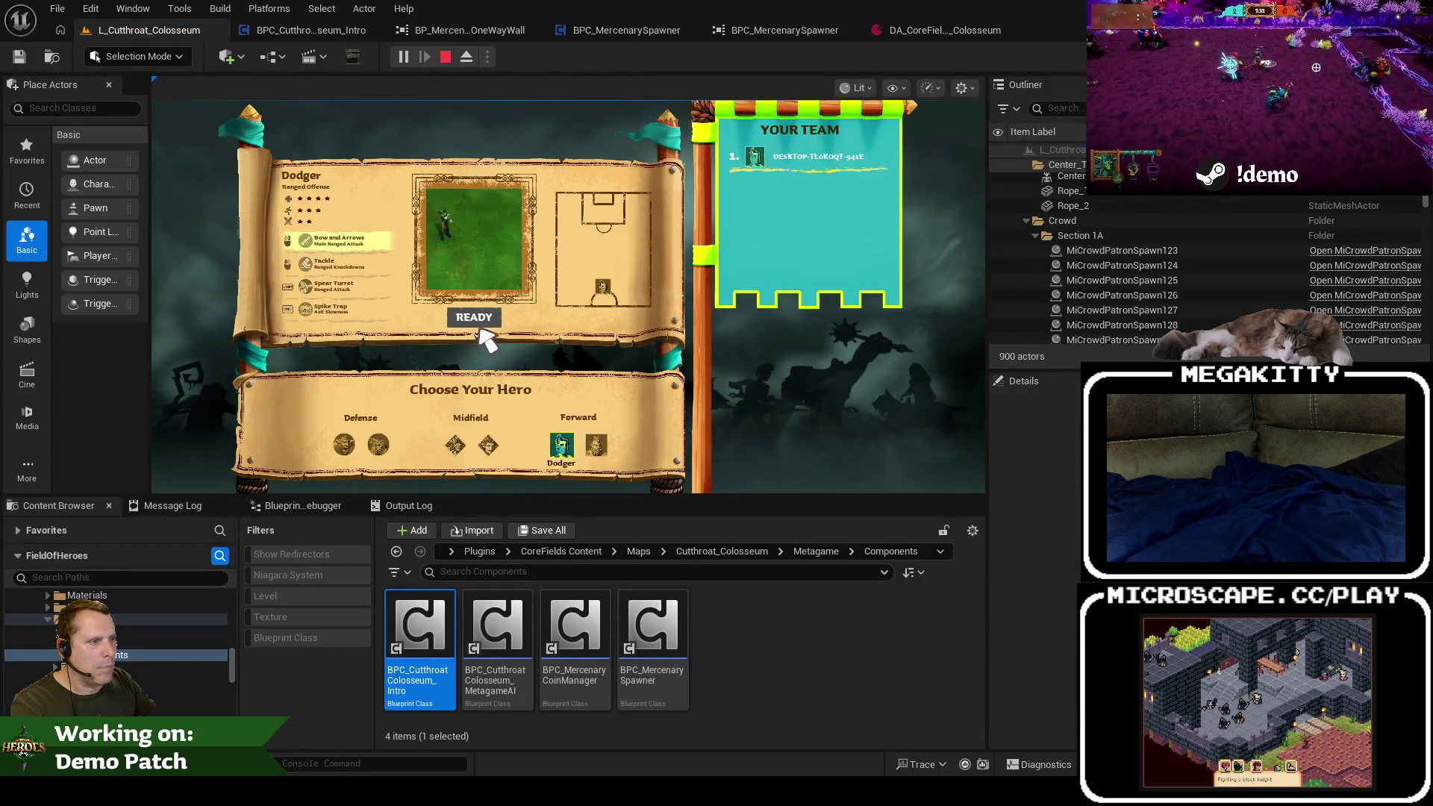
{"action": "left_click", "coordinate": [481, 332]}
{"action": "key", "text": "F10"}
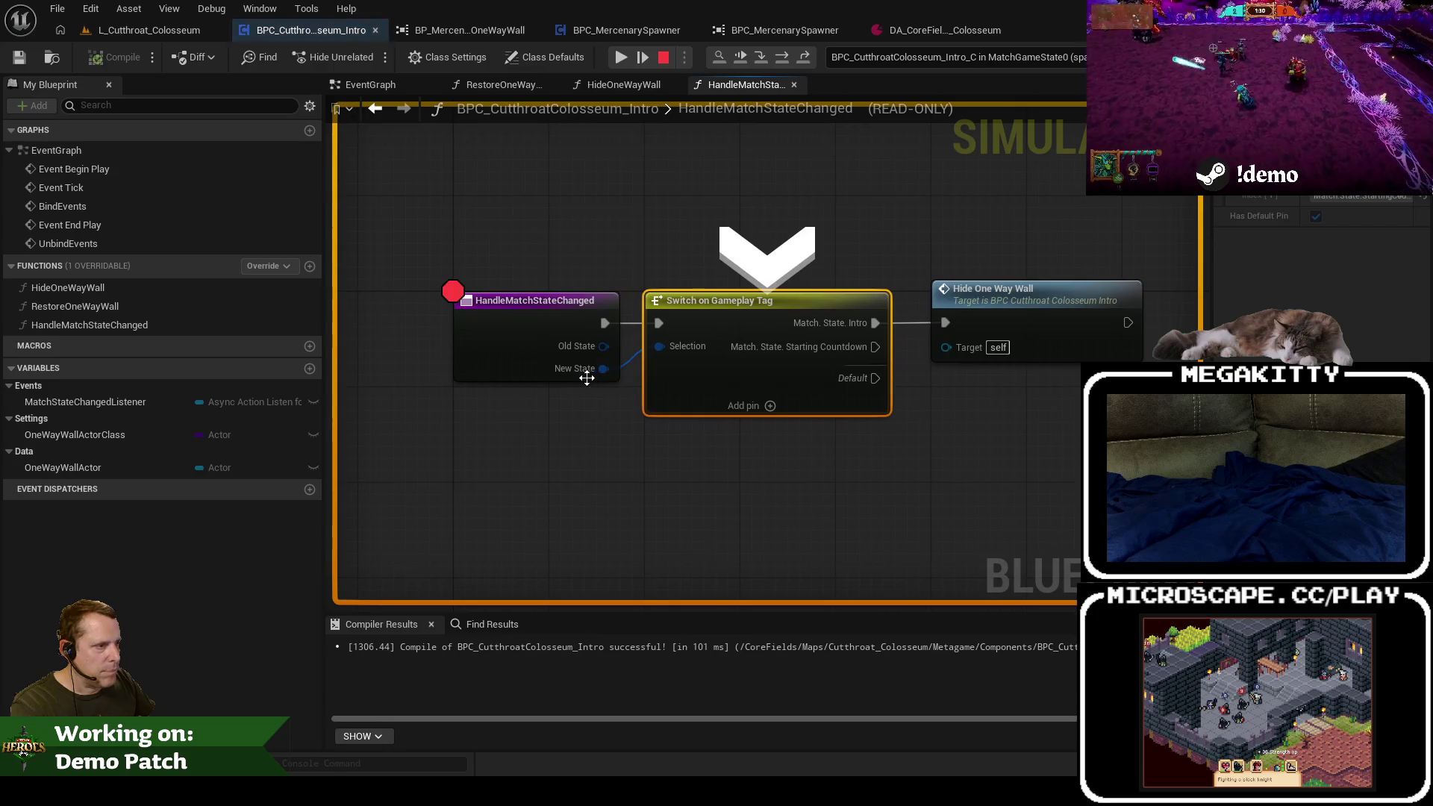
{"action": "key", "text": "F10"}
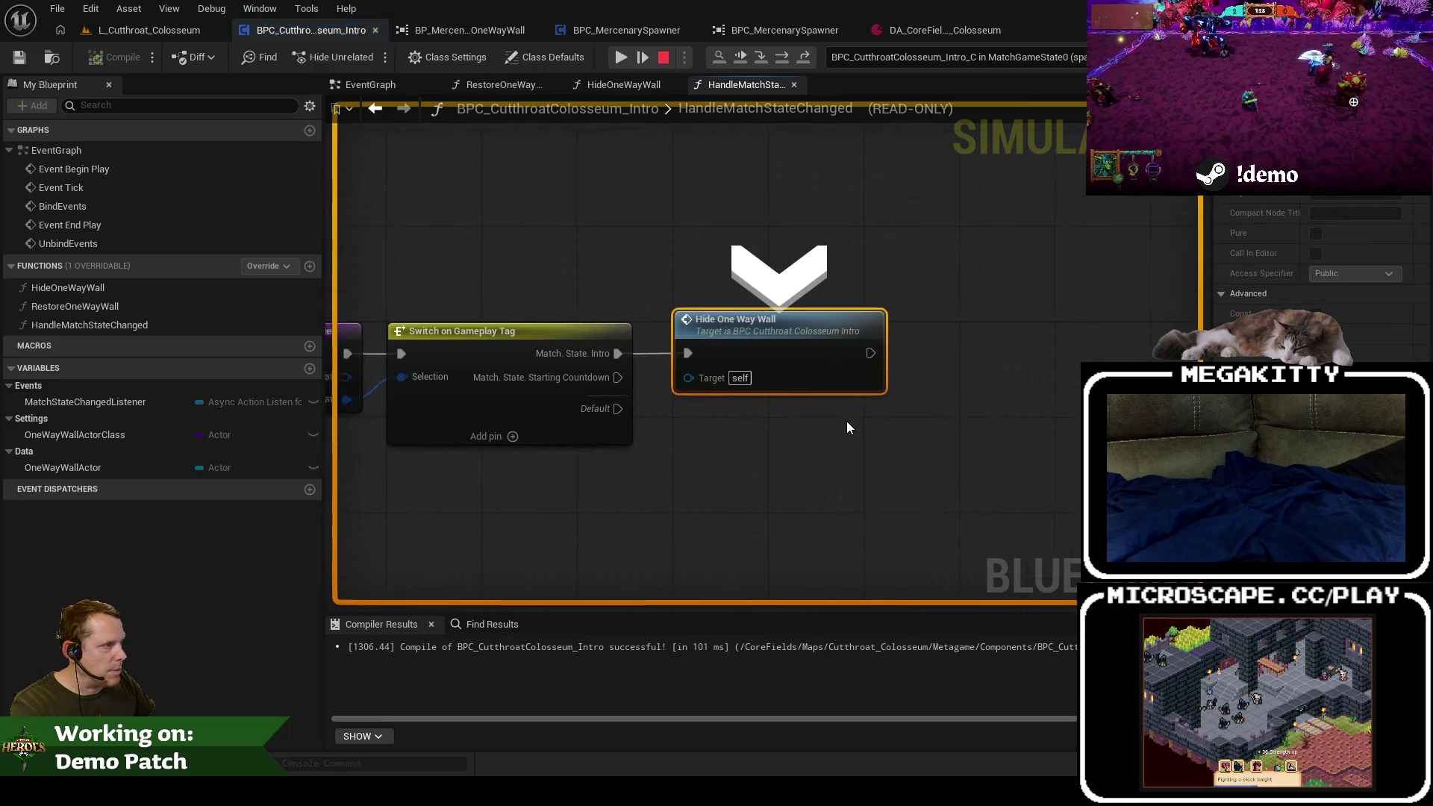
{"action": "key", "text": "F11"}
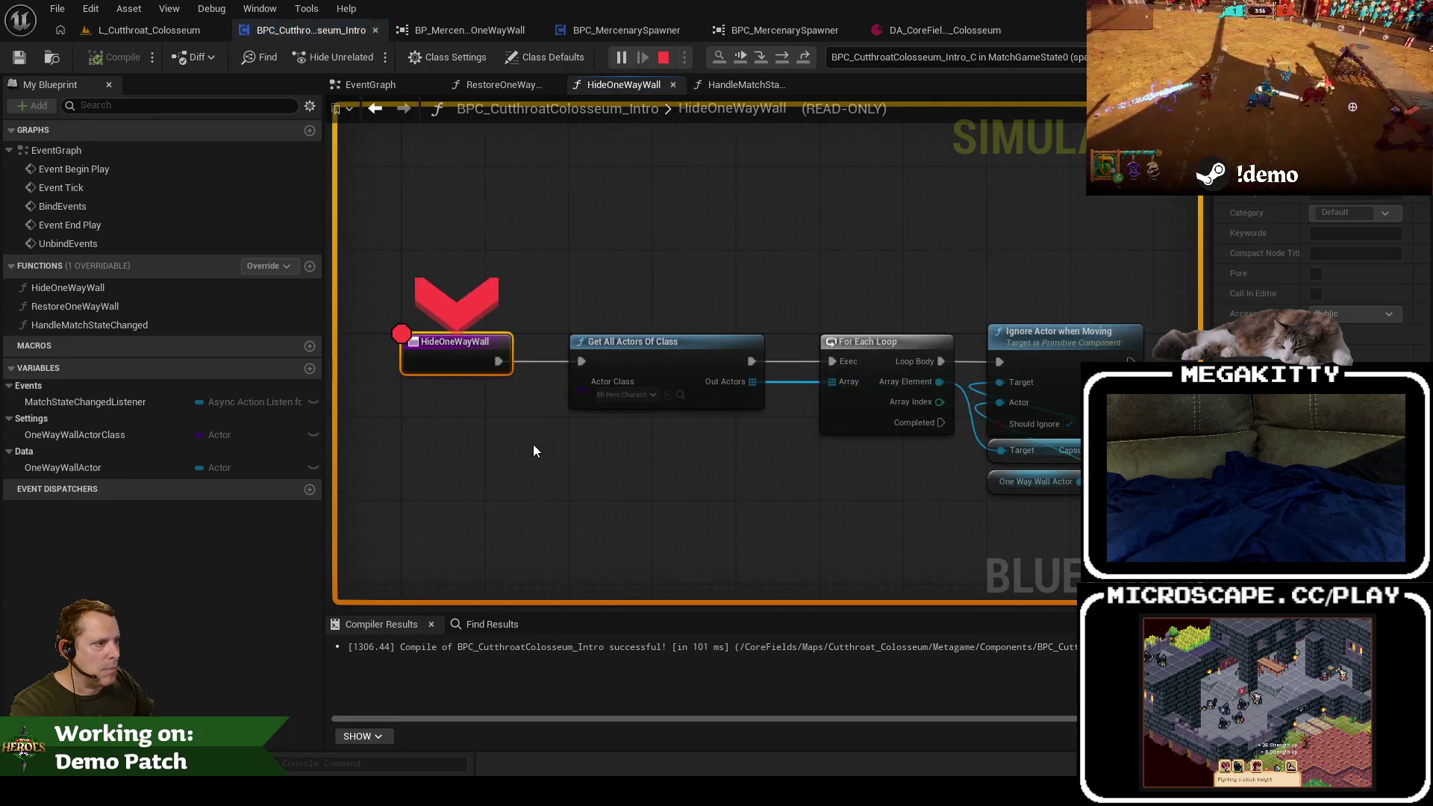
{"action": "key", "text": "F10"}
{"action": "key", "text": "F10"}
{"action": "mouse_move", "coordinate": [496, 364]}
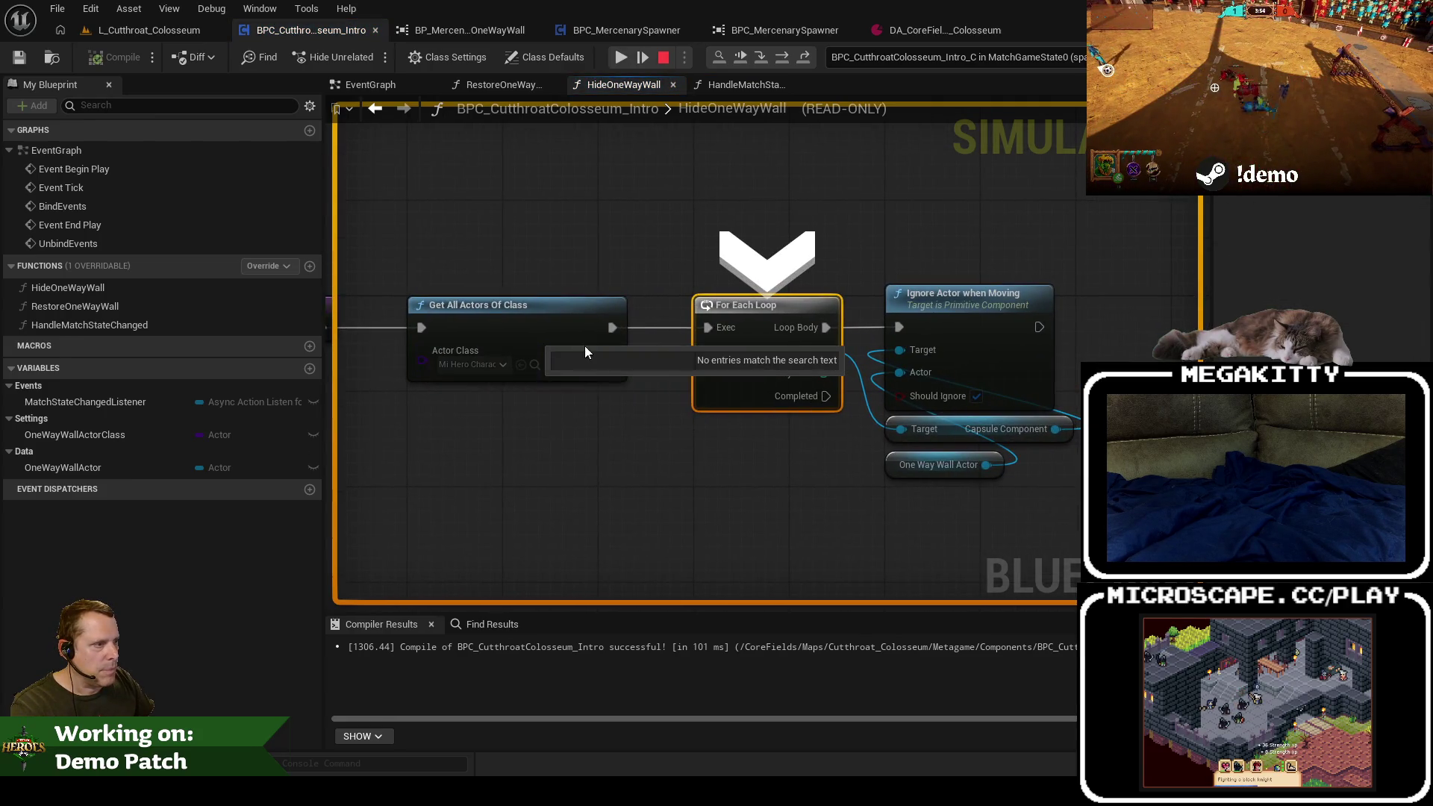
{"action": "mouse_move", "coordinate": [614, 350]}
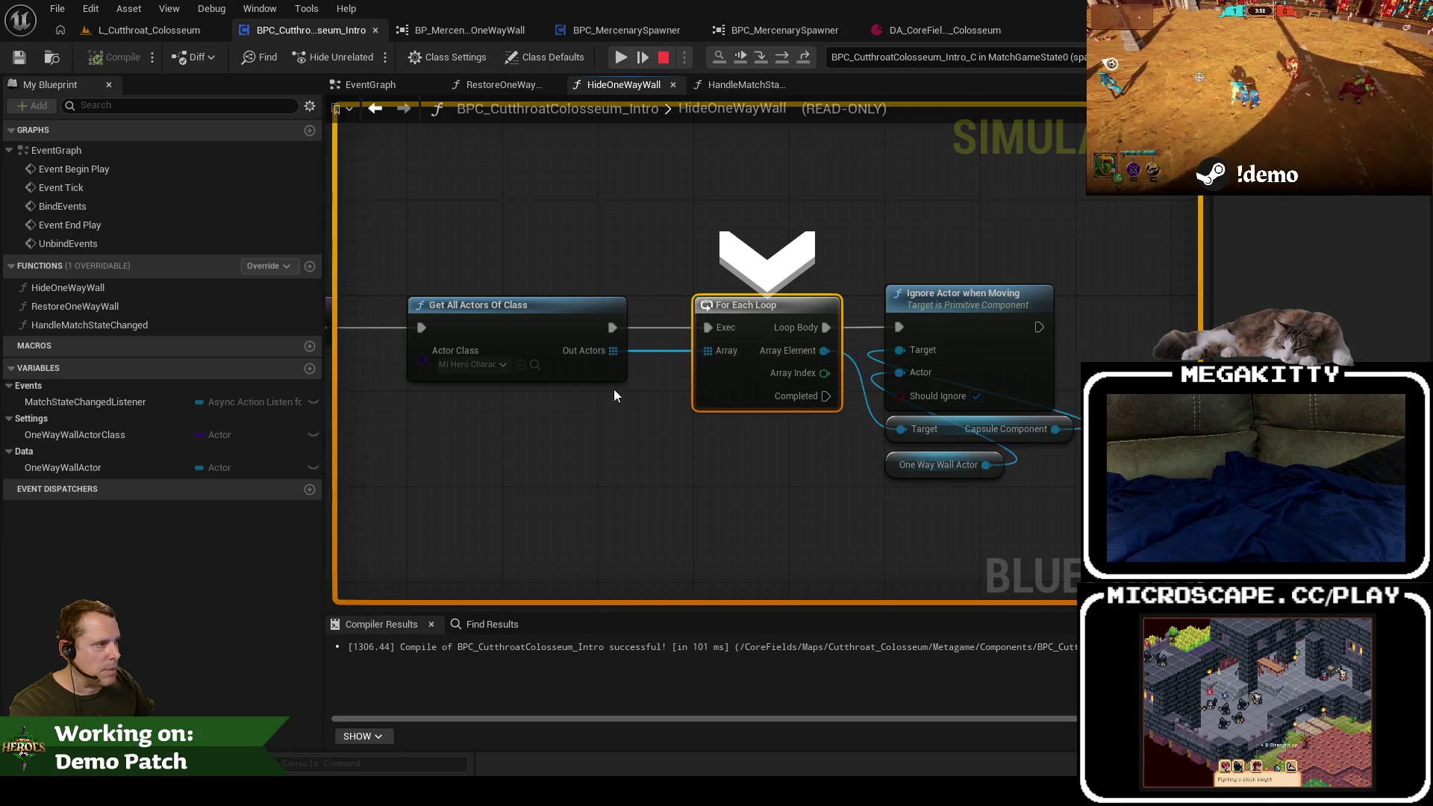
{"action": "key", "text": "F10"}
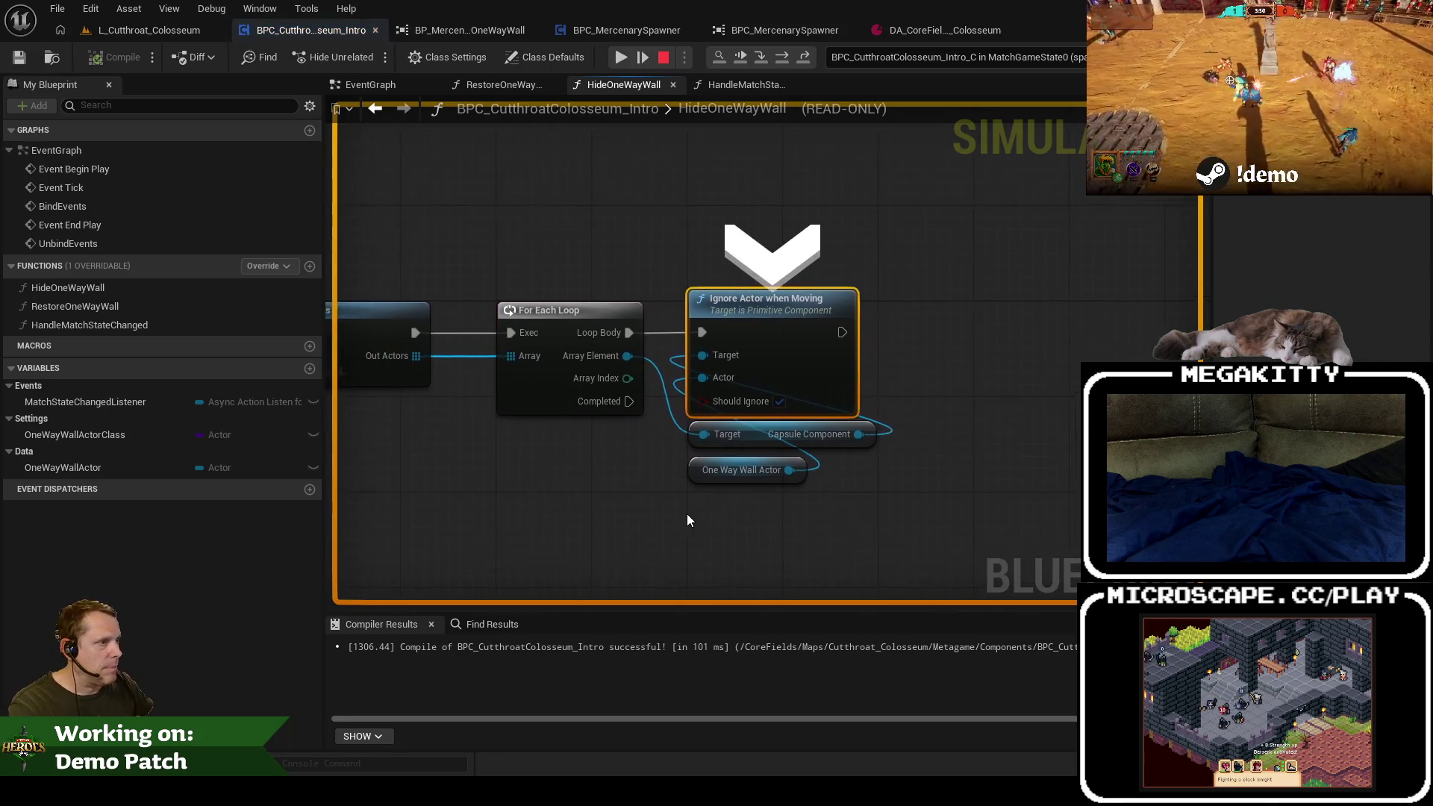
{"action": "left_click", "coordinate": [621, 57]}
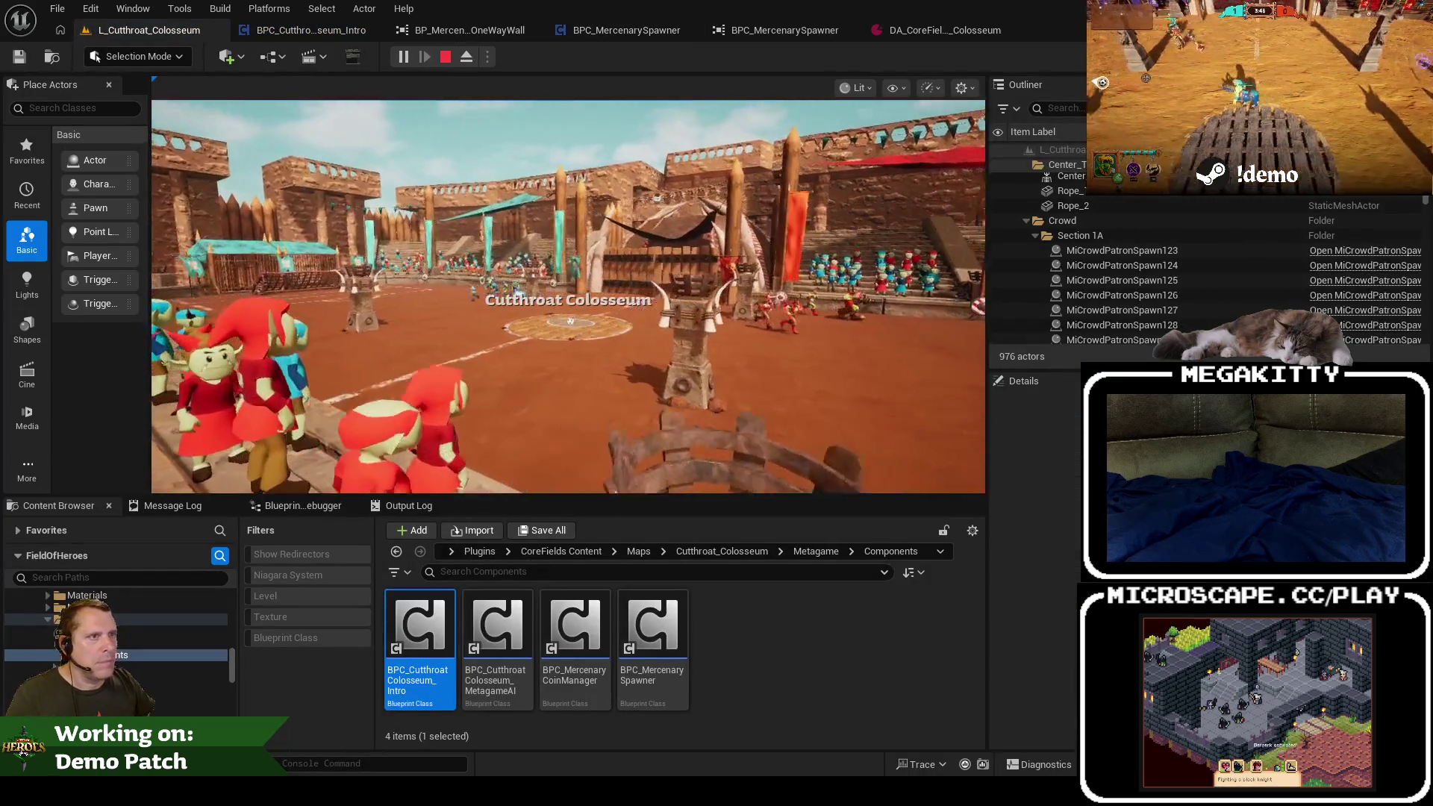
{"action": "key", "text": "Escape"}
{"action": "left_click", "coordinate": [300, 32]}
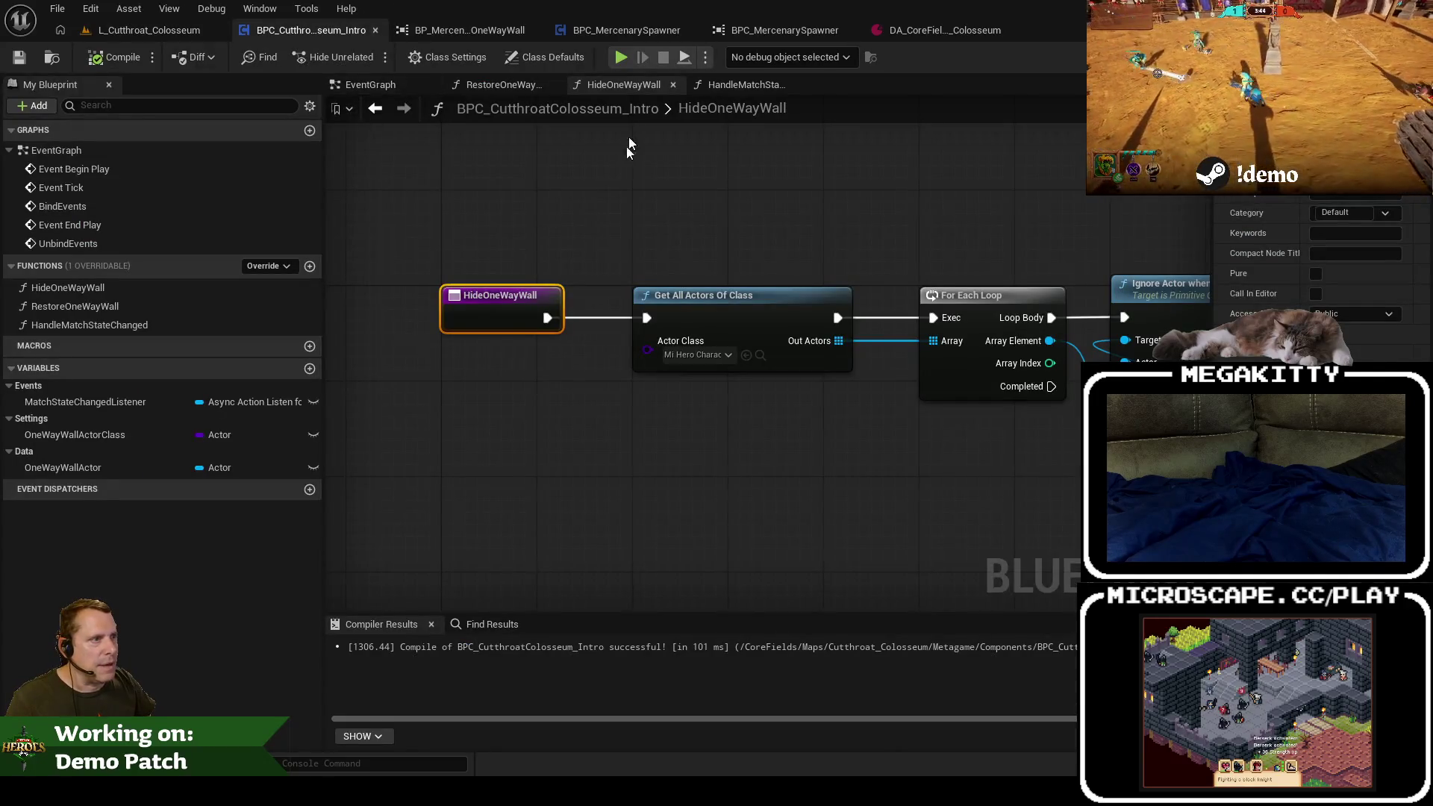
Step: Call Restore One Way Wall from the Starting Countdown case in HandleMatchStateChanged
{"action": "left_click", "coordinate": [729, 88]}
{"action": "left_click", "coordinate": [625, 87]}
{"action": "left_click", "coordinate": [490, 84]}
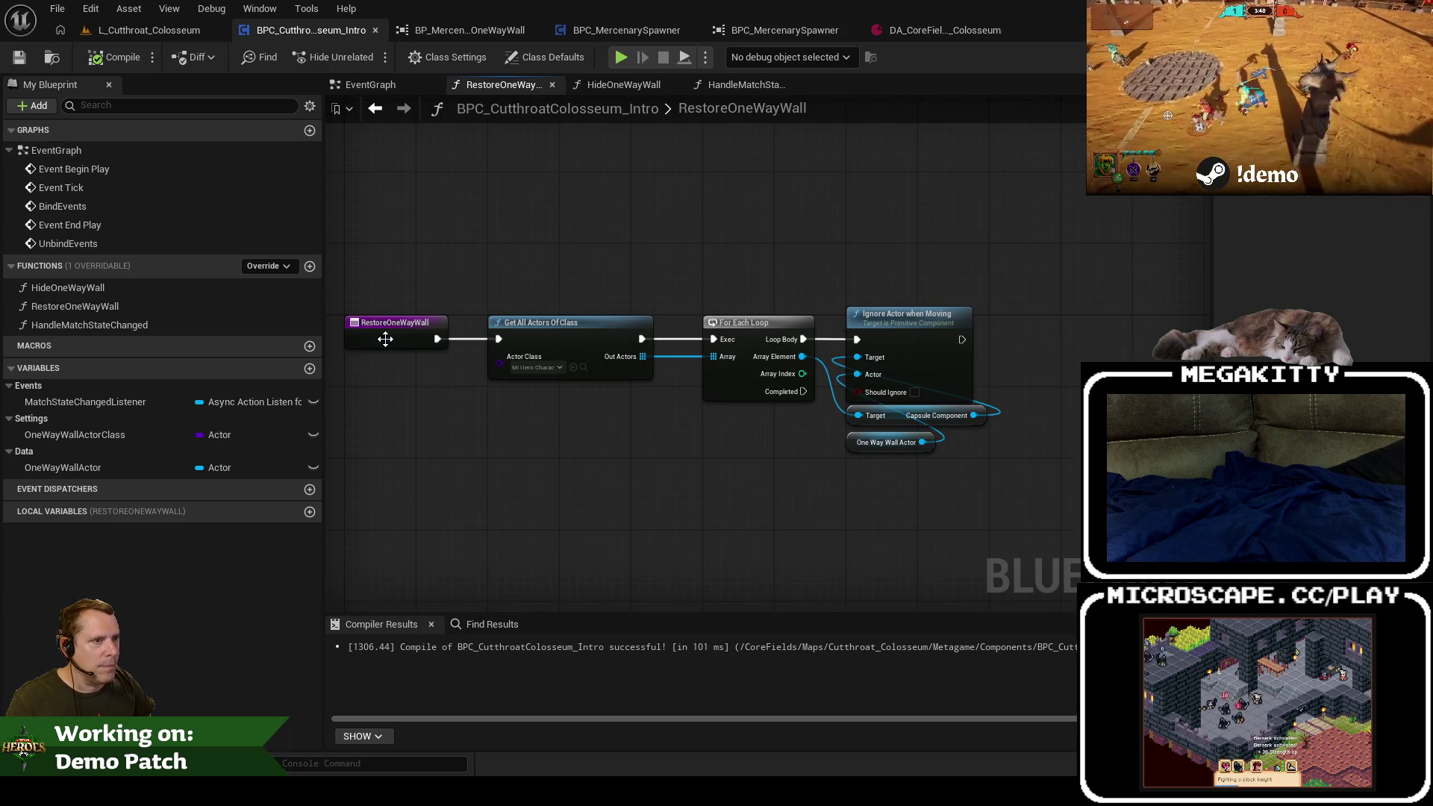
{"action": "left_click", "coordinate": [381, 83]}
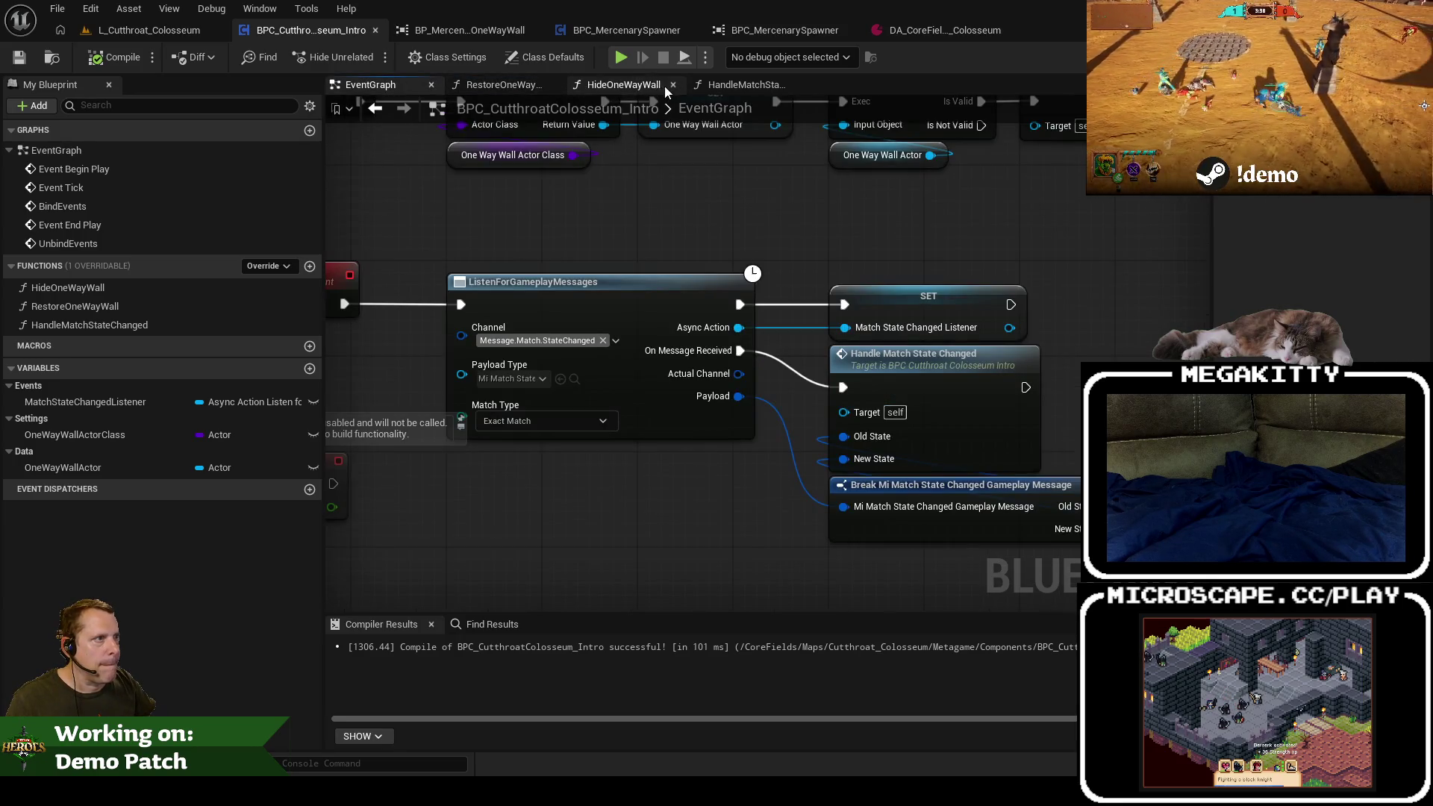
{"action": "left_click", "coordinate": [741, 85]}
{"action": "mouse_move", "coordinate": [718, 345]}
{"action": "left_mouse_down"}
{"action": "mouse_move", "coordinate": [853, 423]}
{"action": "mouse_move", "coordinate": [834, 400]}
{"action": "left_mouse_up"}
{"action": "type", "text": "restore"}
{"action": "key", "text": "Return"}
Step: Breakpoint the RestoreOneWayWall entry, compile and save the blueprint
{"action": "double_click", "coordinate": [840, 403]}
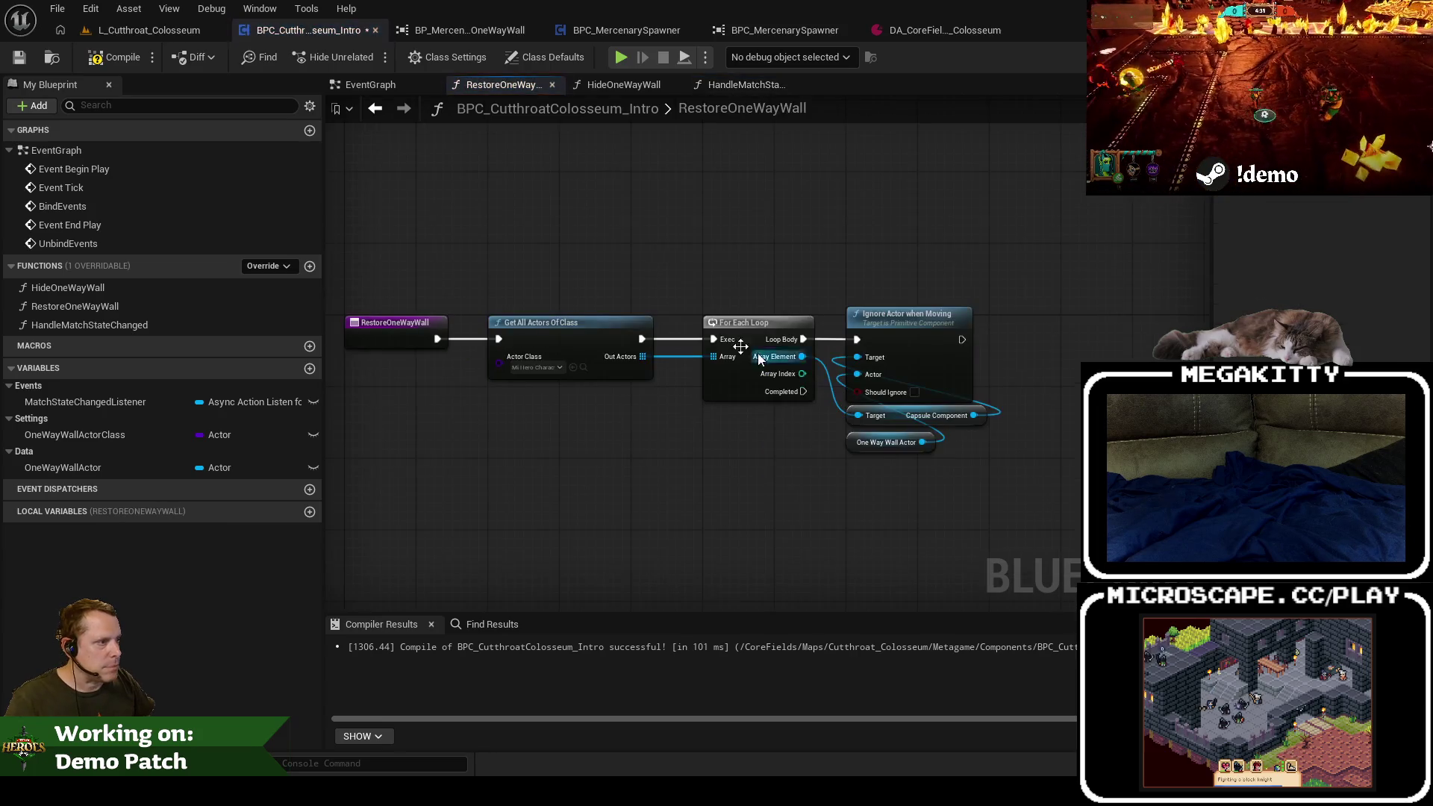
{"action": "left_click", "coordinate": [392, 328]}
{"action": "key", "text": "F9"}
{"action": "left_click", "coordinate": [116, 63]}
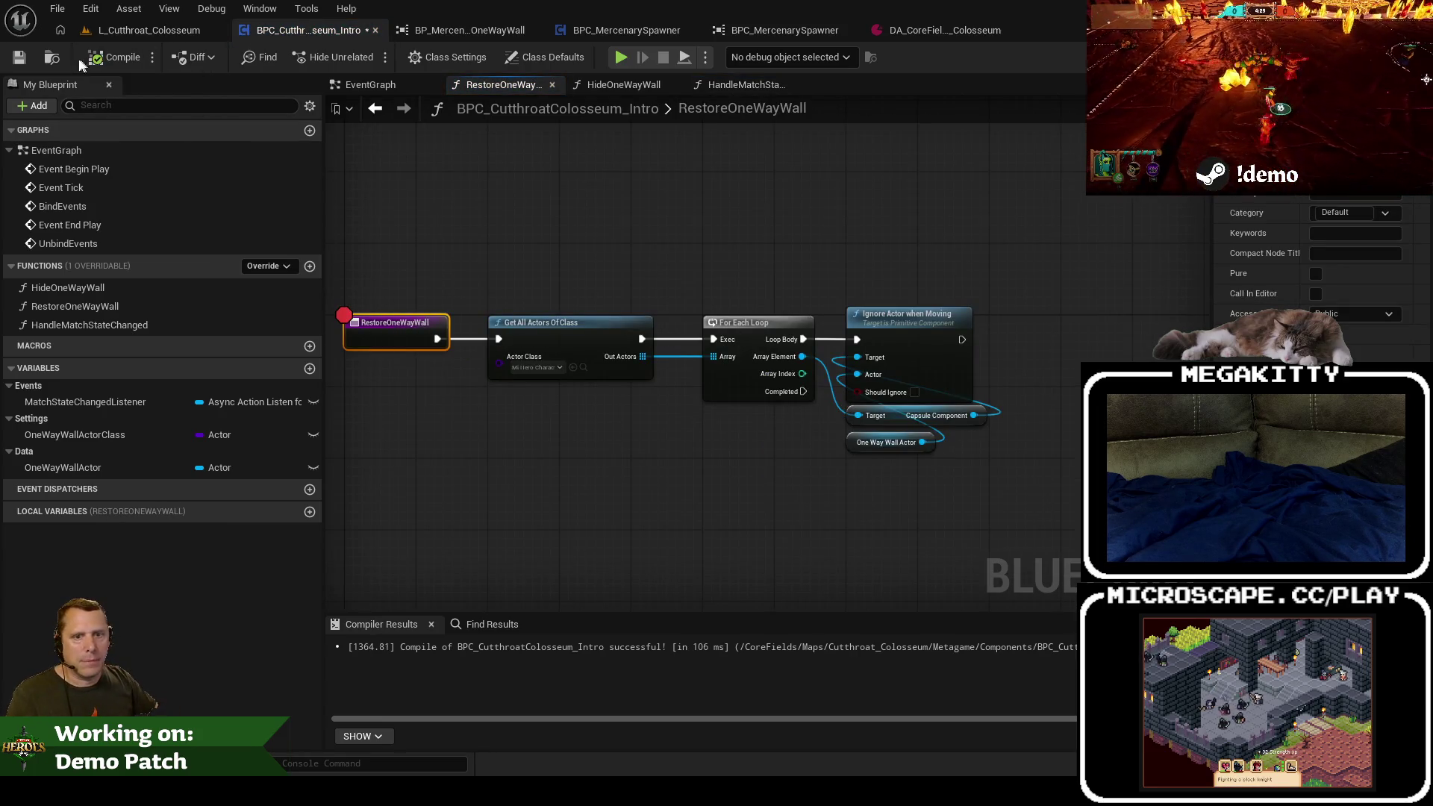
{"action": "key", "text": "ctrl+s"}
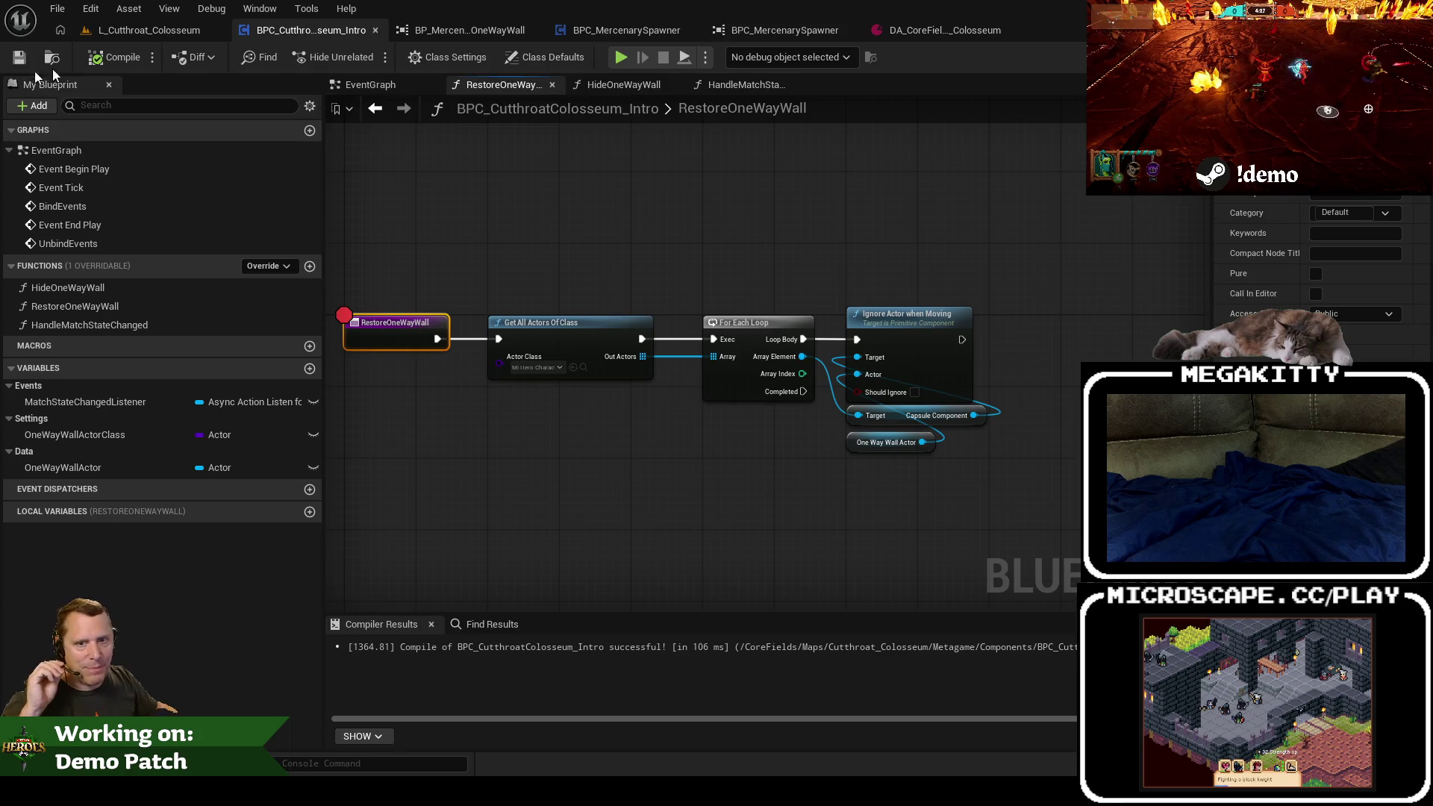
Step: Test in PIE, stepping through RestoreOneWayWall to Ignore Actor when Moving, then stop
{"action": "left_click", "coordinate": [146, 35]}
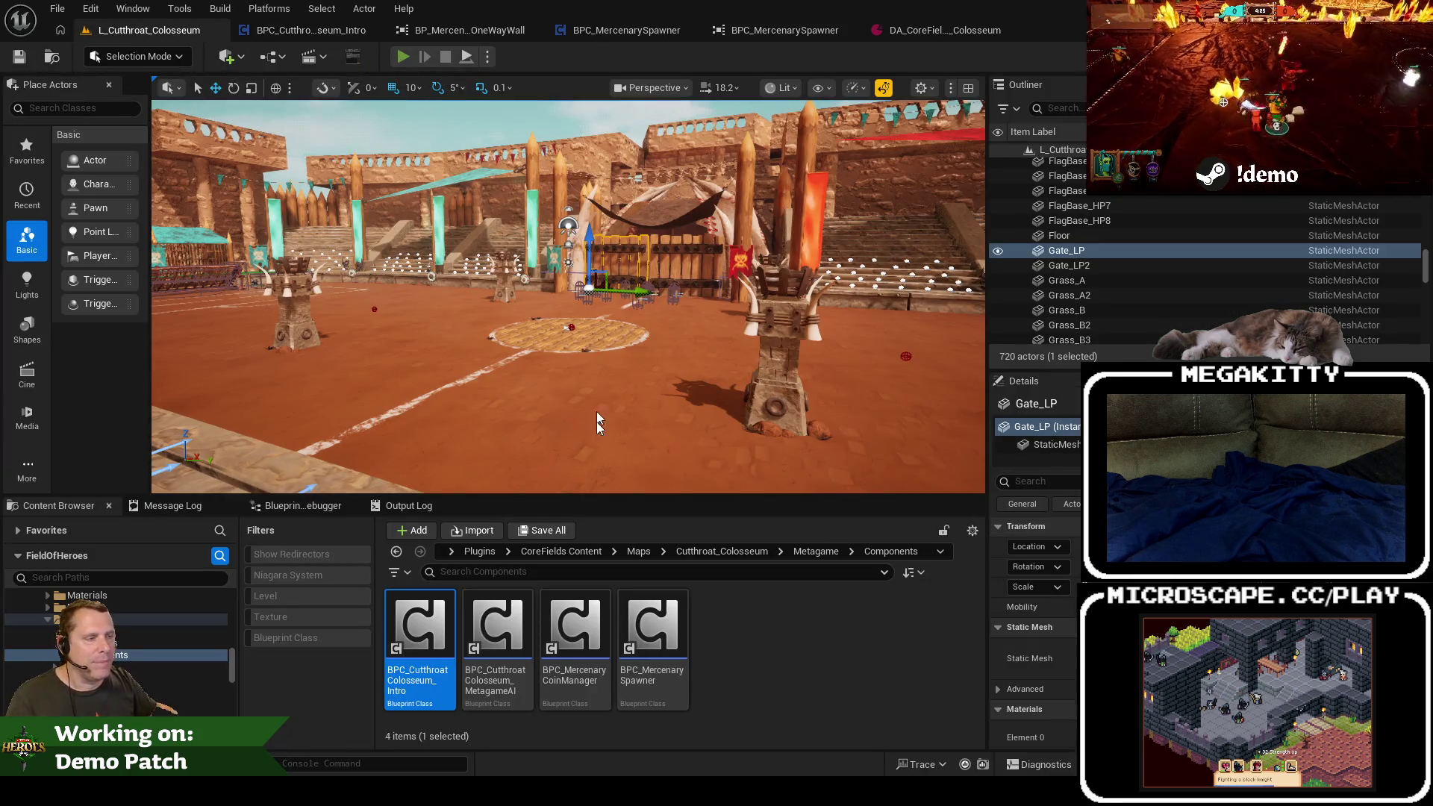
{"action": "key", "text": "alt+p"}
{"action": "left_click", "coordinate": [482, 321]}
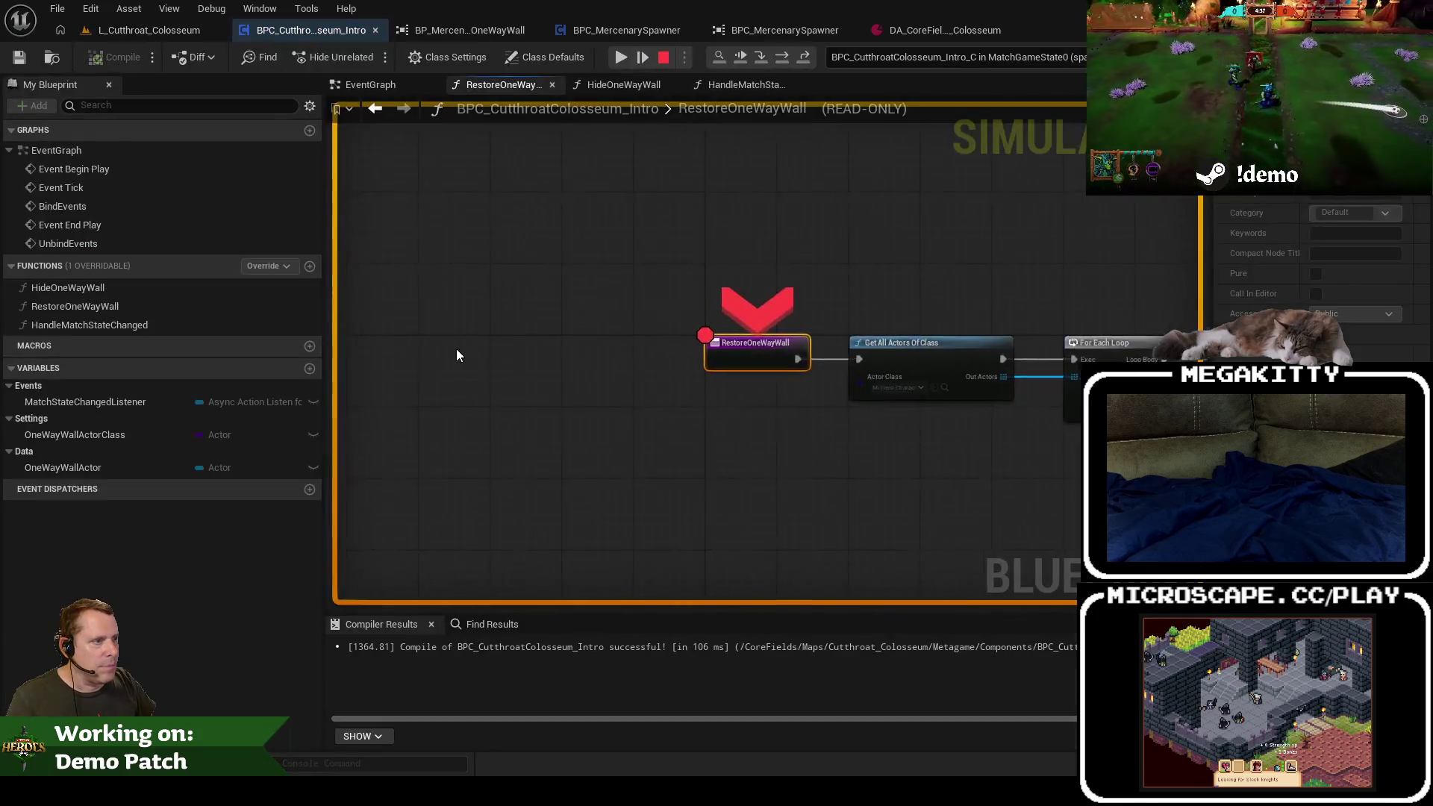
{"action": "key", "text": "F10"}
{"action": "key", "text": "F10"}
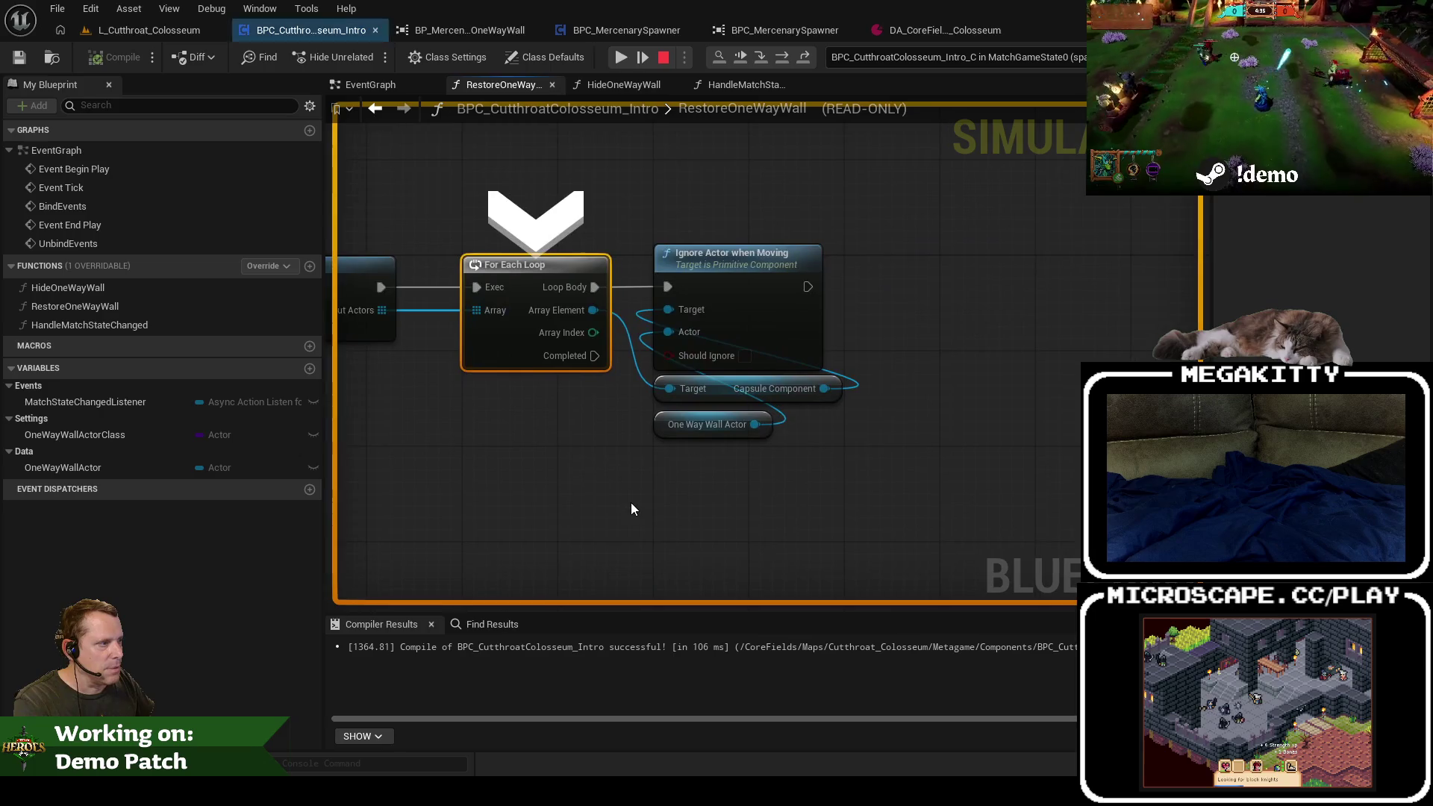
{"action": "key", "text": "F10"}
{"action": "key", "text": "F5"}
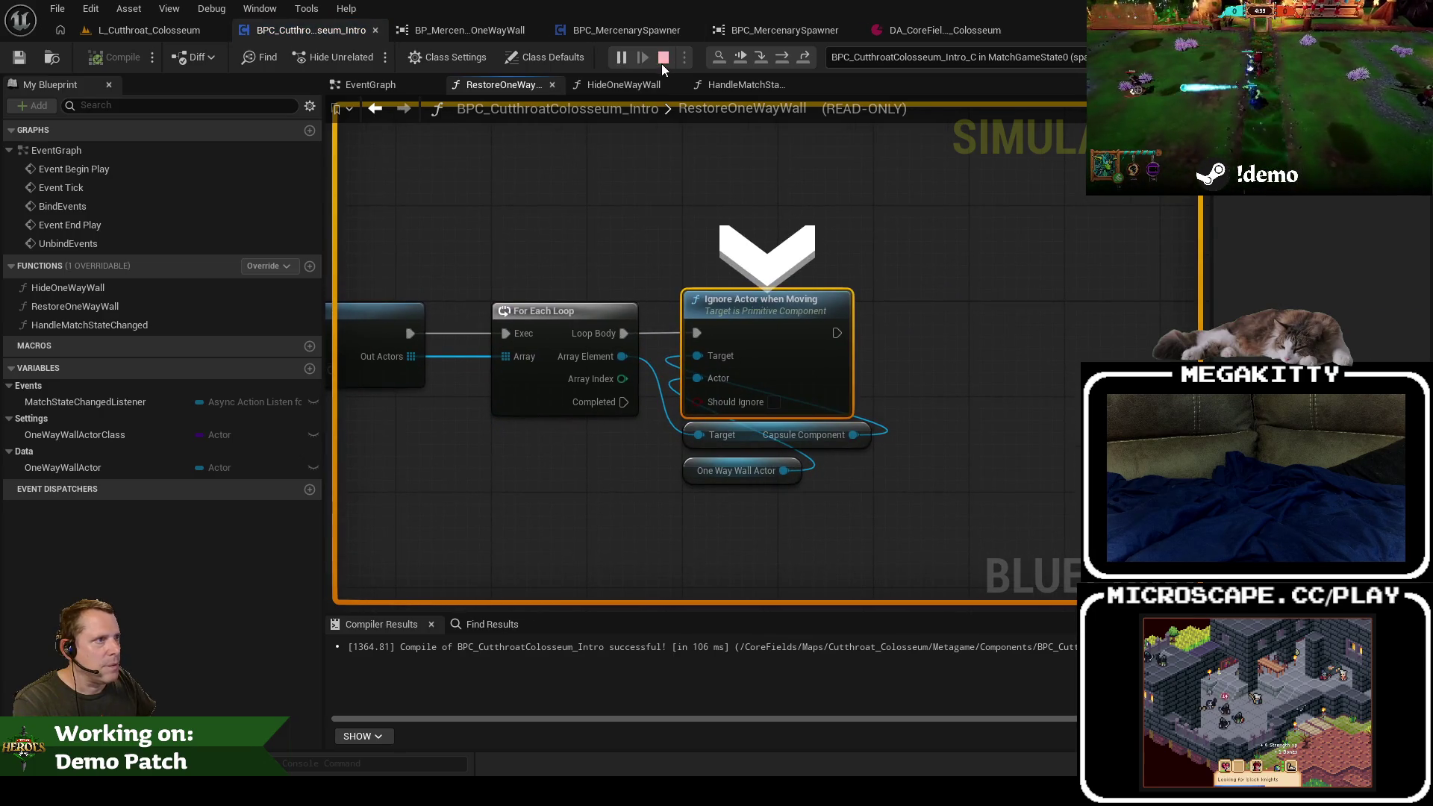
{"action": "left_click", "coordinate": [663, 58]}
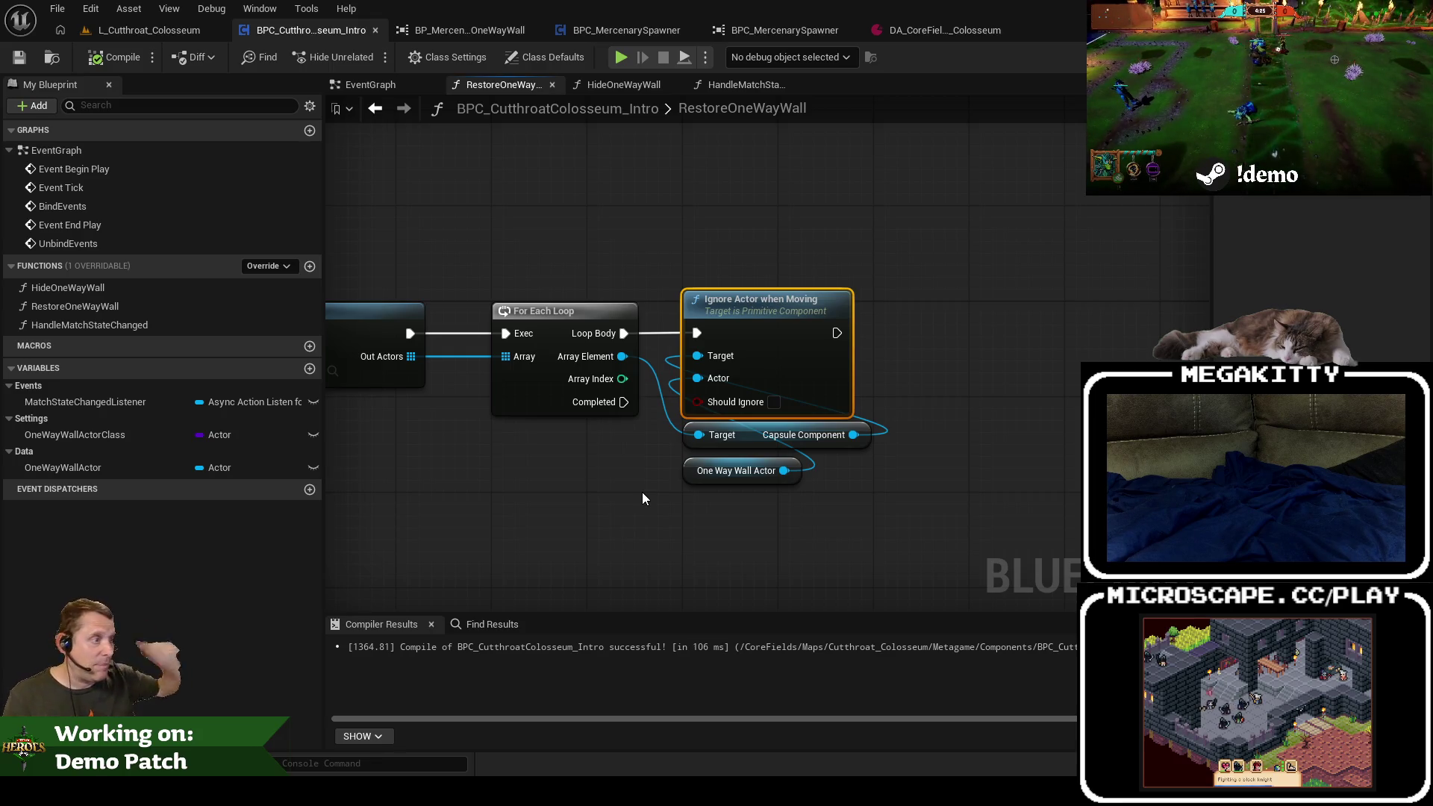
{"action": "left_click", "coordinate": [358, 85]}
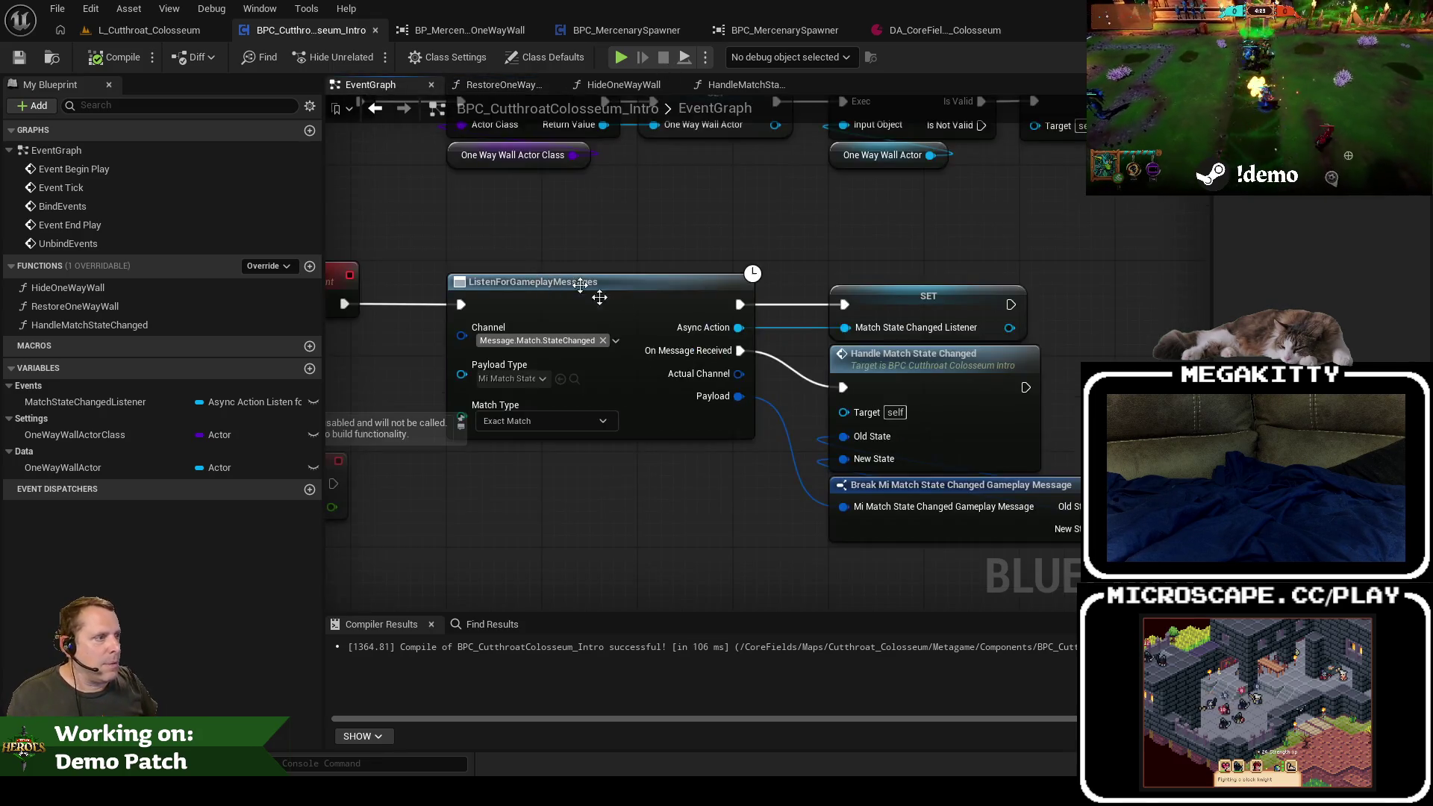
Step: Save the BP_Mercenary OneWayWall blueprint and close its tab
{"action": "scroll", "coordinate": [674, 270], "scroll_direction": "down", "scroll_amount": 2}
{"action": "left_click_drag", "start_coordinate": [731, 362], "coordinate": [739, 212]}
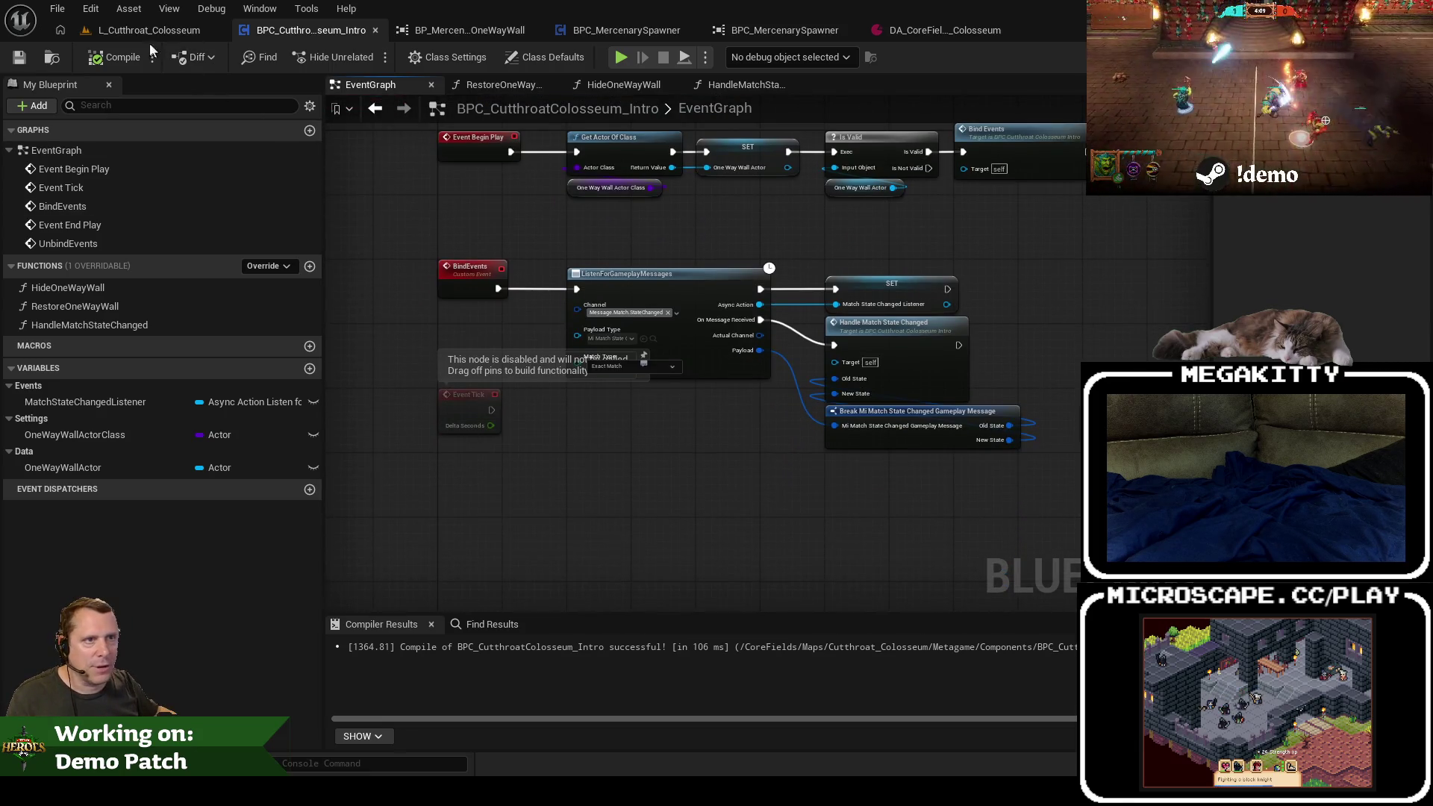
{"action": "left_click", "coordinate": [20, 57]}
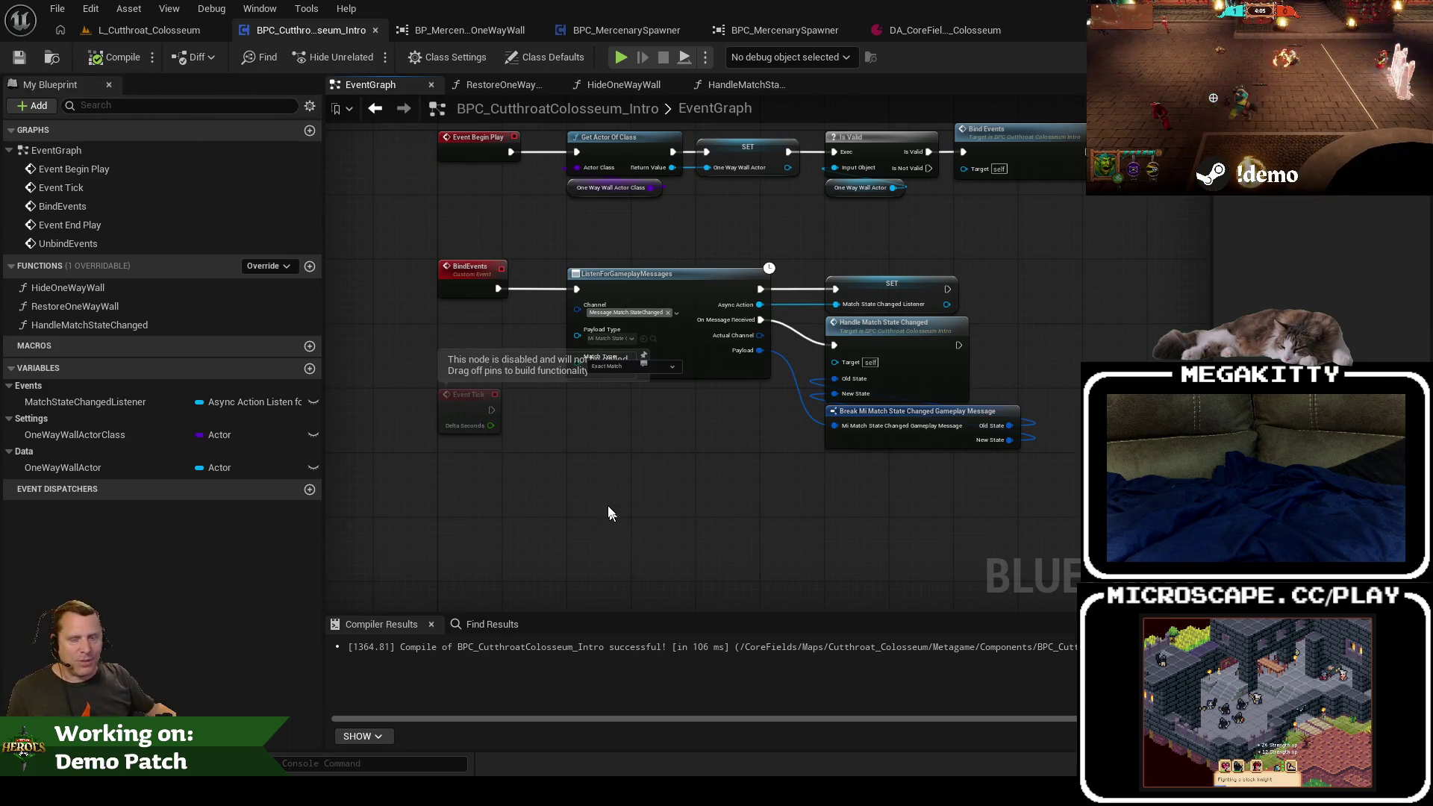
{"action": "left_click", "coordinate": [533, 30]}
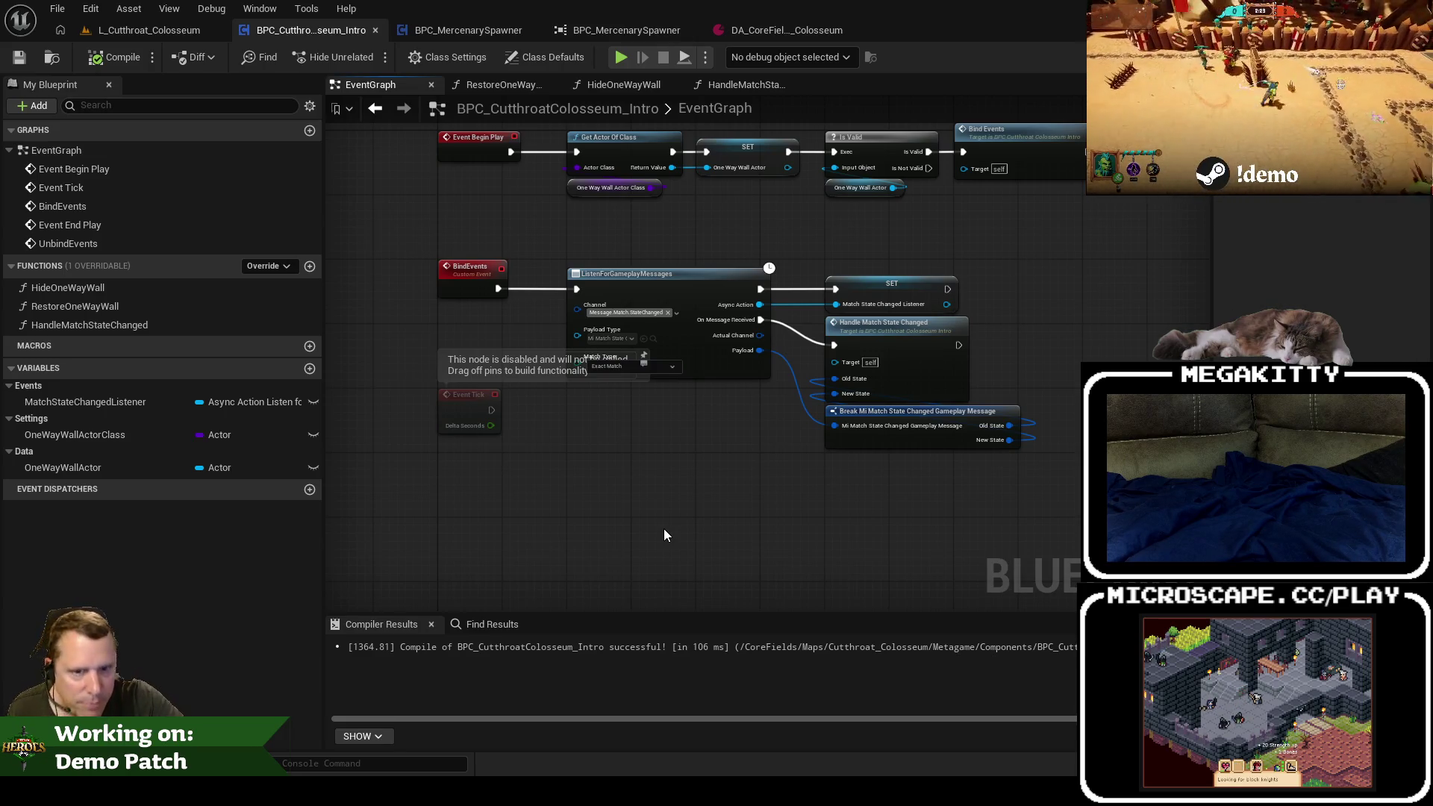
Step: Return to the L_Cutthroat_Colosseum level, face the camera toward the arena gates and focus the Outliner search
{"action": "scroll", "coordinate": [664, 529], "scroll_direction": "up", "scroll_amount": 2}
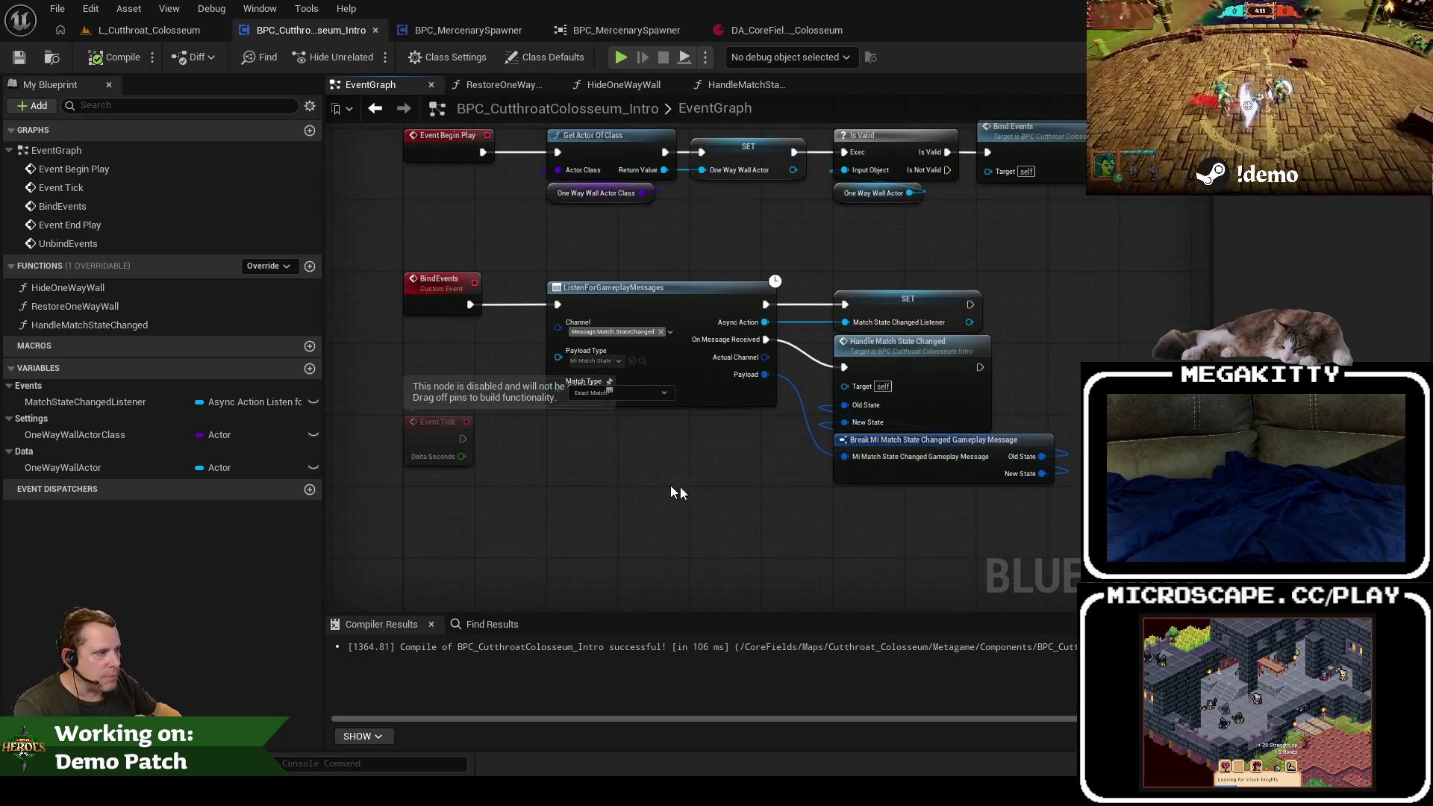
{"action": "left_click_drag", "start_coordinate": [719, 512], "coordinate": [692, 482]}
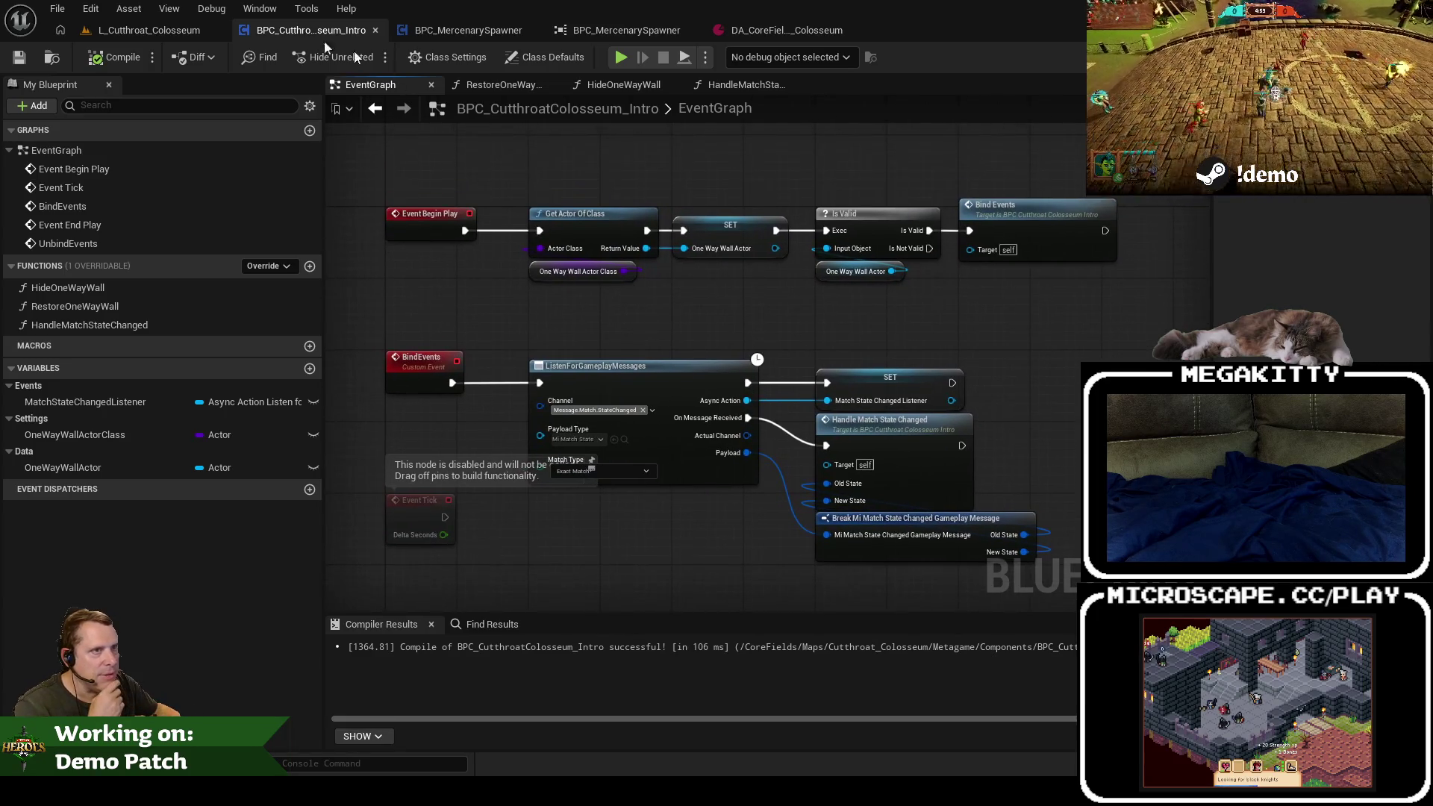
{"action": "left_click", "coordinate": [150, 30]}
{"action": "left_click_drag", "start_coordinate": [668, 221], "coordinate": [668, 221]}
{"action": "left_click", "coordinate": [1078, 109]}
Step: Filter the Outliner by 'intro', select all ten Intro start actors, and frame them with the gates
{"action": "type", "text": "intro"}
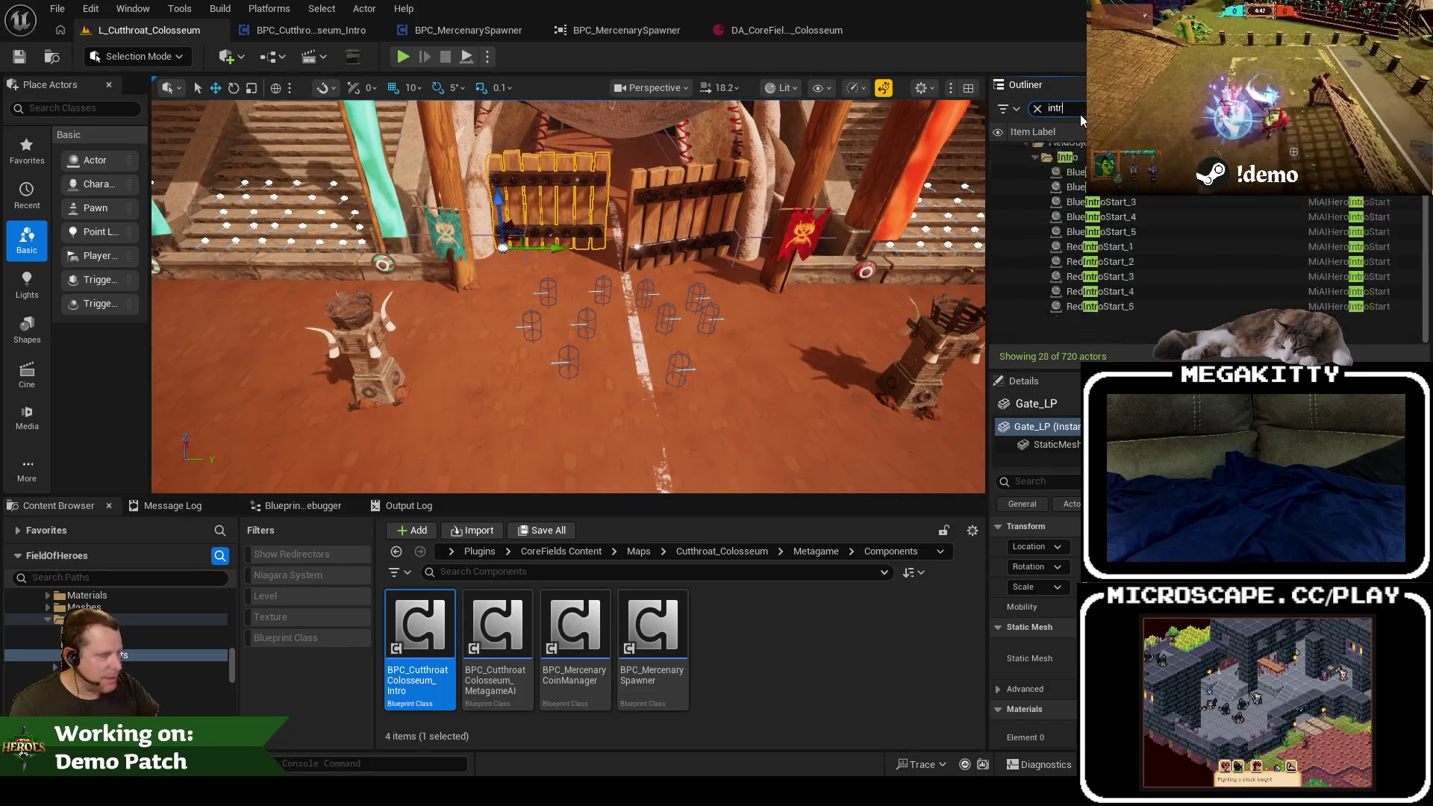
{"action": "left_click", "coordinate": [1097, 194]}
{"action": "left_click", "coordinate": [1117, 334], "text": "shift"}
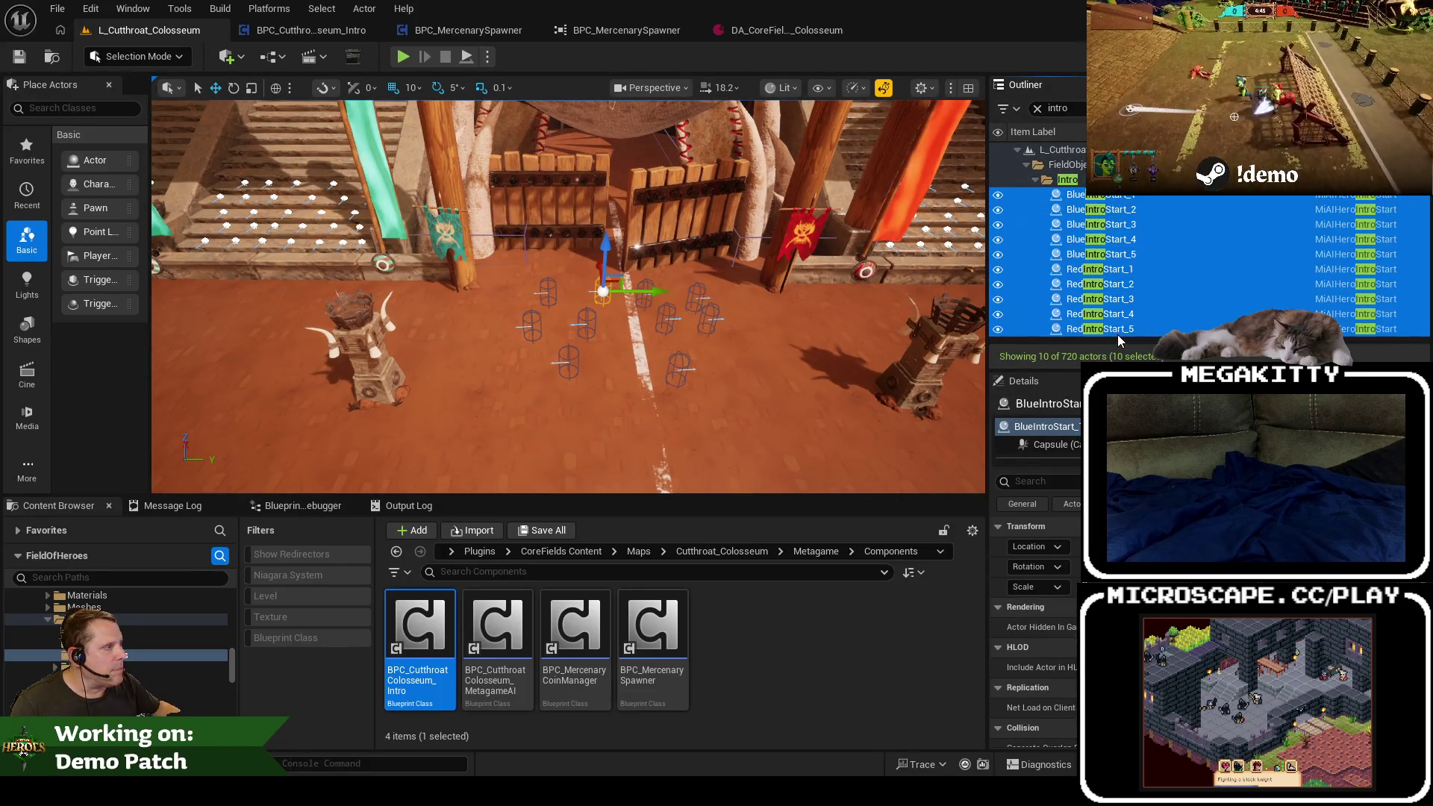
{"action": "key", "text": "f"}
{"action": "left_click_drag", "start_coordinate": [741, 246], "coordinate": [765, 187]}
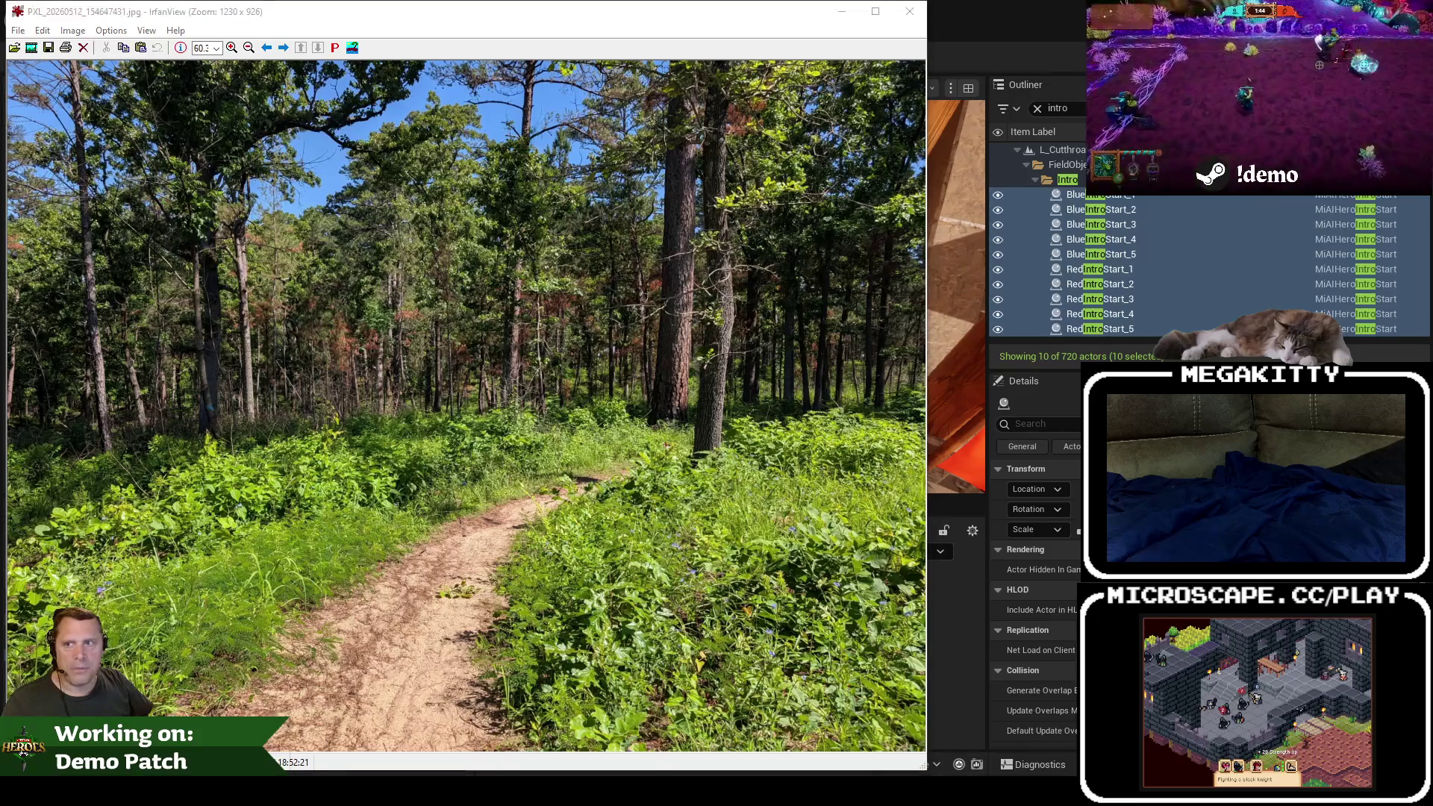
Step: Close the trail photo in IrfanView so the Unreal colosseum editor shows again
{"action": "left_click", "coordinate": [490, 239]}
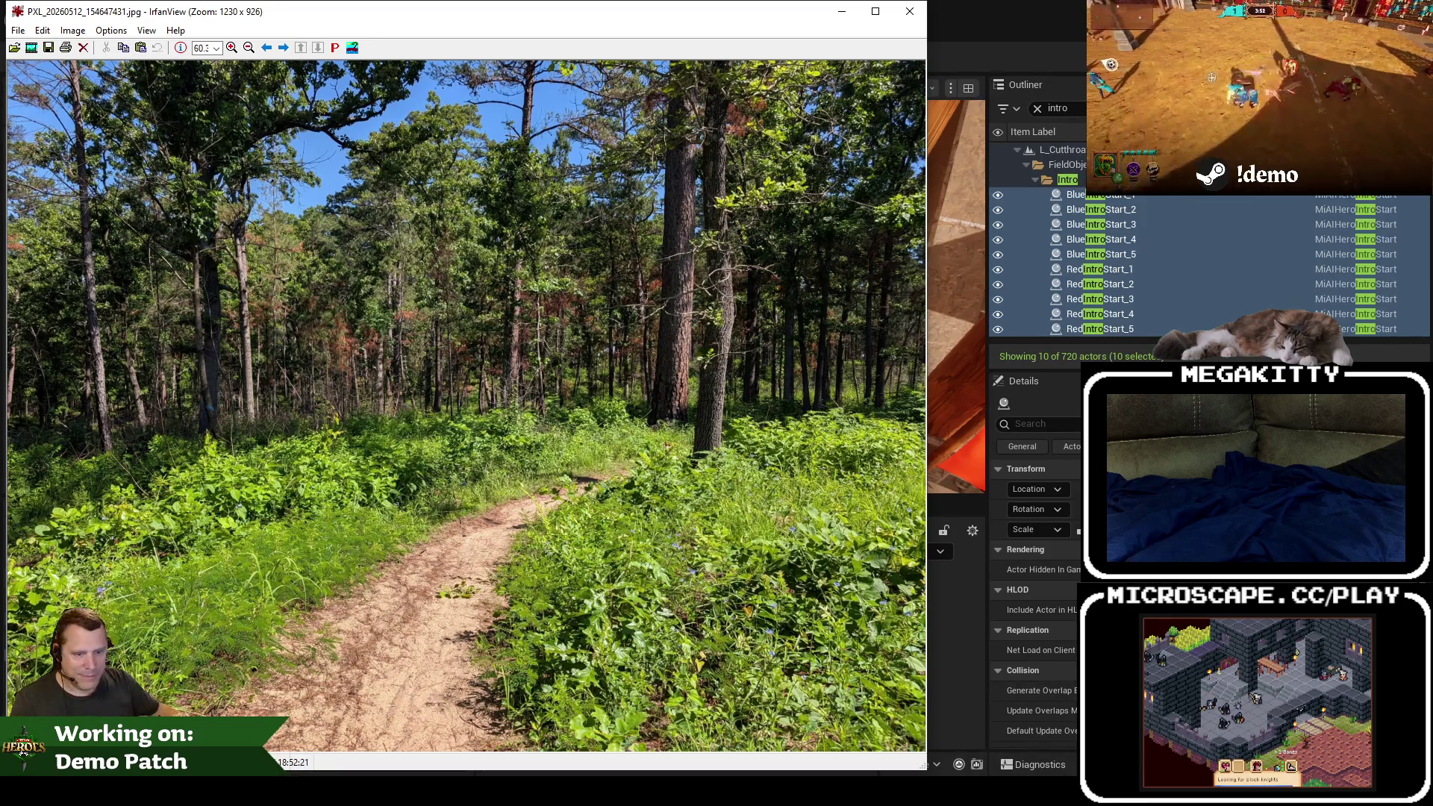
{"action": "key", "text": "Escape"}
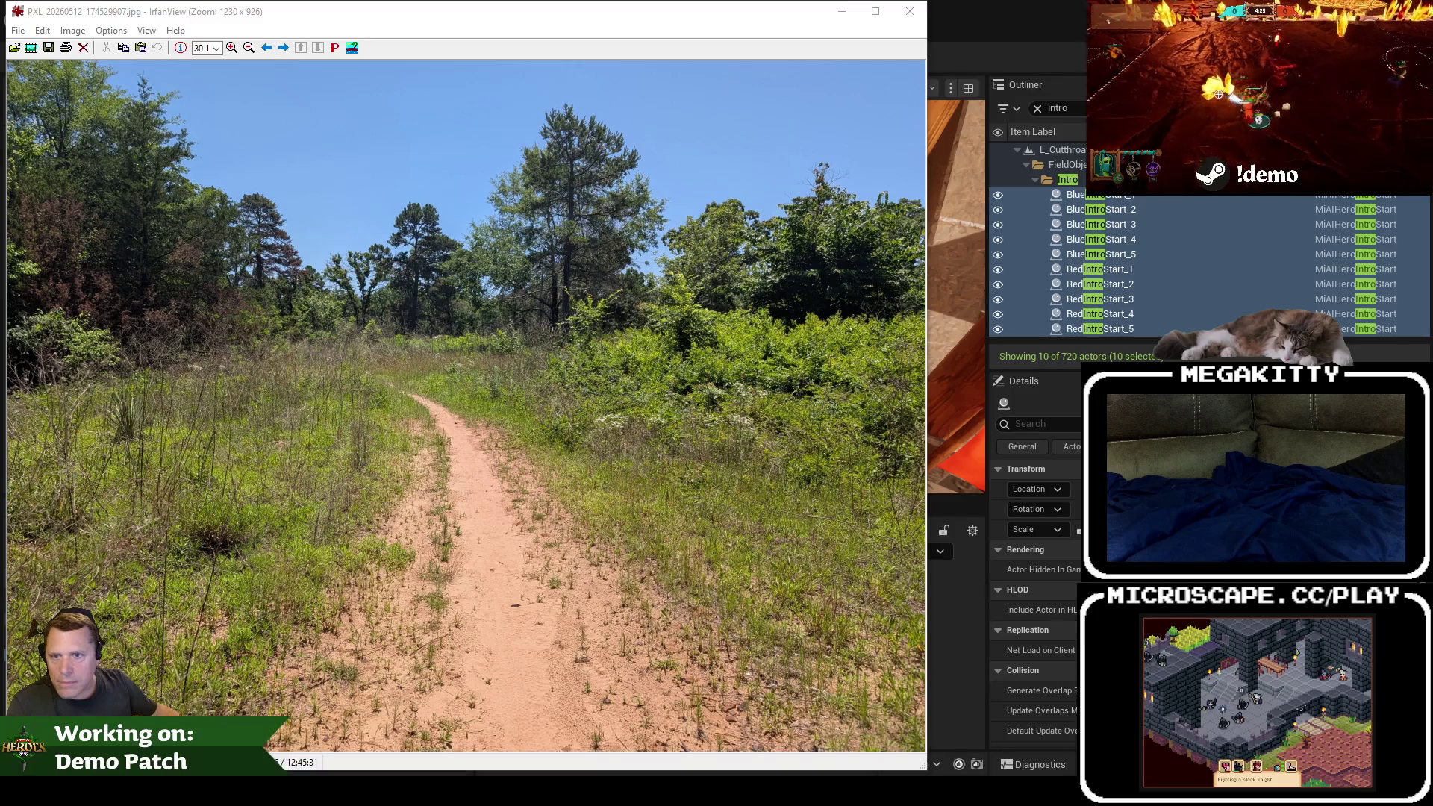
{"action": "key", "text": "Escape"}
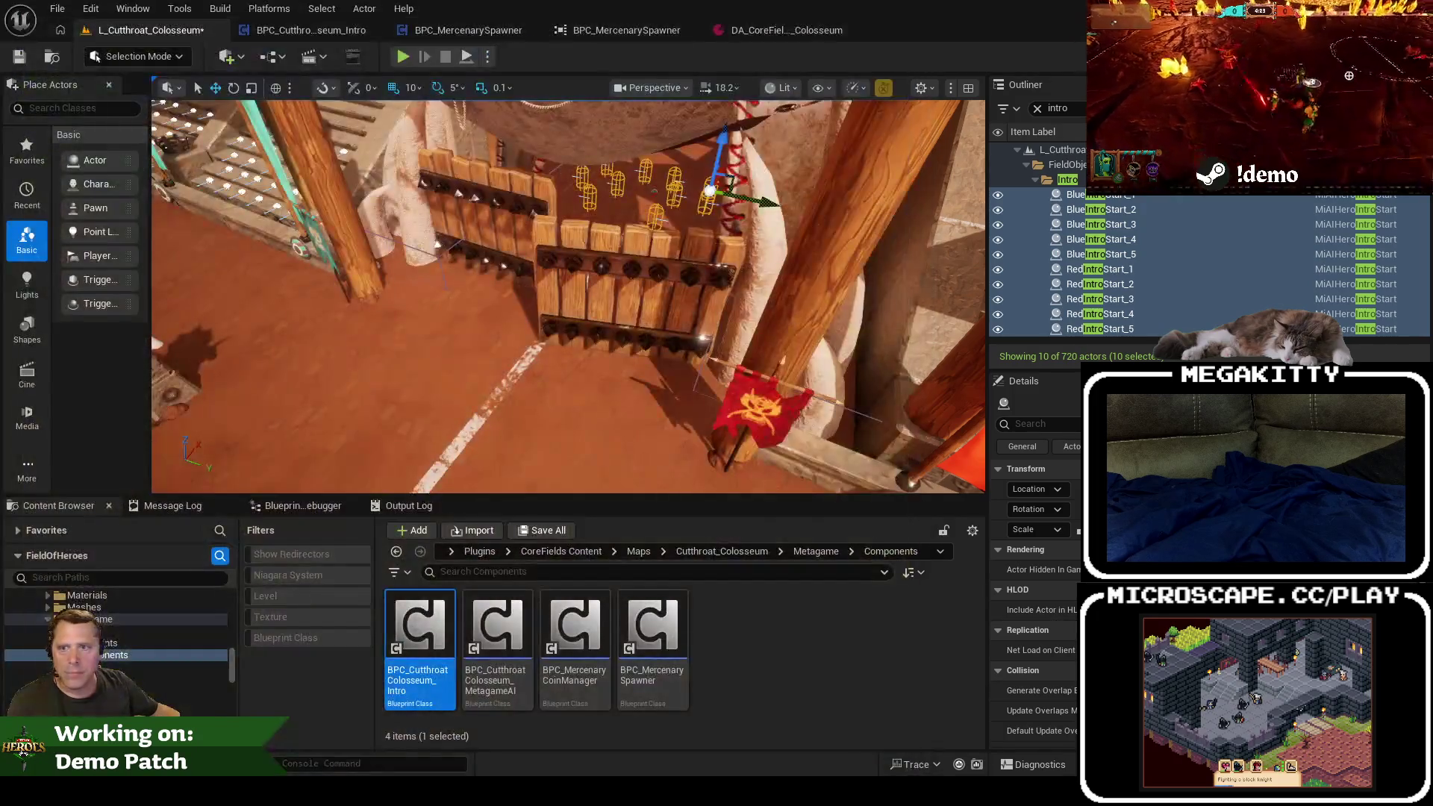
Step: Bring IrfanView back in front, showing the gravel path beside the cliff
{"action": "key", "text": "alt+Tab"}
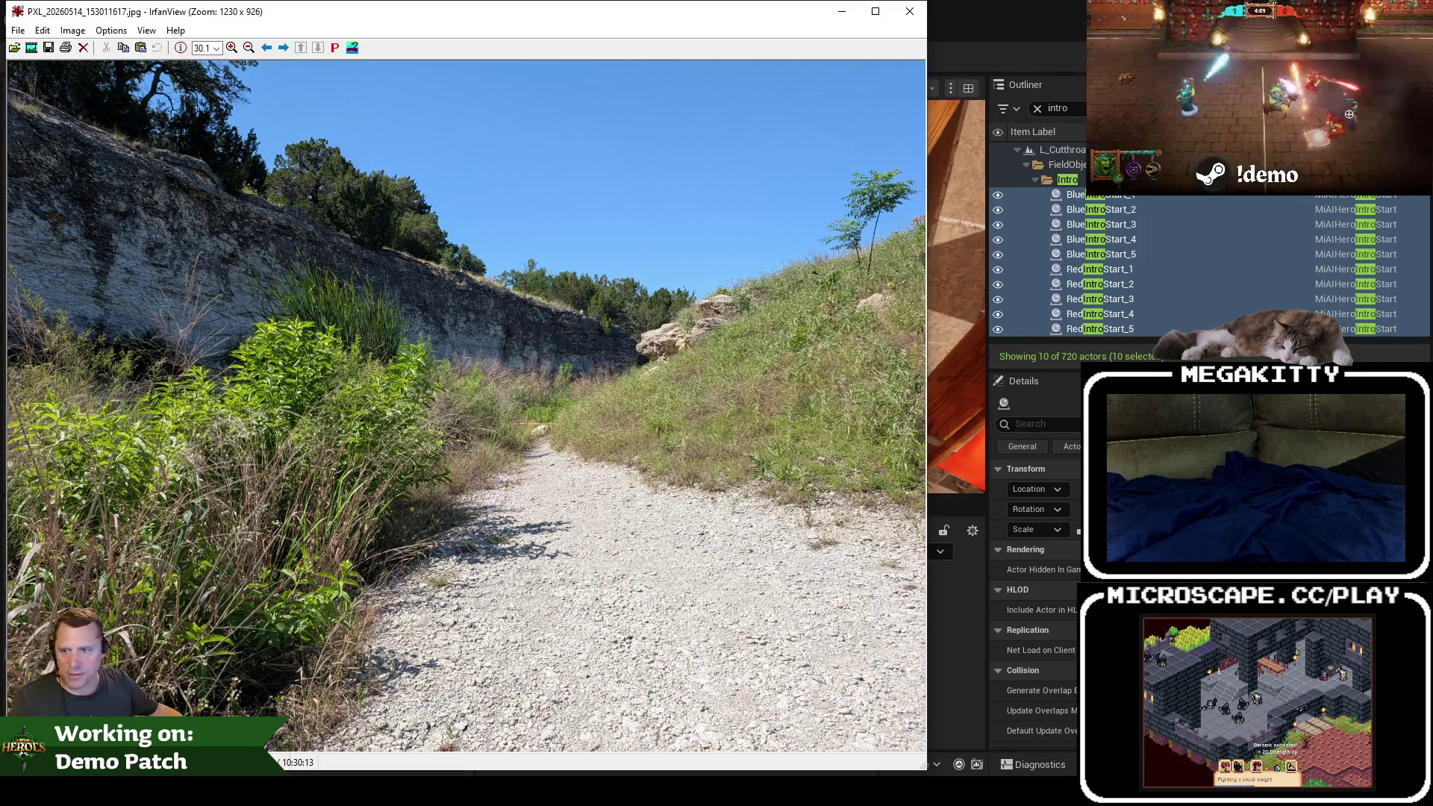
Step: Close the IrfanView photo and start a Colosseum play test, confirming the hero choice
{"action": "key", "text": "Escape"}
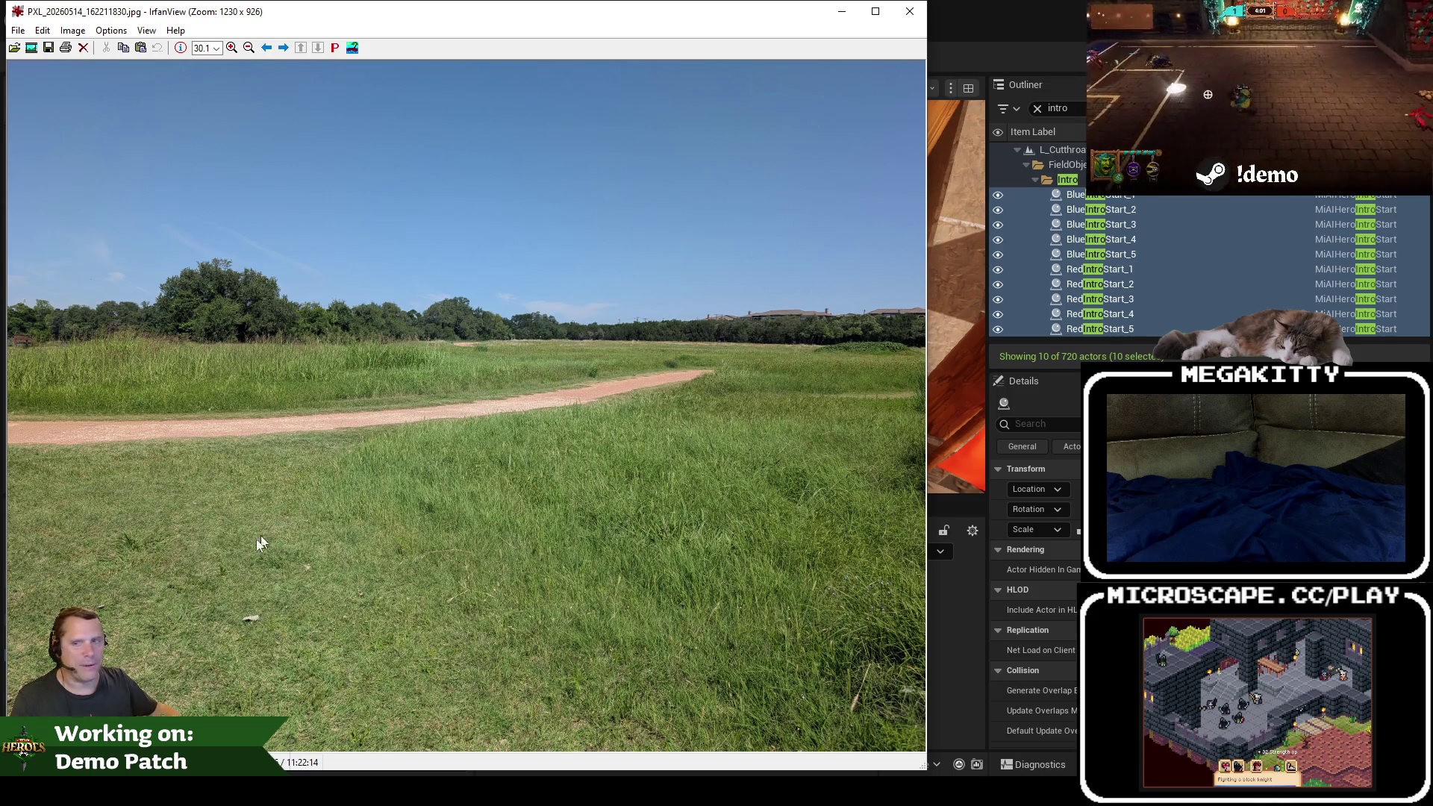
{"action": "key", "text": "Escape"}
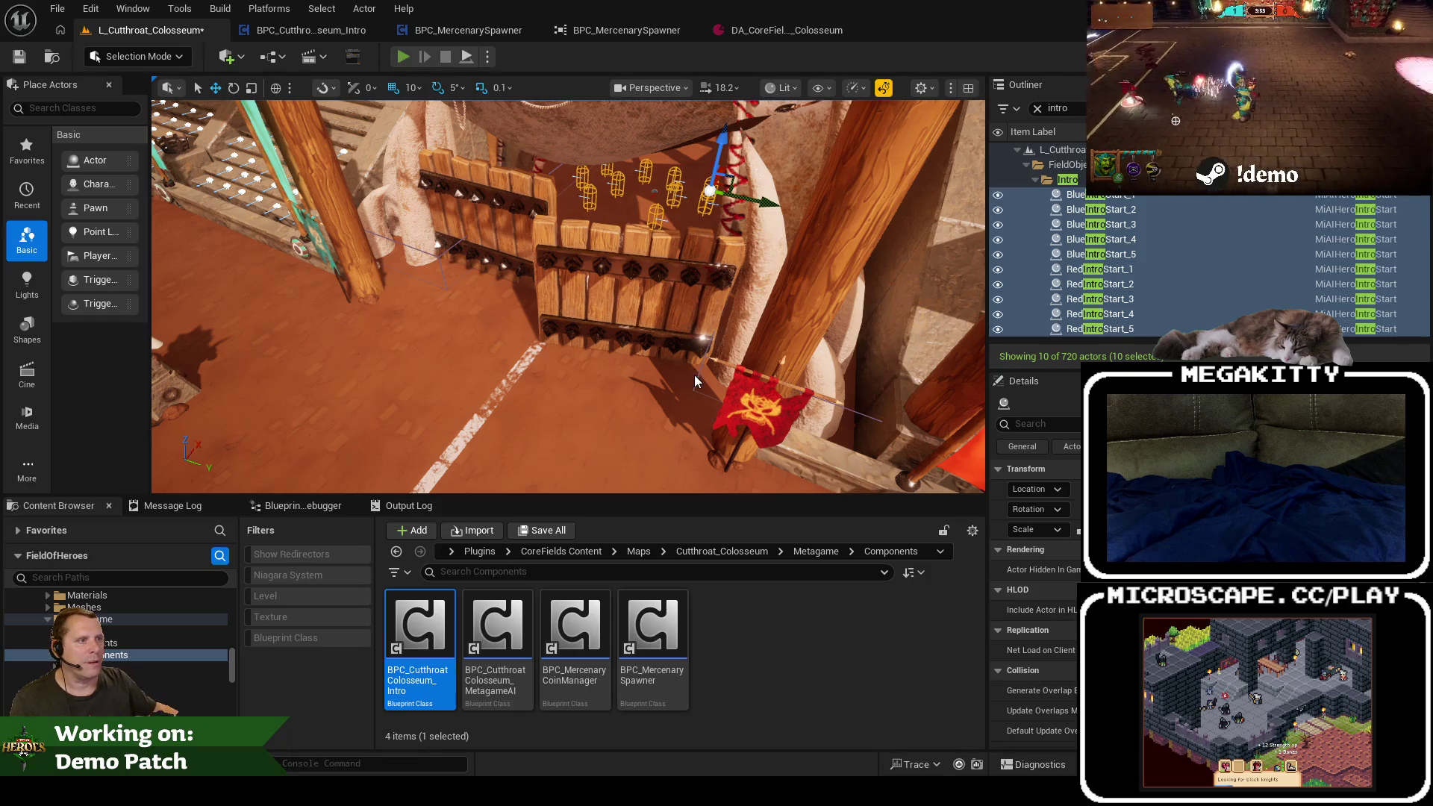
{"action": "key", "text": "alt+p"}
{"action": "left_click", "coordinate": [472, 315]}
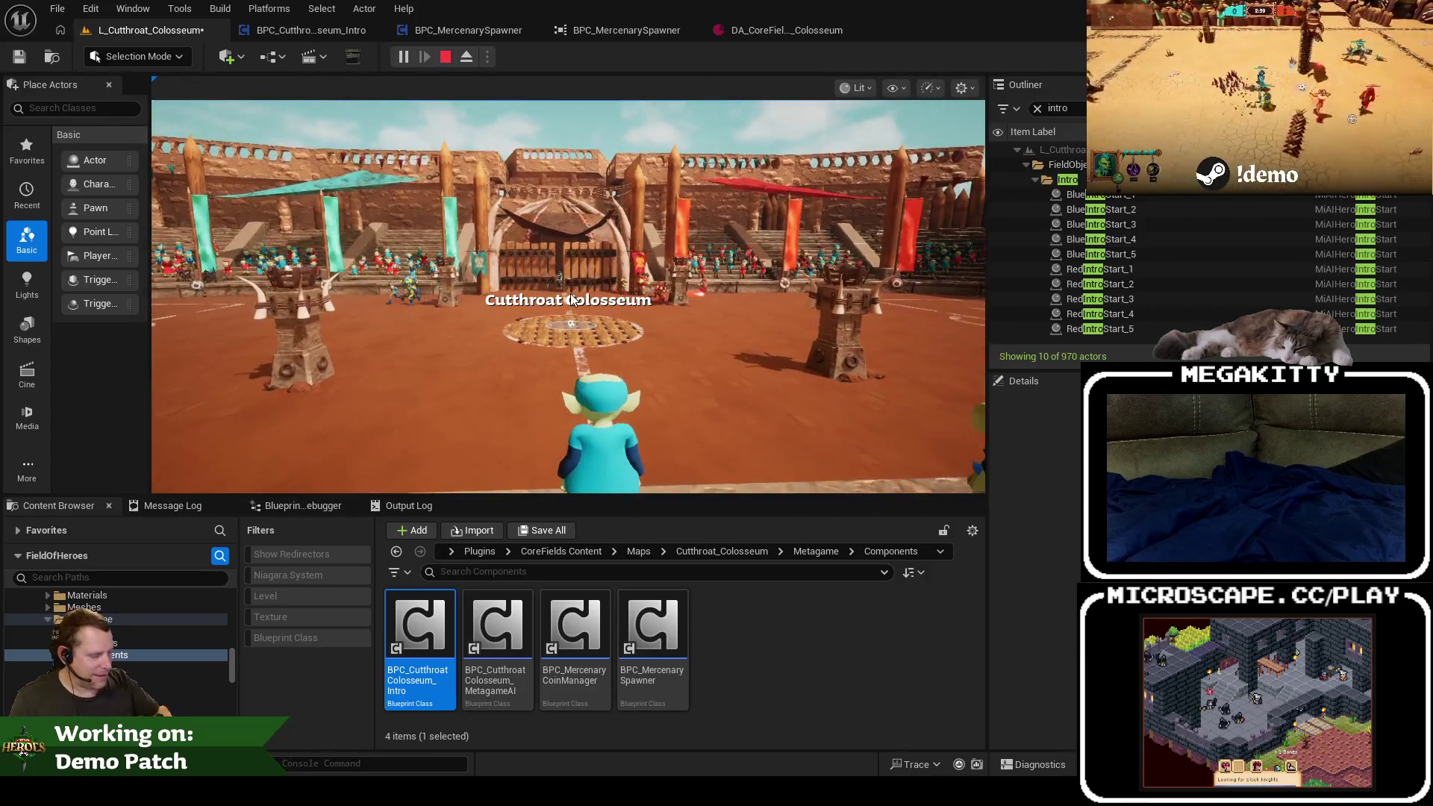
Step: Rerun the Colosseum intro play test with the level view maximized, then stop it
{"action": "key", "text": "Escape"}
{"action": "key", "text": "F11"}
{"action": "key", "text": "alt+p"}
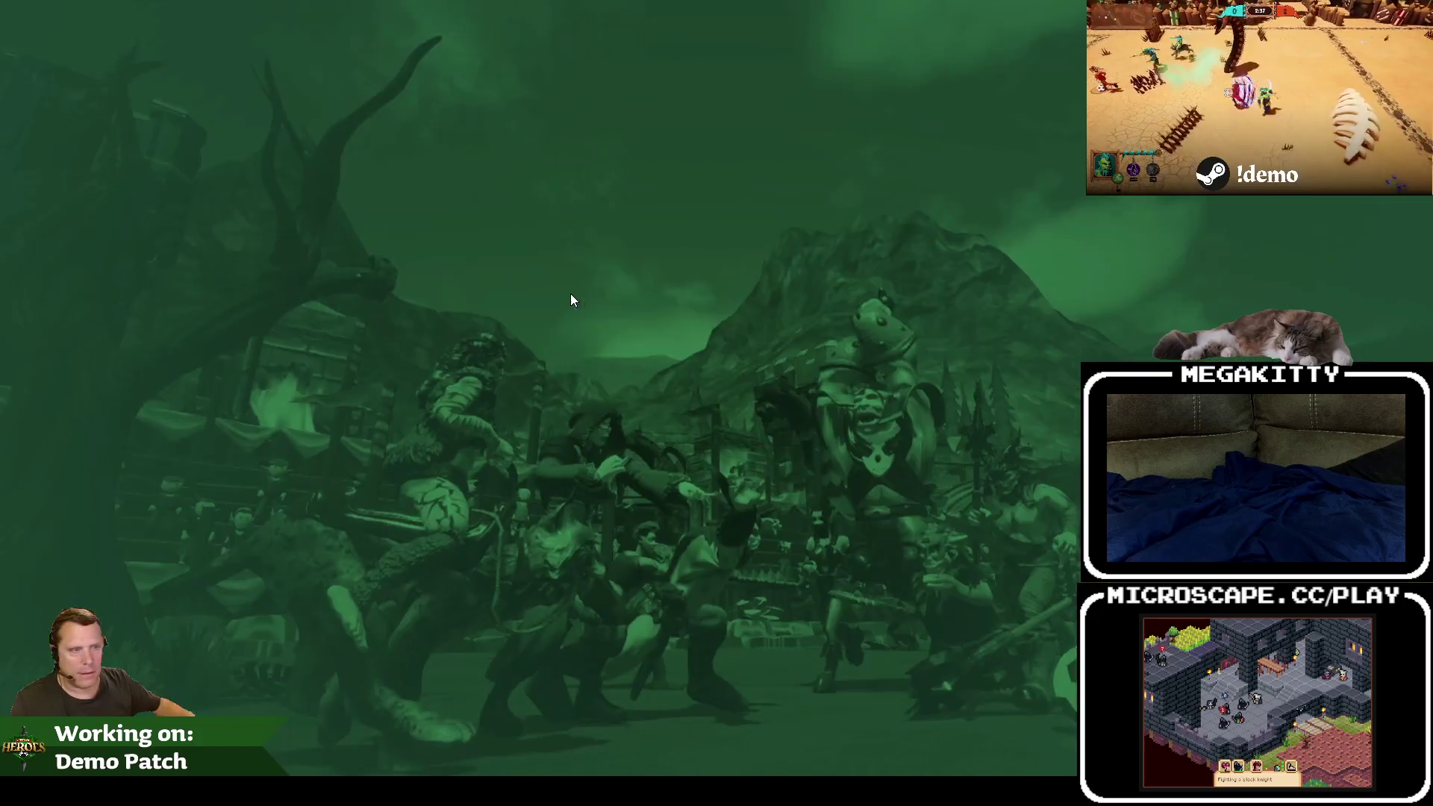
{"action": "left_click", "coordinate": [538, 430]}
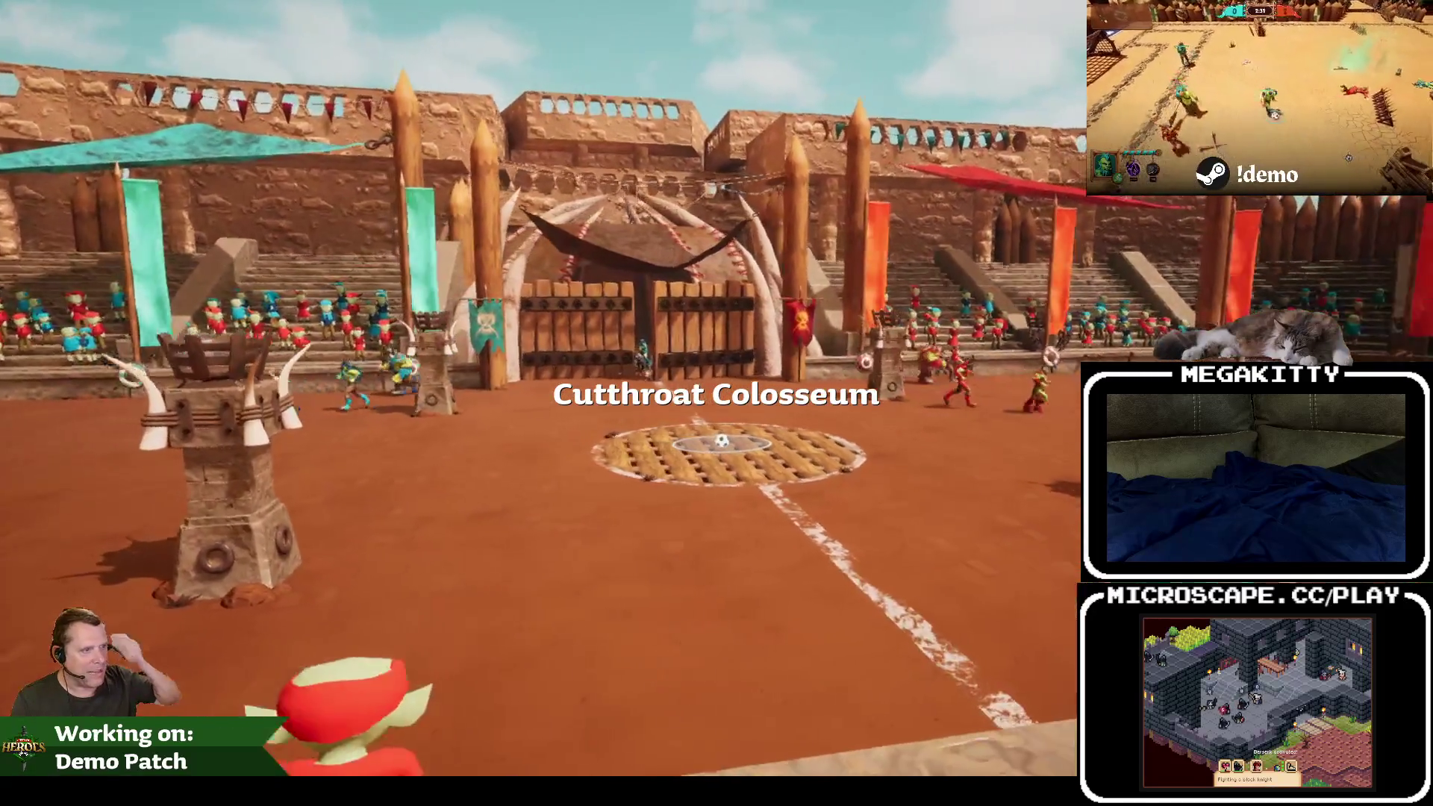
{"action": "key", "text": "Escape"}
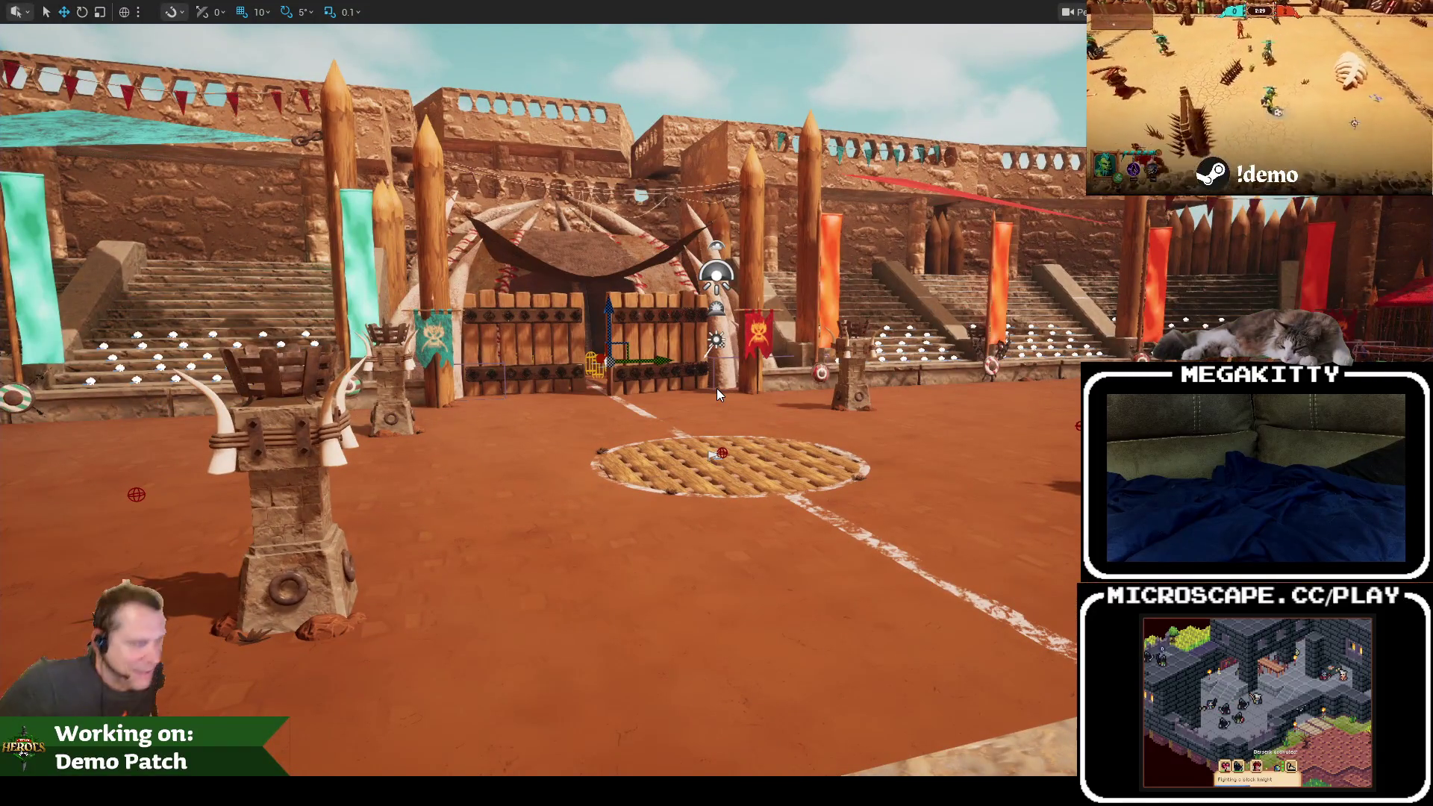
Step: Select the left gate door Gate_LP, frame it closely, and restore the editor layout
{"action": "left_click_drag", "start_coordinate": [717, 394], "coordinate": [716, 313]}
{"action": "mouse_move", "coordinate": [929, 247]}
{"action": "left_mouse_down"}
{"action": "mouse_move", "coordinate": [929, 313]}
{"action": "mouse_move", "coordinate": [929, 247]}
{"action": "left_mouse_up"}
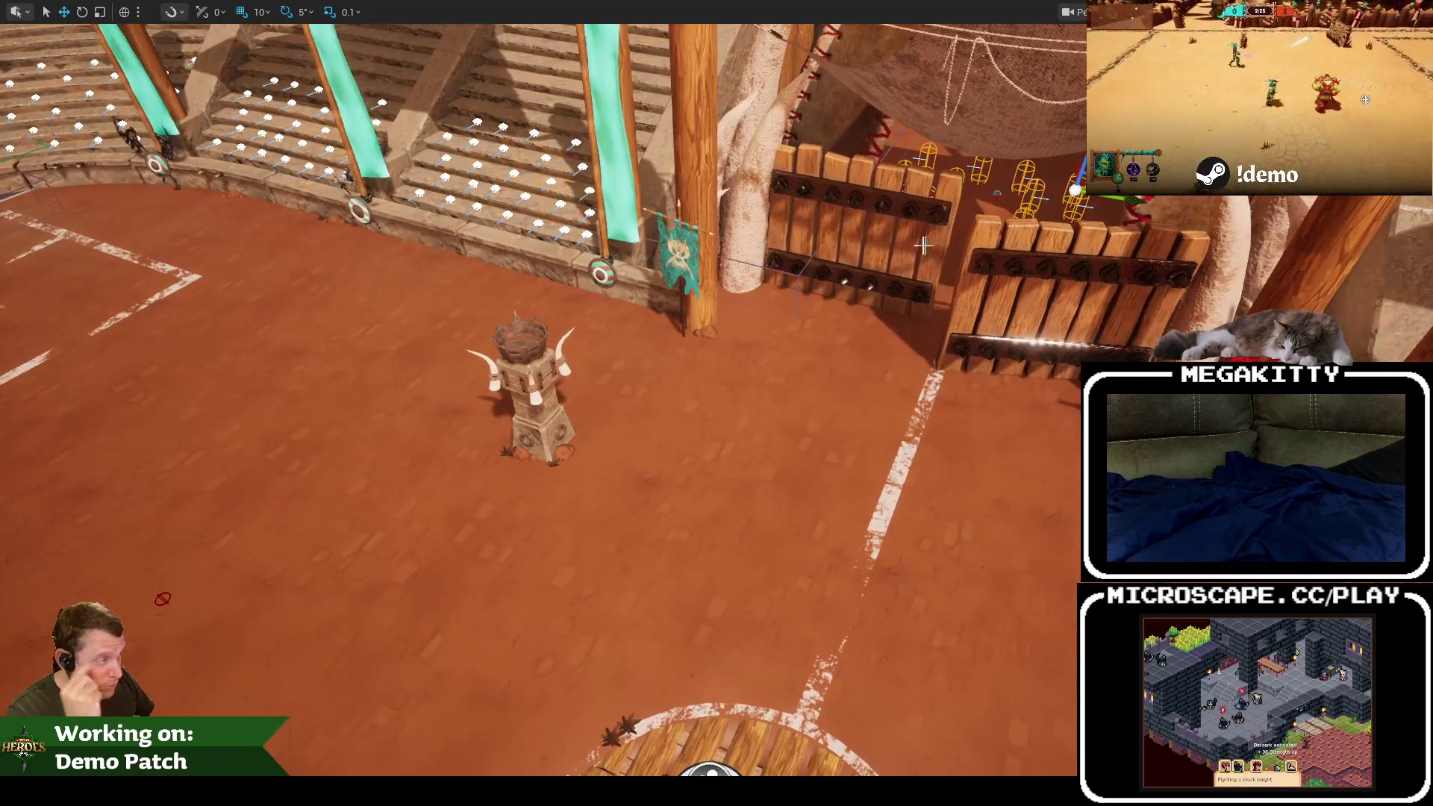
{"action": "left_click", "coordinate": [866, 224]}
{"action": "key", "text": "f"}
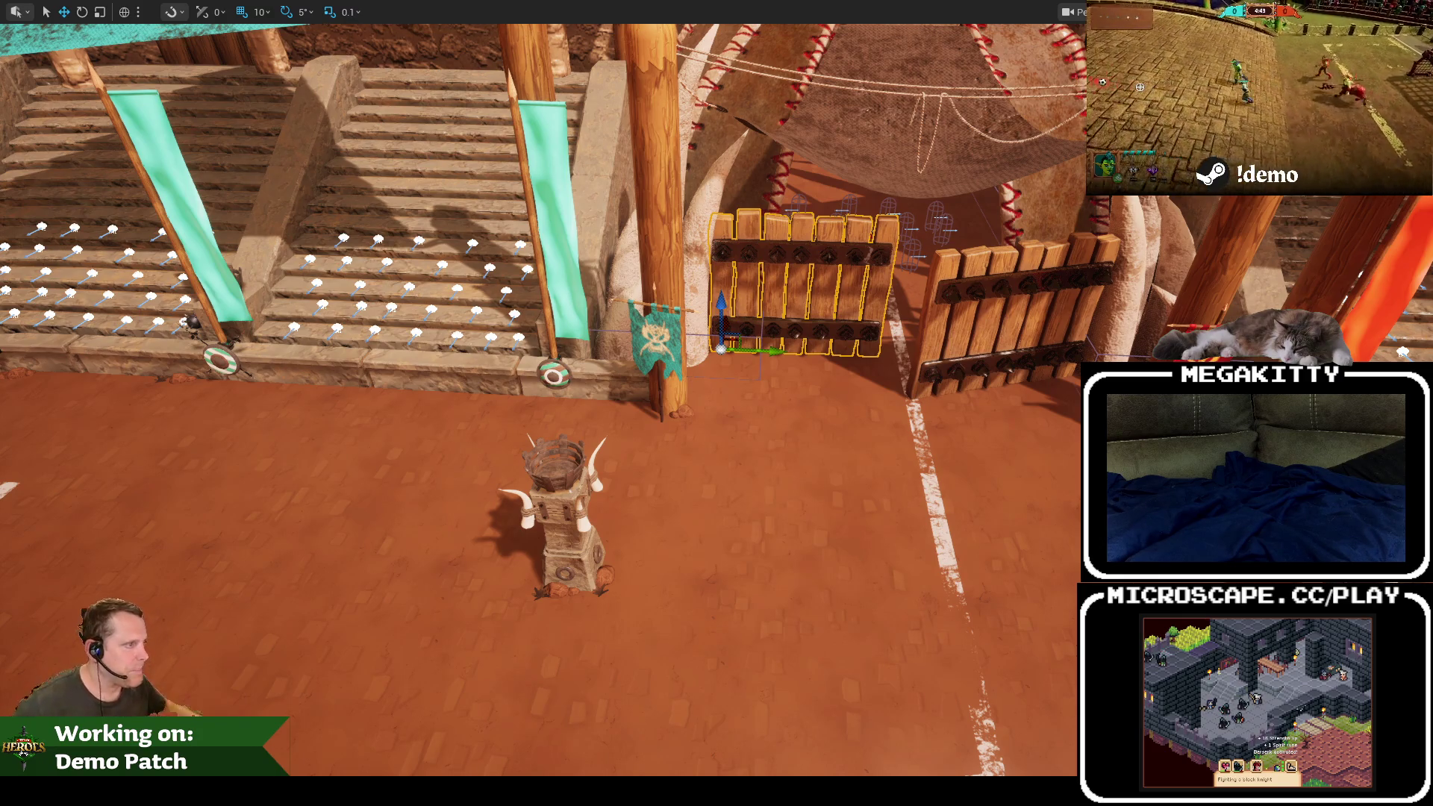
{"action": "key", "text": "f"}
{"action": "scroll", "coordinate": [965, 291], "scroll_direction": "down", "scroll_amount": 5}
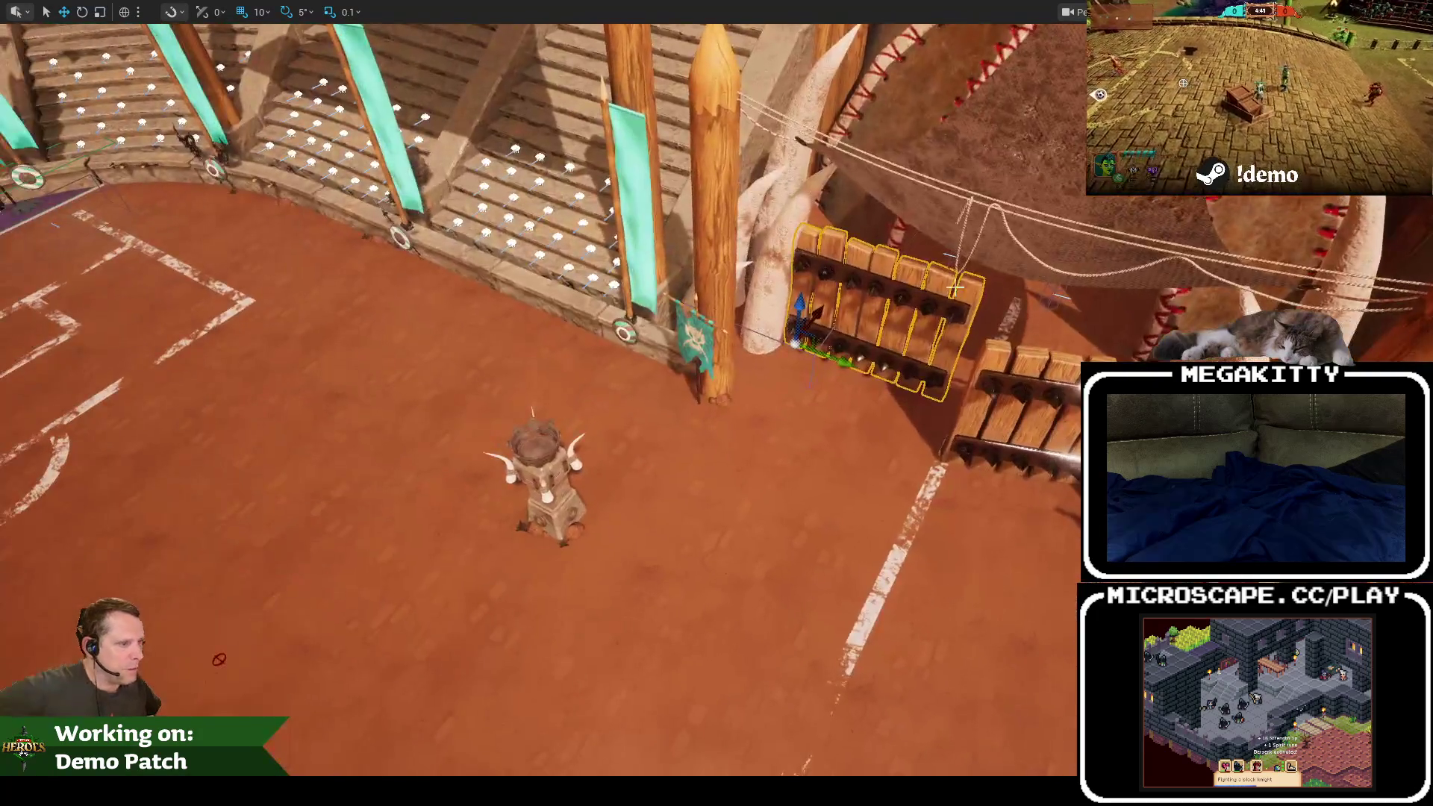
{"action": "key", "text": "F11"}
{"action": "scroll", "coordinate": [884, 292], "scroll_direction": "up", "scroll_amount": 10}
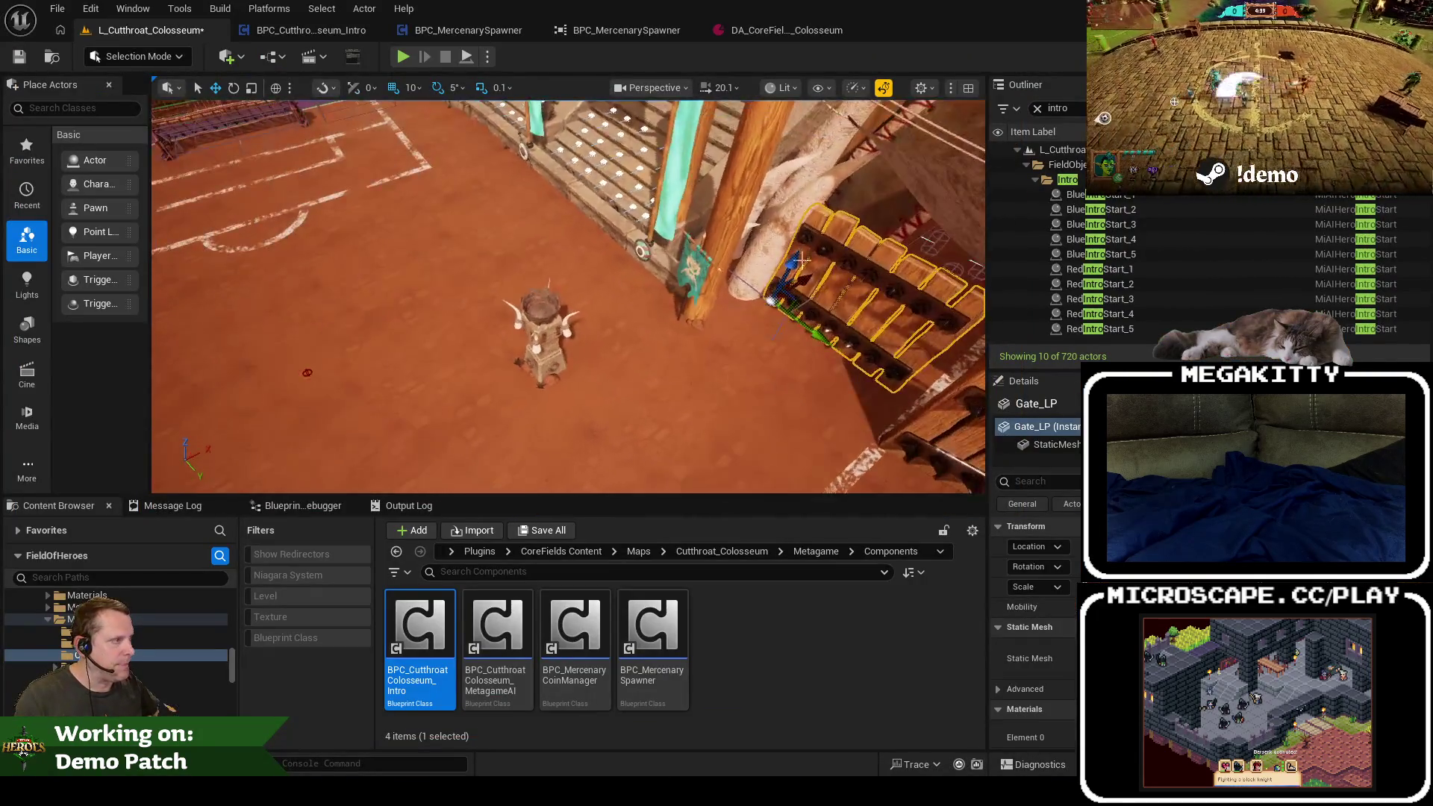
Step: Move BlueIntroStart_1–3 and RedIntroStart_1–3 up toward the area behind the gate
{"action": "scroll", "coordinate": [686, 237], "scroll_direction": "down", "scroll_amount": 6}
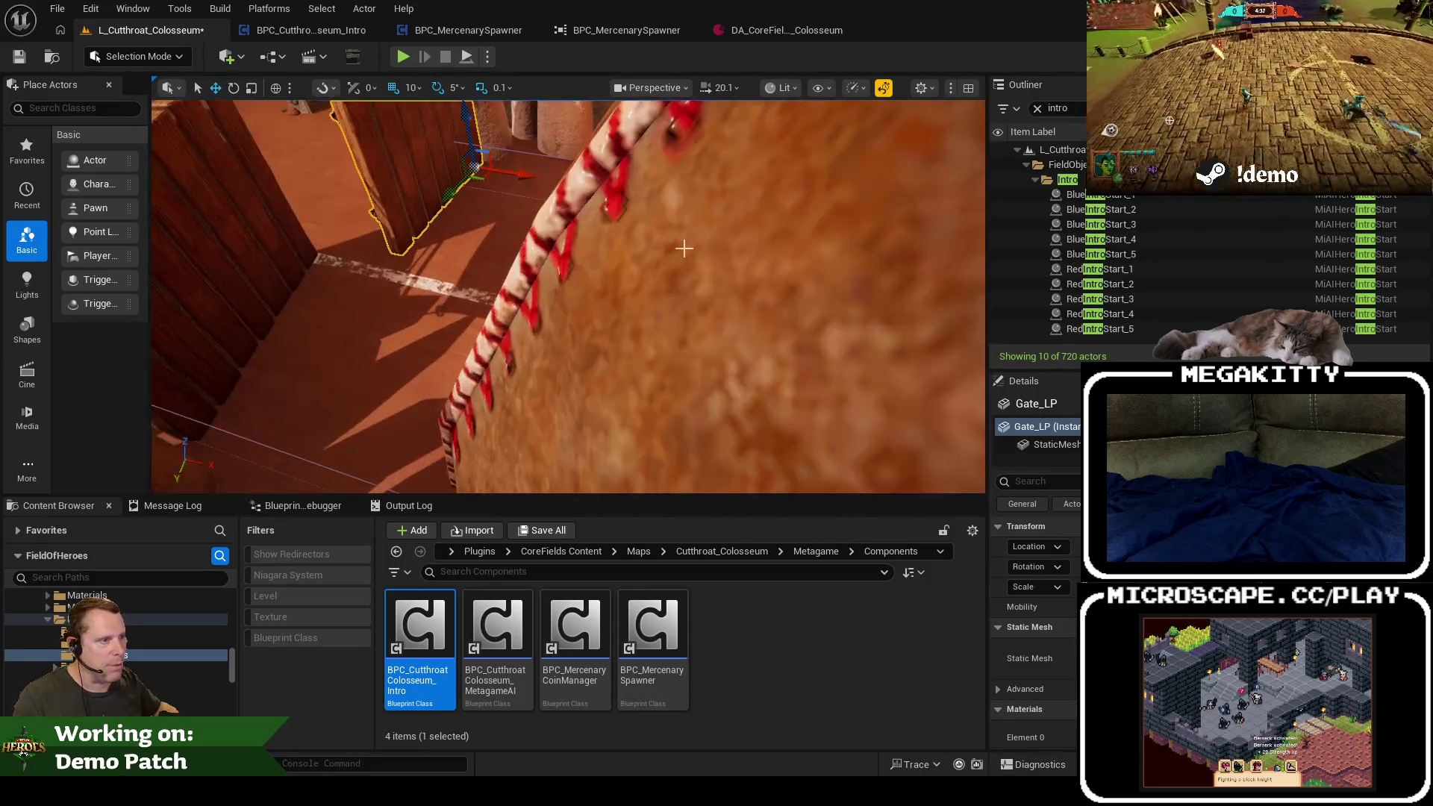
{"action": "scroll", "coordinate": [687, 238], "scroll_direction": "up", "scroll_amount": 4}
{"action": "scroll", "coordinate": [687, 237], "scroll_direction": "down", "scroll_amount": 6}
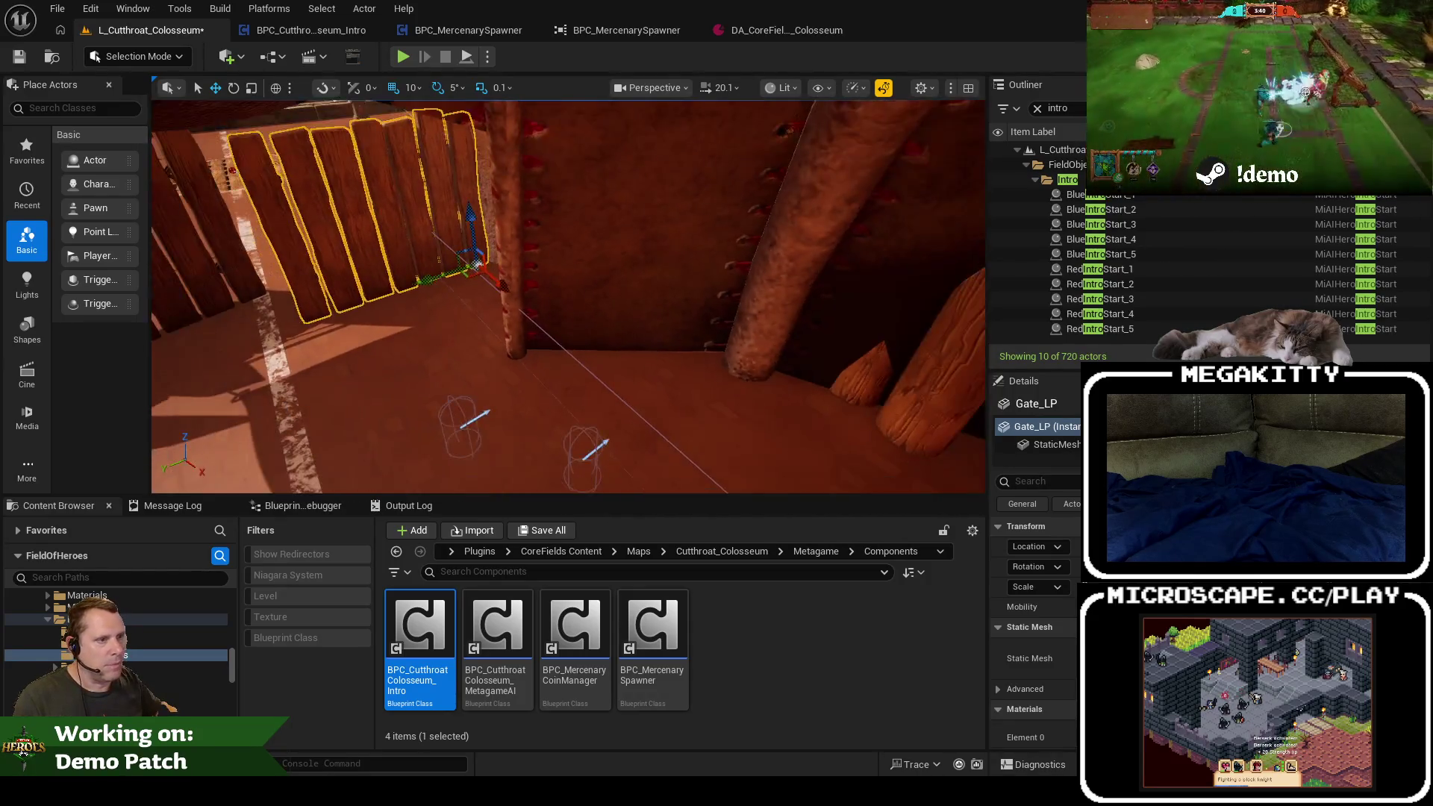
{"action": "left_click", "coordinate": [1097, 194]}
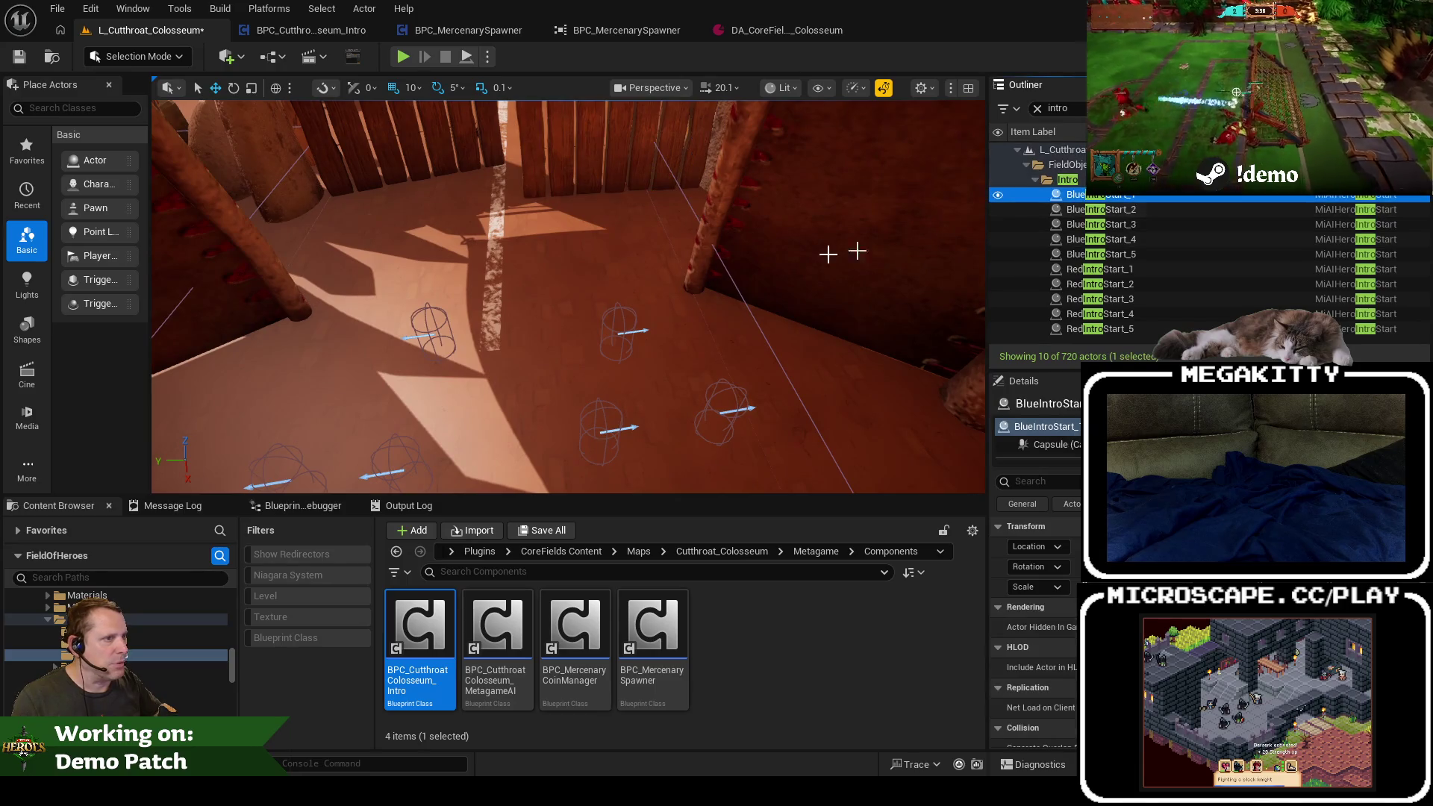
{"action": "key", "text": "f"}
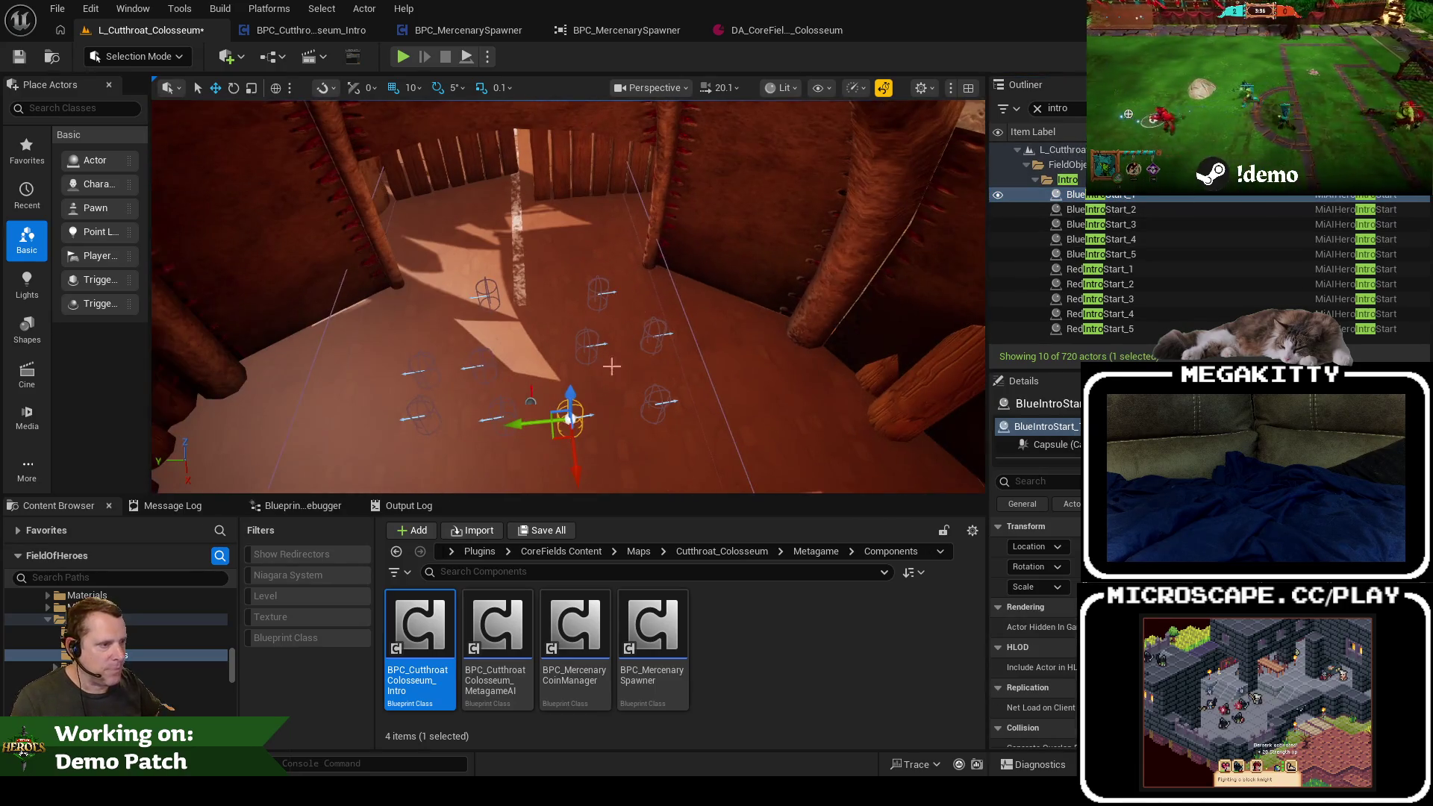
{"action": "mouse_move", "coordinate": [542, 415]}
{"action": "left_mouse_down"}
{"action": "mouse_move", "coordinate": [468, 215]}
{"action": "mouse_move", "coordinate": [460, 233]}
{"action": "mouse_move", "coordinate": [498, 217]}
{"action": "left_mouse_up"}
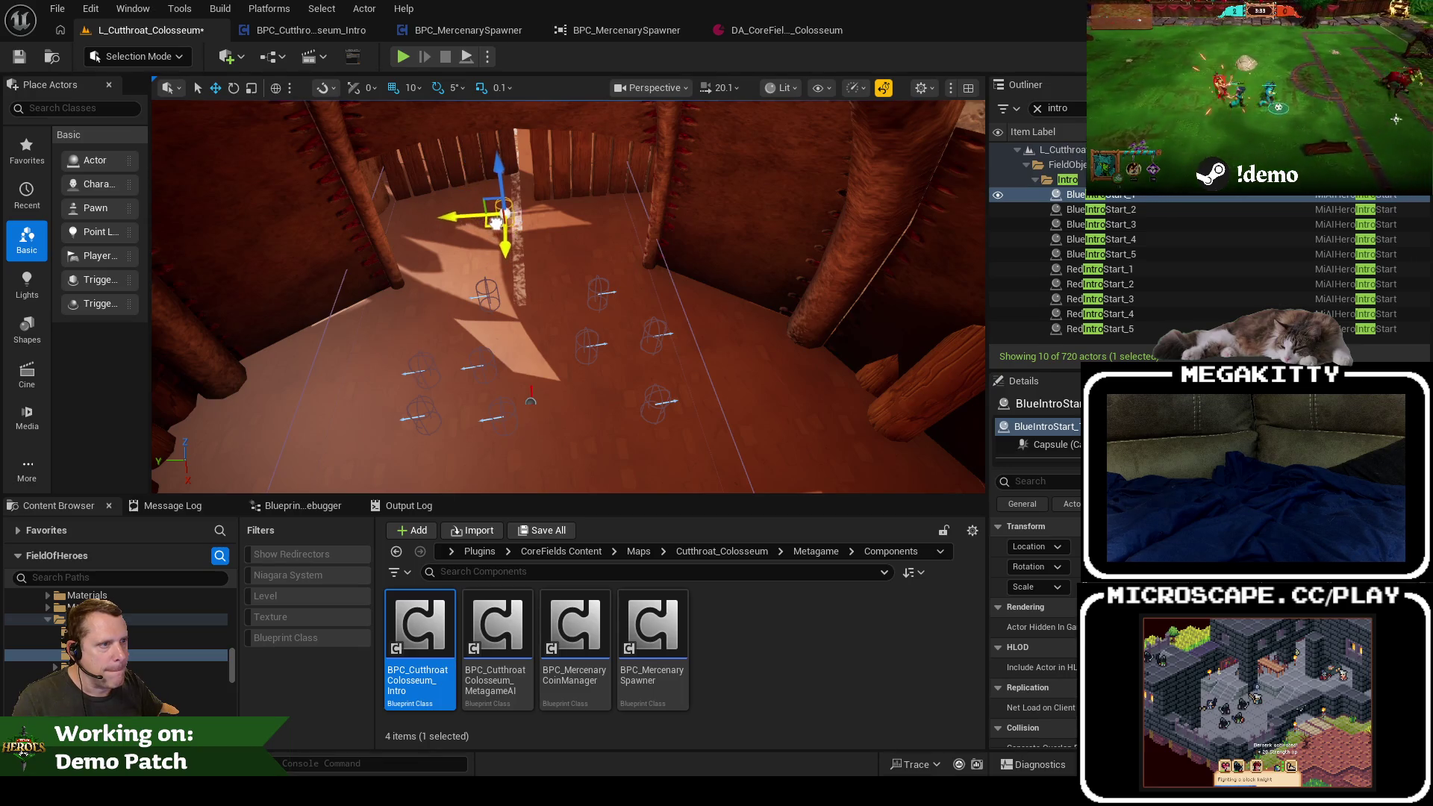
{"action": "left_click", "coordinate": [1130, 267]}
{"action": "mouse_move", "coordinate": [498, 442]}
{"action": "left_mouse_down"}
{"action": "mouse_move", "coordinate": [499, 256]}
{"action": "mouse_move", "coordinate": [485, 248]}
{"action": "left_mouse_up"}
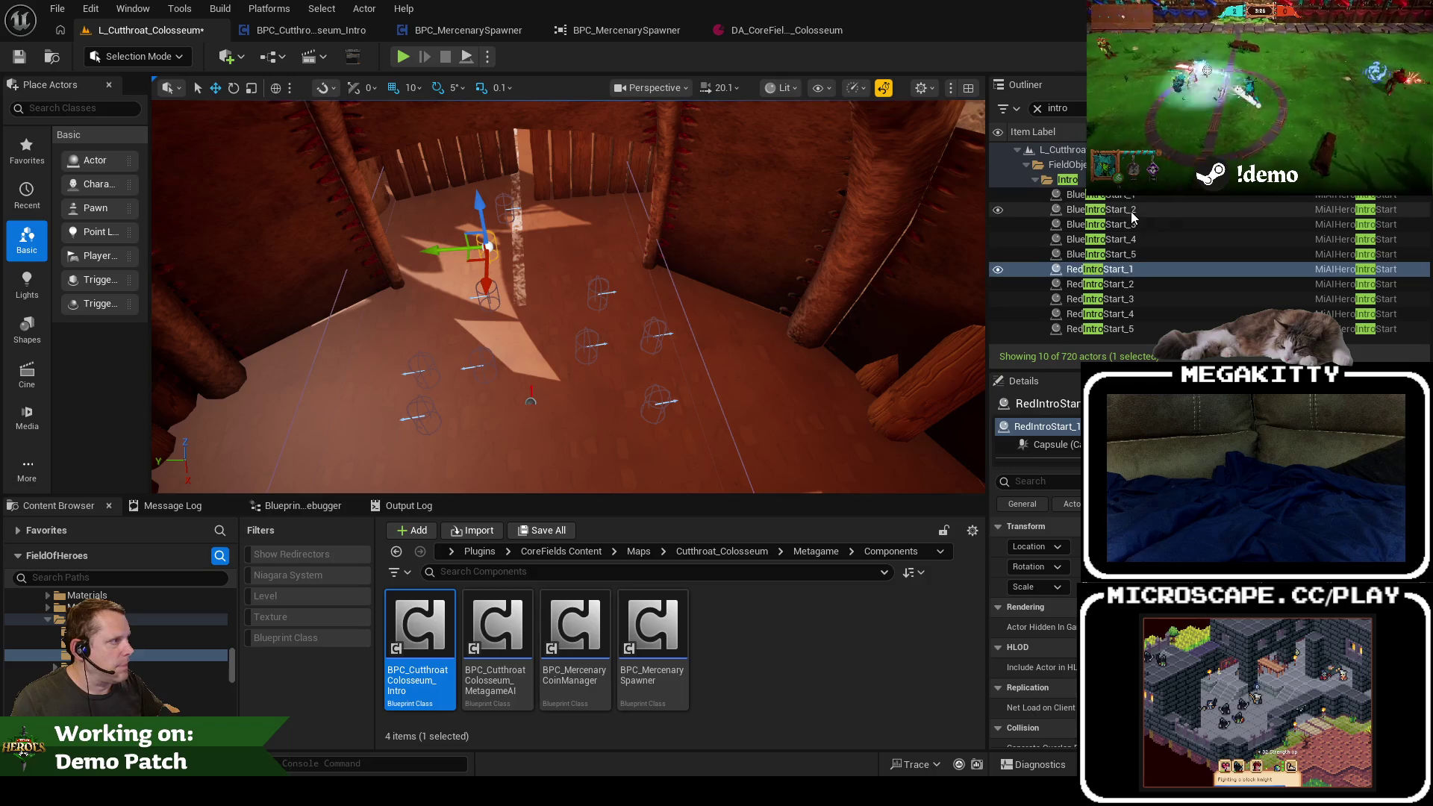
{"action": "left_click", "coordinate": [1101, 209]}
{"action": "mouse_move", "coordinate": [571, 415]}
{"action": "left_mouse_down"}
{"action": "mouse_move", "coordinate": [561, 363]}
{"action": "mouse_move", "coordinate": [509, 291]}
{"action": "left_mouse_up"}
{"action": "left_click", "coordinate": [1101, 283]}
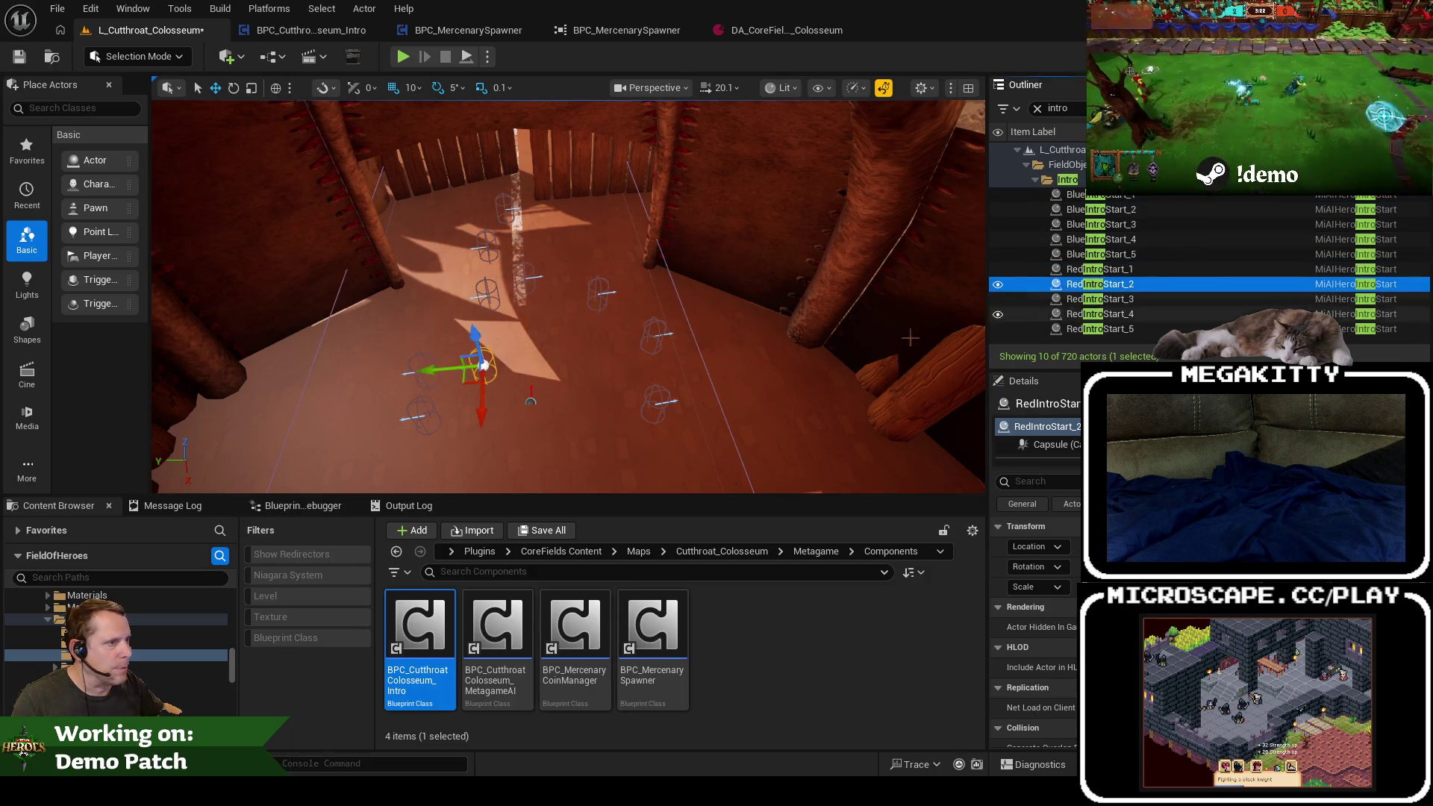
{"action": "left_click_drag", "start_coordinate": [465, 397], "coordinate": [493, 336]}
{"action": "left_click", "coordinate": [1112, 224]}
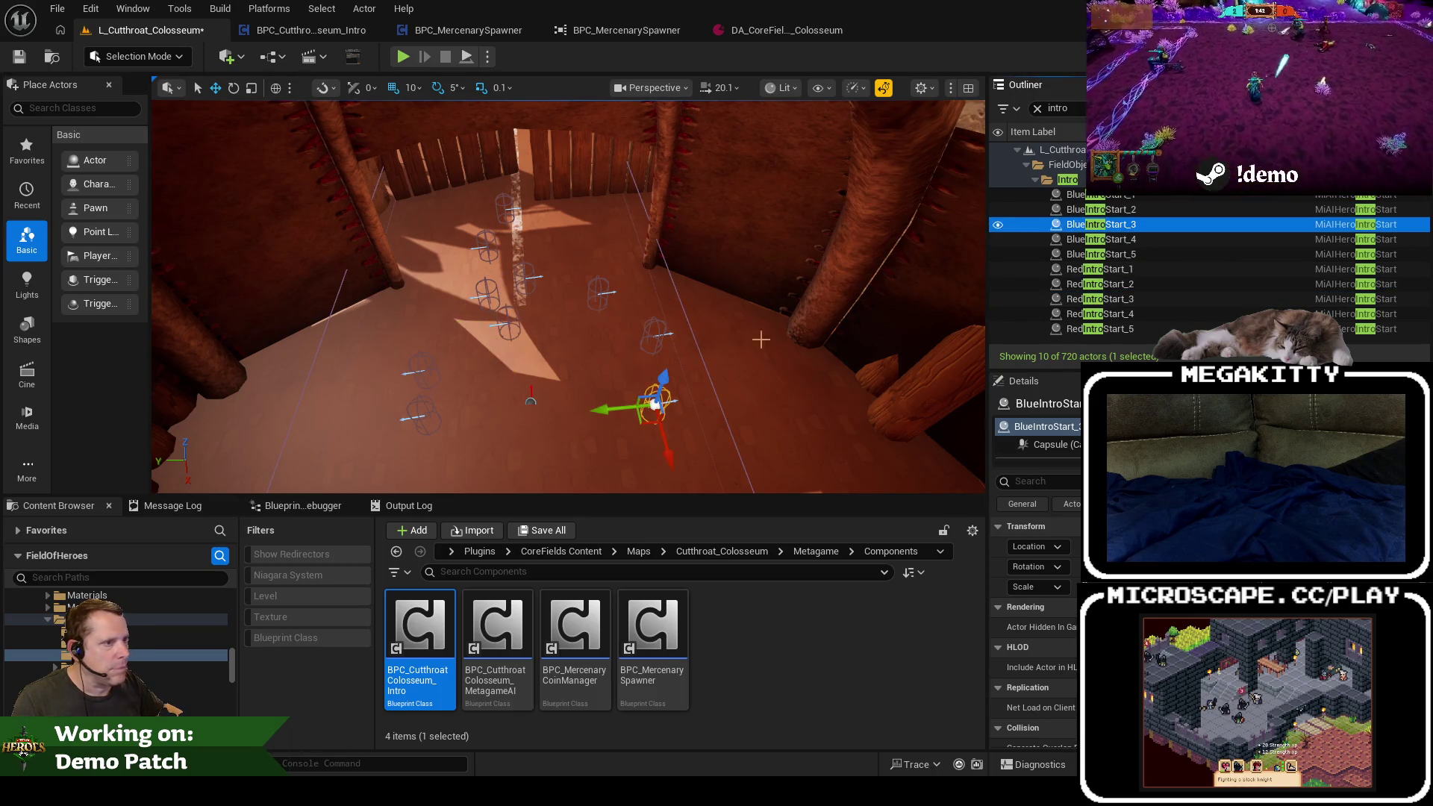
{"action": "left_click_drag", "start_coordinate": [644, 394], "coordinate": [524, 352]}
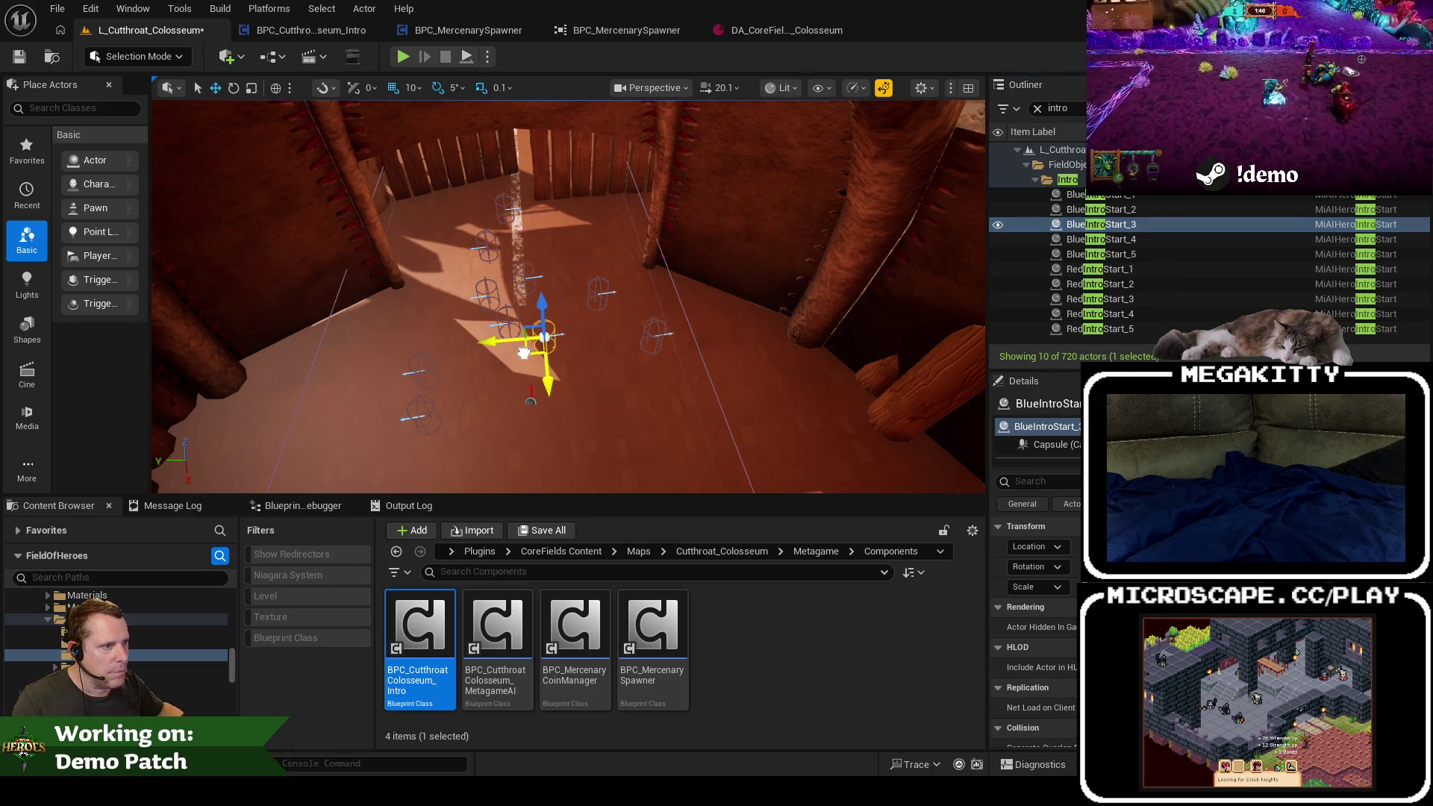
{"action": "left_click", "coordinate": [1075, 298]}
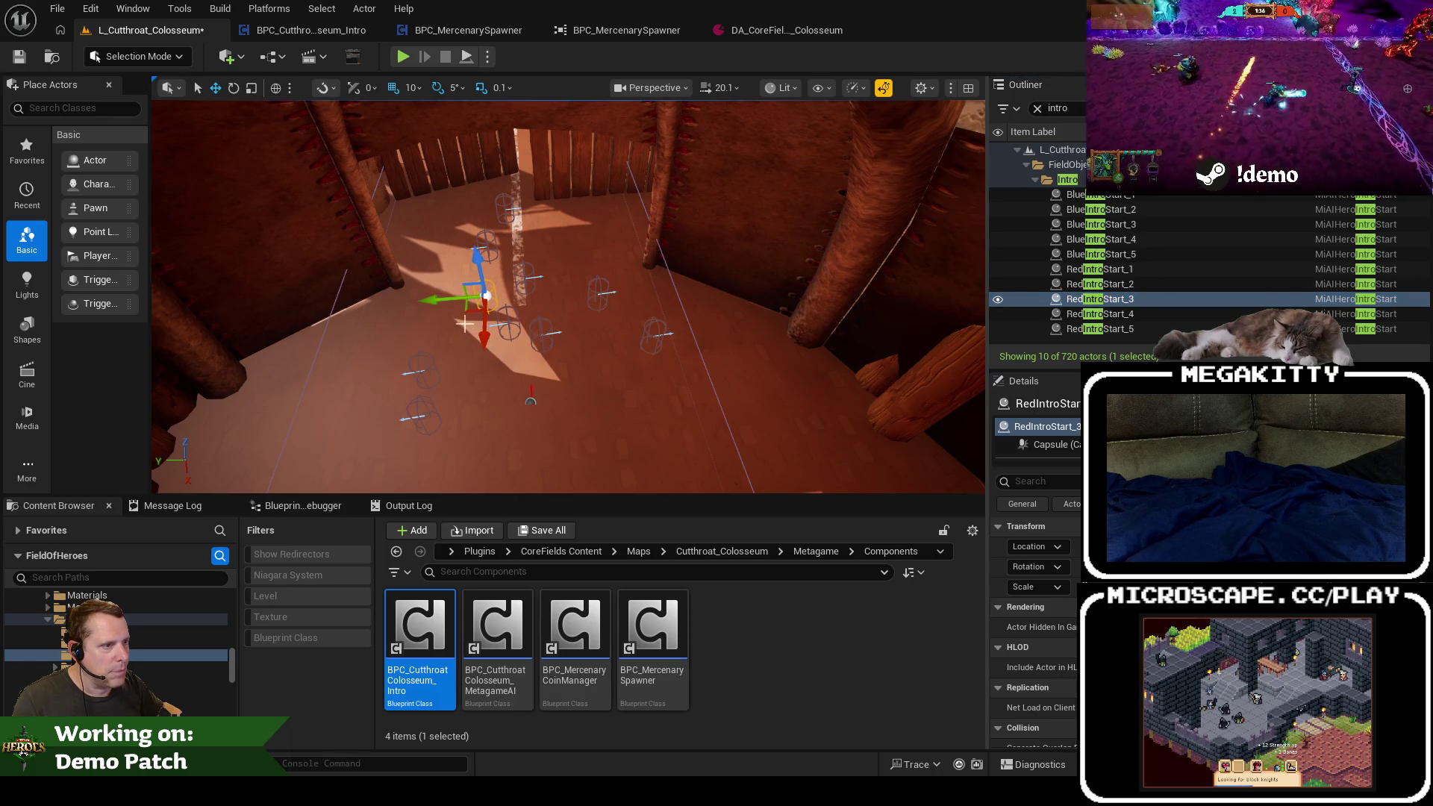
{"action": "left_click_drag", "start_coordinate": [465, 310], "coordinate": [492, 382]}
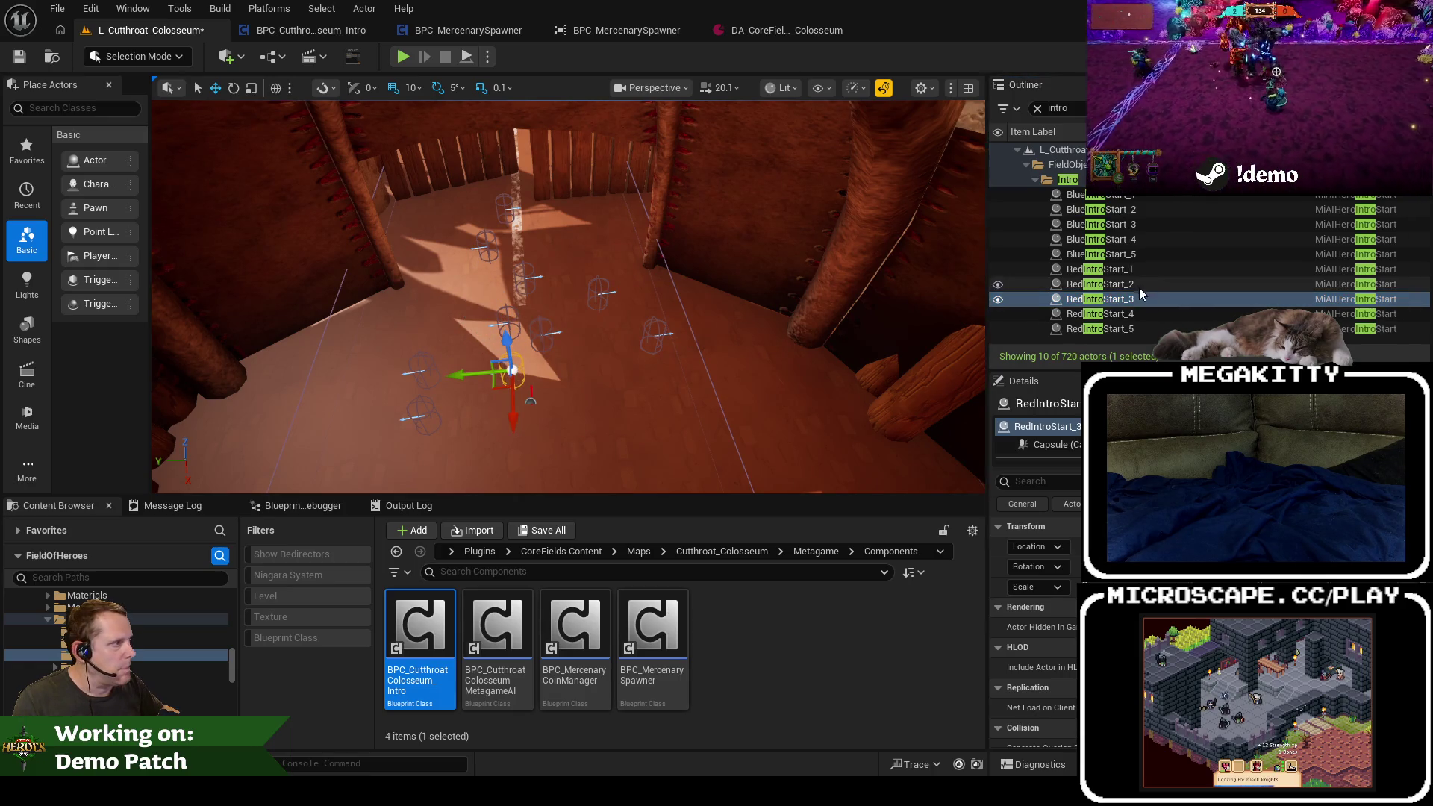
Step: Reposition RedIntroStart_4, BlueIntroStart_4, BlueIntroStart_5 and RedIntroStart_5 near the gate
{"action": "left_click", "coordinate": [1124, 224]}
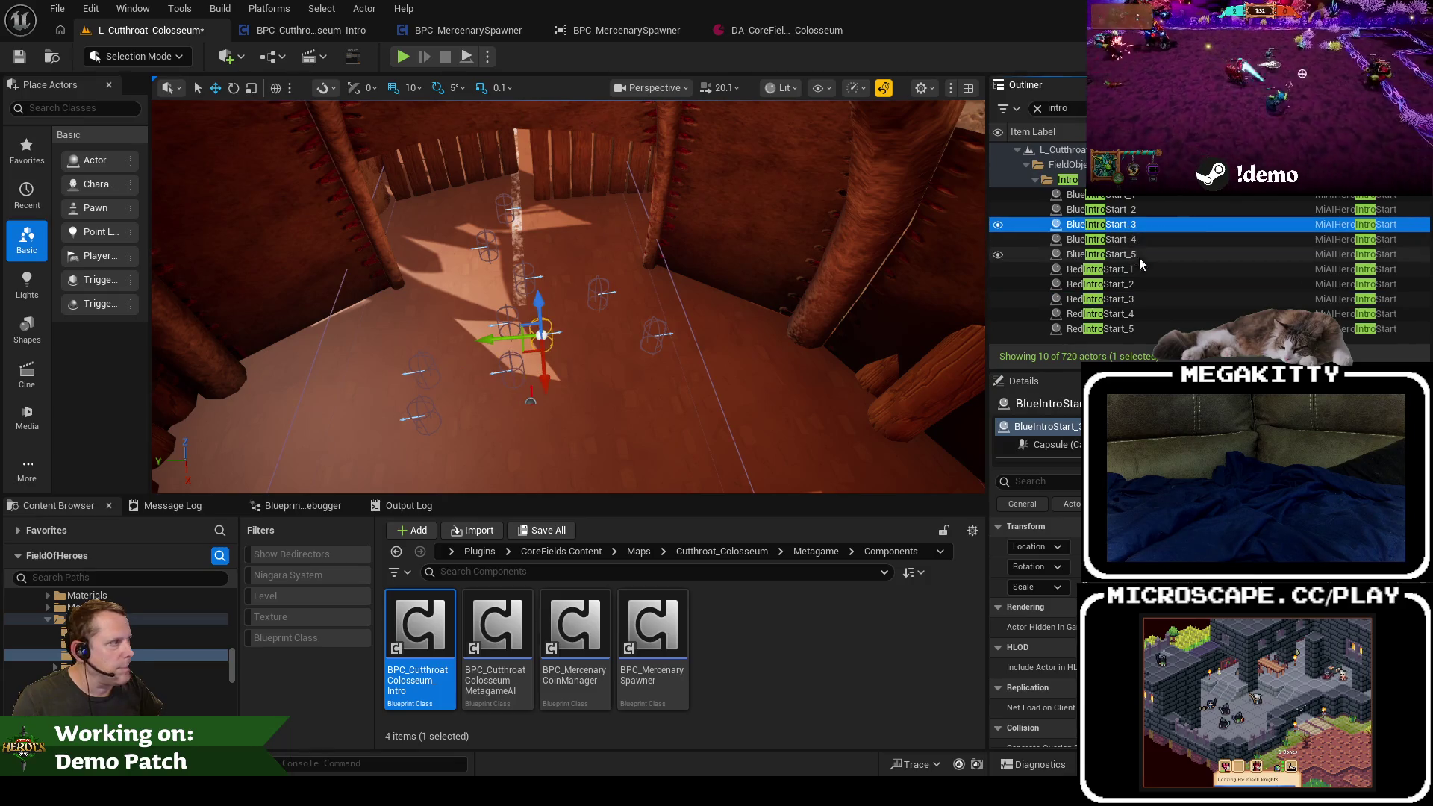
{"action": "left_click", "coordinate": [1139, 313]}
{"action": "left_click_drag", "start_coordinate": [406, 393], "coordinate": [431, 405]}
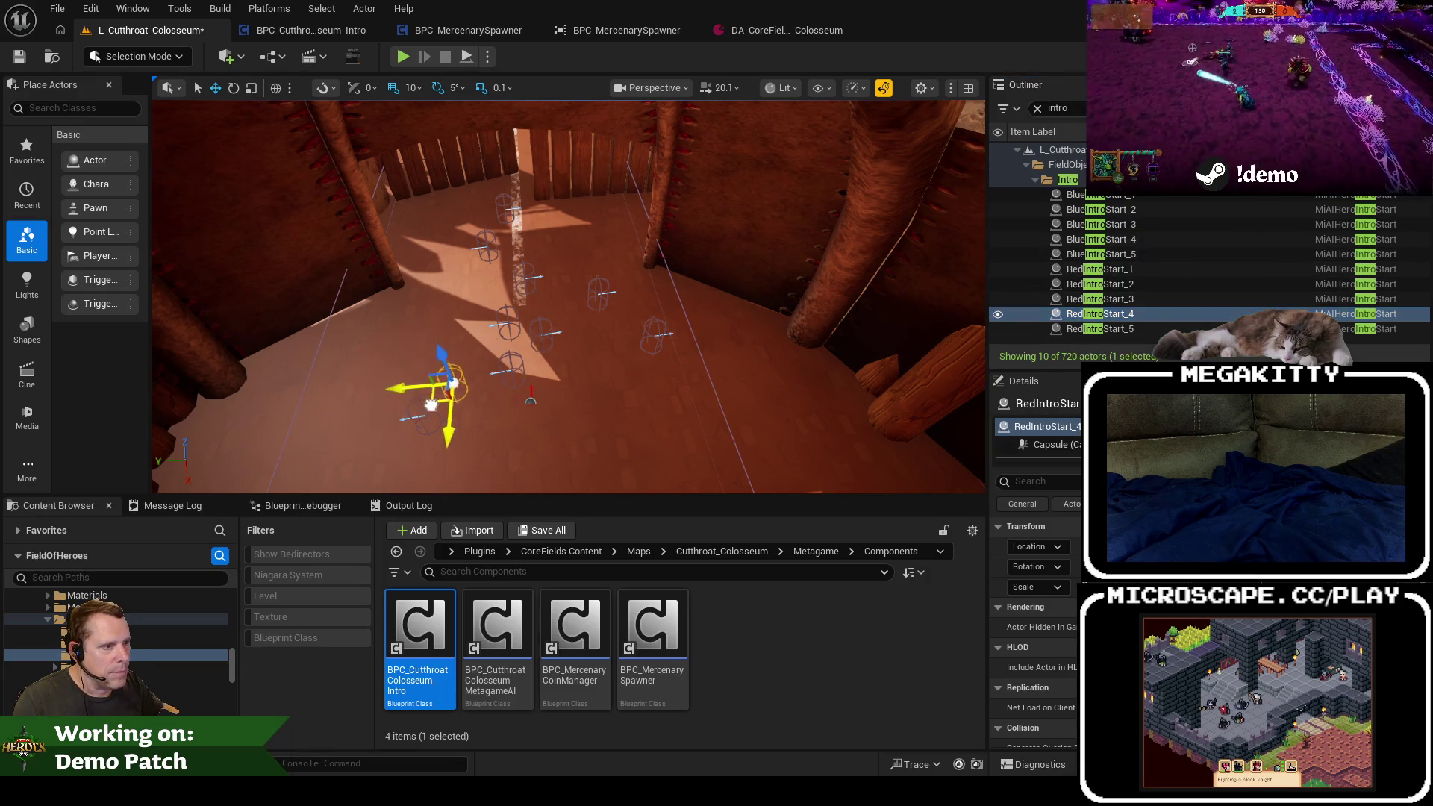
{"action": "left_click", "coordinate": [1136, 240]}
{"action": "left_click_drag", "start_coordinate": [655, 356], "coordinate": [641, 351]}
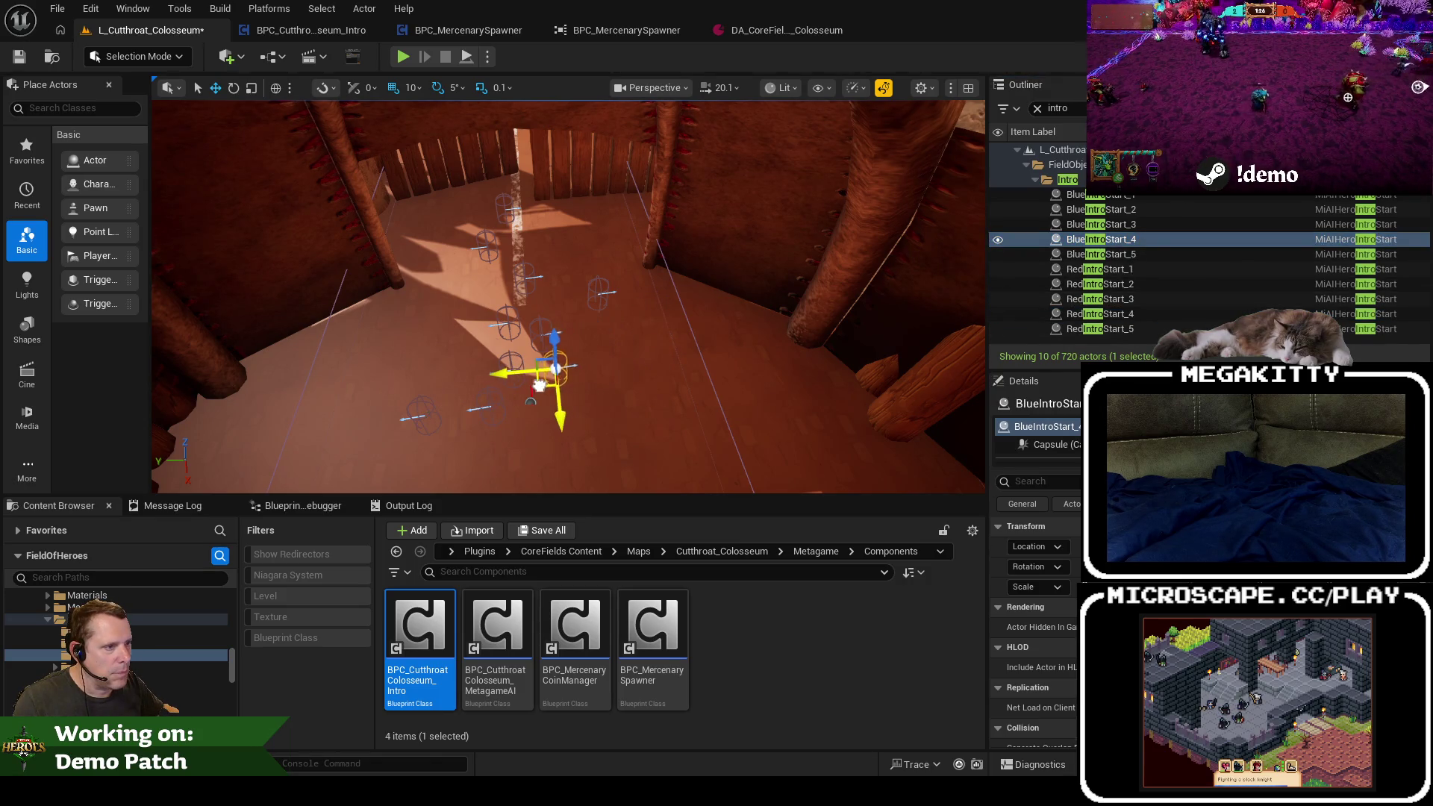
{"action": "left_click", "coordinate": [1136, 254]}
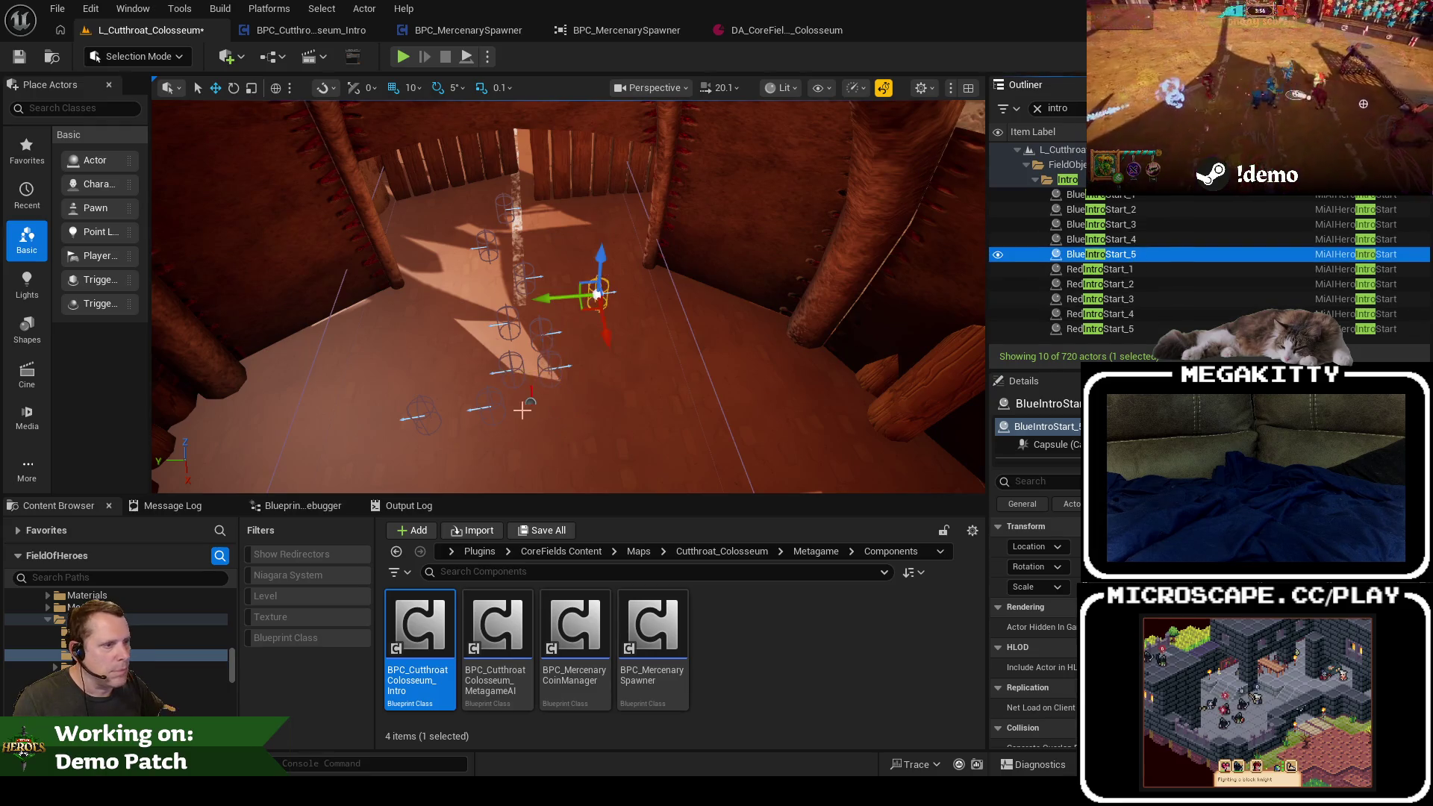
{"action": "left_click_drag", "start_coordinate": [586, 311], "coordinate": [537, 446]}
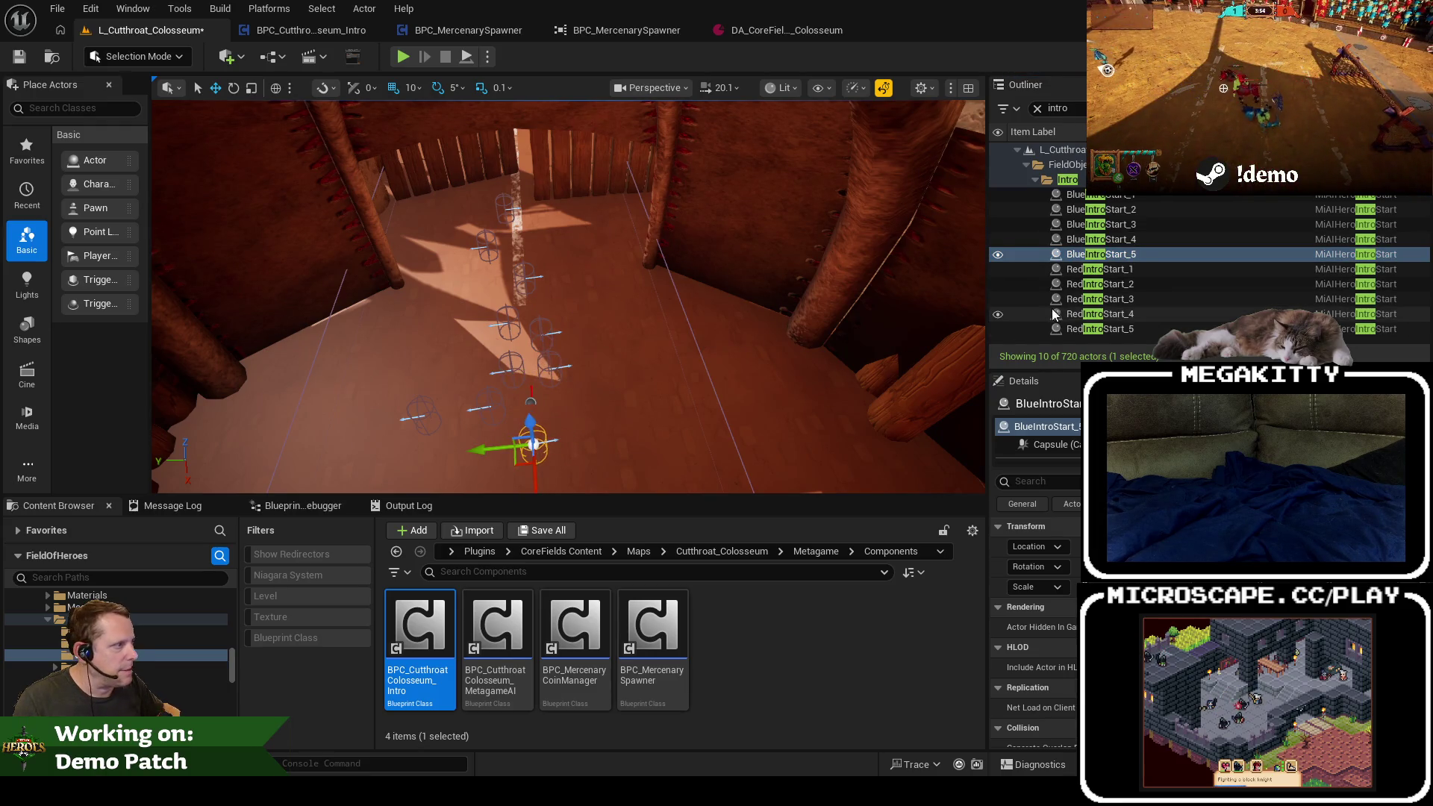
{"action": "left_click", "coordinate": [1121, 329]}
{"action": "left_click_drag", "start_coordinate": [406, 434], "coordinate": [550, 431]}
{"action": "mouse_move", "coordinate": [627, 378]}
{"action": "left_mouse_down"}
{"action": "mouse_move", "coordinate": [640, 378]}
{"action": "mouse_move", "coordinate": [505, 126]}
{"action": "left_mouse_up"}
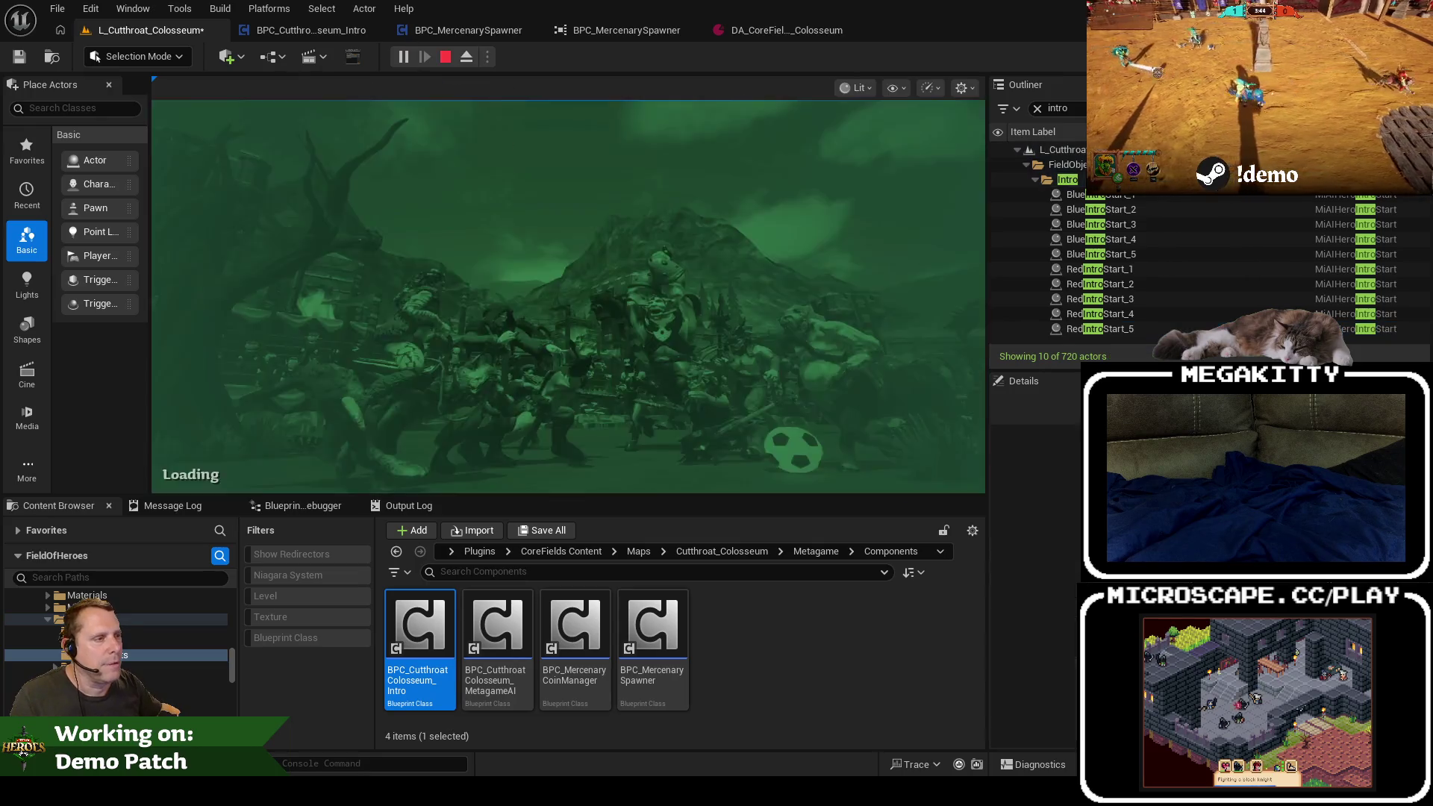
{"action": "key", "text": "Escape"}
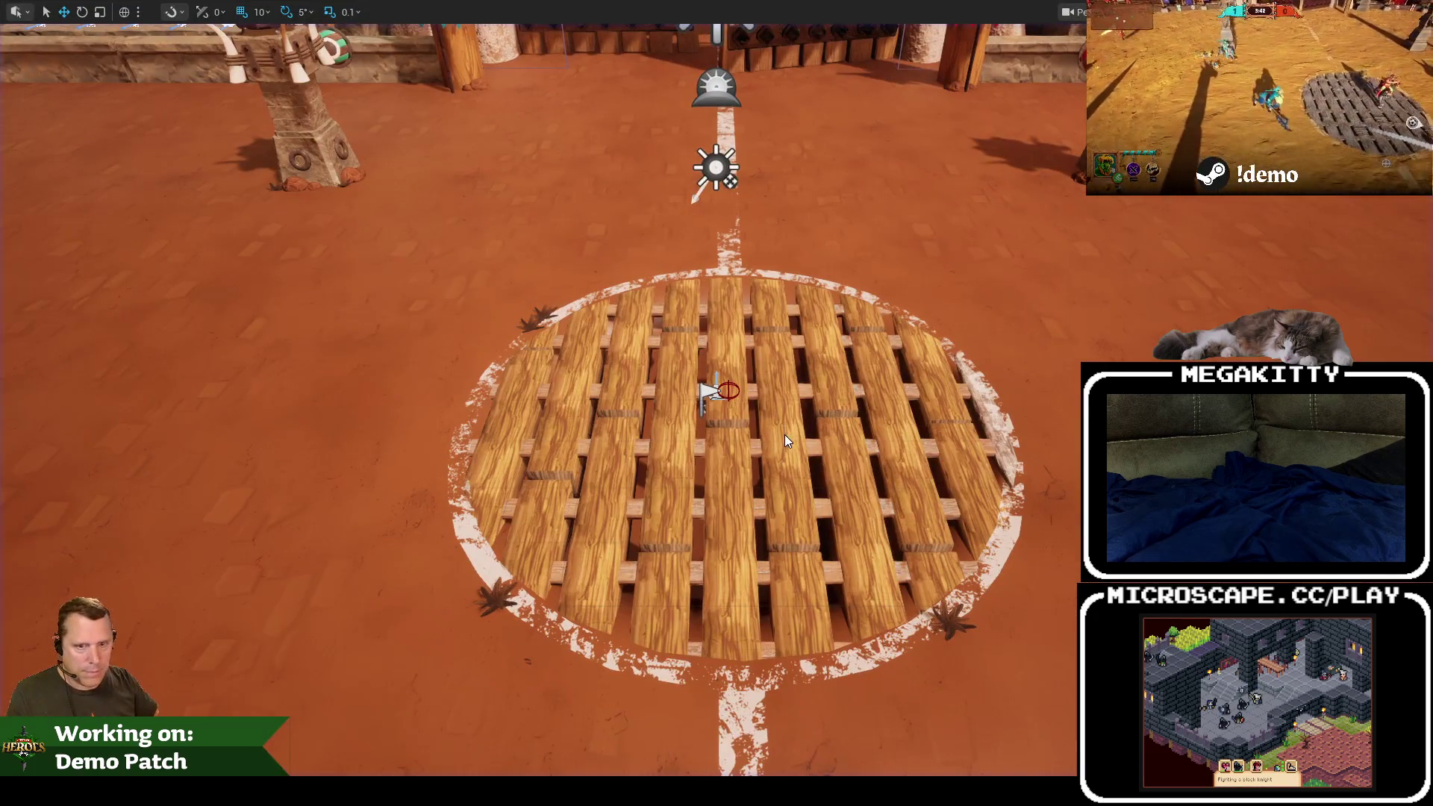
{"action": "key", "text": "alt+p"}
{"action": "left_click", "coordinate": [568, 433]}
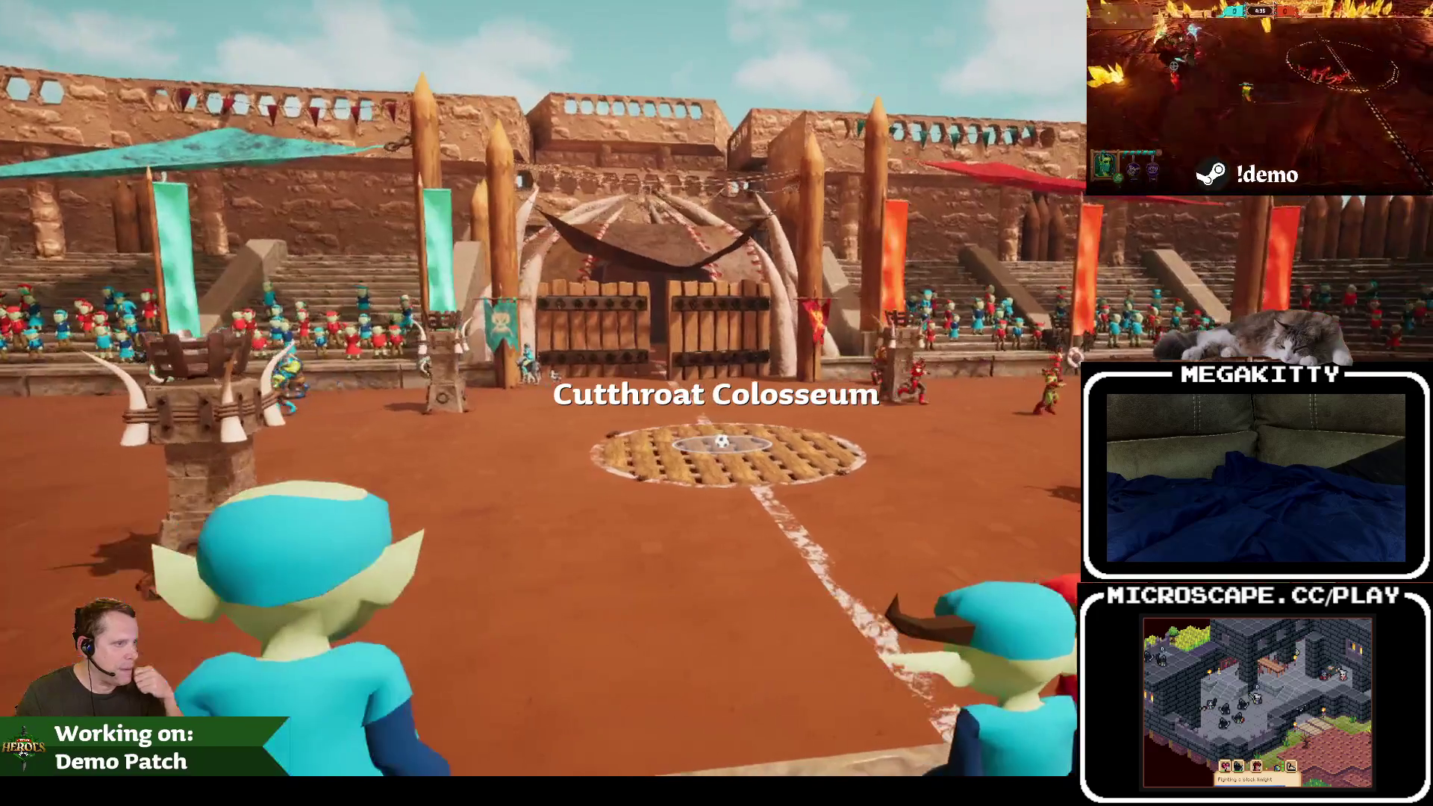
{"action": "key", "text": "Escape"}
{"action": "key", "text": "alt+p"}
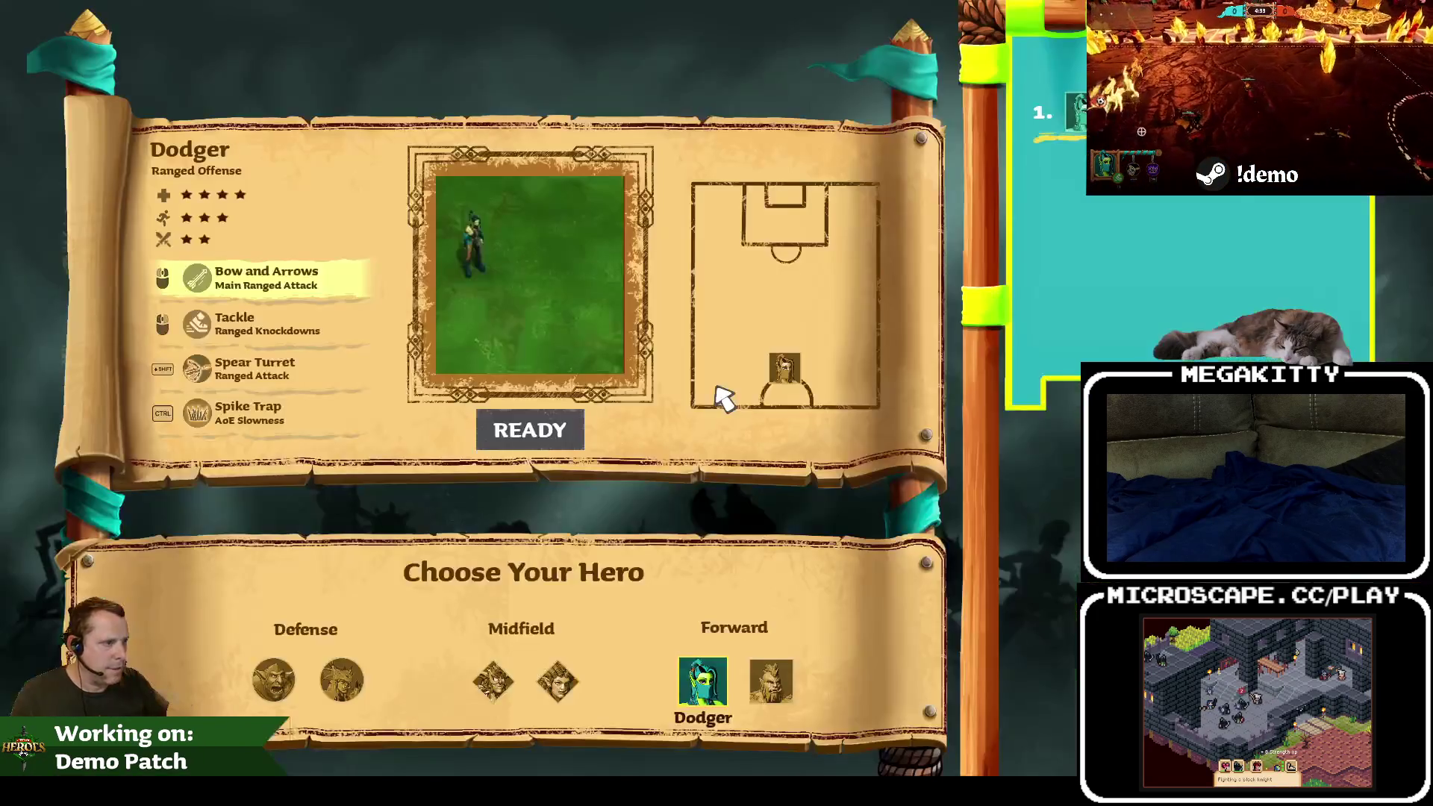
{"action": "left_click", "coordinate": [522, 430]}
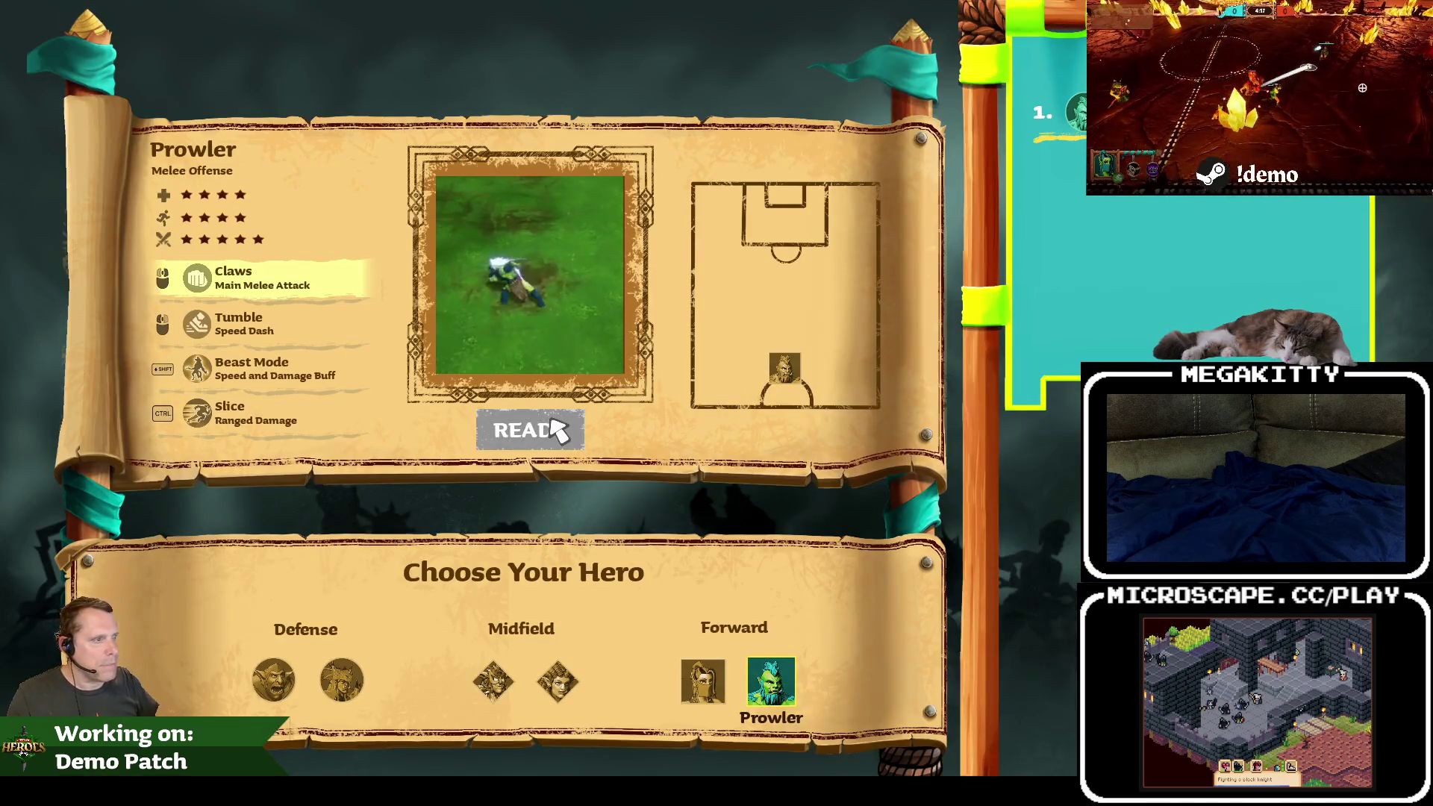
{"action": "left_click", "coordinate": [558, 430]}
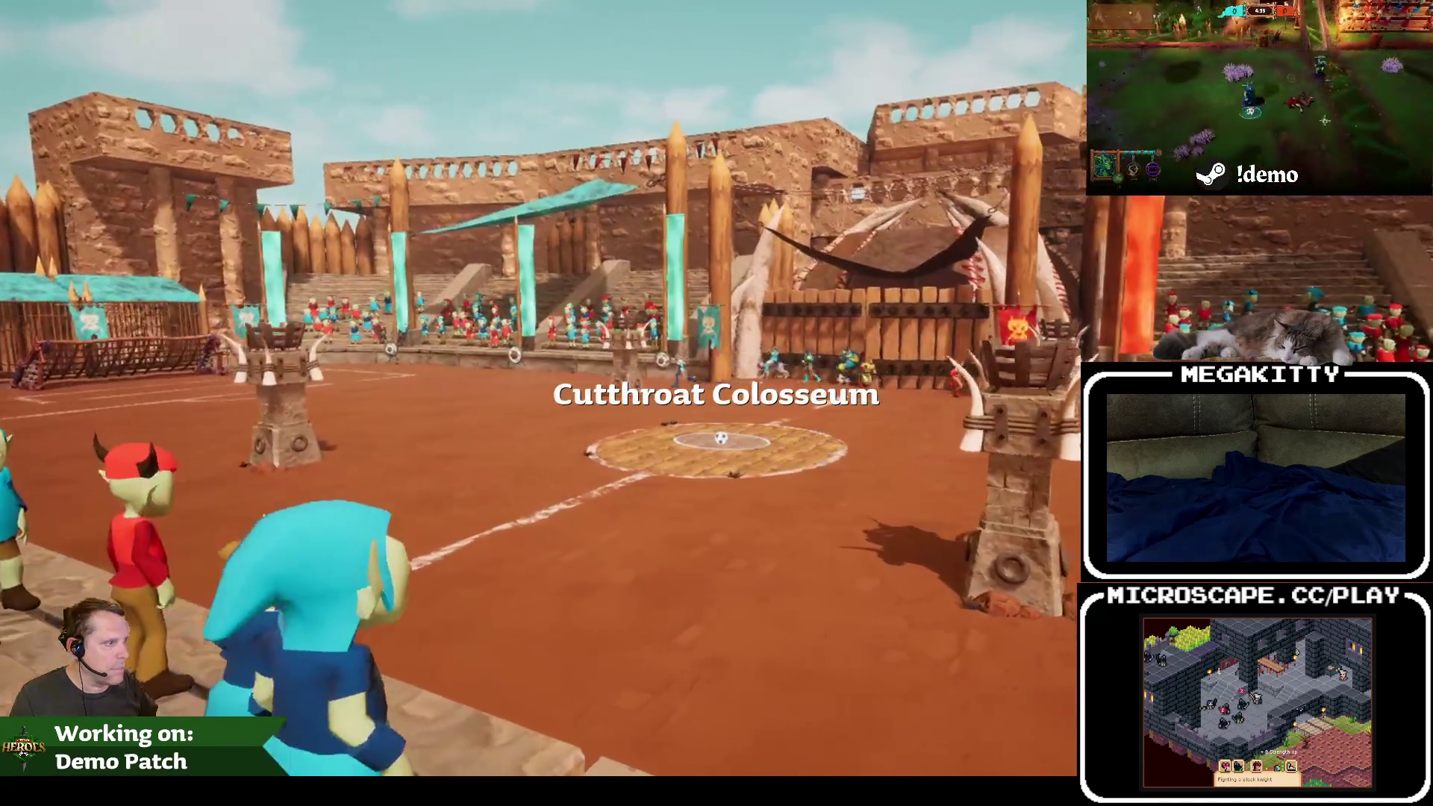
{"action": "key", "text": "Escape"}
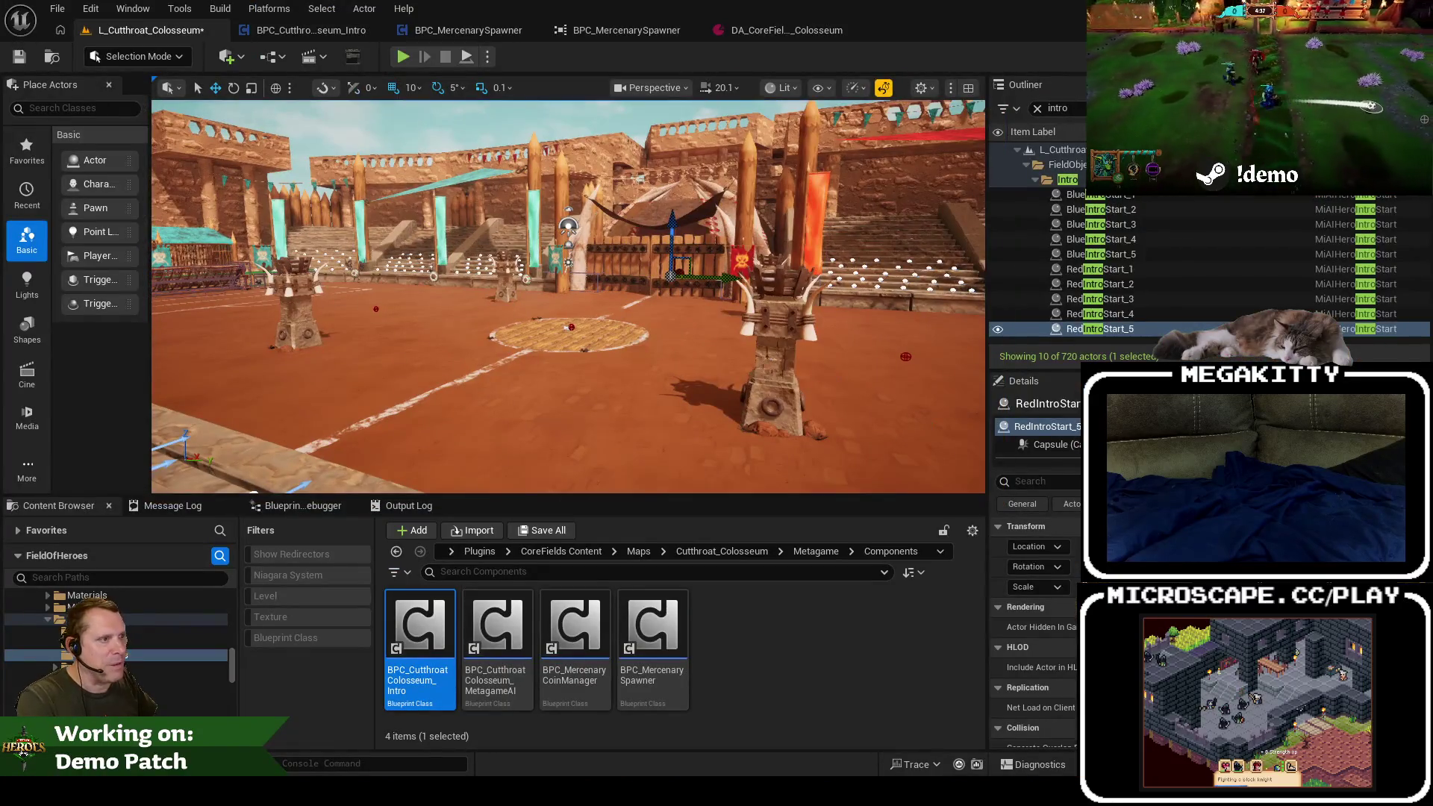
Step: Fly the camera across the arena and frame the RedIntroStart_2 marker
{"action": "key", "text": "f"}
{"action": "left_click_drag", "start_coordinate": [677, 447], "coordinate": [677, 447]}
{"action": "left_click_drag", "start_coordinate": [761, 371], "coordinate": [761, 371]}
{"action": "left_click", "coordinate": [1096, 288]}
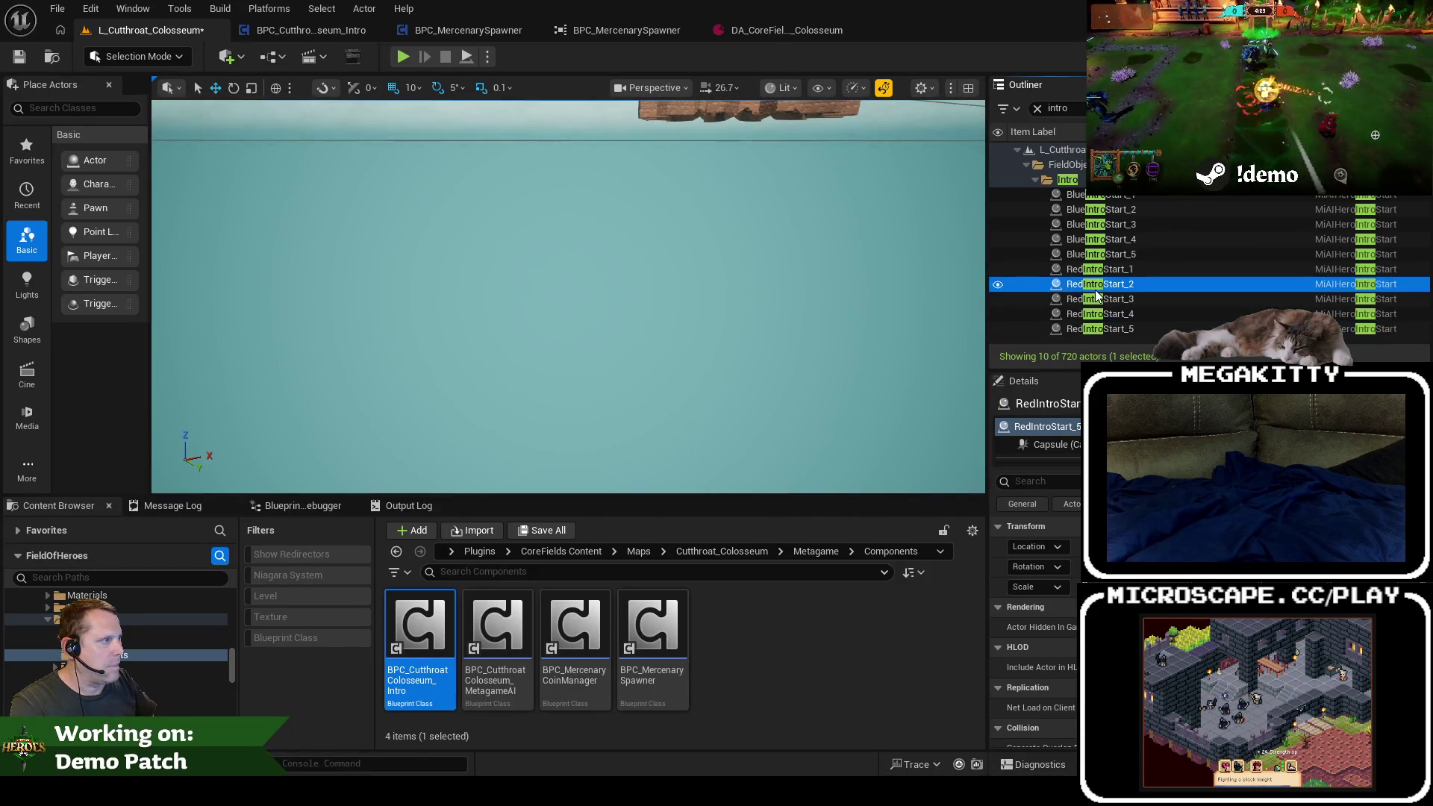
{"action": "double_click", "coordinate": [1095, 287]}
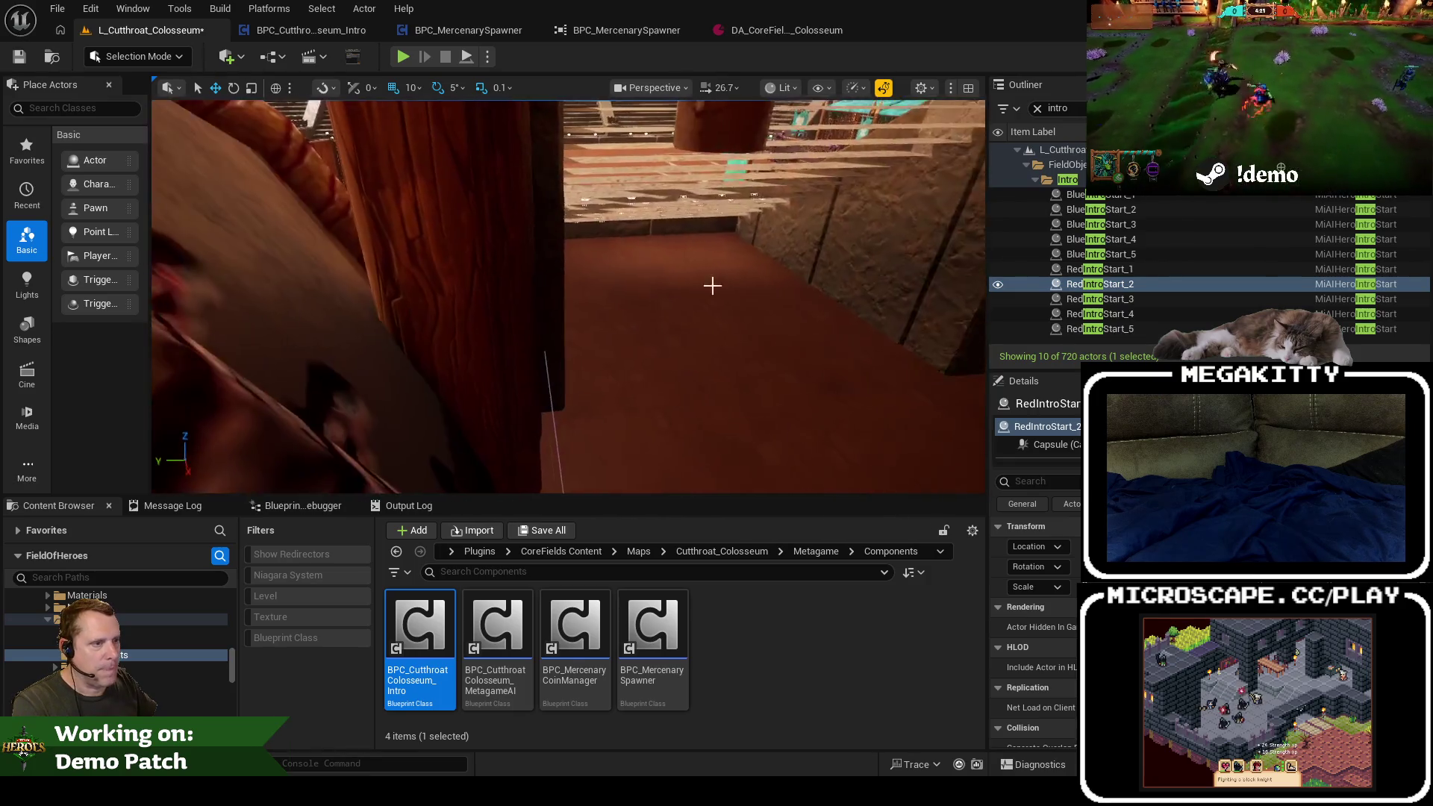
{"action": "key", "text": "f"}
{"action": "scroll", "coordinate": [727, 302], "scroll_direction": "up", "scroll_amount": 4}
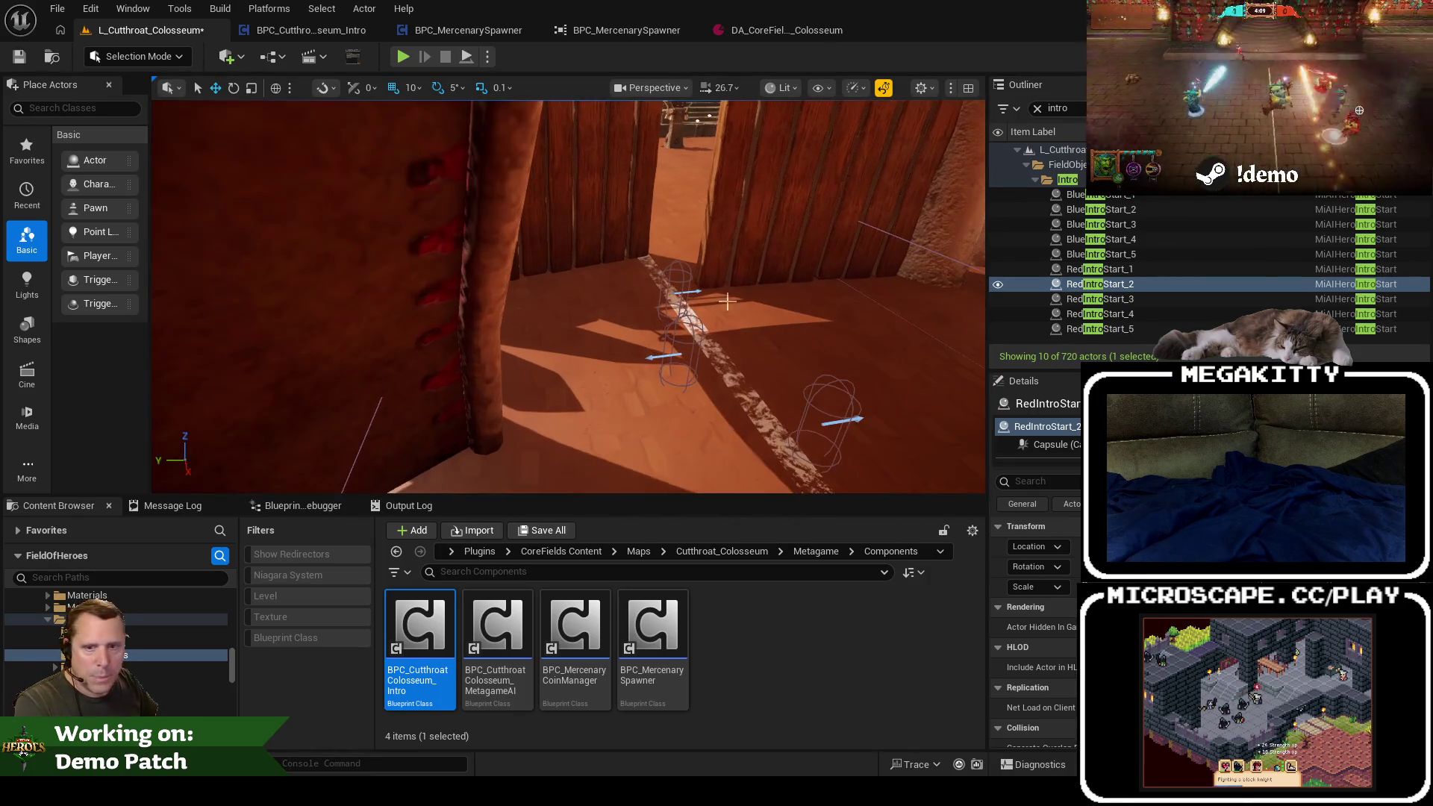
Step: Inspect the BlueIntroStart_1 and RedIntroStart_1 markers, then frame BlueIntroStart_2
{"action": "left_click", "coordinate": [672, 280]}
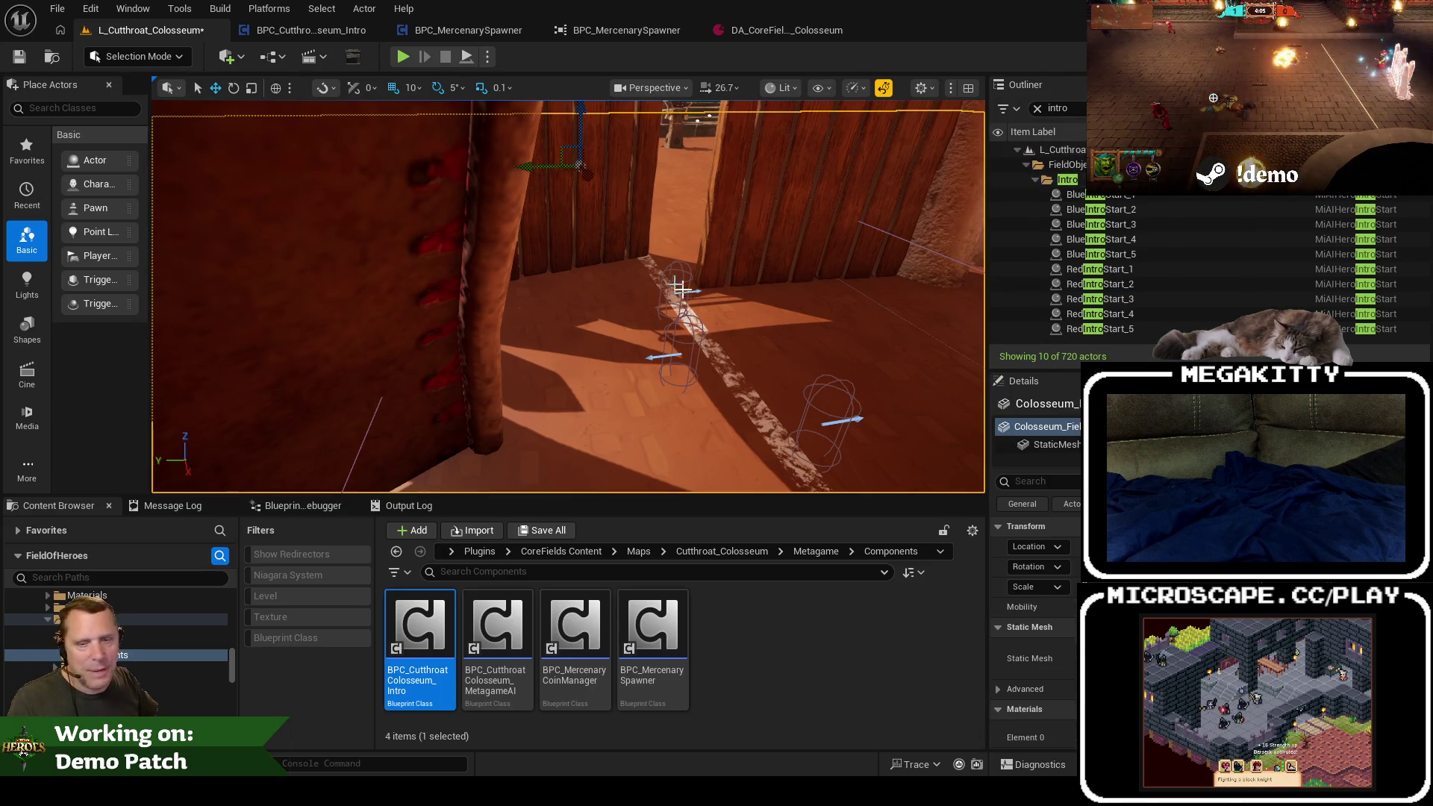
{"action": "left_click", "coordinate": [675, 297]}
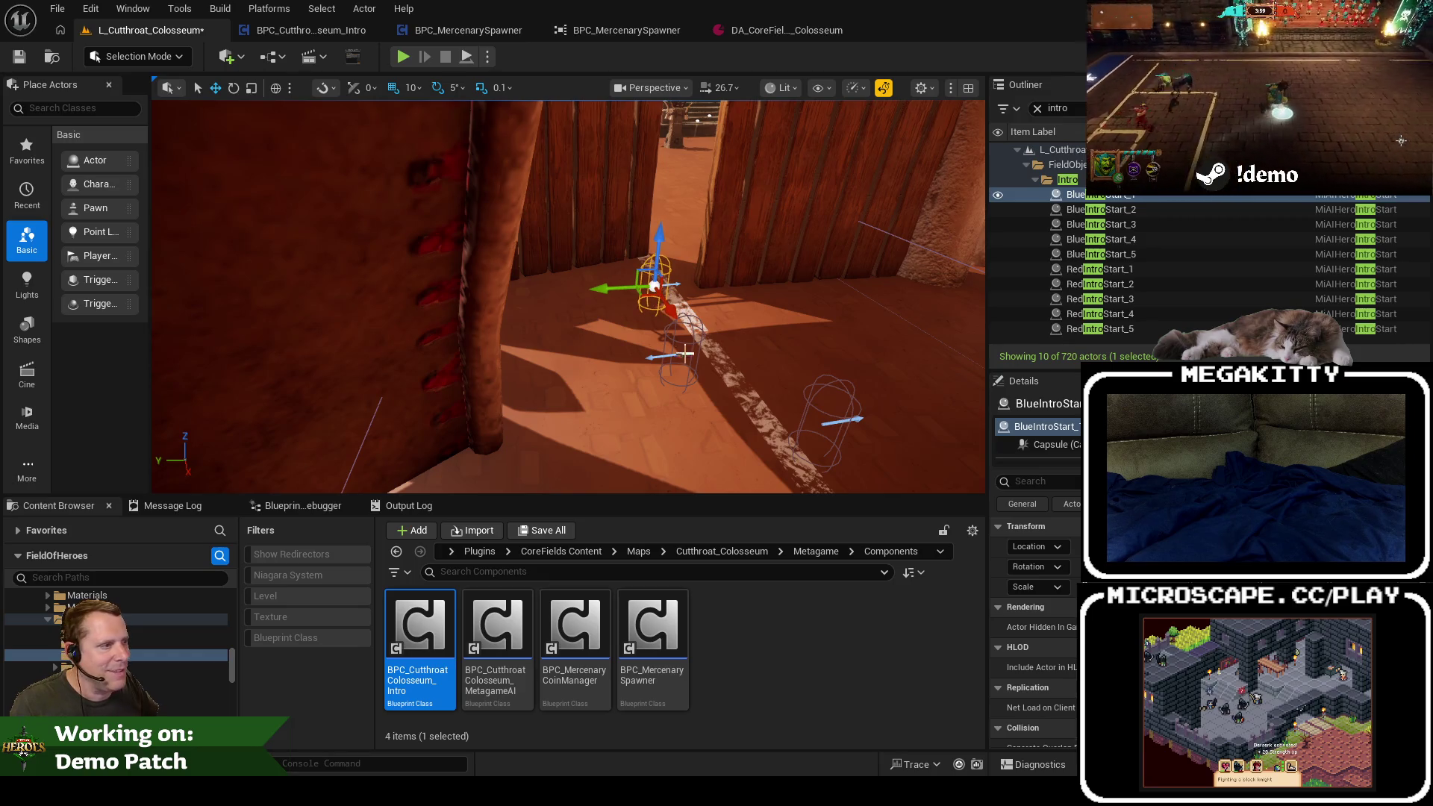
{"action": "left_click", "coordinate": [693, 362]}
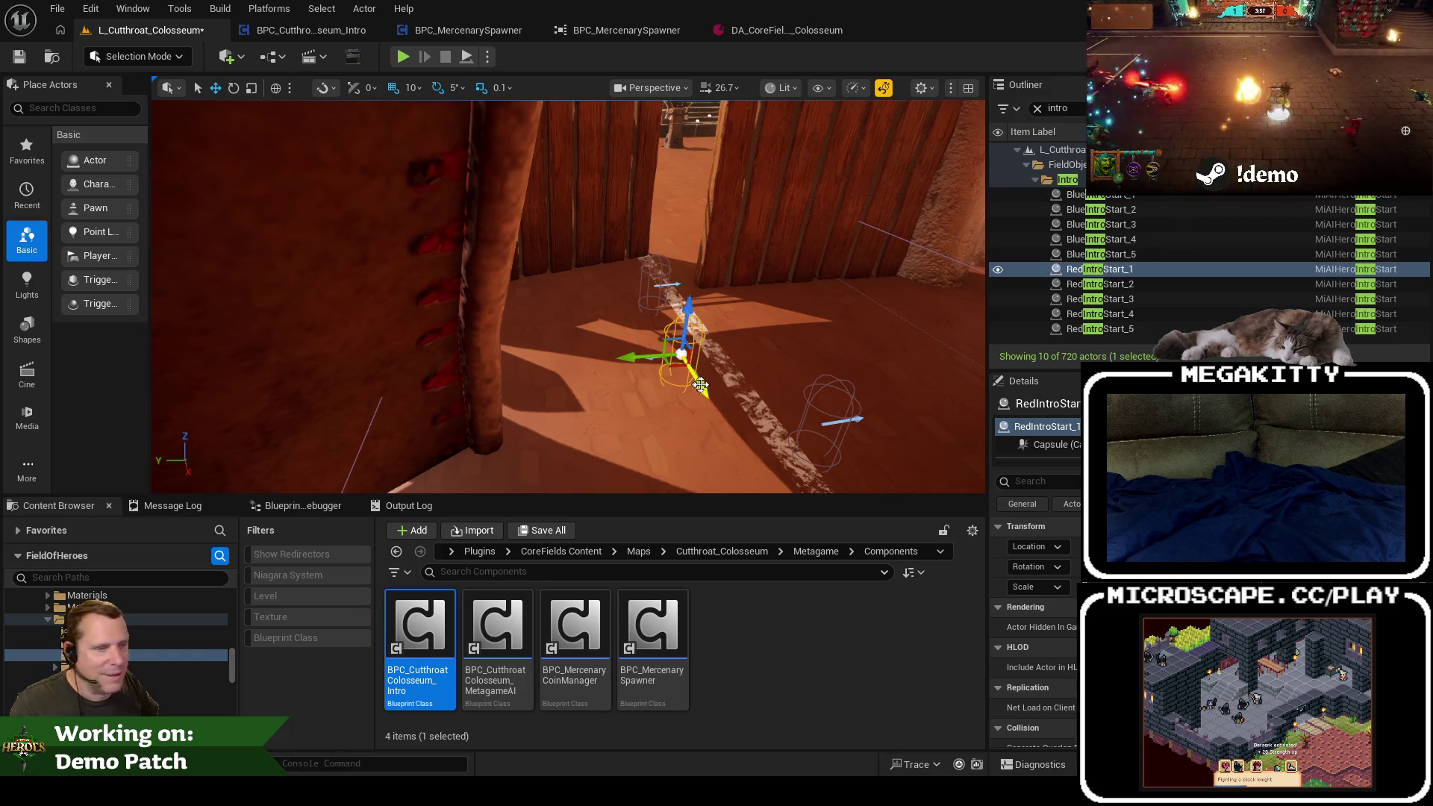
{"action": "left_click_drag", "start_coordinate": [682, 364], "coordinate": [681, 363]}
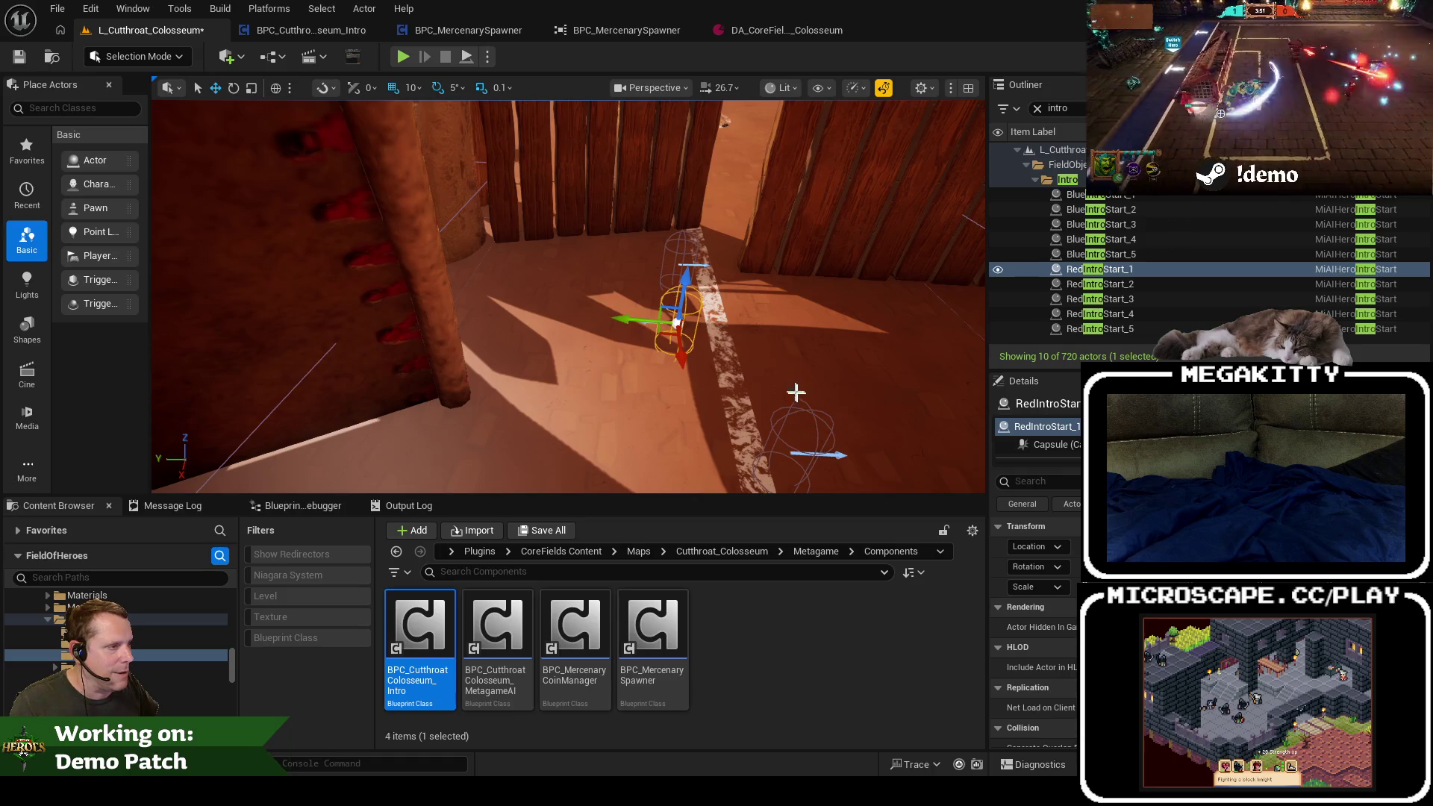
{"action": "left_click", "coordinate": [829, 444]}
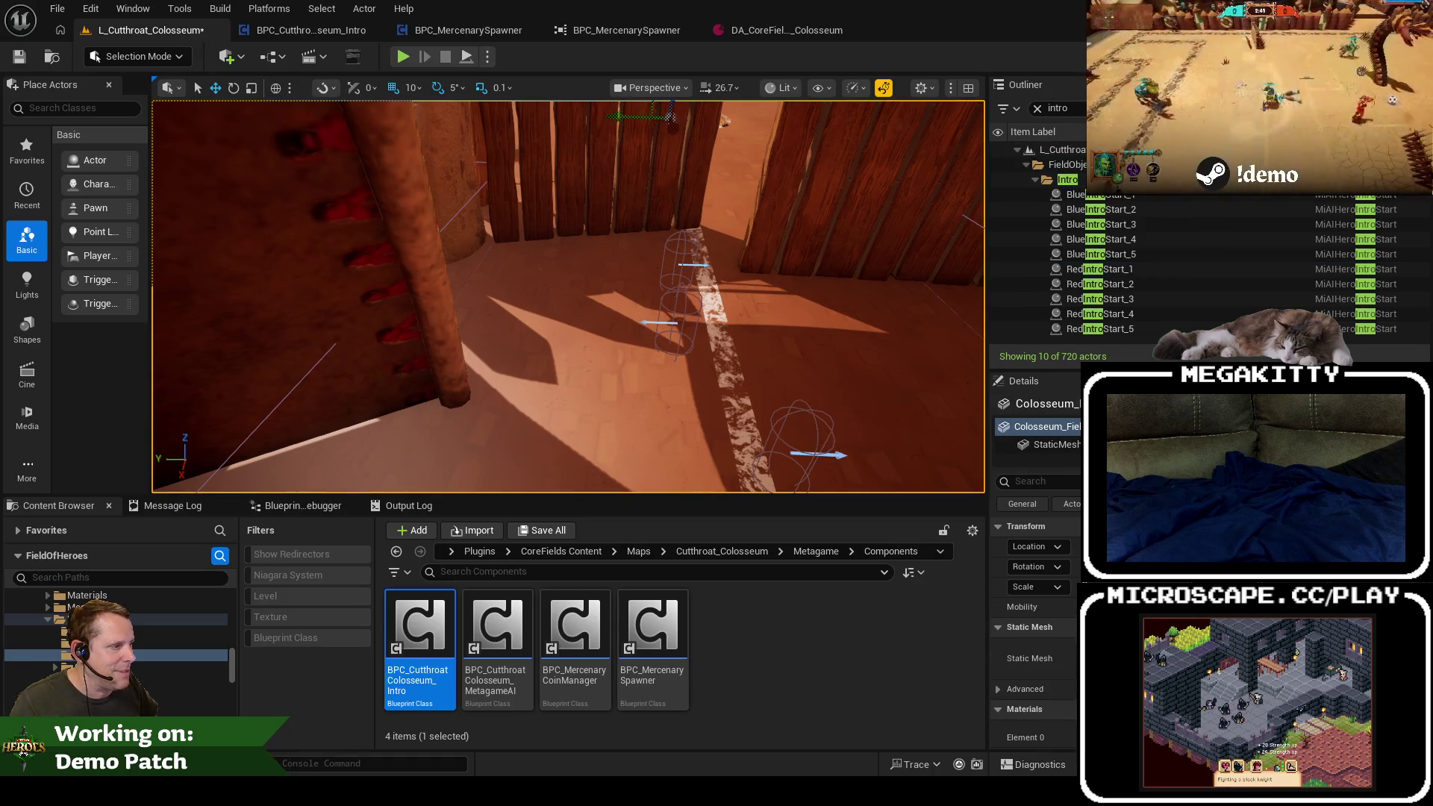
{"action": "left_click", "coordinate": [815, 439]}
{"action": "key", "text": "f"}
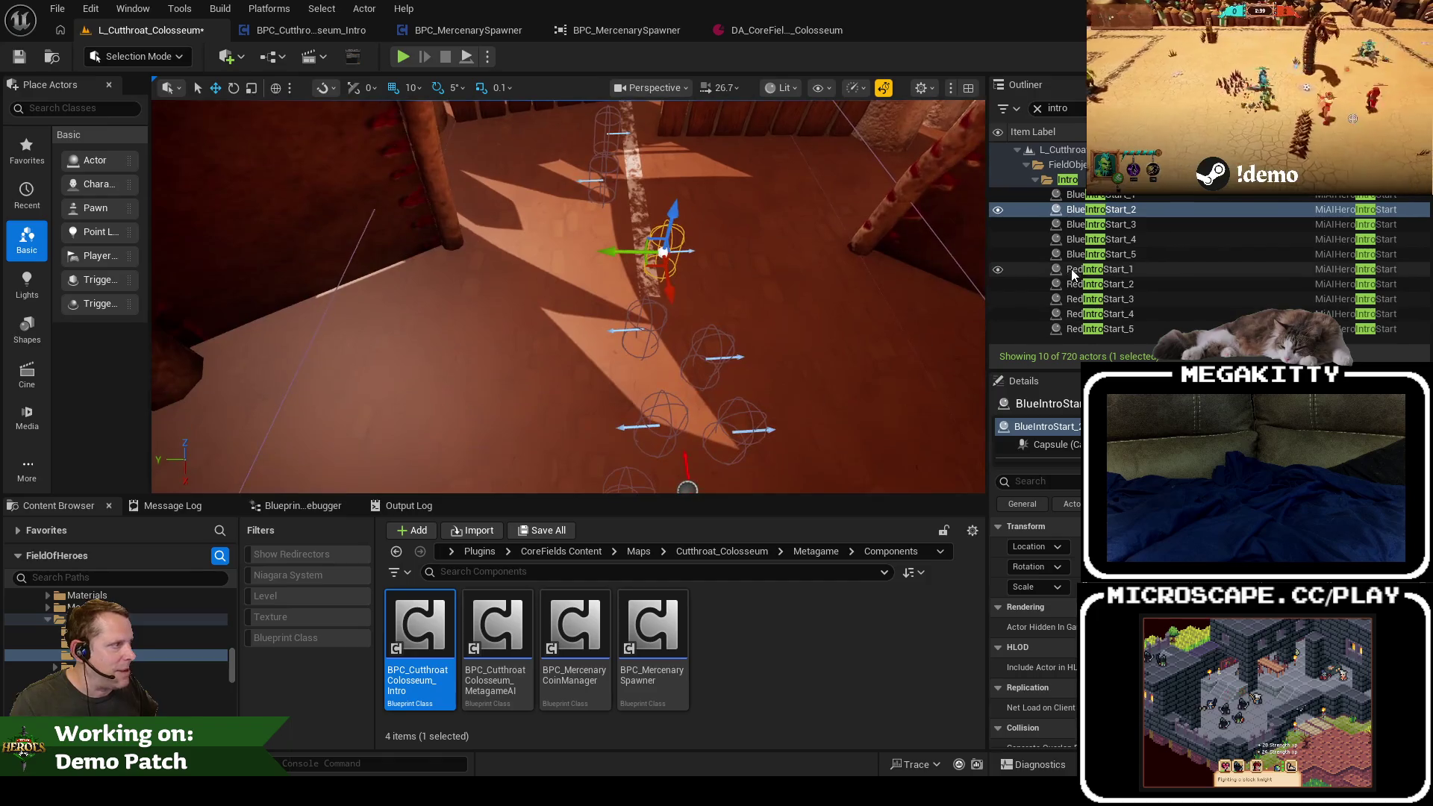
Step: Select BlueIntroStart_2 through RedIntroStart_5 except RedIntroStart_1, and move the group up slightly
{"action": "left_click", "coordinate": [1127, 325], "text": "shift"}
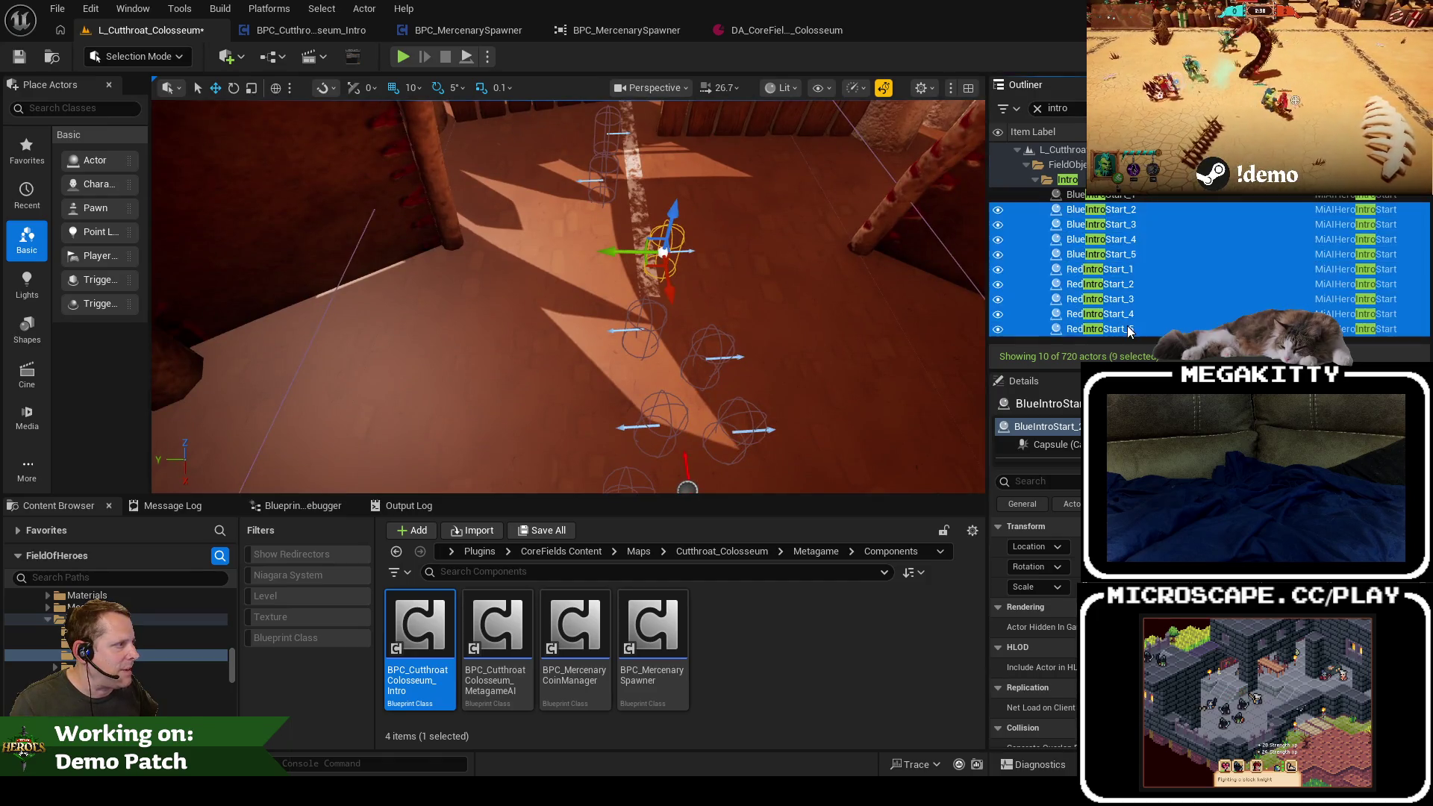
{"action": "left_click", "coordinate": [1133, 272], "text": "ctrl"}
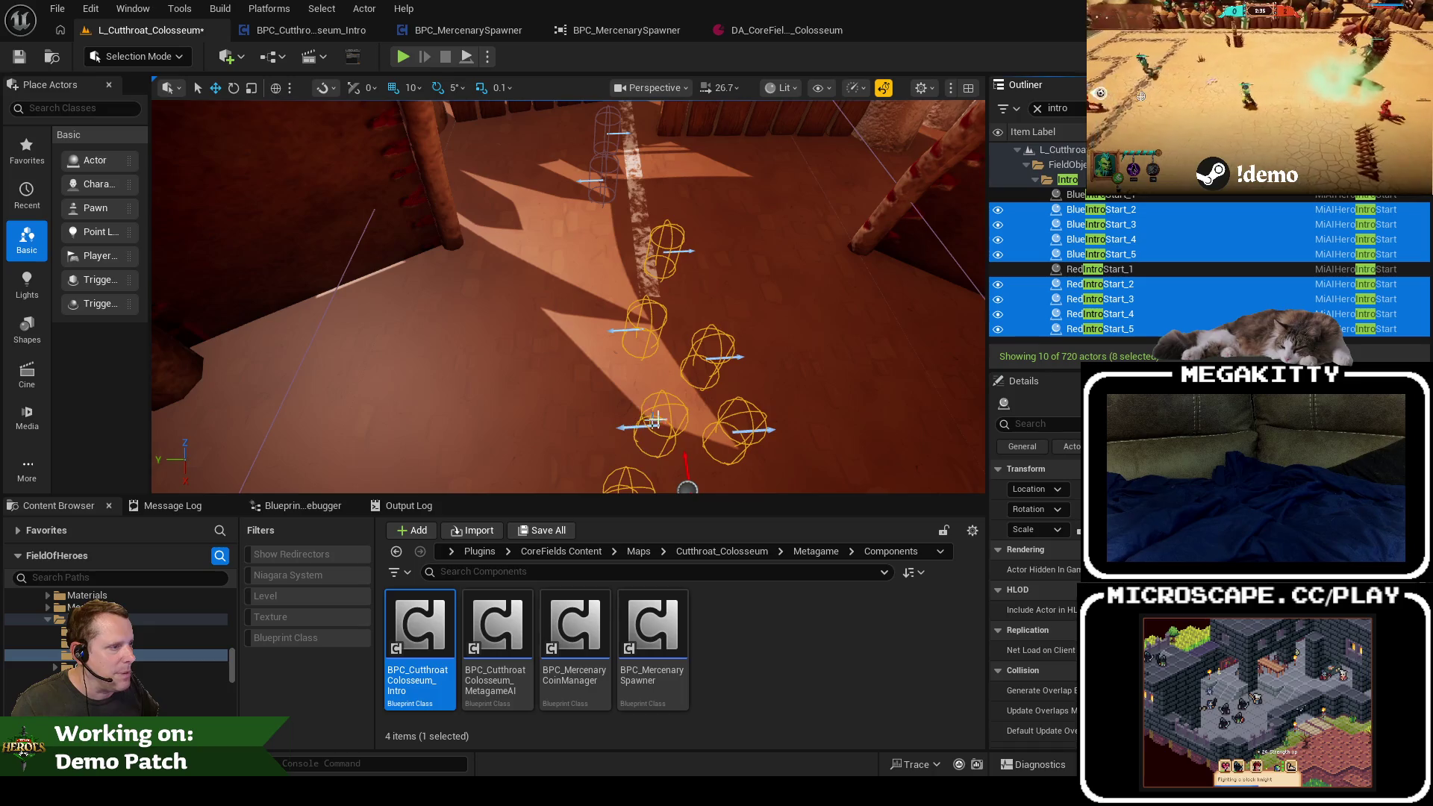
{"action": "scroll", "coordinate": [757, 436], "scroll_direction": "down", "scroll_amount": 3}
{"action": "mouse_move", "coordinate": [754, 452]}
{"action": "left_mouse_down"}
{"action": "mouse_move", "coordinate": [717, 429]}
{"action": "mouse_move", "coordinate": [699, 381]}
{"action": "left_mouse_up"}
{"action": "scroll", "coordinate": [698, 381], "scroll_direction": "down", "scroll_amount": 3}
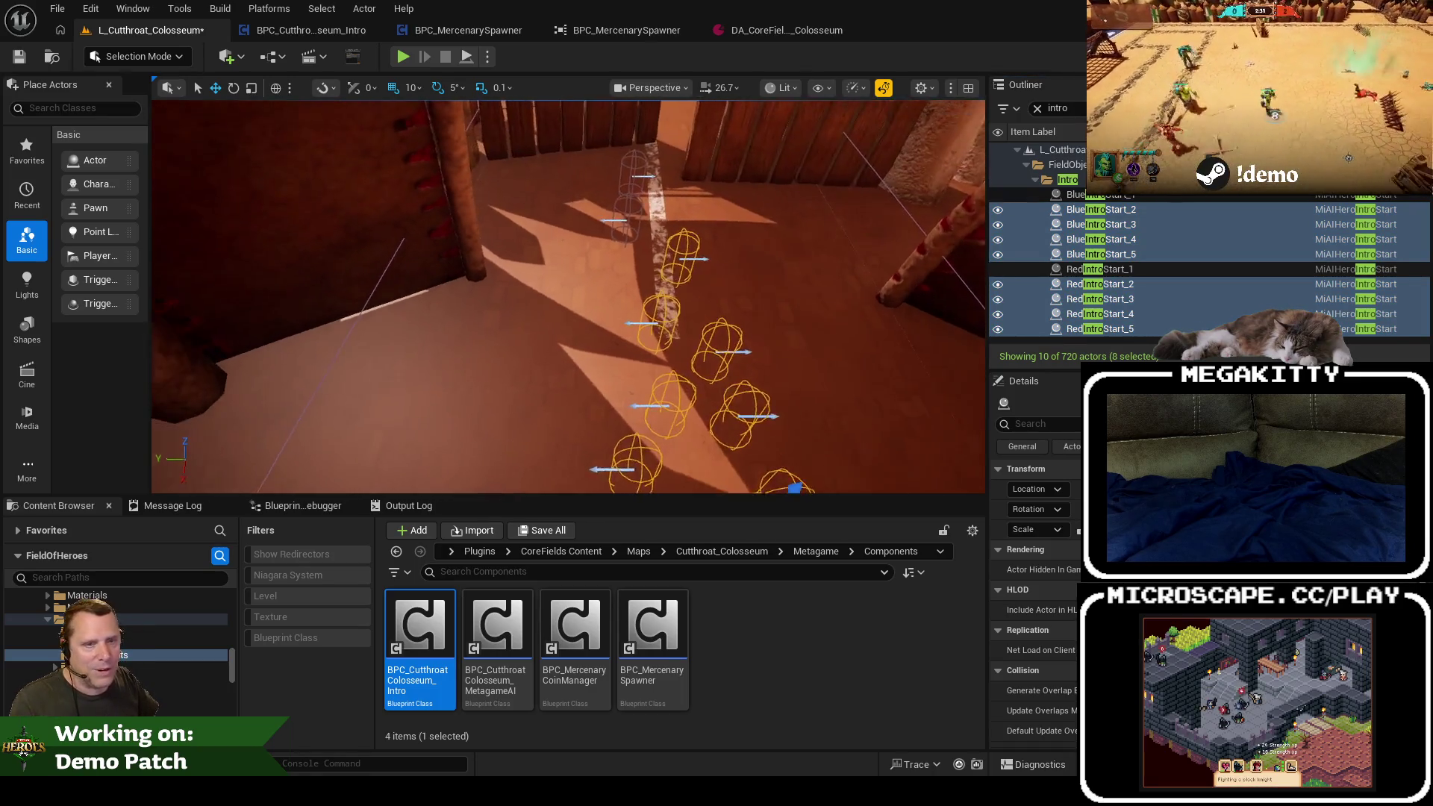
{"action": "scroll", "coordinate": [753, 397], "scroll_direction": "up", "scroll_amount": 5}
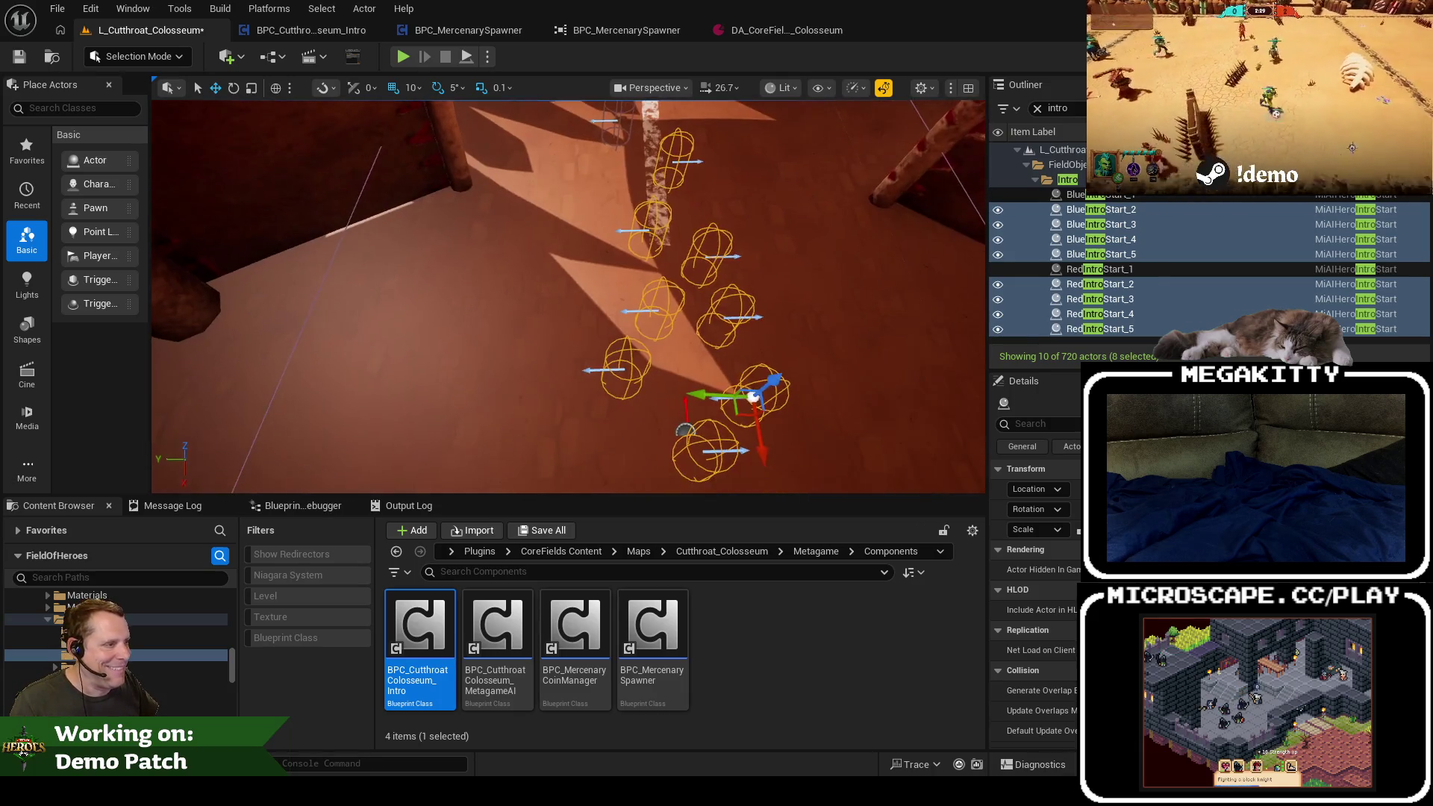
{"action": "scroll", "coordinate": [758, 429], "scroll_direction": "up", "scroll_amount": 5}
{"action": "scroll", "coordinate": [757, 429], "scroll_direction": "down", "scroll_amount": 6}
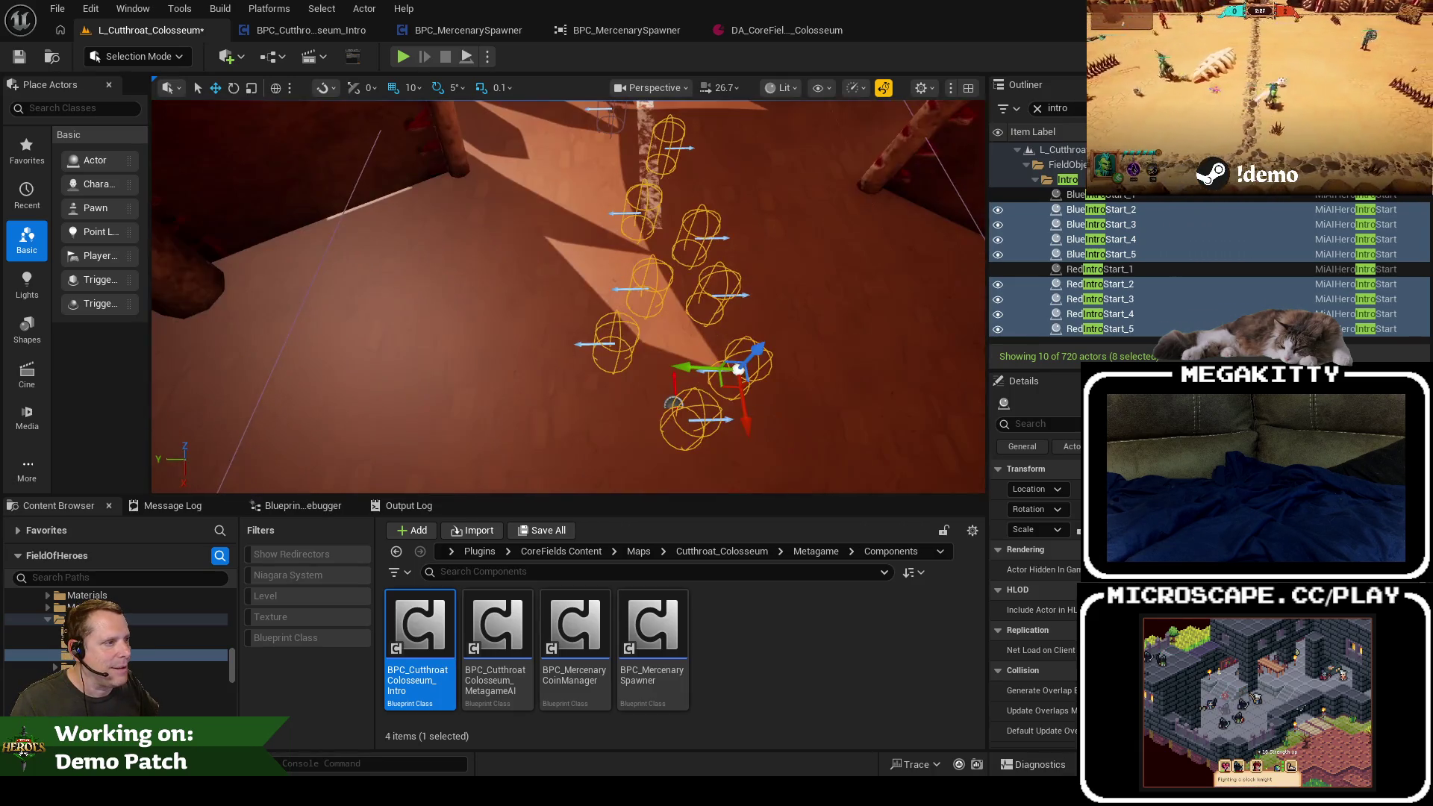
{"action": "left_click_drag", "start_coordinate": [747, 422], "coordinate": [745, 413]}
{"action": "left_click_drag", "start_coordinate": [741, 400], "coordinate": [731, 336]}
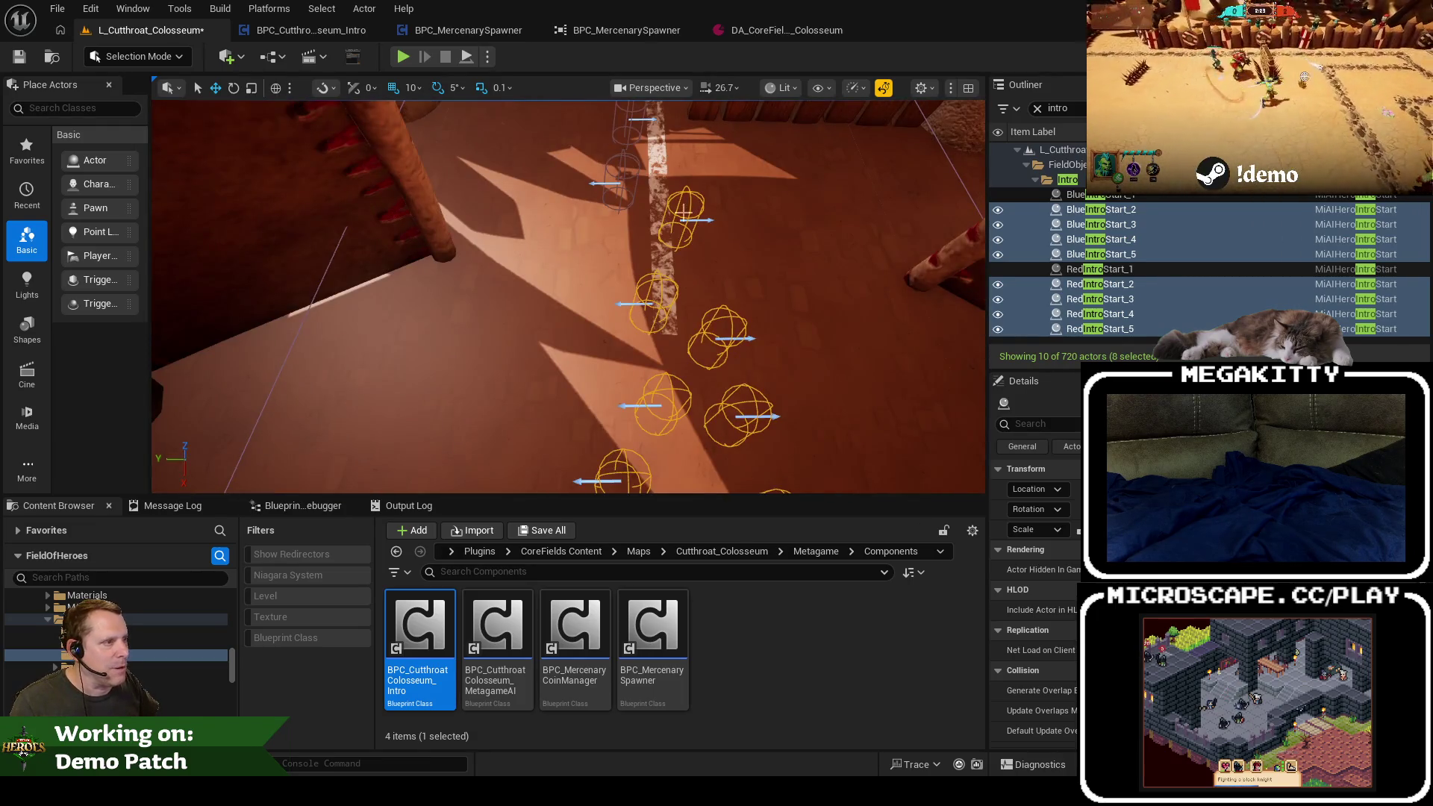
Step: Check the placement of BlueIntroStart_2, RedIntroStart_3, BlueIntroStart_4 and RedIntroStart_4 in the passage
{"action": "left_click", "coordinate": [1112, 212]}
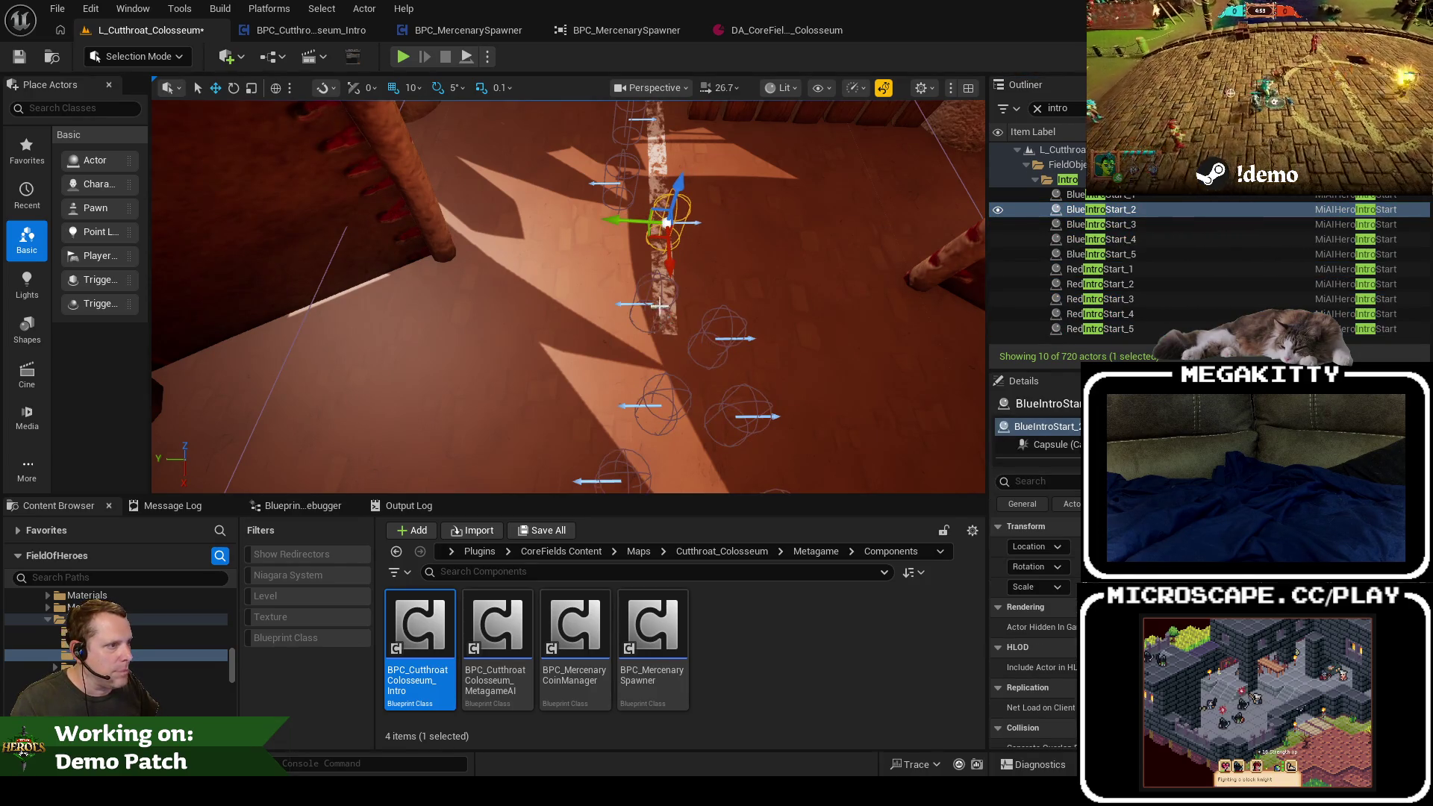
{"action": "mouse_move", "coordinate": [702, 348]}
{"action": "left_mouse_down"}
{"action": "mouse_move", "coordinate": [694, 384]}
{"action": "mouse_move", "coordinate": [687, 271]}
{"action": "mouse_move", "coordinate": [698, 351]}
{"action": "mouse_move", "coordinate": [677, 394]}
{"action": "mouse_move", "coordinate": [643, 392]}
{"action": "left_mouse_up"}
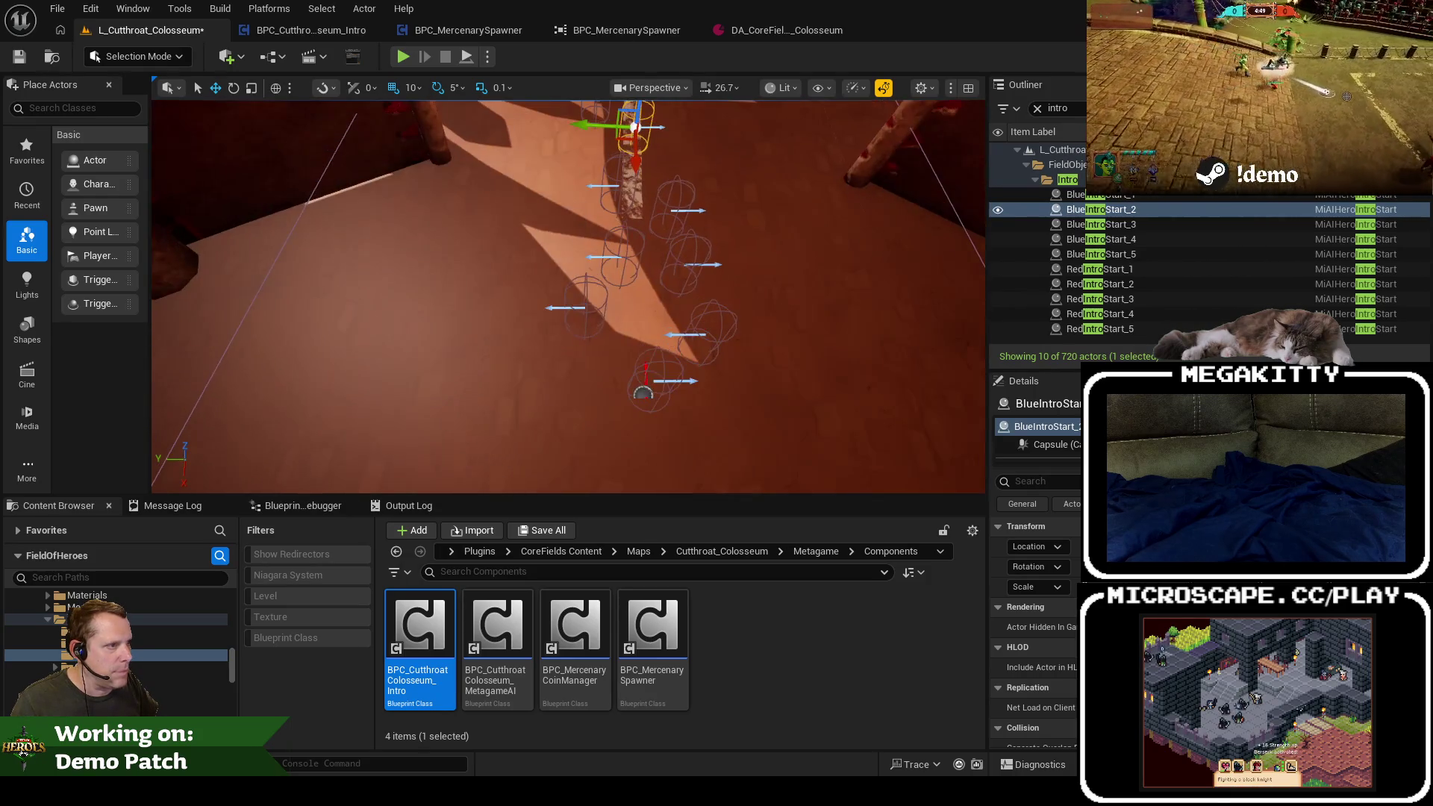
{"action": "left_click", "coordinate": [672, 254]}
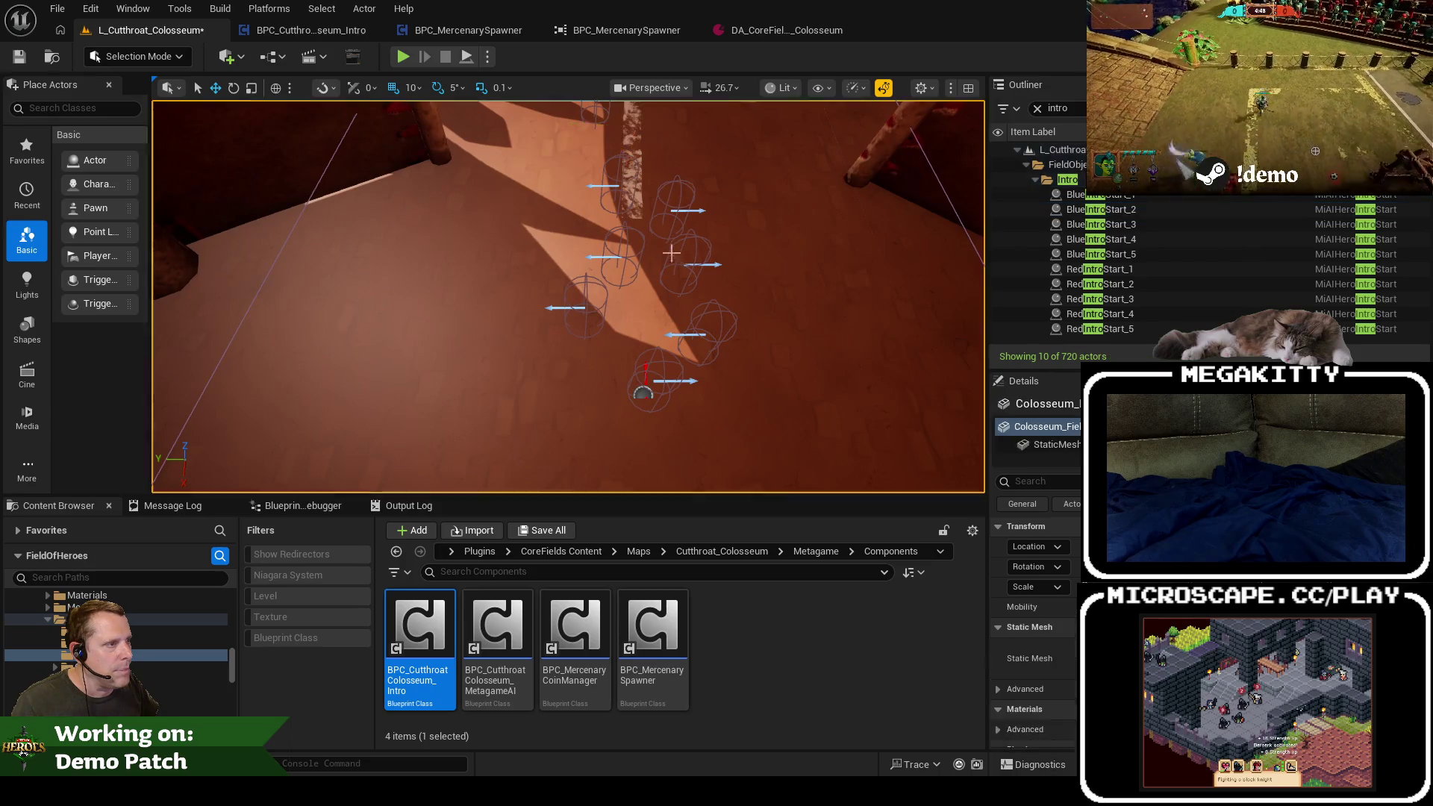
{"action": "left_click", "coordinate": [629, 260]}
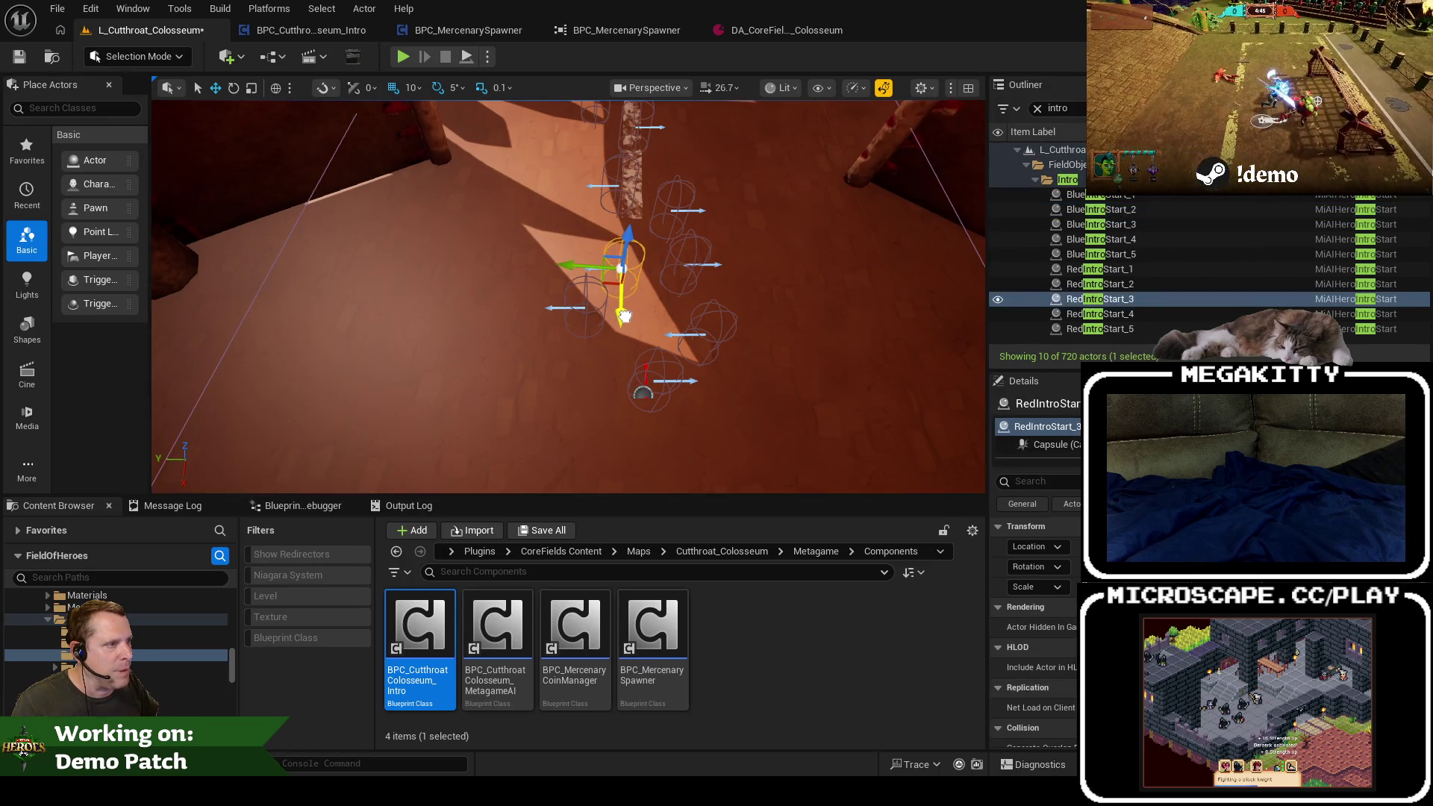
{"action": "left_click", "coordinate": [683, 264]}
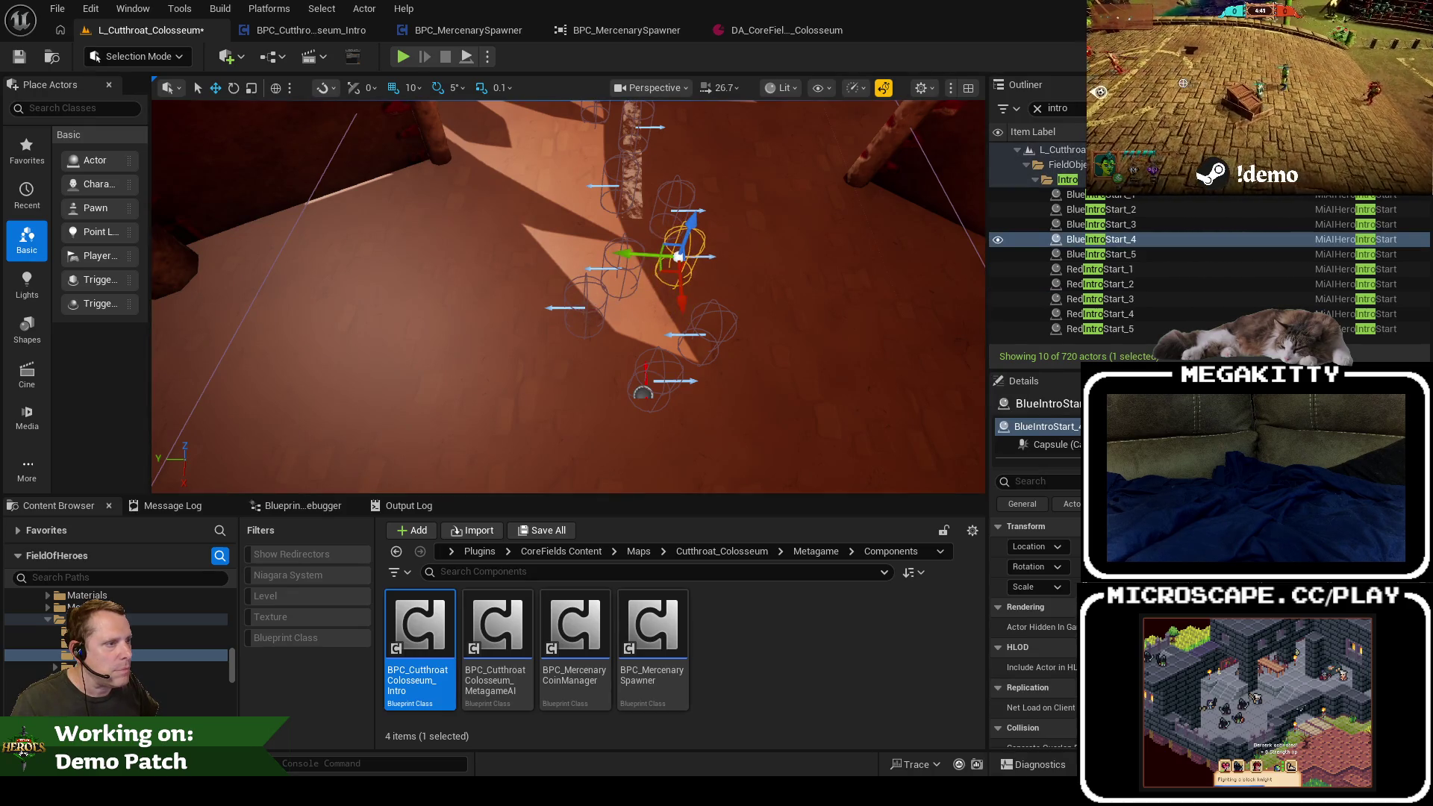
{"action": "left_click", "coordinate": [583, 313]}
{"action": "left_click", "coordinate": [585, 328]}
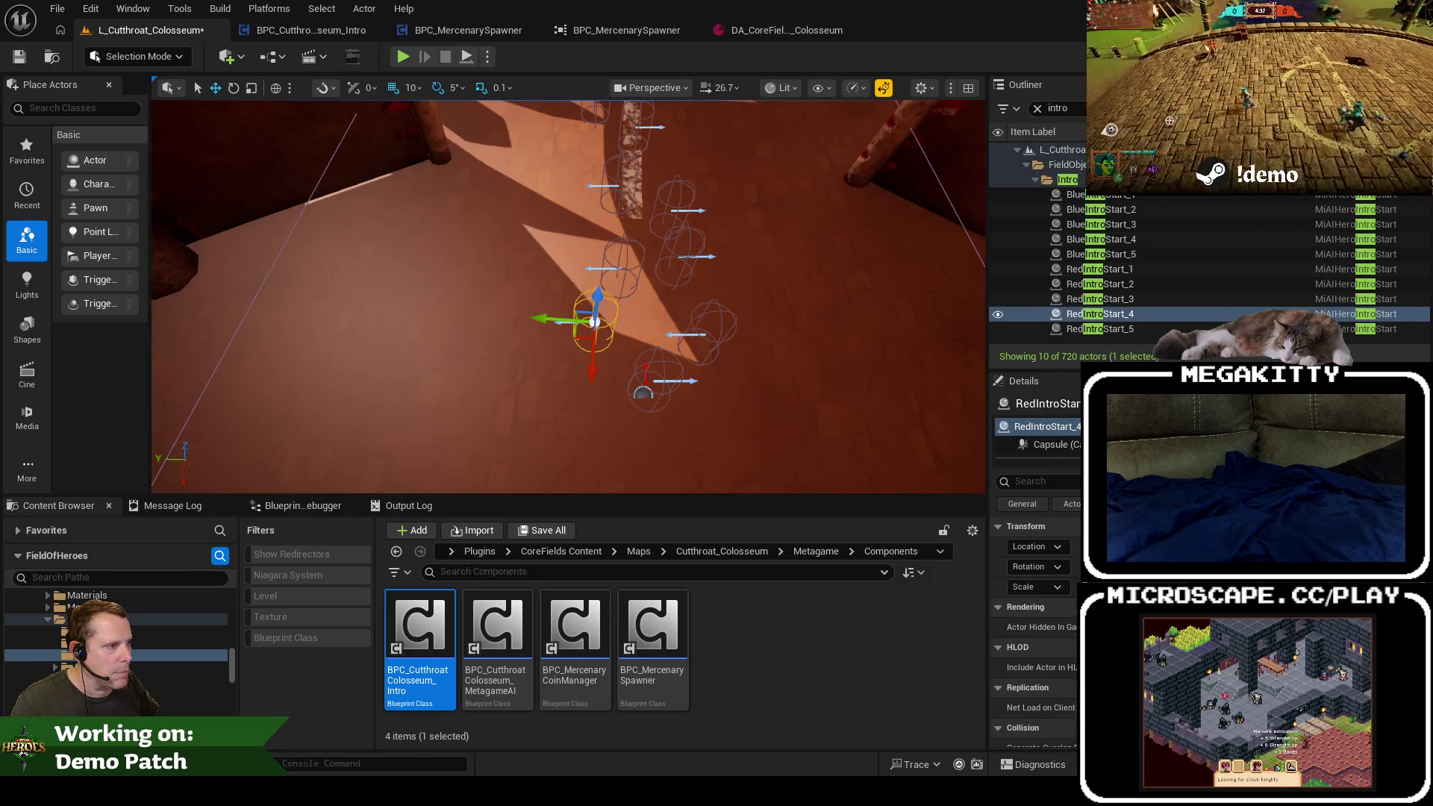
{"action": "left_click", "coordinate": [701, 344]}
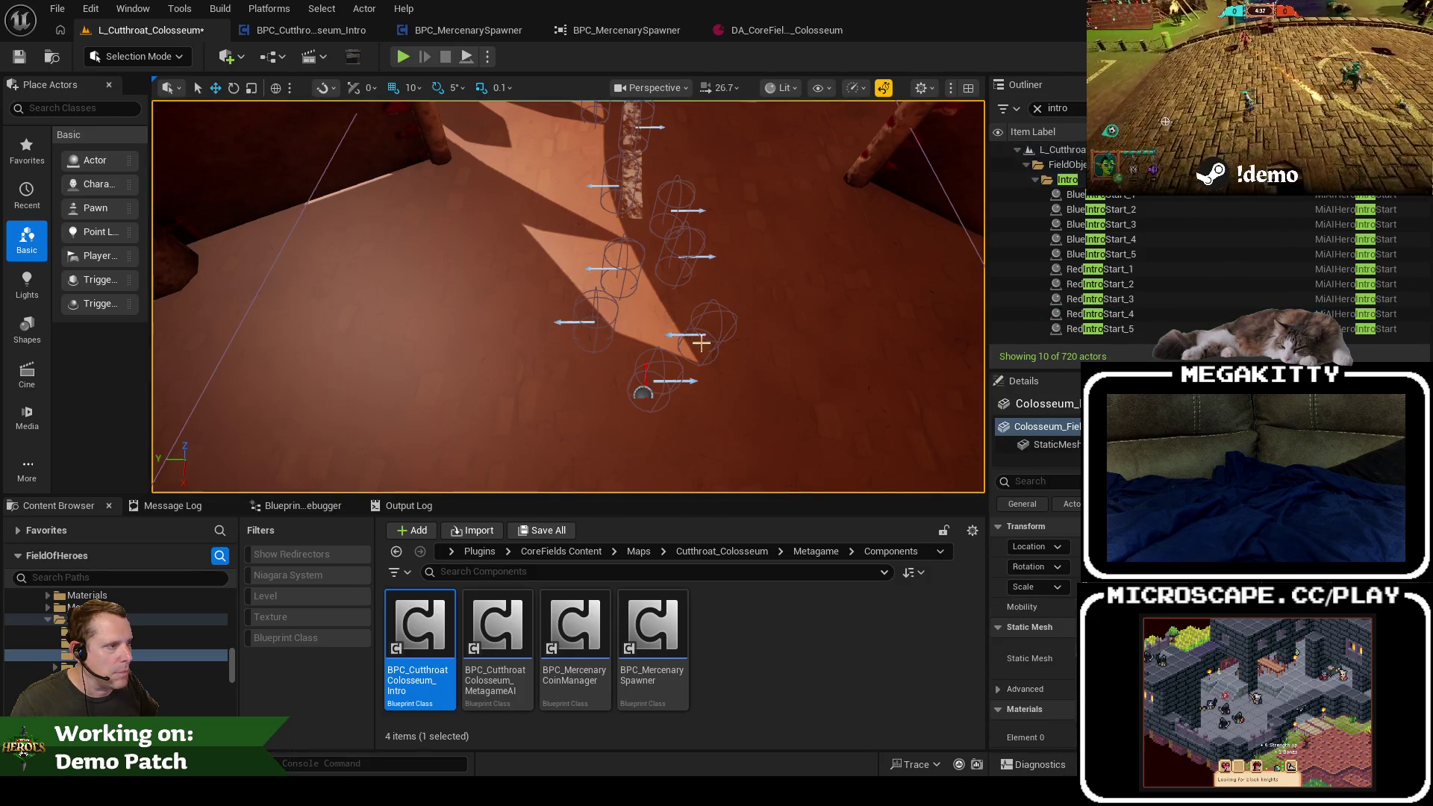
Step: Recheck RedIntroStart_3, RedIntroStart_4 and BlueIntroStart_5, then move RedIntroStart_5 down and left
{"action": "left_click", "coordinate": [624, 272]}
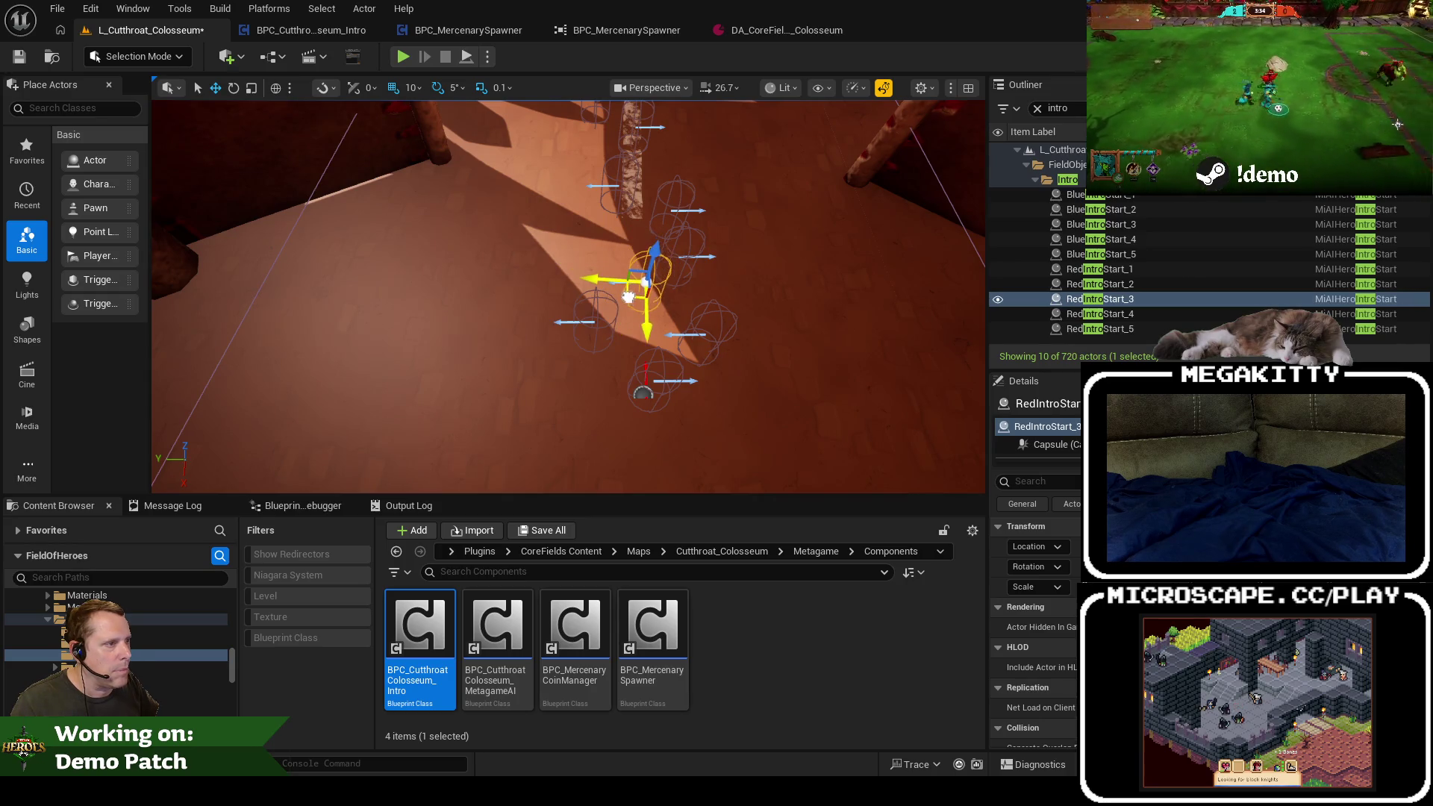
{"action": "left_click", "coordinate": [592, 328]}
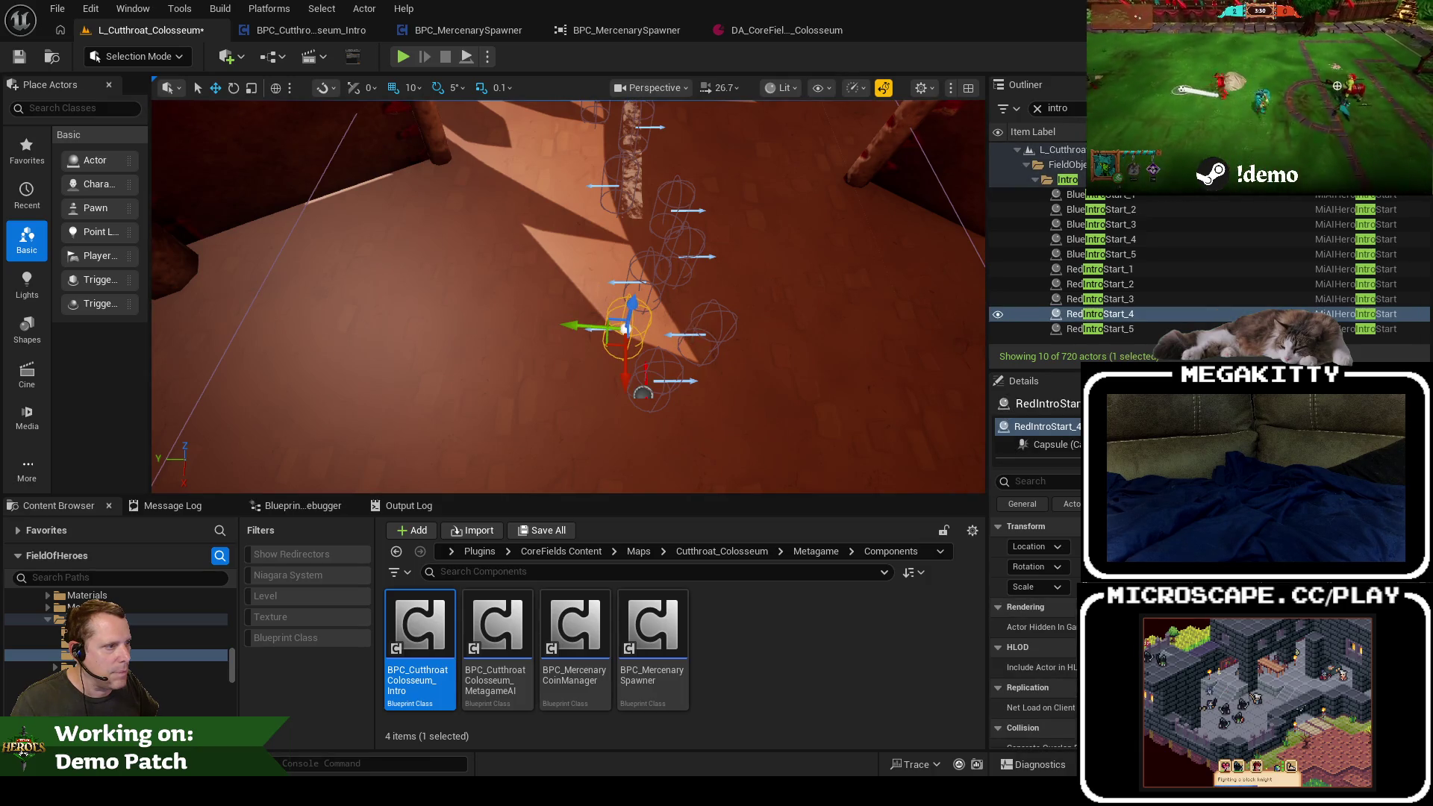
{"action": "left_click", "coordinate": [568, 351]}
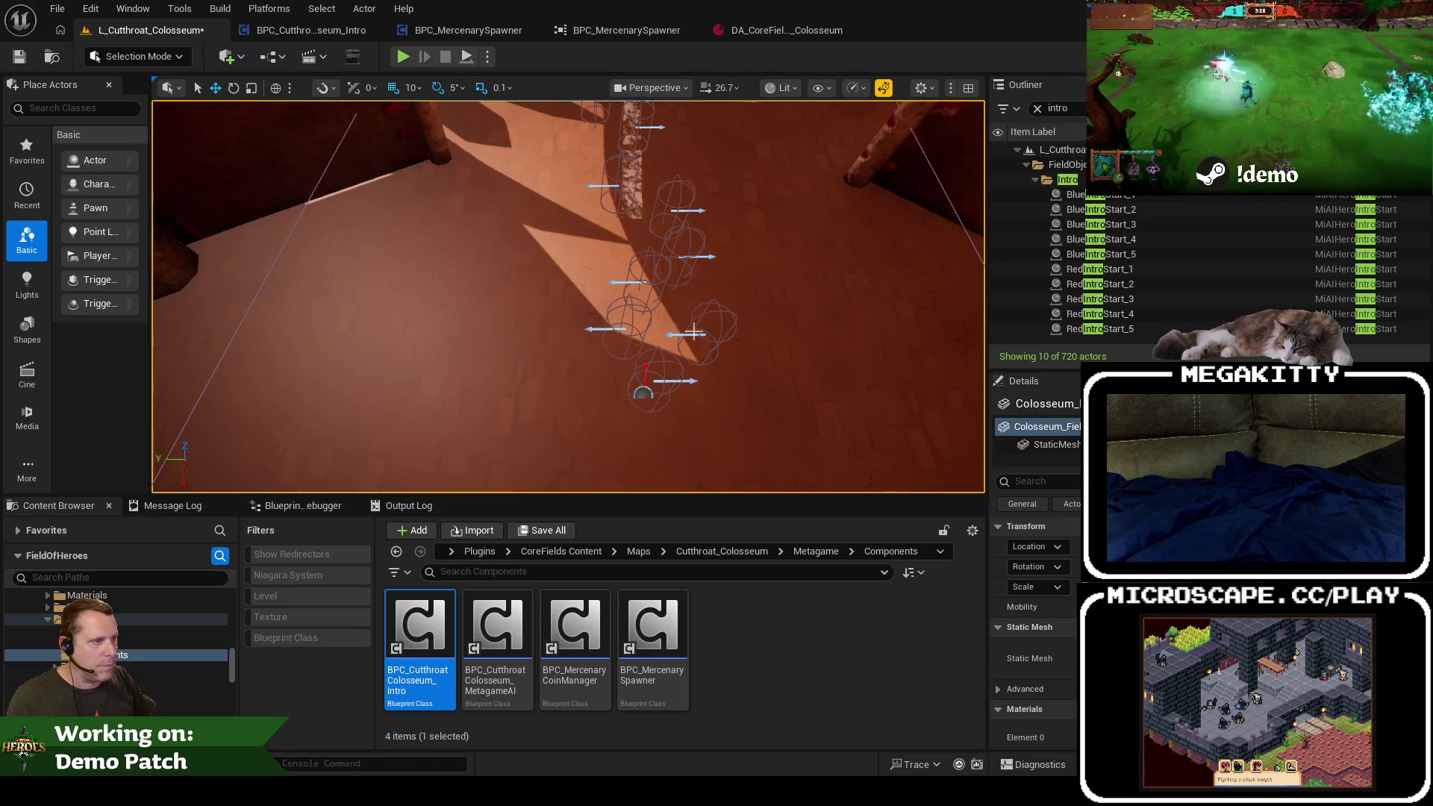
{"action": "left_click", "coordinate": [653, 381]}
{"action": "left_click", "coordinate": [690, 382]}
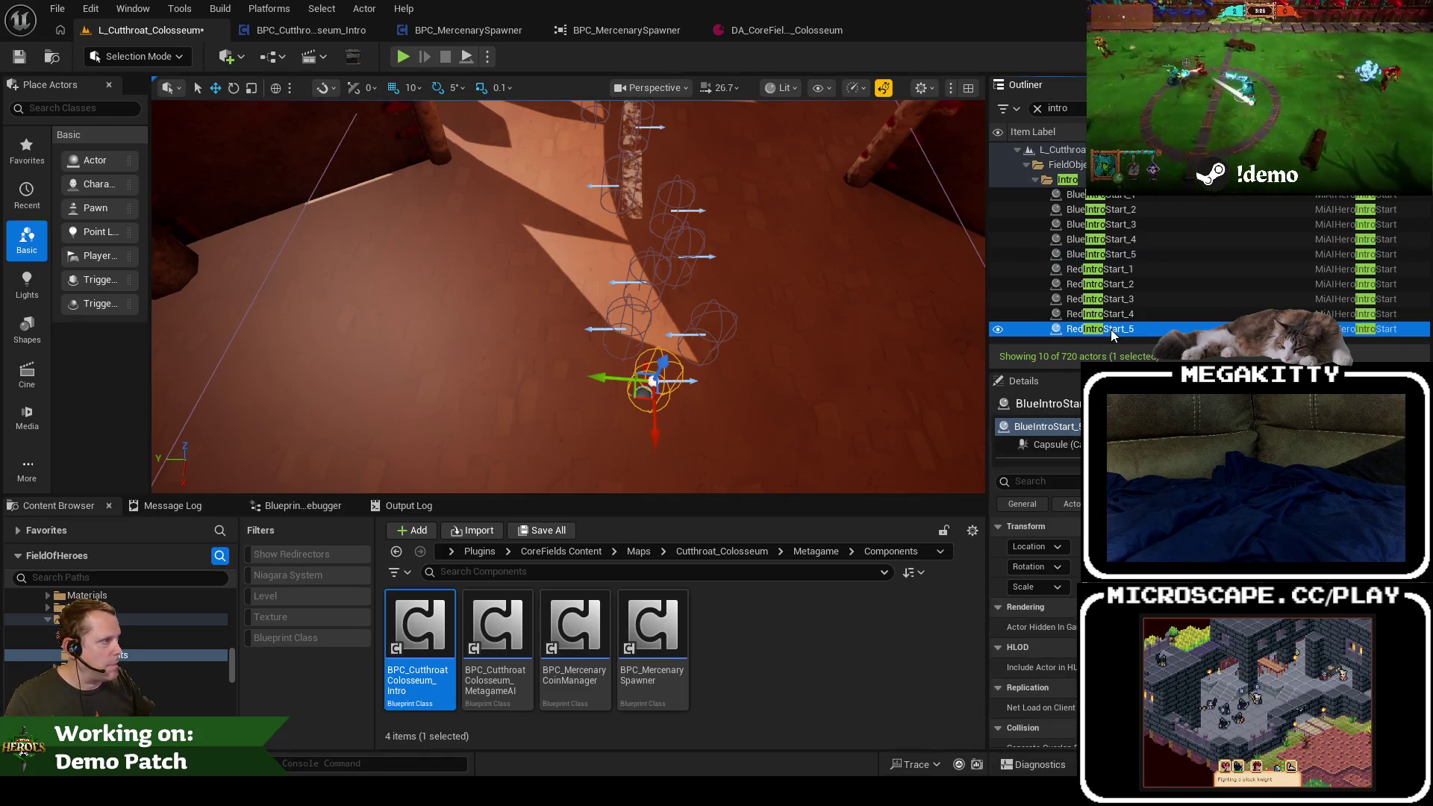
{"action": "mouse_move", "coordinate": [692, 347]}
{"action": "left_mouse_down"}
{"action": "mouse_move", "coordinate": [653, 438]}
{"action": "mouse_move", "coordinate": [537, 336]}
{"action": "mouse_move", "coordinate": [626, 327]}
{"action": "left_mouse_up"}
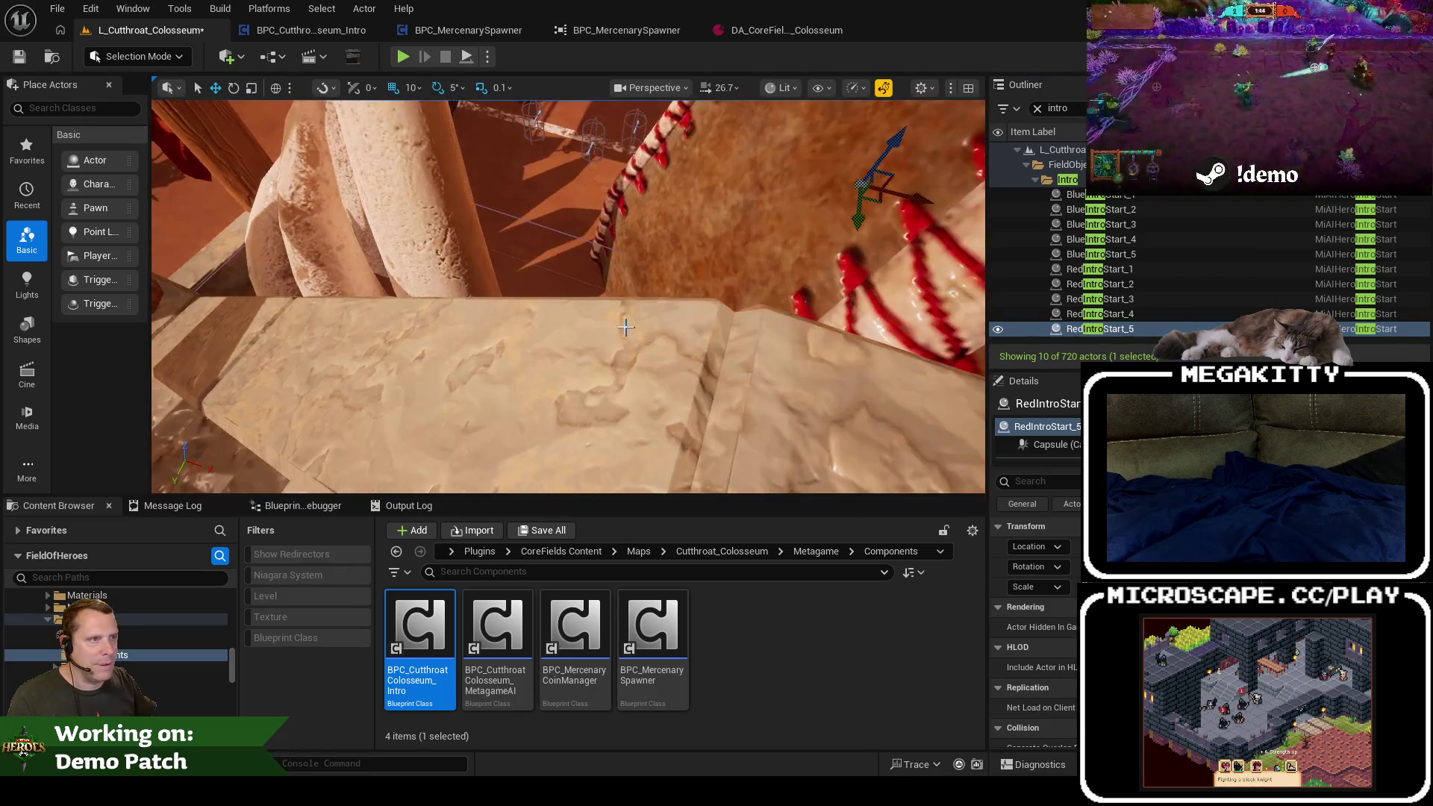
Step: Play-test the arena intro twice in the maximized view, confirming the hero each time
{"action": "key", "text": "F11"}
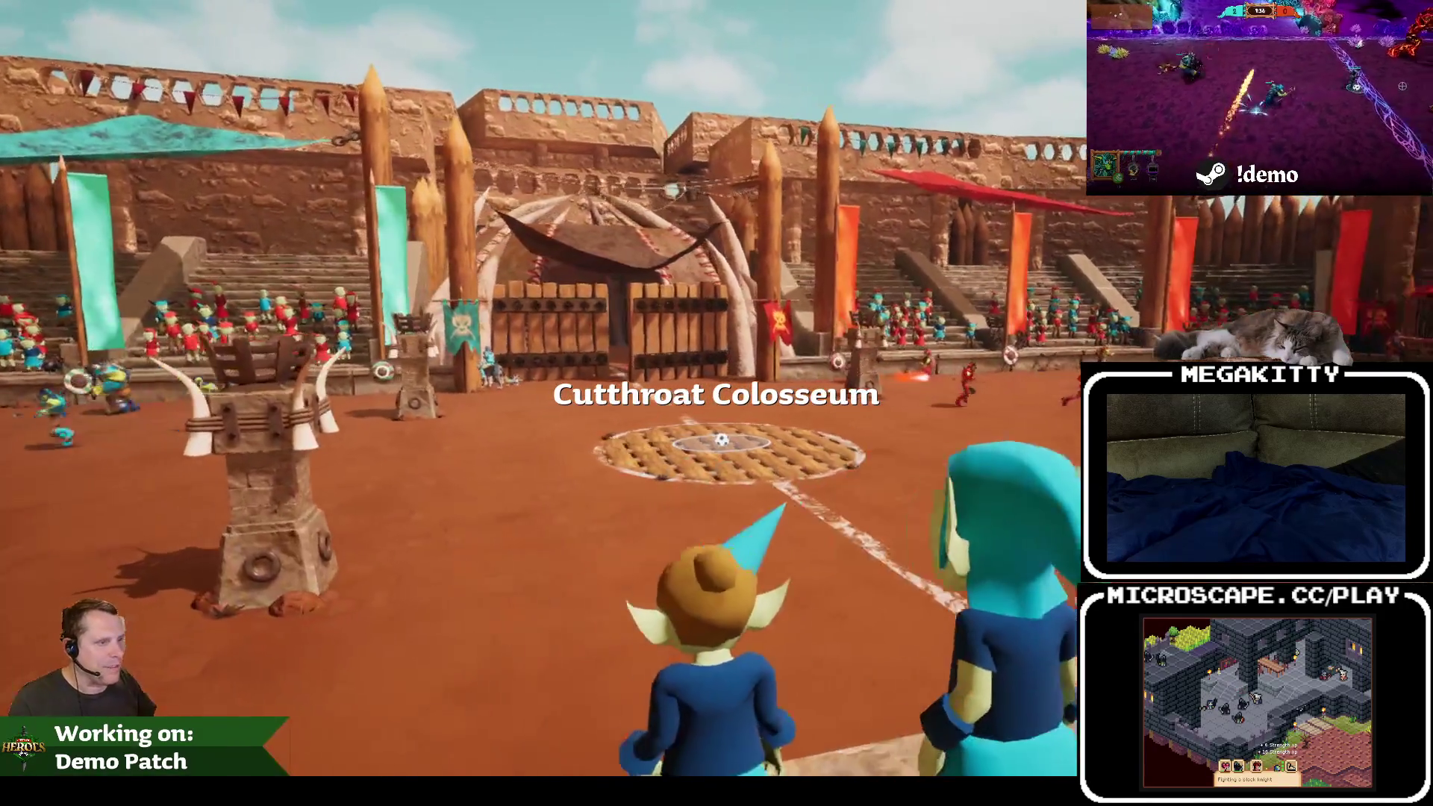
{"action": "key", "text": "Escape"}
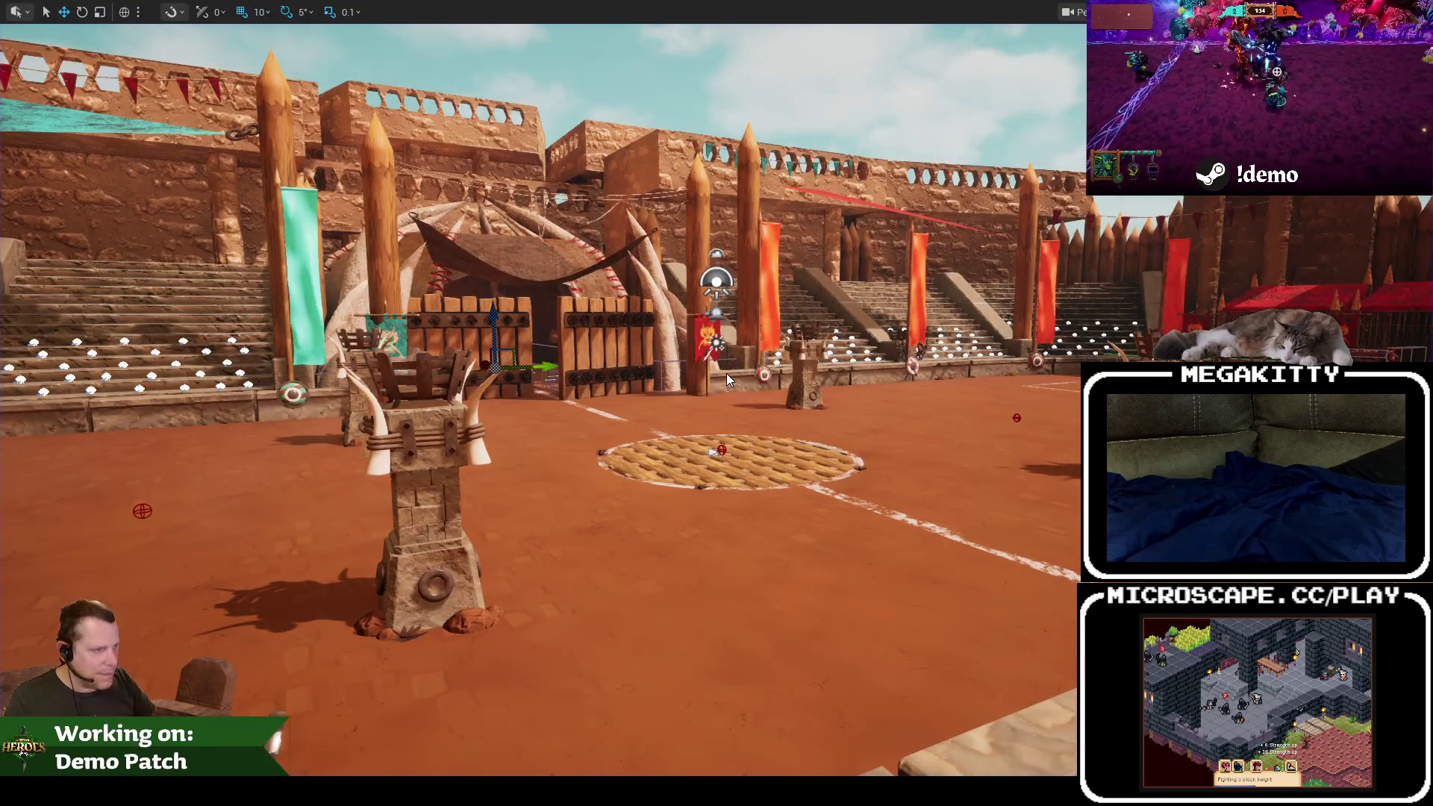
{"action": "key", "text": "alt+p"}
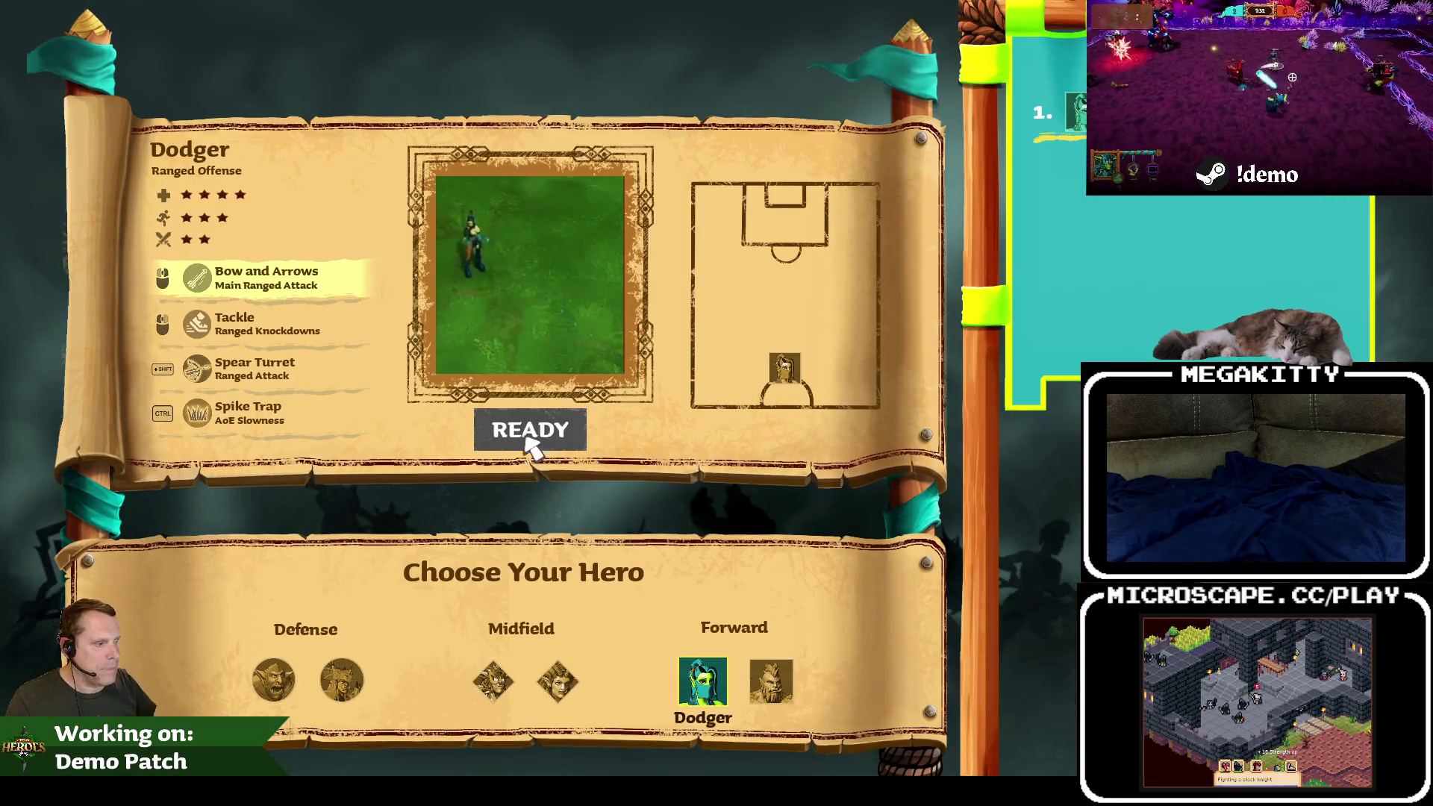
{"action": "left_click", "coordinate": [525, 441]}
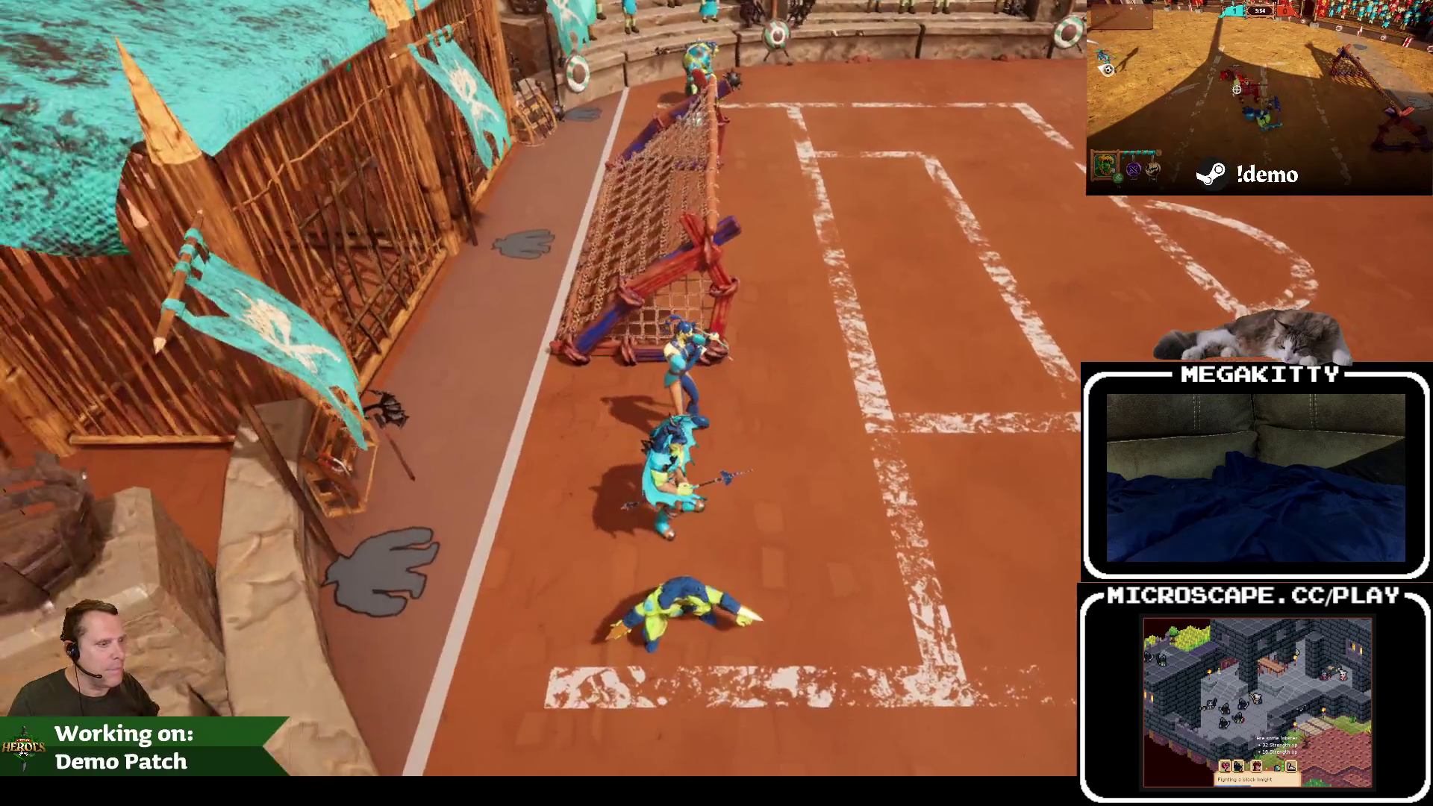
{"action": "key", "text": "Escape"}
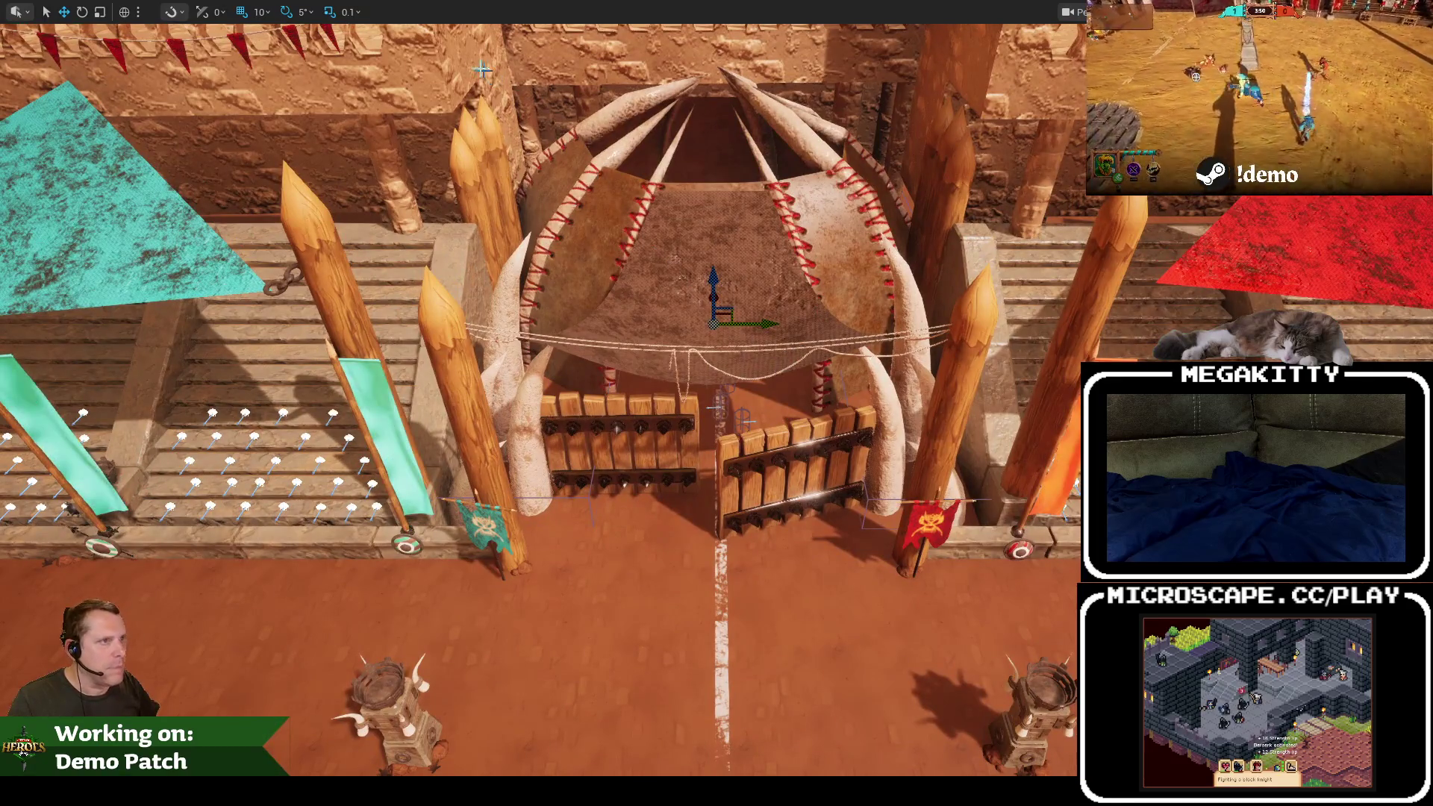
{"action": "key", "text": "alt+p"}
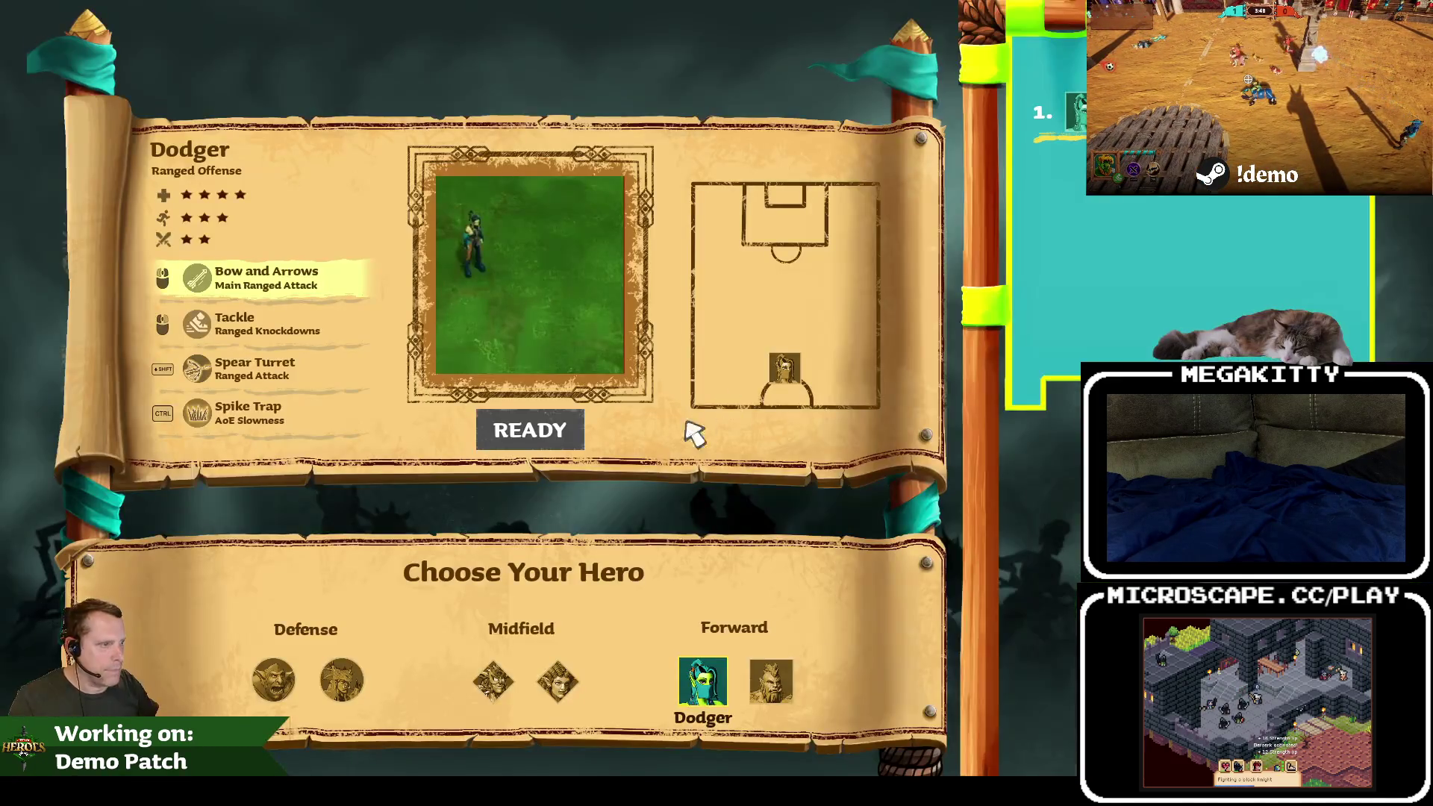
{"action": "left_click", "coordinate": [535, 431]}
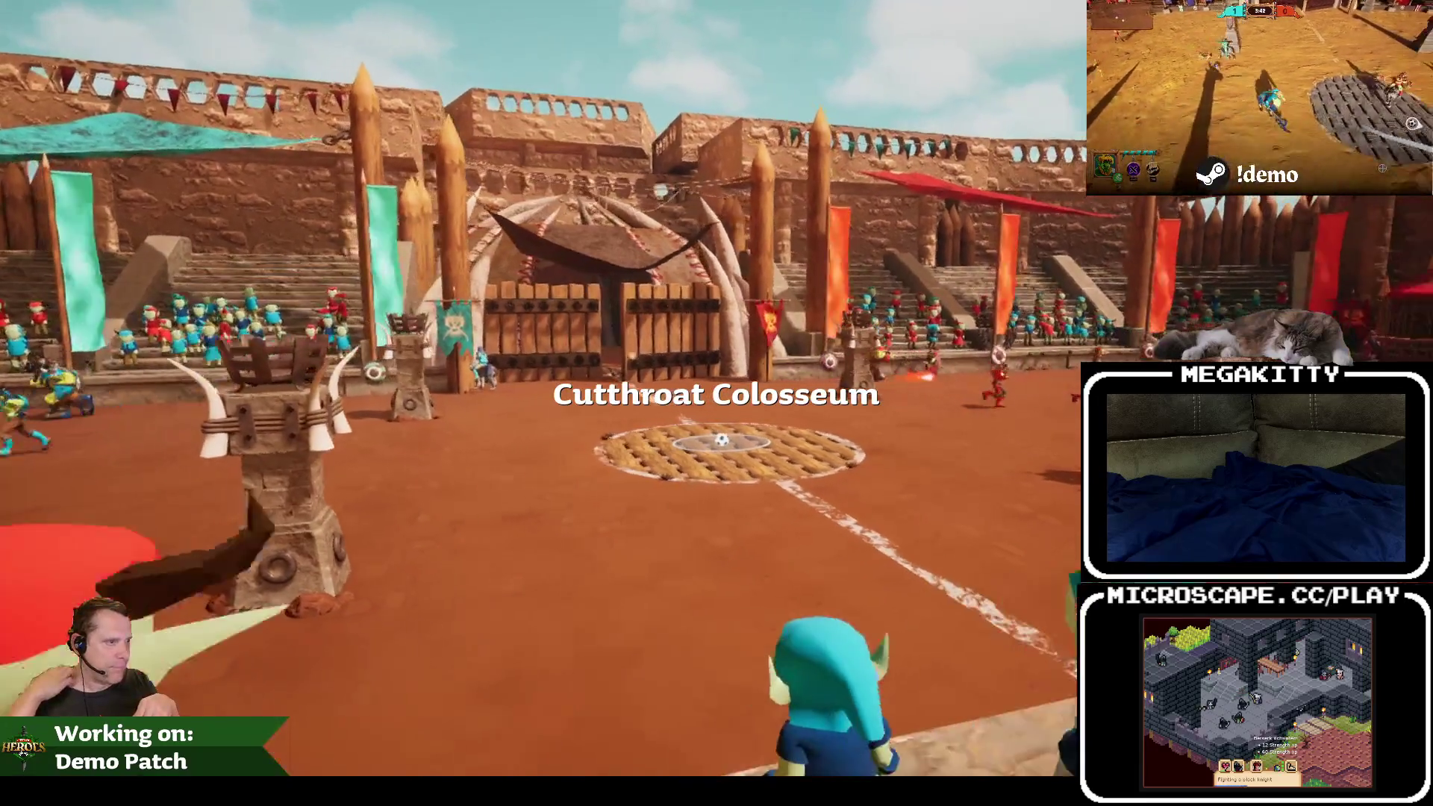
{"action": "key", "text": "Escape"}
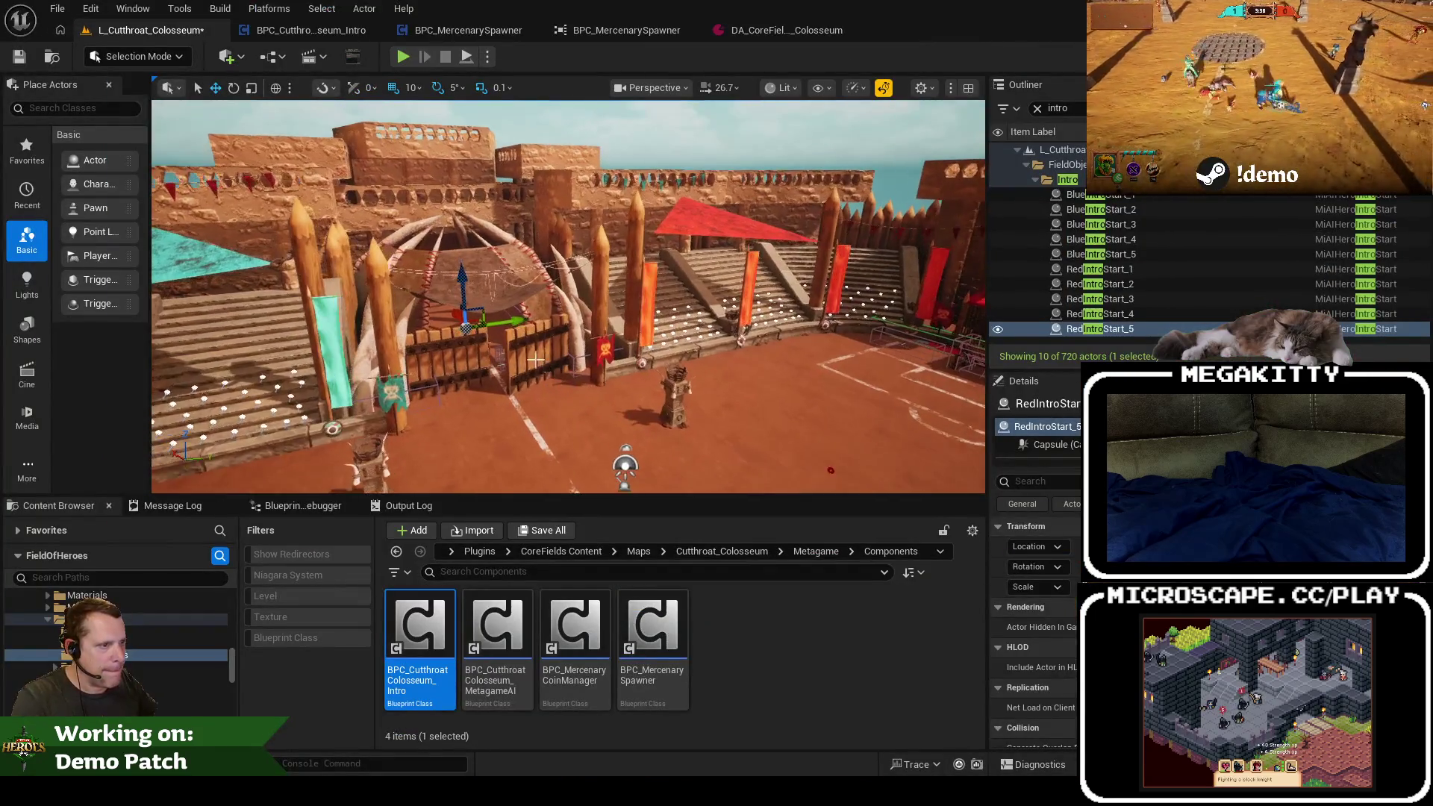
Step: Clear the Outliner search and switch to the BPC_CutthroatColosseum_Intro blueprint
{"action": "scroll", "coordinate": [536, 359], "scroll_direction": "up", "scroll_amount": 3}
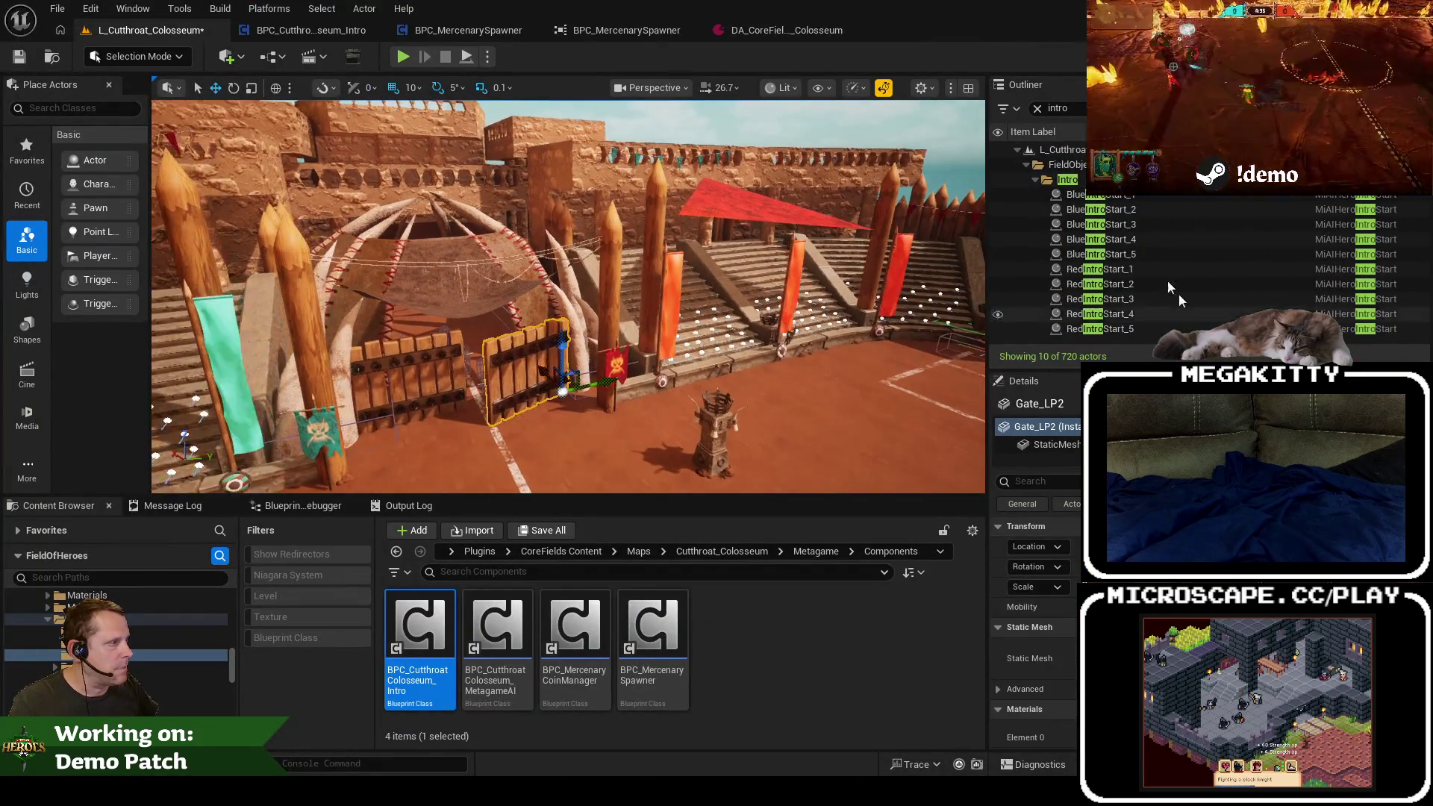
{"action": "left_click", "coordinate": [1037, 109]}
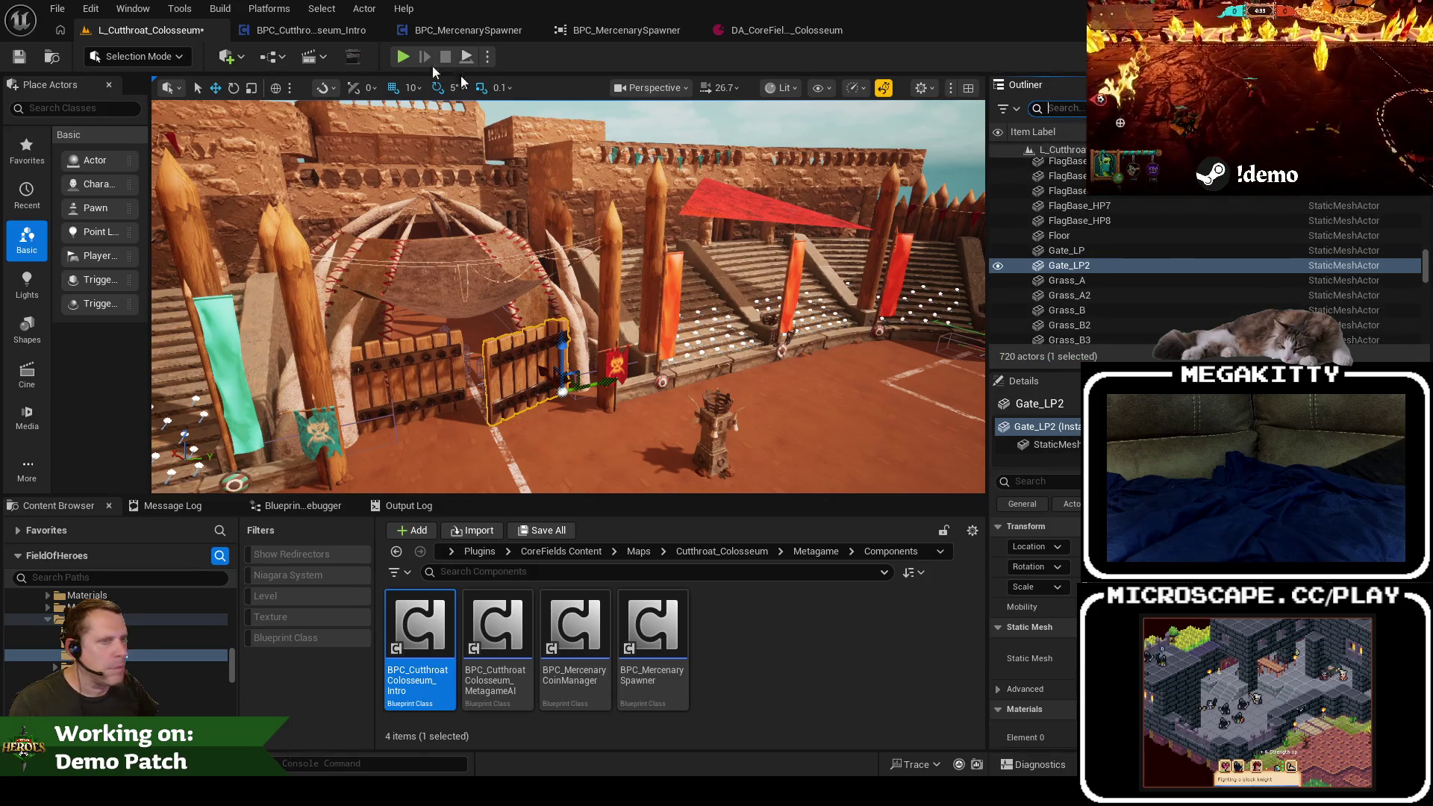
{"action": "left_click", "coordinate": [333, 33]}
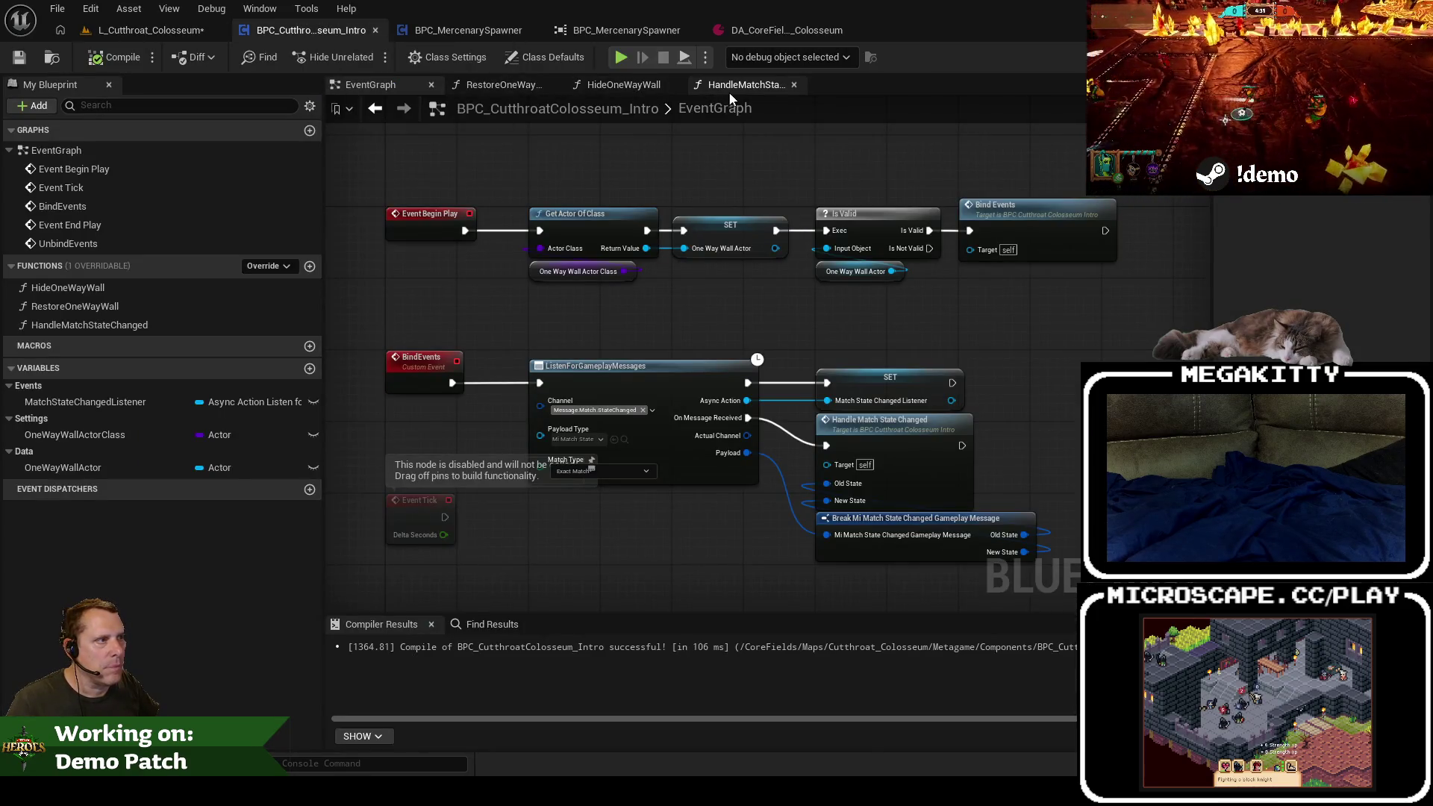
Step: Add a new function named OpenDoors and move it higher in the Functions list
{"action": "left_click_drag", "start_coordinate": [742, 150], "coordinate": [694, 213]}
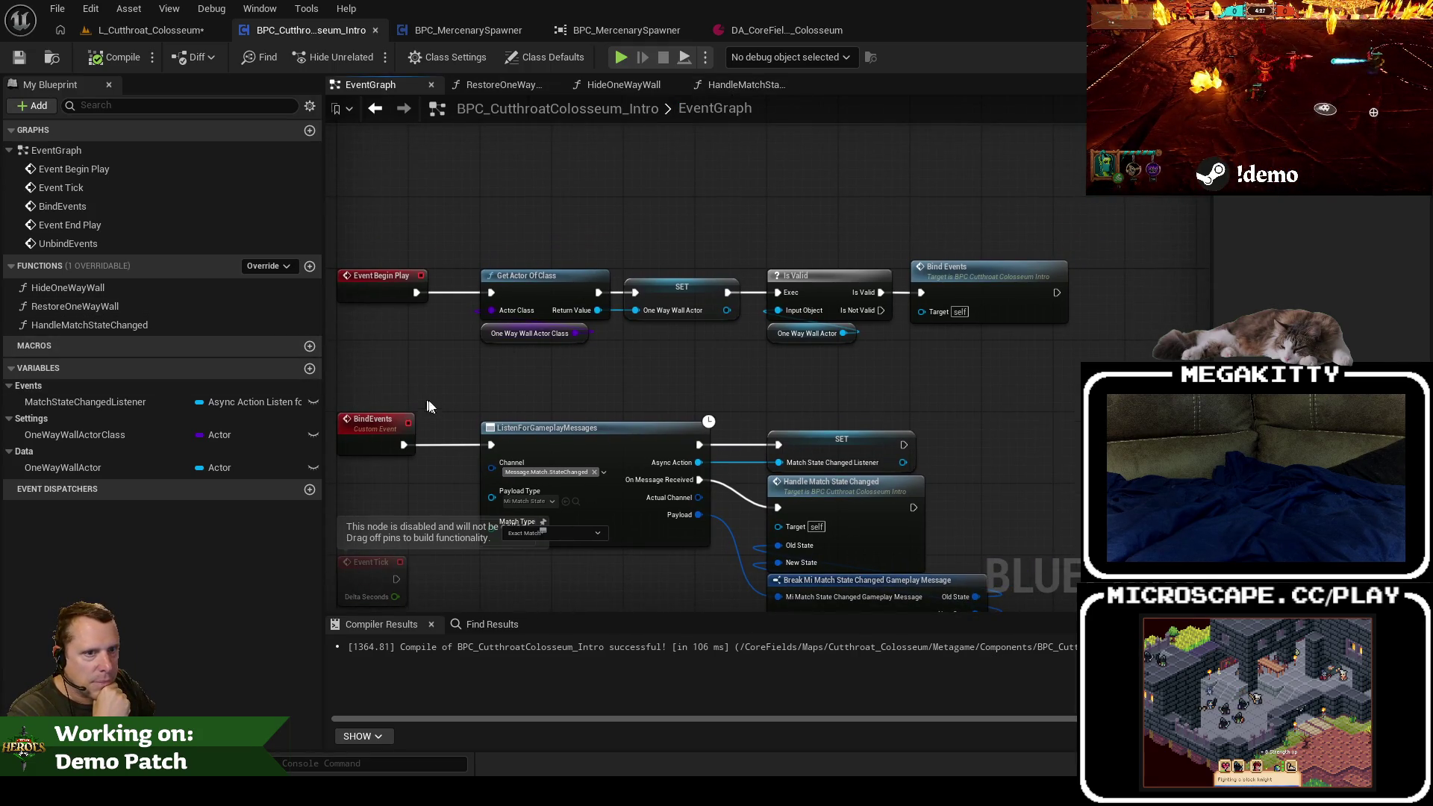
{"action": "left_click_drag", "start_coordinate": [884, 480], "coordinate": [798, 389]}
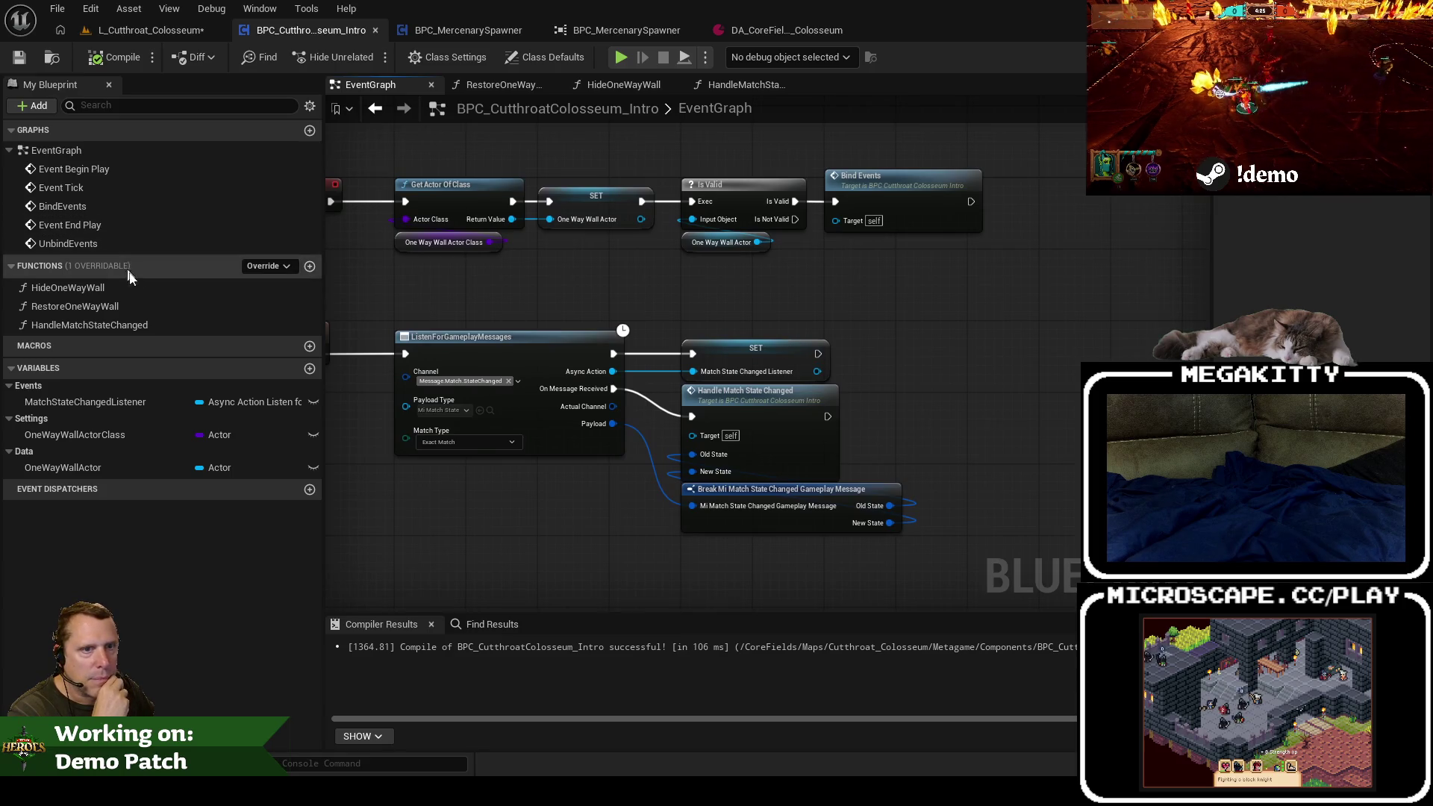
{"action": "left_click", "coordinate": [310, 130]}
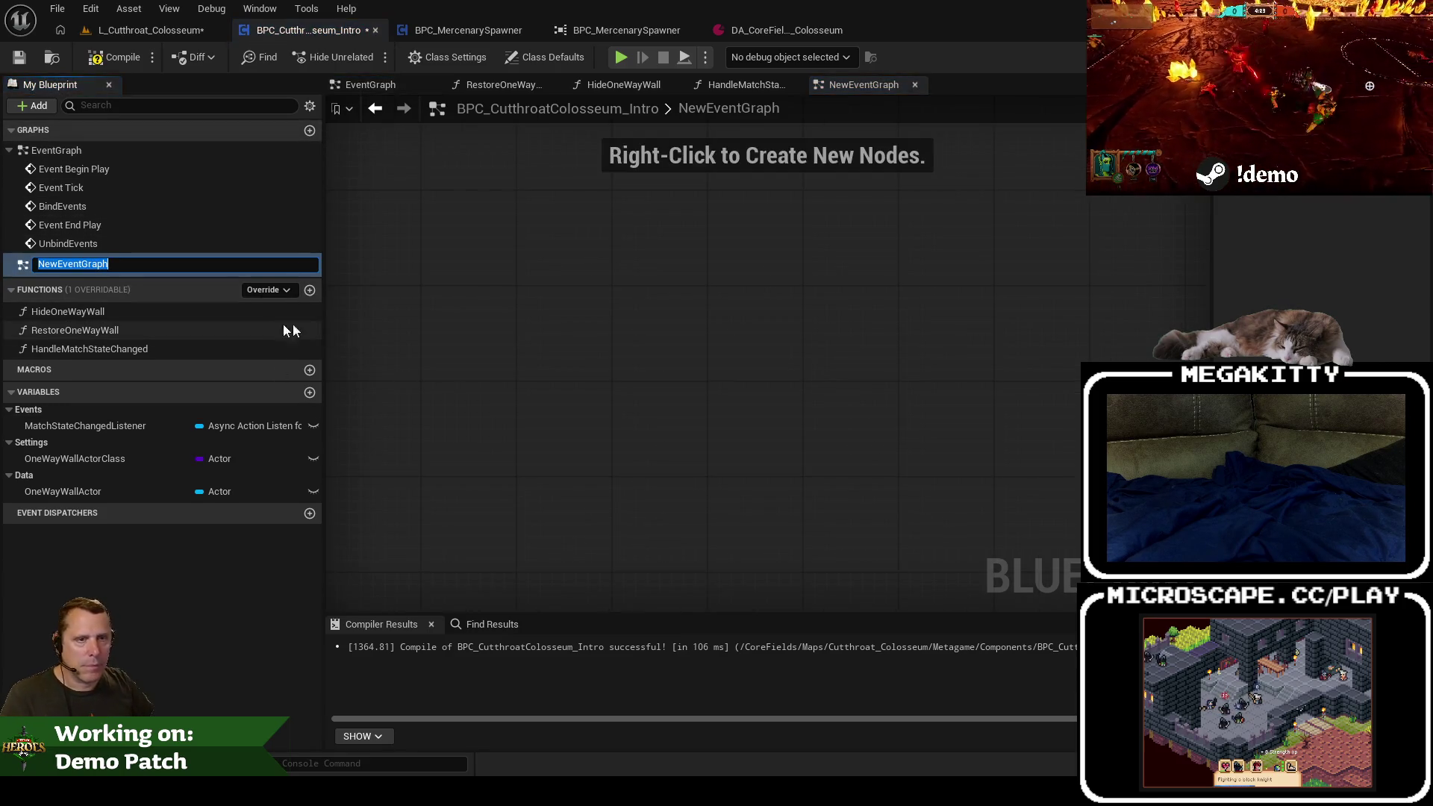
{"action": "key", "text": "Delete"}
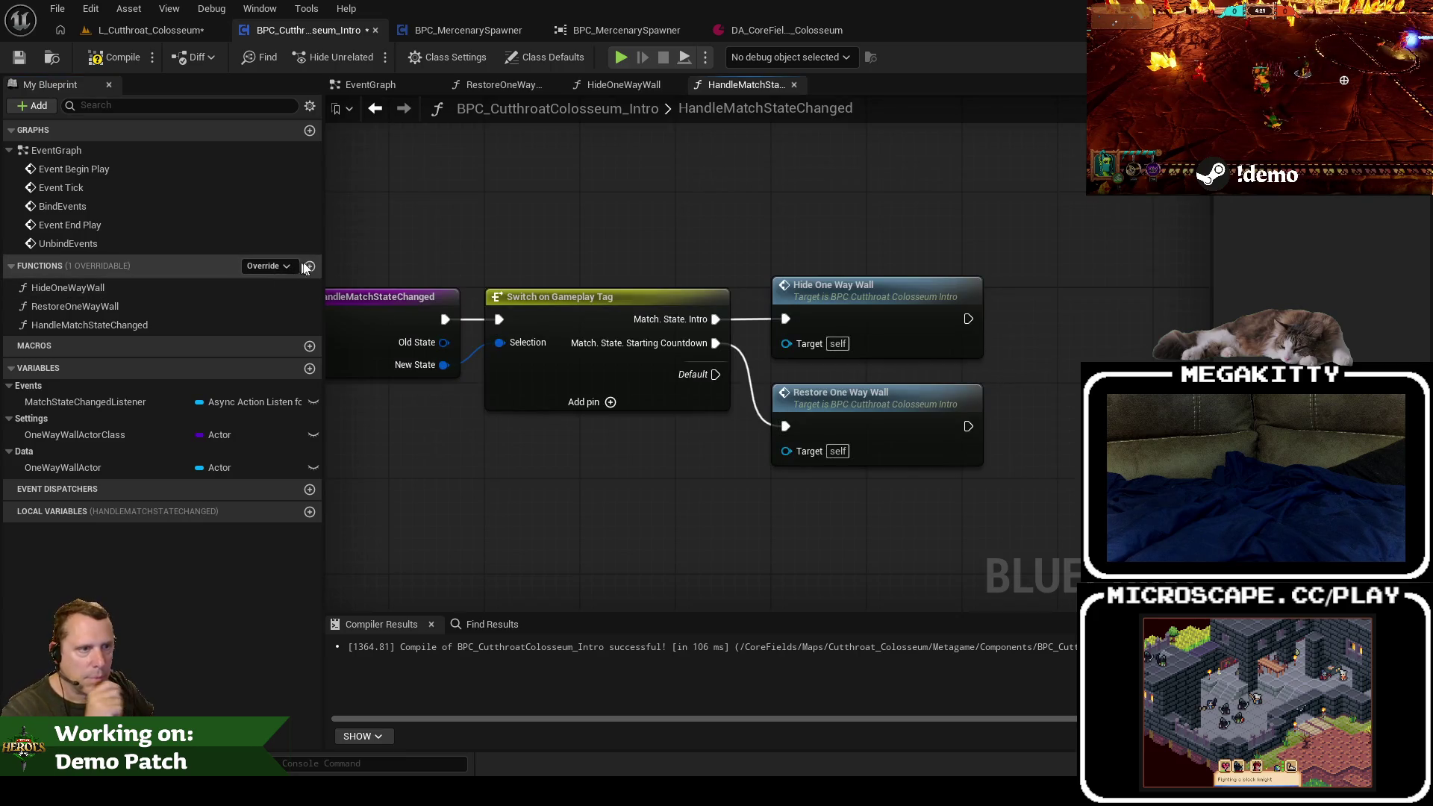
{"action": "left_click", "coordinate": [310, 266]}
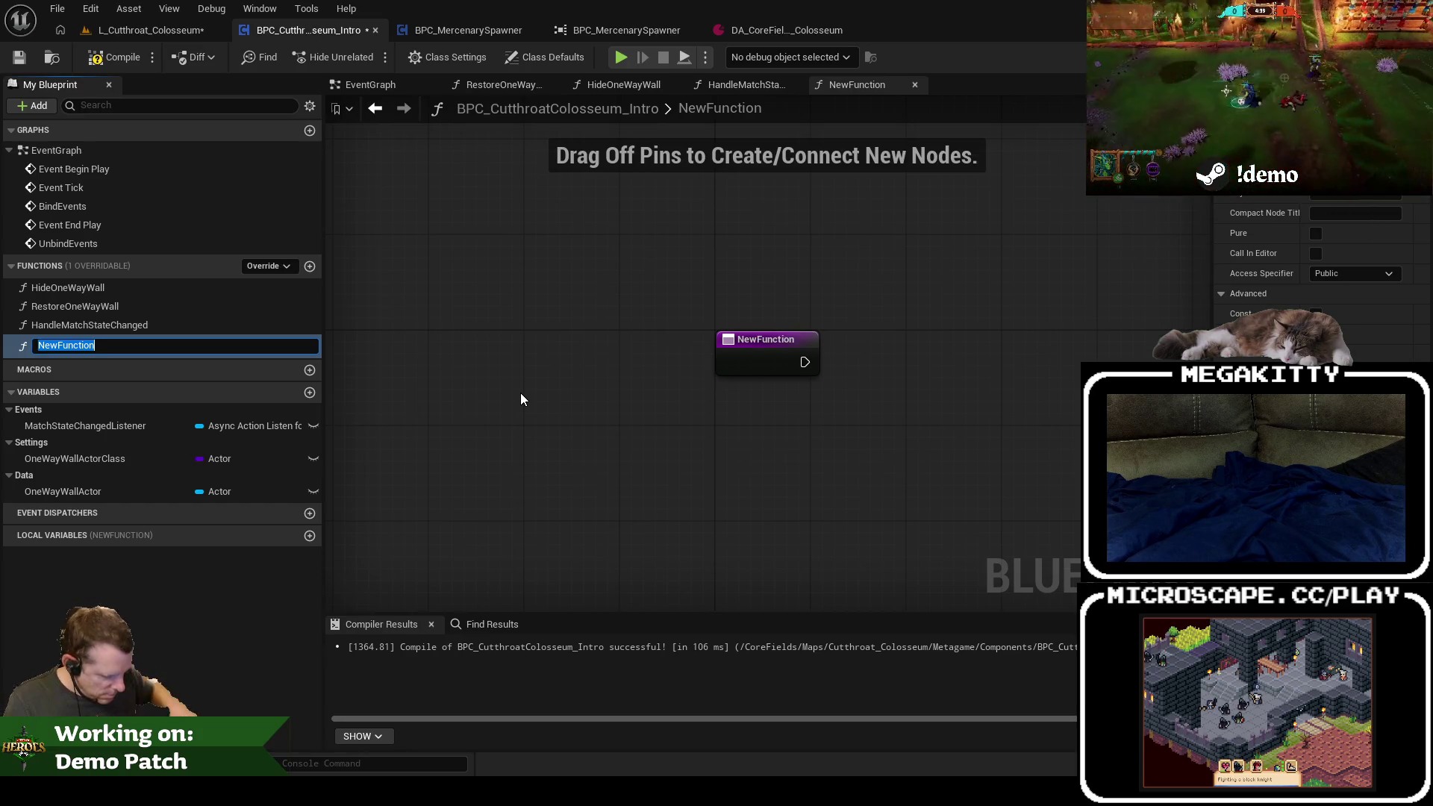
{"action": "key", "text": "BackSpace"}
{"action": "key", "text": "BackSpace"}
{"action": "type", "text": "ors"}
{"action": "key", "text": "Return"}
{"action": "left_click_drag", "start_coordinate": [77, 342], "coordinate": [81, 306]}
Step: Add a CloseDoors function, then delete it again
{"action": "left_click", "coordinate": [309, 266]}
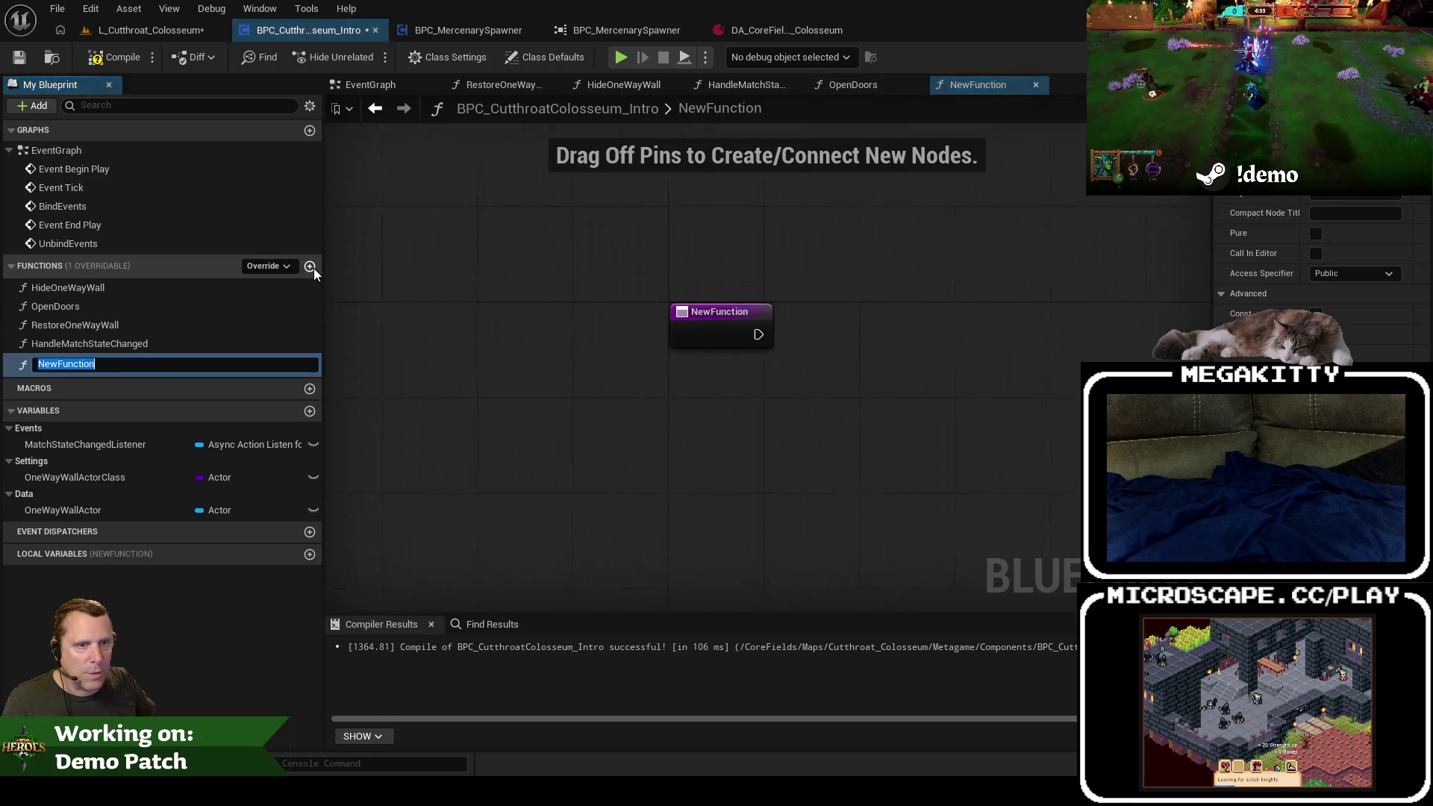
{"action": "type", "text": "CloseDoors"}
{"action": "key", "text": "Return"}
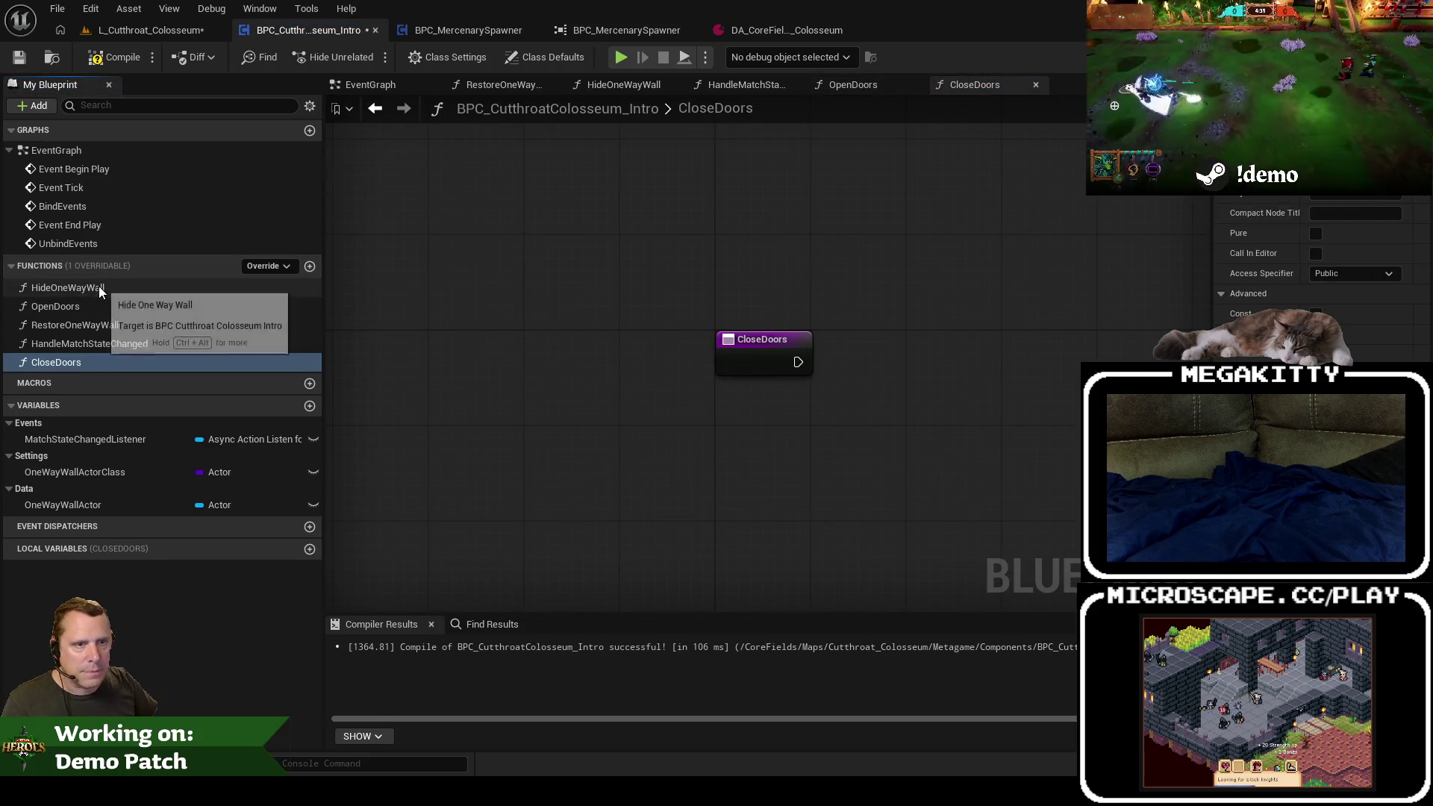
{"action": "left_click", "coordinate": [157, 346]}
{"action": "left_click", "coordinate": [157, 362]}
{"action": "key", "text": "Delete"}
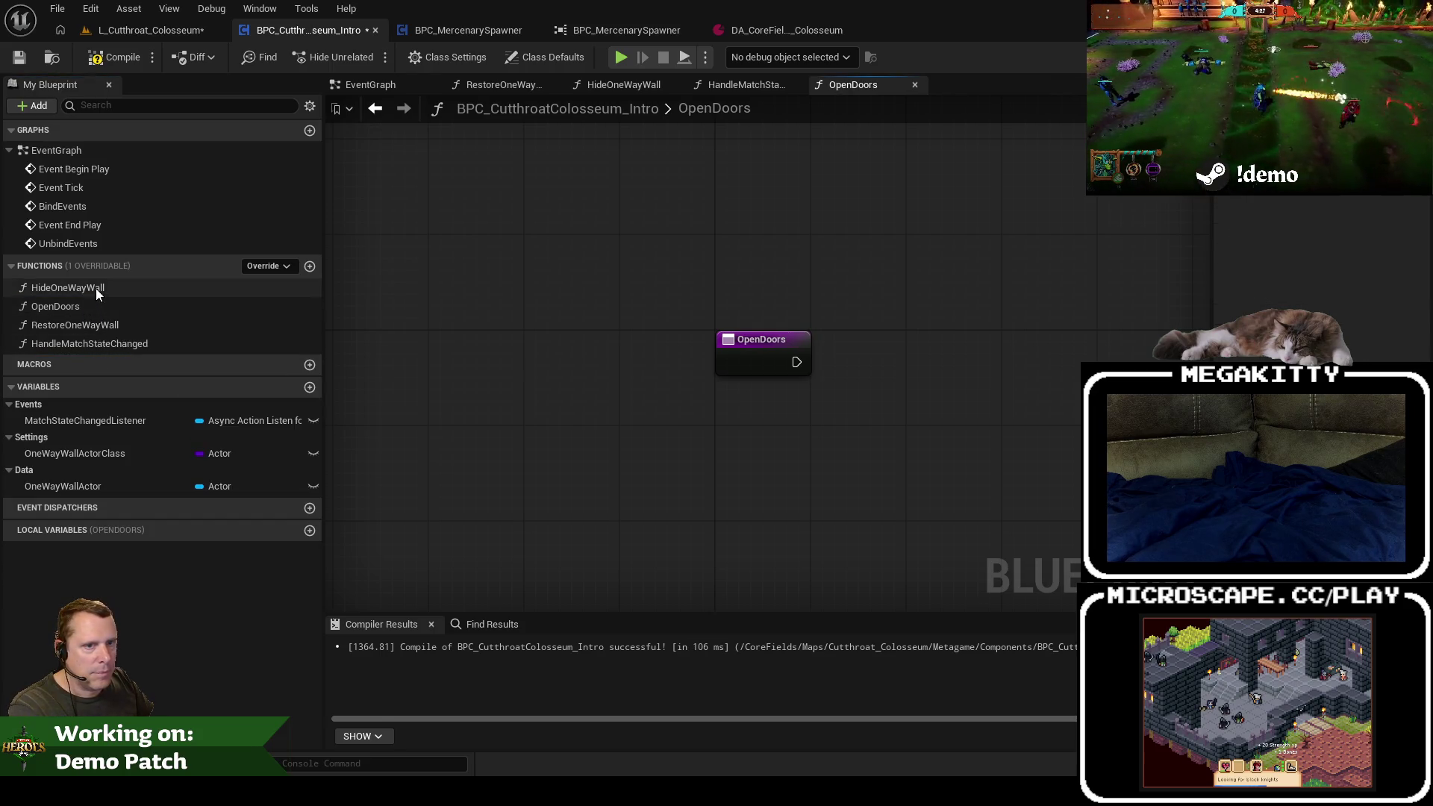
Step: File the HandleMatchStateChanged function under the Events category
{"action": "left_click", "coordinate": [97, 291]}
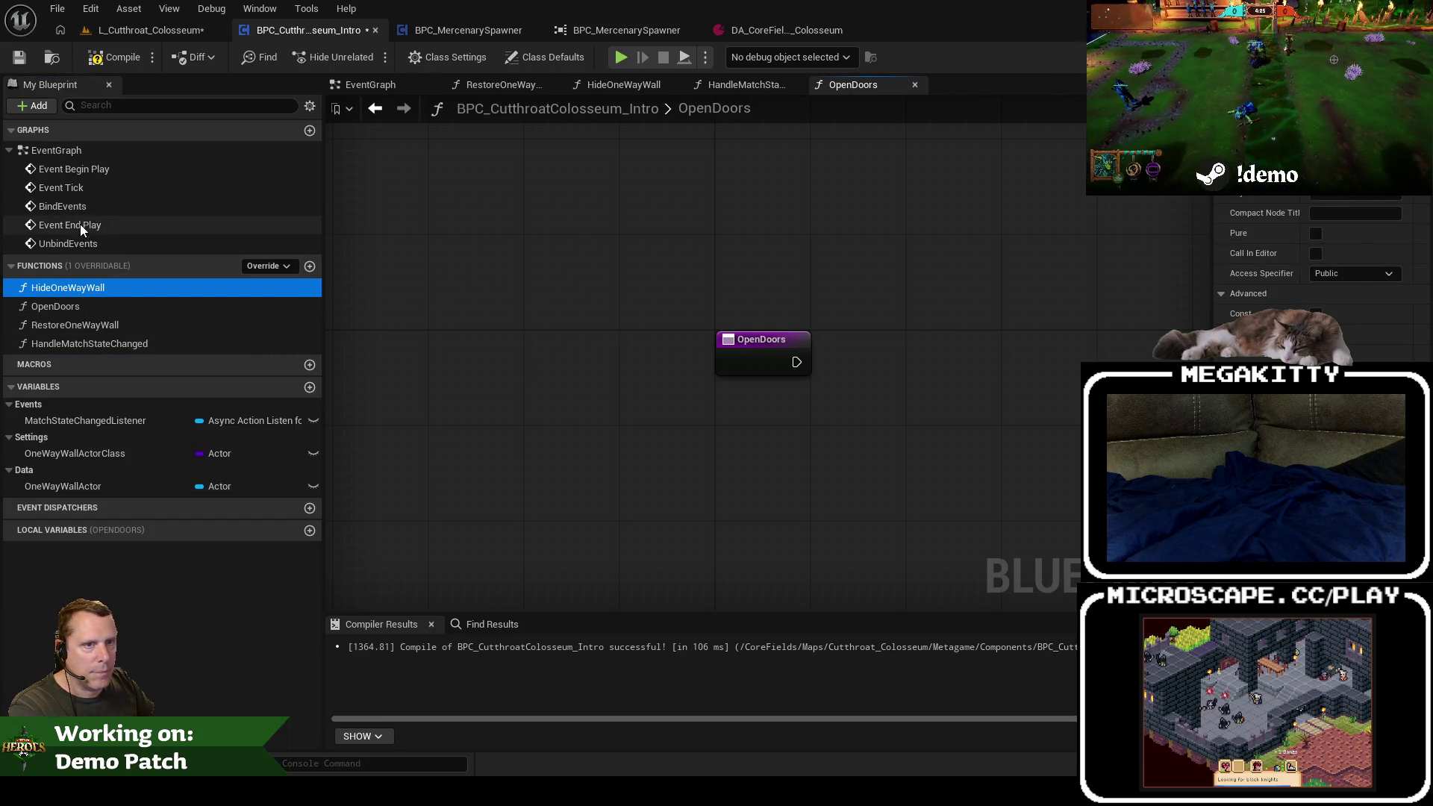
{"action": "left_click", "coordinate": [86, 343]}
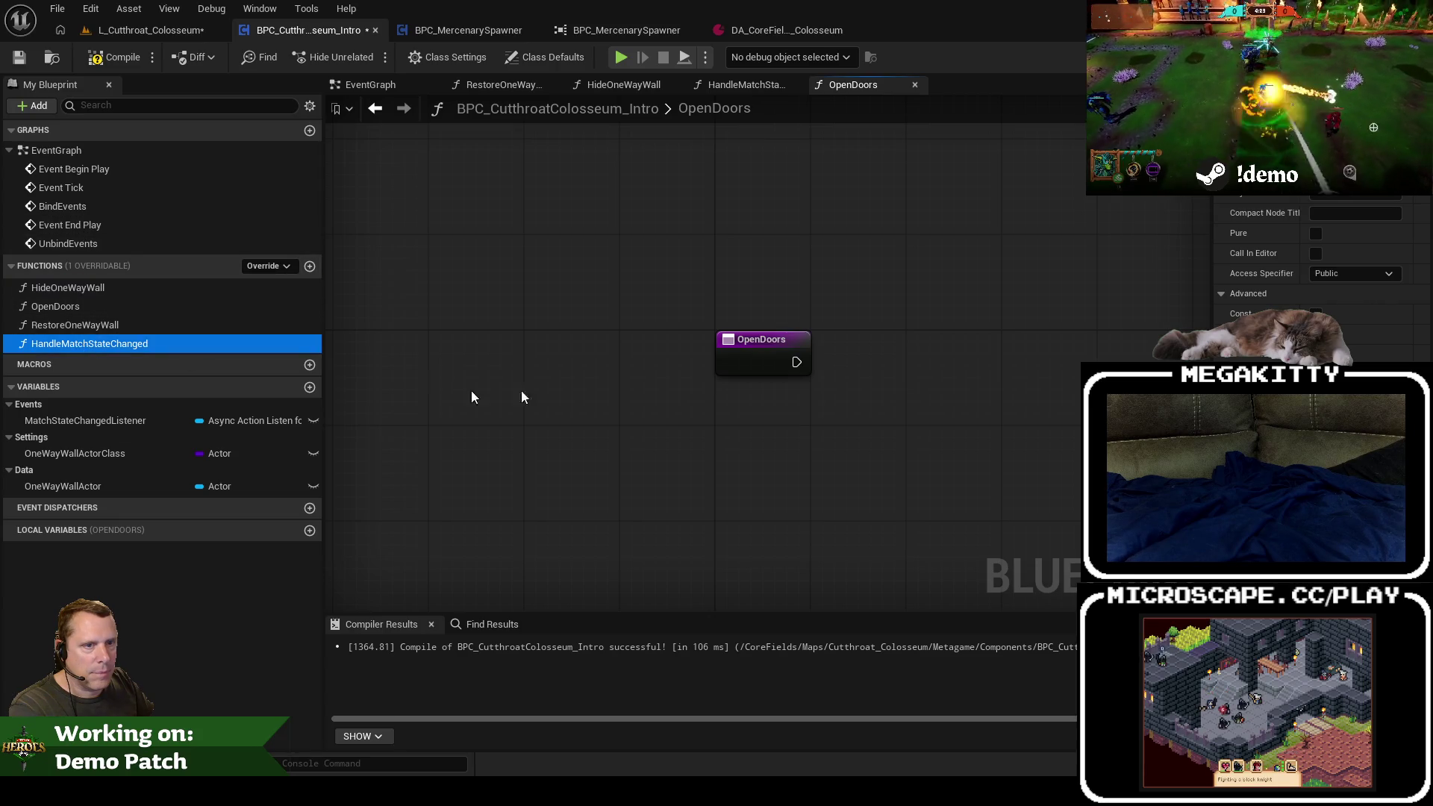
{"action": "left_click", "coordinate": [1340, 201]}
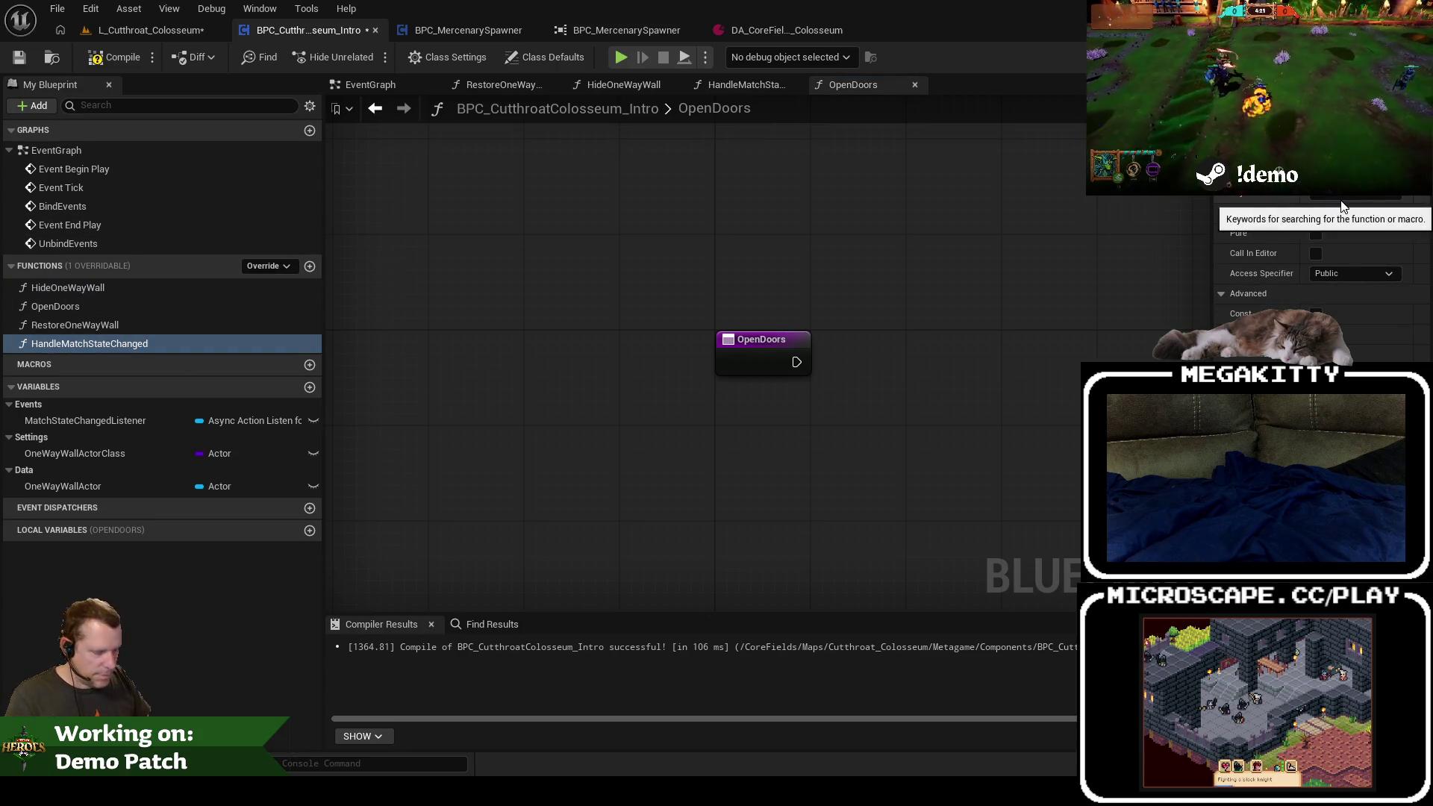
{"action": "key", "text": "Return"}
Step: Jump from HandleMatchStateChanged's Open Doors call into OpenDoors, then return to the colosseum level
{"action": "double_click", "coordinate": [254, 307]}
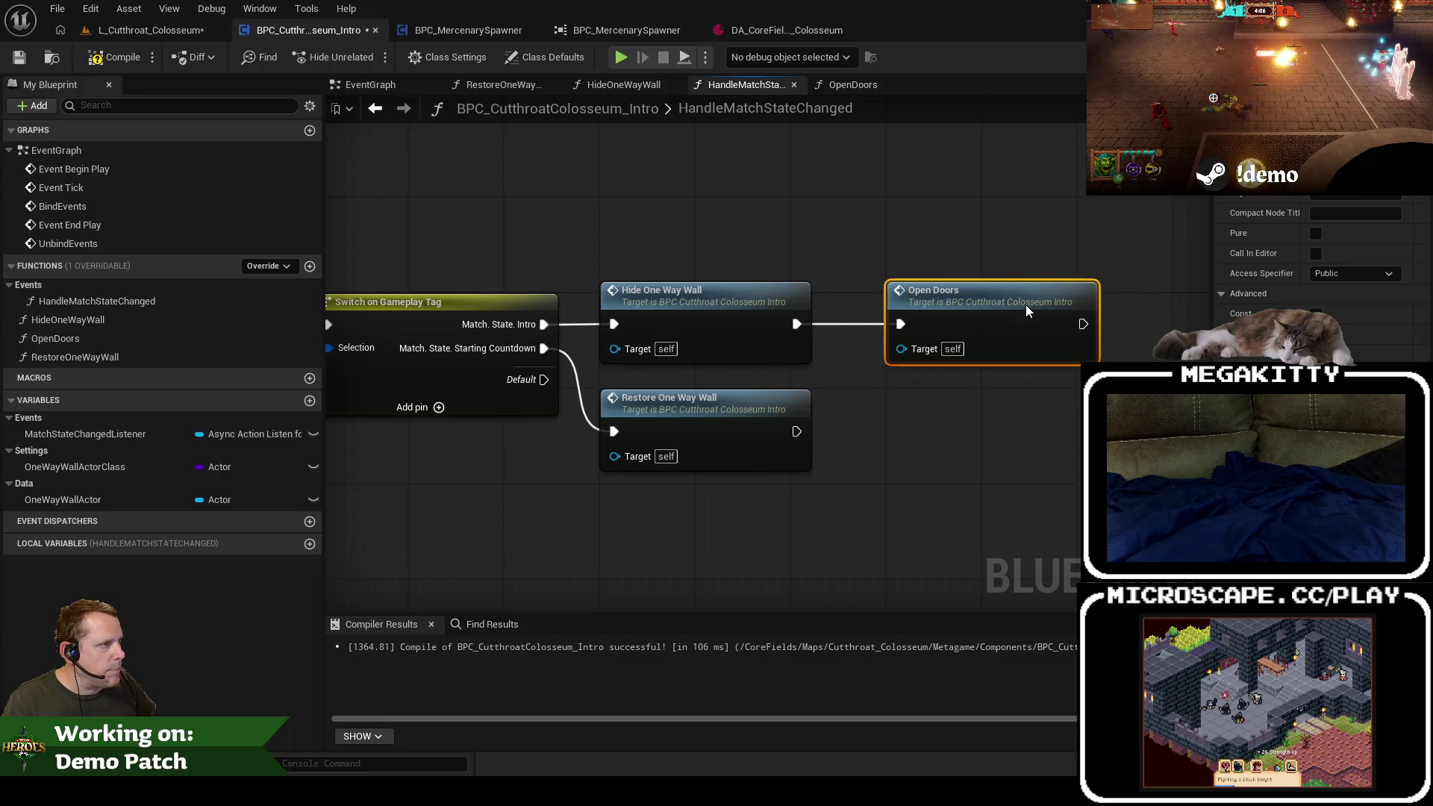
{"action": "double_click", "coordinate": [1026, 305]}
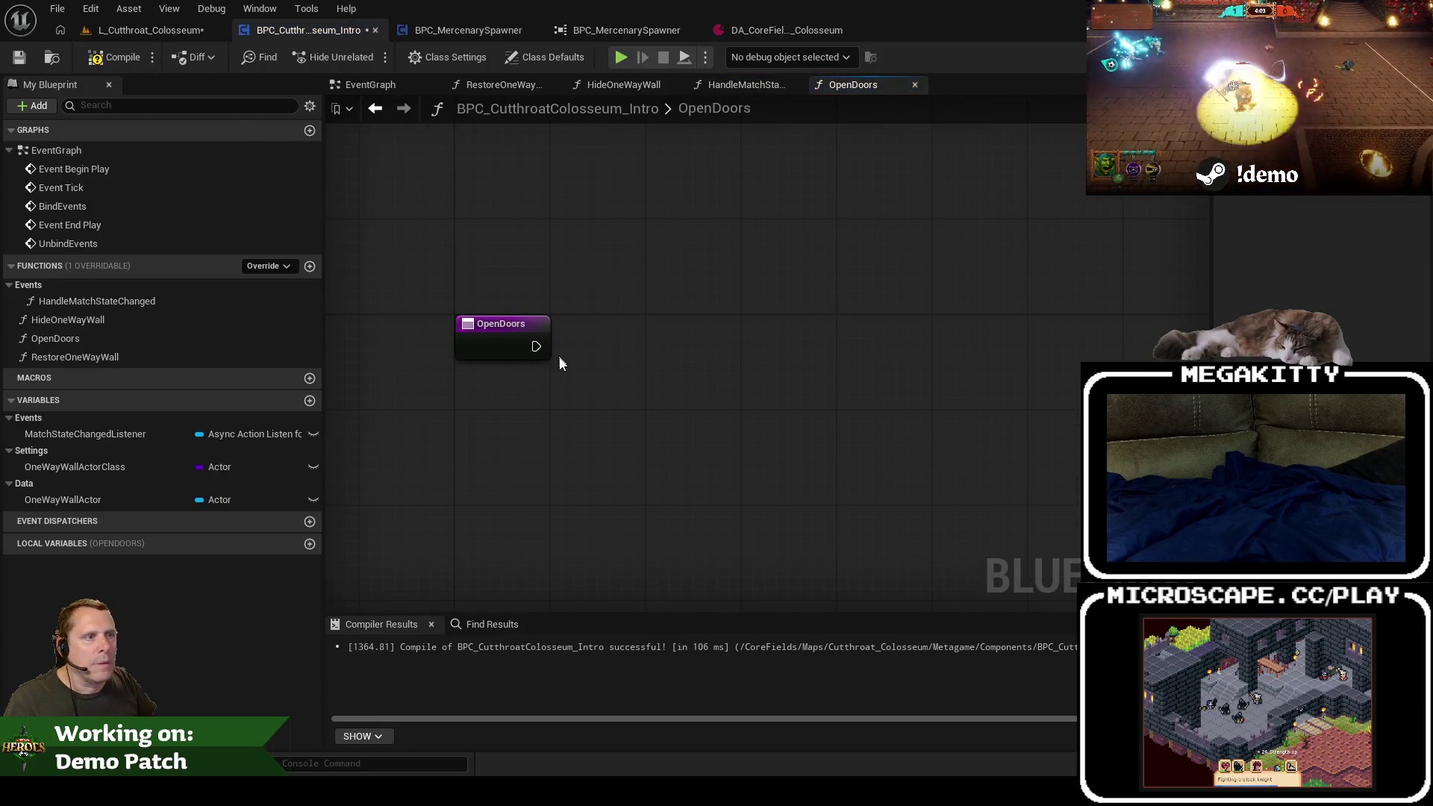
{"action": "left_click", "coordinate": [174, 30]}
{"action": "scroll", "coordinate": [446, 335], "scroll_direction": "up", "scroll_amount": 5}
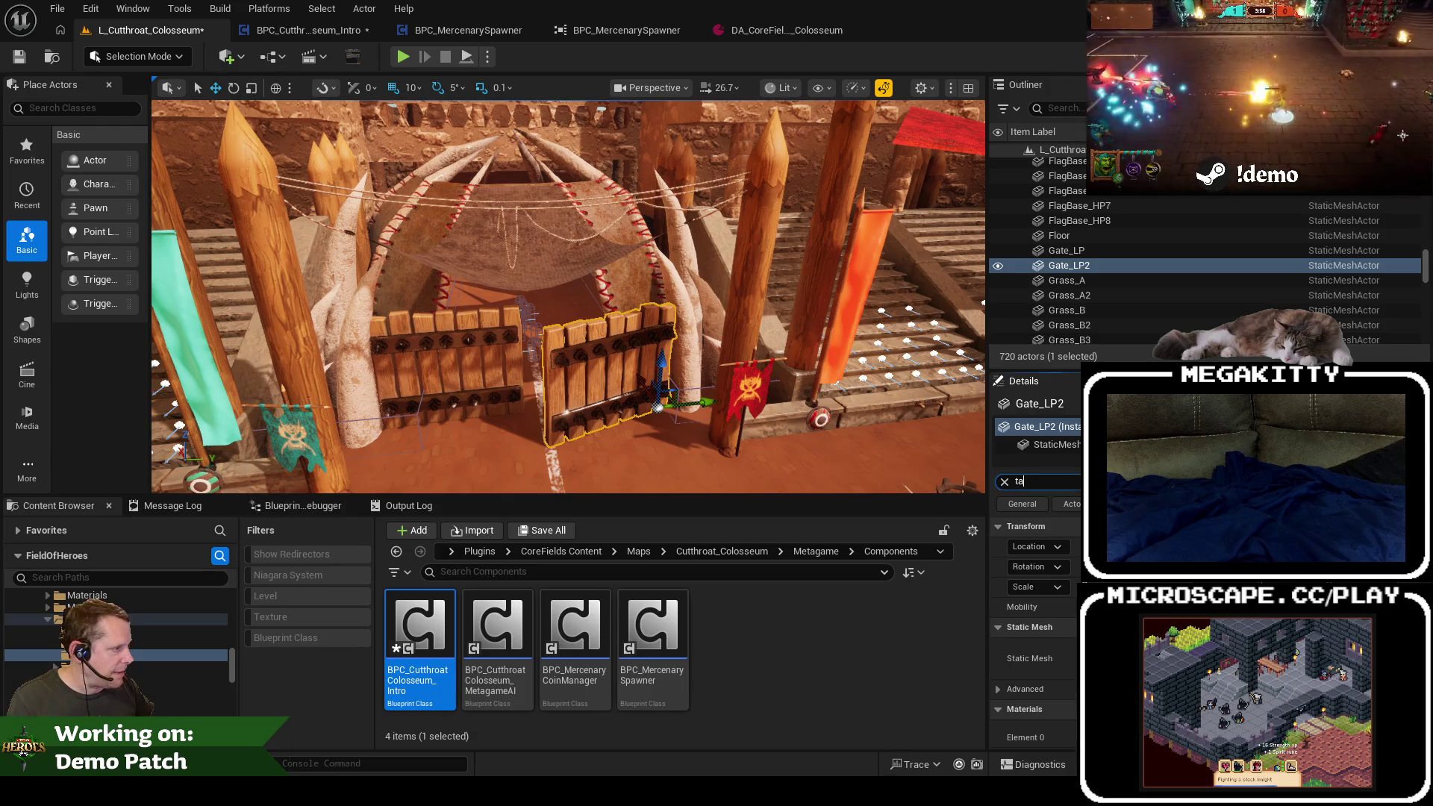
Step: Filter Details by 'tag' and add an Actor Tags entry to Gate_LP2 and Gate_LP
{"action": "type", "text": "tag"}
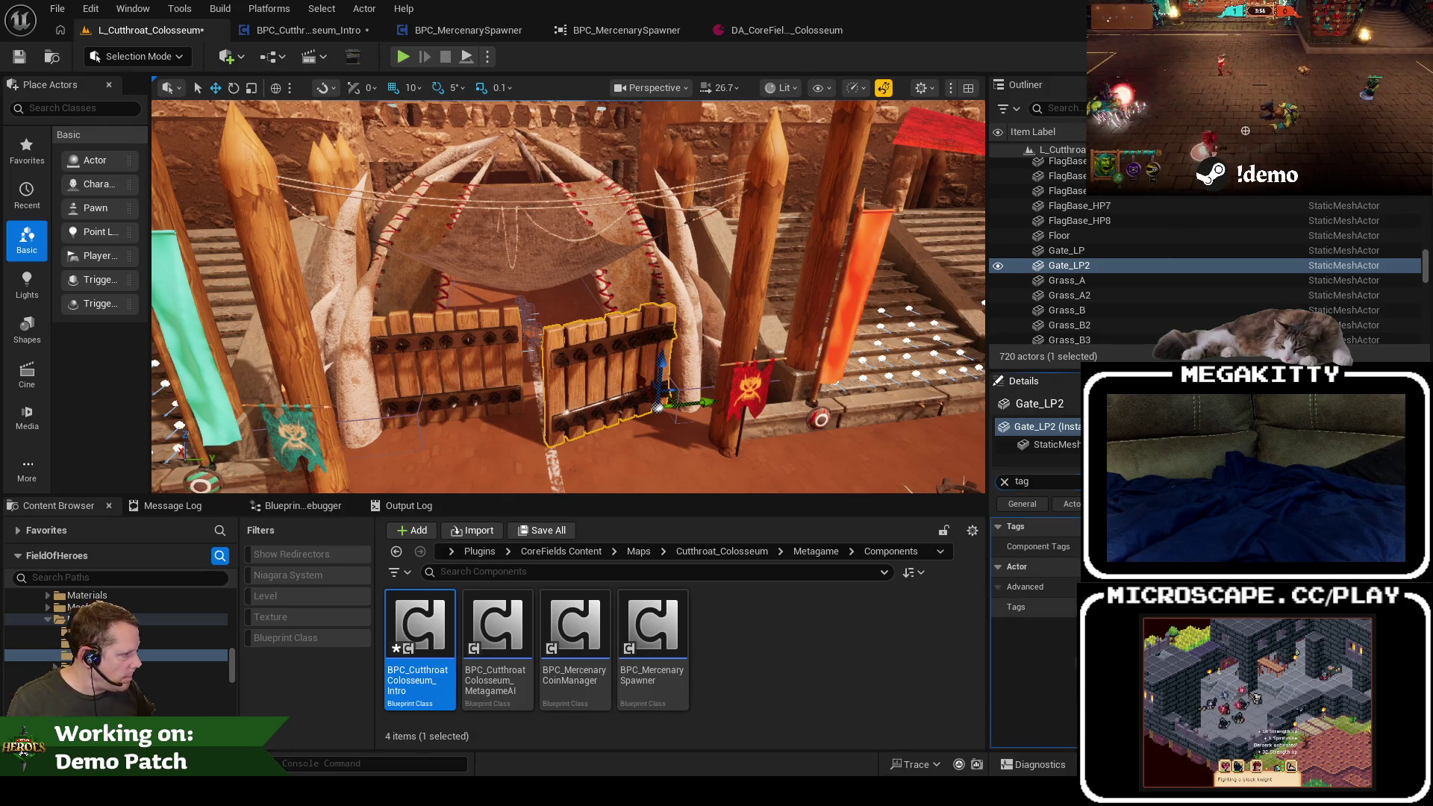
{"action": "left_click", "coordinate": [1241, 607]}
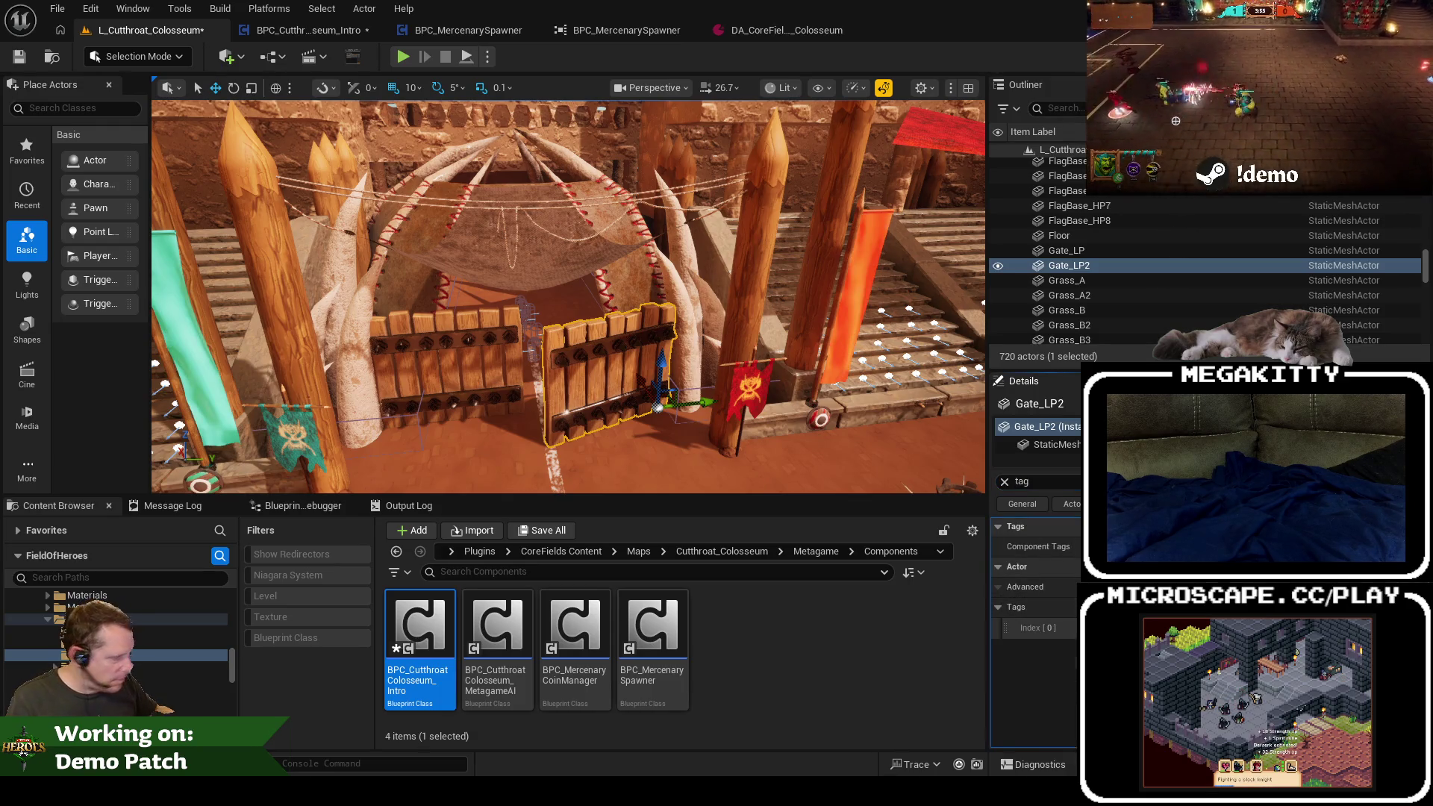
{"action": "left_click", "coordinate": [1075, 250]}
{"action": "left_click", "coordinate": [1242, 607]}
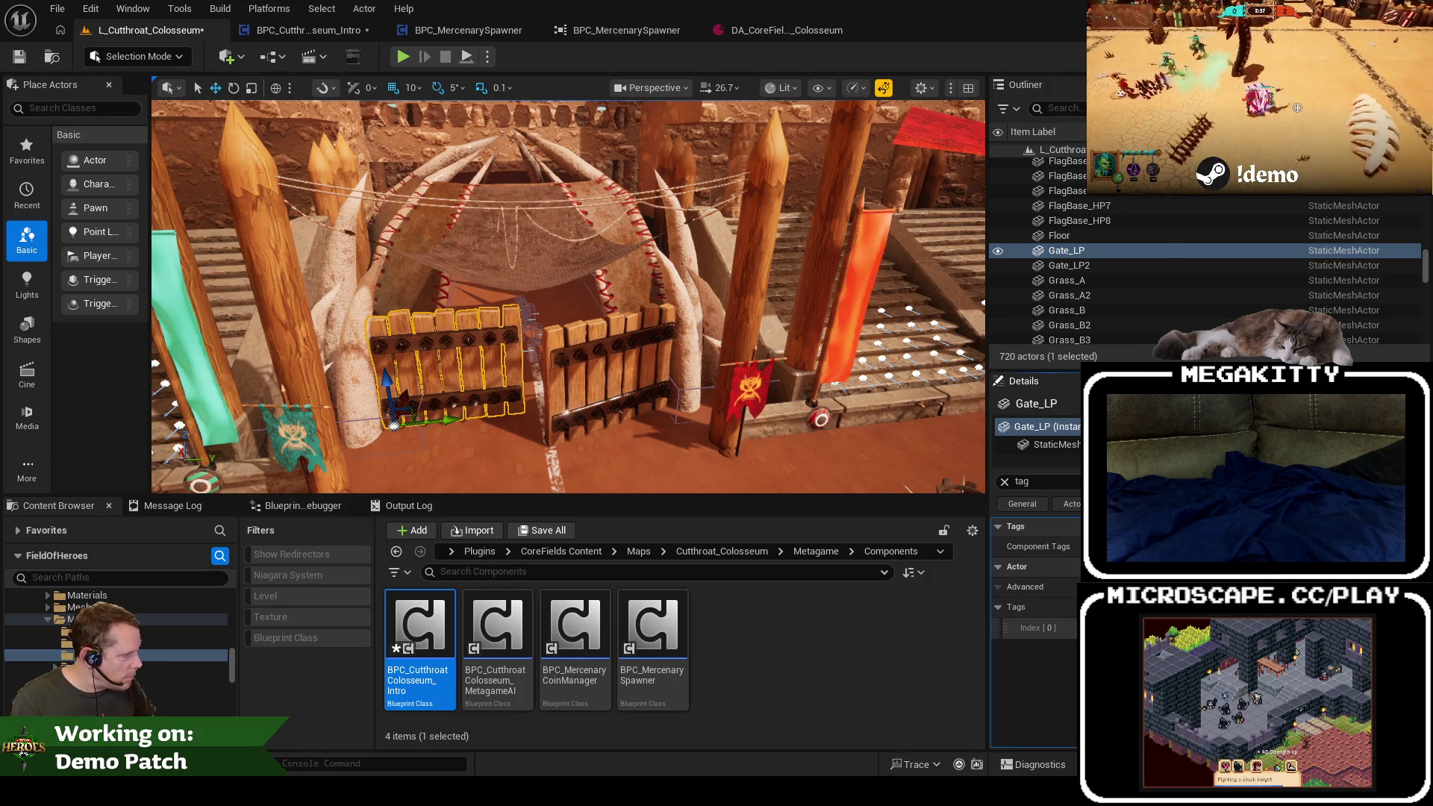
Step: Check the new tag entries on Gate_LP2 and Gate_LP, then go back to the OpenDoors graph
{"action": "left_click", "coordinate": [1114, 264]}
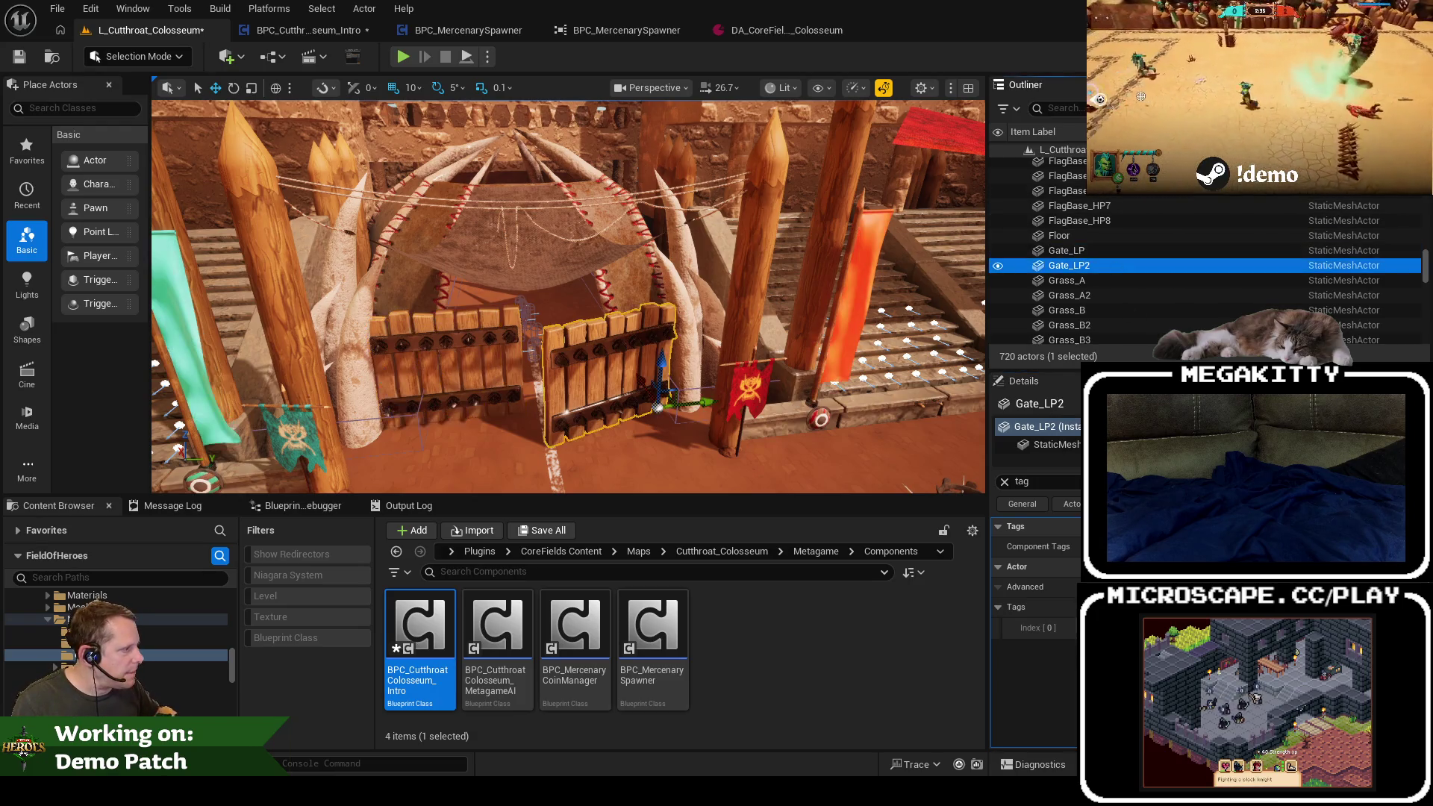
{"action": "left_click", "coordinate": [1038, 627]}
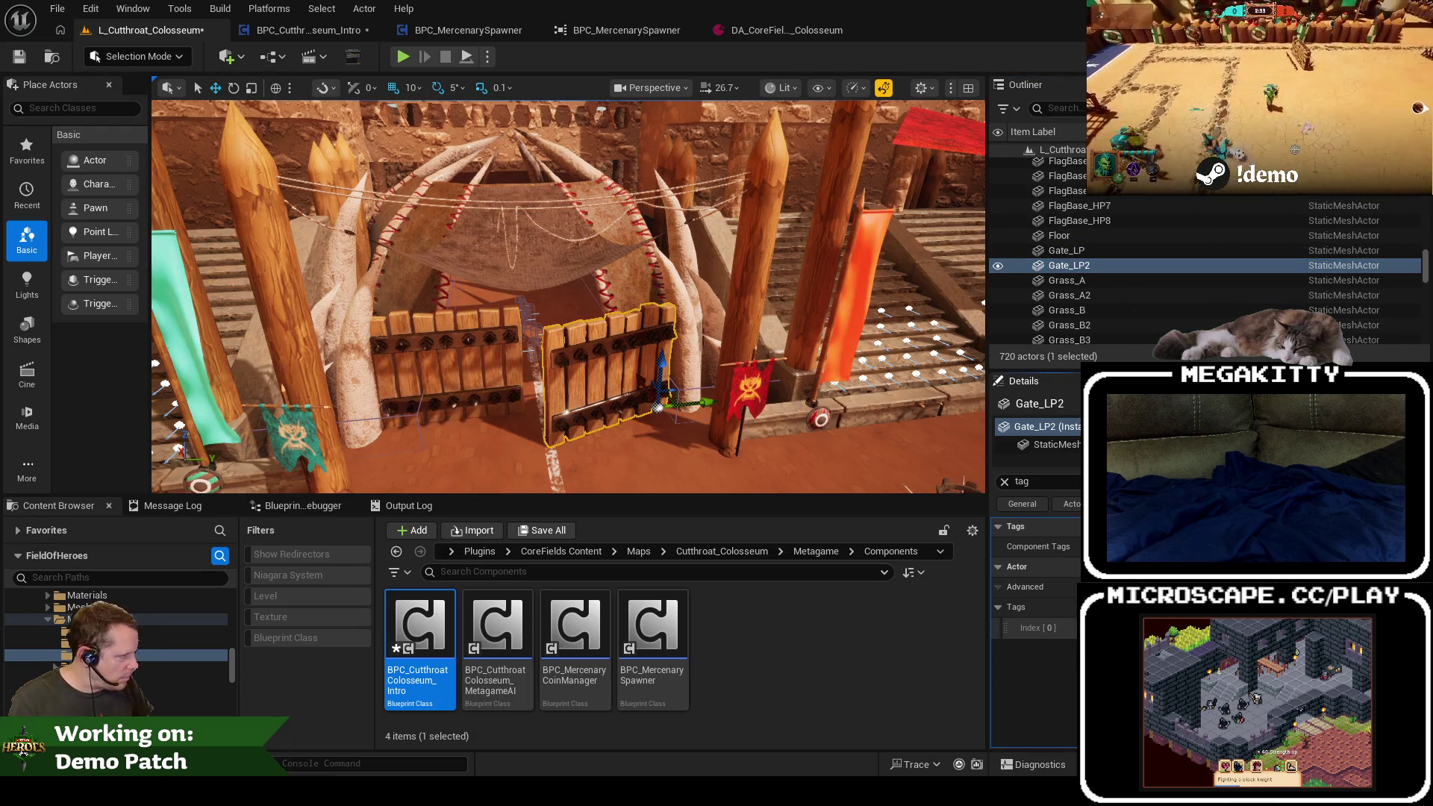
{"action": "left_click", "coordinate": [1073, 254]}
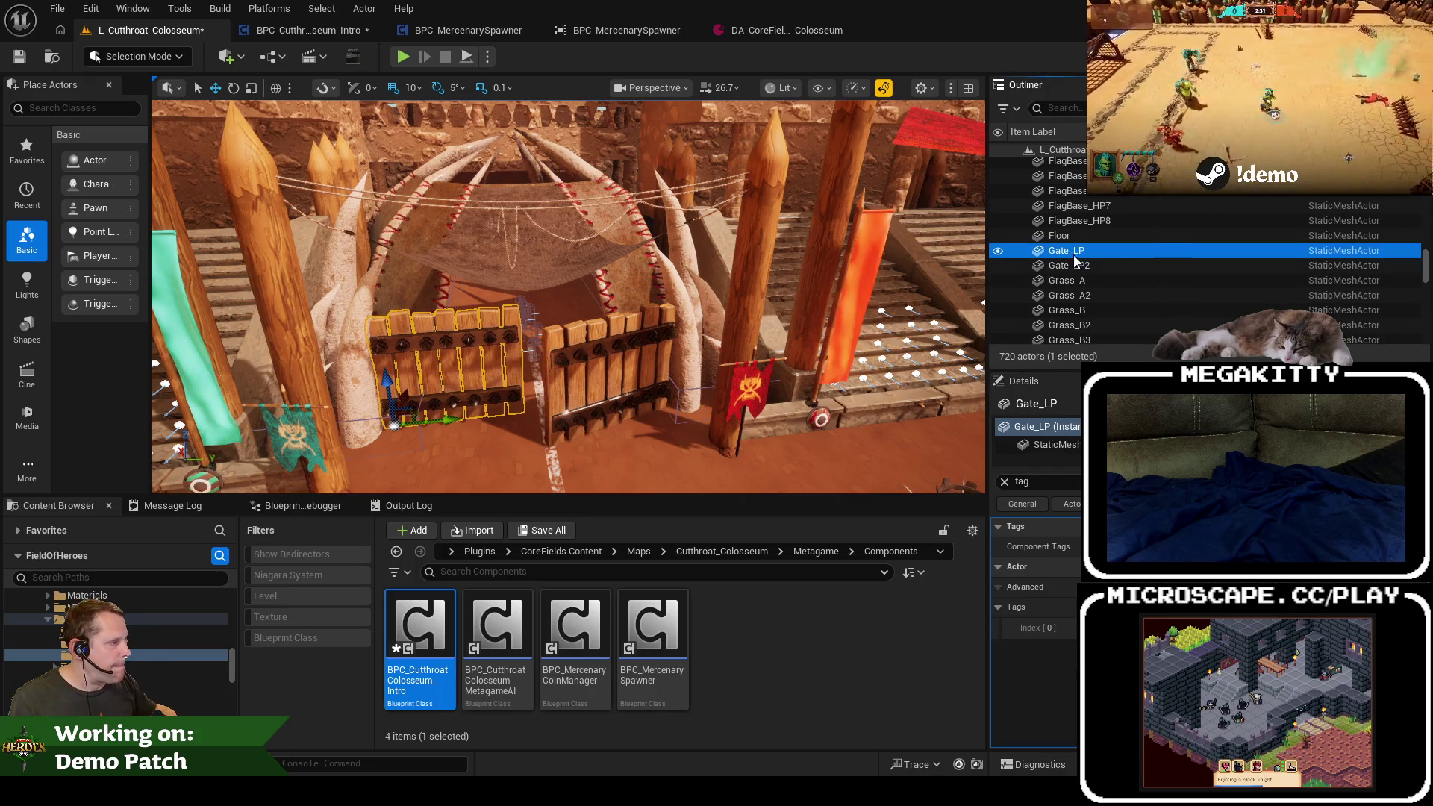
{"action": "left_click", "coordinate": [1098, 267]}
{"action": "left_click", "coordinate": [1075, 252]}
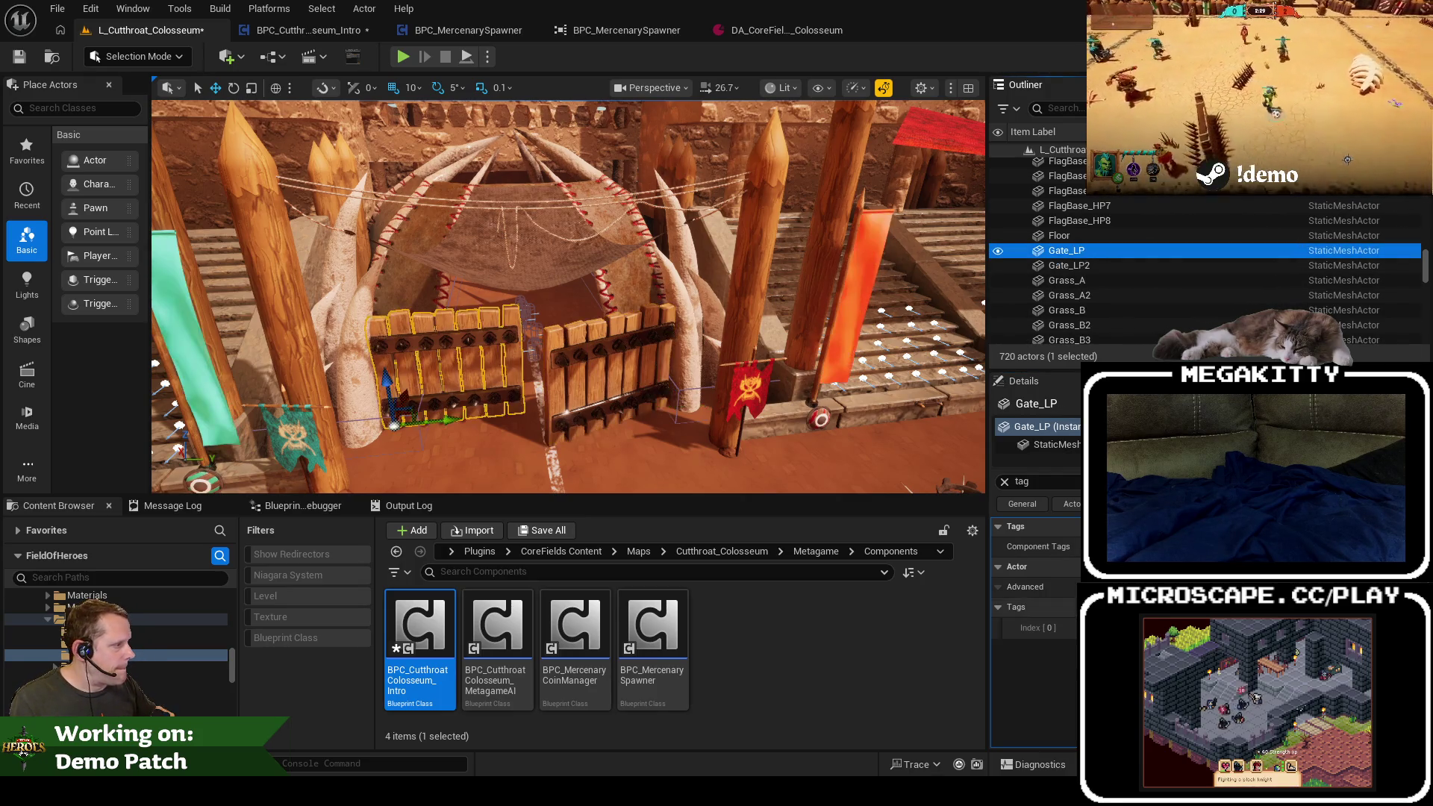
{"action": "left_click", "coordinate": [308, 29]}
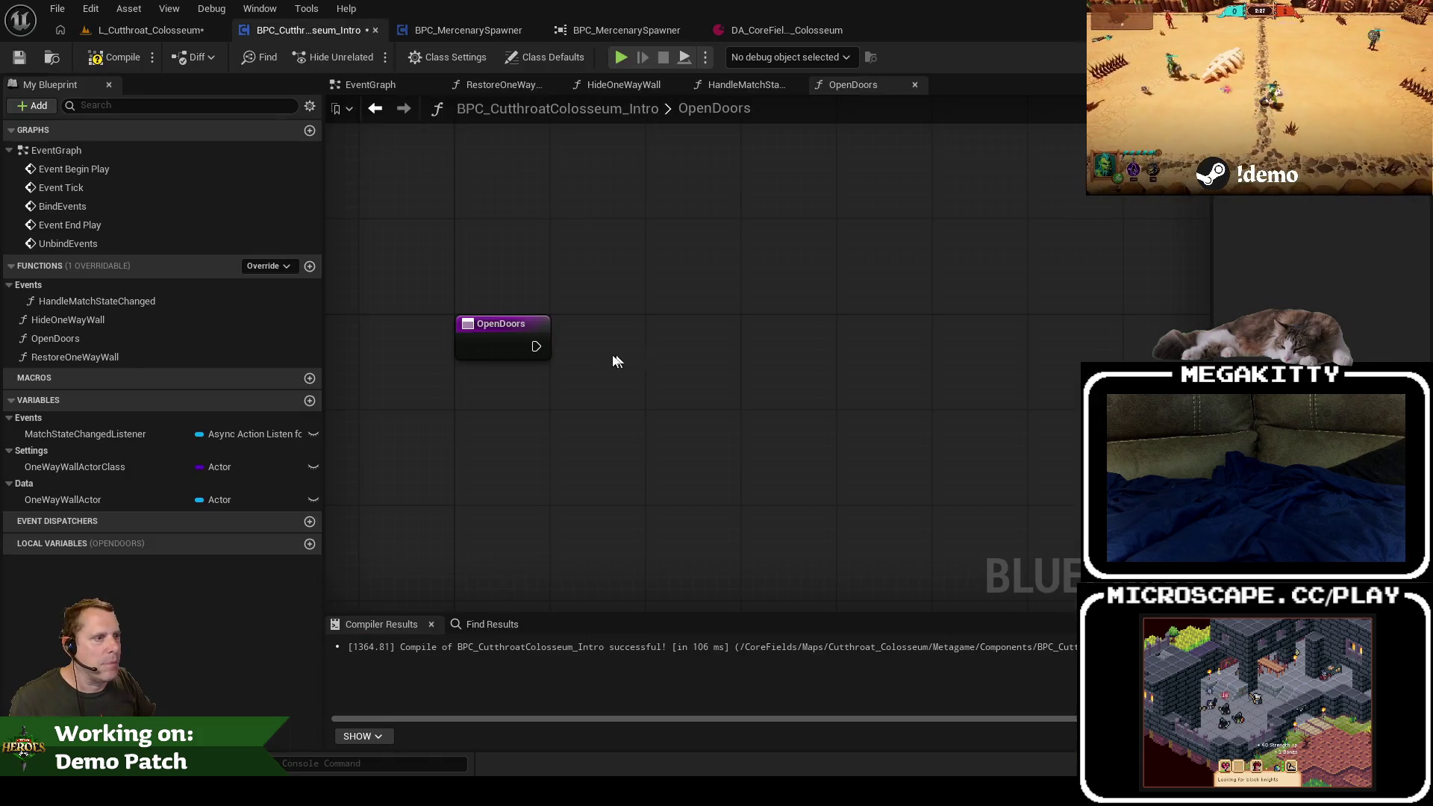
Step: Add a Sequence node after the OpenDoors entry
{"action": "left_click_drag", "start_coordinate": [537, 347], "coordinate": [655, 312]}
{"action": "key", "text": "Escape"}
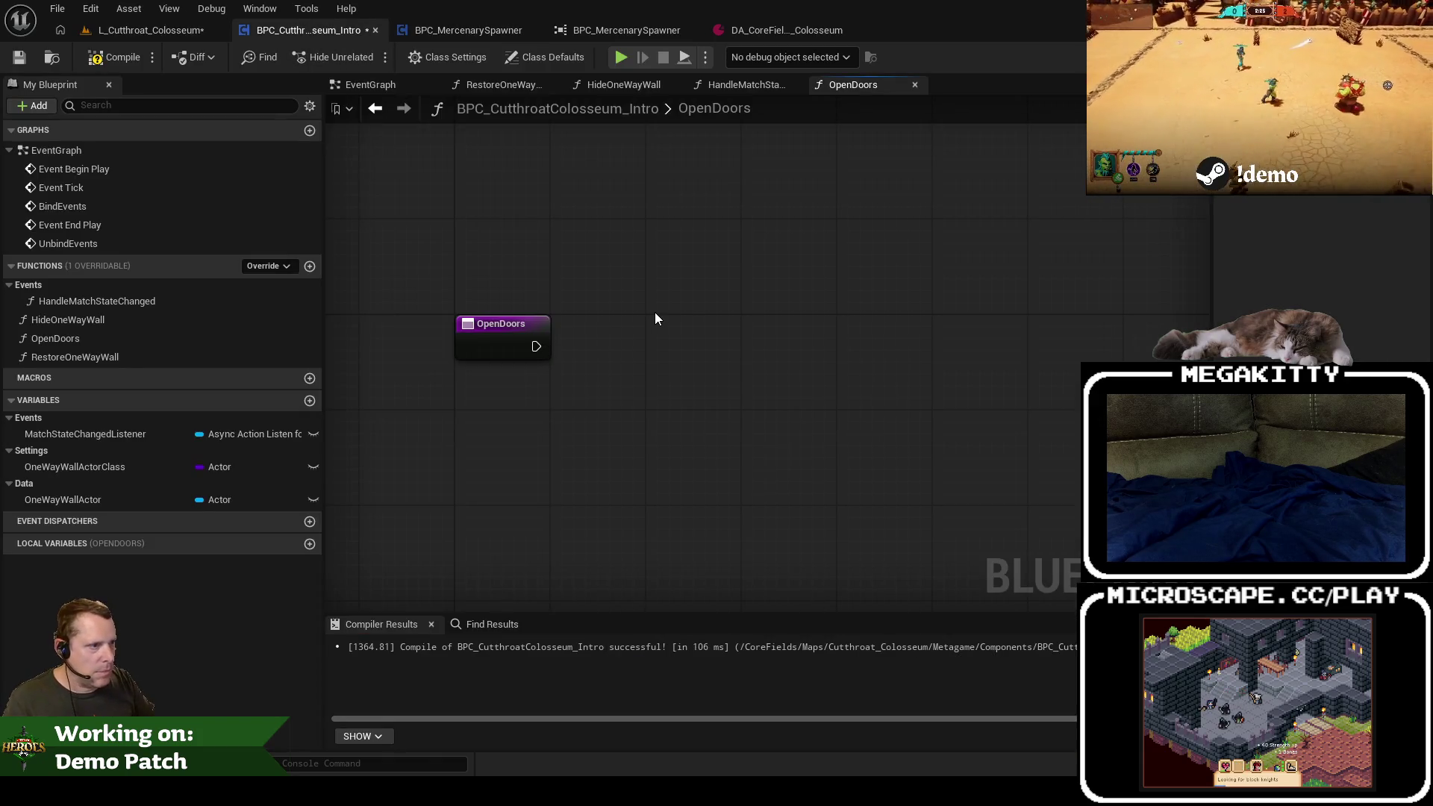
{"action": "left_click_drag", "start_coordinate": [536, 346], "coordinate": [695, 333]}
{"action": "type", "text": "seq"}
{"action": "key", "text": "Return"}
Step: Connect a Get All Actors Of Class with Tag node to the Sequence's Then 0 output
{"action": "mouse_move", "coordinate": [572, 362]}
{"action": "left_mouse_down"}
{"action": "mouse_move", "coordinate": [711, 360]}
{"action": "mouse_move", "coordinate": [762, 332]}
{"action": "left_mouse_up"}
{"action": "type", "text": "get all actors"}
{"action": "key", "text": "Return"}
{"action": "key", "text": "Delete"}
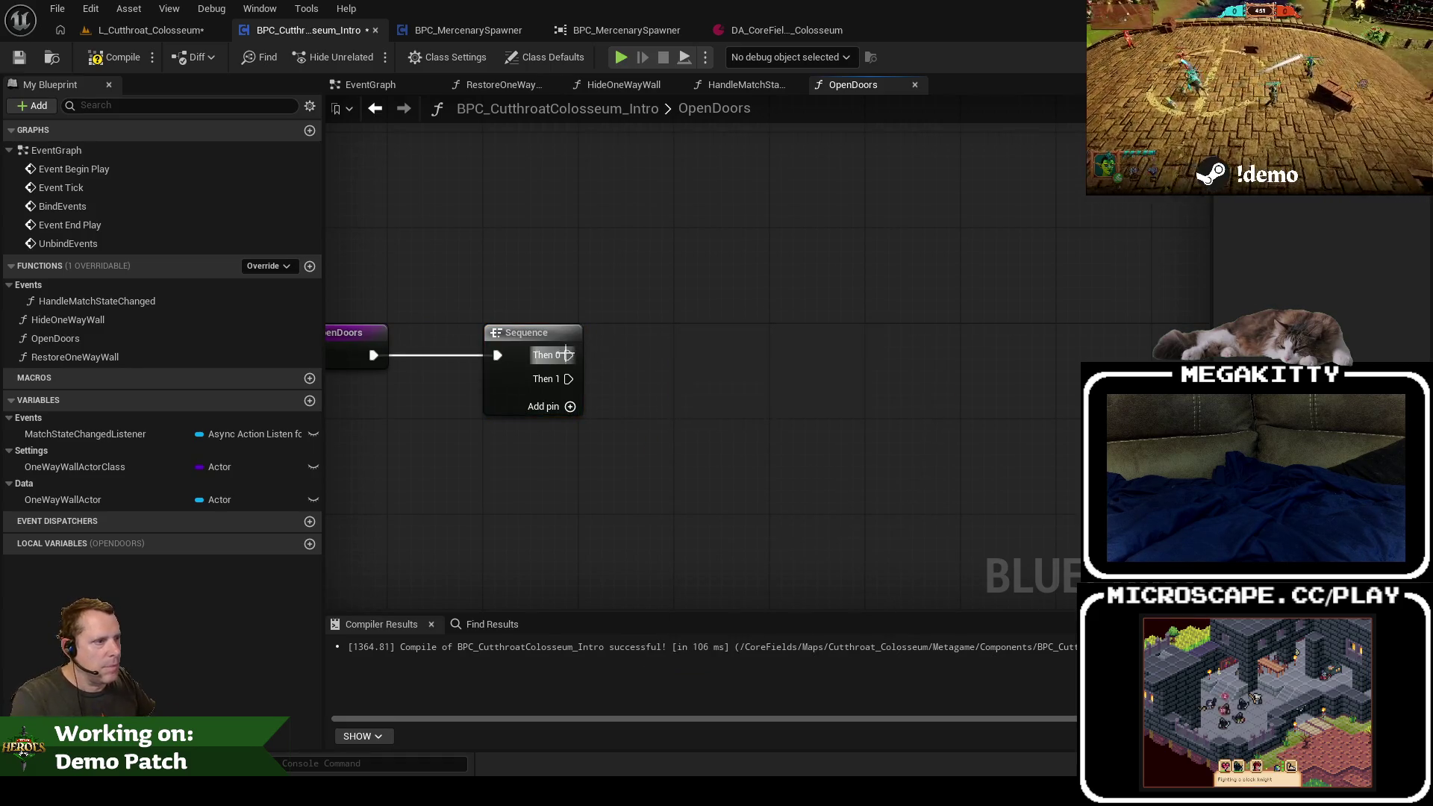
{"action": "left_click_drag", "start_coordinate": [569, 355], "coordinate": [675, 361]}
{"action": "type", "text": "get all acto"}
{"action": "key", "text": "Return"}
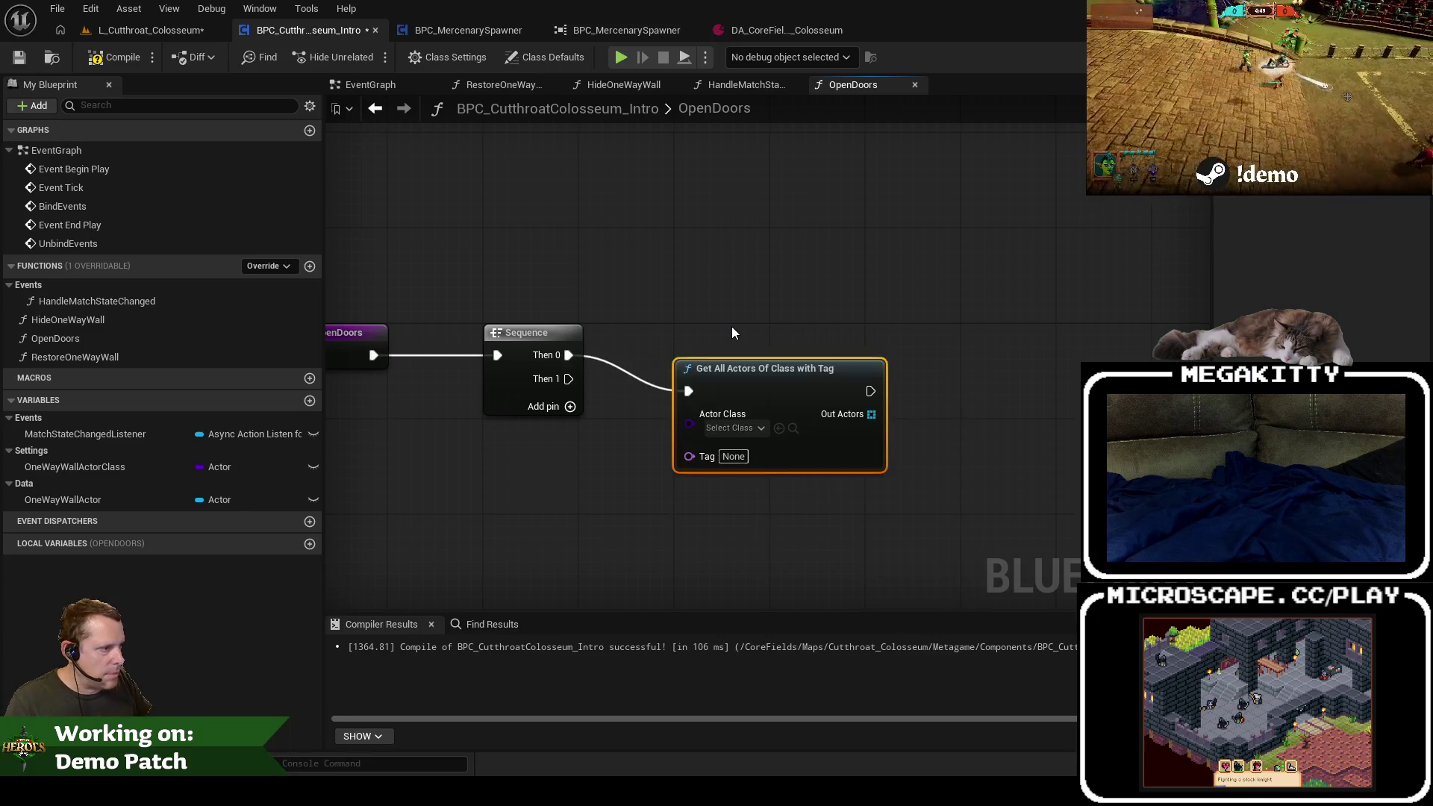
Step: Set the node's actor class to Static Mesh Actor and align it with the Sequence
{"action": "left_click", "coordinate": [733, 430]}
{"action": "type", "text": "actr"}
{"action": "left_click", "coordinate": [733, 439]}
{"action": "type", "text": "actor"}
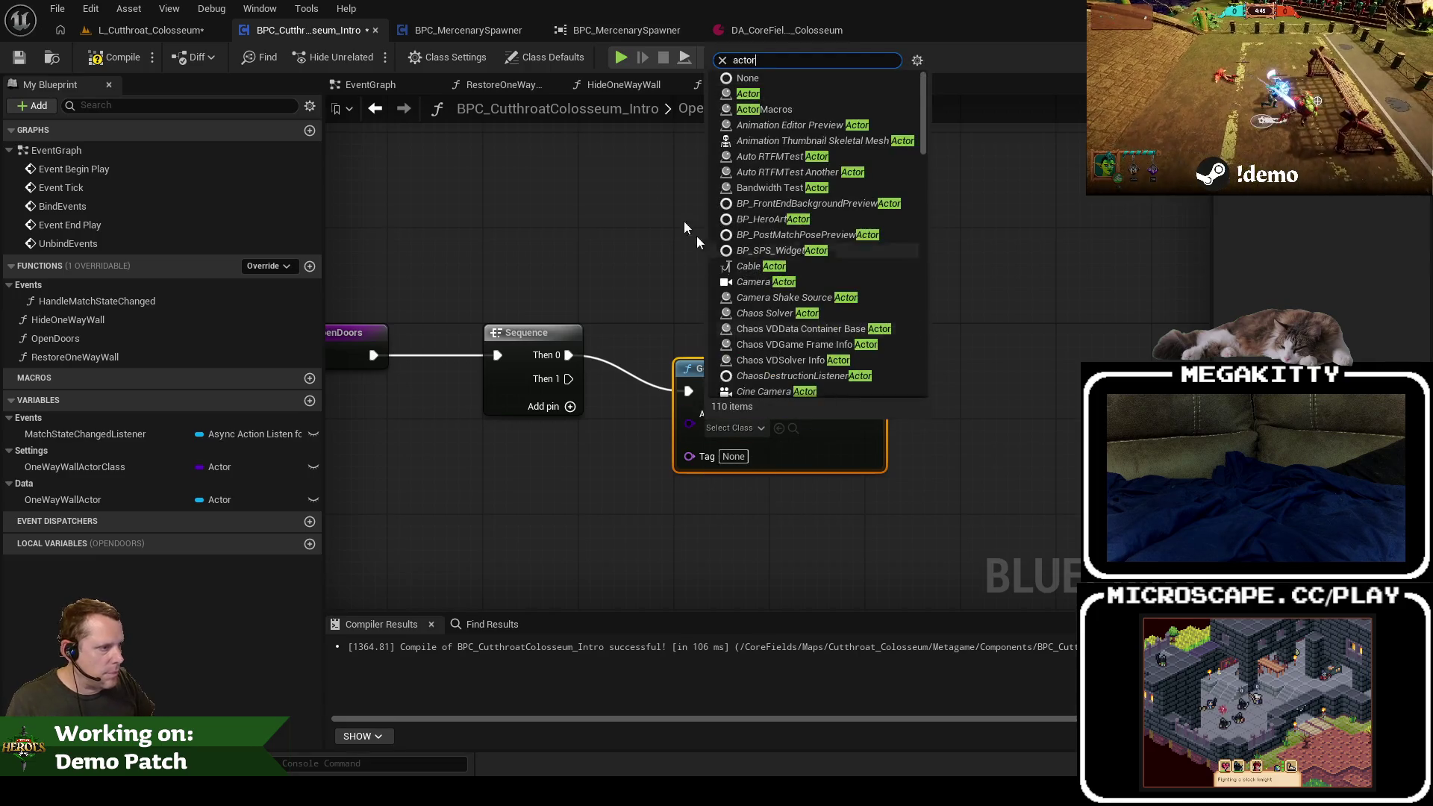
{"action": "left_click", "coordinate": [172, 30]}
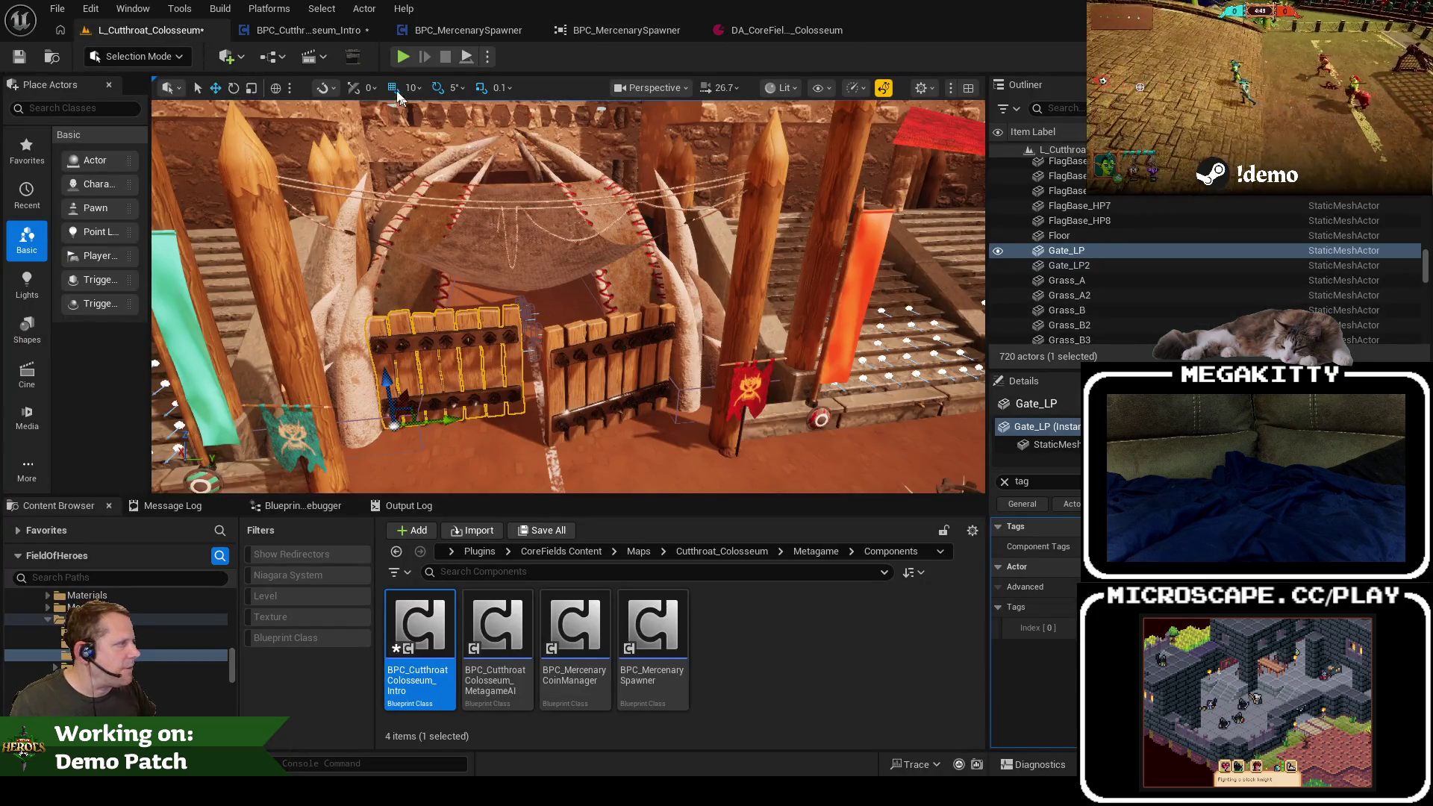
{"action": "left_click", "coordinate": [308, 33]}
{"action": "left_click", "coordinate": [711, 428]}
{"action": "type", "text": "stati"}
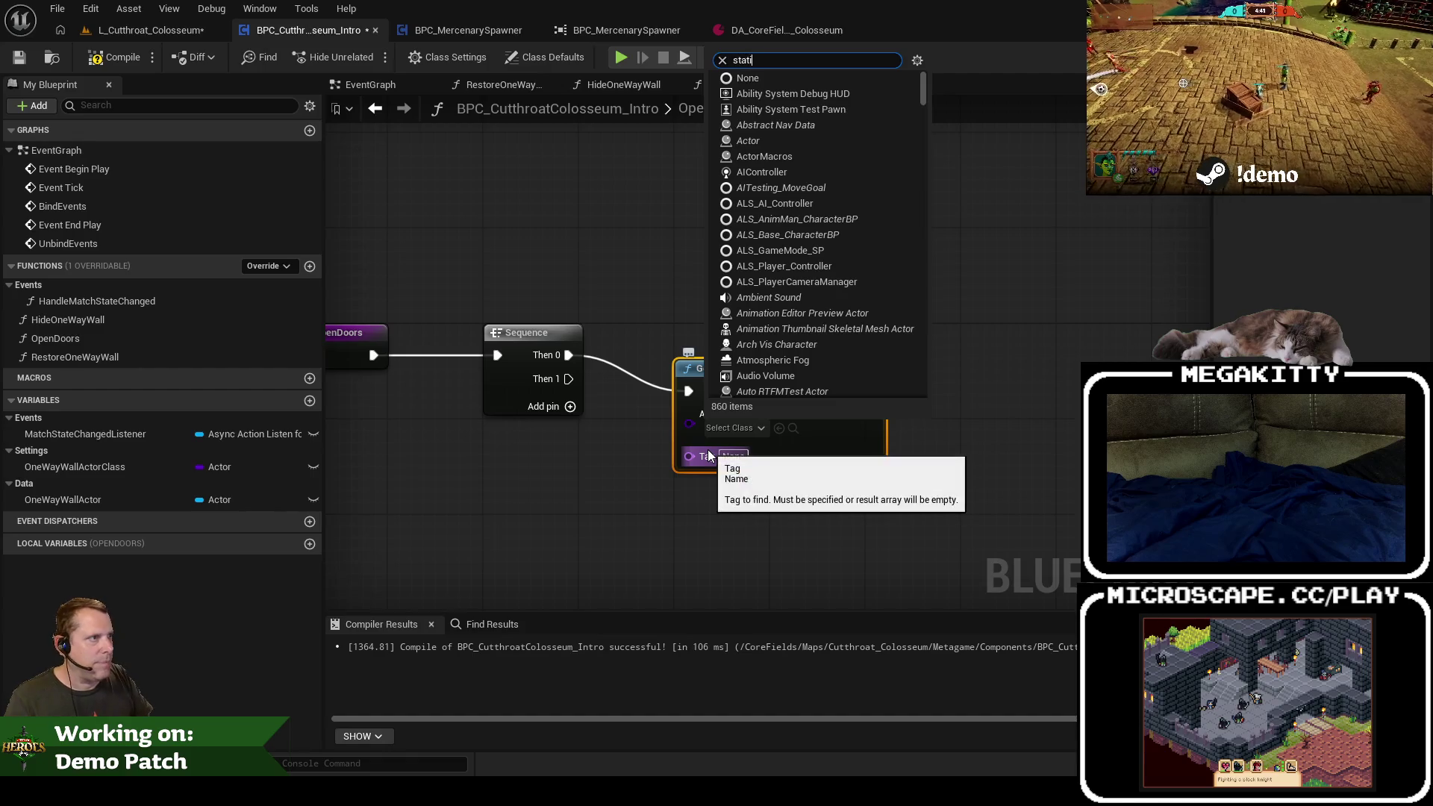
{"action": "type", "text": "cmeshac"}
{"action": "left_click", "coordinate": [773, 487]}
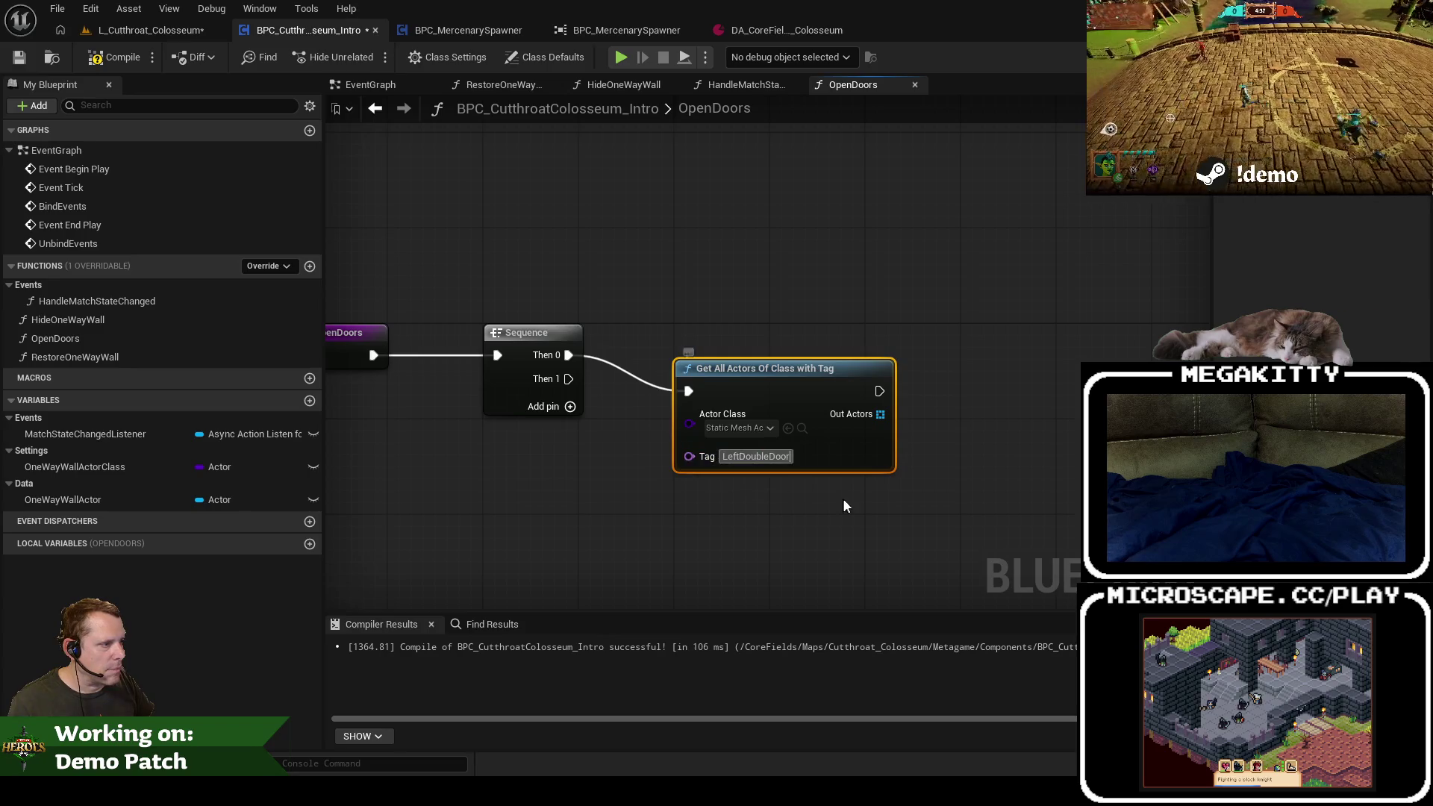
{"action": "left_click_drag", "start_coordinate": [776, 396], "coordinate": [776, 360]}
Step: Feed the found actors into a For Each Loop, then check the gate's properties in the level
{"action": "mouse_move", "coordinate": [880, 379]}
{"action": "left_mouse_down"}
{"action": "mouse_move", "coordinate": [1043, 338]}
{"action": "mouse_move", "coordinate": [1045, 352]}
{"action": "left_mouse_up"}
{"action": "type", "text": "for each"}
{"action": "key", "text": "Return"}
{"action": "left_click", "coordinate": [151, 34]}
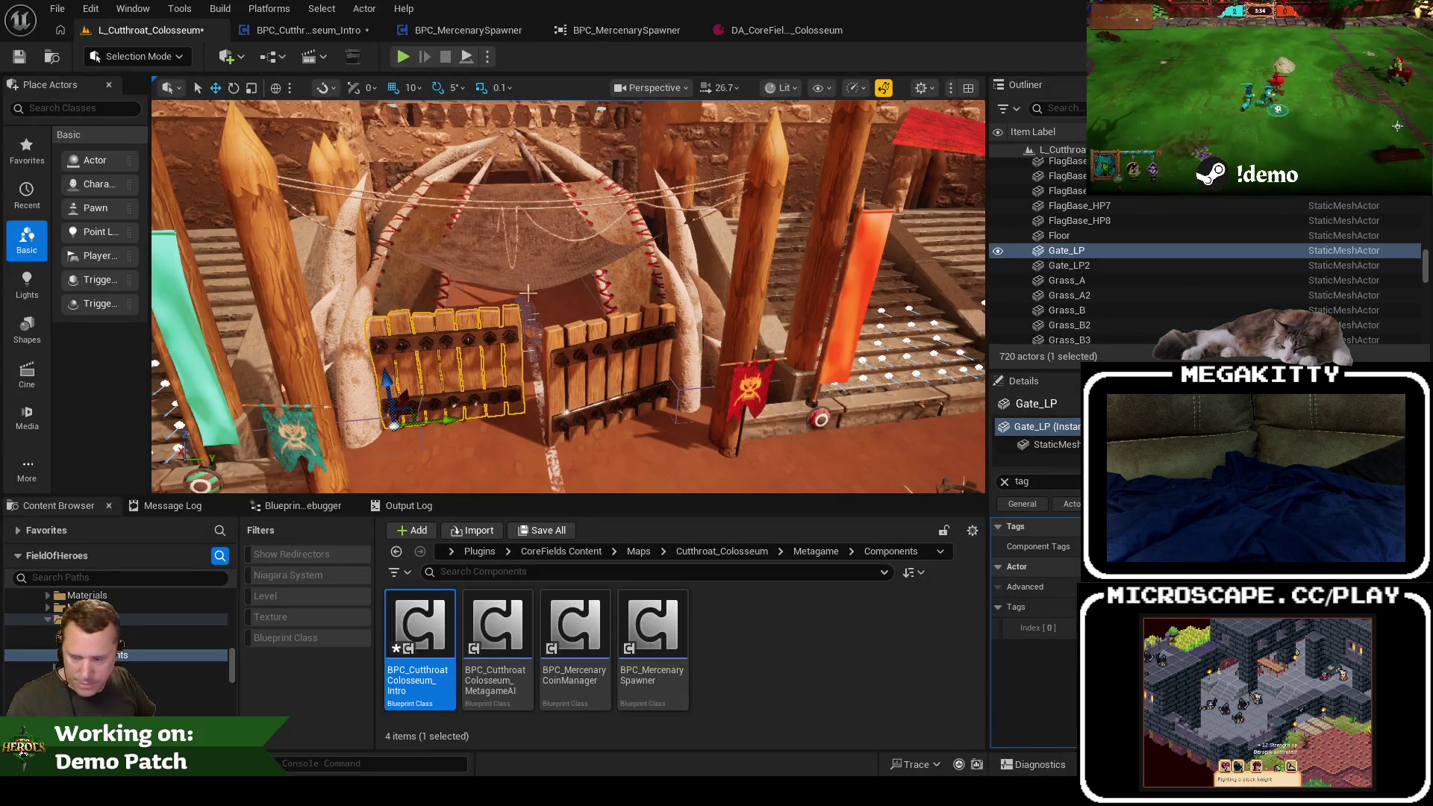
{"action": "left_click", "coordinate": [1005, 481]}
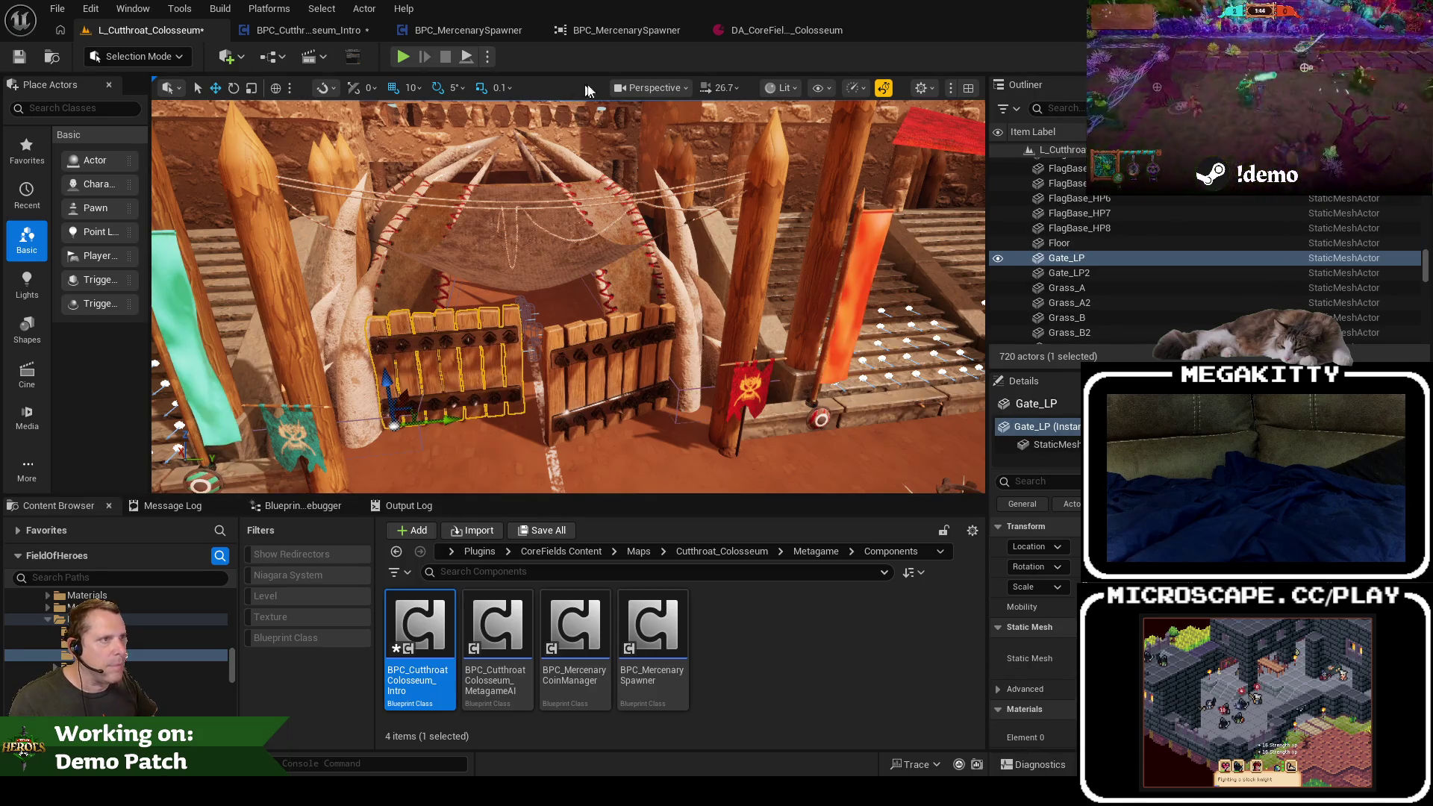
{"action": "left_click", "coordinate": [306, 30]}
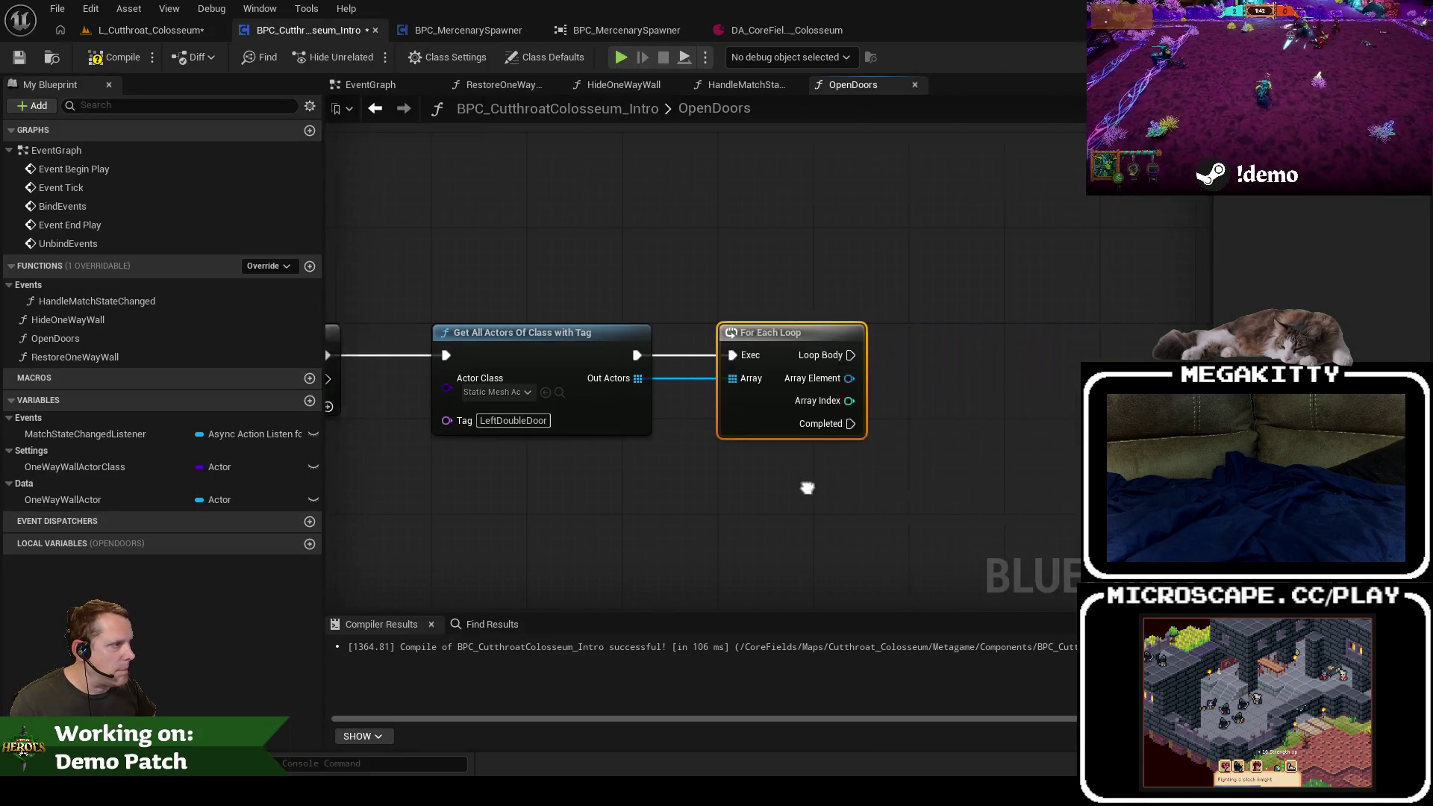
Step: Add a Set Actor Rotation with yaw 51 to each loop element's body
{"action": "left_click_drag", "start_coordinate": [807, 377], "coordinate": [935, 399]}
{"action": "type", "text": "set actor rotation"}
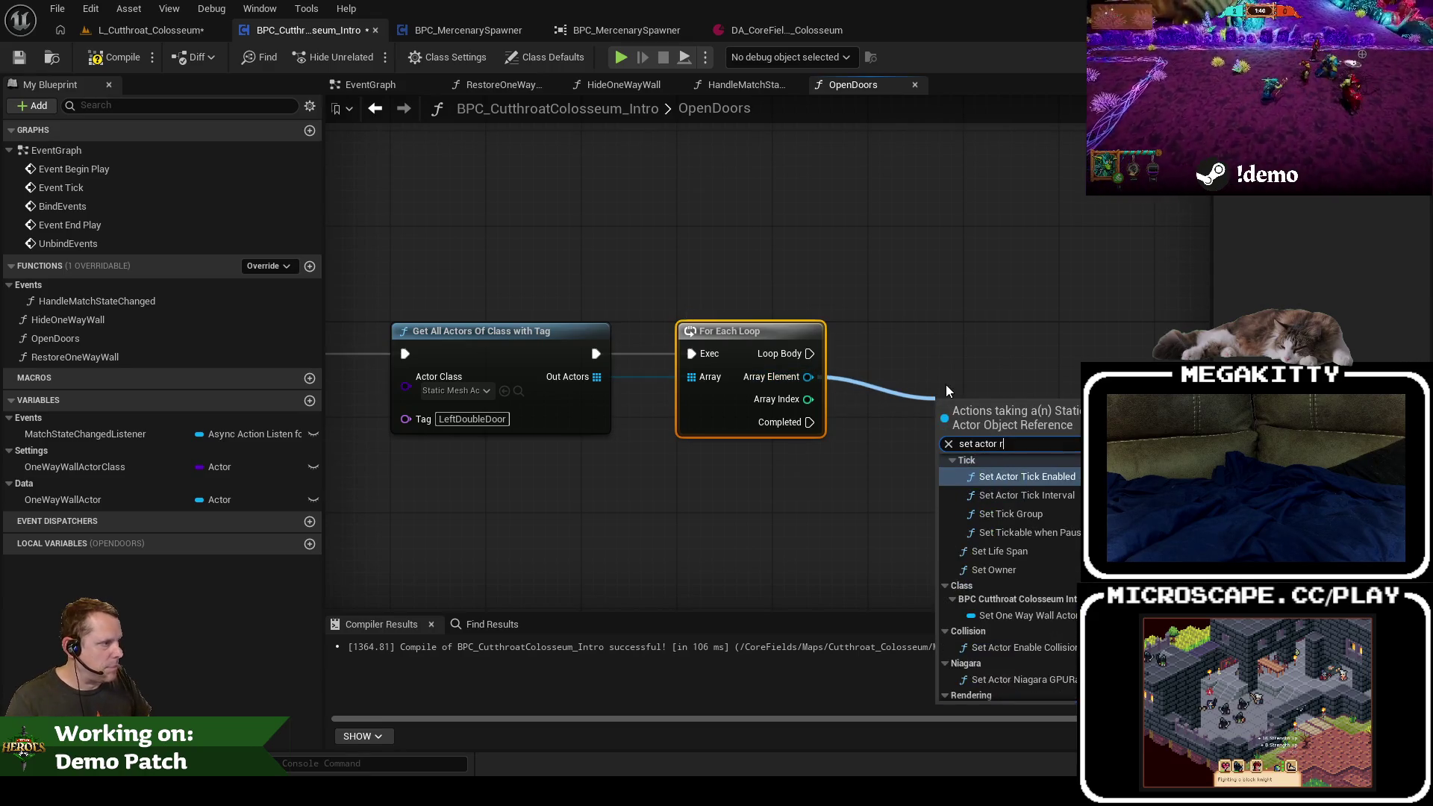
{"action": "key", "text": "Return"}
{"action": "left_click_drag", "start_coordinate": [986, 449], "coordinate": [926, 377]}
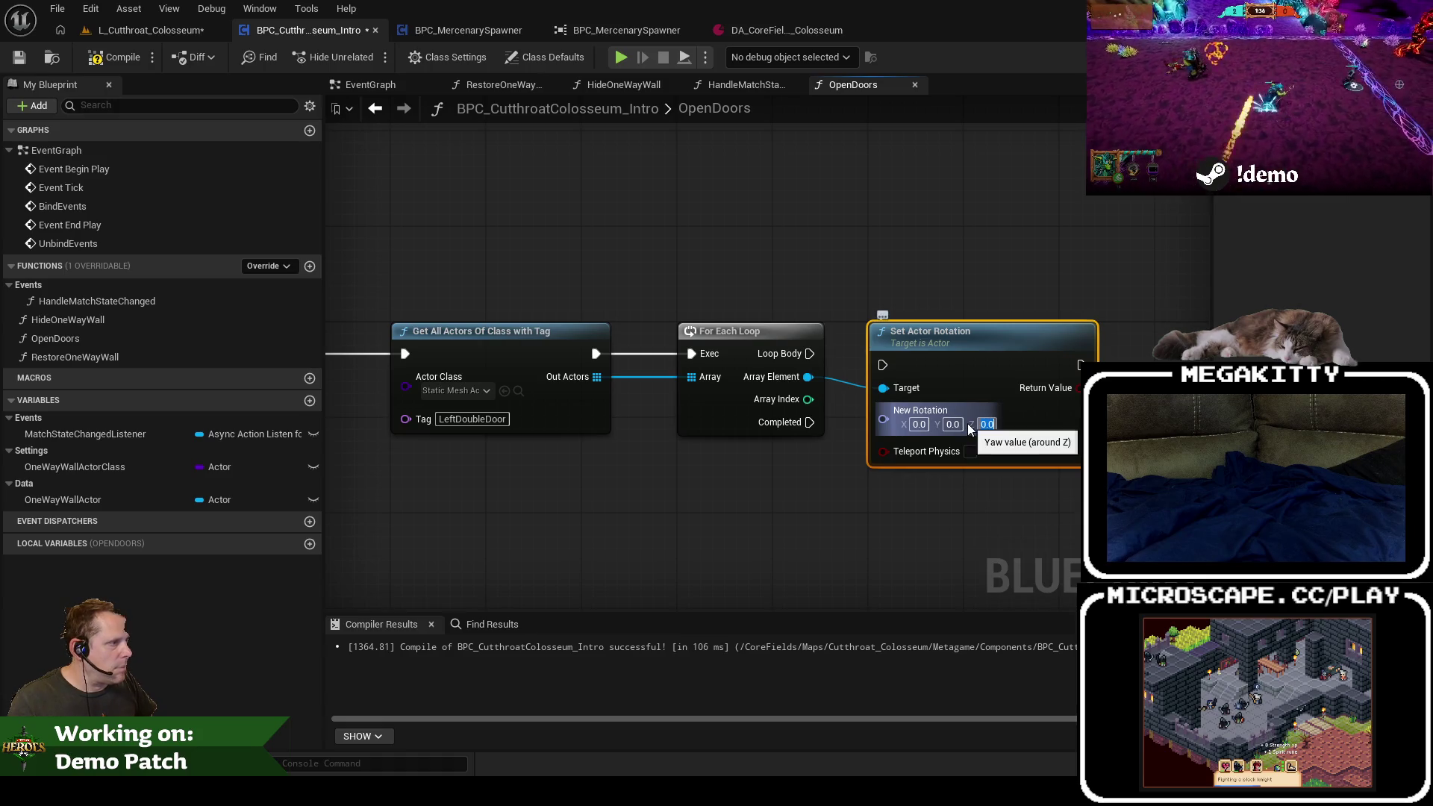
{"action": "key", "text": "Escape"}
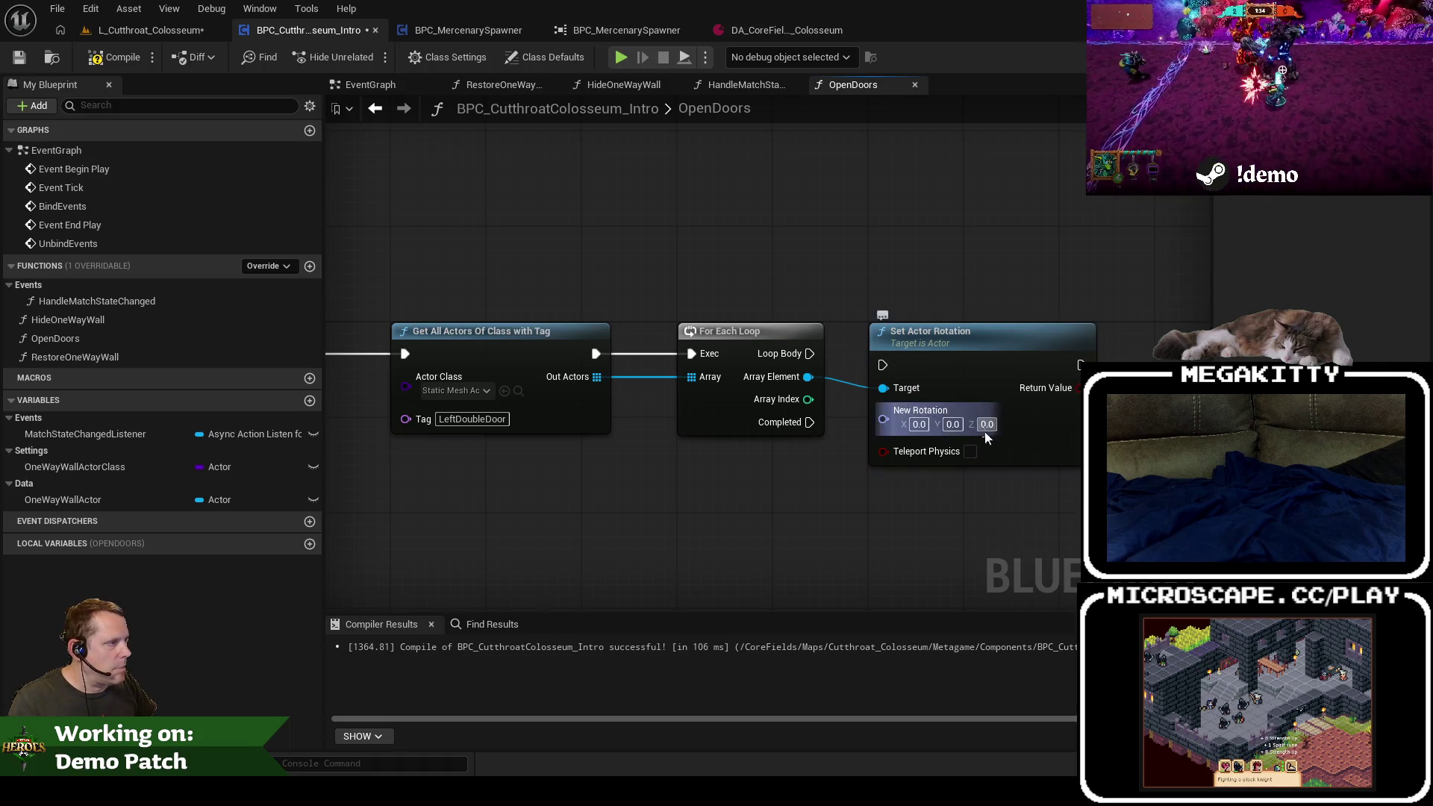
{"action": "left_click_drag", "start_coordinate": [990, 431], "coordinate": [1028, 431]}
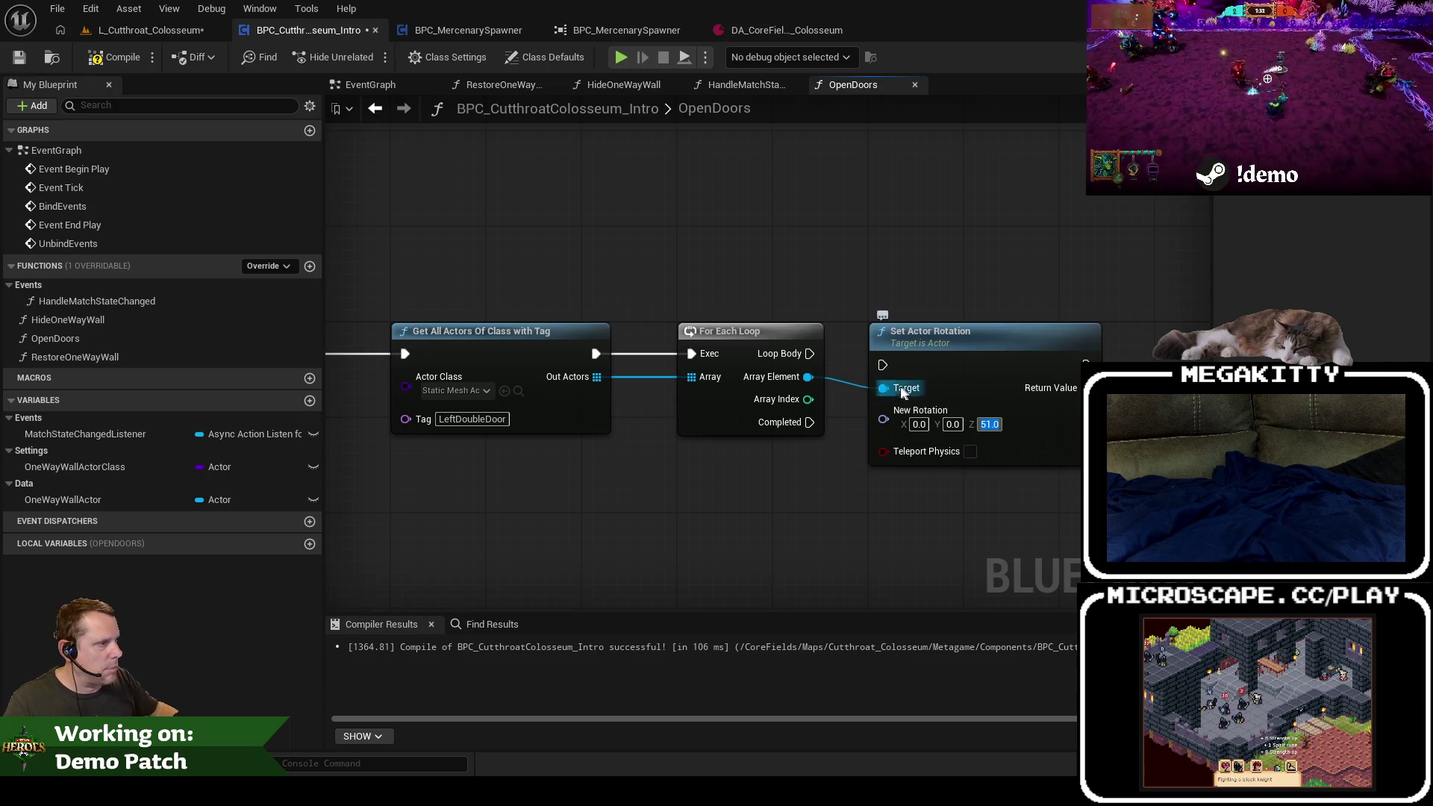
{"action": "left_click_drag", "start_coordinate": [810, 353], "coordinate": [883, 365]}
Step: In the level, rotate the right gate Gate_LP2 to test its opening angle
{"action": "left_click", "coordinate": [926, 351]}
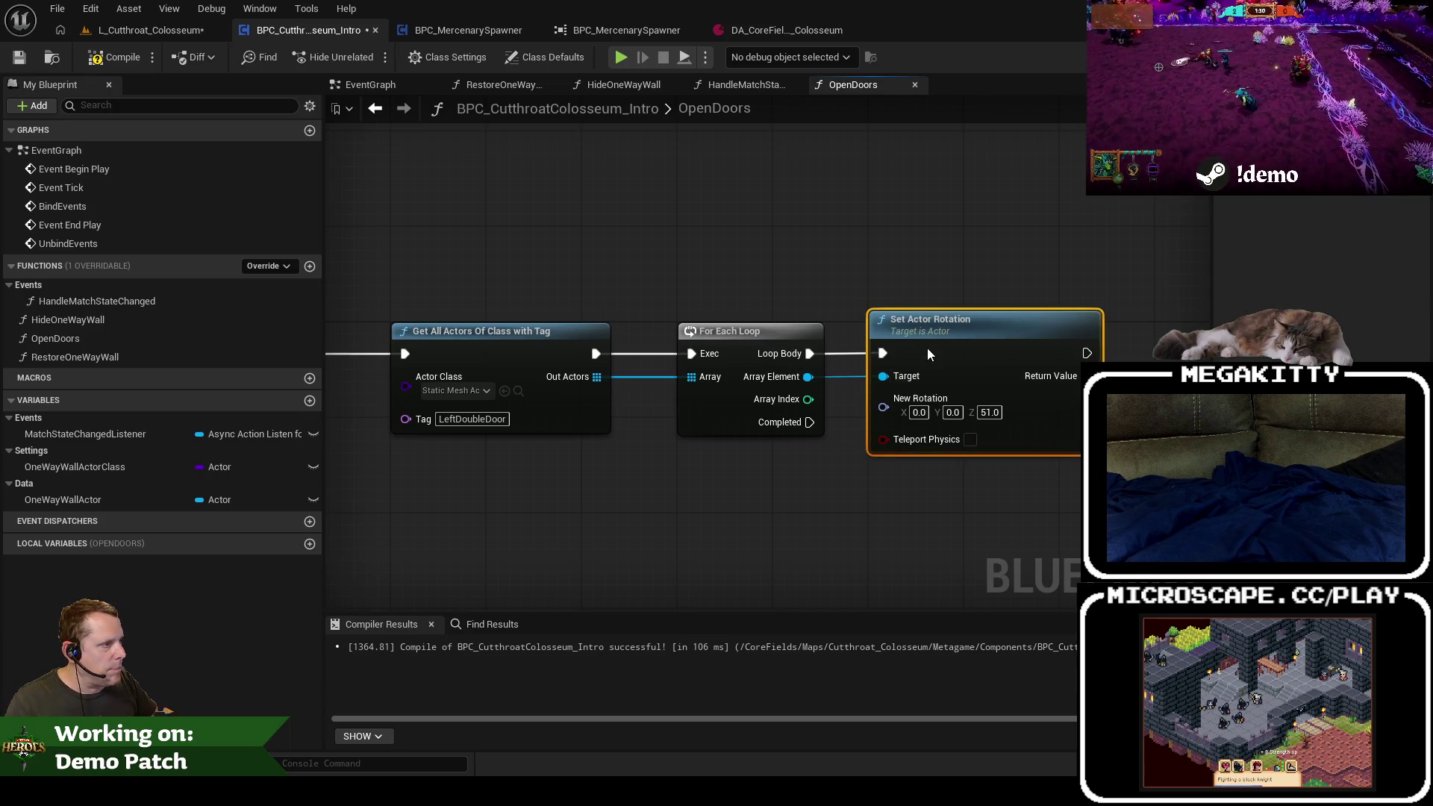
{"action": "left_click", "coordinate": [153, 30]}
{"action": "left_click", "coordinate": [635, 341]}
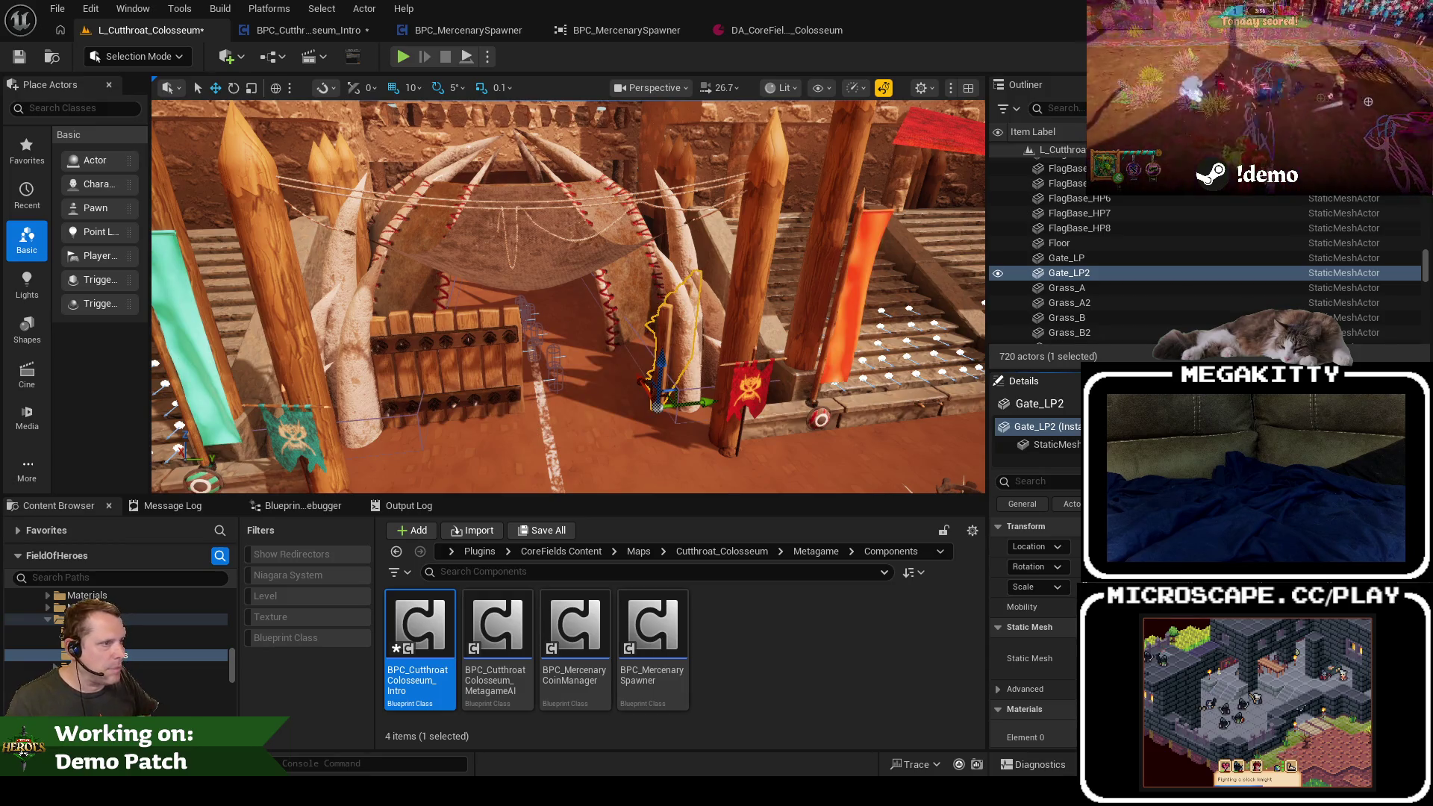
{"action": "left_click_drag", "start_coordinate": [760, 431], "coordinate": [778, 424]}
{"action": "key", "text": "ctrl+z"}
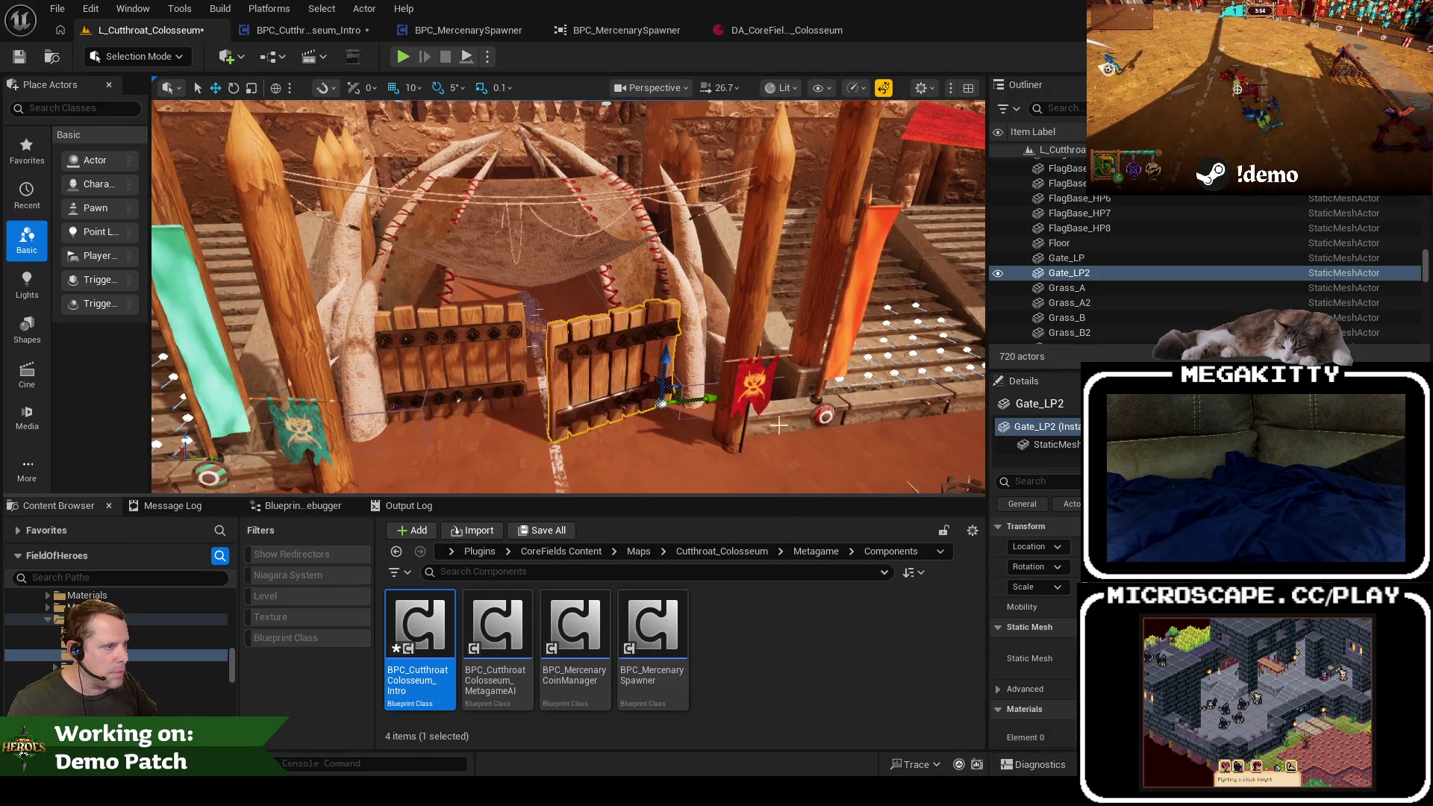
{"action": "key", "text": "e"}
{"action": "left_click_drag", "start_coordinate": [672, 457], "coordinate": [583, 440]}
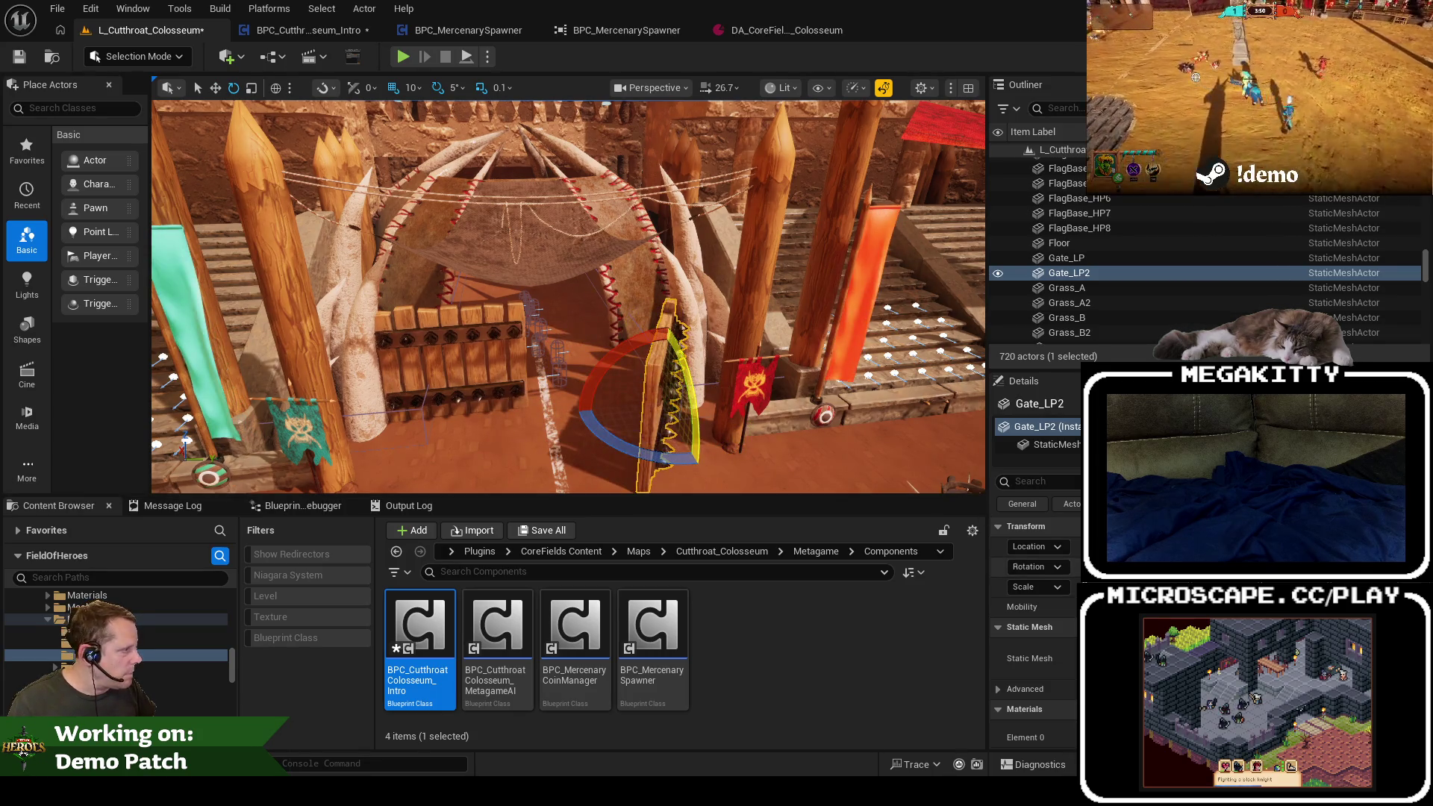
Step: Duplicate the find, loop and rotation chain and run it from the Sequence's second output
{"action": "left_click", "coordinate": [288, 30]}
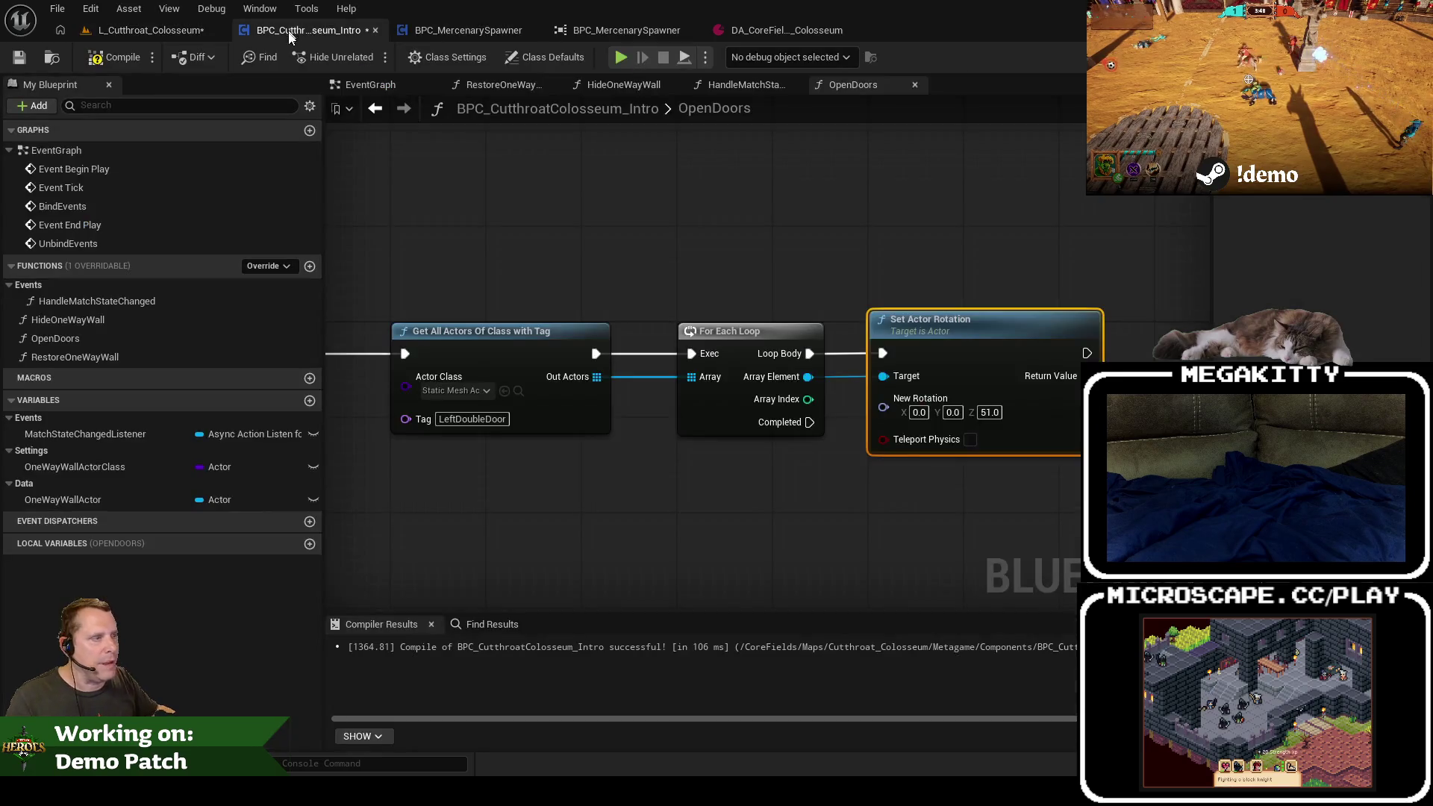
{"action": "key", "text": "Home"}
{"action": "left_click_drag", "start_coordinate": [601, 309], "coordinate": [1030, 463]}
{"action": "key", "text": "ctrl+c"}
{"action": "key", "text": "ctrl+v"}
{"action": "mouse_move", "coordinate": [443, 523]}
{"action": "left_mouse_down"}
{"action": "mouse_move", "coordinate": [635, 507]}
{"action": "mouse_move", "coordinate": [679, 487]}
{"action": "left_mouse_up"}
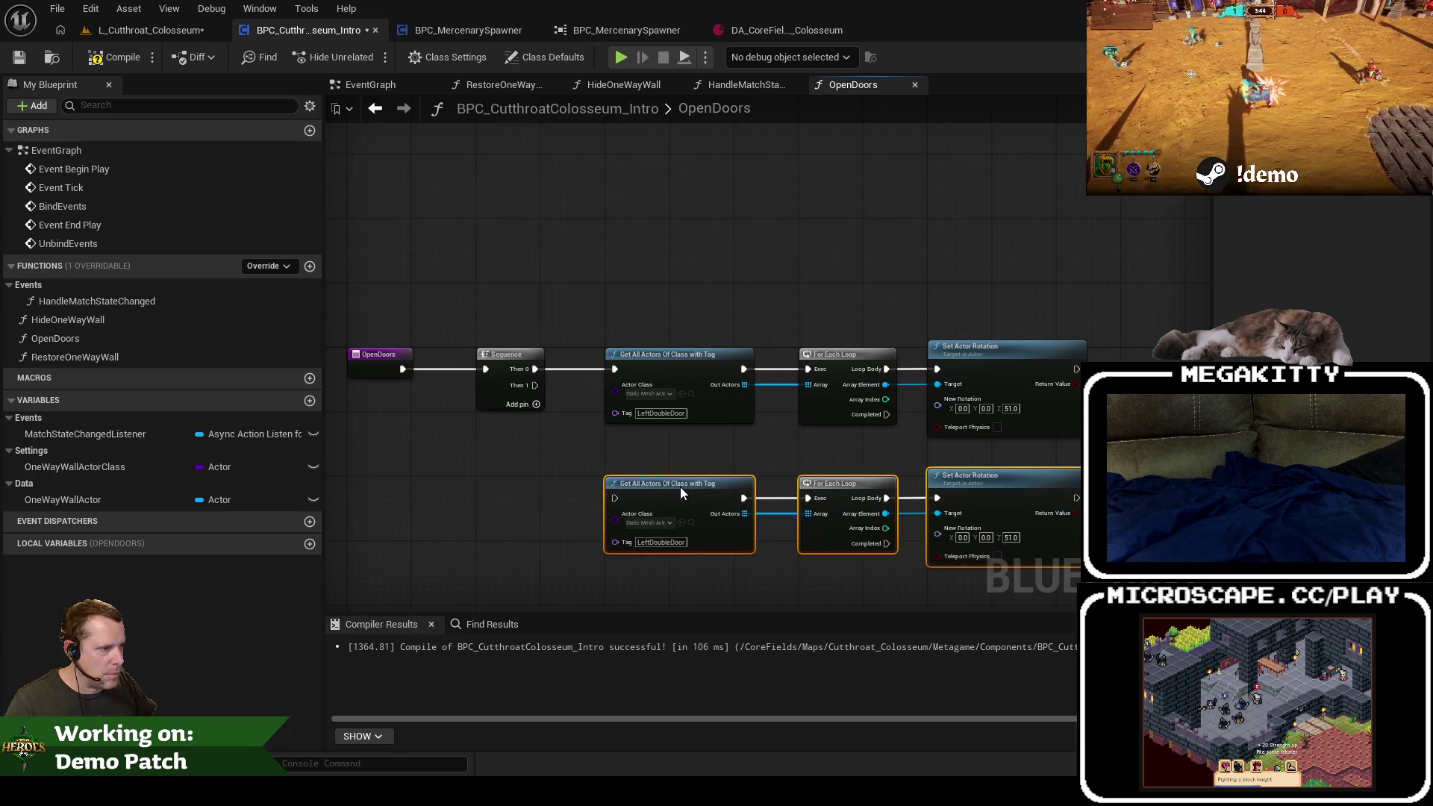
{"action": "mouse_move", "coordinate": [535, 386]}
{"action": "left_mouse_down"}
{"action": "mouse_move", "coordinate": [642, 418]}
{"action": "mouse_move", "coordinate": [614, 498]}
{"action": "left_mouse_up"}
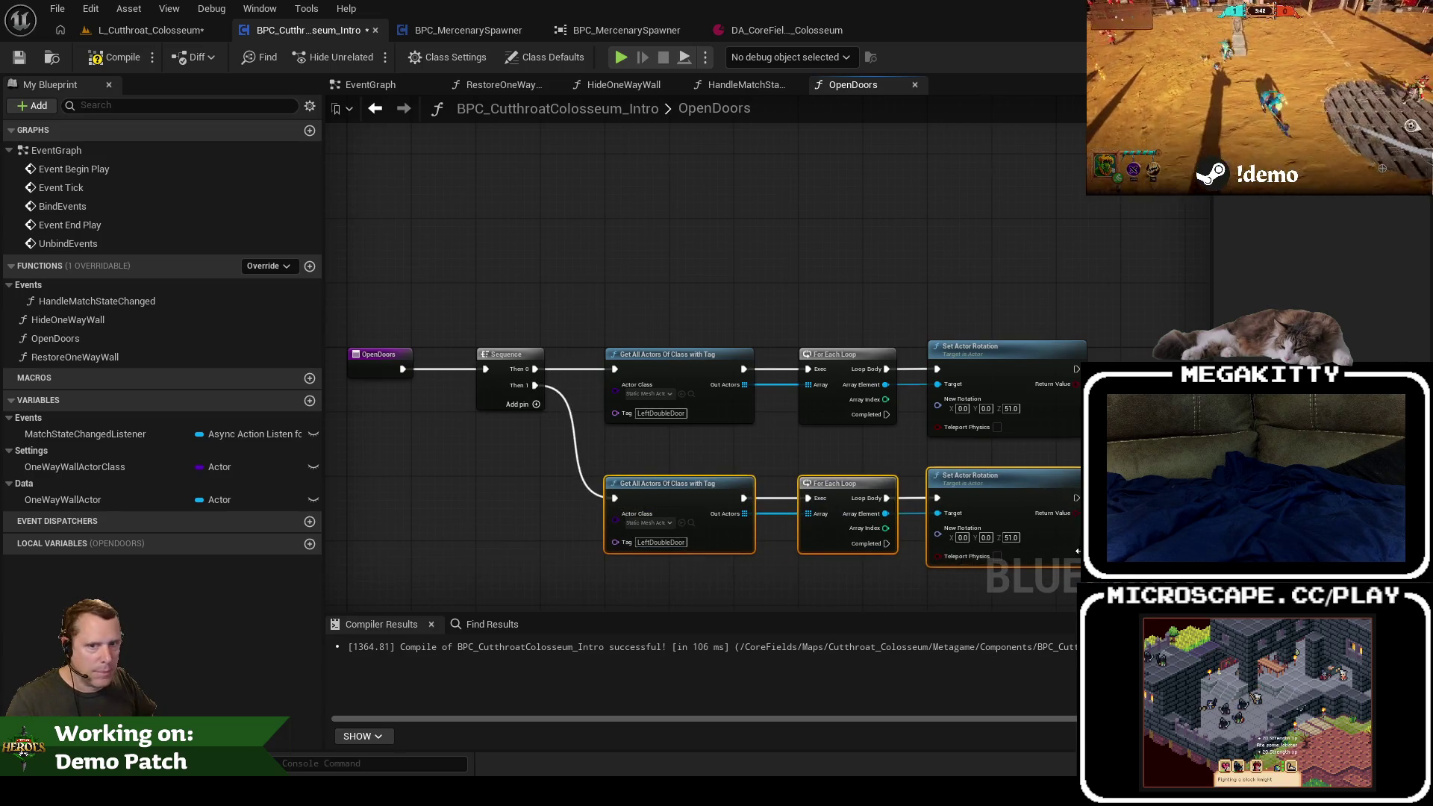
Step: Set the copied chain's yaw to 120 and its tag to RightDoubleDoor
{"action": "scroll", "coordinate": [976, 473], "scroll_direction": "up", "scroll_amount": 2}
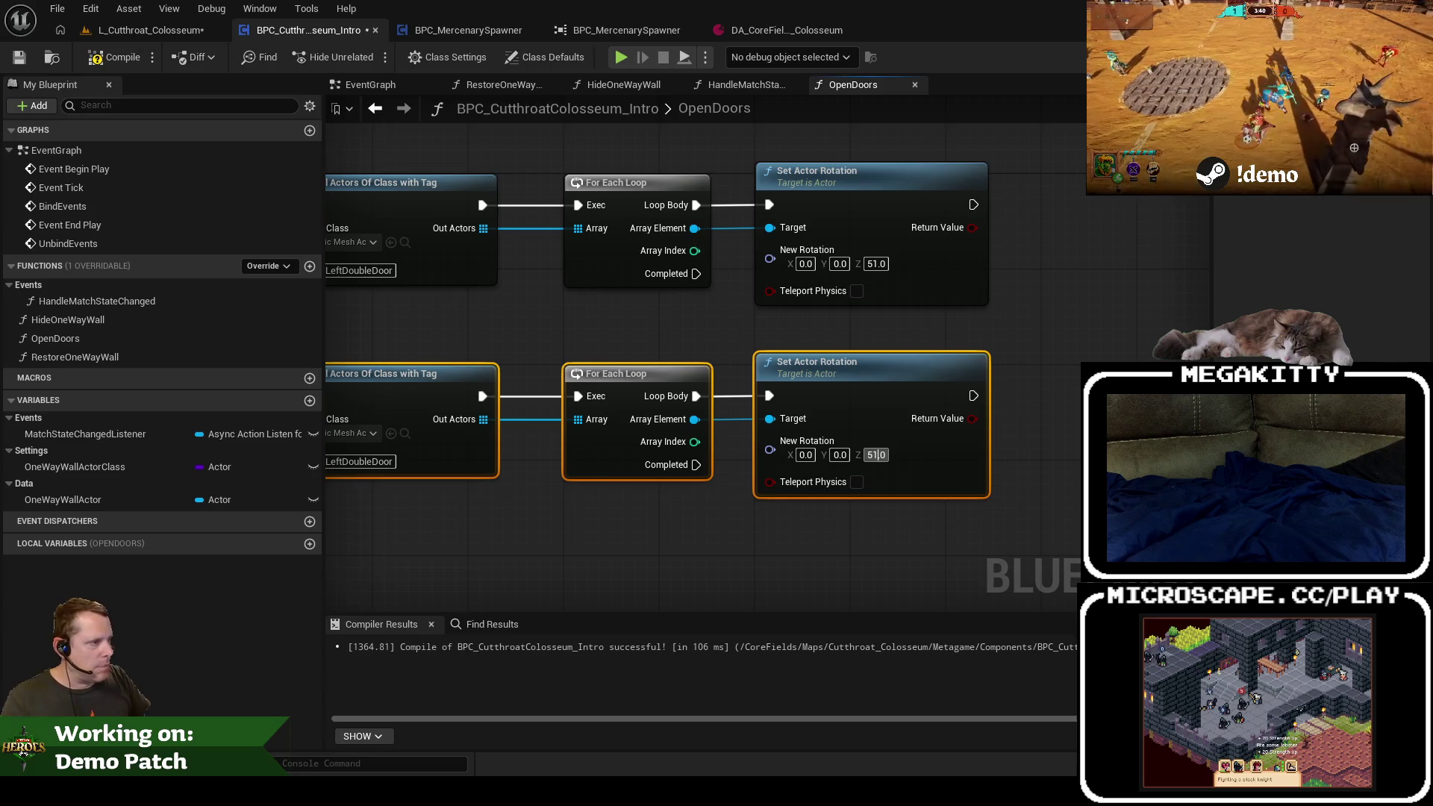
{"action": "type", "text": "120"}
{"action": "key", "text": "Return"}
{"action": "left_click_drag", "start_coordinate": [684, 545], "coordinate": [797, 563]}
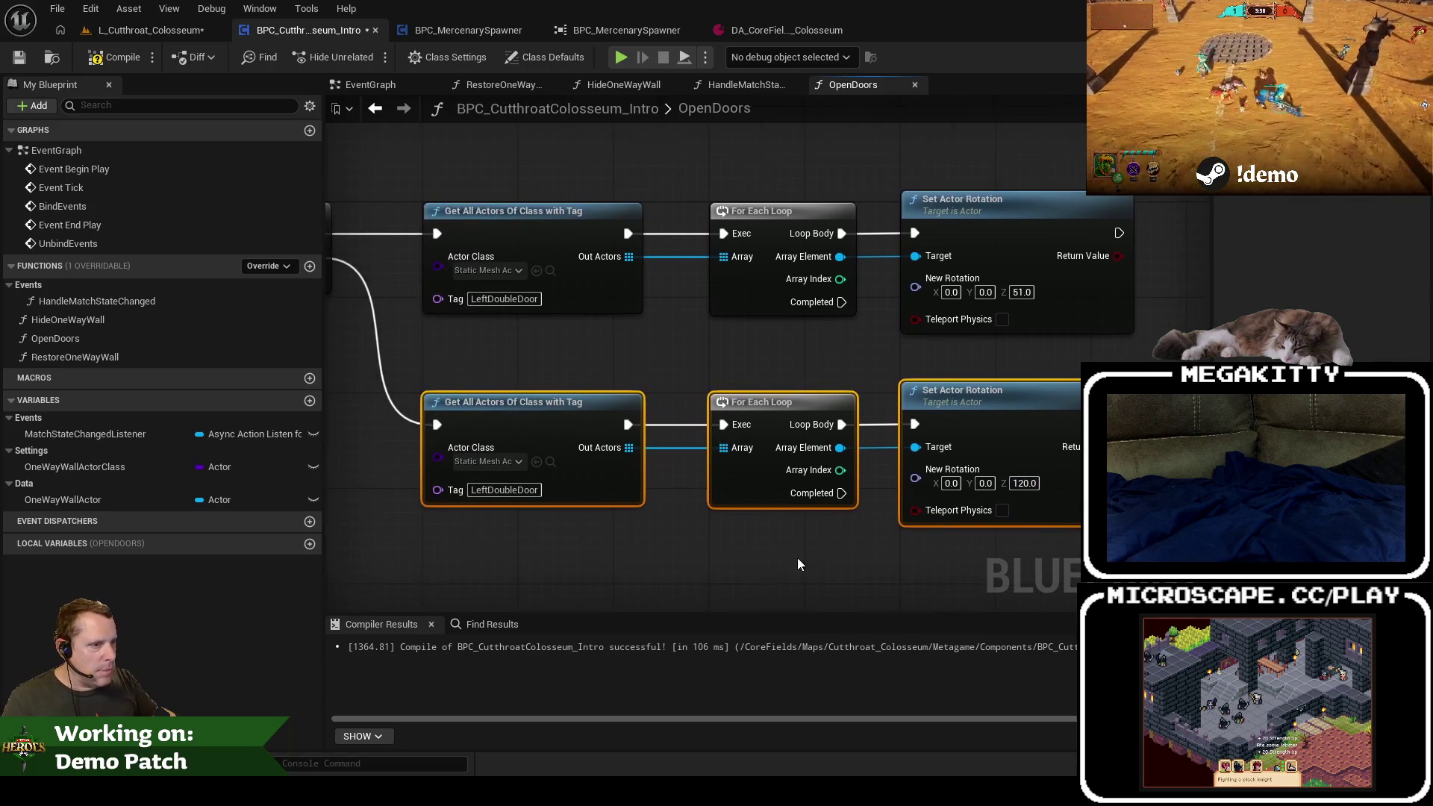
{"action": "double_click", "coordinate": [480, 490]}
{"action": "type", "text": "Right"}
{"action": "key", "text": "Return"}
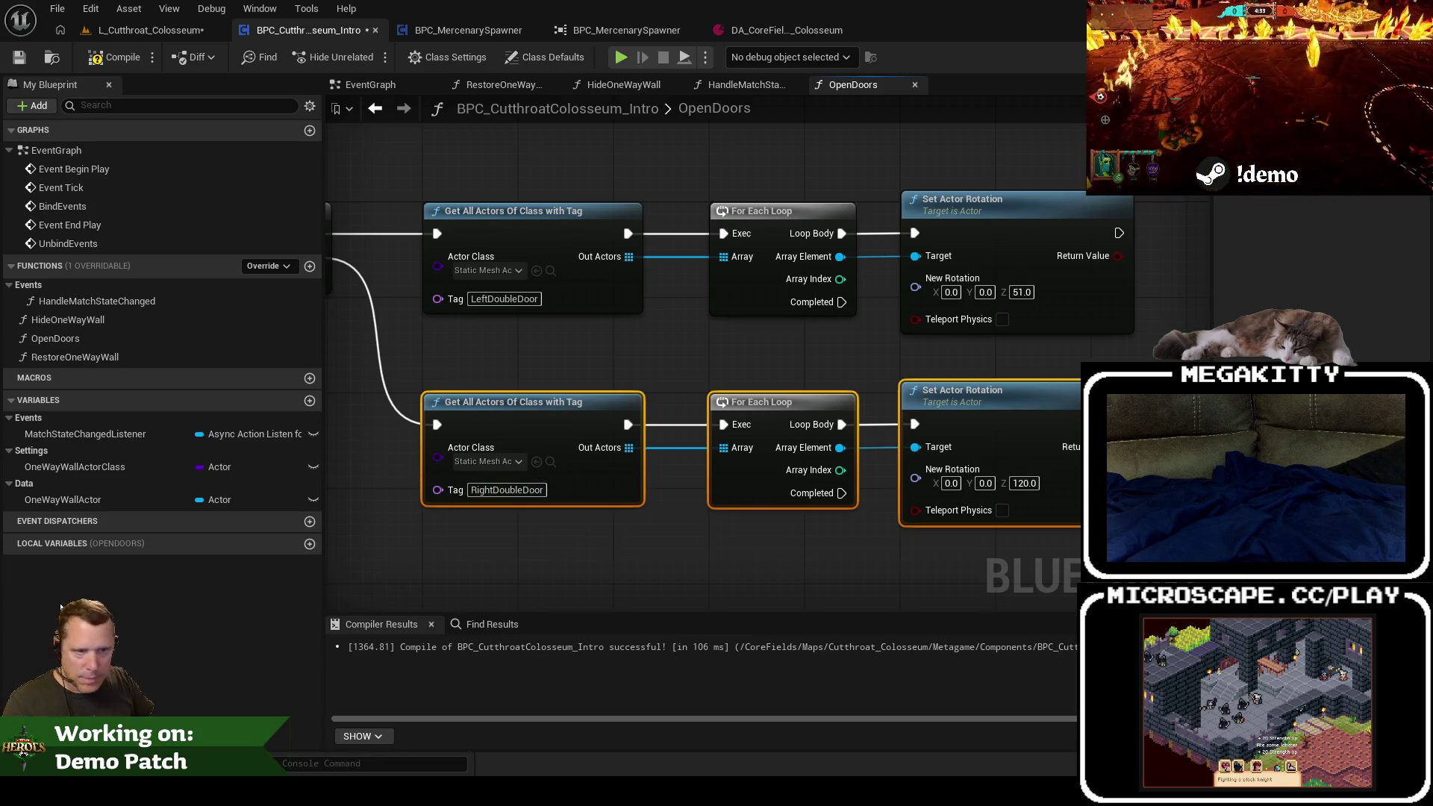
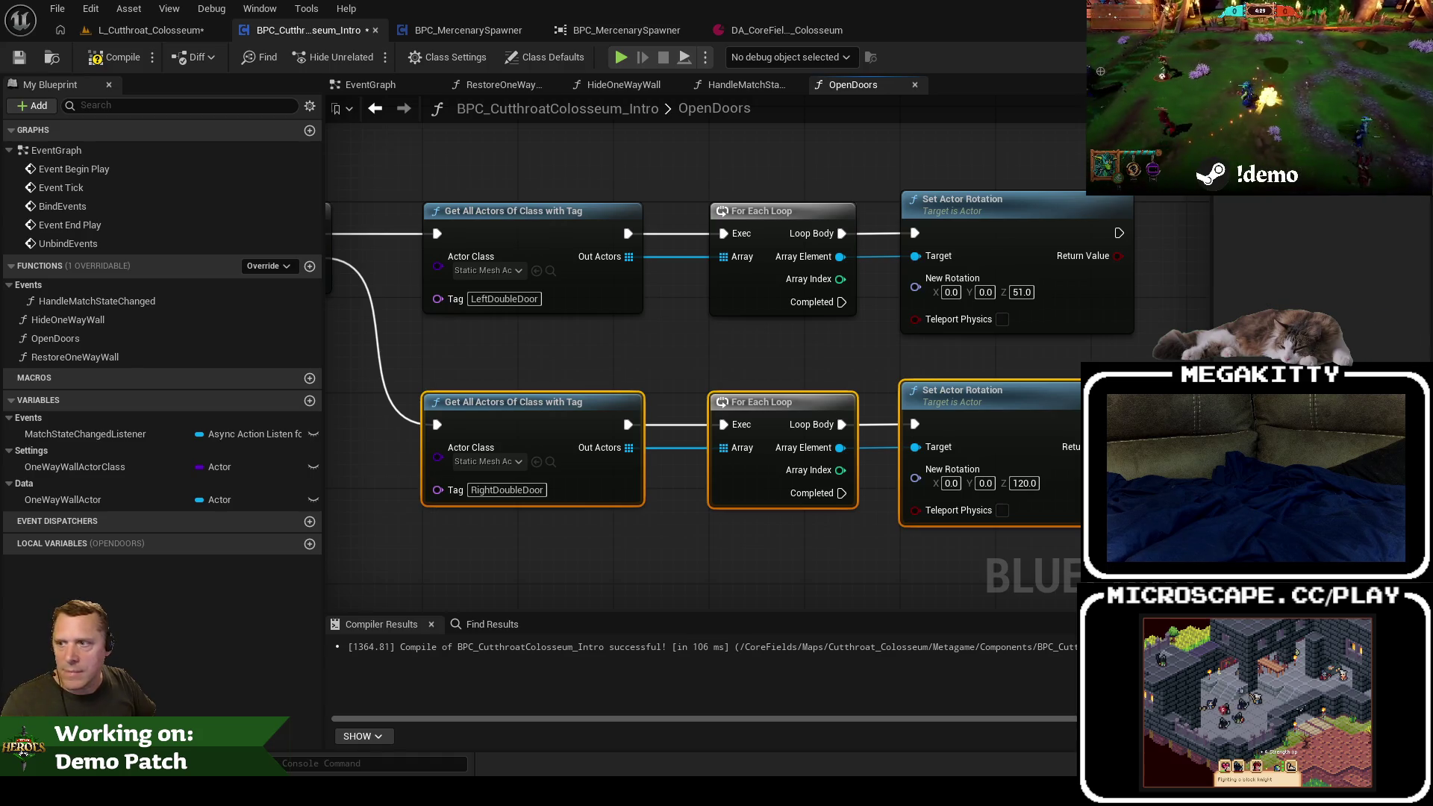
Step: Compile the OpenDoors blueprint, switch to L_Cutthroat_Colosseum and start a play test
{"action": "scroll", "coordinate": [746, 543], "scroll_direction": "down", "scroll_amount": 2}
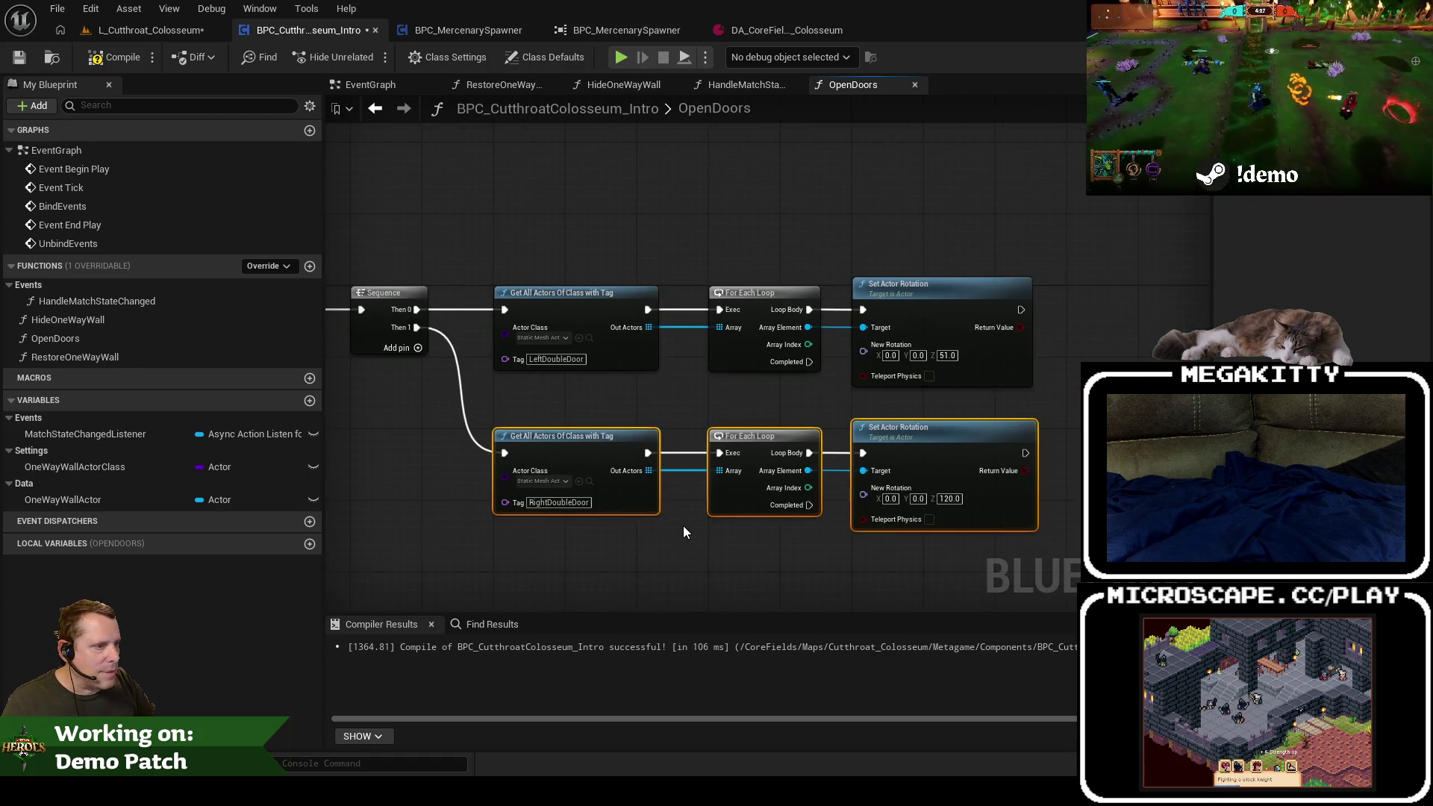
{"action": "left_click_drag", "start_coordinate": [756, 380], "coordinate": [823, 406]}
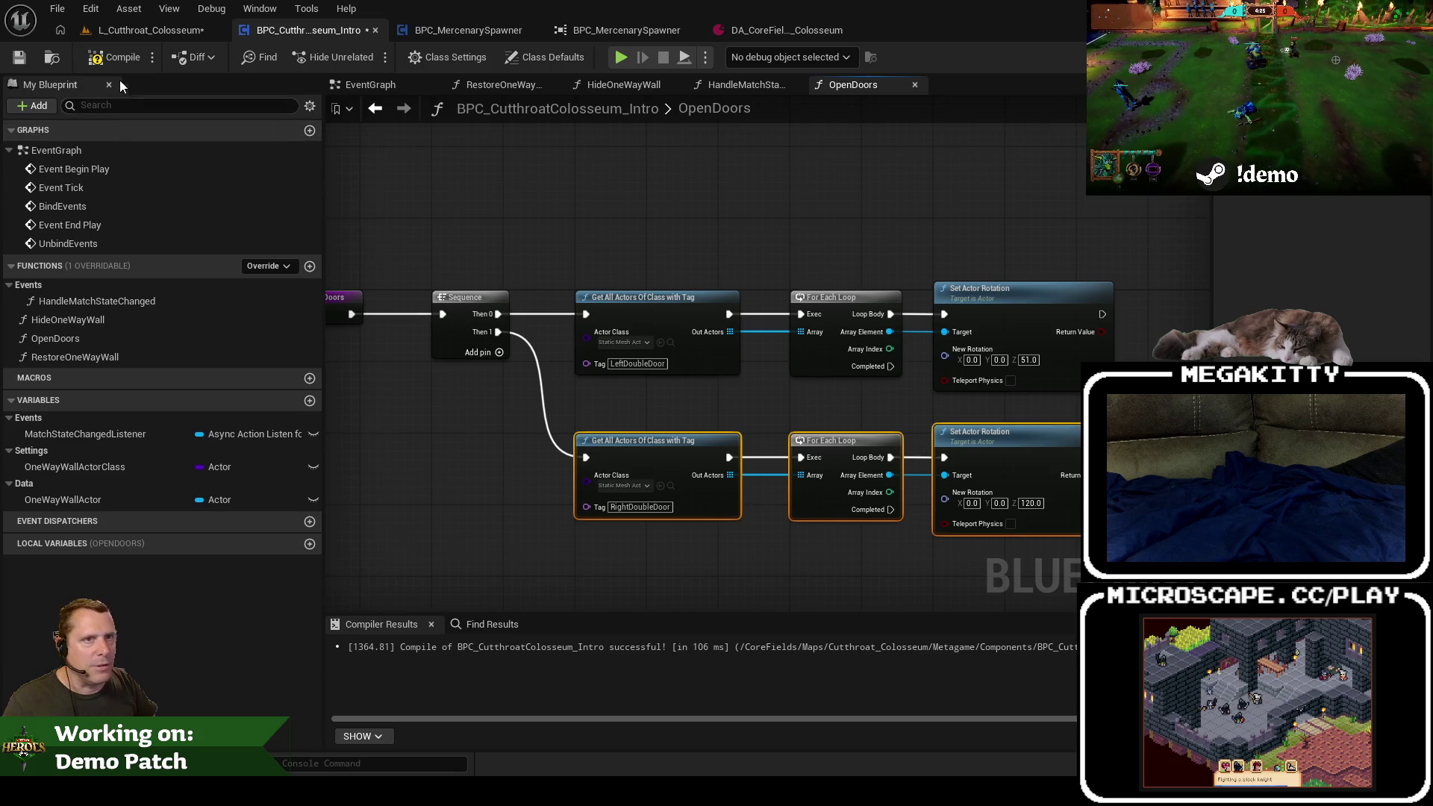
{"action": "left_click", "coordinate": [105, 64]}
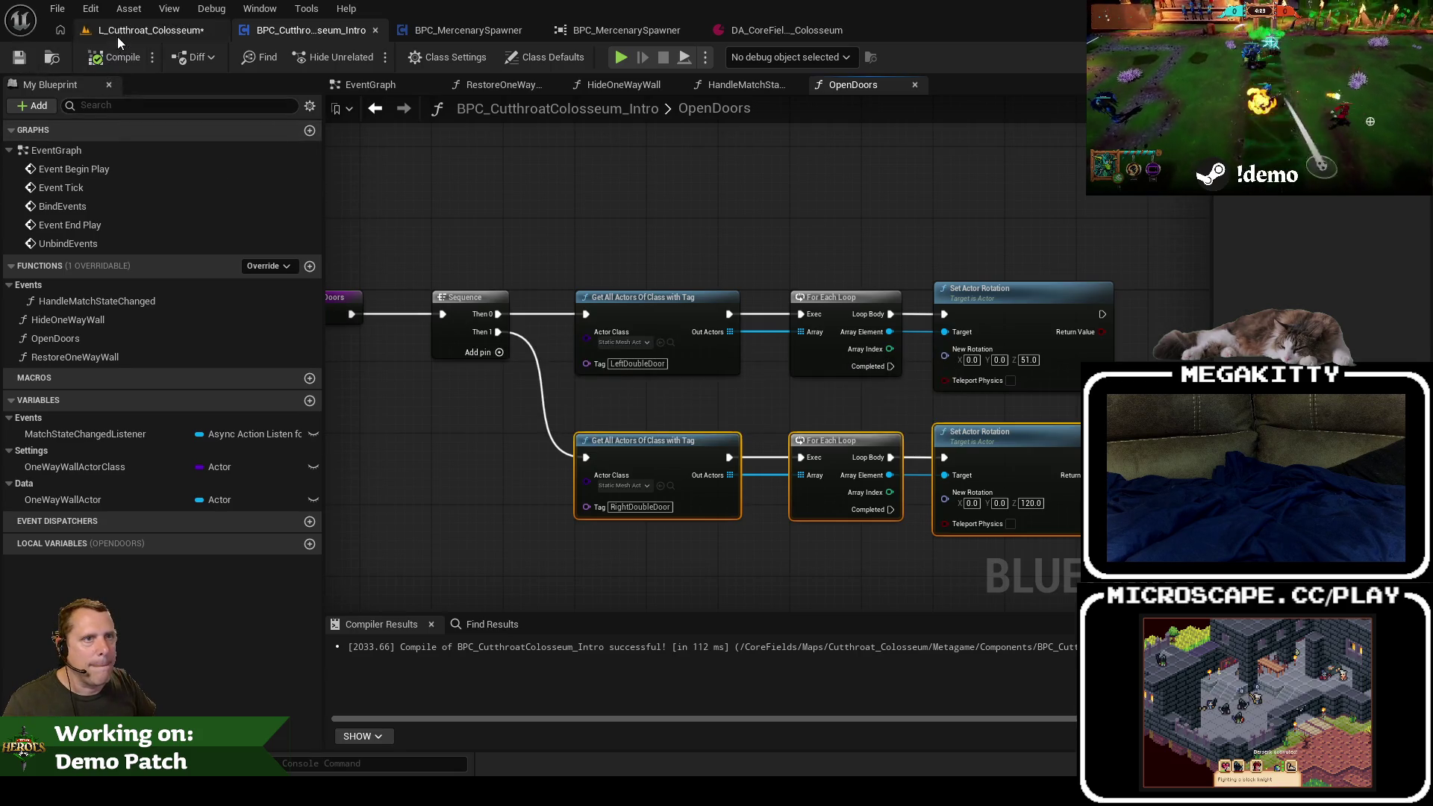
{"action": "left_click", "coordinate": [115, 33]}
{"action": "left_click", "coordinate": [403, 57]}
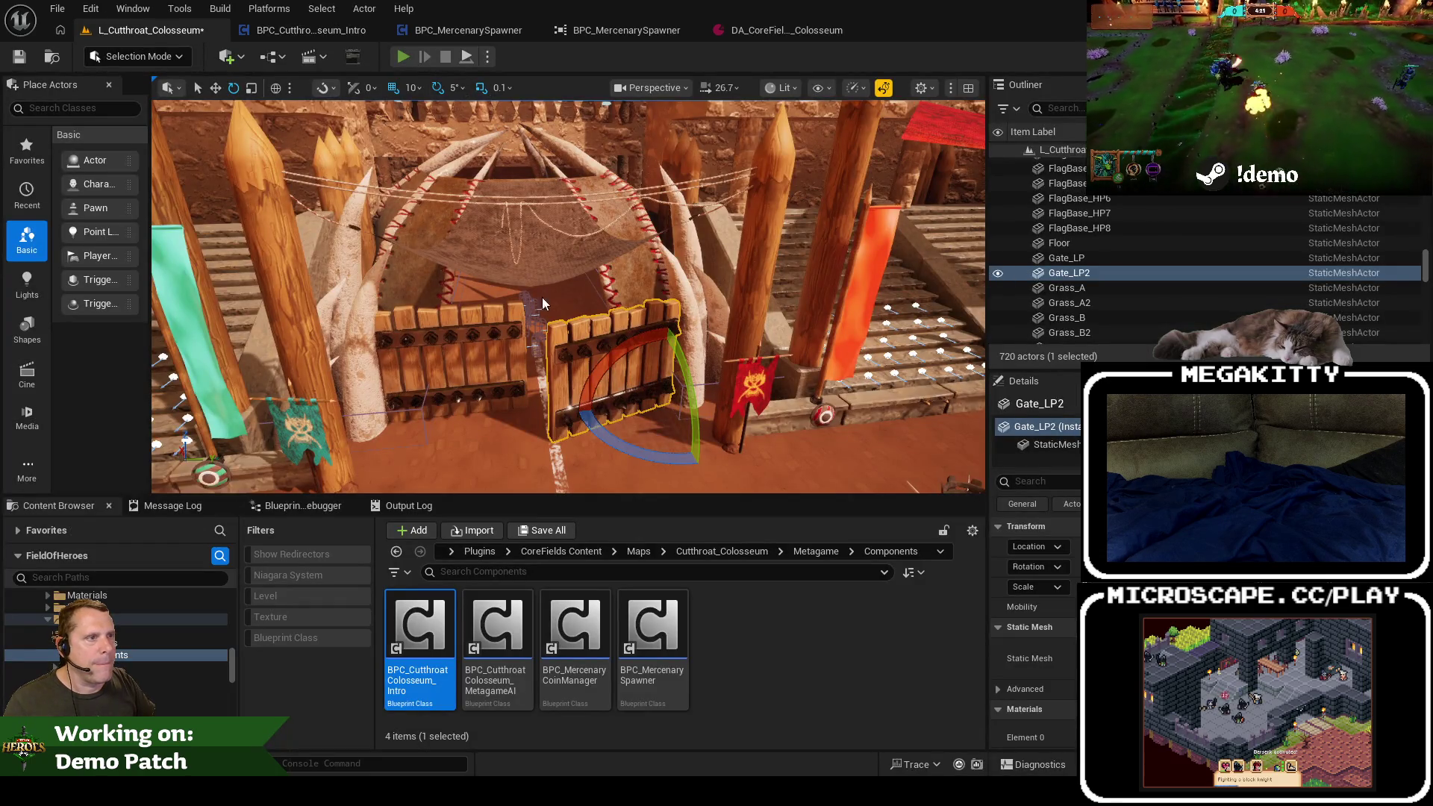
Step: Play-test the intro with READY, then add Gate_LP to the Gate_LP2 selection and save the level
{"action": "key", "text": "Escape"}
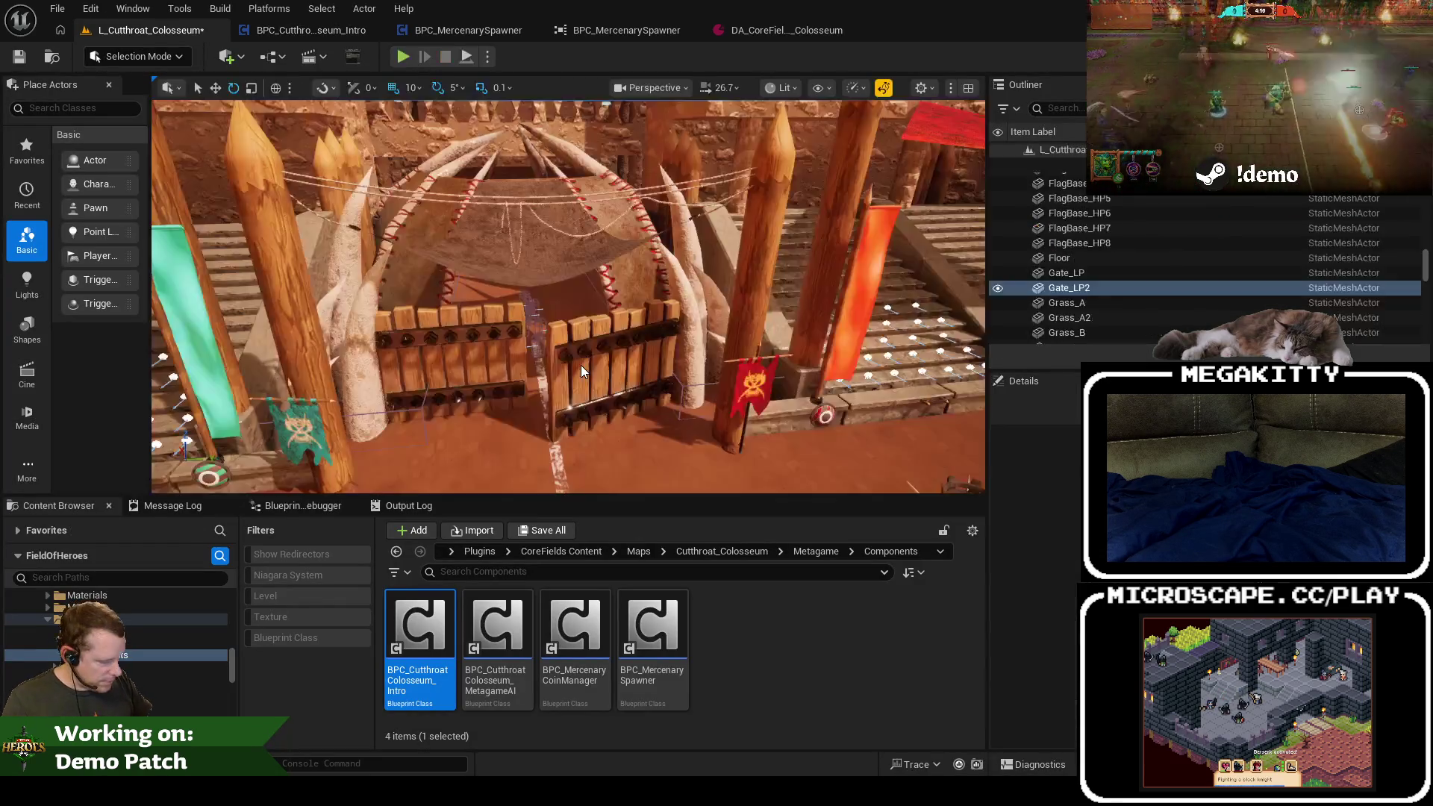
{"action": "key", "text": "F11"}
{"action": "key", "text": "alt+p"}
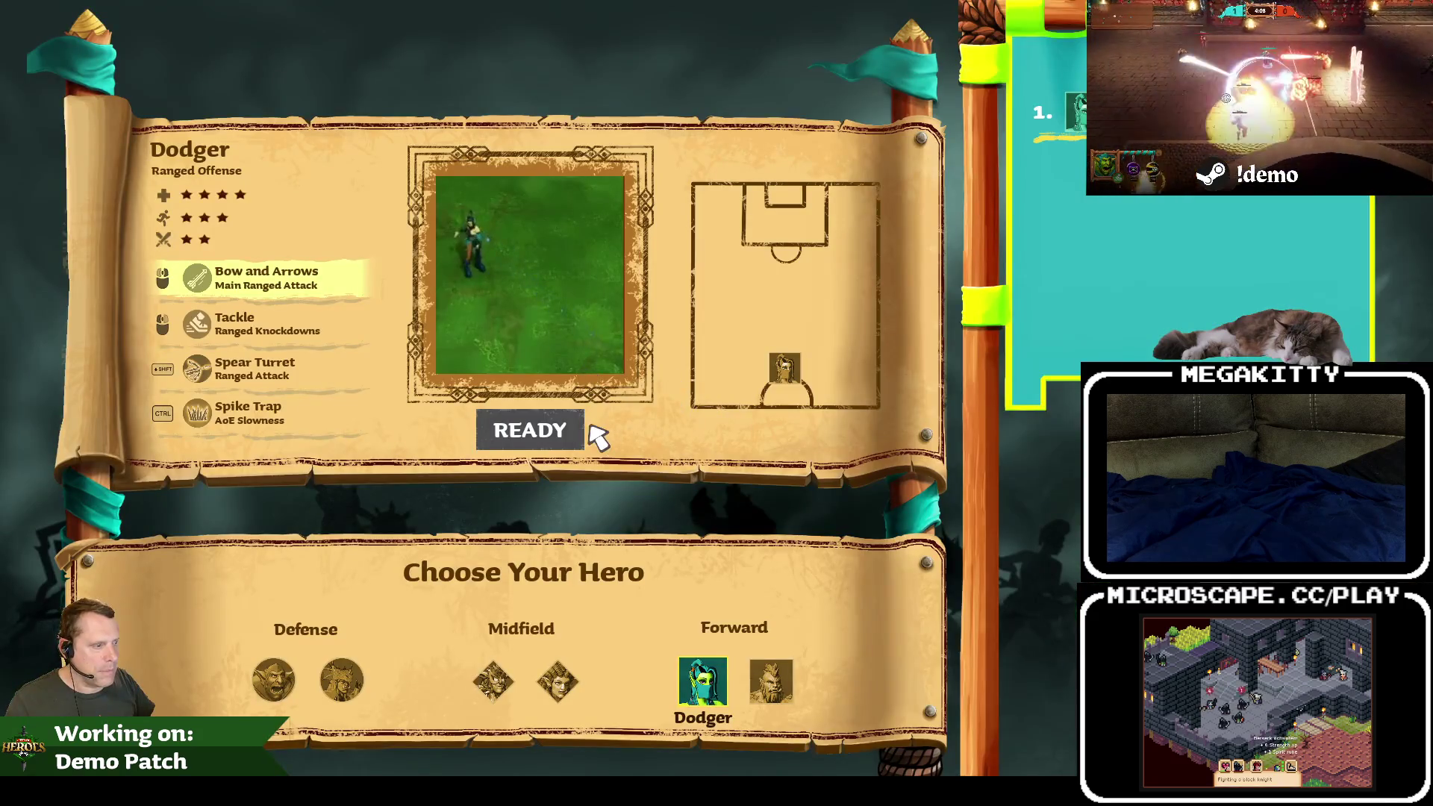
{"action": "left_click", "coordinate": [567, 423]}
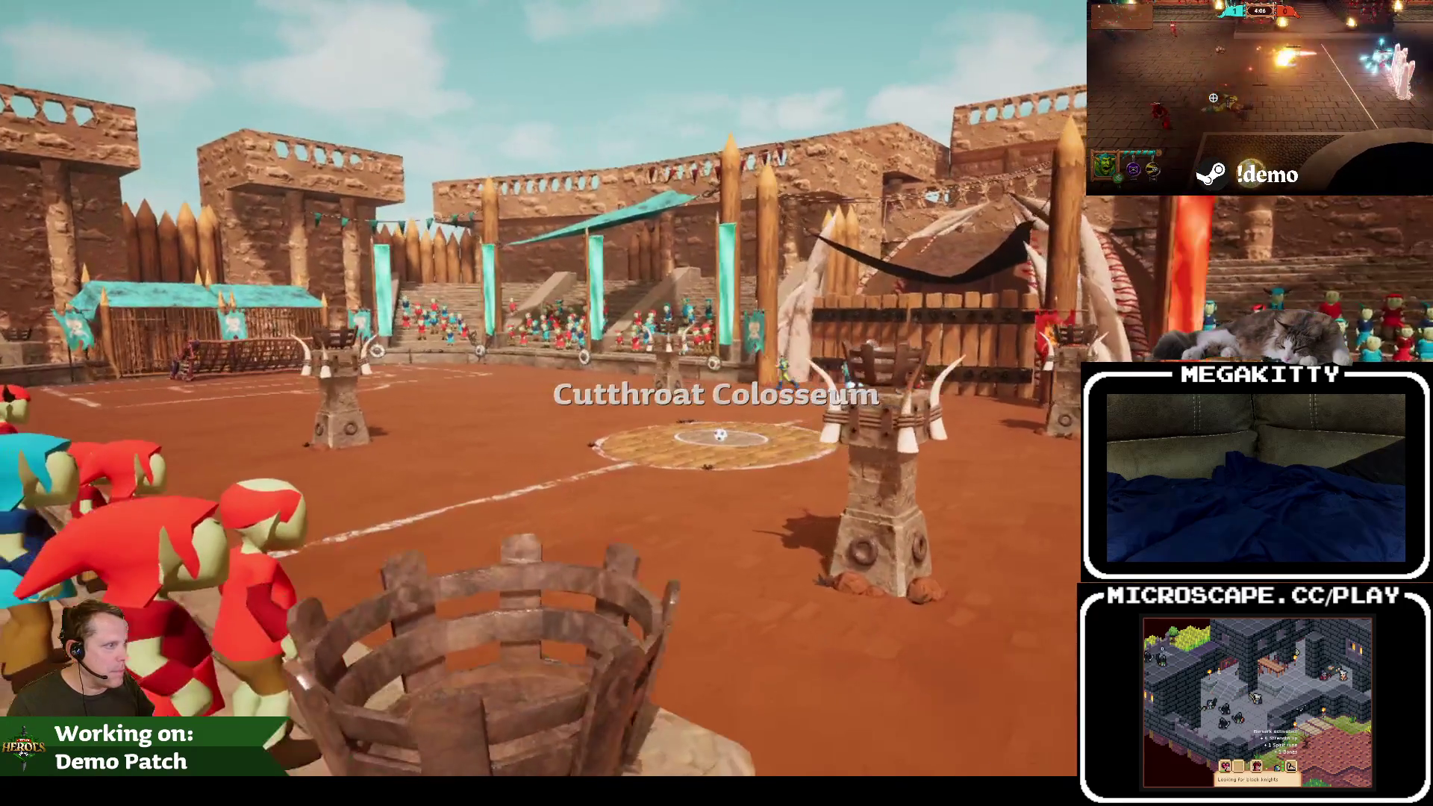
{"action": "key", "text": "Escape"}
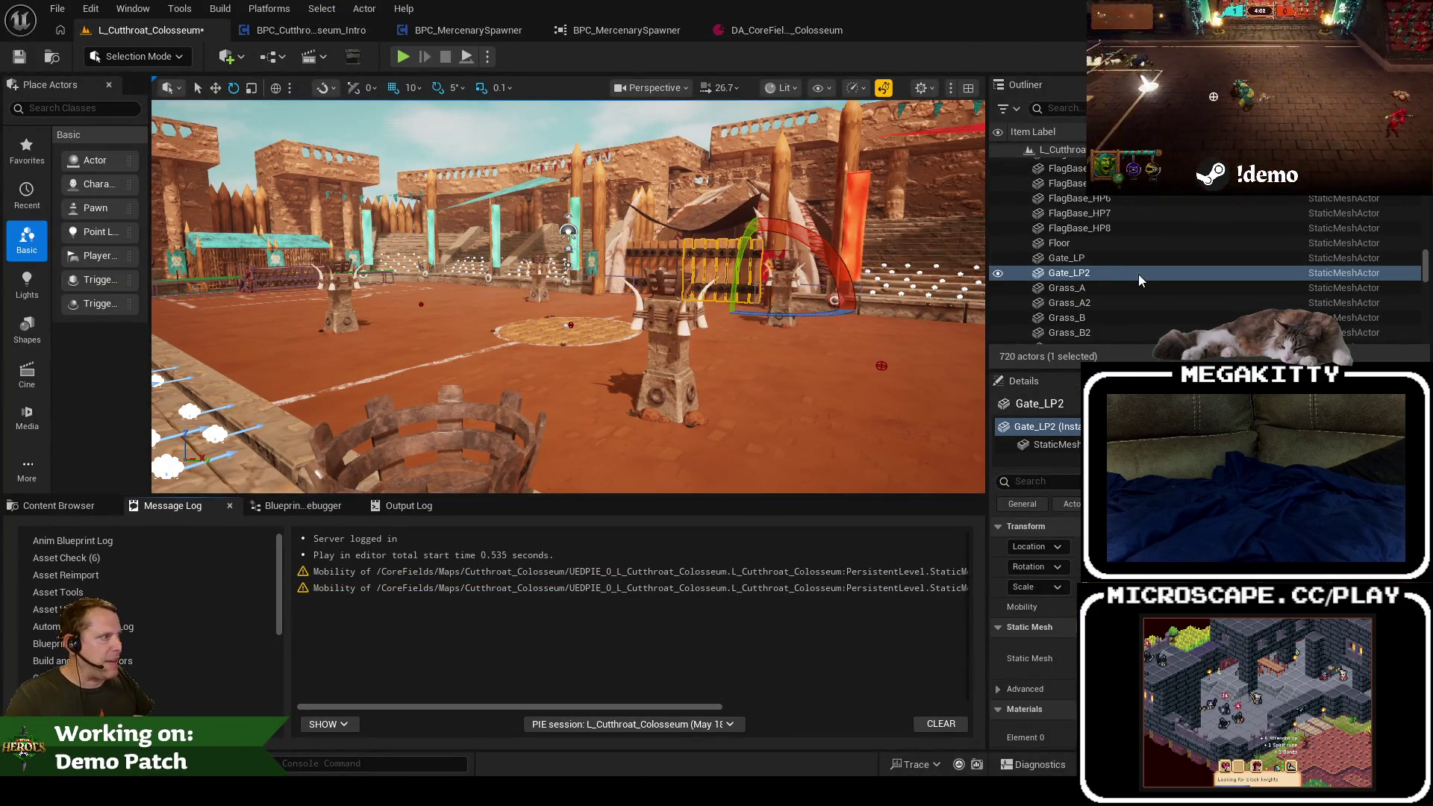
{"action": "left_click", "coordinate": [1104, 255], "text": "ctrl"}
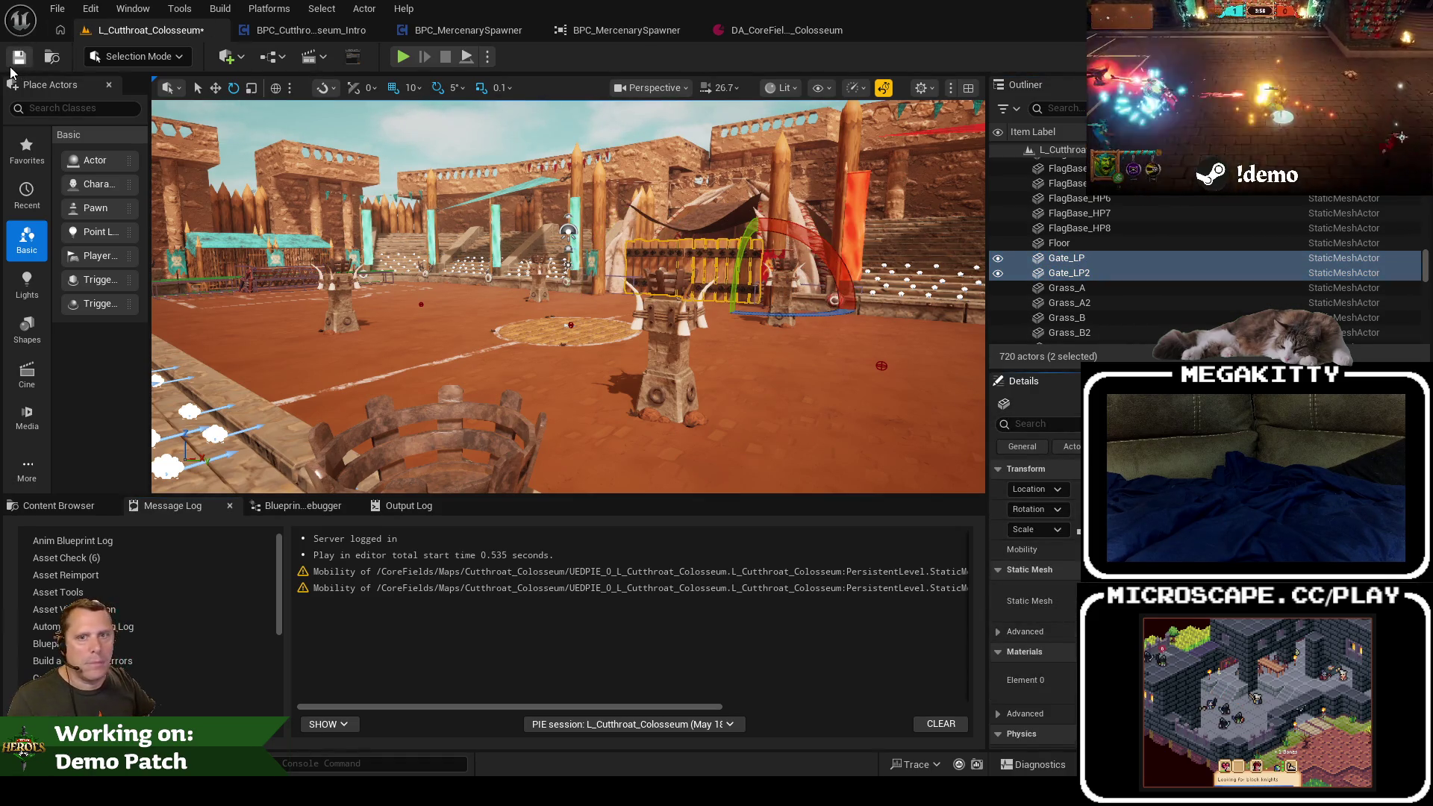
{"action": "left_click", "coordinate": [18, 60]}
Step: Play-test the arena intro twice more, then return to the blueprint's OpenDoors graph
{"action": "left_click", "coordinate": [402, 58]}
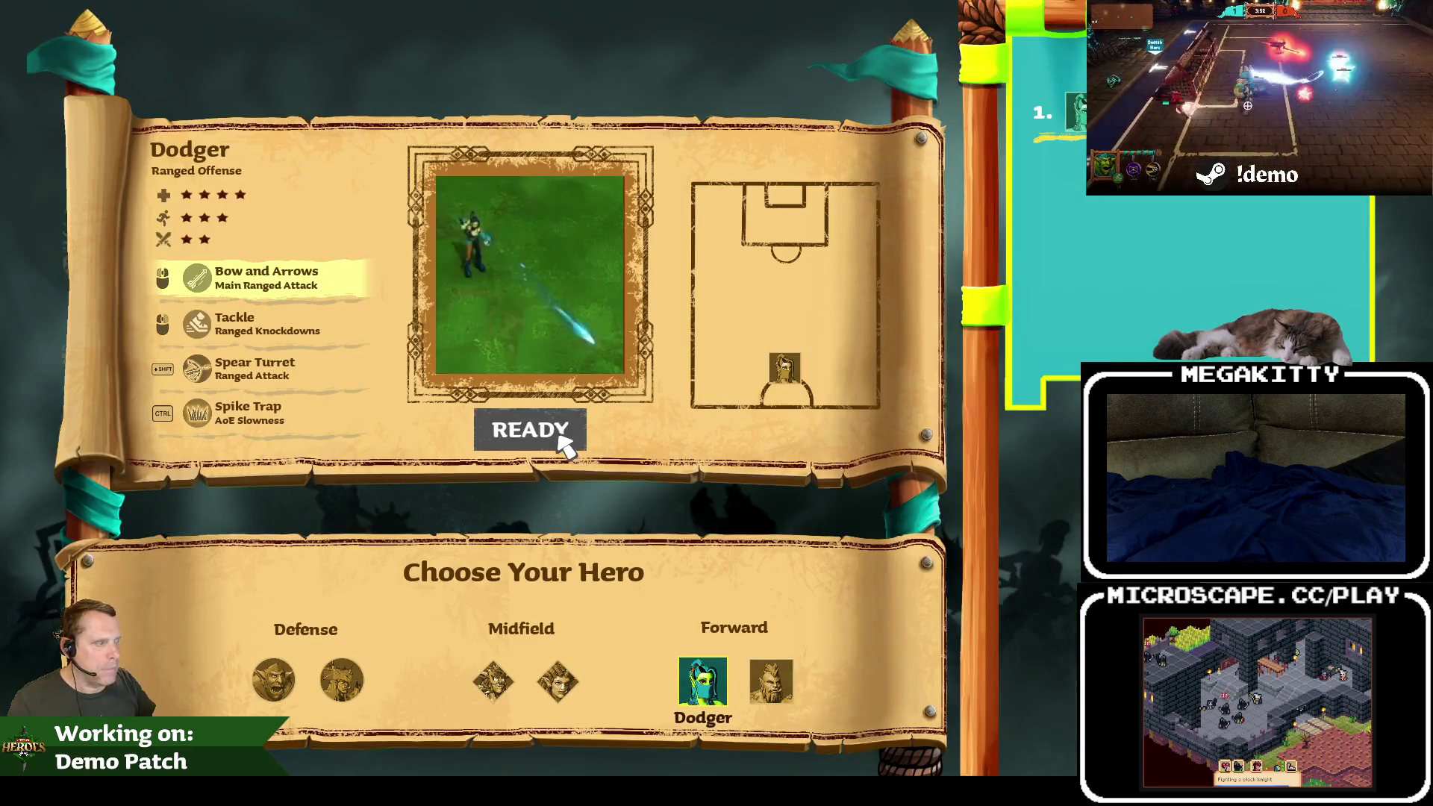
{"action": "left_click", "coordinate": [557, 433]}
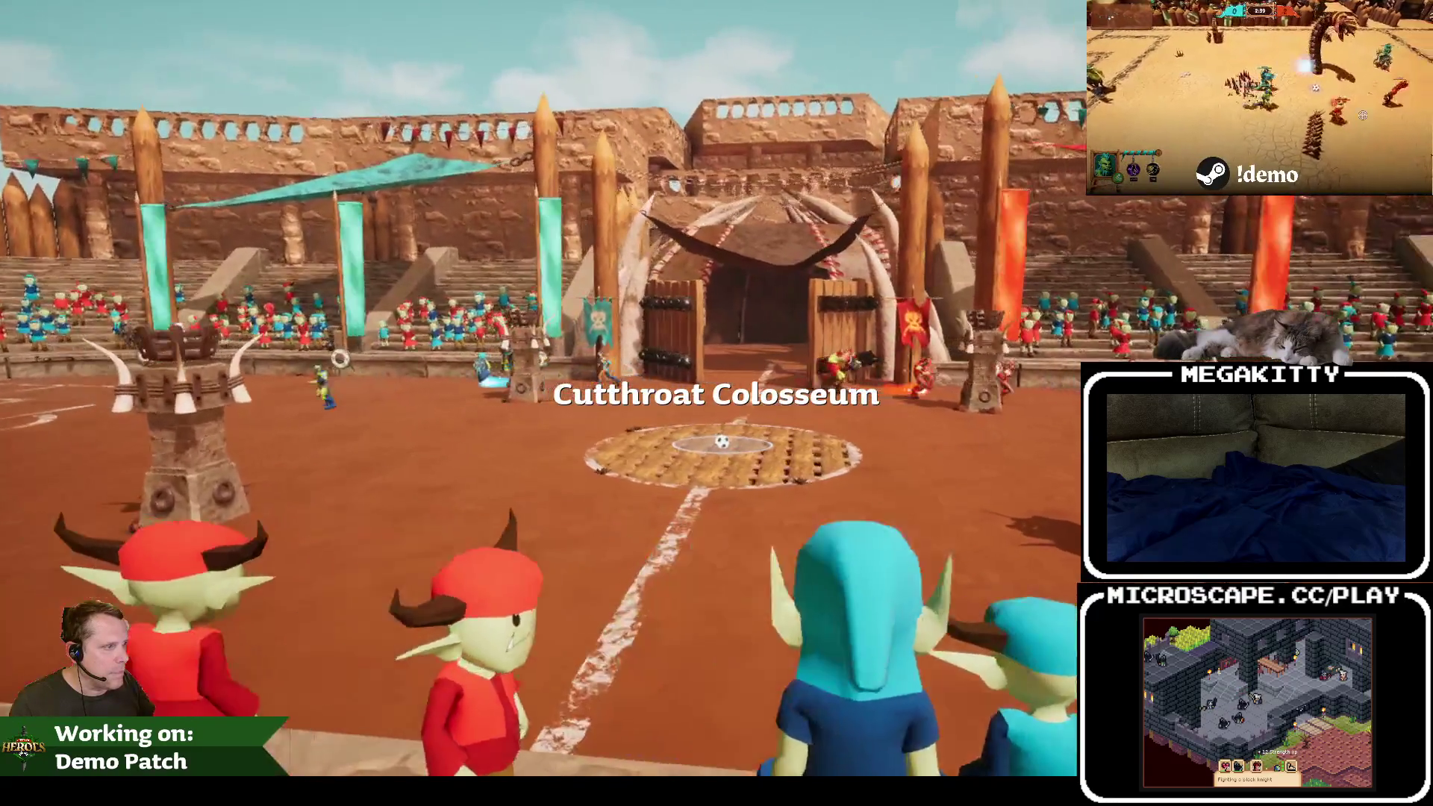
{"action": "key", "text": "Escape"}
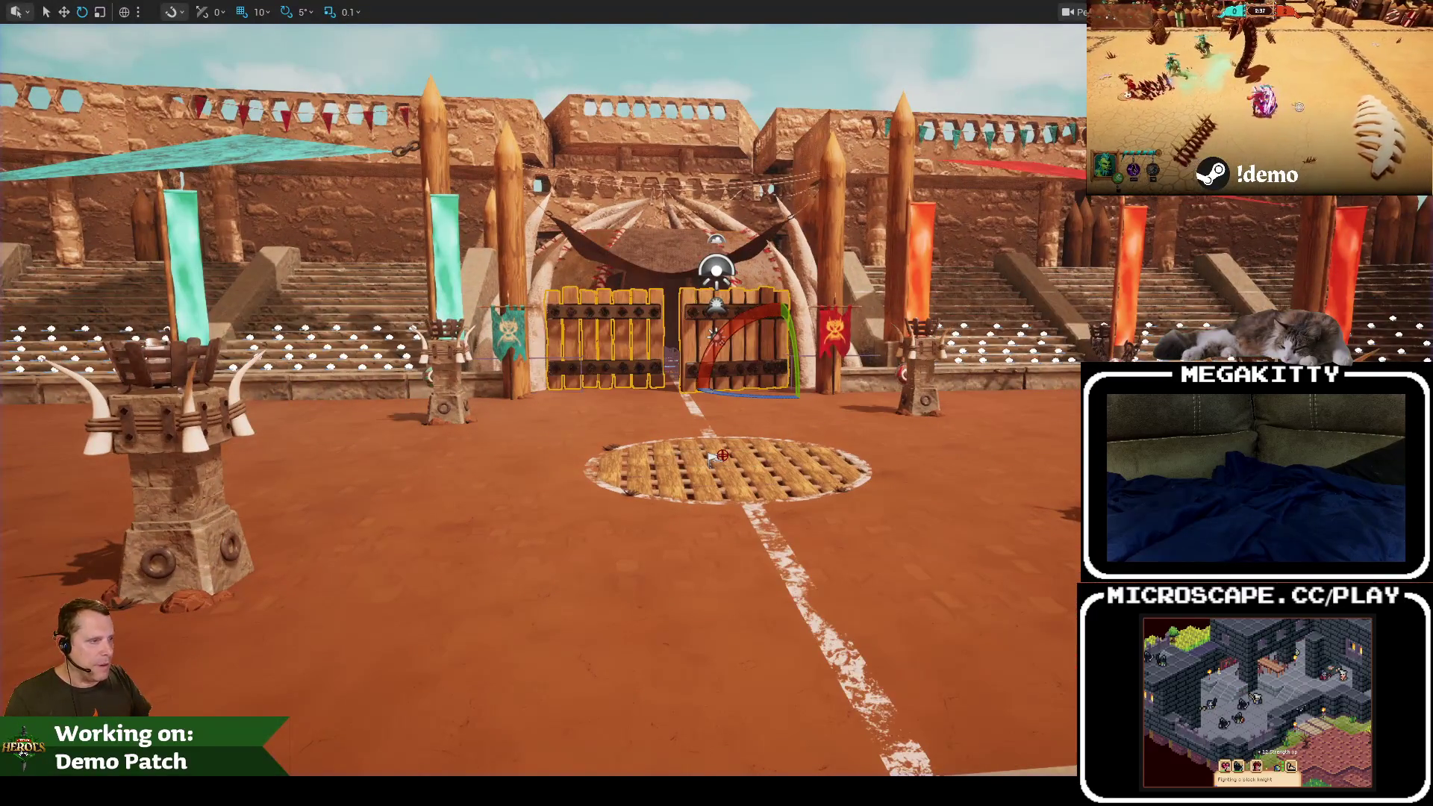
{"action": "key", "text": "alt+p"}
{"action": "left_click", "coordinate": [549, 439]}
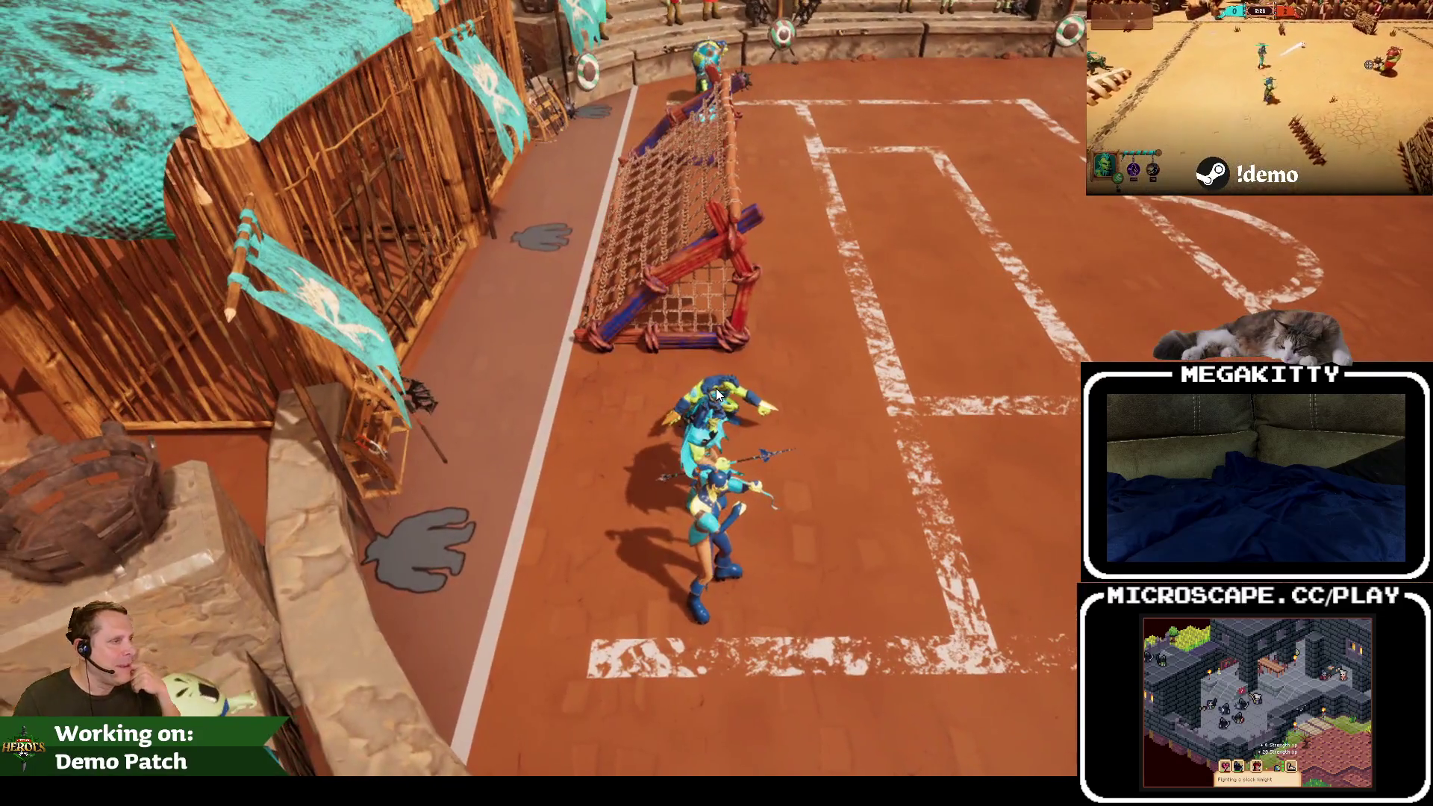
{"action": "key", "text": "Escape"}
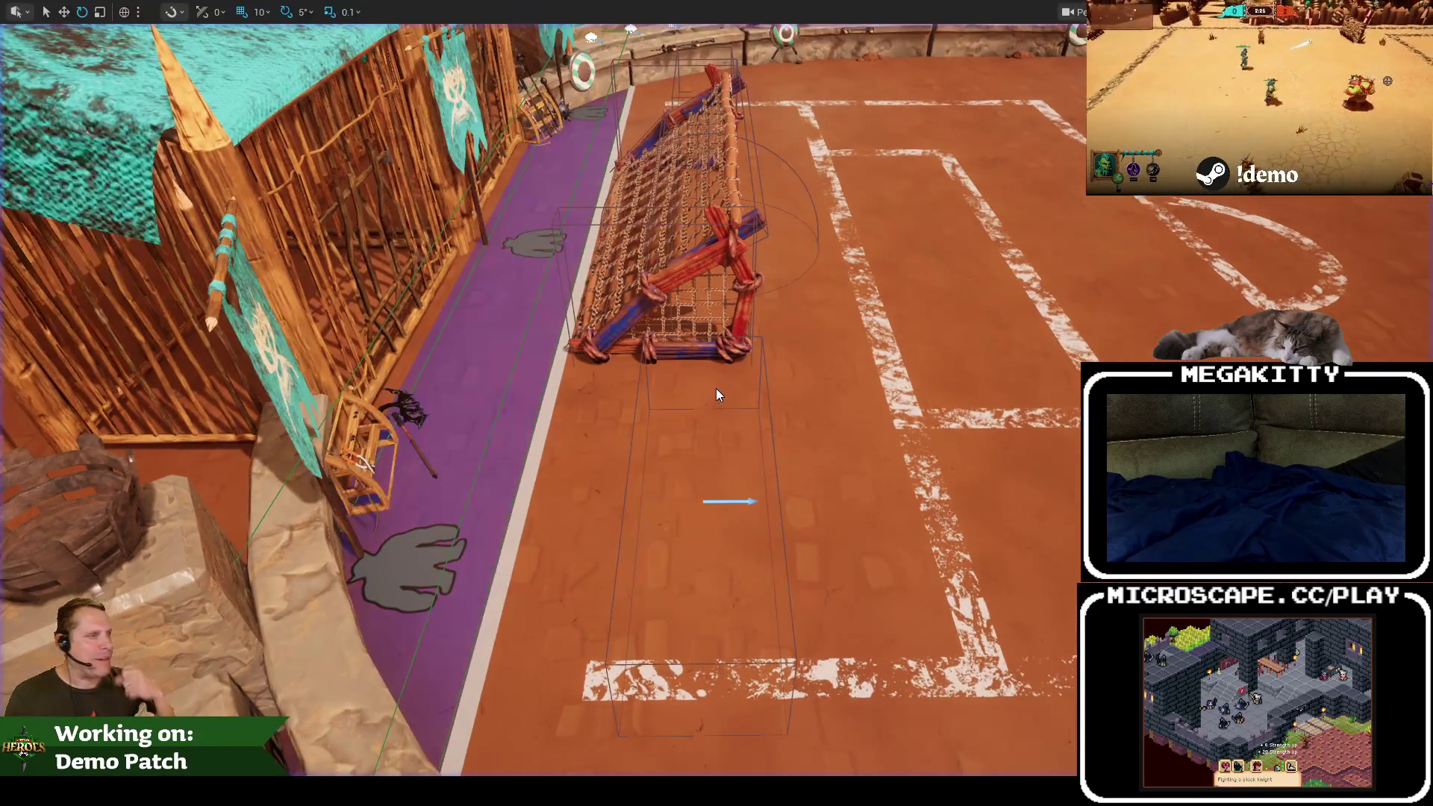
{"action": "key", "text": "F11"}
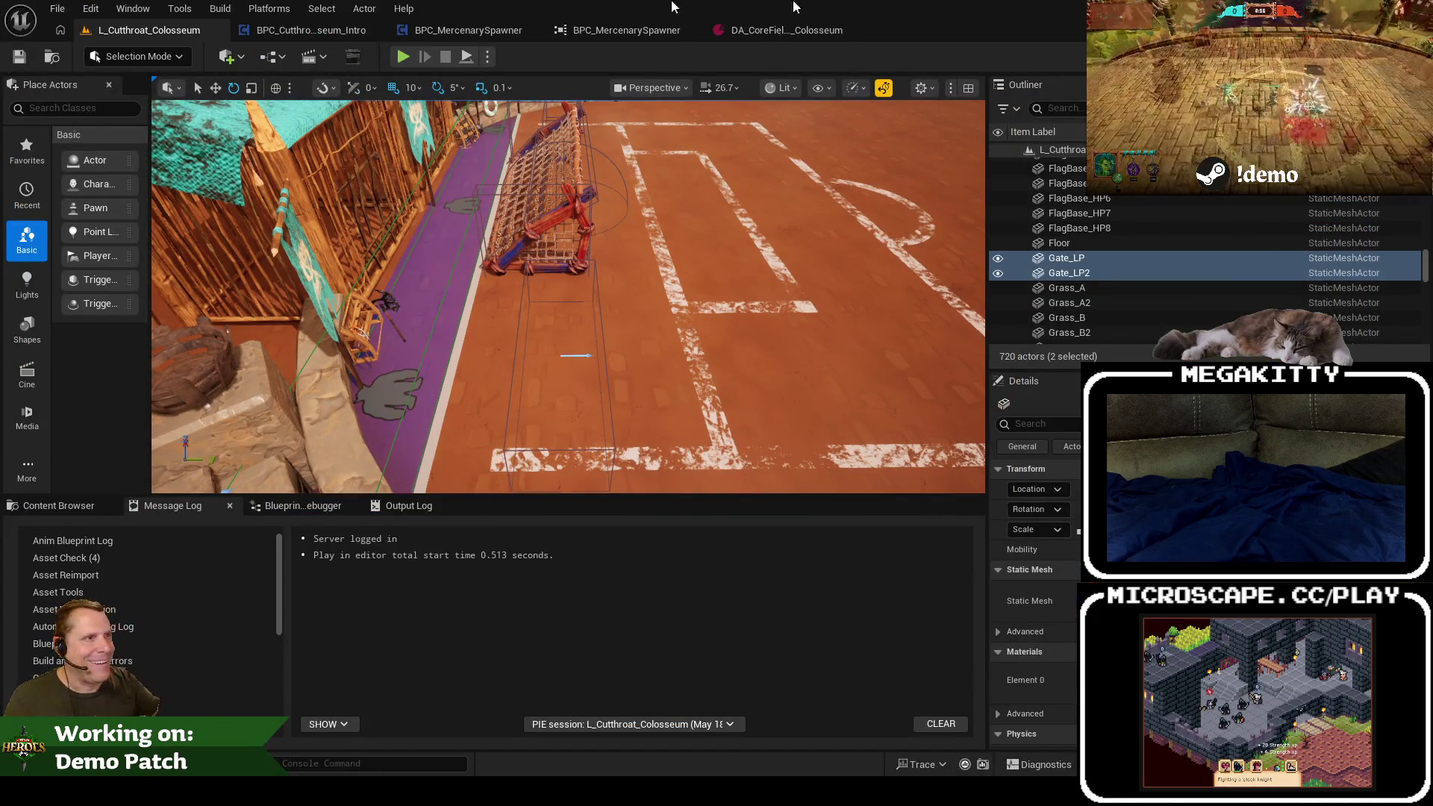
{"action": "left_click", "coordinate": [347, 30]}
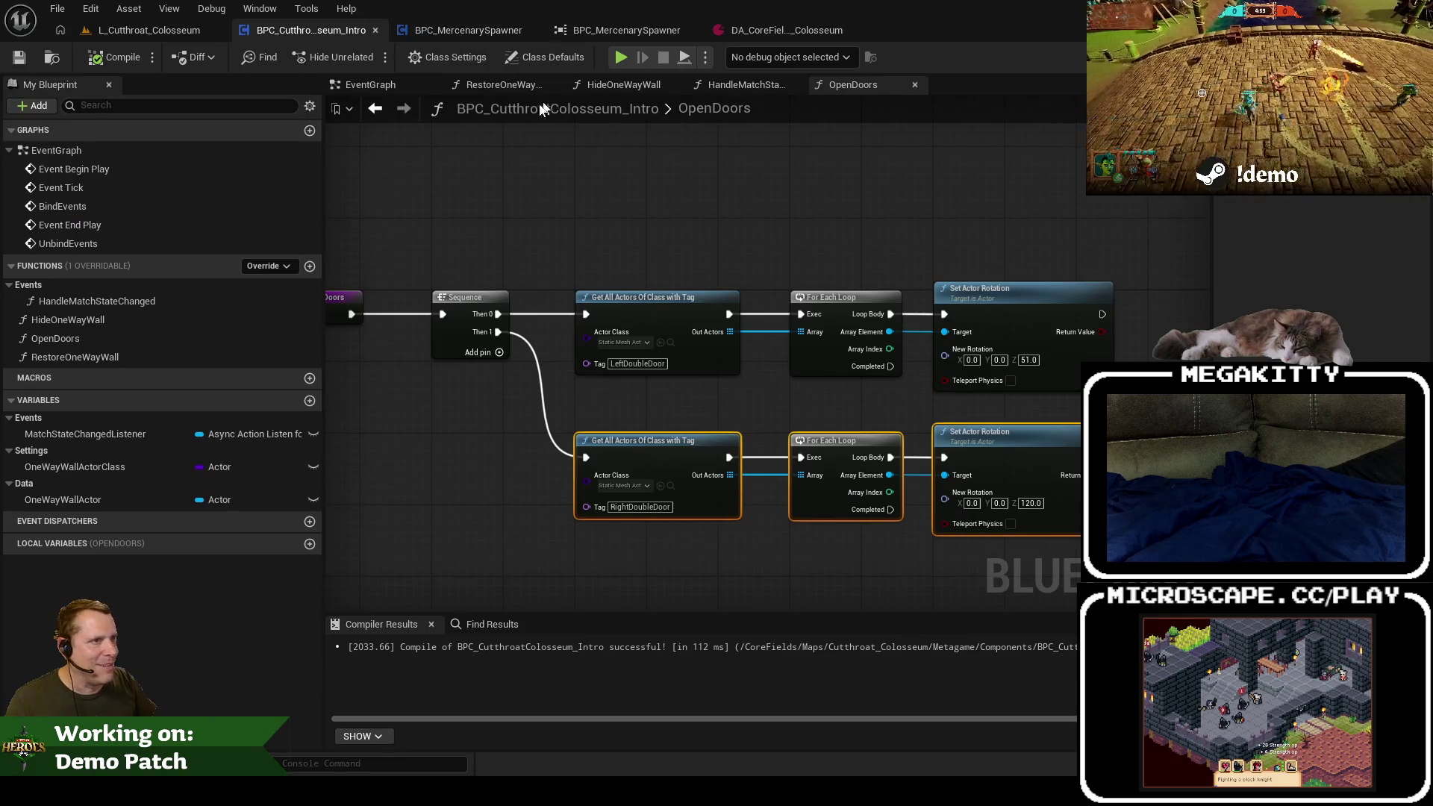
Step: Open the HideOneWayWall graph and inspect its node chain, undoing a trial node move
{"action": "double_click", "coordinate": [169, 320]}
{"action": "mouse_move", "coordinate": [734, 436]}
{"action": "left_mouse_down"}
{"action": "mouse_move", "coordinate": [739, 473]}
{"action": "mouse_move", "coordinate": [714, 474]}
{"action": "mouse_move", "coordinate": [733, 455]}
{"action": "left_mouse_up"}
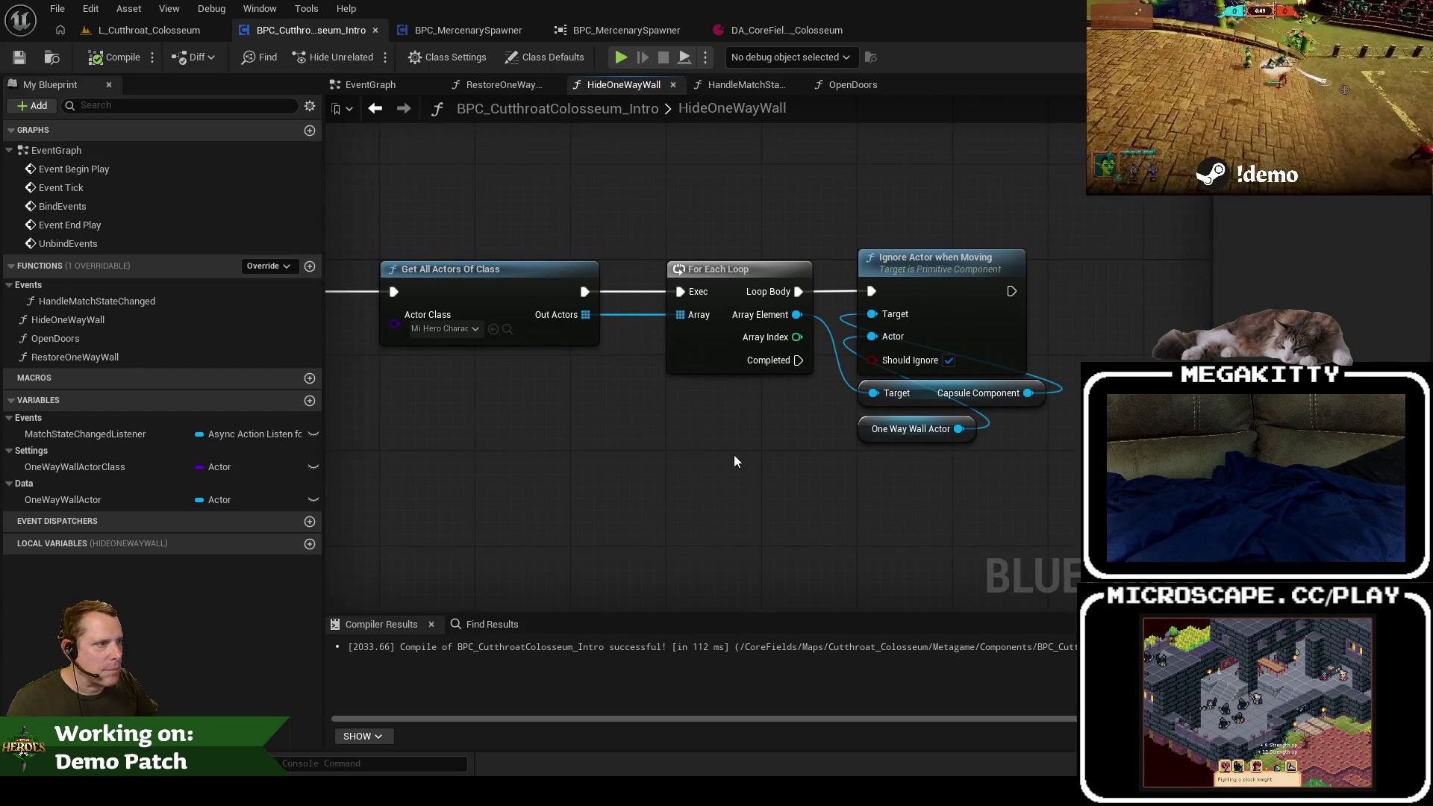
{"action": "left_click_drag", "start_coordinate": [839, 467], "coordinate": [853, 410]}
{"action": "key", "text": "Home"}
{"action": "key", "text": "ctrl+a"}
{"action": "mouse_move", "coordinate": [650, 264]}
{"action": "left_mouse_down"}
{"action": "mouse_move", "coordinate": [841, 276]}
{"action": "mouse_move", "coordinate": [809, 275]}
{"action": "left_mouse_up"}
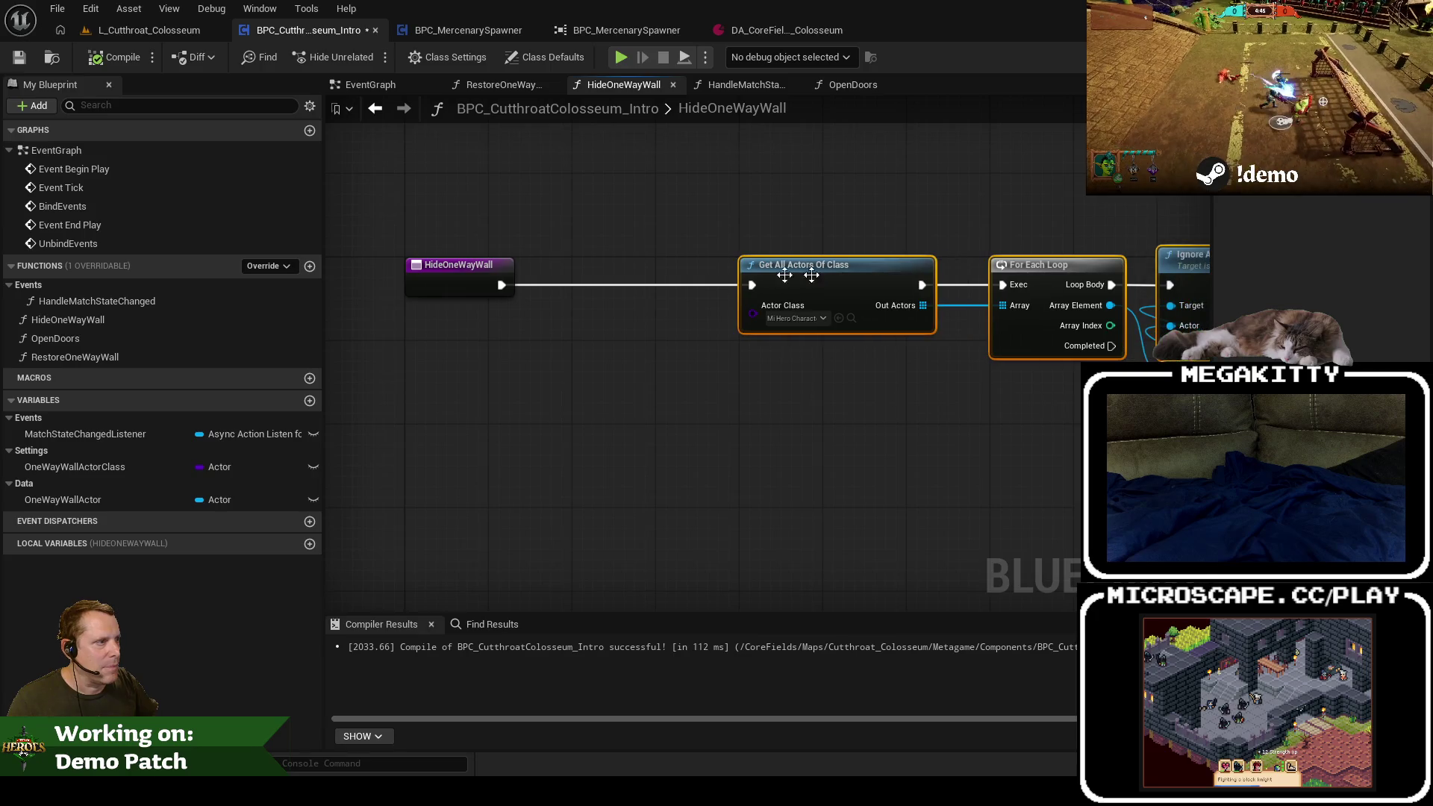
{"action": "key", "text": "ctrl+z"}
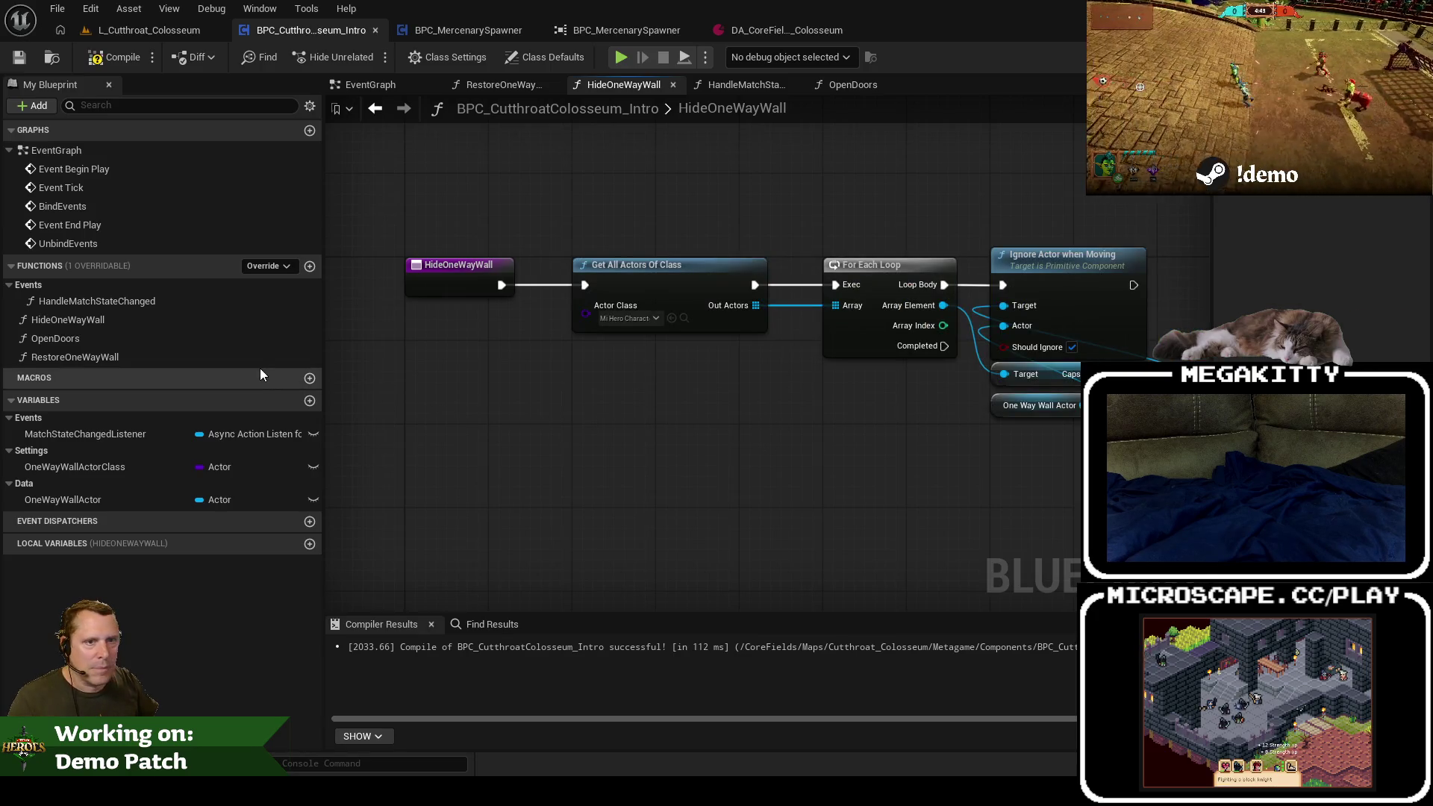
Step: Add a new function named GetActorsToGoThroughOneWayWall
{"action": "left_click", "coordinate": [310, 266]}
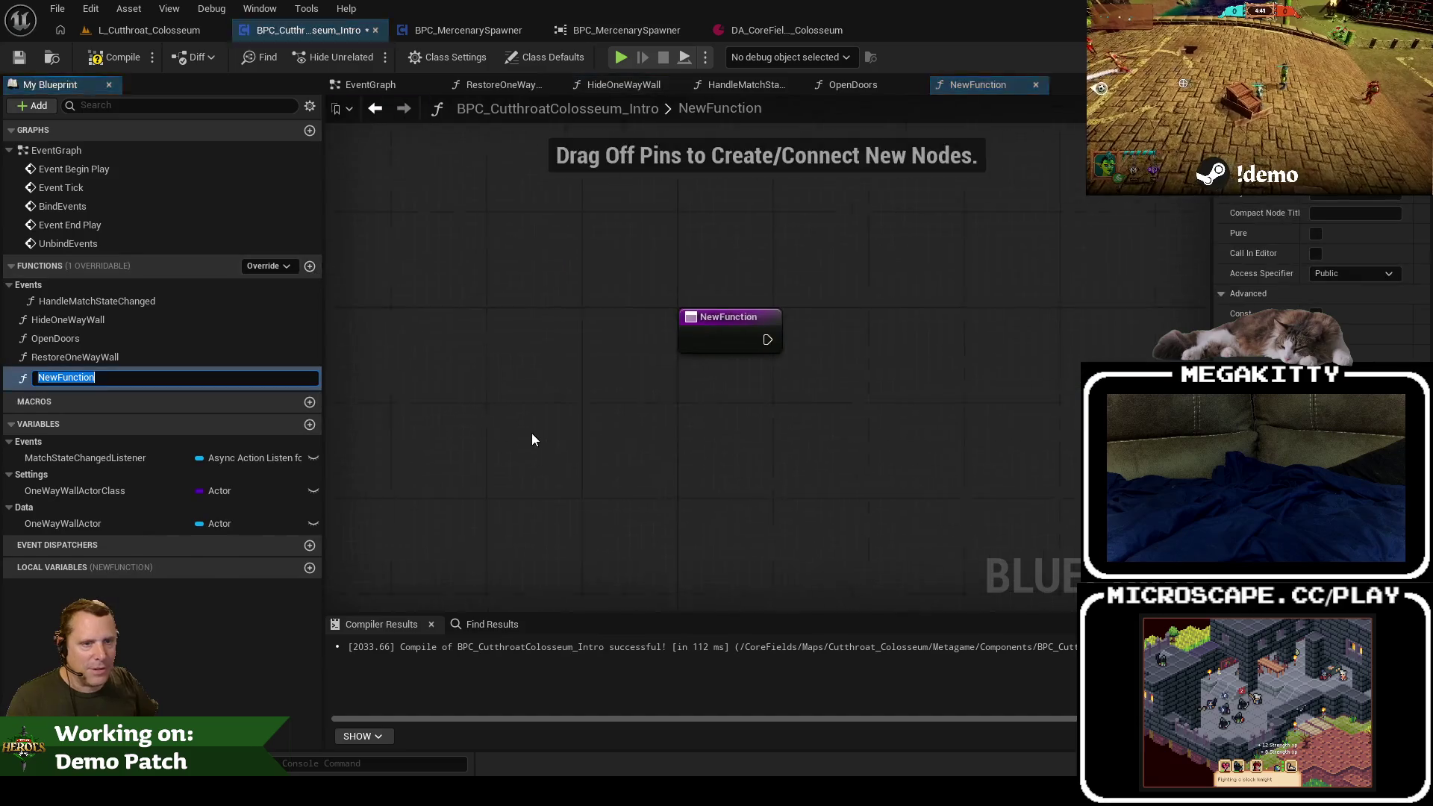
{"action": "type", "text": "FindActors"}
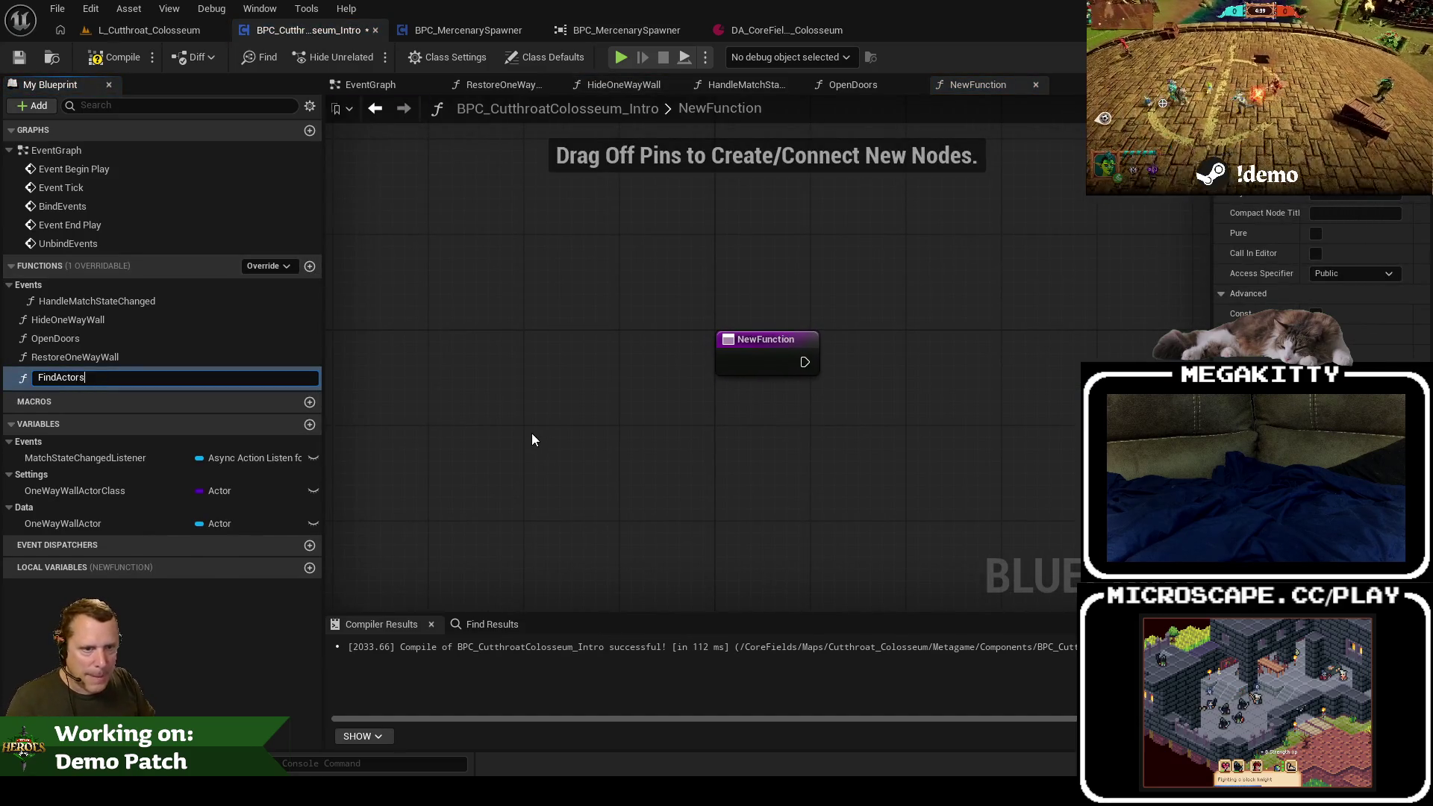
{"action": "key", "text": "ctrl+a"}
{"action": "type", "text": "GetActorsToGo"}
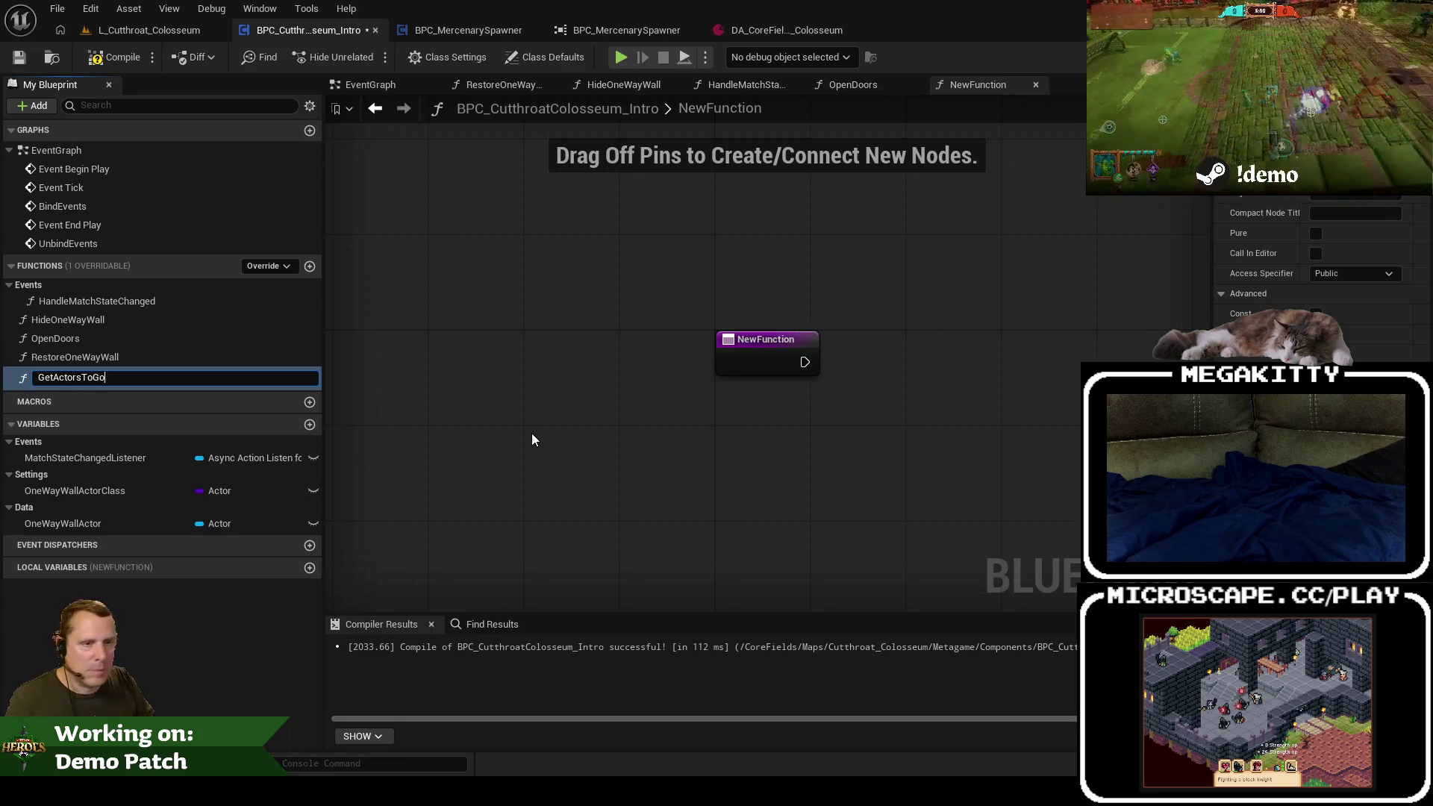
{"action": "type", "text": "ThroughWall"}
{"action": "key", "text": "Return"}
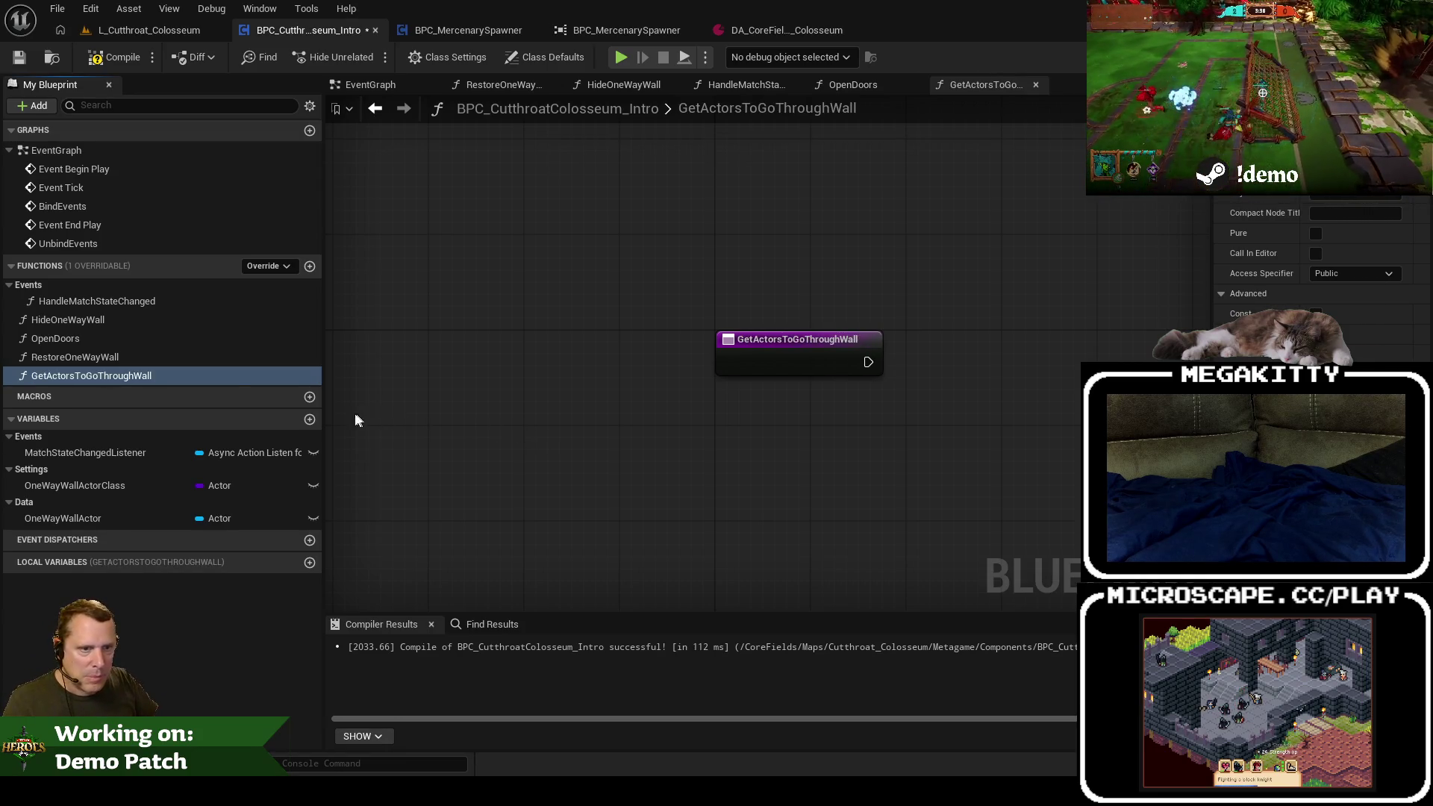
{"action": "left_click", "coordinate": [159, 378]}
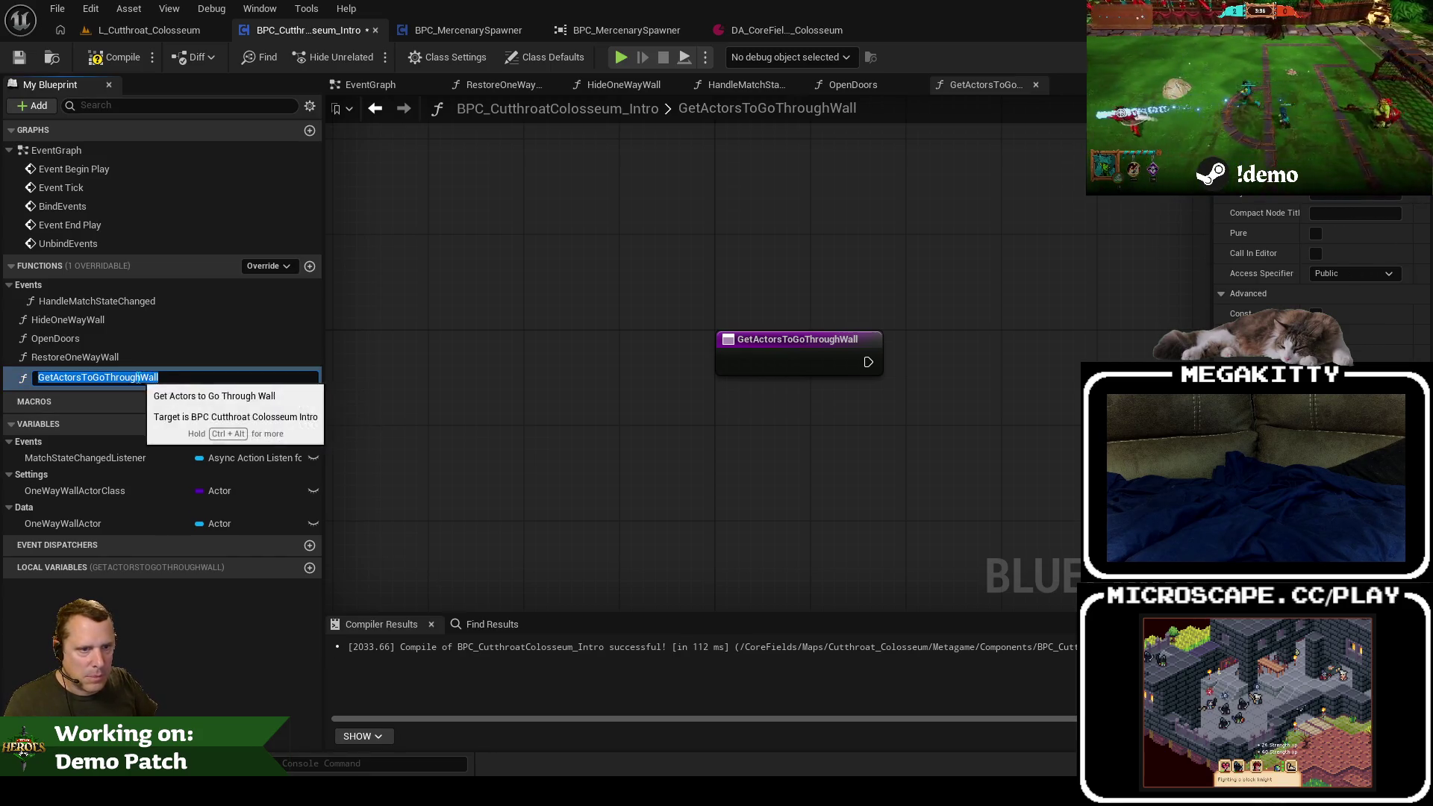
{"action": "type", "text": "O"}
{"action": "key", "text": "Return"}
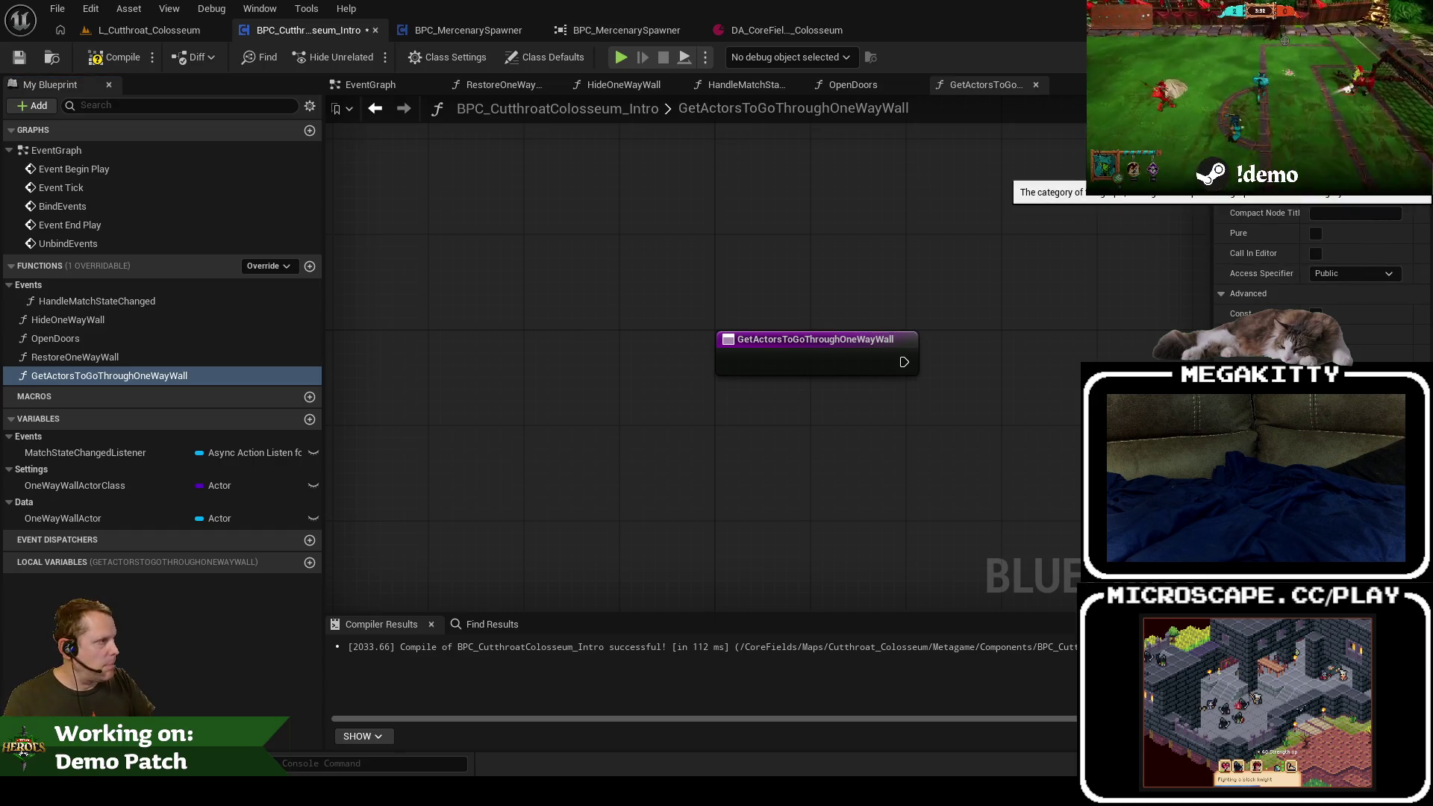
Step: Make the function a pure, const Utility function with an Actor-type Result output
{"action": "left_click", "coordinate": [1355, 193]}
{"action": "left_click", "coordinate": [1316, 233]}
{"action": "left_click", "coordinate": [1316, 314]}
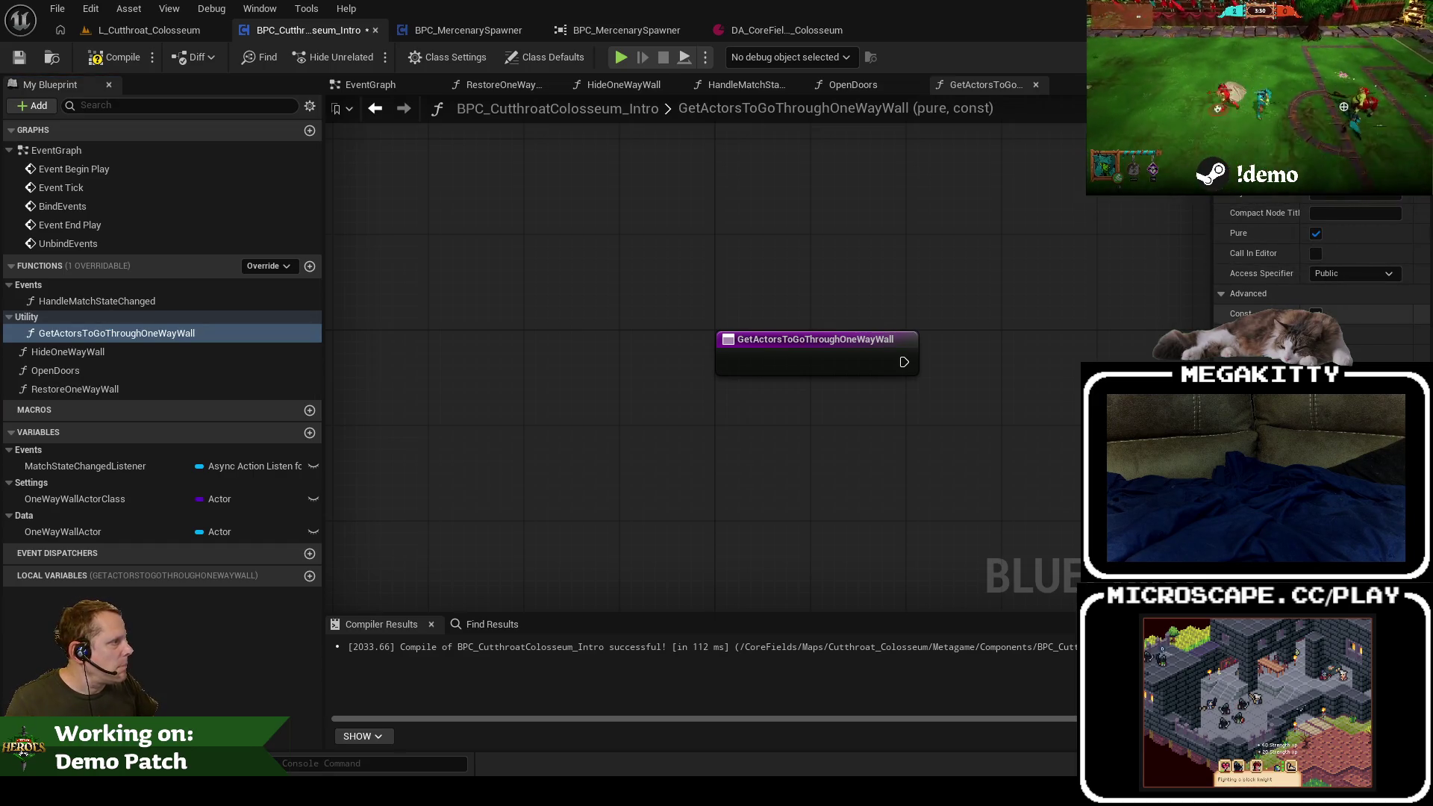
{"action": "left_click", "coordinate": [1420, 463]}
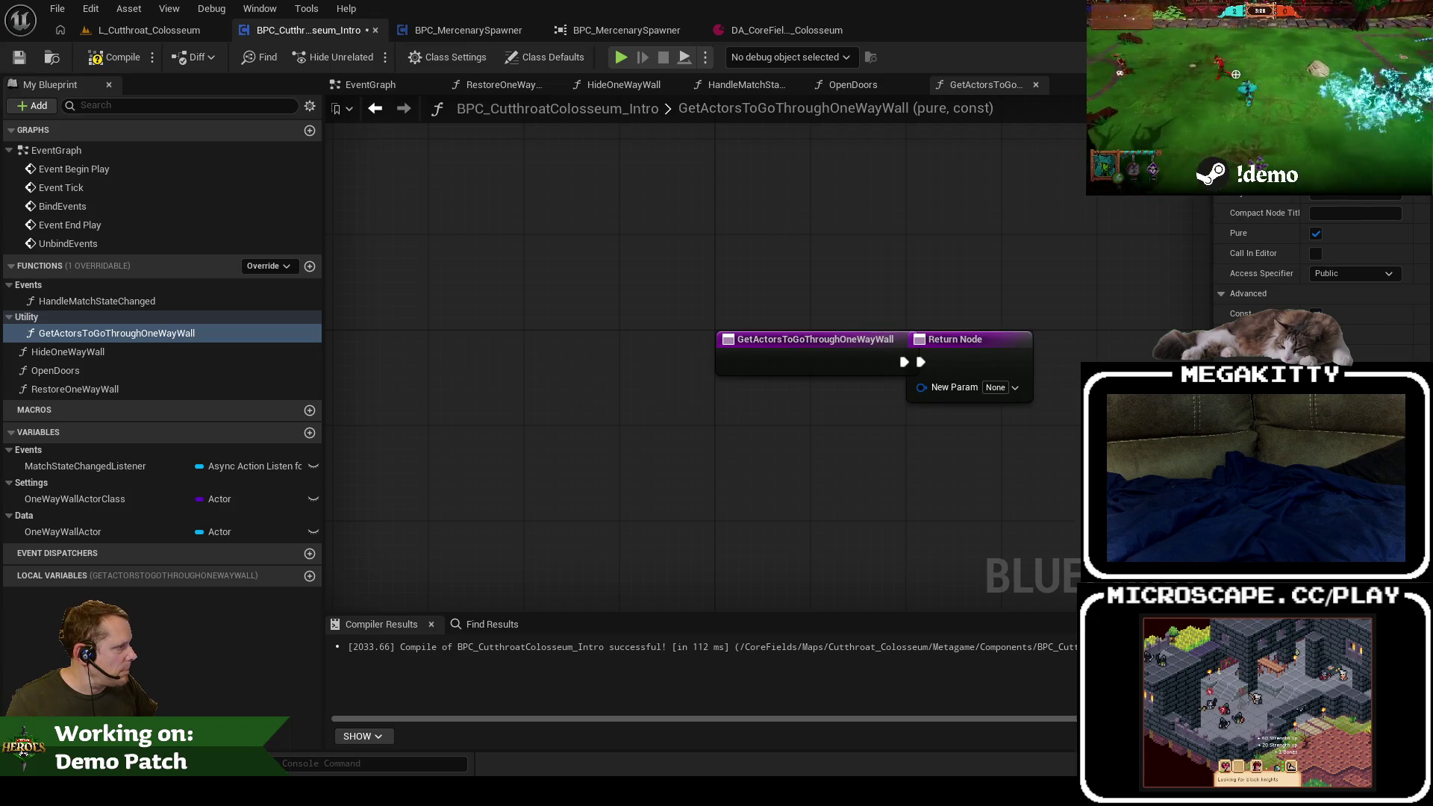
{"action": "key", "text": "Return"}
{"action": "left_click", "coordinate": [1262, 186]}
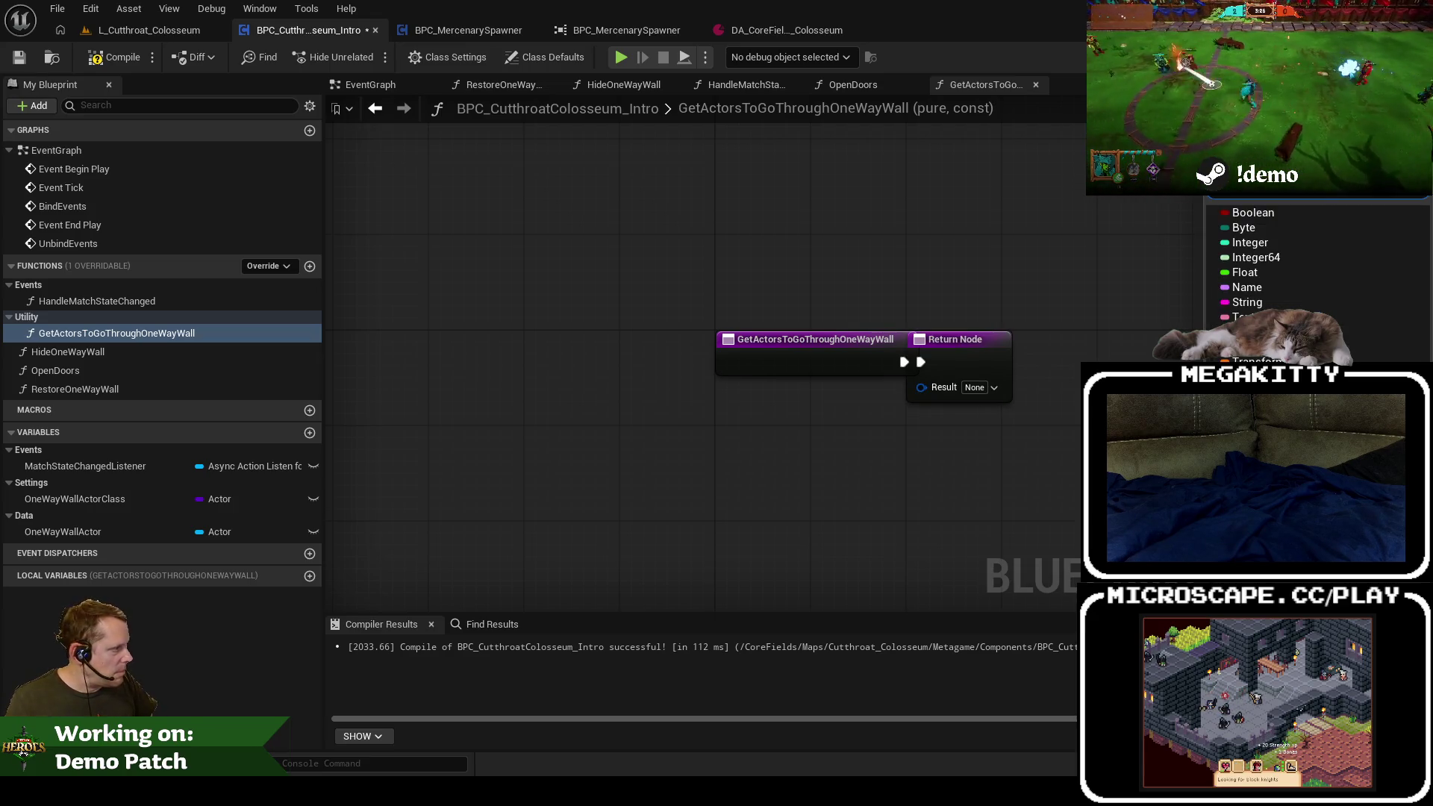
{"action": "type", "text": "actor"}
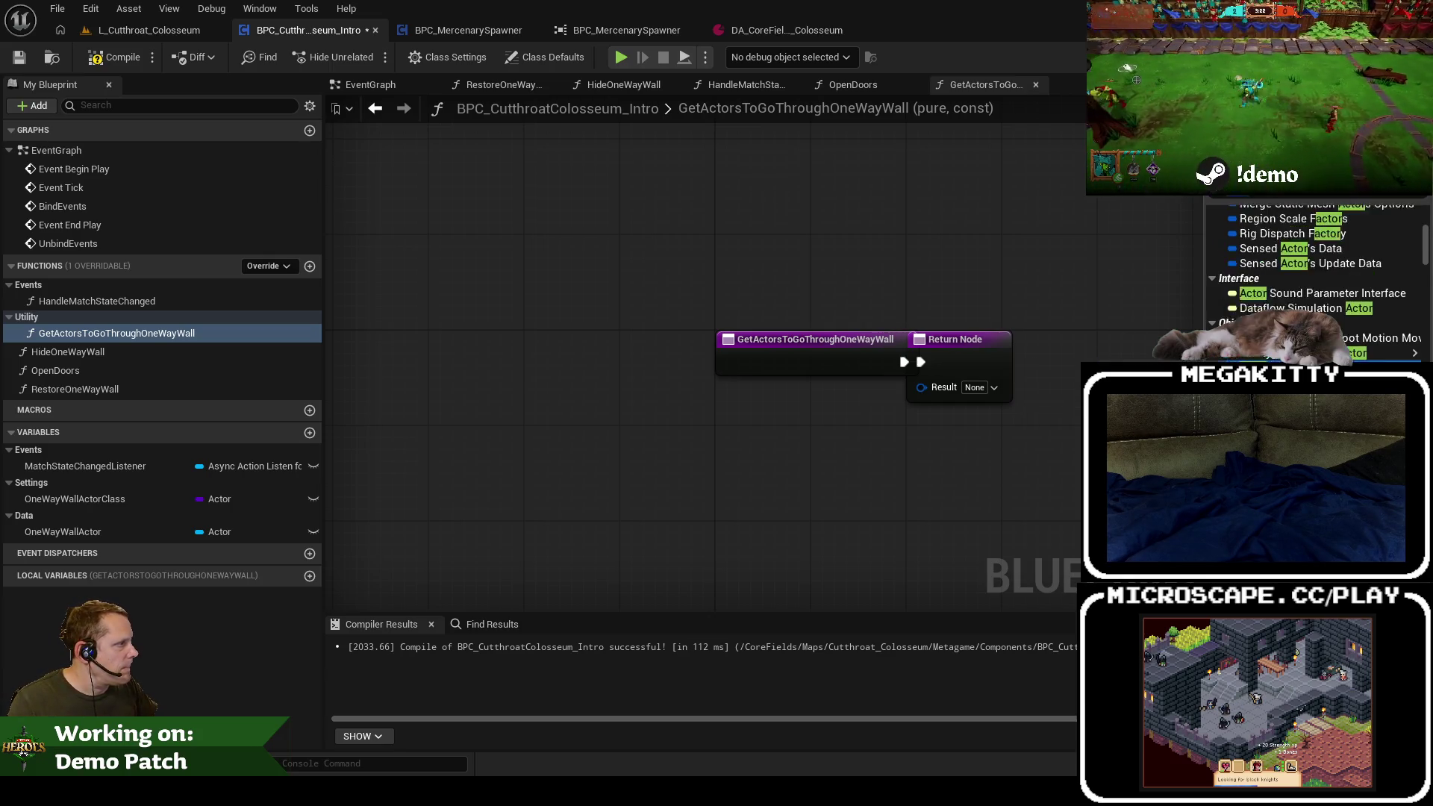
{"action": "scroll", "coordinate": [1313, 276], "scroll_direction": "up", "scroll_amount": 2}
{"action": "left_click", "coordinate": [1284, 352]}
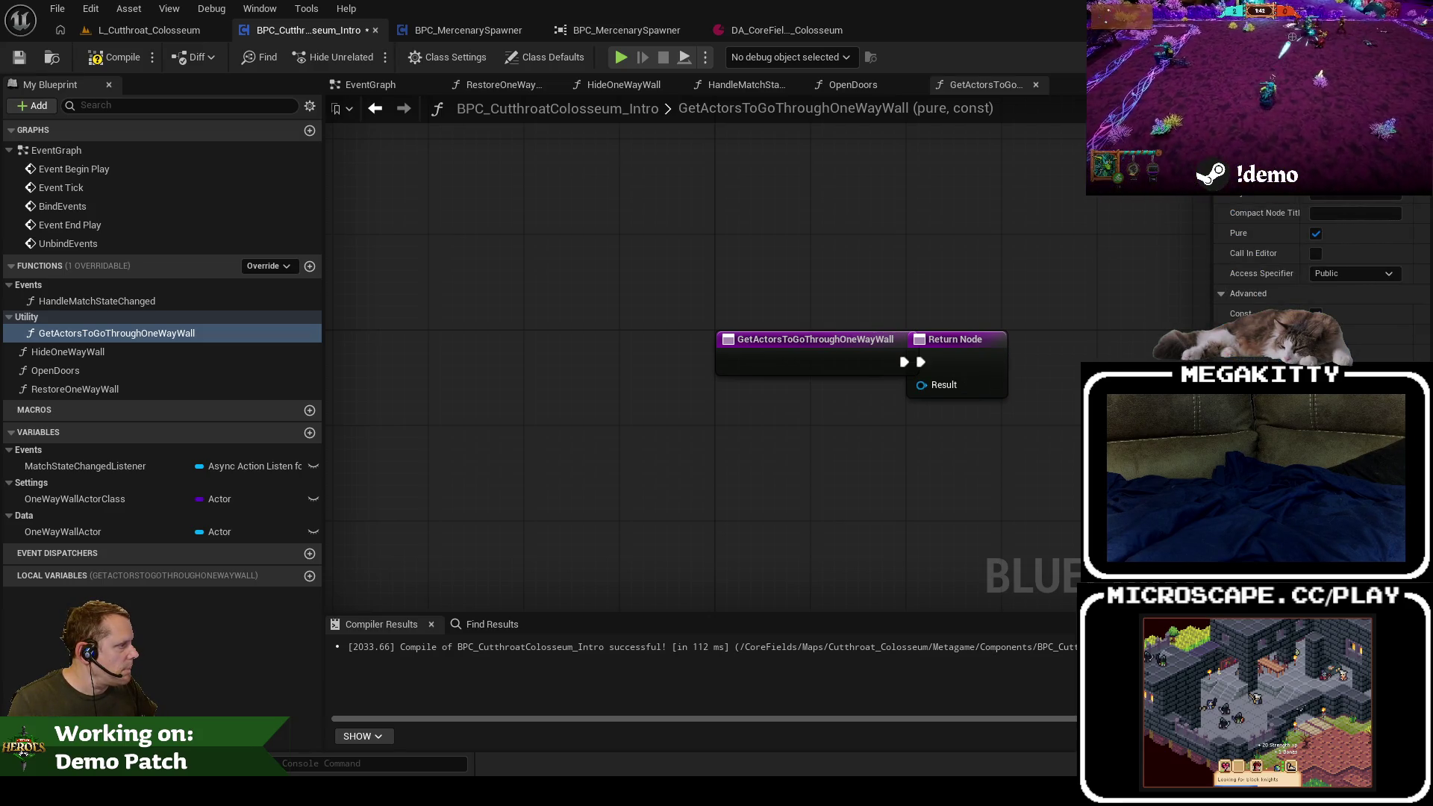
Step: Compile and save the blueprint, and move the Return Node further right
{"action": "left_click", "coordinate": [122, 60]}
{"action": "left_click", "coordinate": [19, 57]}
{"action": "mouse_move", "coordinate": [966, 340]}
{"action": "left_mouse_down"}
{"action": "mouse_move", "coordinate": [1060, 341]}
{"action": "mouse_move", "coordinate": [866, 296]}
{"action": "left_mouse_up"}
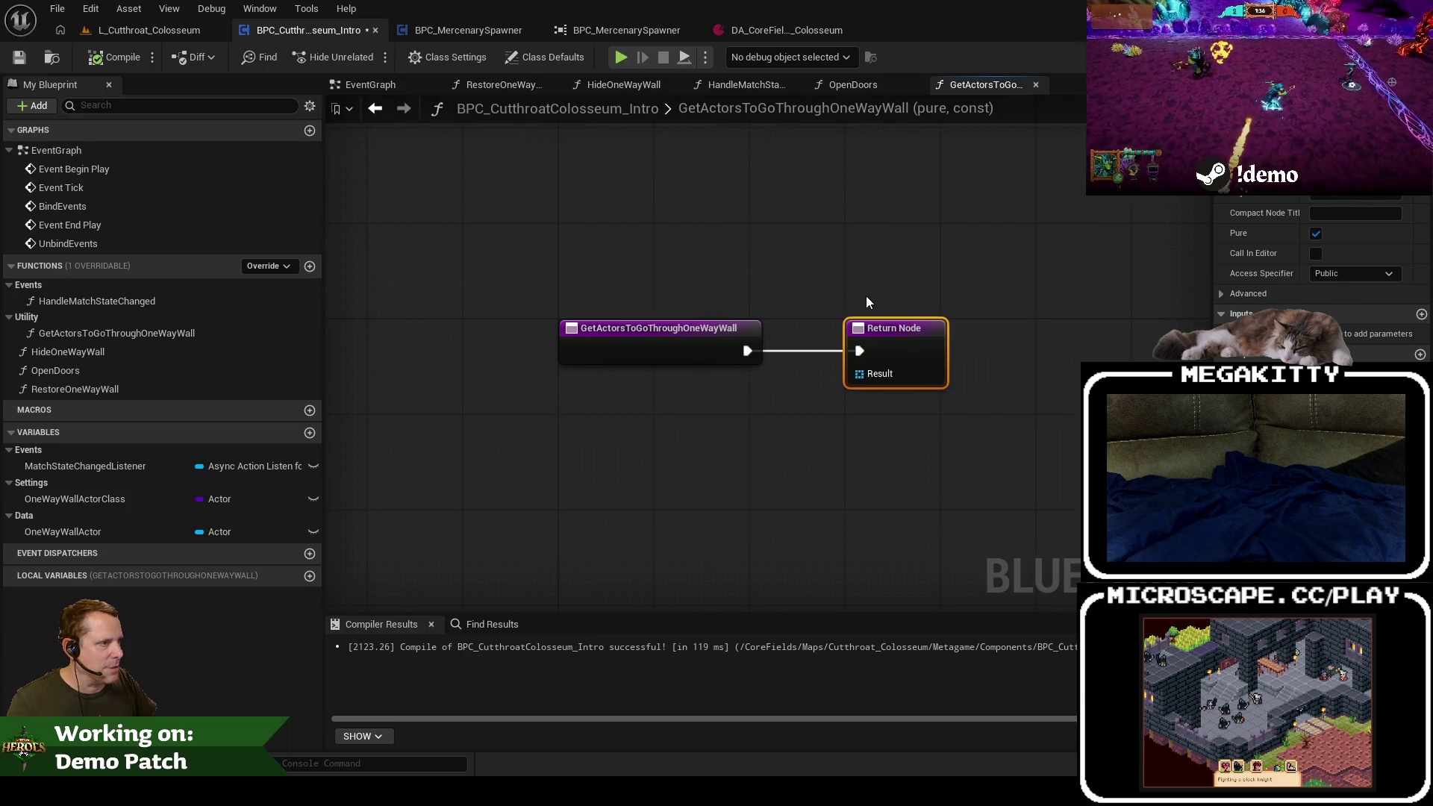
Step: Inspect the gates in the level, swinging the left gate open about 15°
{"action": "left_click", "coordinate": [149, 30]}
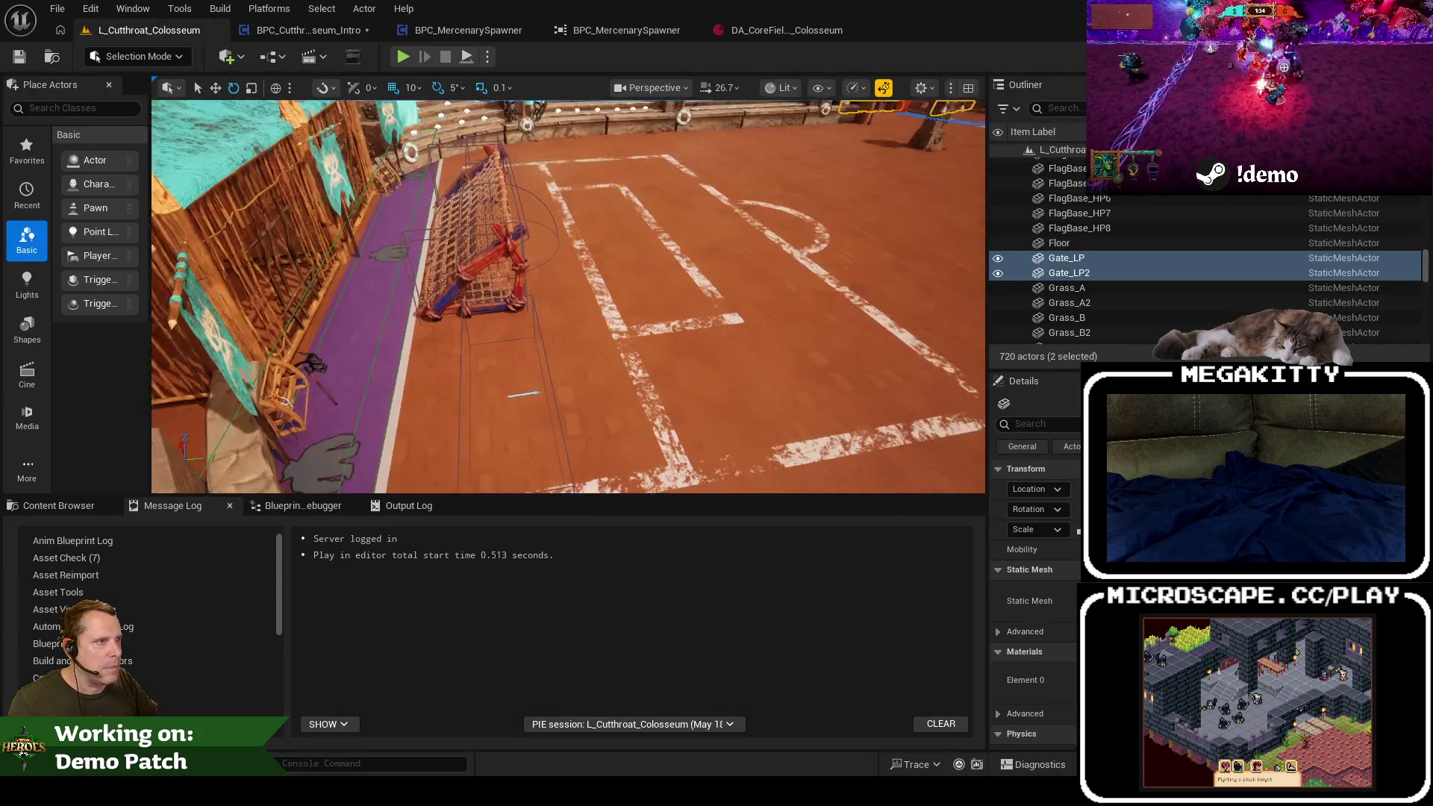
{"action": "key", "text": "f"}
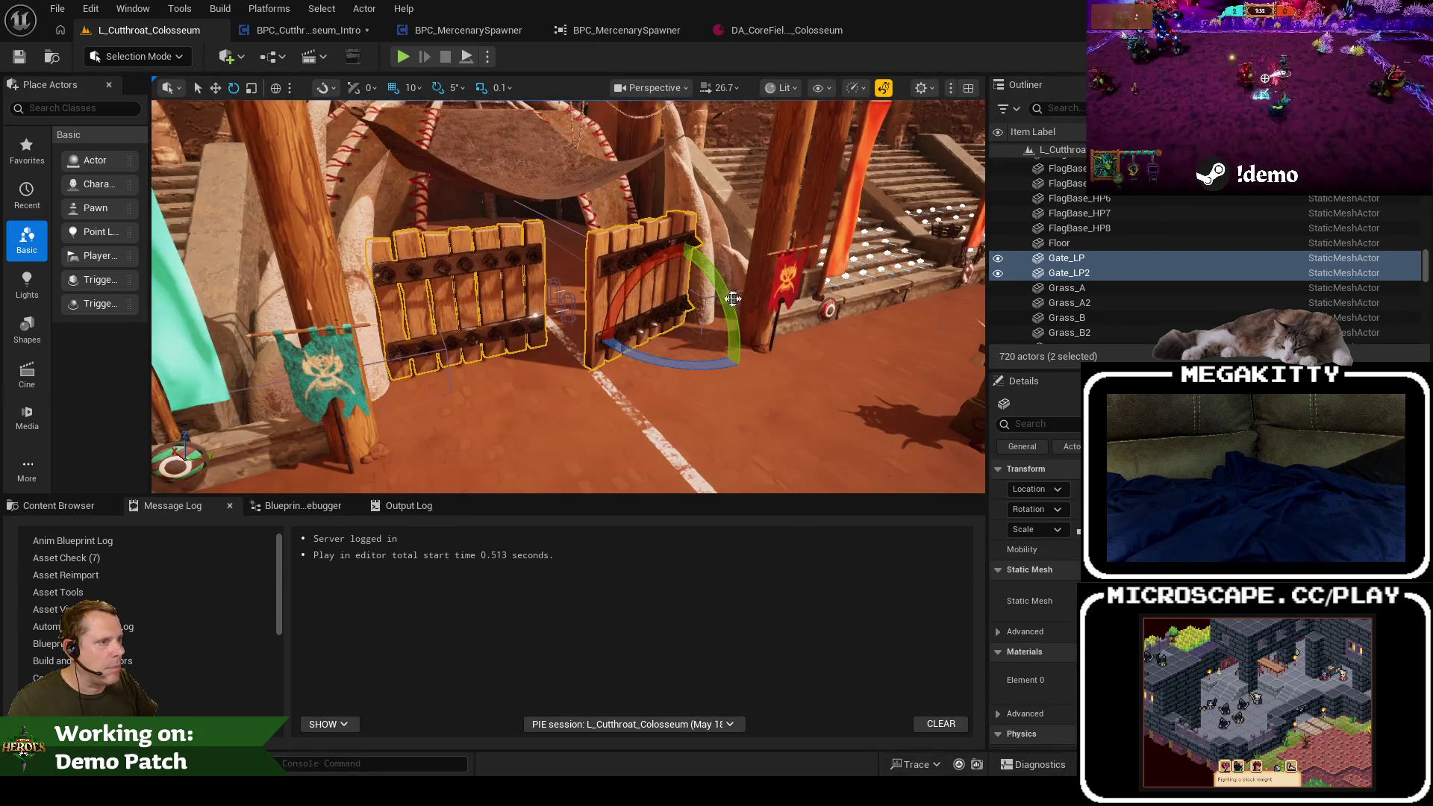
{"action": "left_click", "coordinate": [709, 277]}
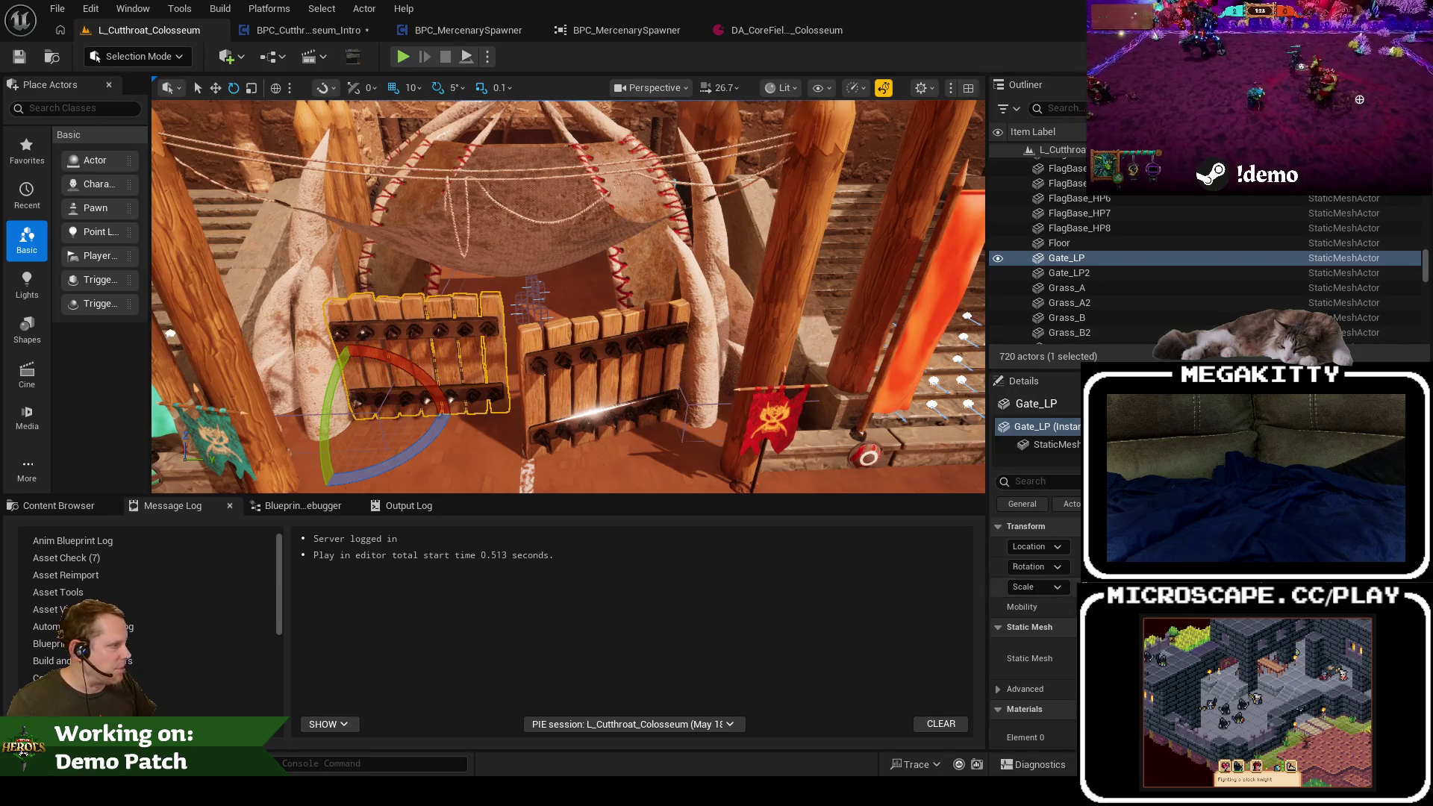
{"action": "mouse_move", "coordinate": [388, 466]}
{"action": "left_mouse_down"}
{"action": "mouse_move", "coordinate": [447, 466]}
{"action": "mouse_move", "coordinate": [627, 386]}
{"action": "left_mouse_up"}
Step: Close the two BPC_MercenarySpawner editors and the colosseum data asset editor
{"action": "left_click", "coordinate": [322, 30]}
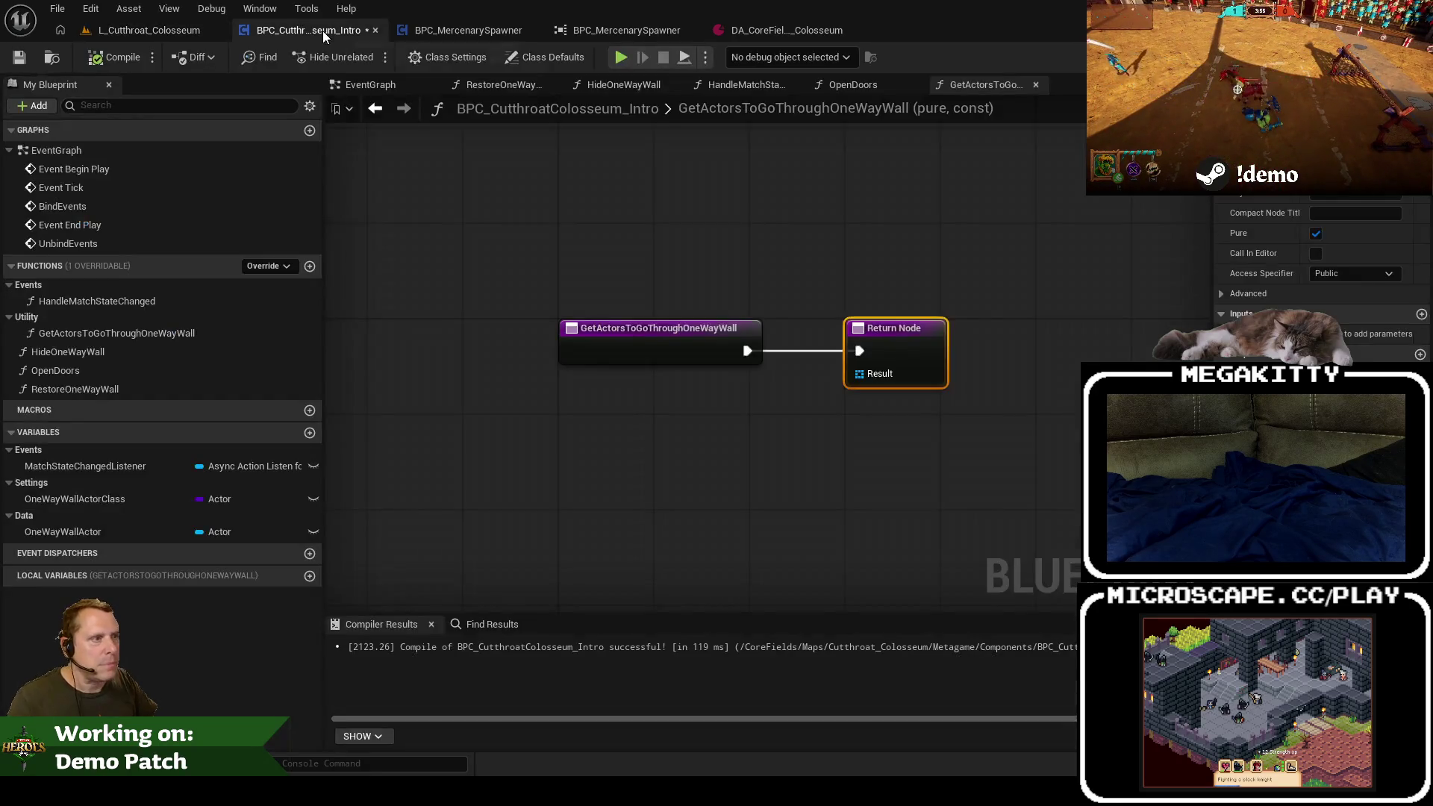
{"action": "left_click", "coordinate": [535, 33]}
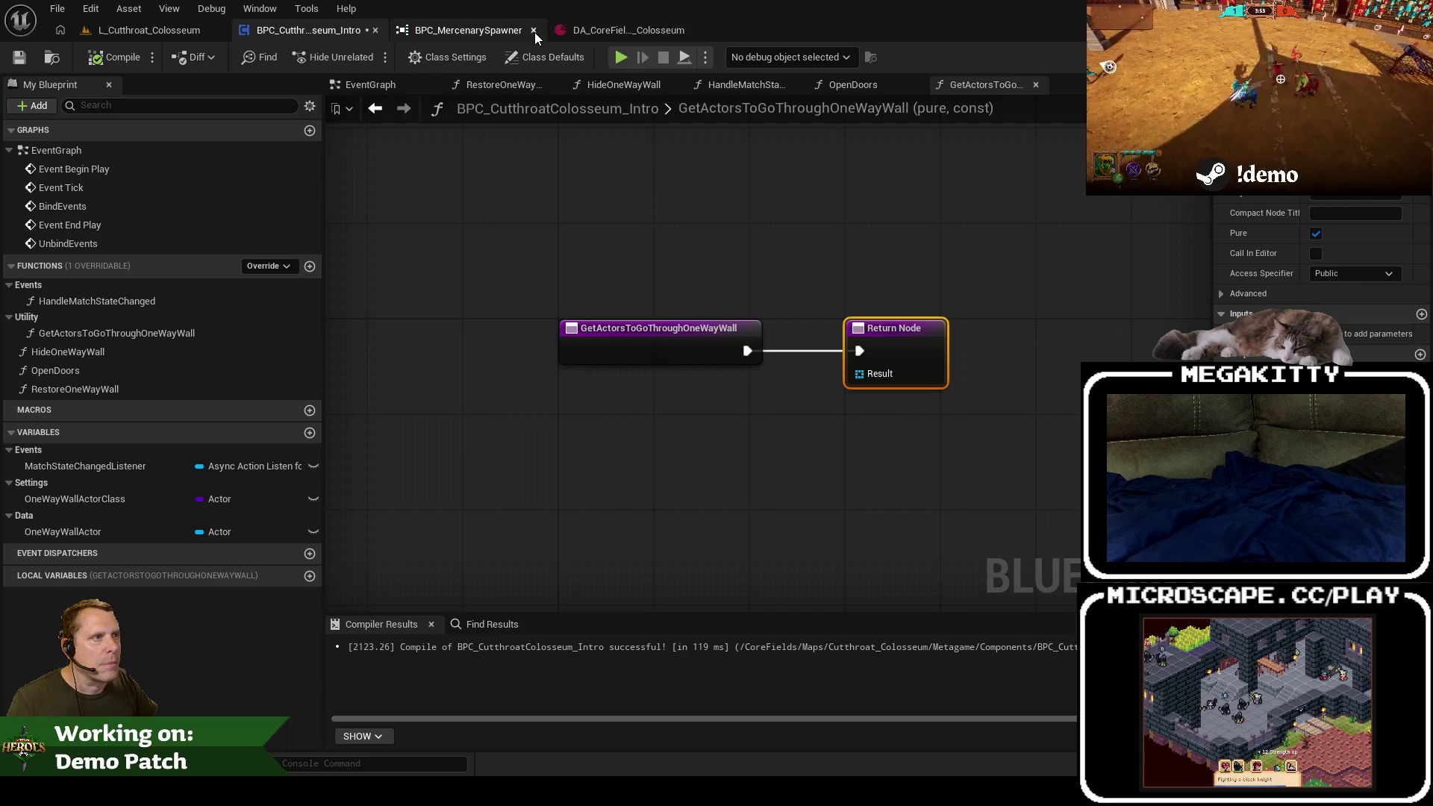
{"action": "left_click", "coordinate": [534, 33]}
{"action": "left_click", "coordinate": [535, 33]}
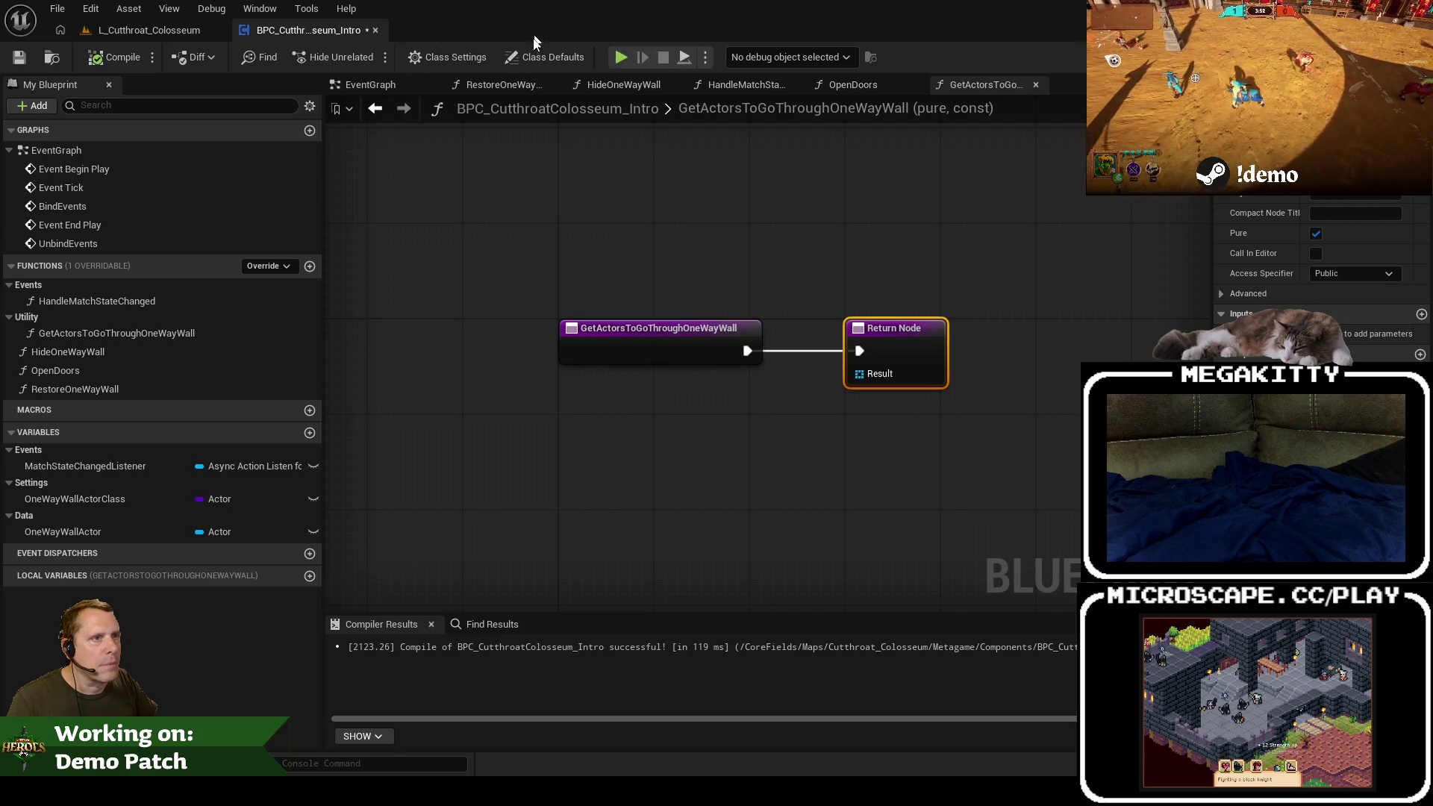
Step: Set the right door's Set Actor Rotation Z to 140 in OpenDoors and recompile
{"action": "left_click", "coordinate": [120, 352]}
{"action": "double_click", "coordinate": [122, 368]}
{"action": "left_click", "coordinate": [1028, 360]}
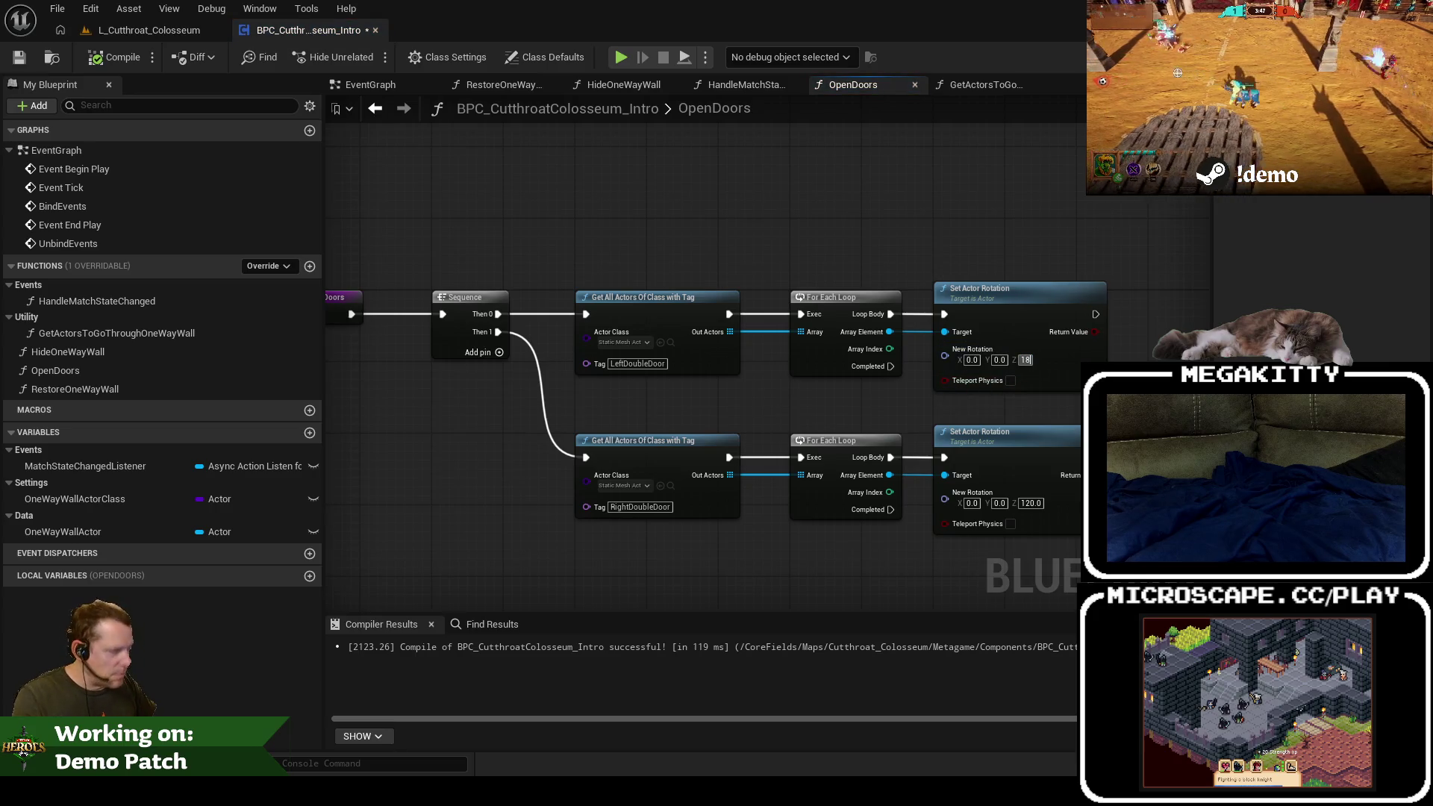
{"action": "left_click", "coordinate": [149, 31]}
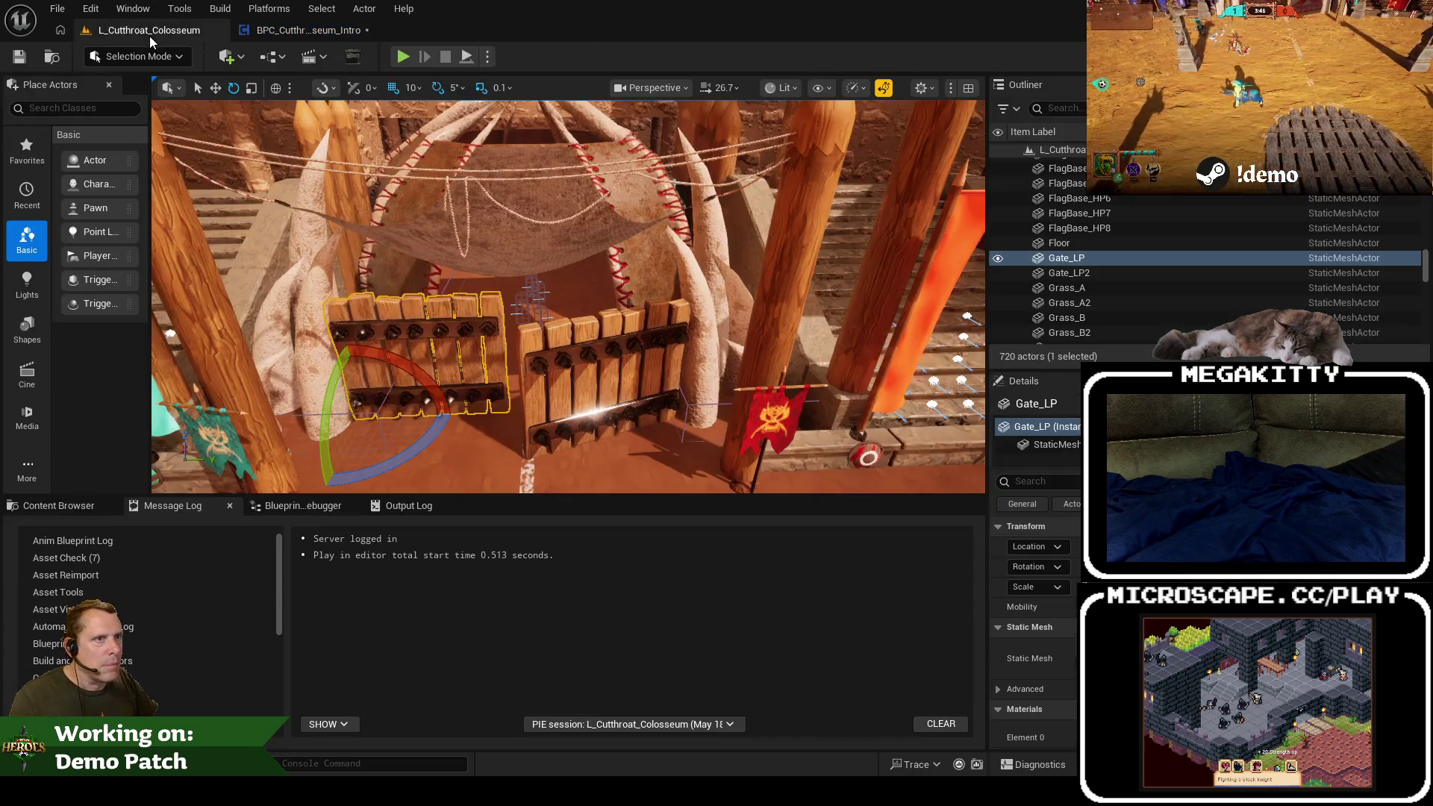
{"action": "left_click", "coordinate": [599, 310]}
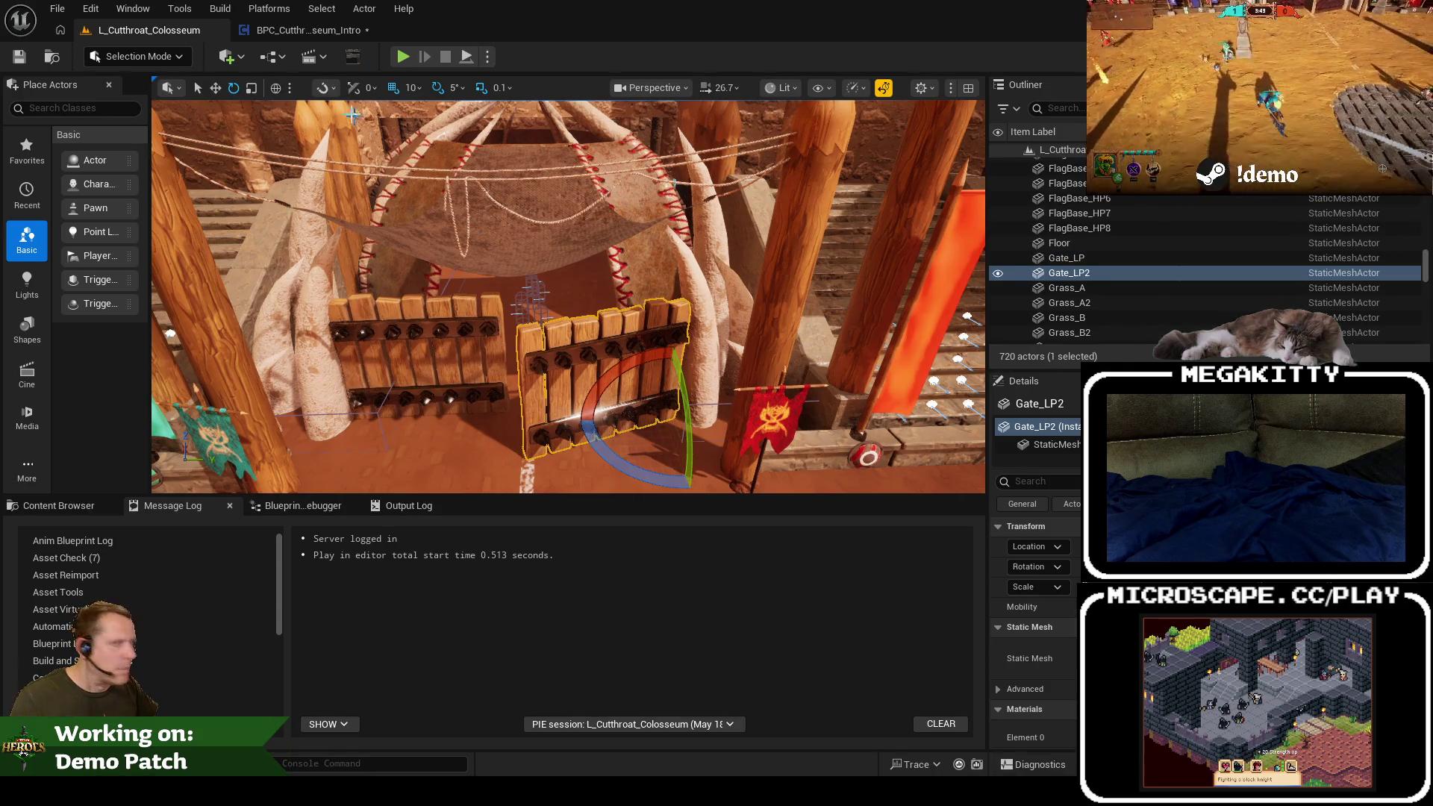
{"action": "left_click", "coordinate": [307, 31]}
{"action": "left_click", "coordinate": [1032, 505]}
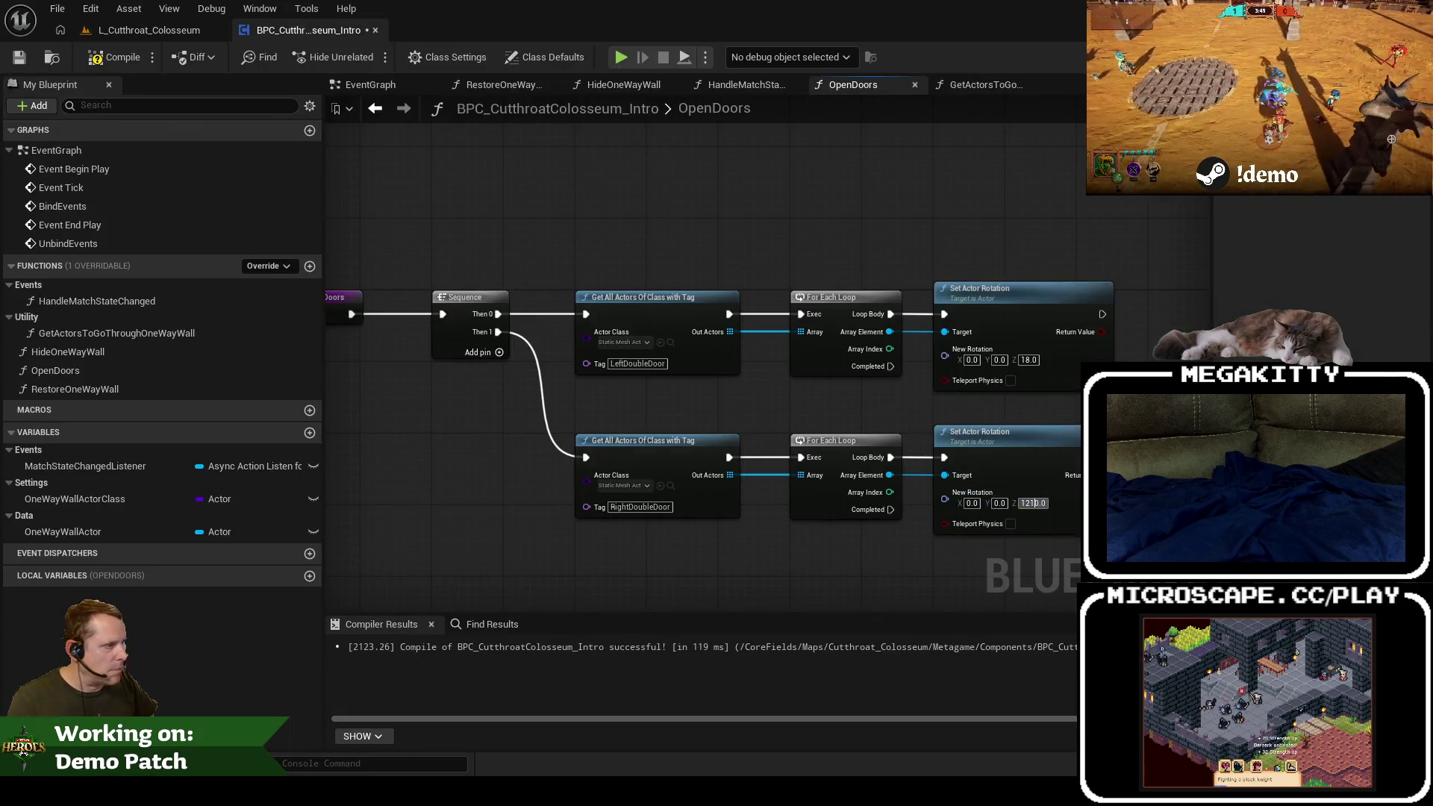
{"action": "type", "text": "1"}
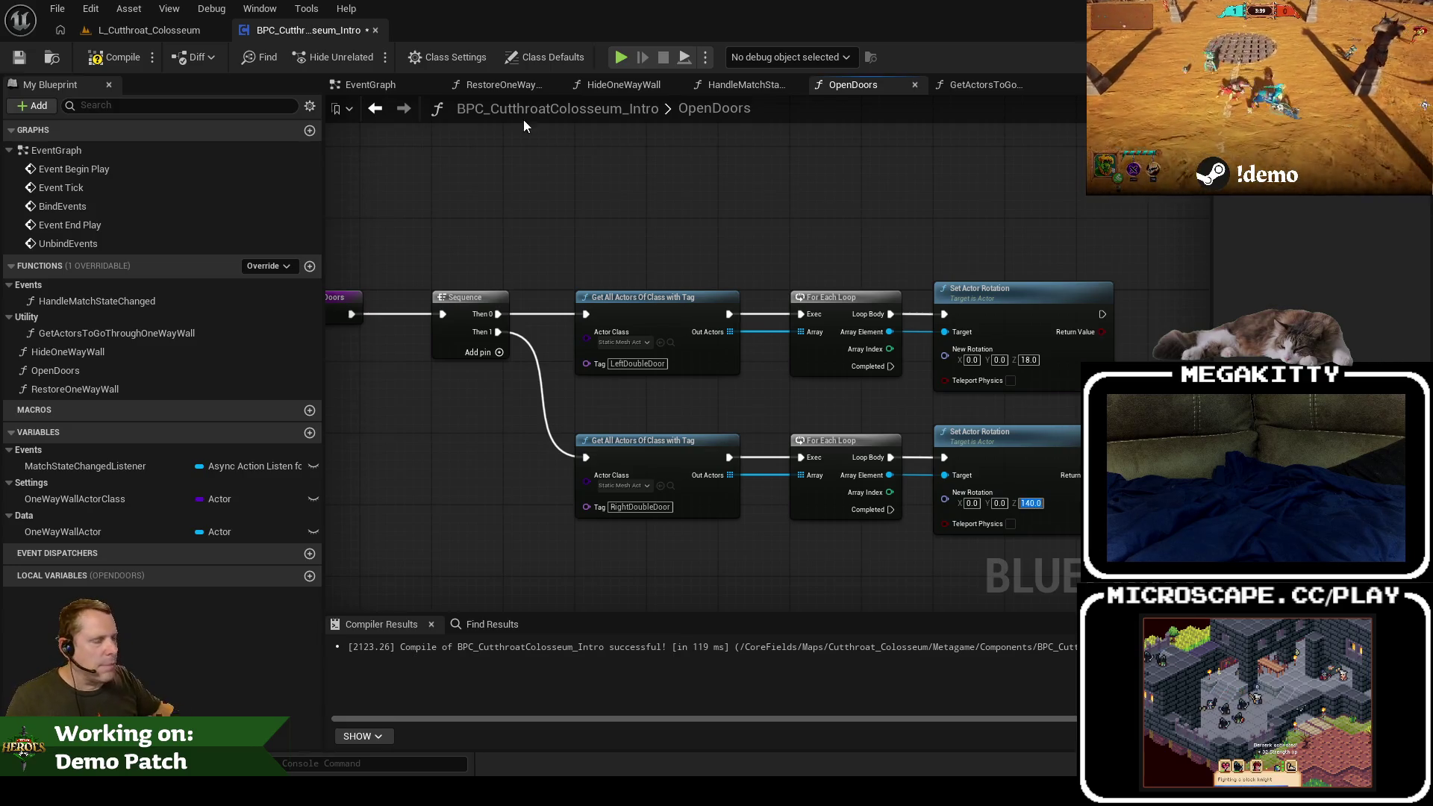
{"action": "left_click", "coordinate": [122, 58]}
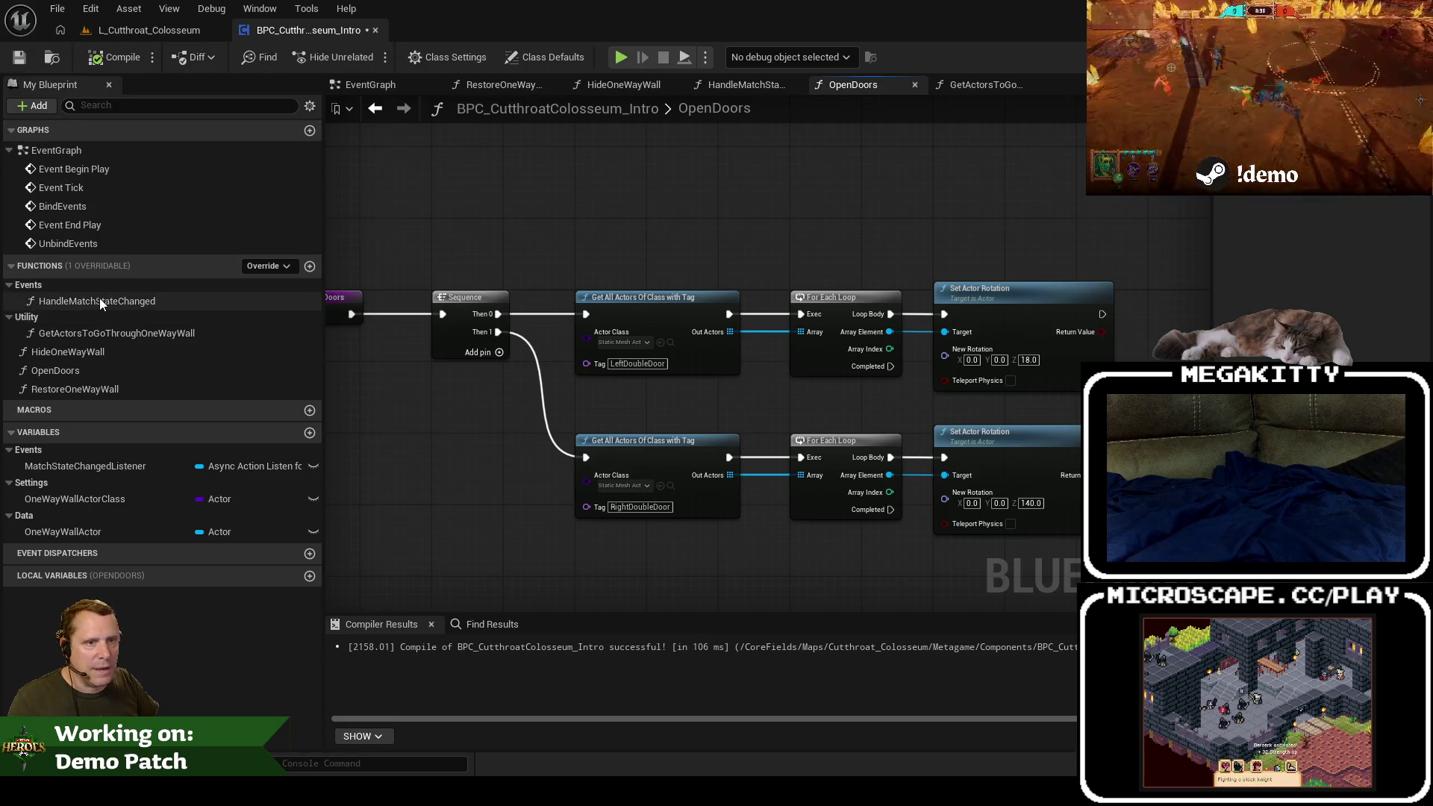
Step: Open GetActorsToGoThroughOneWayWall and move its Return Node far to the right
{"action": "left_click", "coordinate": [122, 333]}
{"action": "double_click", "coordinate": [122, 336]}
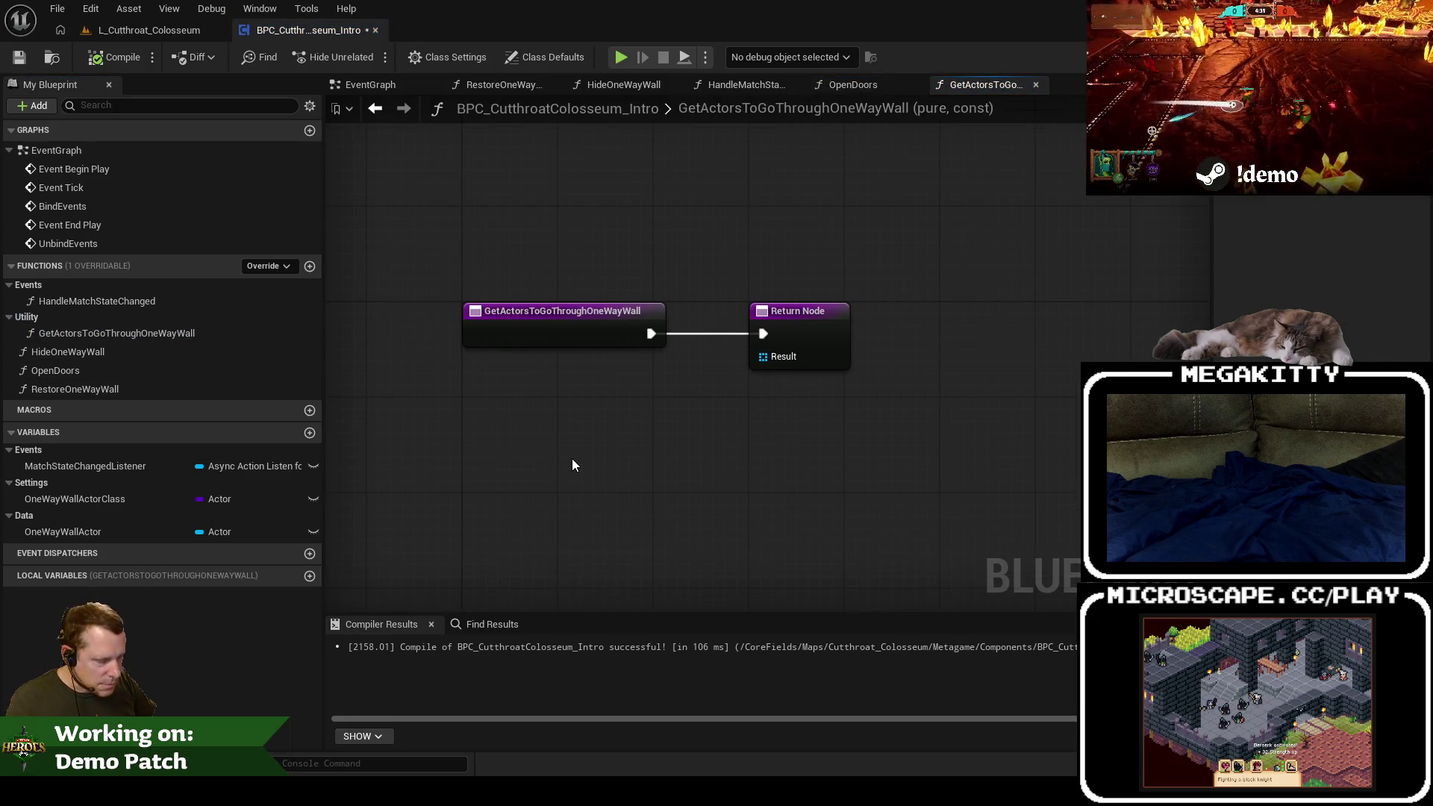
{"action": "left_click_drag", "start_coordinate": [803, 321], "coordinate": [1176, 311]}
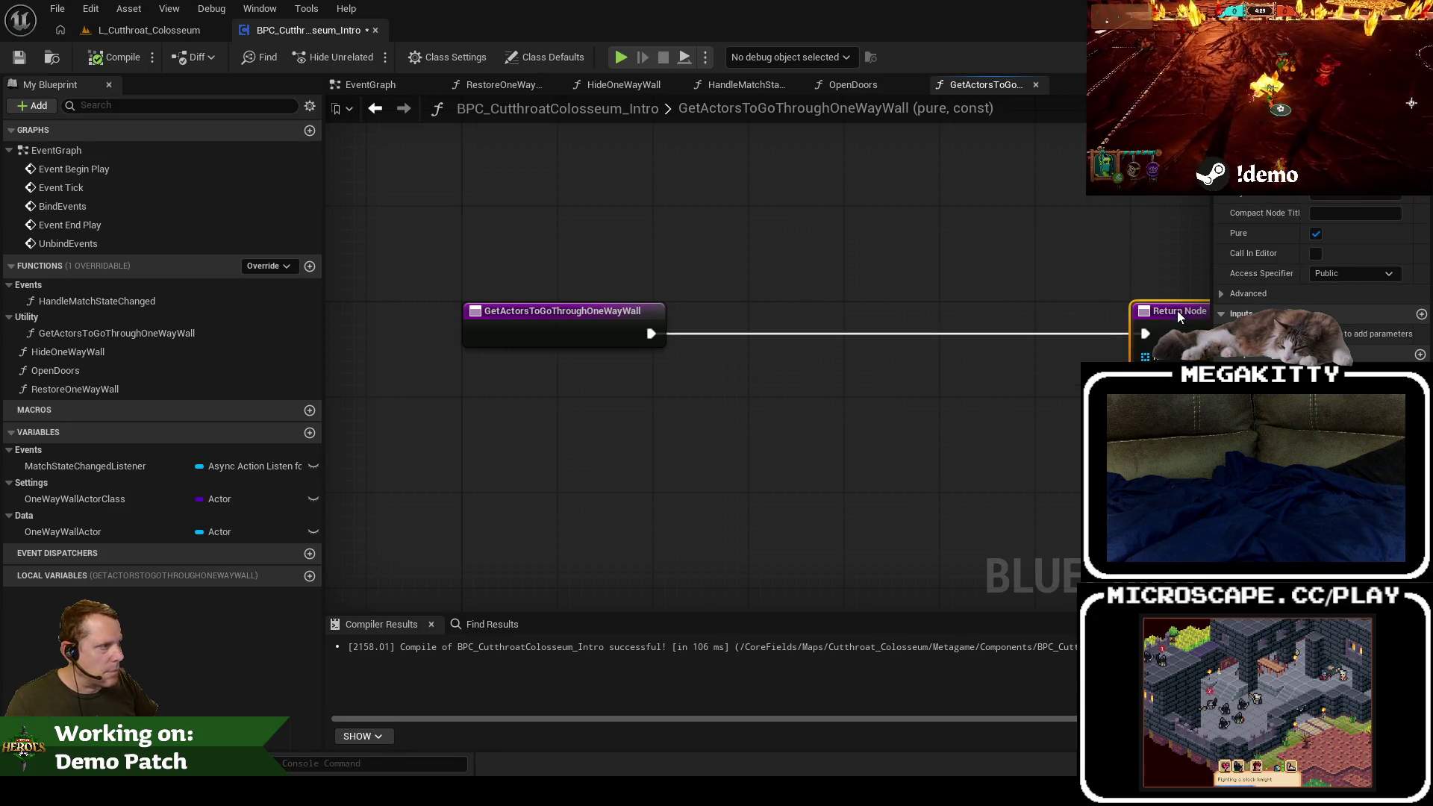
Step: Add a local variable LocalResult of type Actor Object Reference
{"action": "left_click", "coordinate": [310, 576]}
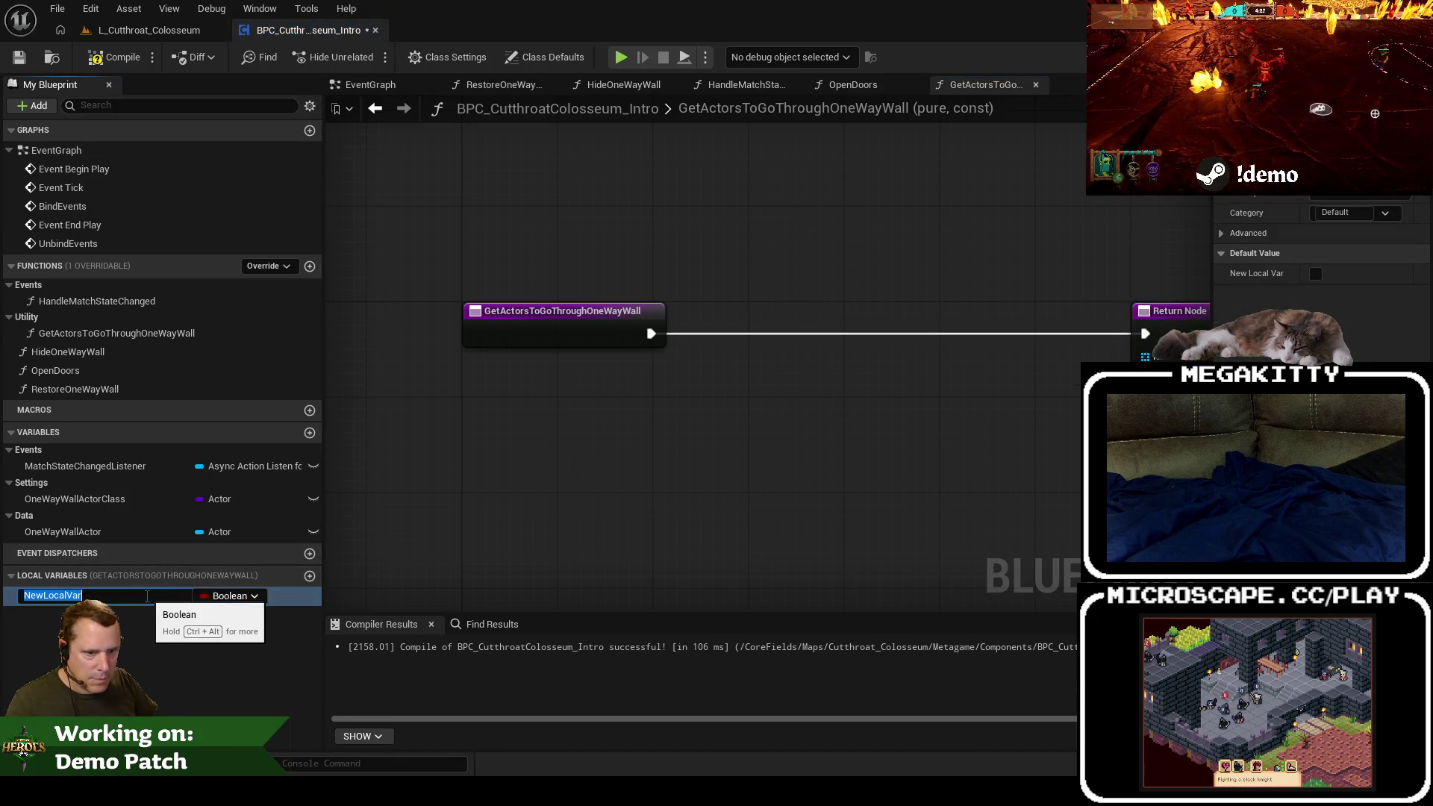
{"action": "type", "text": "LocalResult"}
{"action": "key", "text": "Return"}
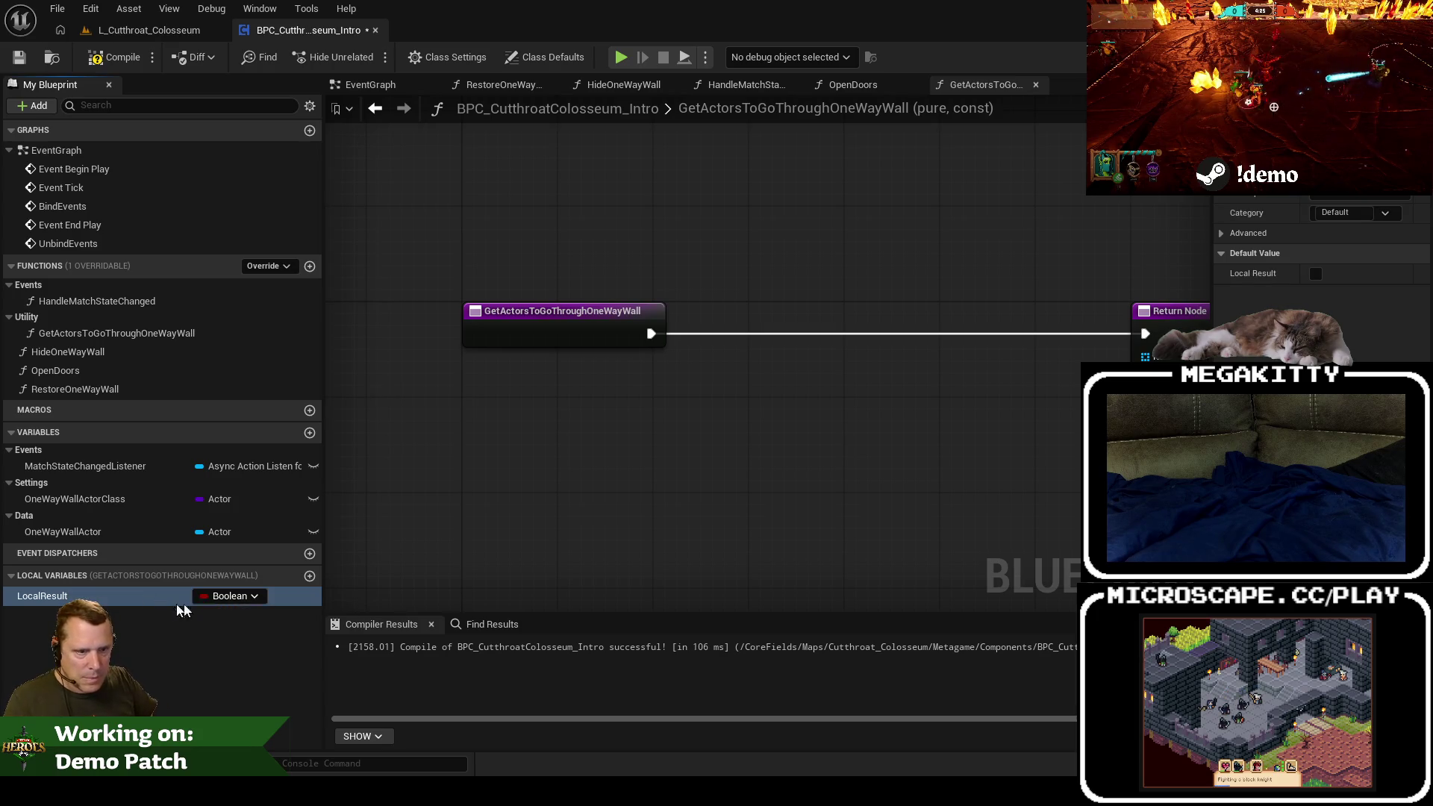
{"action": "left_click", "coordinate": [206, 596]}
{"action": "type", "text": "actor"}
{"action": "mouse_move", "coordinate": [271, 448]}
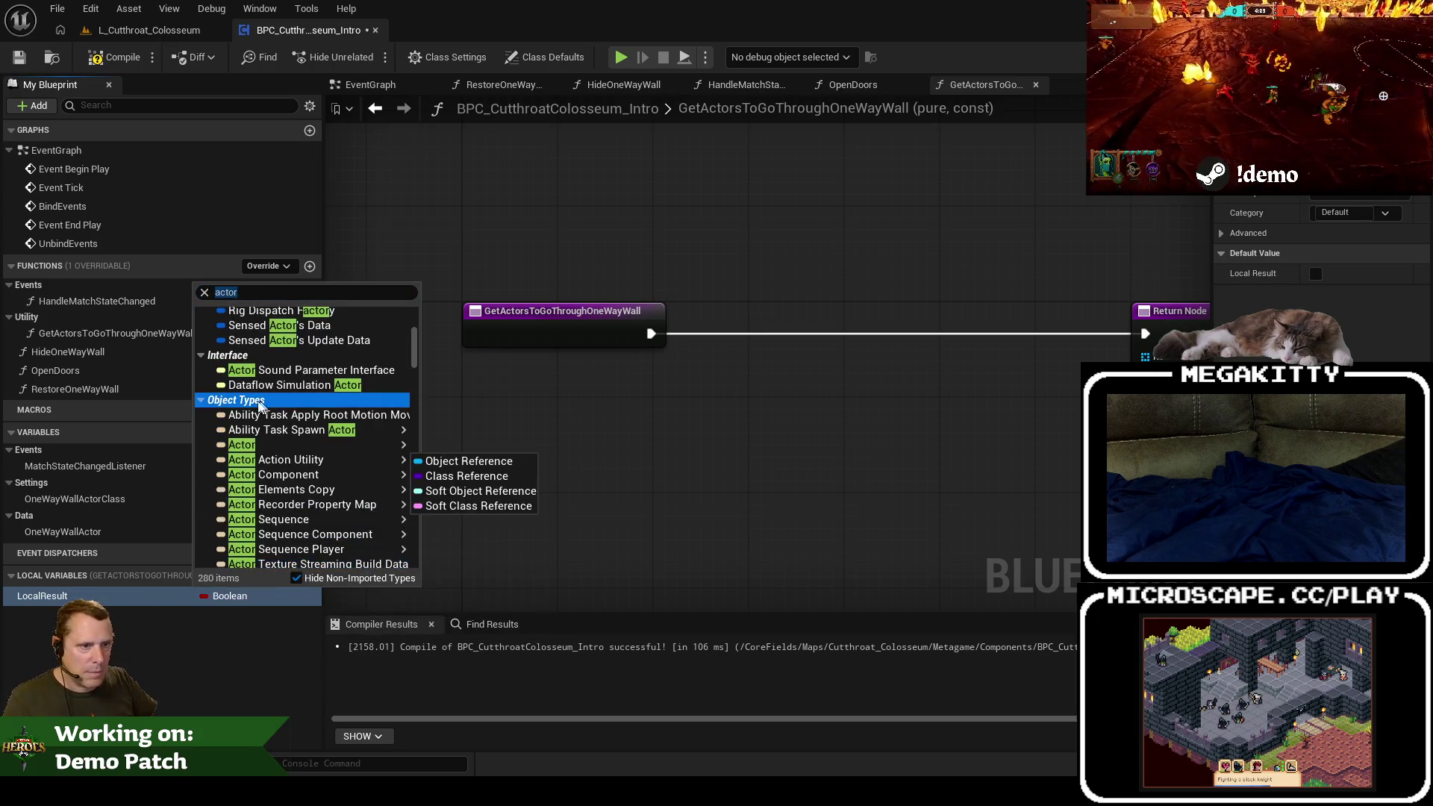
{"action": "left_click", "coordinate": [478, 460]}
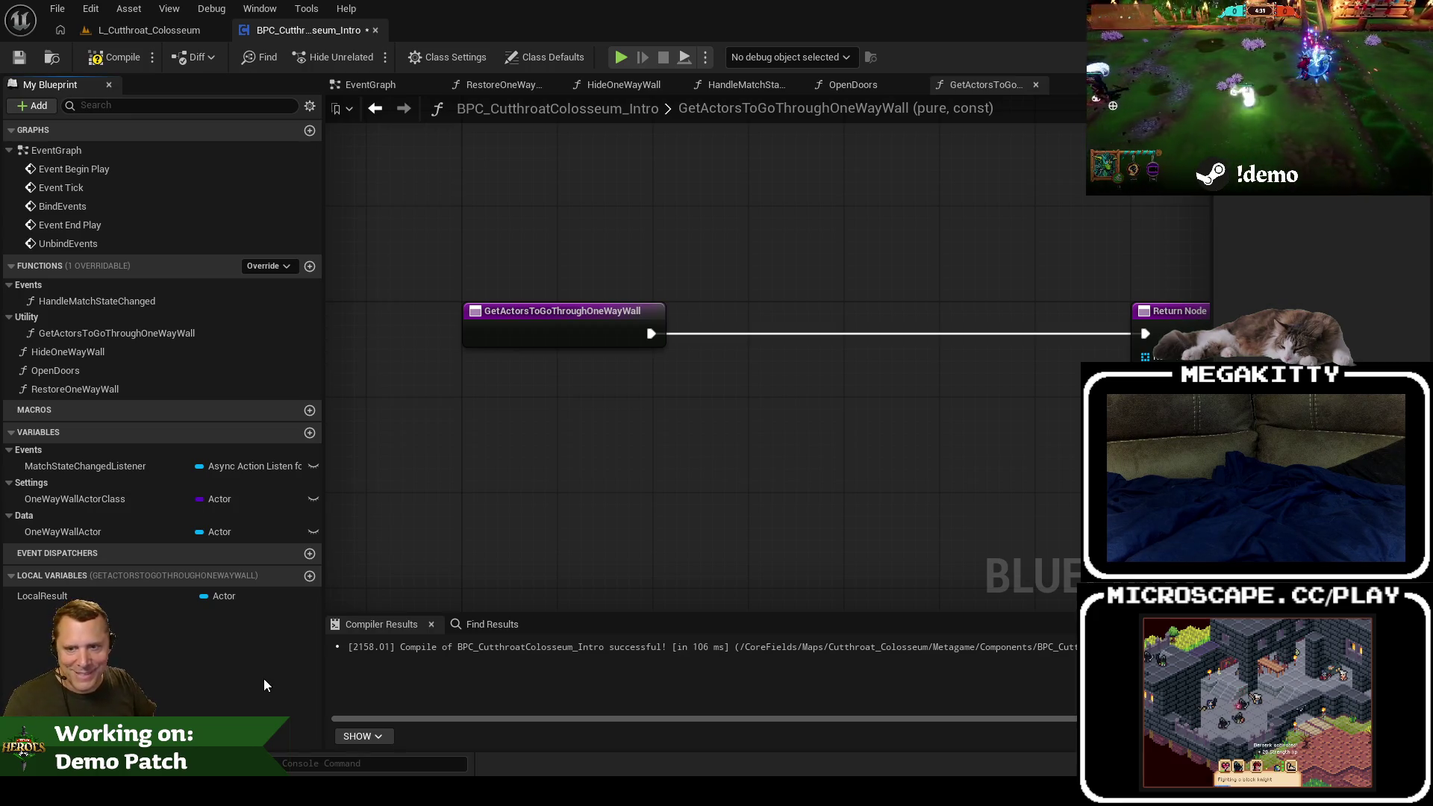
Step: Change LocalResult's container type to Array in Details
{"action": "left_click", "coordinate": [243, 596]}
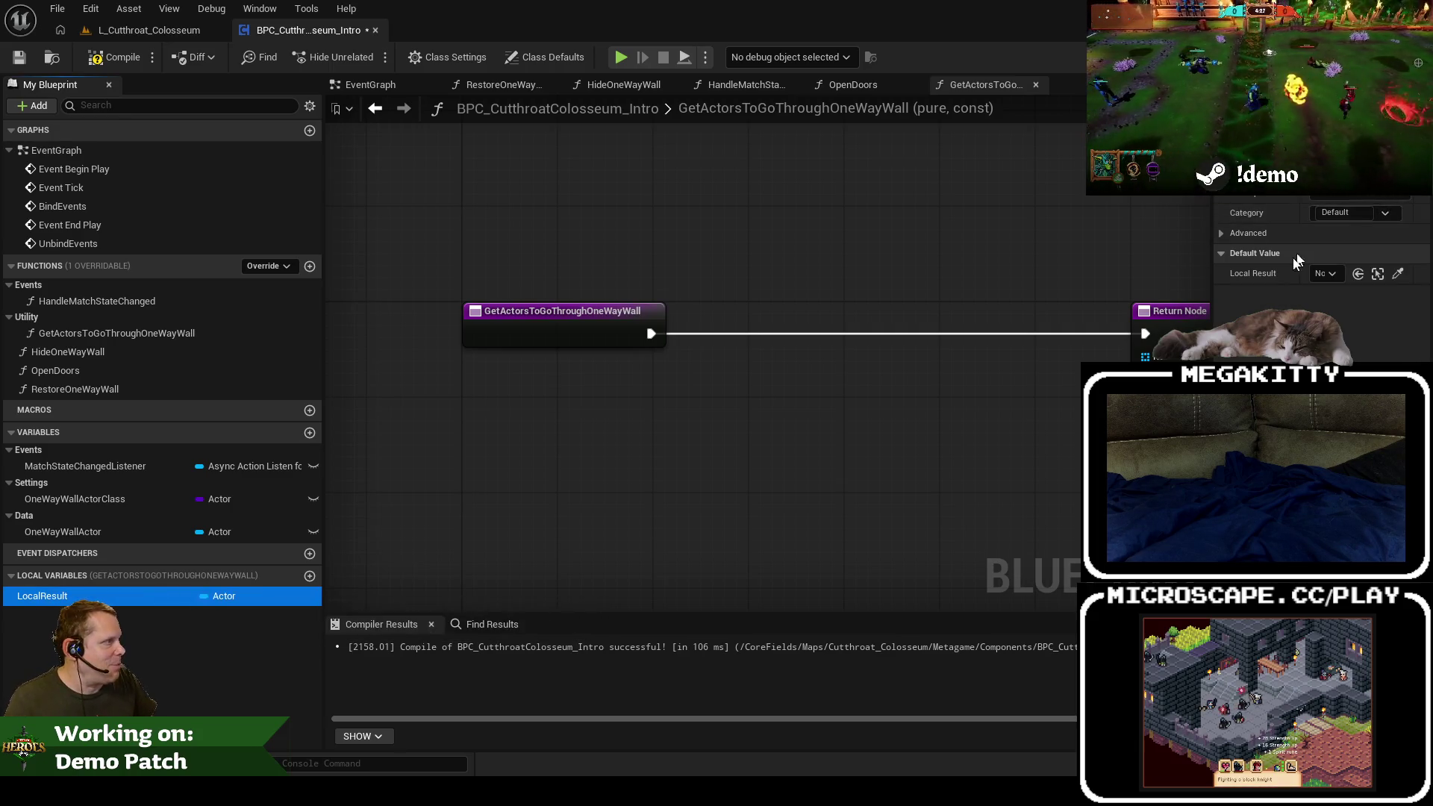
{"action": "left_click_drag", "start_coordinate": [1214, 322], "coordinate": [1106, 299]}
{"action": "left_click", "coordinate": [1340, 187]}
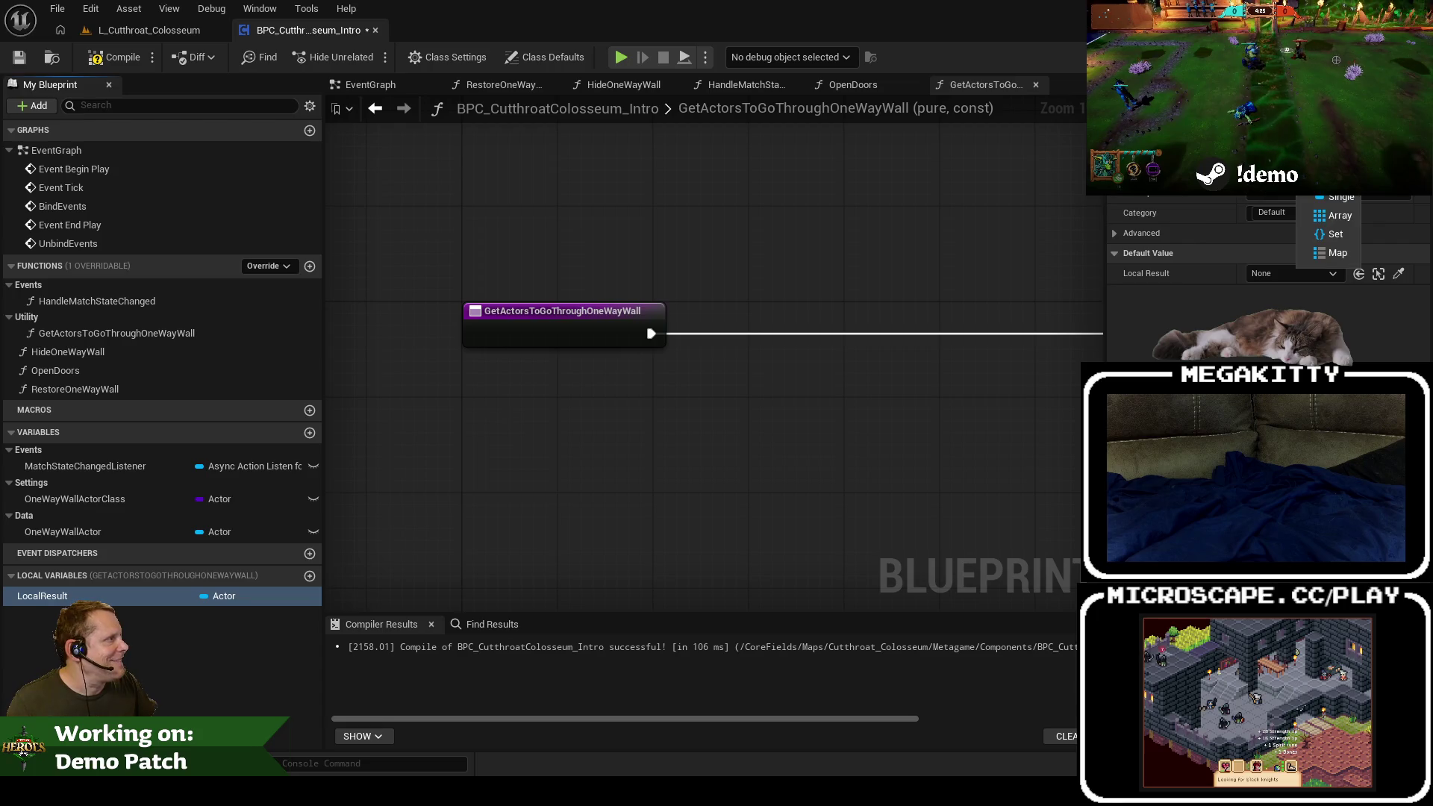
{"action": "left_click", "coordinate": [1340, 216]}
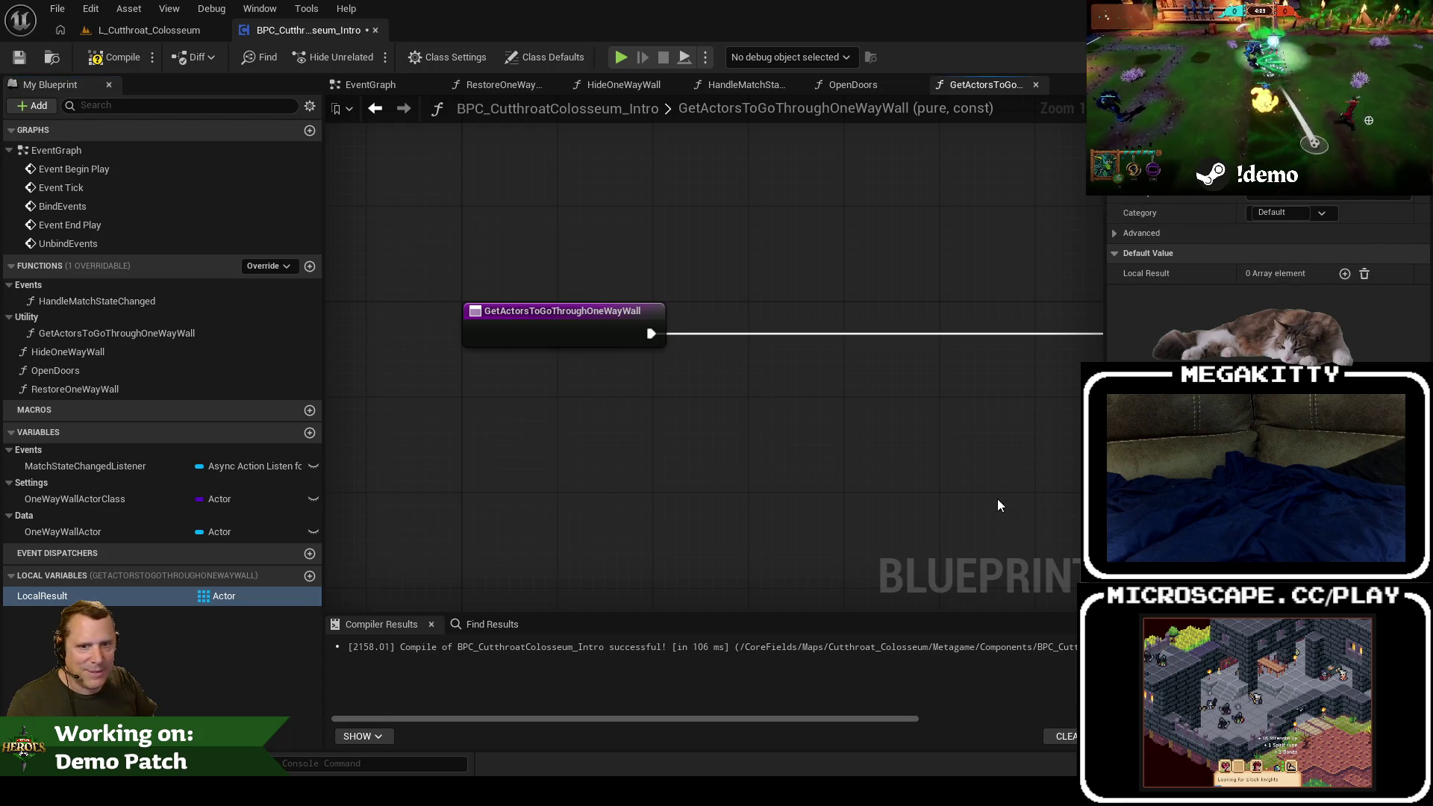
{"action": "mouse_move", "coordinate": [169, 791]}
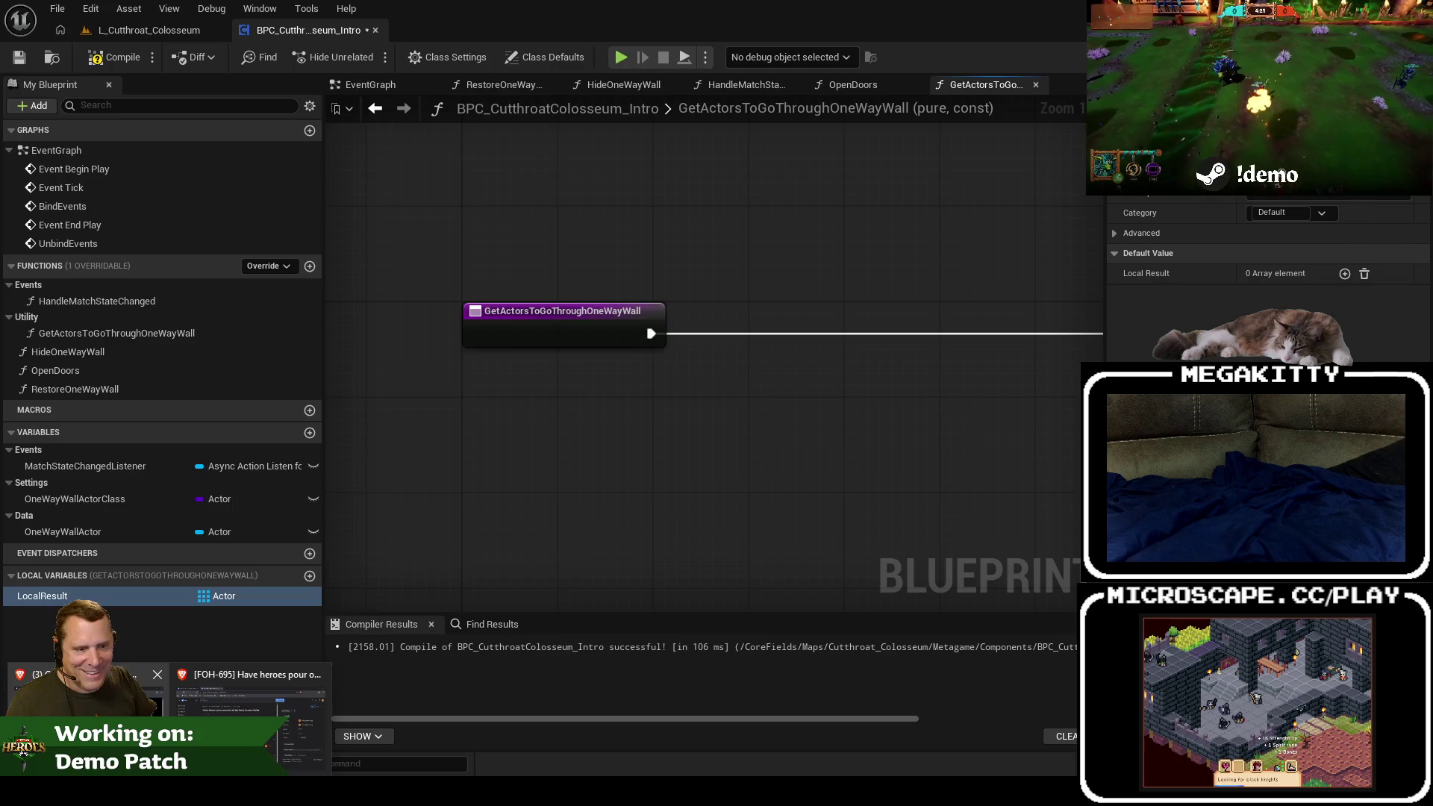
{"action": "mouse_move", "coordinate": [82, 717]}
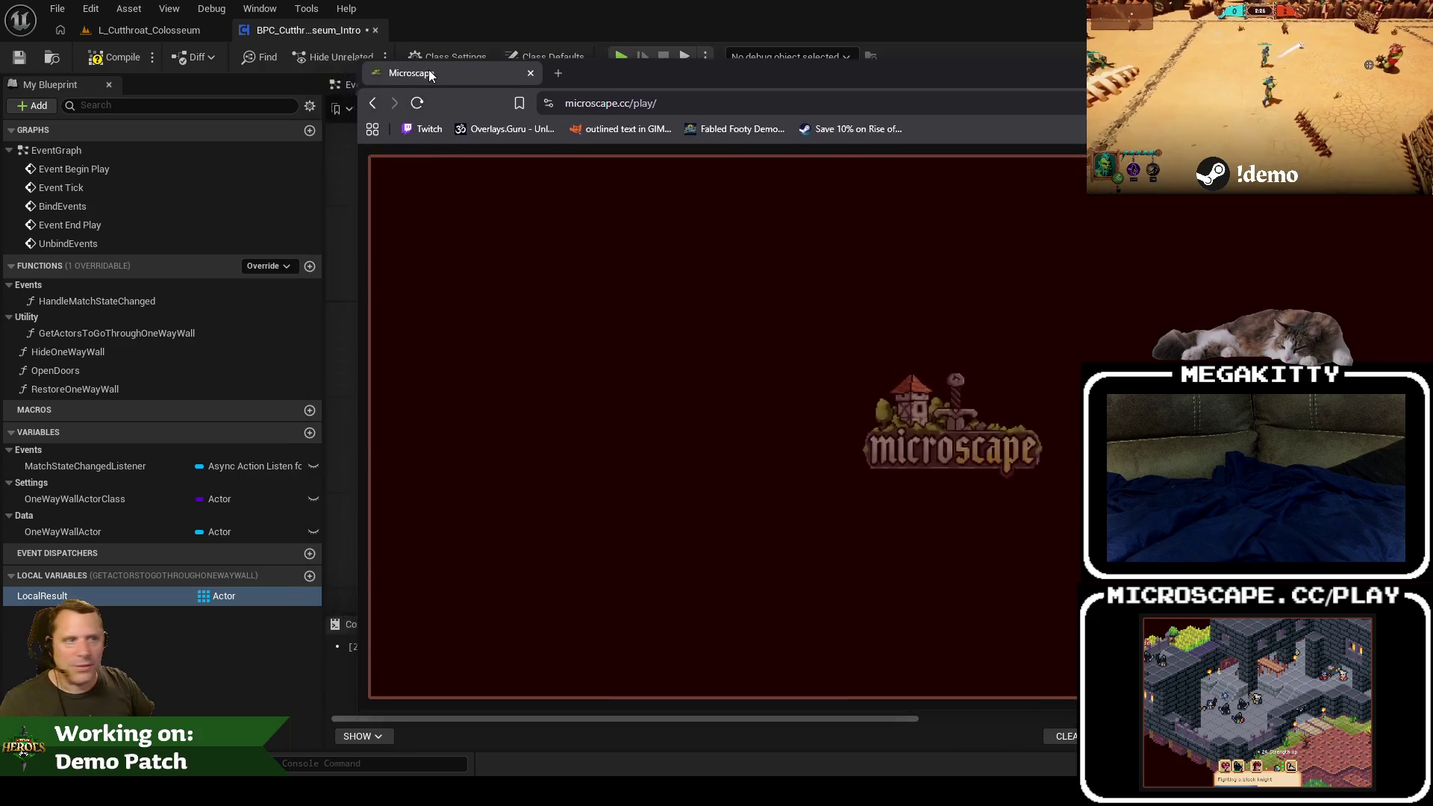
Step: Drag the Microscape browser window forward and position it on the main screen
{"action": "left_click_drag", "start_coordinate": [428, 67], "coordinate": [99, 27]}
{"action": "left_click_drag", "start_coordinate": [312, 30], "coordinate": [313, 0]}
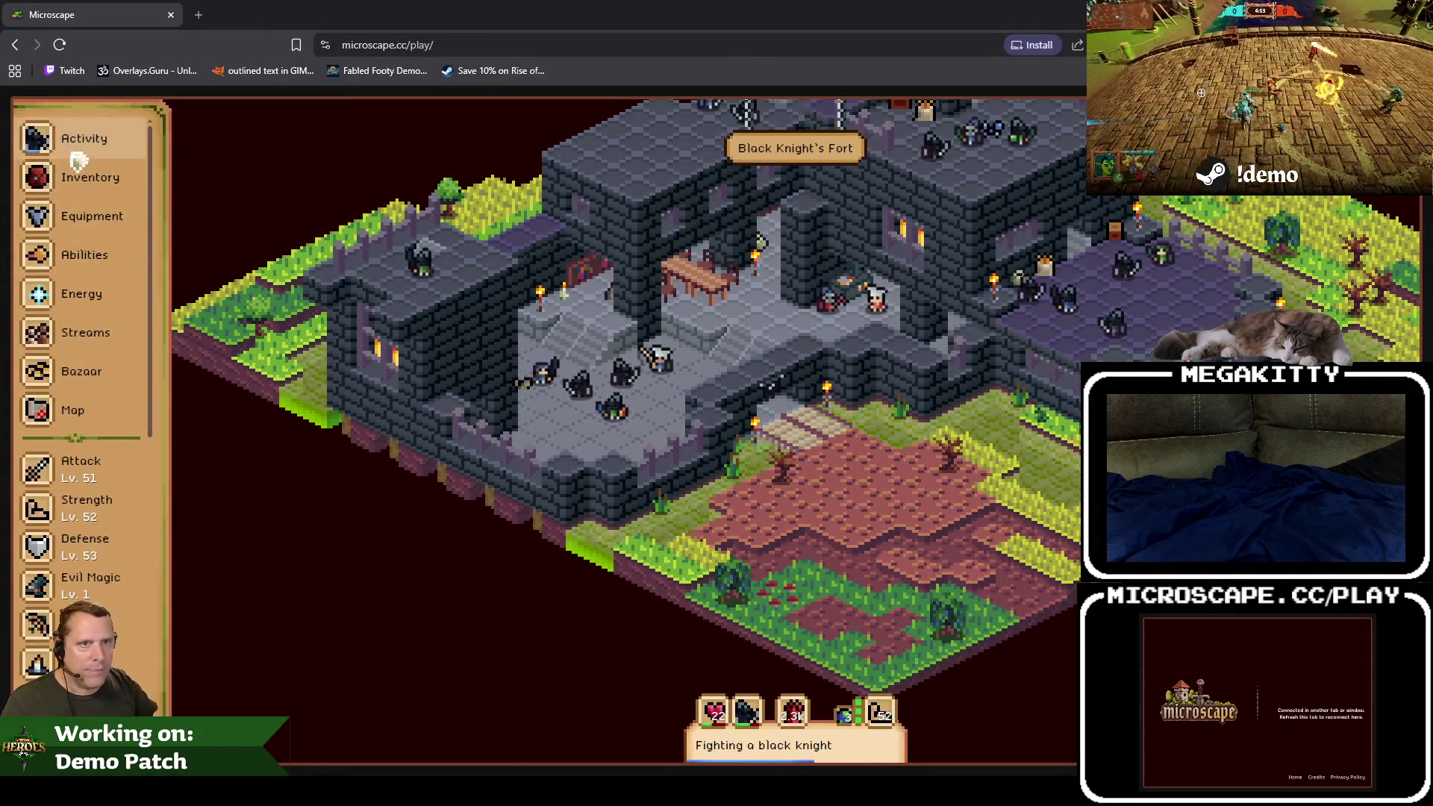
Step: Search the inventory for 'black' and equip the Black Full Helm
{"action": "left_click", "coordinate": [82, 176]}
{"action": "left_click", "coordinate": [245, 500]}
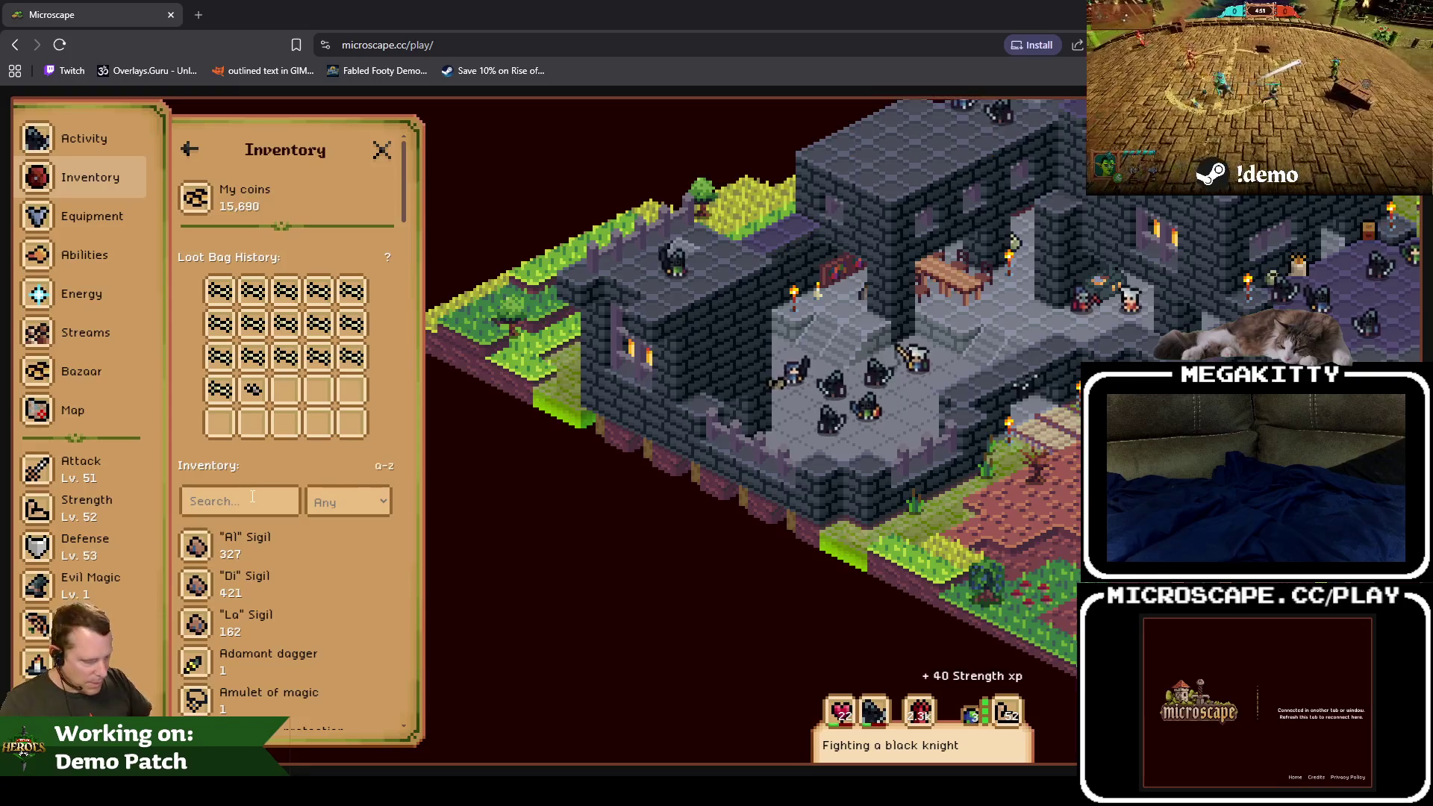
{"action": "type", "text": "black"}
{"action": "left_click", "coordinate": [284, 575]}
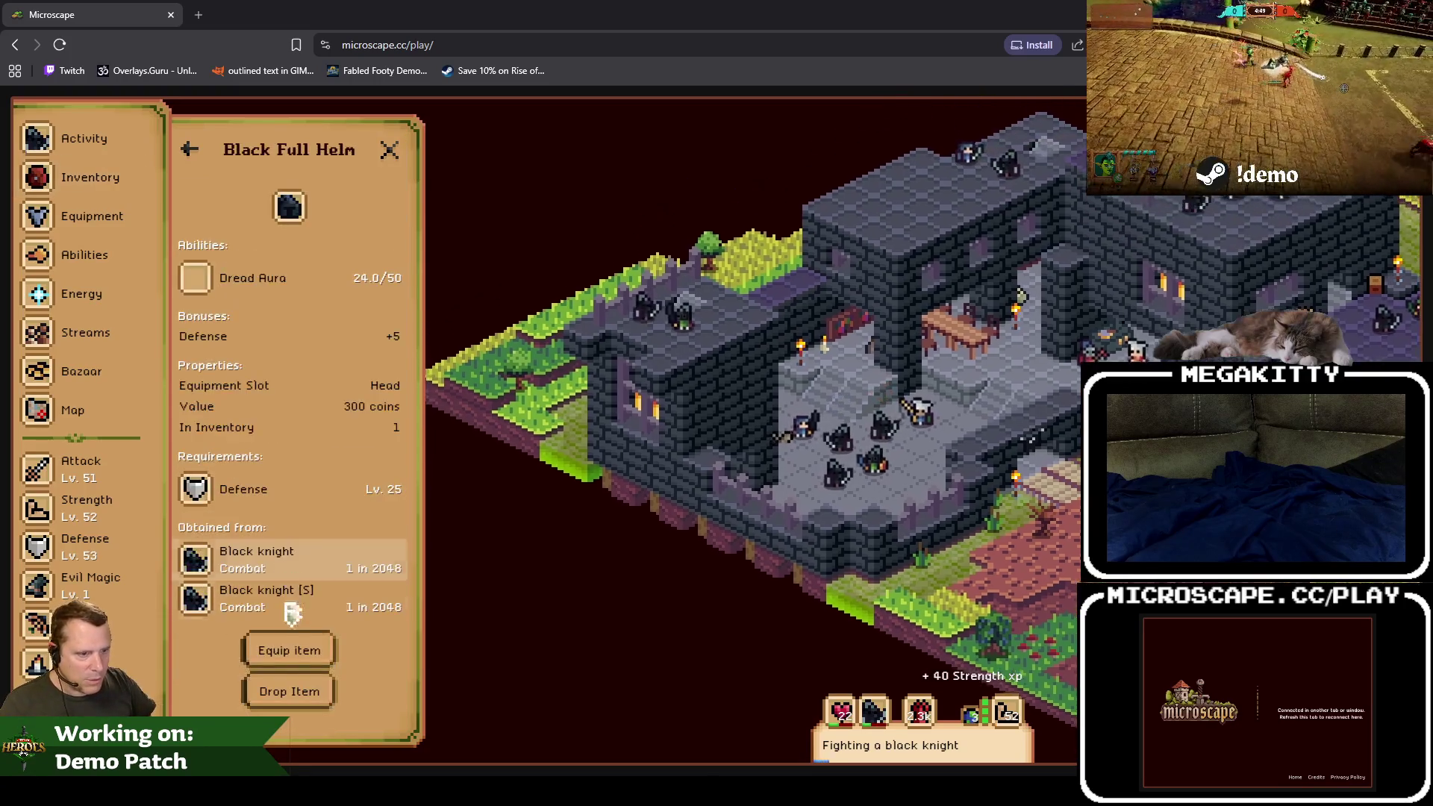
{"action": "left_click", "coordinate": [290, 660]}
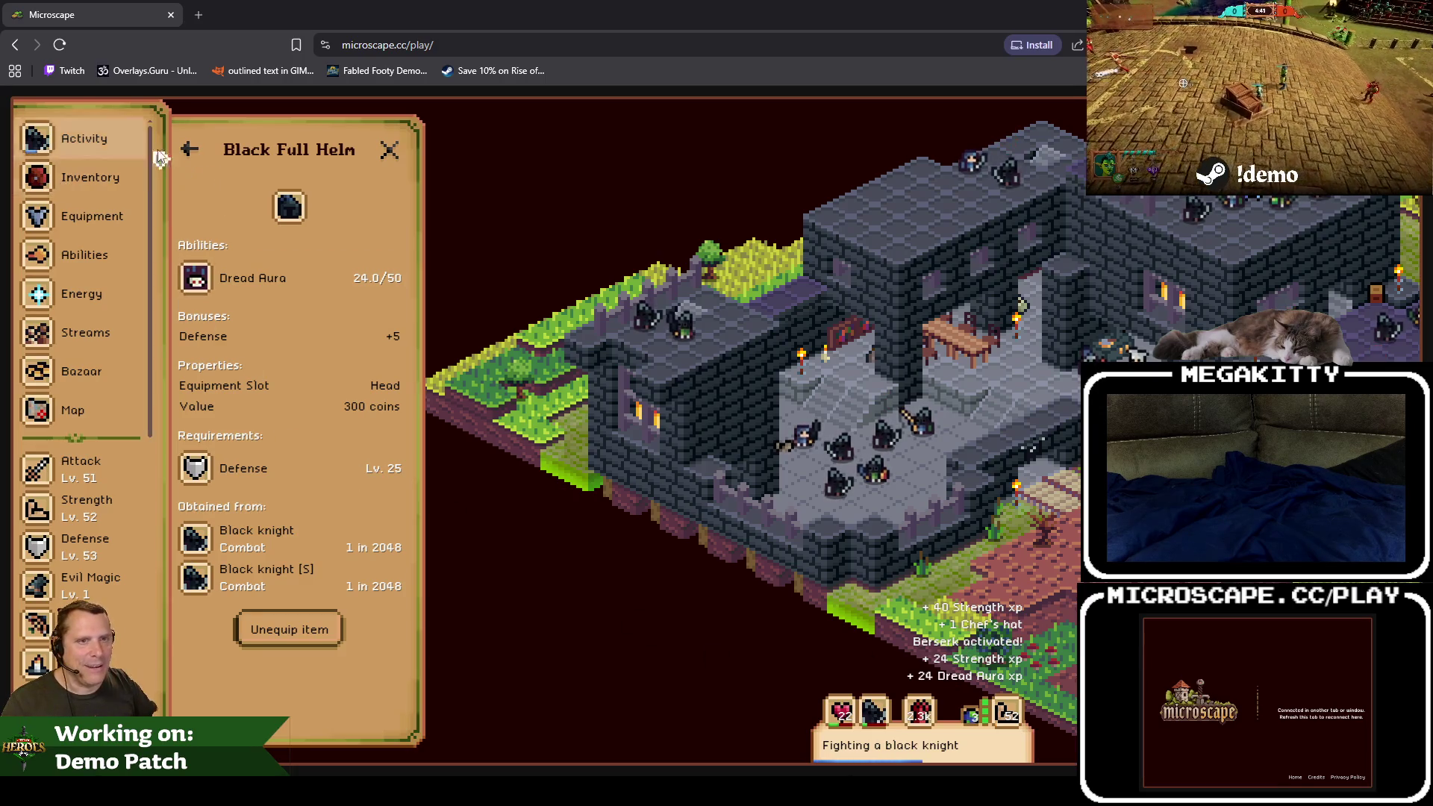
Step: Search 'adam', equip the Adamant Dagger, and view the equipment overview
{"action": "left_click", "coordinate": [192, 151]}
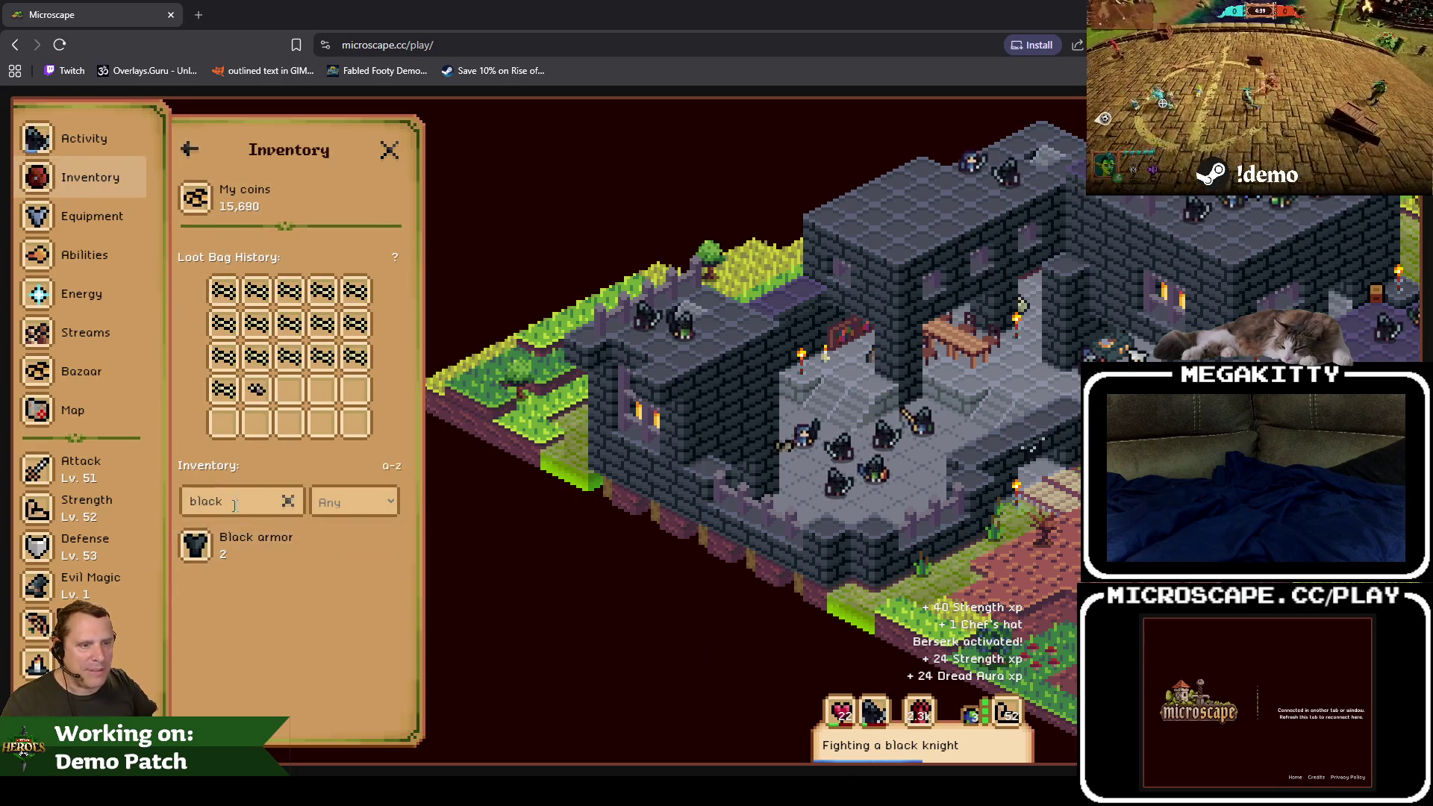
{"action": "left_click_drag", "start_coordinate": [224, 501], "coordinate": [128, 497]}
{"action": "type", "text": "adam"}
{"action": "left_click", "coordinate": [280, 533]}
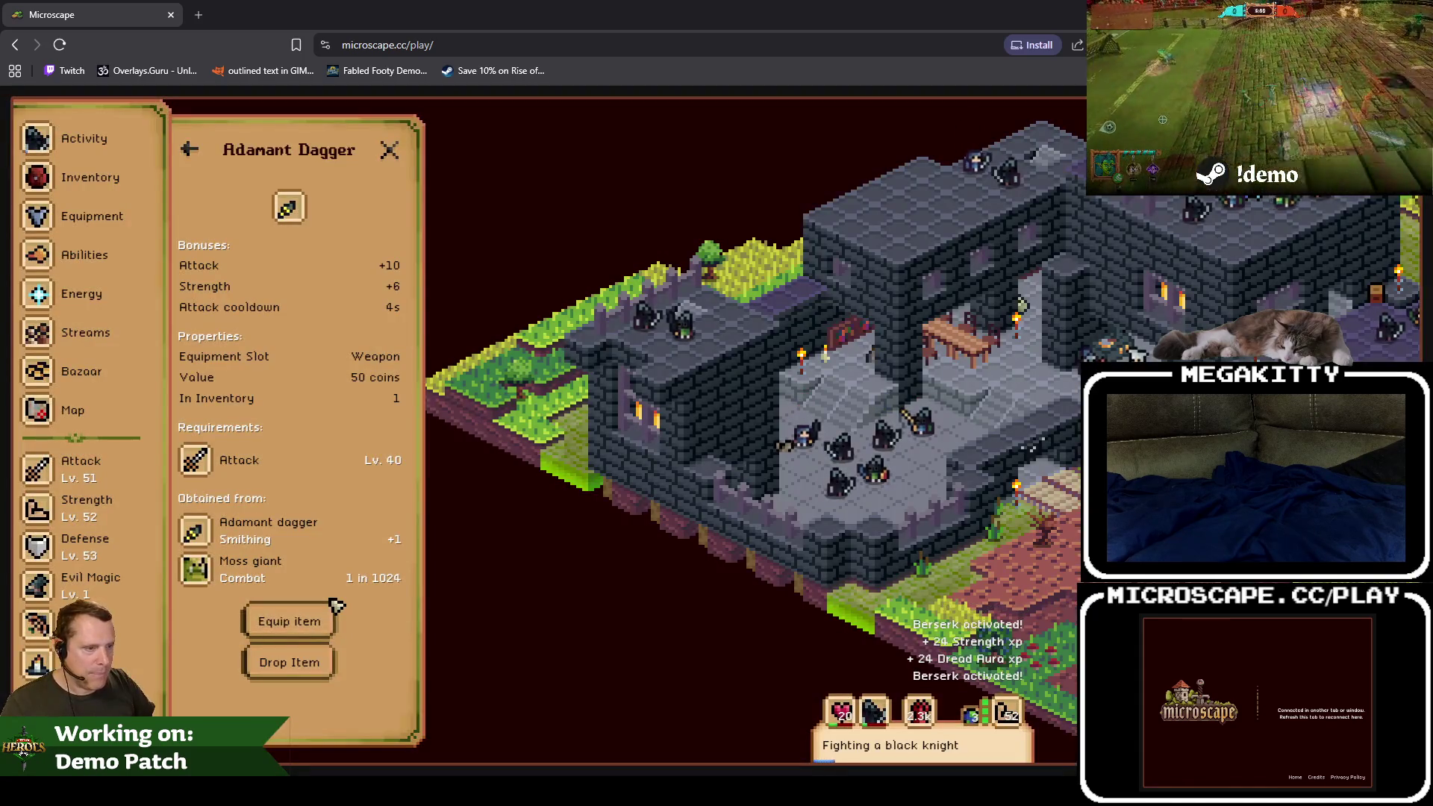
{"action": "left_click", "coordinate": [331, 612]}
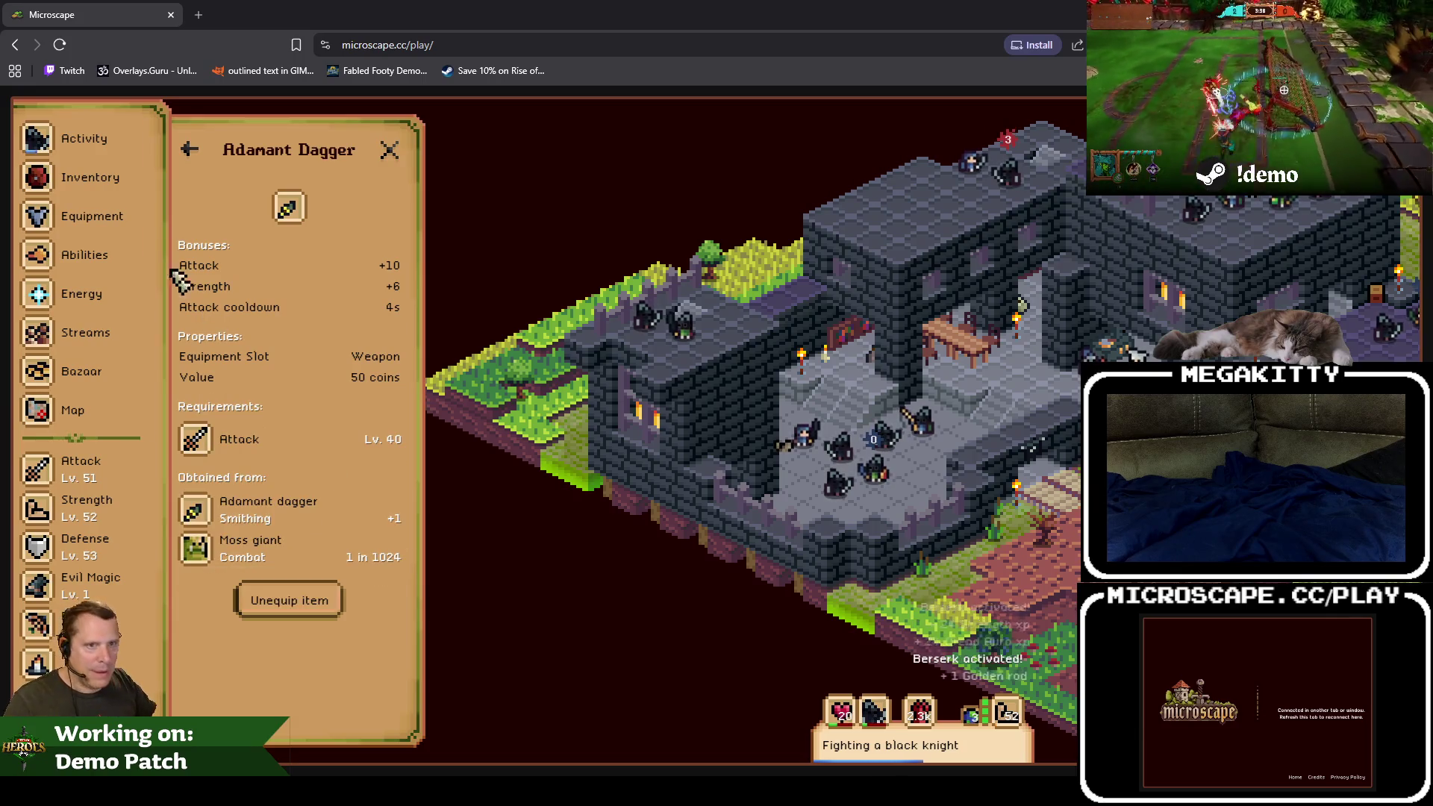
{"action": "left_click", "coordinate": [89, 215]}
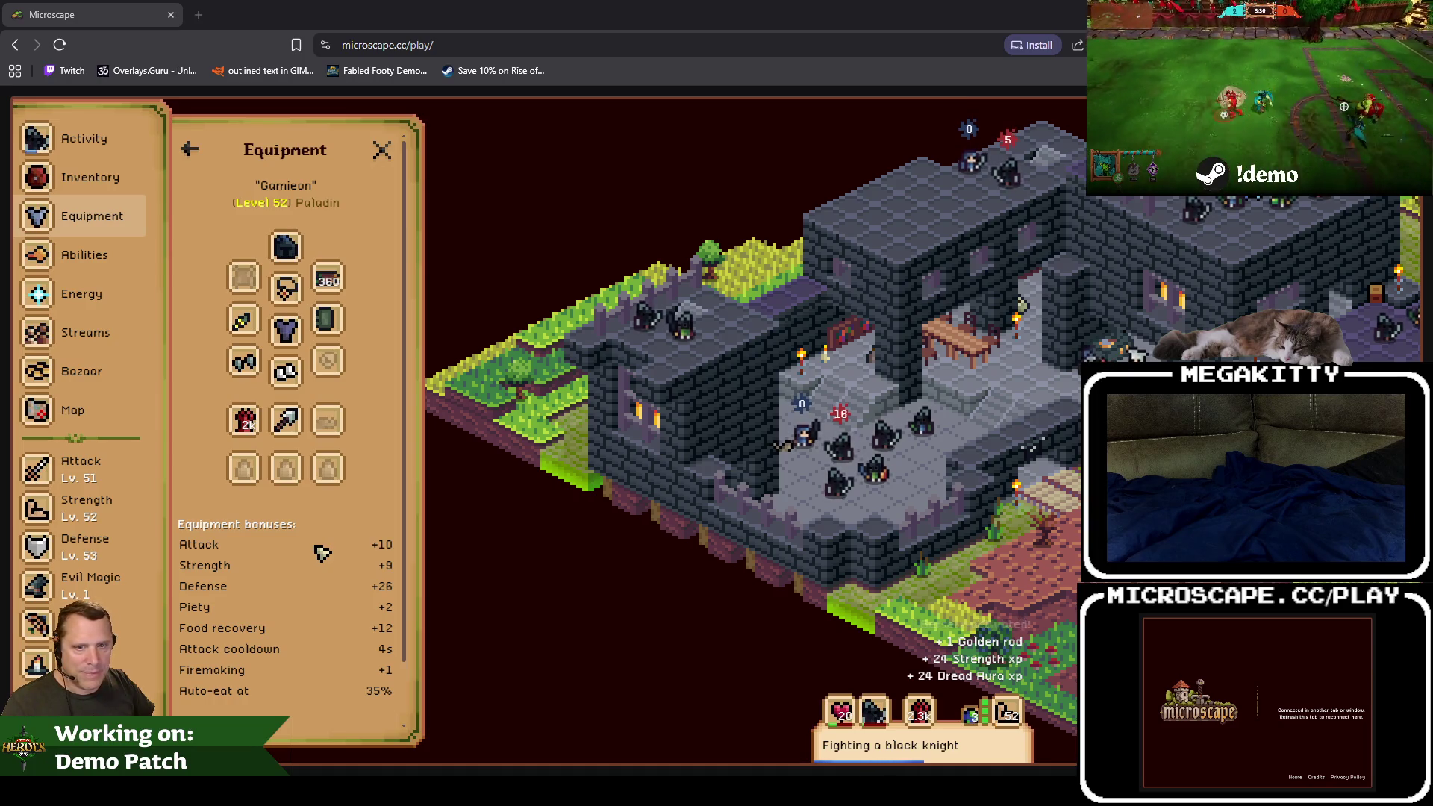
Step: Search the Bazaar for 'scimi' and view the 18 adamant scimitar offer's item details
{"action": "left_click", "coordinate": [82, 371]}
{"action": "type", "text": "schmita"}
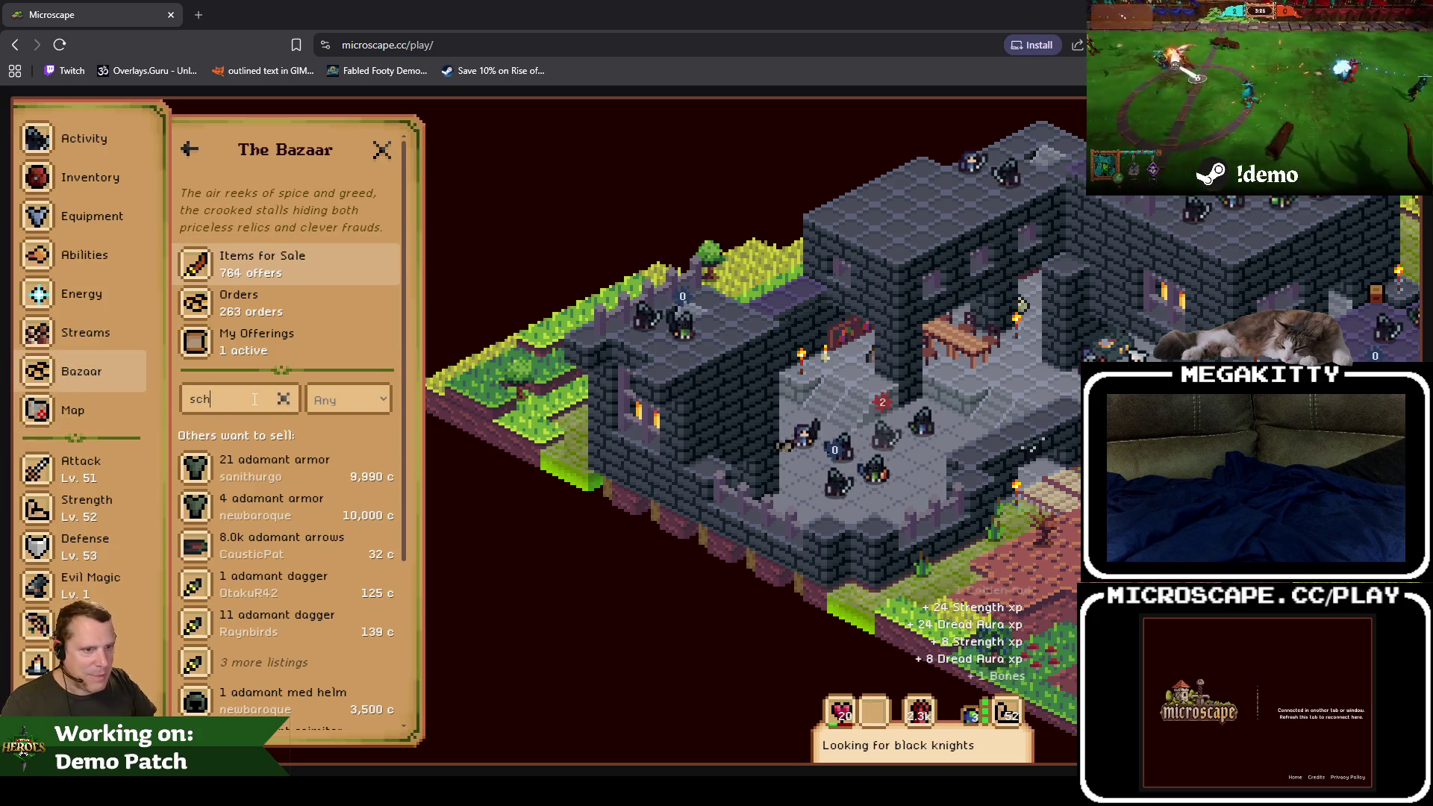
{"action": "key", "text": "BackSpace"}
{"action": "key", "text": "BackSpace"}
{"action": "key", "text": "BackSpace"}
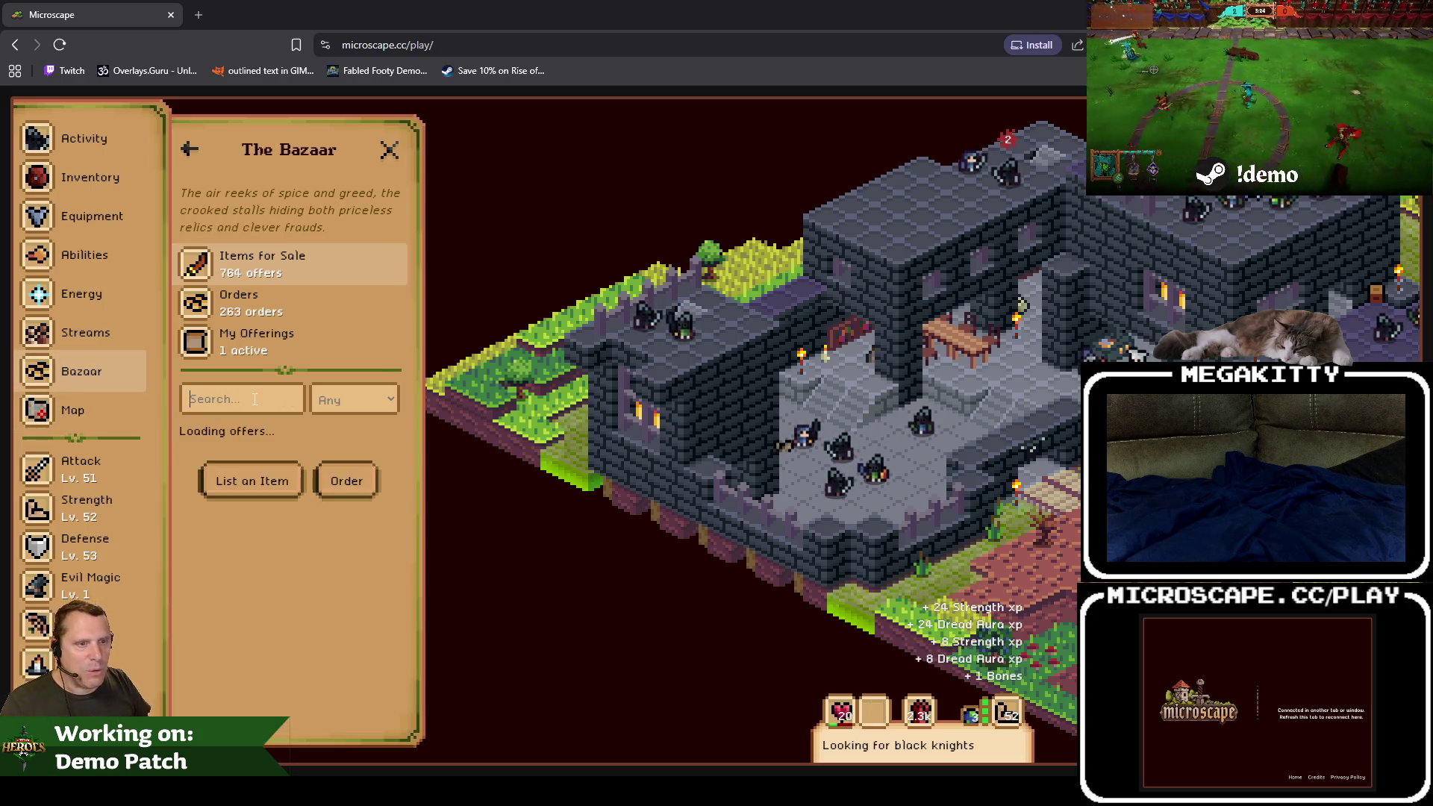
{"action": "type", "text": "scmi"}
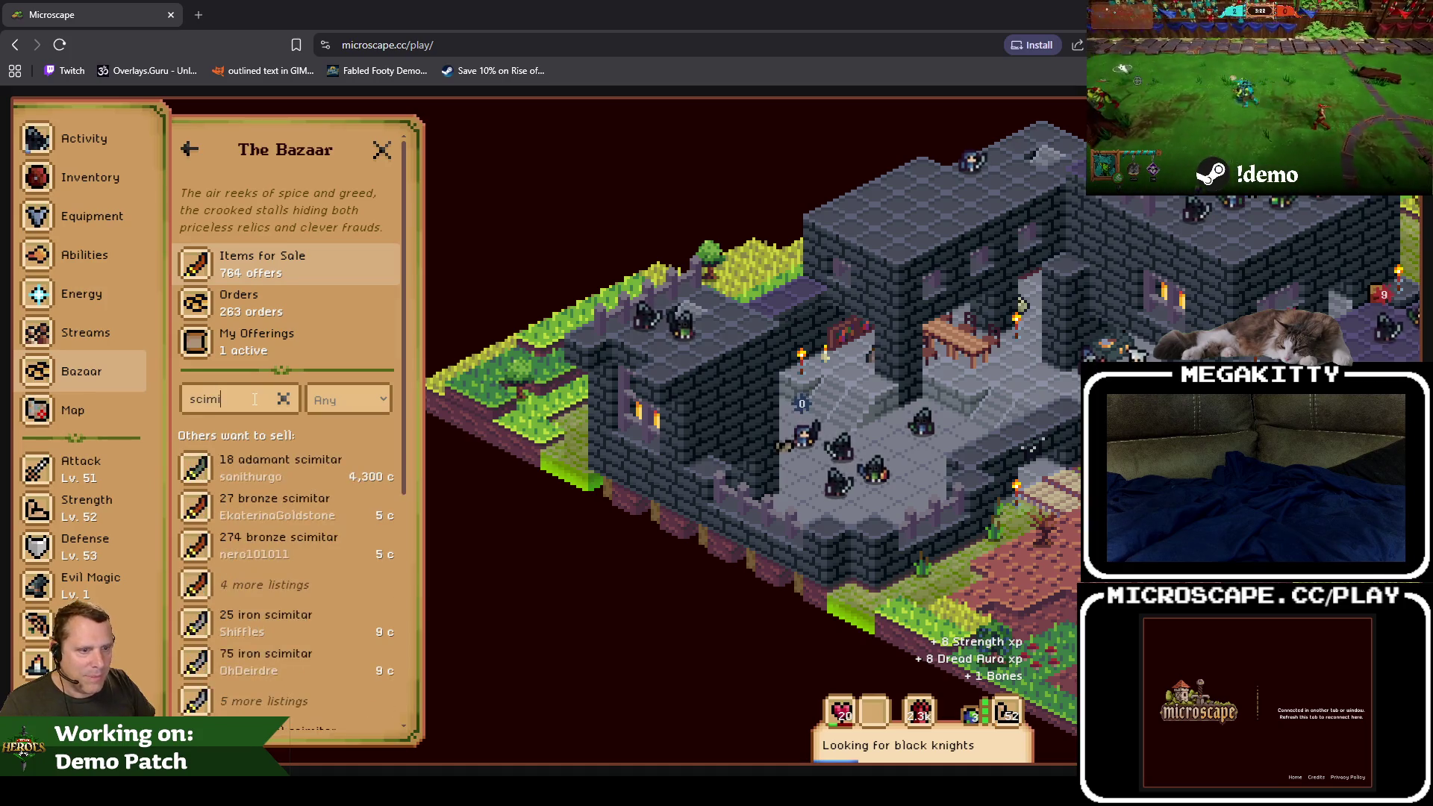
{"action": "left_click", "coordinate": [201, 469]}
{"action": "left_click", "coordinate": [219, 284]}
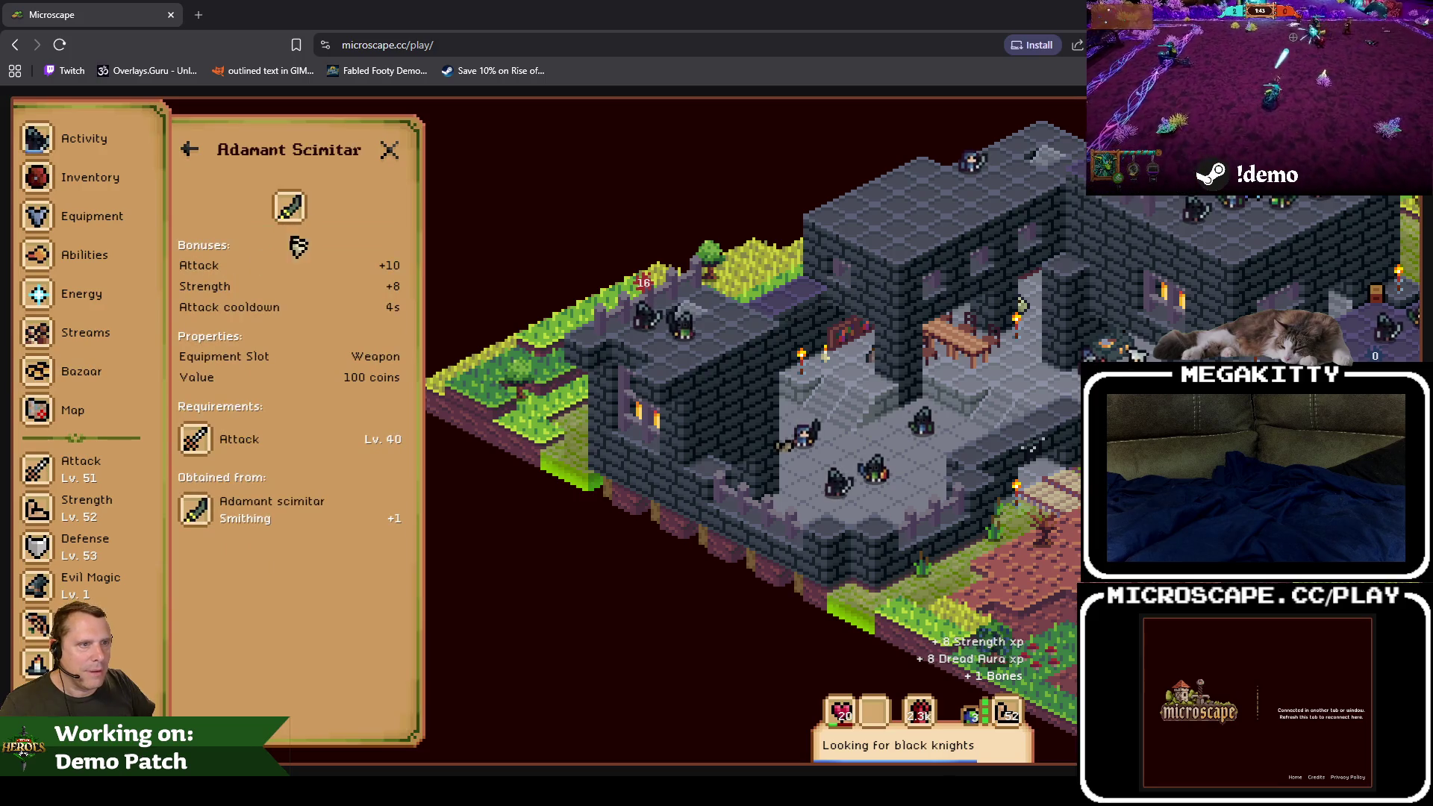
{"action": "left_click", "coordinate": [389, 149]}
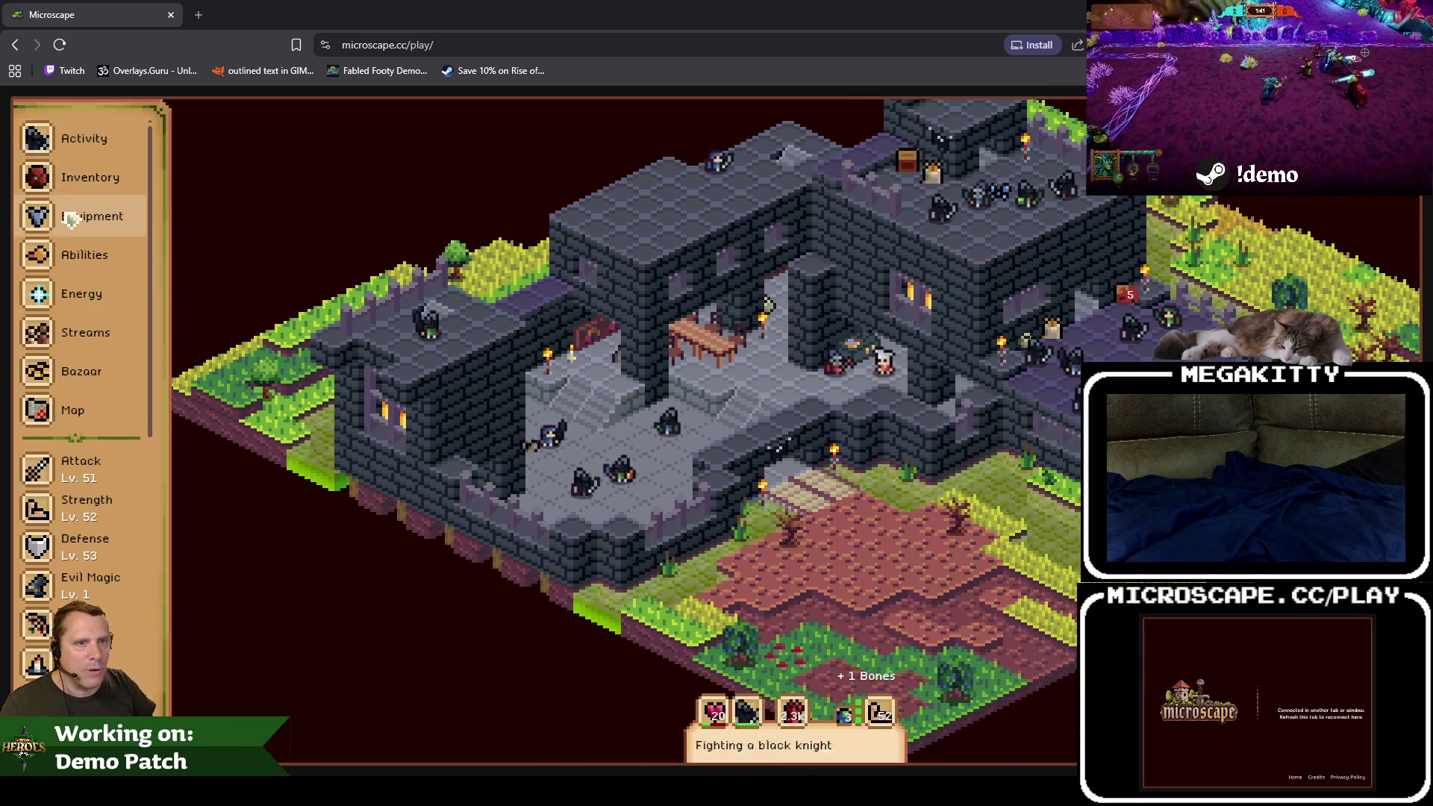
Step: Review the equipped Adamant Dagger's details in the equipment overview
{"action": "left_click", "coordinate": [72, 216]}
{"action": "left_click", "coordinate": [256, 329]}
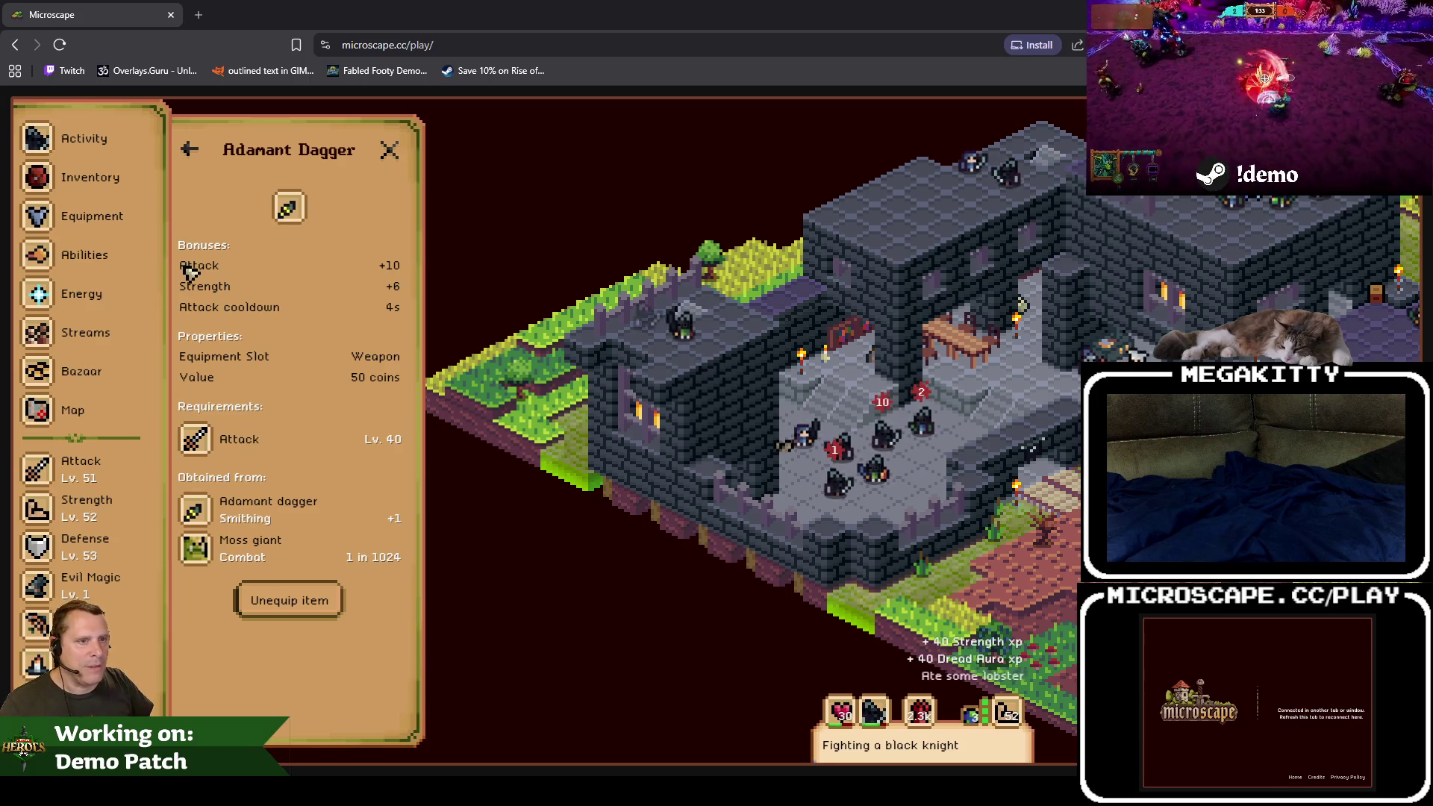
{"action": "key", "text": "Escape"}
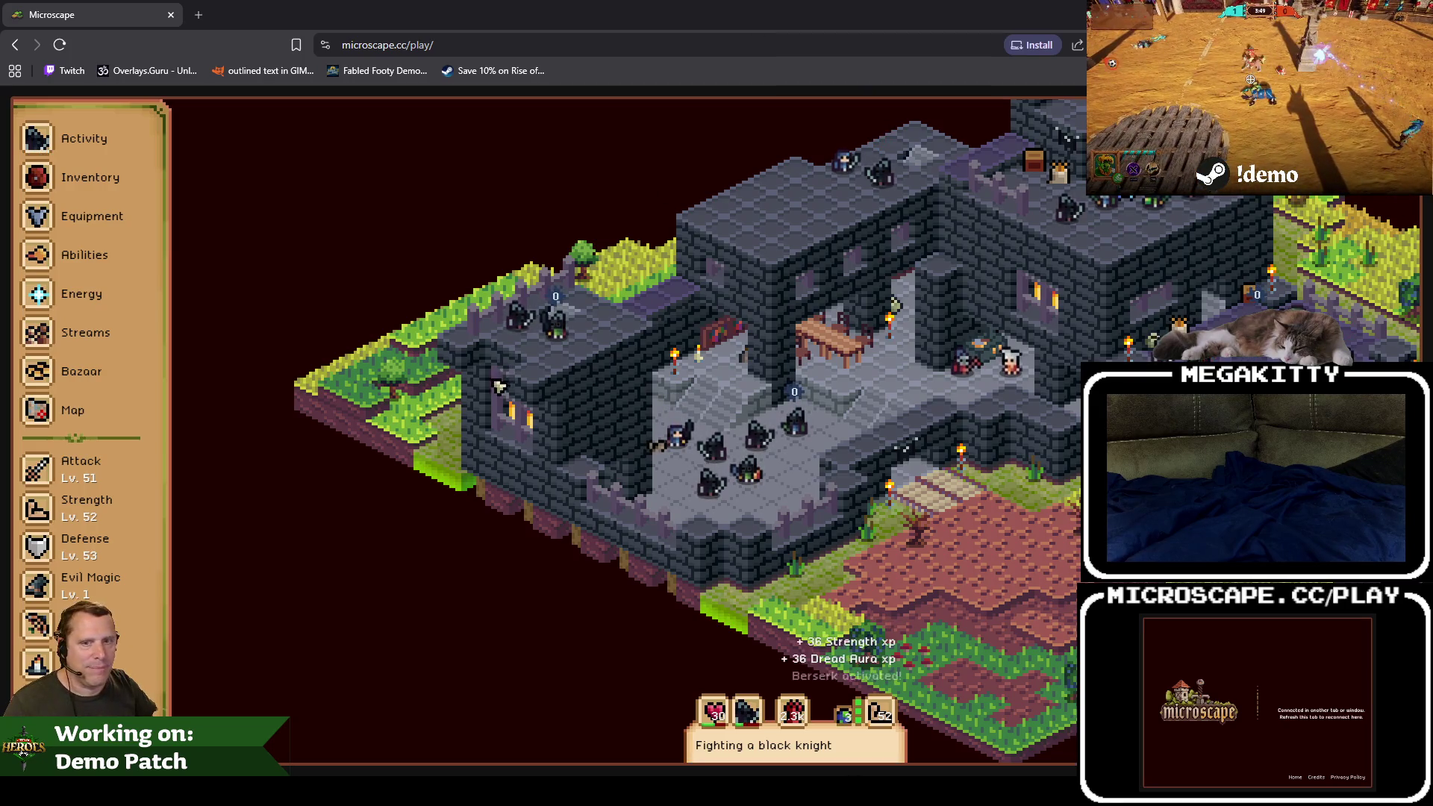
{"action": "scroll", "coordinate": [133, 633], "scroll_direction": "down", "scroll_amount": 8}
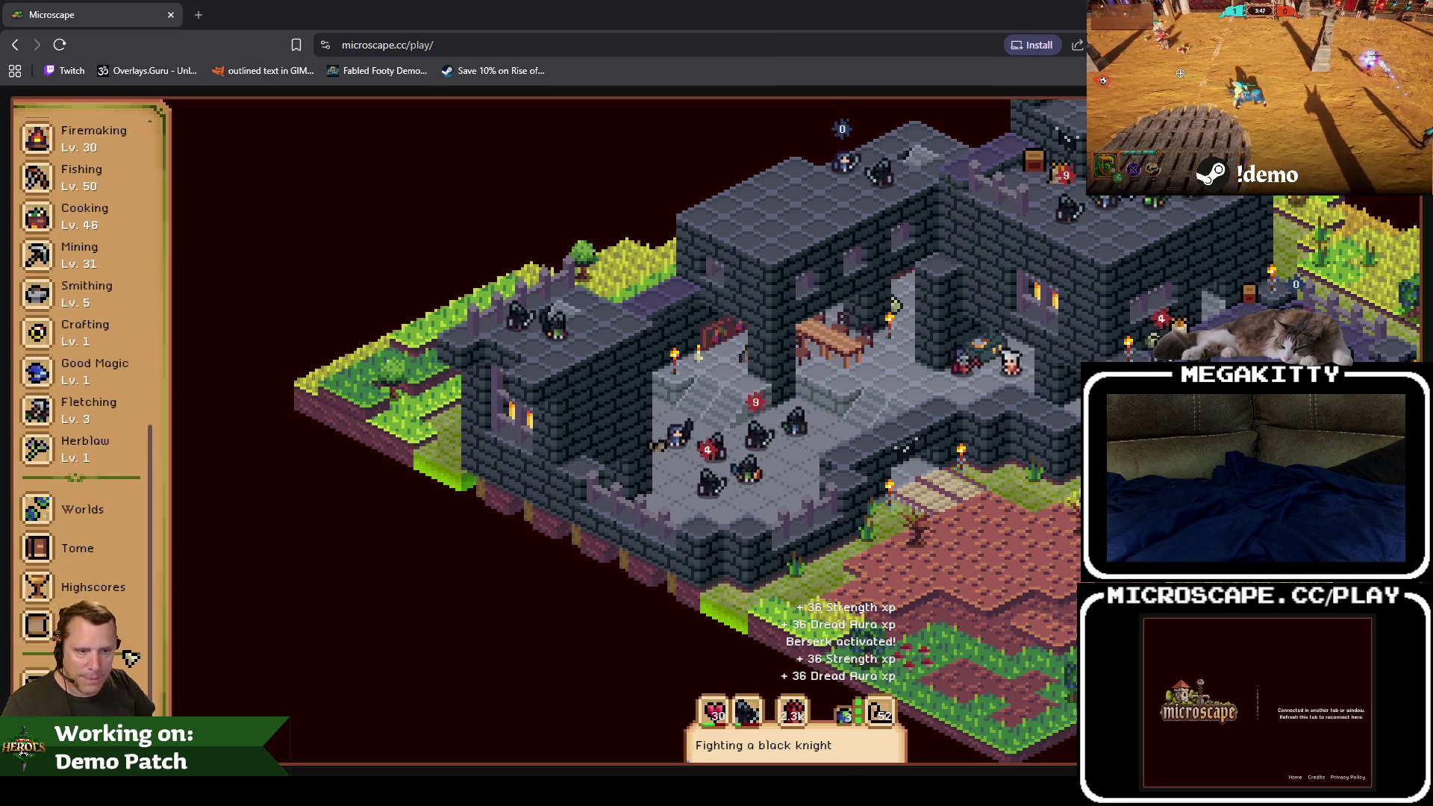
{"action": "scroll", "coordinate": [131, 658], "scroll_direction": "up", "scroll_amount": 7}
{"action": "scroll", "coordinate": [128, 659], "scroll_direction": "down", "scroll_amount": 7}
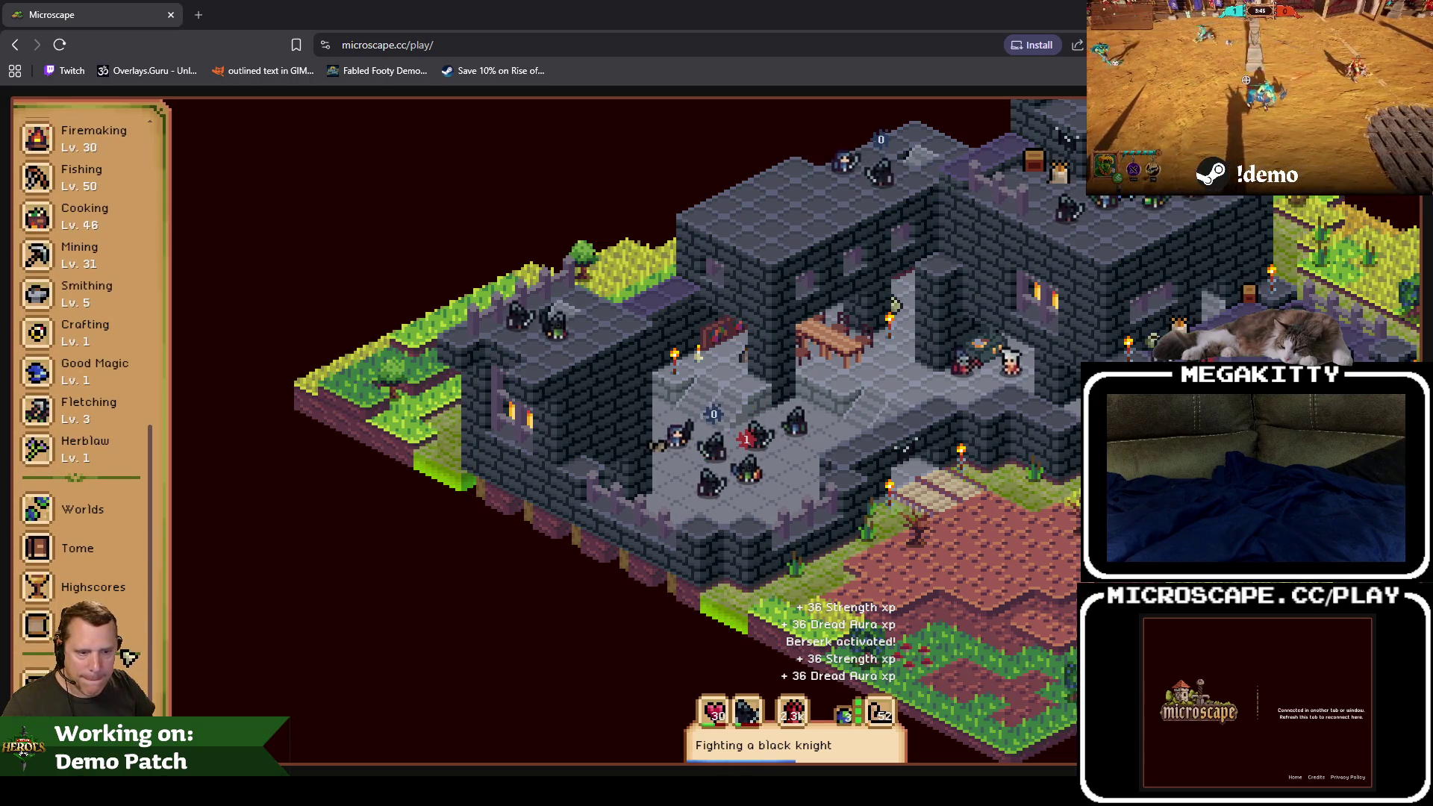
{"action": "scroll", "coordinate": [128, 603], "scroll_direction": "up", "scroll_amount": 8}
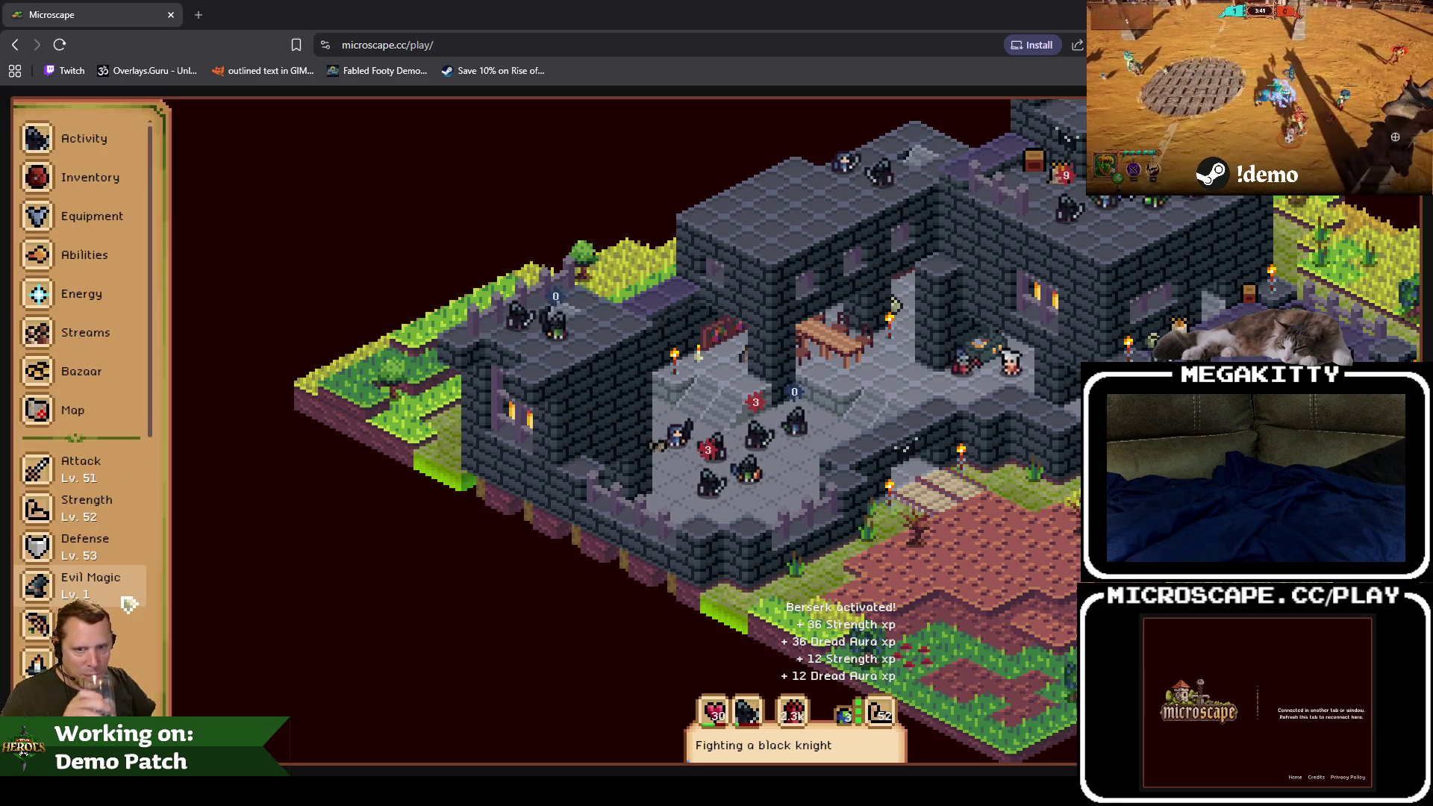
Step: Search the Bazaar for 'progrite' and view the 67,000-coin Progrite scimitar offer
{"action": "left_click", "coordinate": [89, 371]}
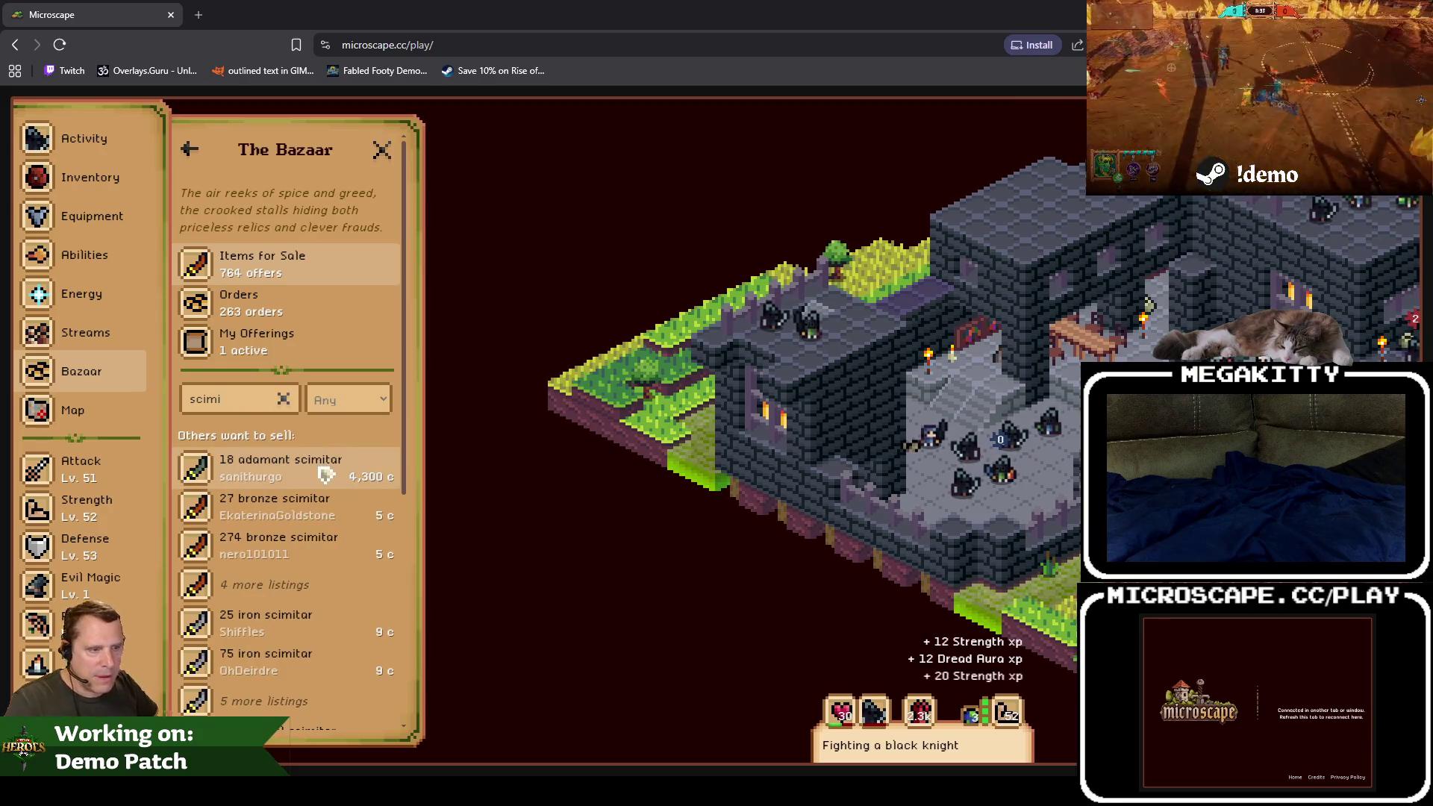
{"action": "left_click", "coordinate": [328, 468]}
{"action": "left_click", "coordinate": [190, 150]}
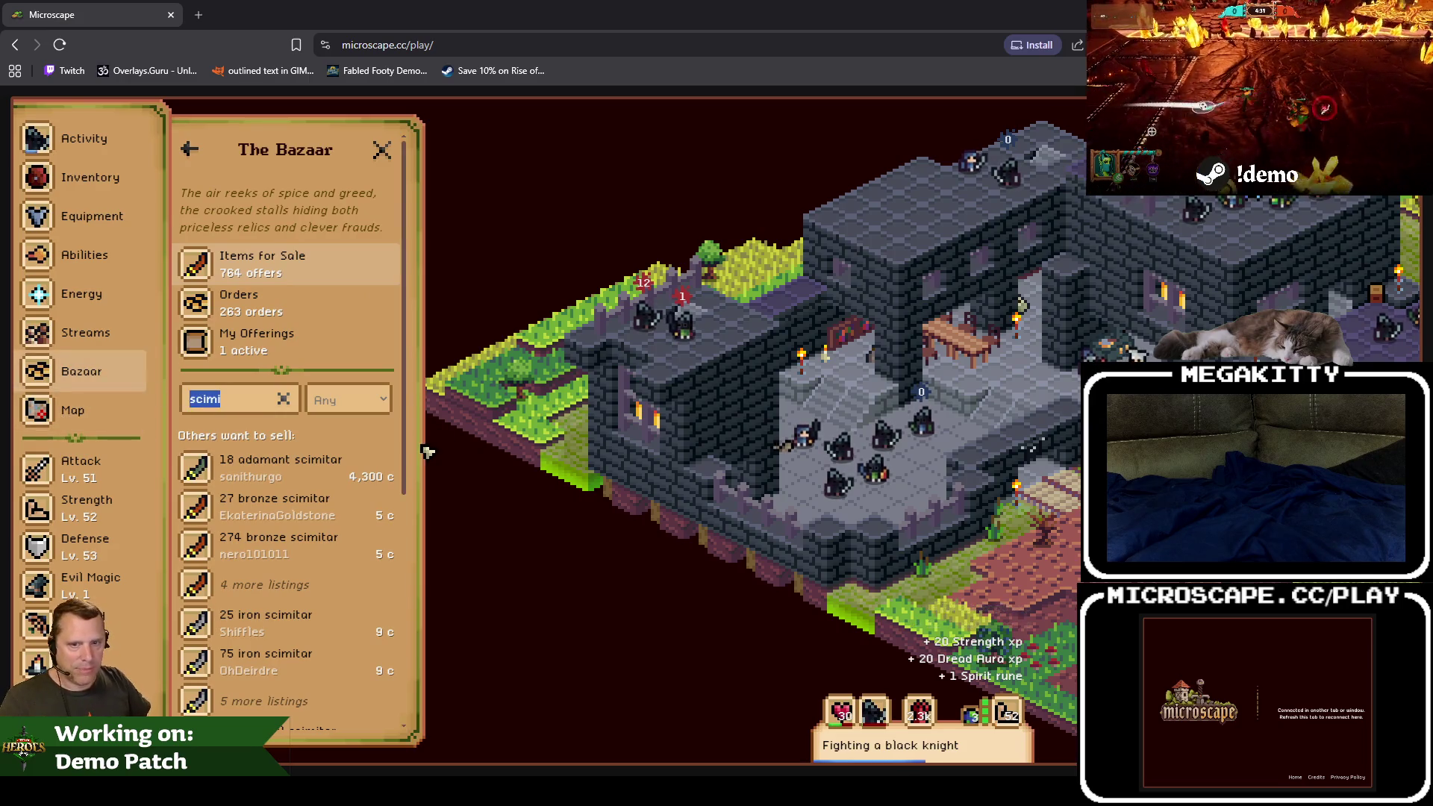
{"action": "type", "text": "progrite"}
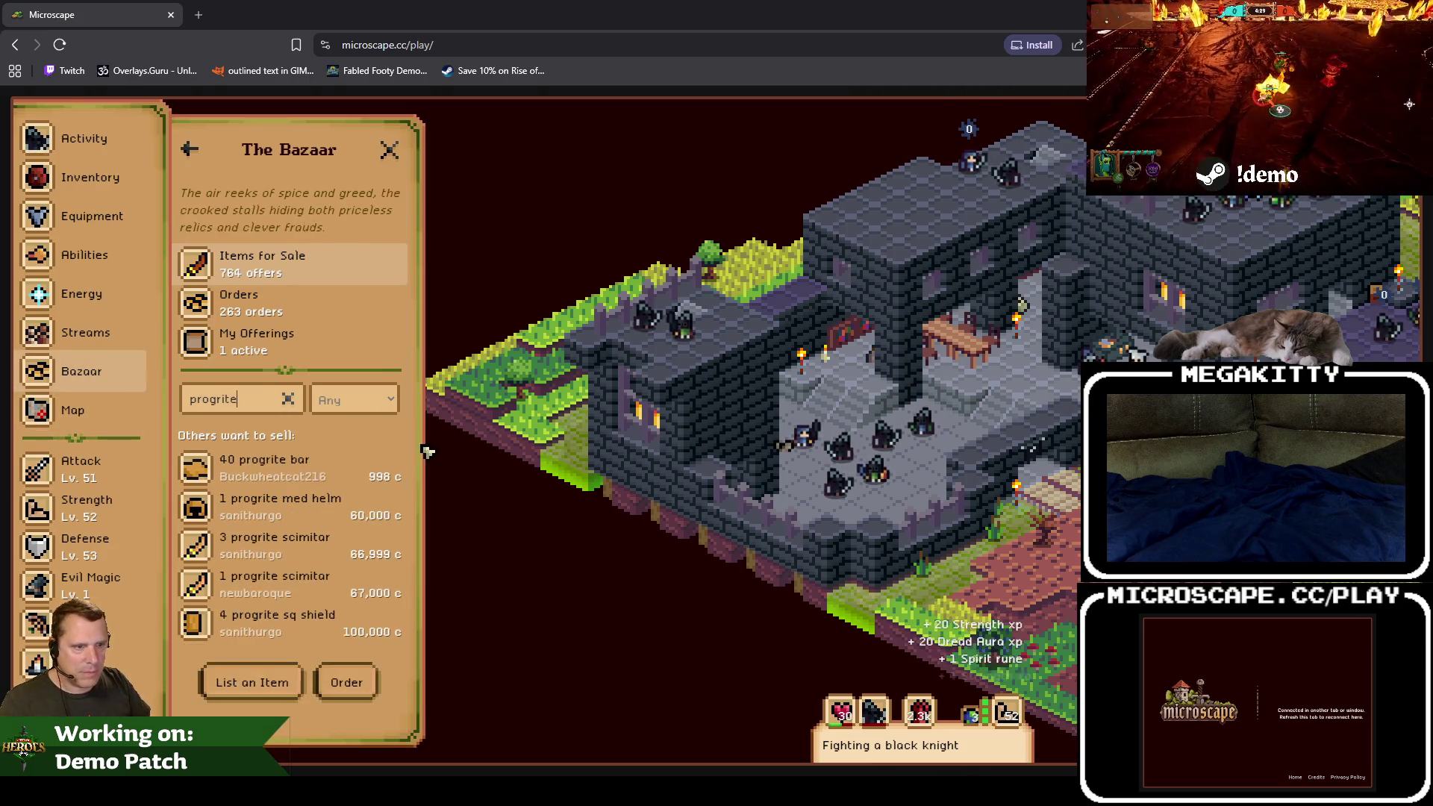
{"action": "left_click", "coordinate": [340, 586]}
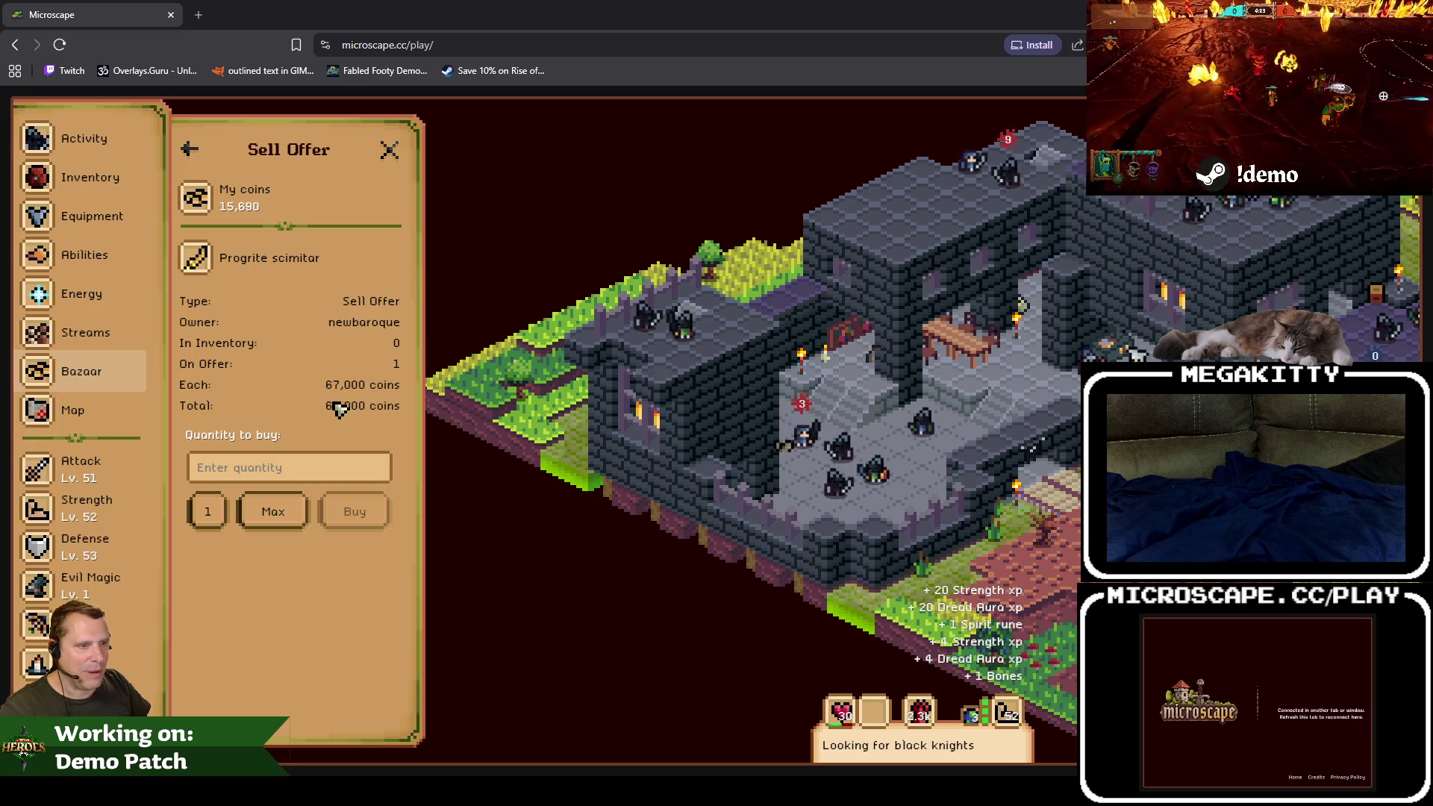
{"action": "left_click", "coordinate": [94, 176]}
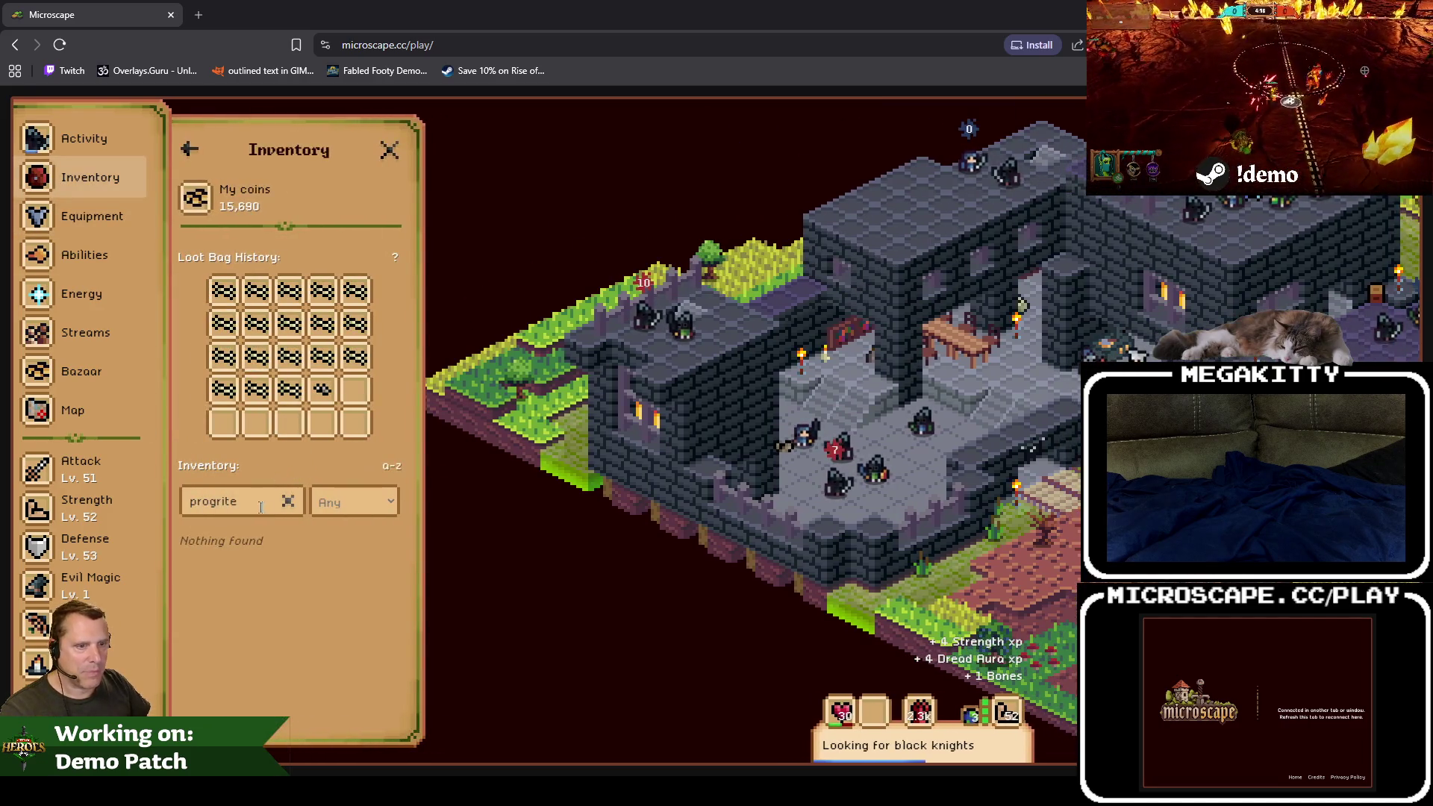
Step: Scroll the full inventory list and view the Gold bar details
{"action": "left_click", "coordinate": [288, 501]}
{"action": "scroll", "coordinate": [347, 664], "scroll_direction": "down", "scroll_amount": 5}
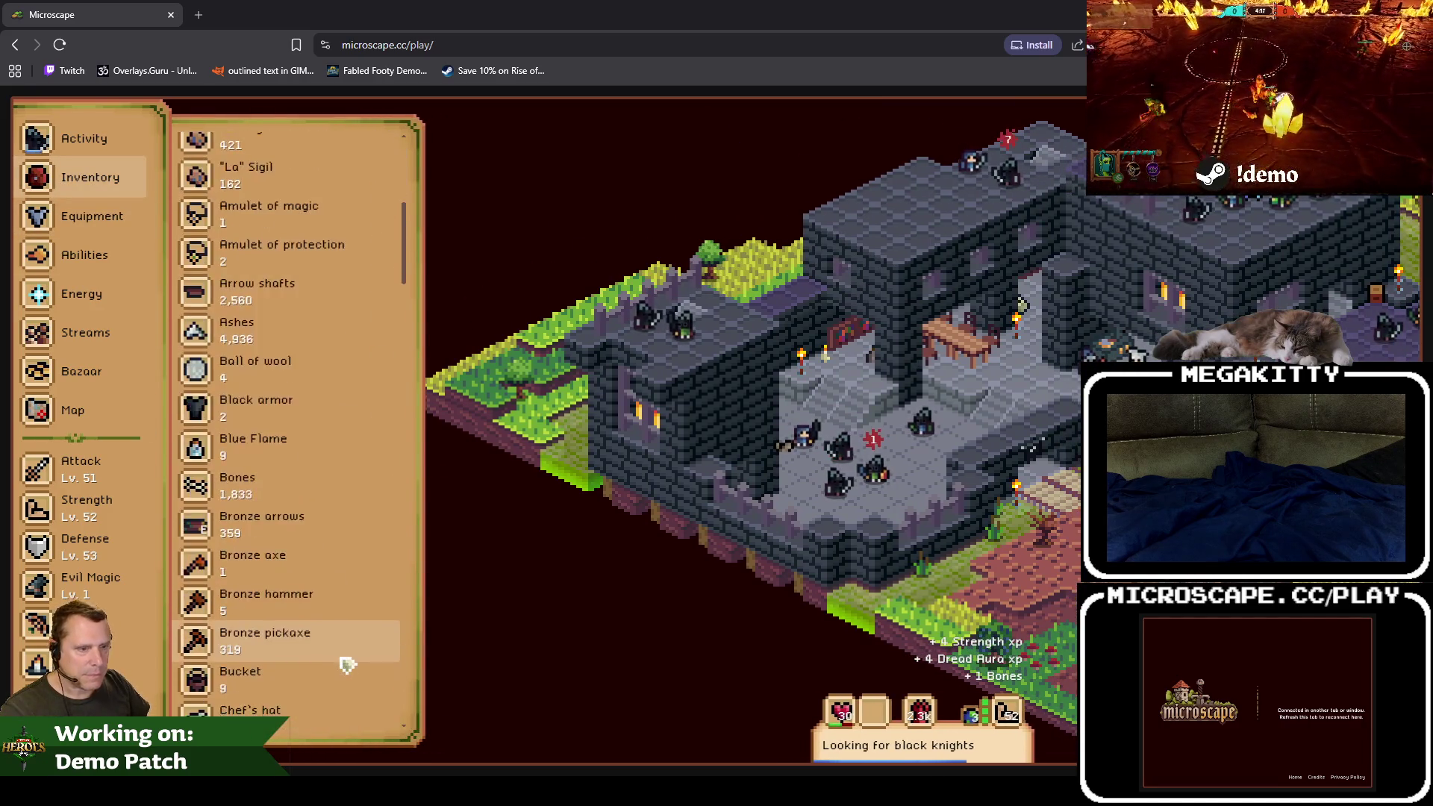
{"action": "scroll", "coordinate": [317, 521], "scroll_direction": "down", "scroll_amount": 8}
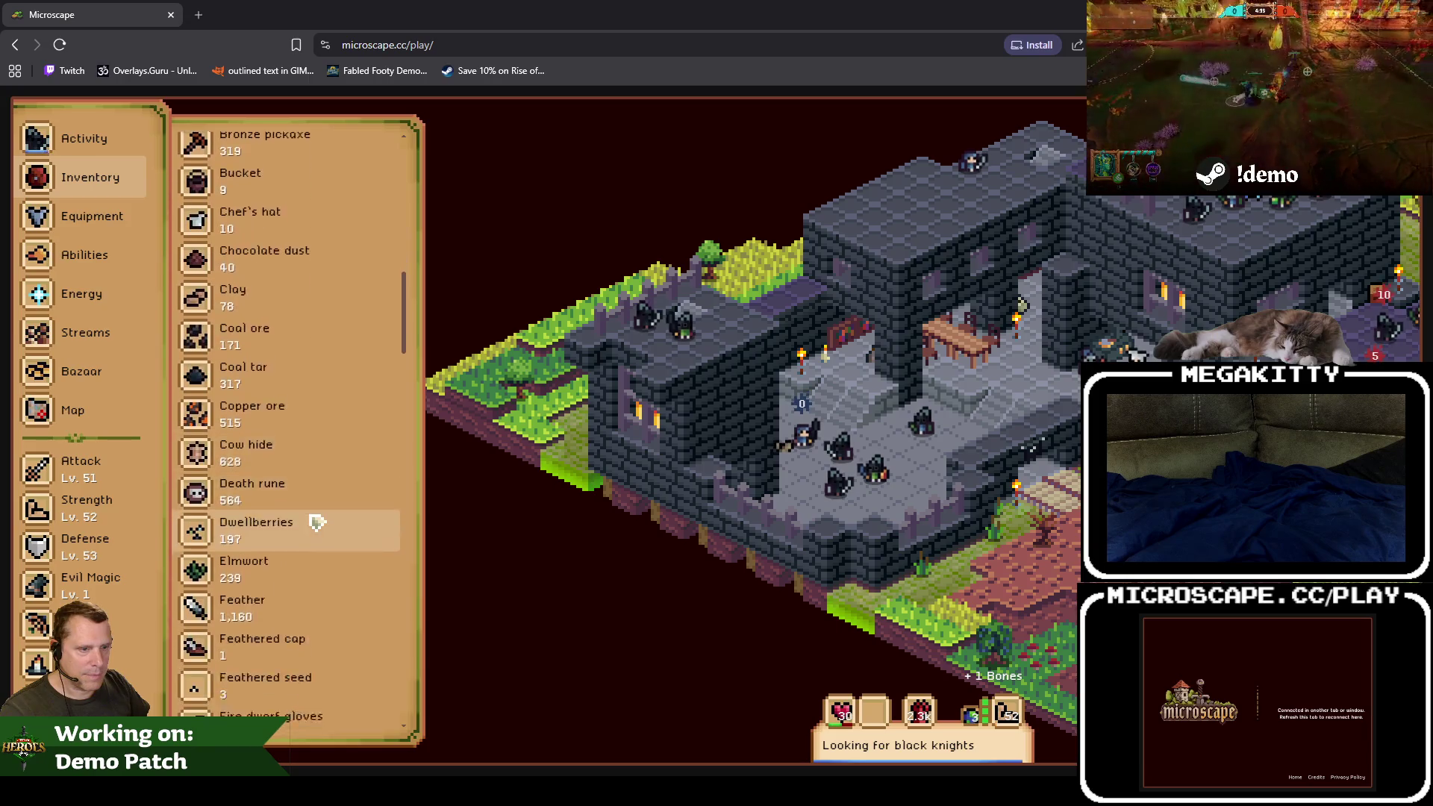
{"action": "scroll", "coordinate": [317, 521], "scroll_direction": "down", "scroll_amount": 5}
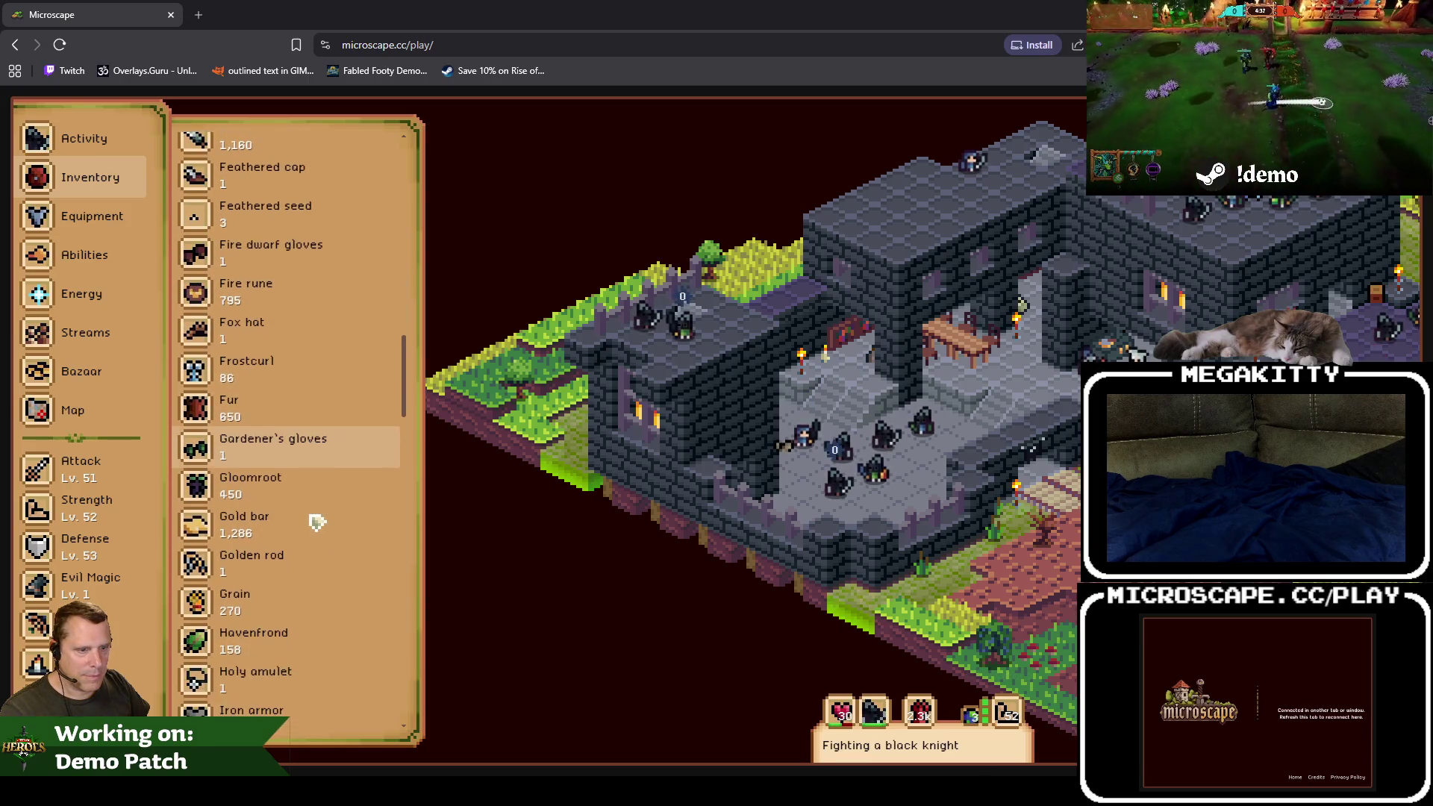
{"action": "left_click", "coordinate": [312, 498]}
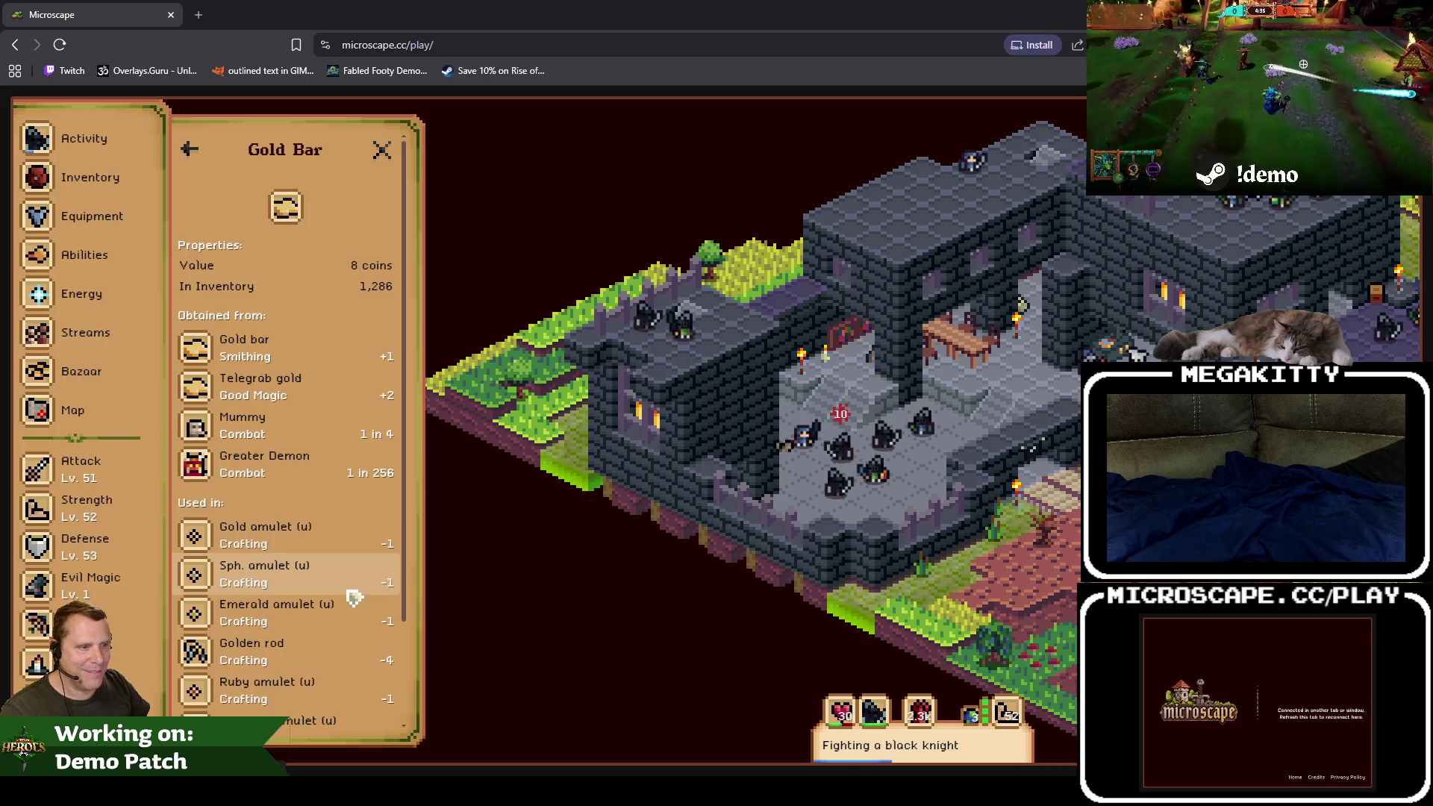
{"action": "left_click", "coordinate": [392, 152]}
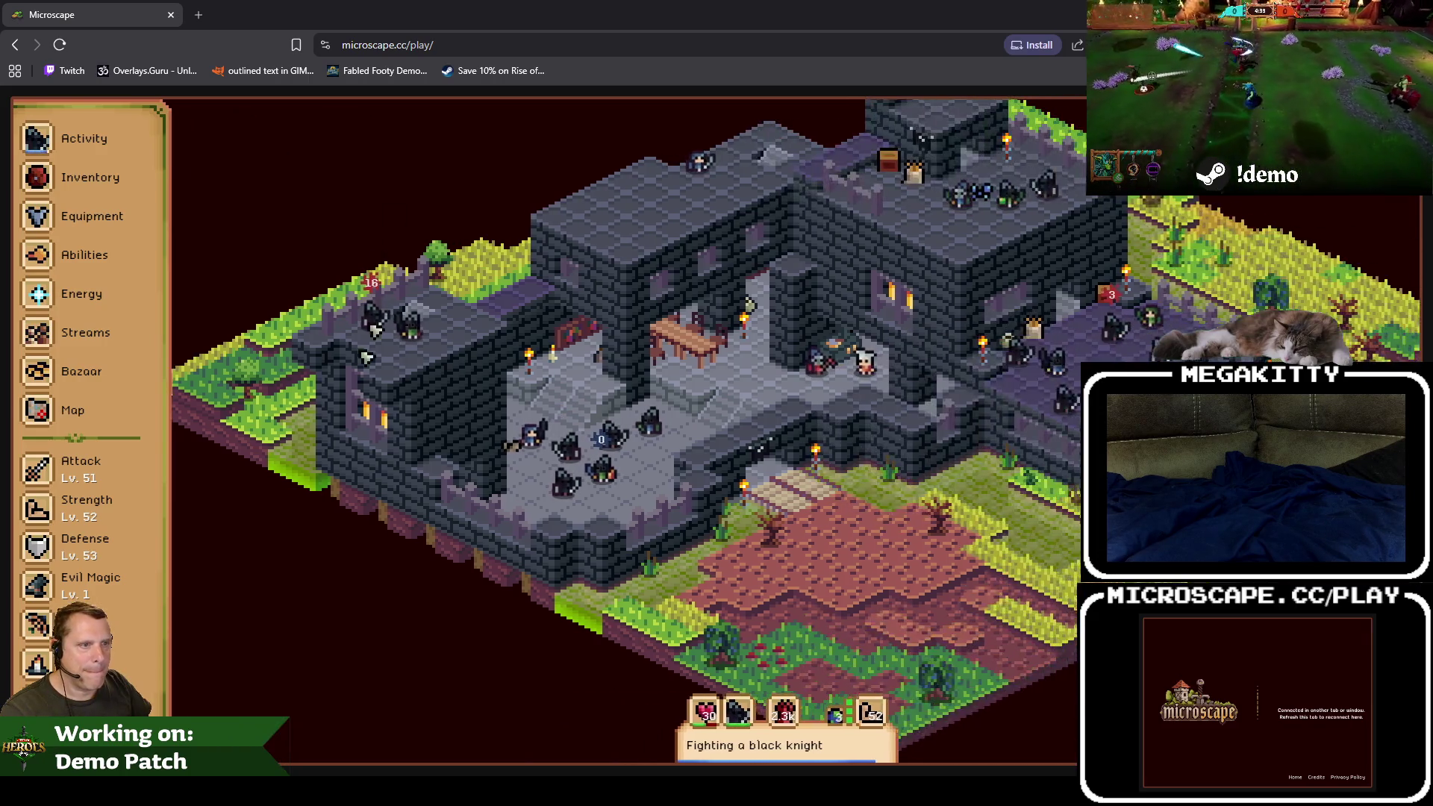
Step: Scroll down the inventory list and view the Silver ore details
{"action": "left_click", "coordinate": [104, 183]}
{"action": "scroll", "coordinate": [291, 597], "scroll_direction": "down", "scroll_amount": 10}
{"action": "scroll", "coordinate": [327, 659], "scroll_direction": "down", "scroll_amount": 5}
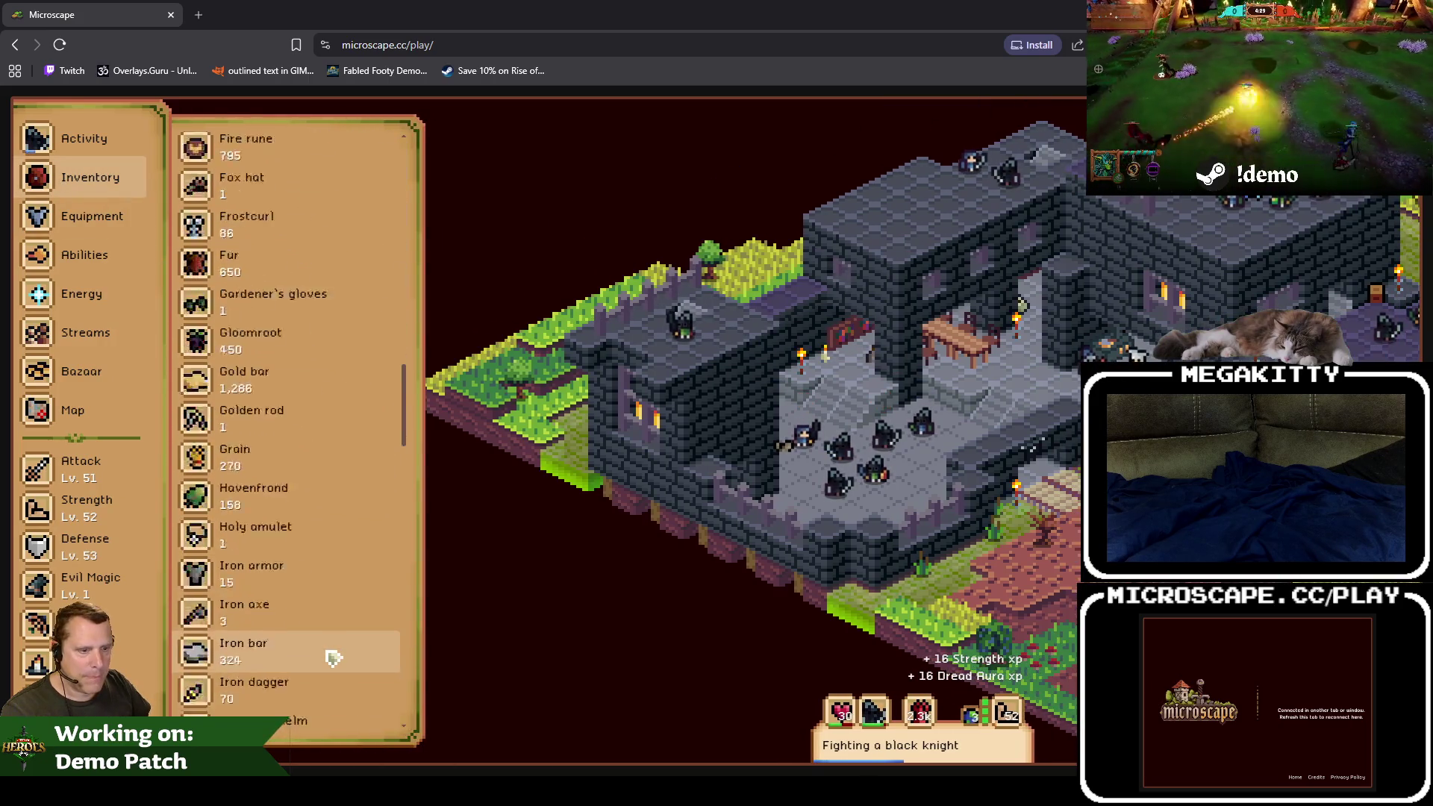
{"action": "scroll", "coordinate": [336, 653], "scroll_direction": "up", "scroll_amount": 2}
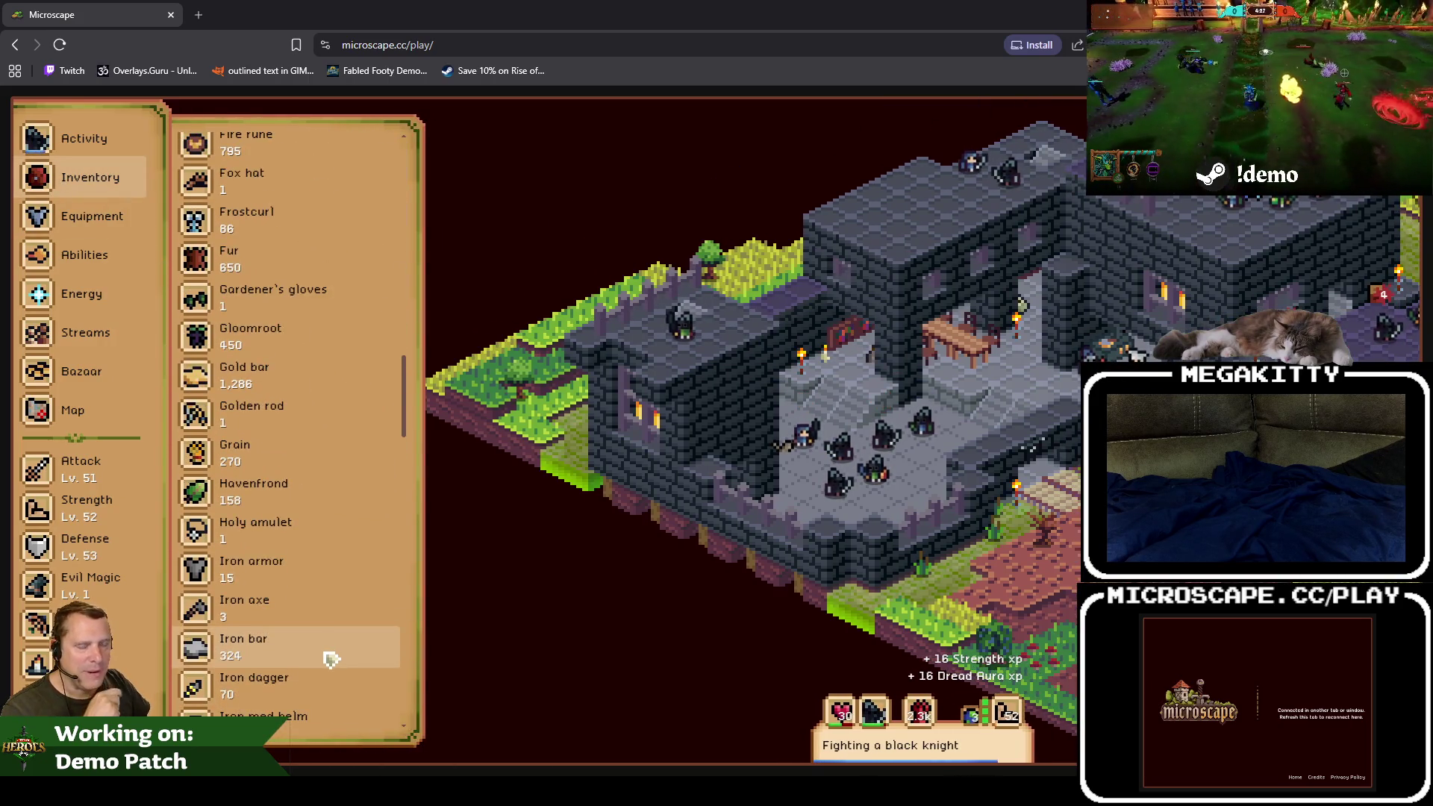
{"action": "scroll", "coordinate": [326, 657], "scroll_direction": "down", "scroll_amount": 3}
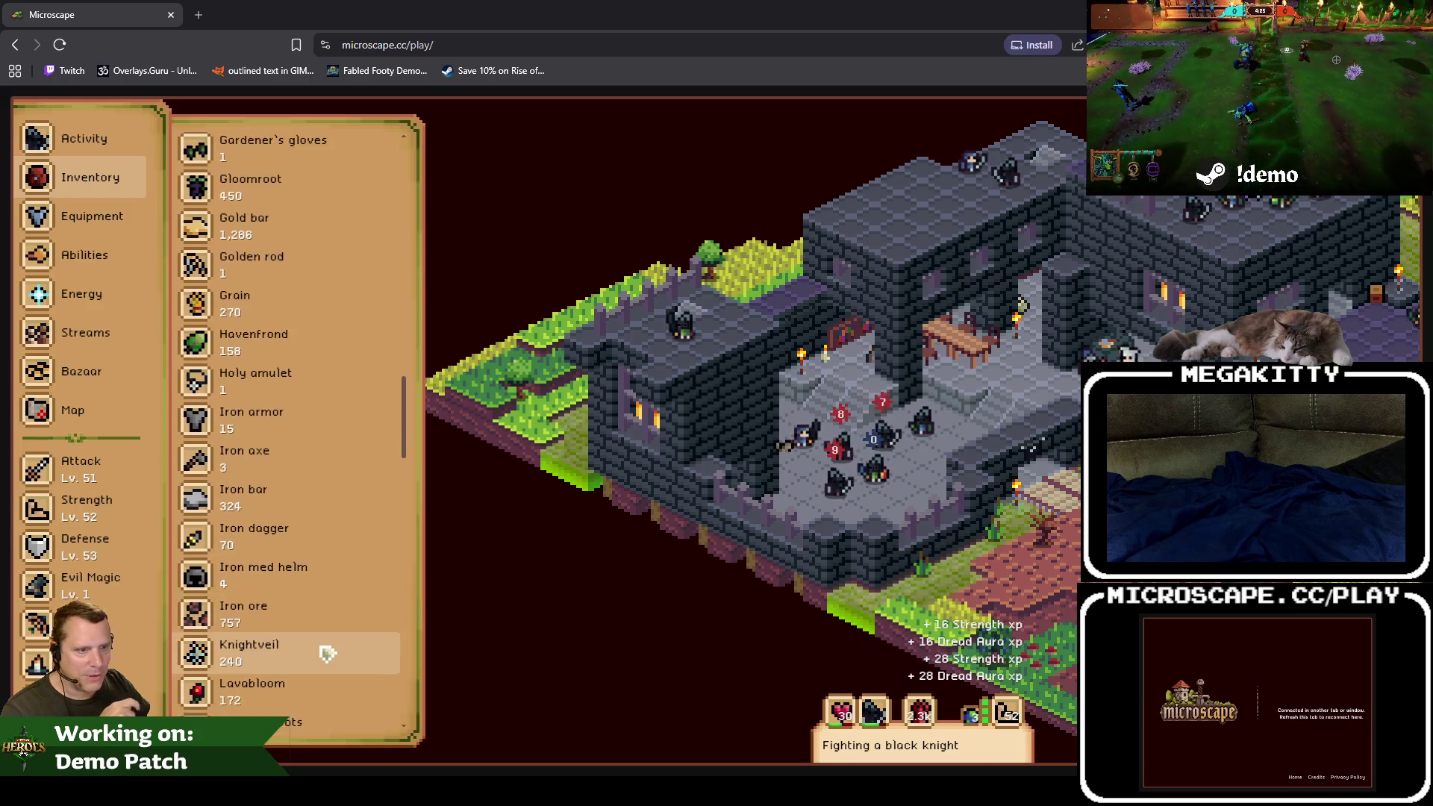
{"action": "scroll", "coordinate": [326, 654], "scroll_direction": "down", "scroll_amount": 3}
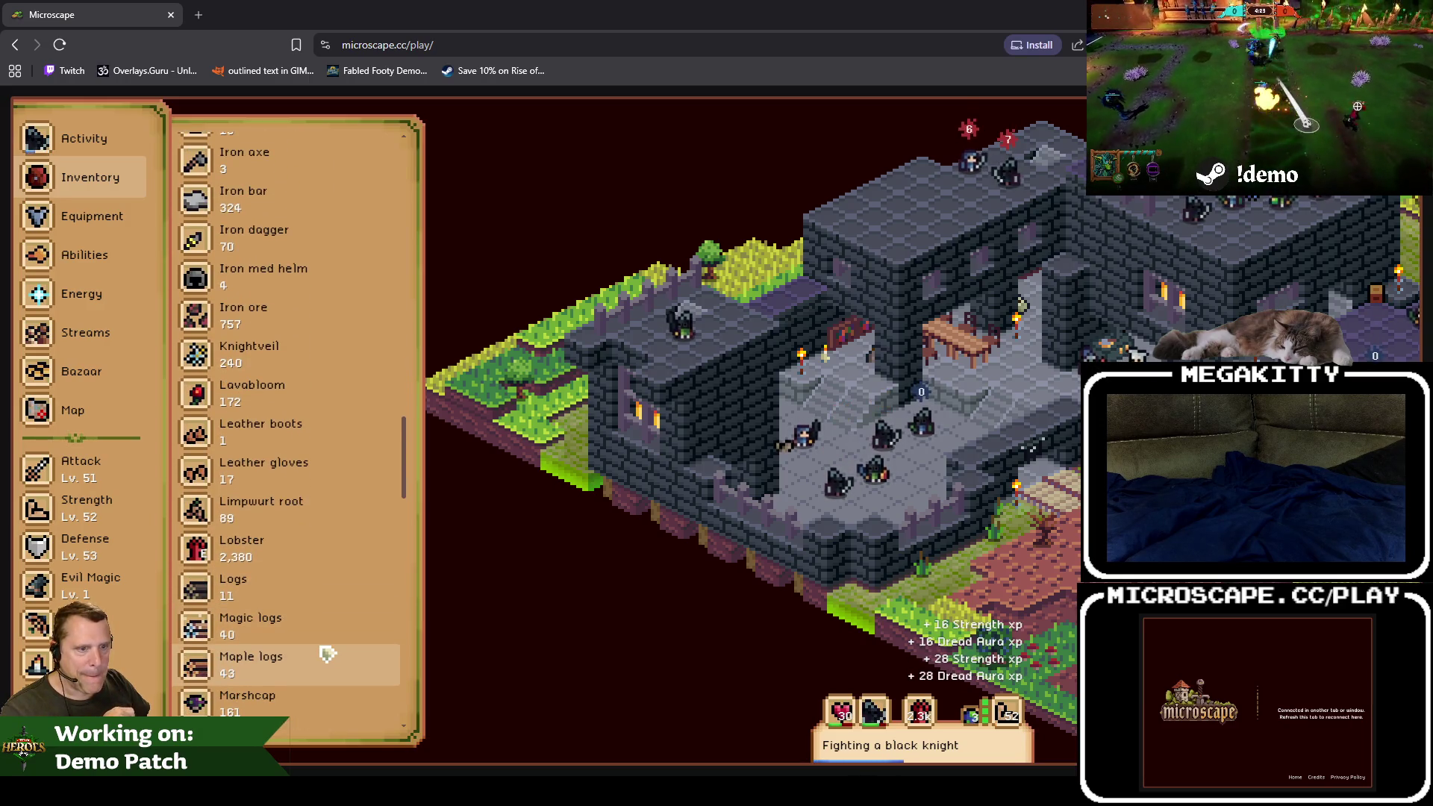
{"action": "scroll", "coordinate": [304, 564], "scroll_direction": "down", "scroll_amount": 2}
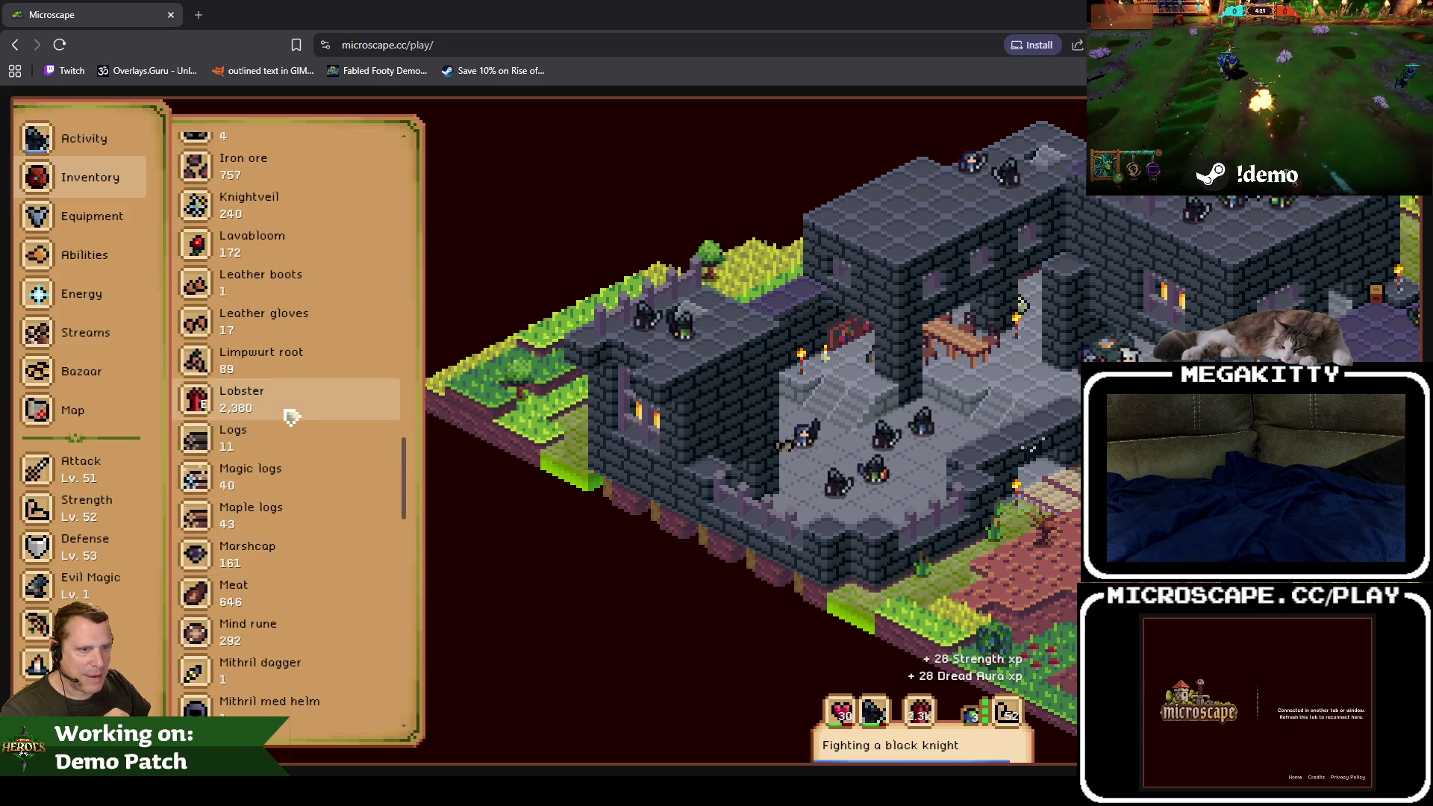
{"action": "scroll", "coordinate": [309, 609], "scroll_direction": "down", "scroll_amount": 1}
{"action": "scroll", "coordinate": [338, 656], "scroll_direction": "down", "scroll_amount": 1}
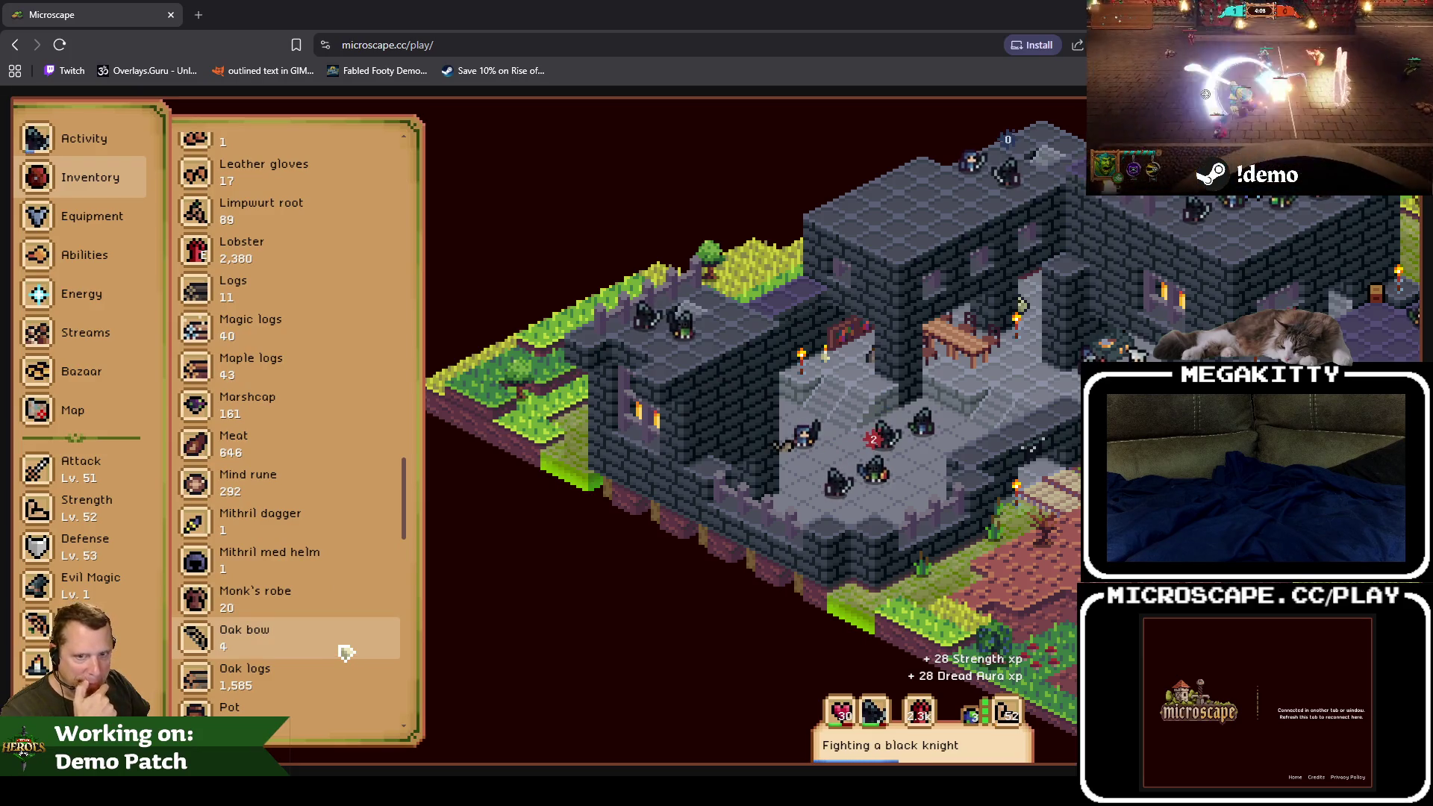
{"action": "scroll", "coordinate": [345, 653], "scroll_direction": "down", "scroll_amount": 1}
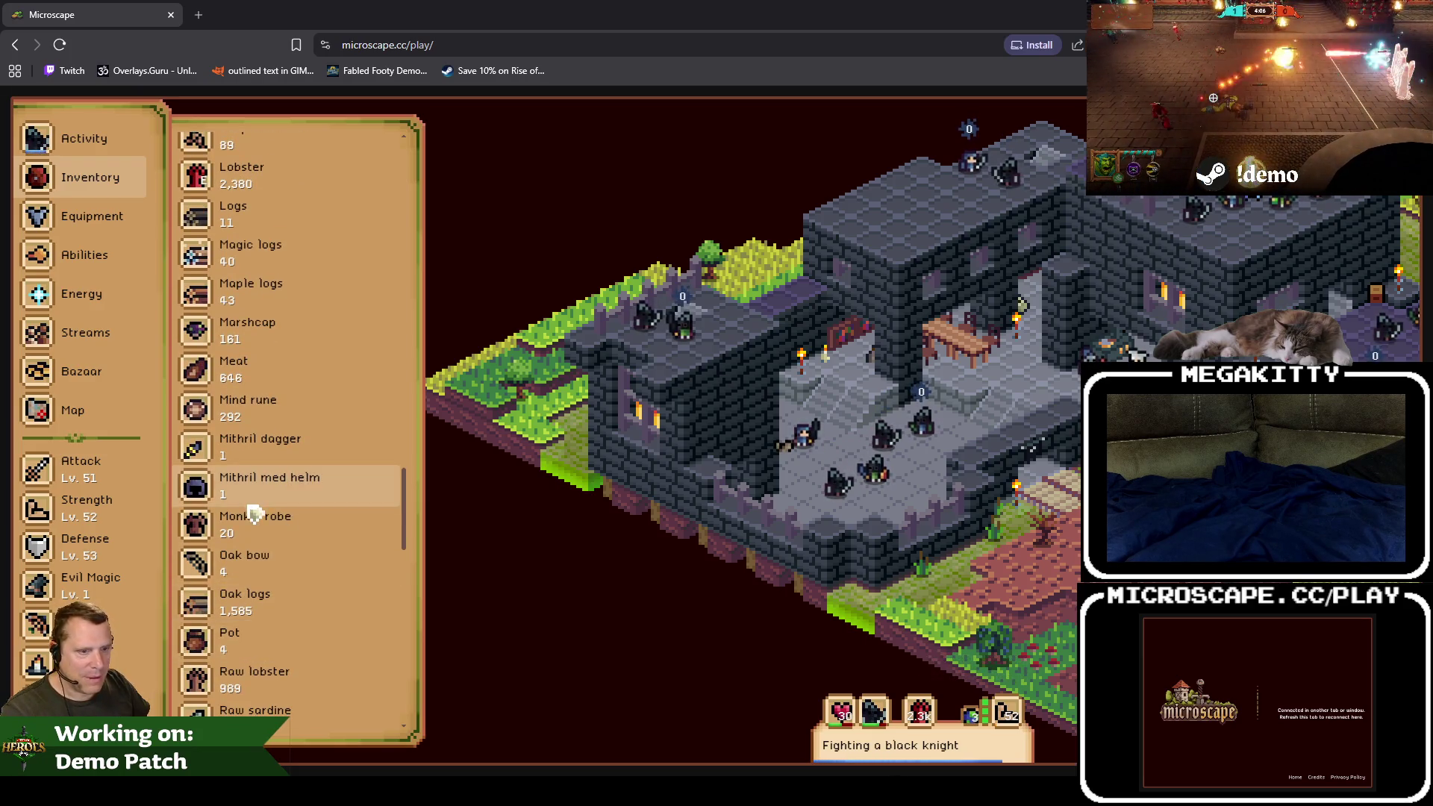
{"action": "scroll", "coordinate": [350, 608], "scroll_direction": "down", "scroll_amount": 6}
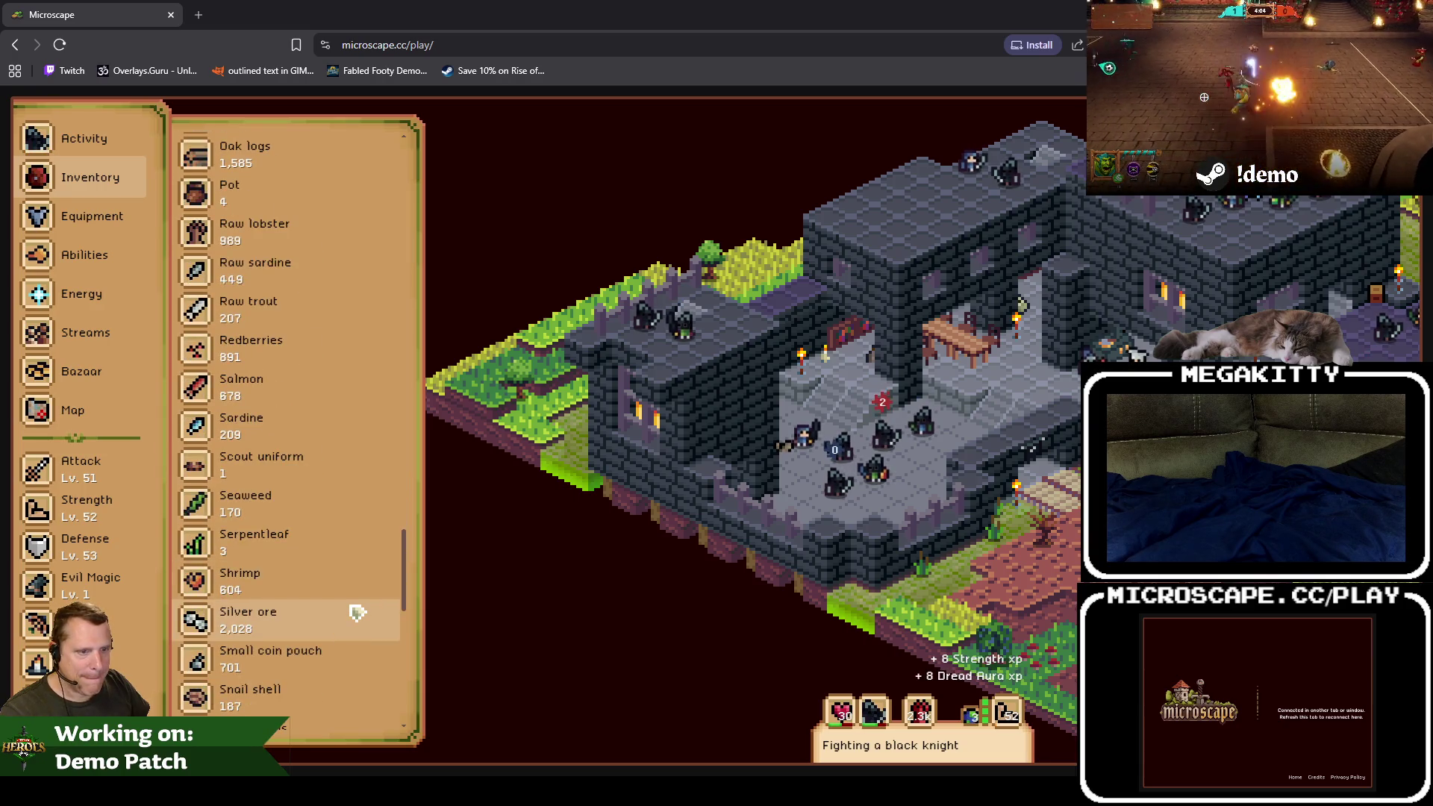
{"action": "scroll", "coordinate": [307, 612], "scroll_direction": "down", "scroll_amount": 2}
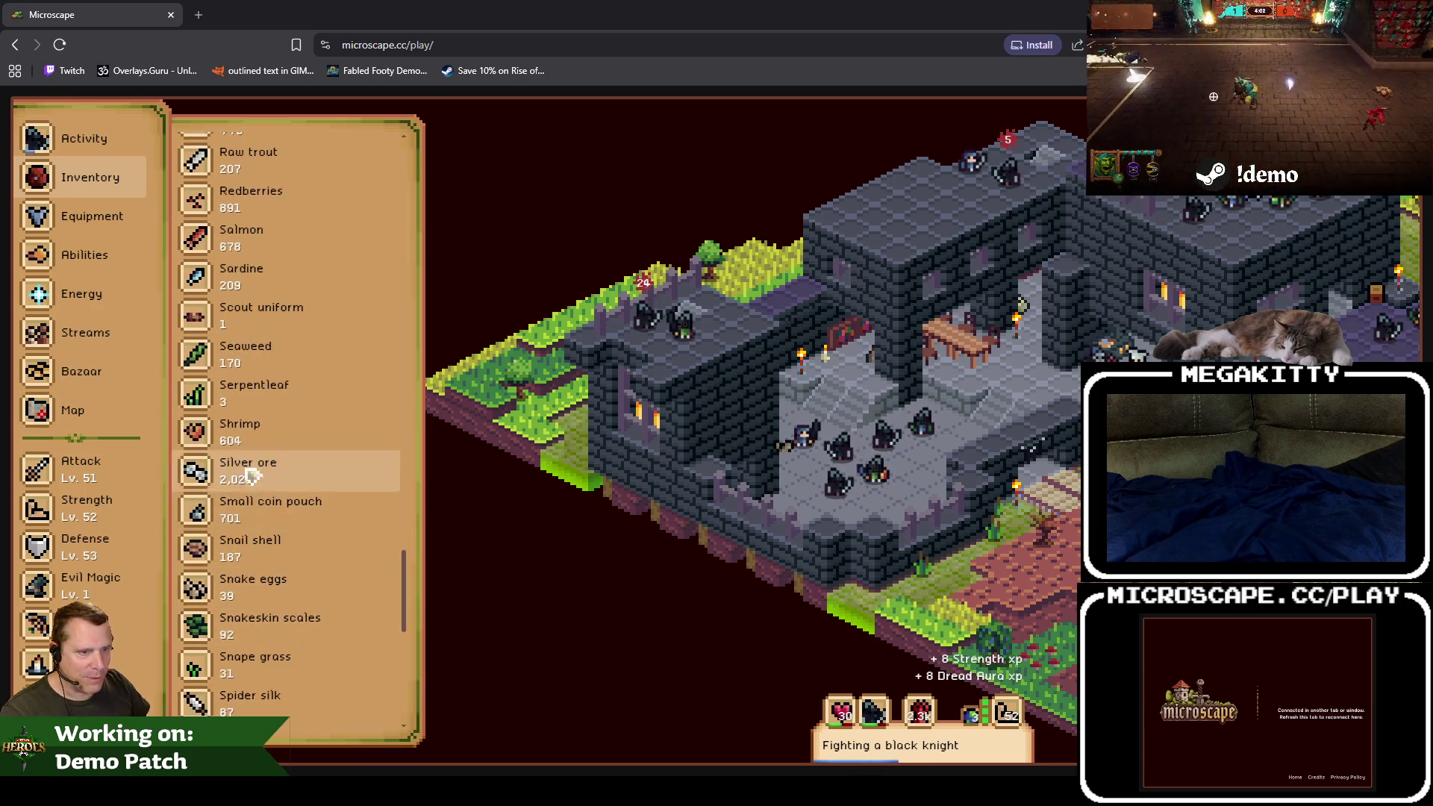
{"action": "left_click", "coordinate": [254, 478]}
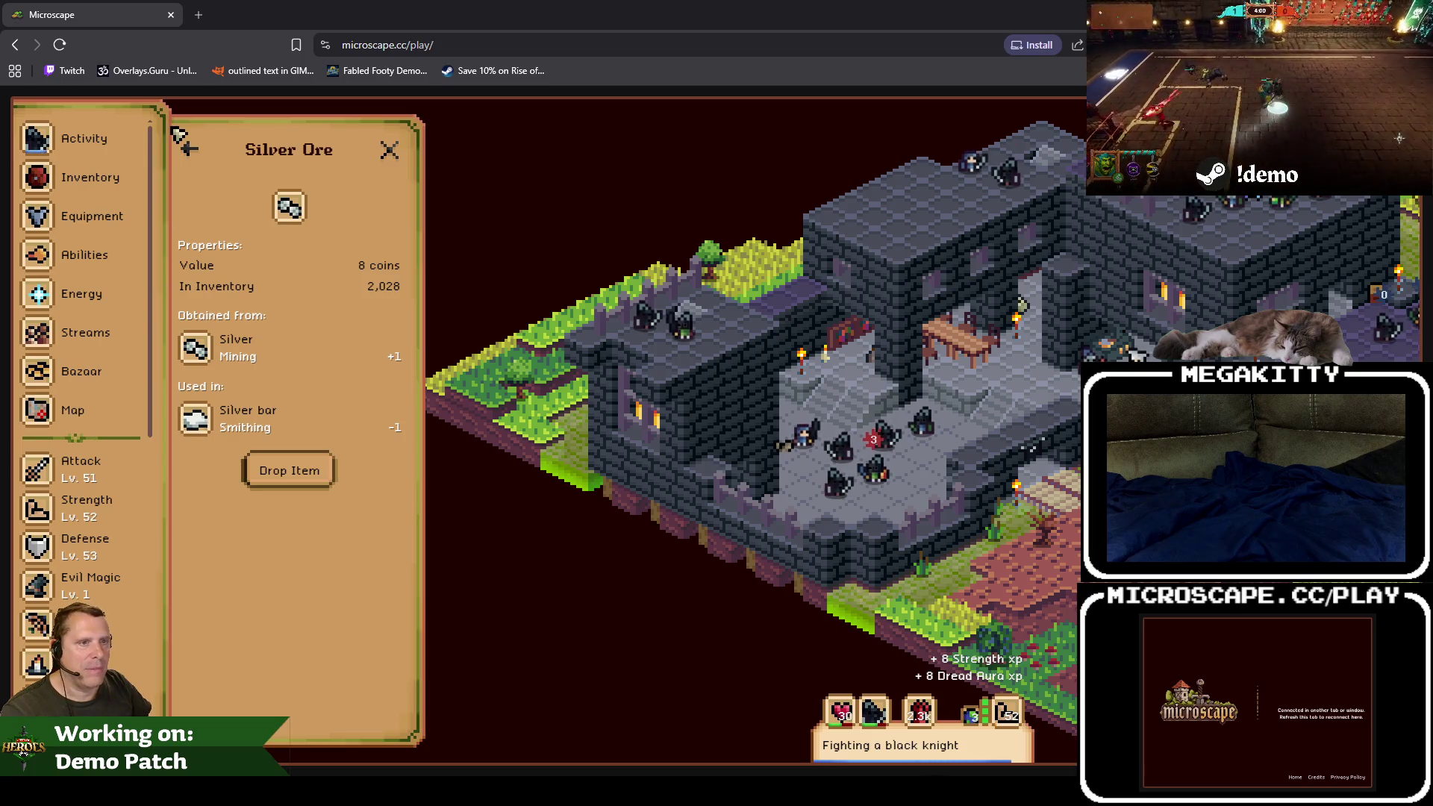
{"action": "left_click", "coordinate": [189, 149]}
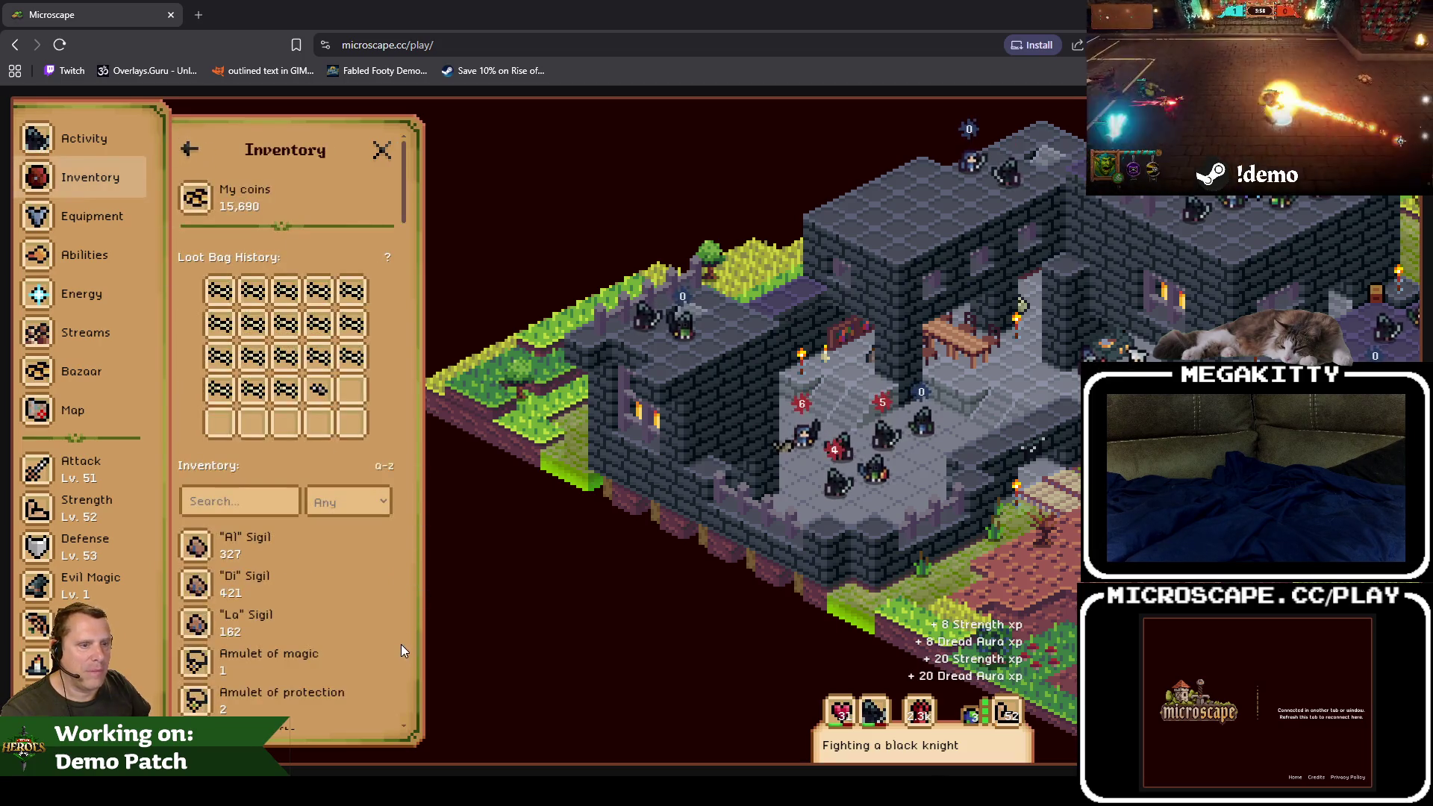
Step: View the Wizard's hat details, then close the item panel
{"action": "left_click_drag", "start_coordinate": [403, 186], "coordinate": [428, 714]}
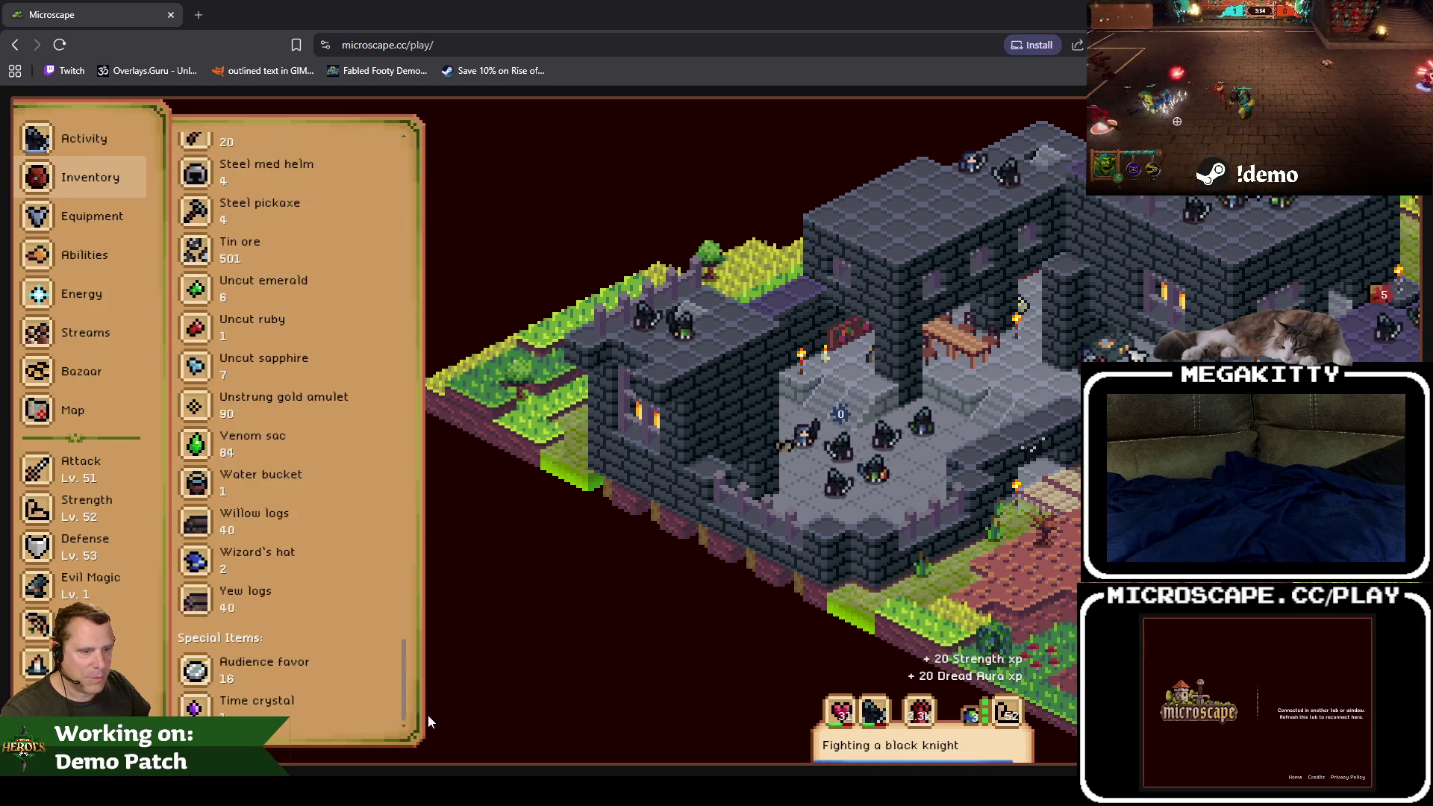
{"action": "left_click", "coordinate": [308, 571]}
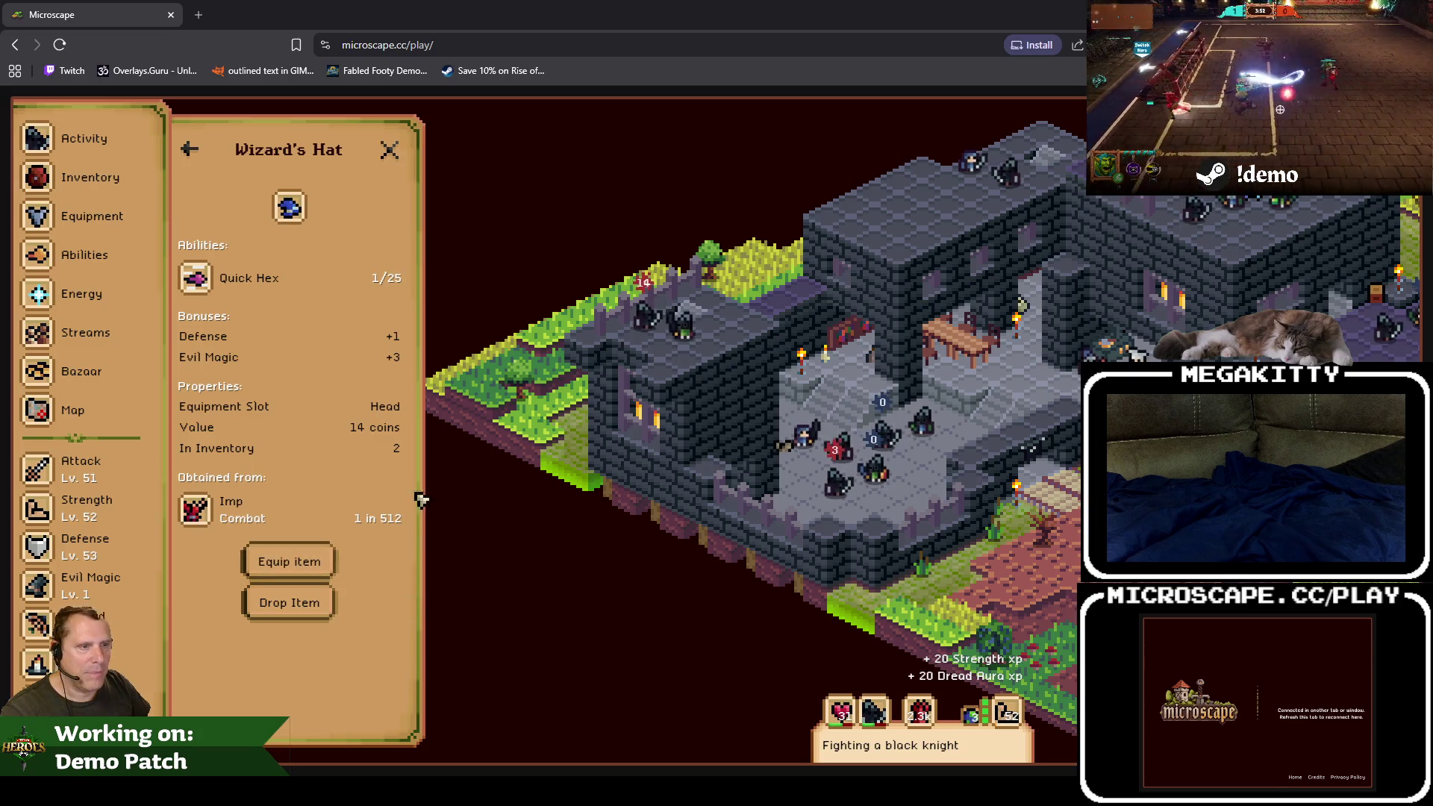
{"action": "left_click", "coordinate": [389, 149]}
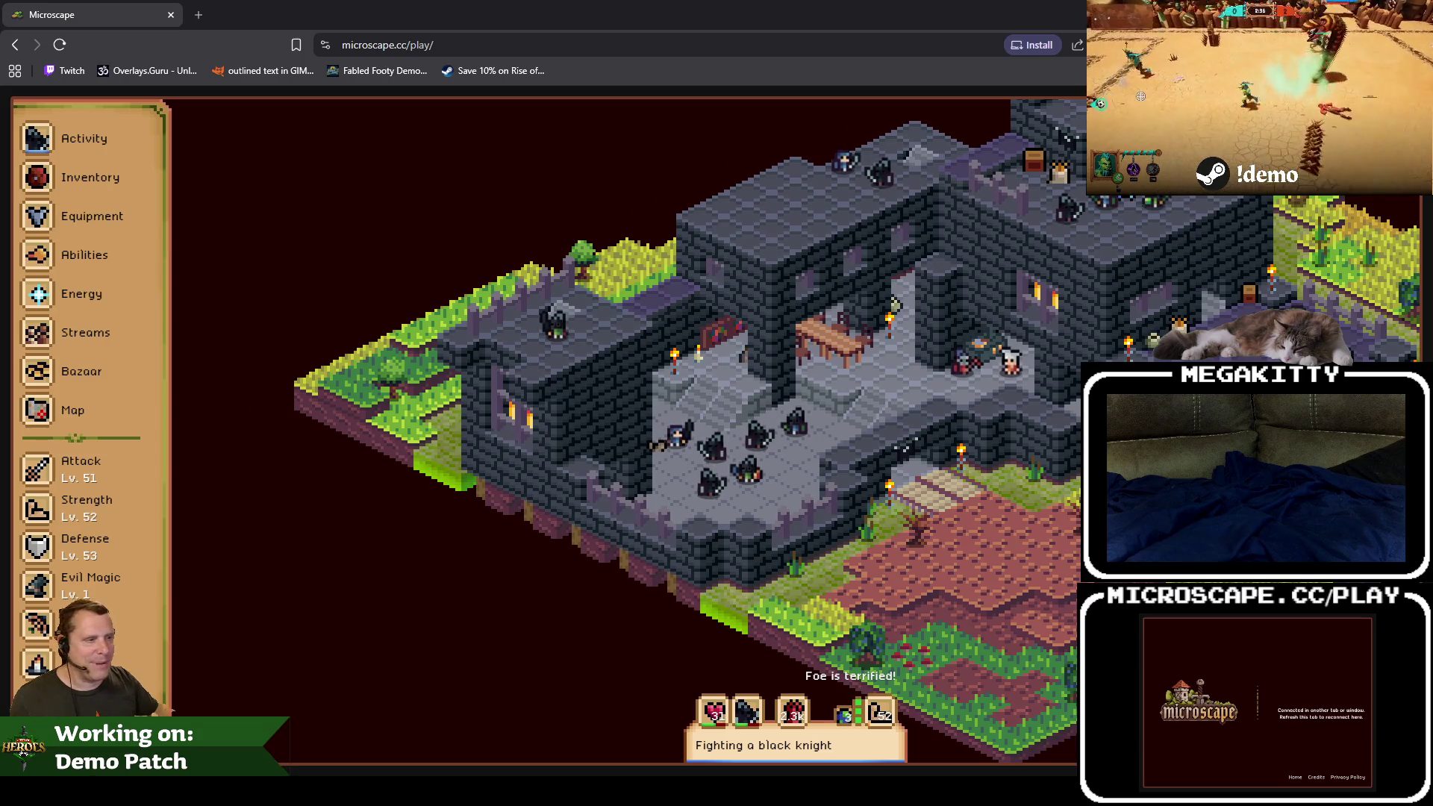
Step: Check the GetActorsToGoThroughOneWayWall blueprint in Unreal, then return to the Microscape browser
{"action": "key", "text": "alt+Tab"}
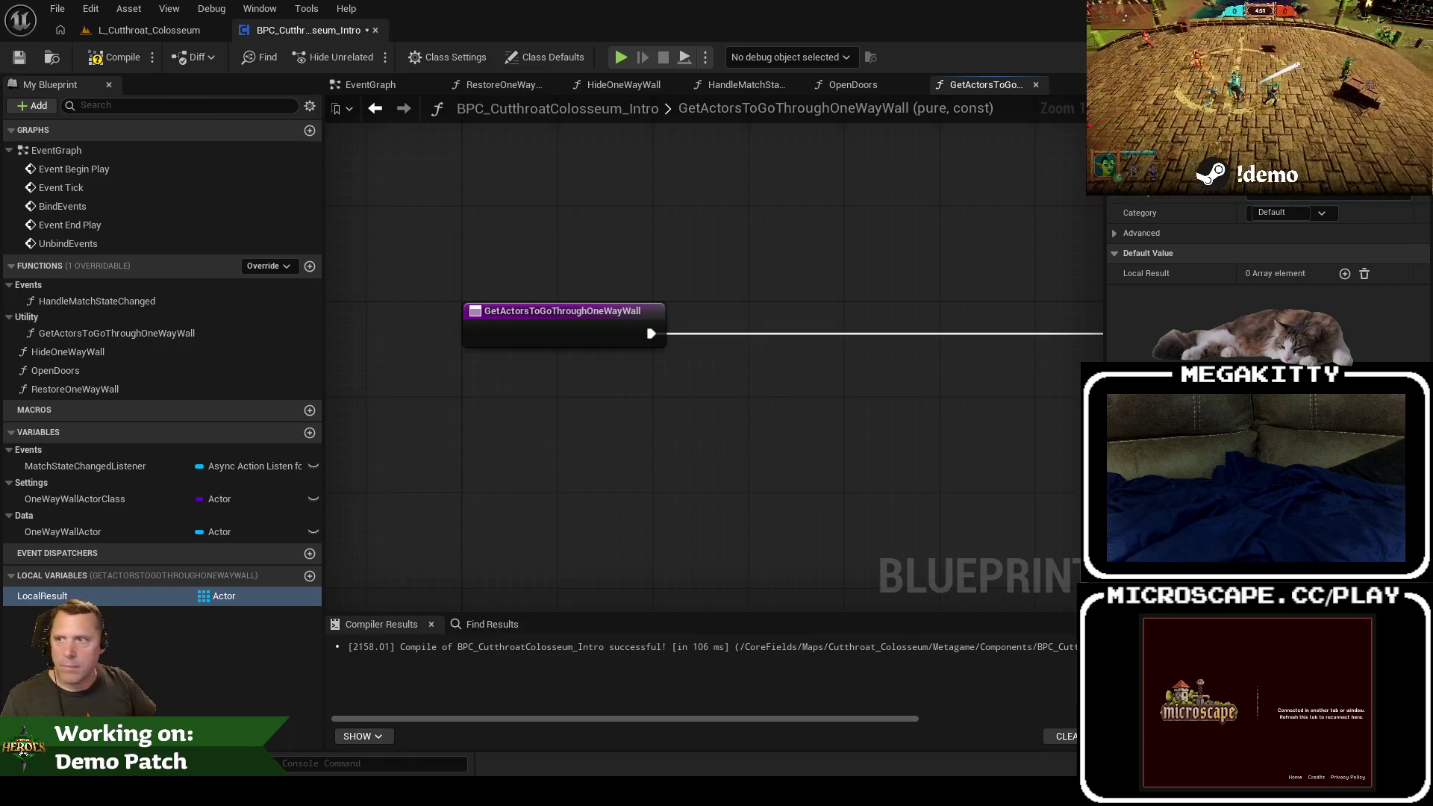
{"action": "key", "text": "alt+Tab"}
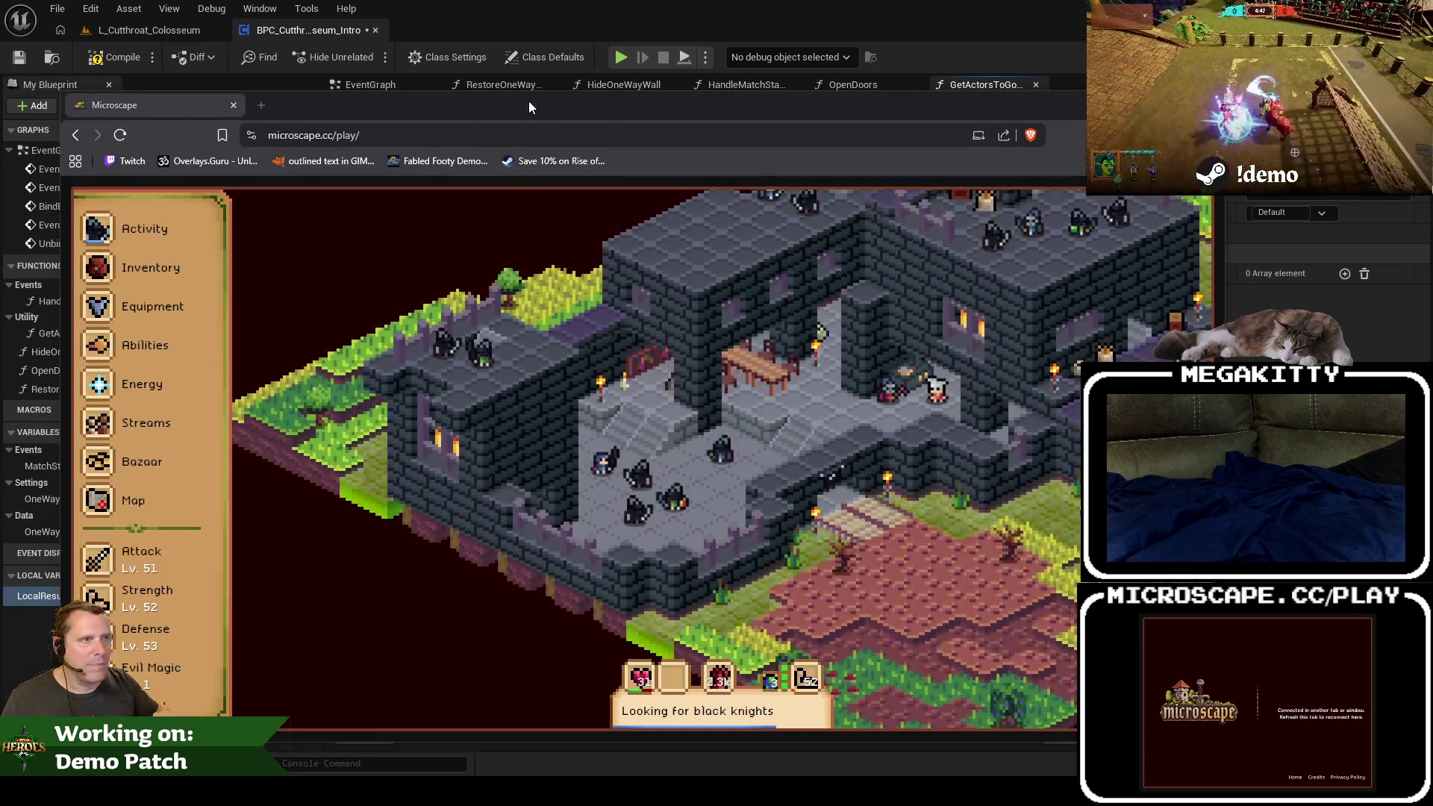
Step: Move the browser window over the editor and open Microscape's Bazaar
{"action": "mouse_move", "coordinate": [529, 100]}
{"action": "left_mouse_down"}
{"action": "mouse_move", "coordinate": [483, 109]}
{"action": "mouse_move", "coordinate": [486, 91]}
{"action": "left_mouse_up"}
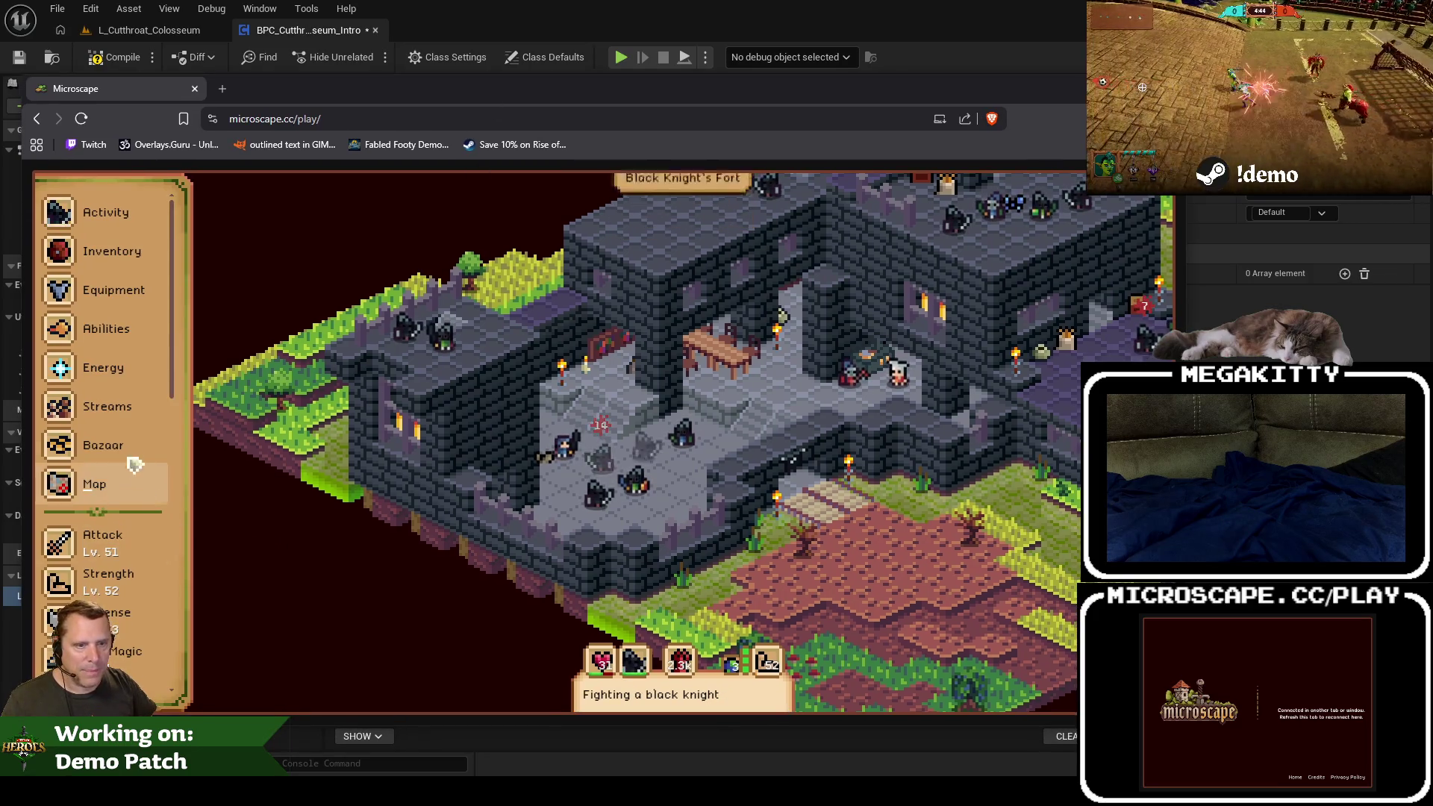
{"action": "scroll", "coordinate": [133, 616], "scroll_direction": "down", "scroll_amount": 10}
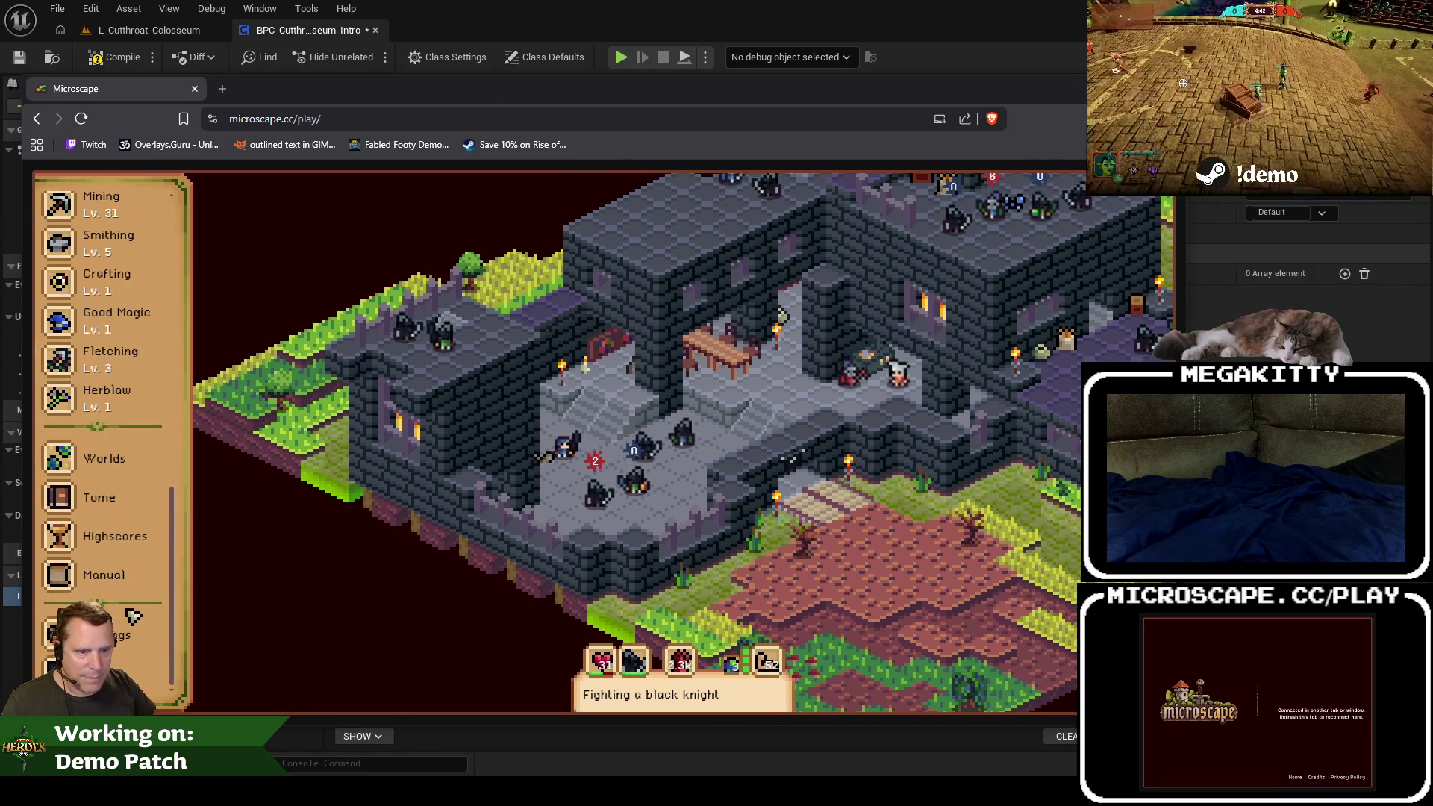
{"action": "scroll", "coordinate": [132, 567], "scroll_direction": "up", "scroll_amount": 10}
{"action": "left_click", "coordinate": [104, 446]}
Step: Go to the buy orders, view your own offerings, and begin a new buy order
{"action": "scroll", "coordinate": [303, 450], "scroll_direction": "down", "scroll_amount": 10}
{"action": "scroll", "coordinate": [298, 291], "scroll_direction": "up", "scroll_amount": 6}
{"action": "scroll", "coordinate": [298, 291], "scroll_direction": "up", "scroll_amount": 5}
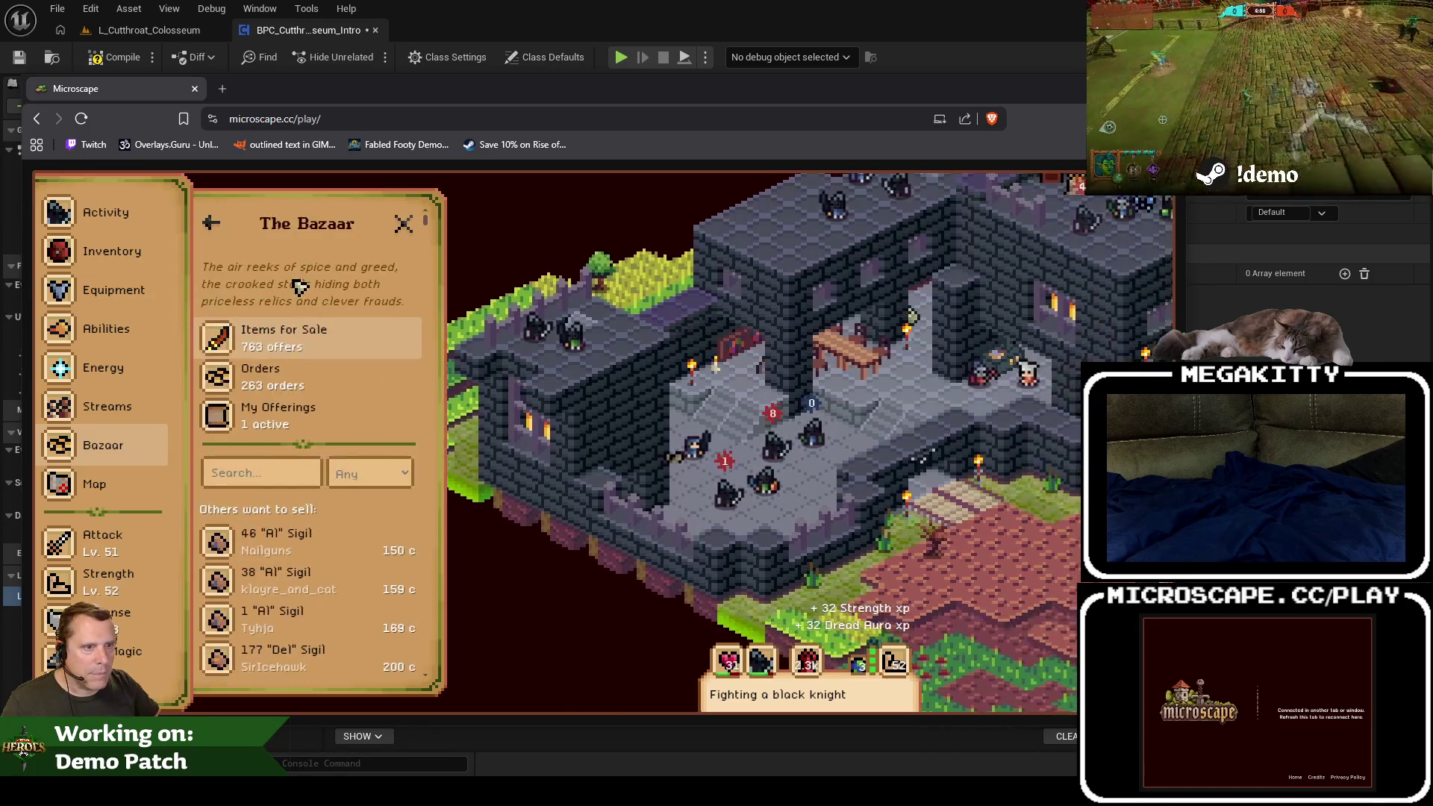
{"action": "left_click", "coordinate": [276, 384]}
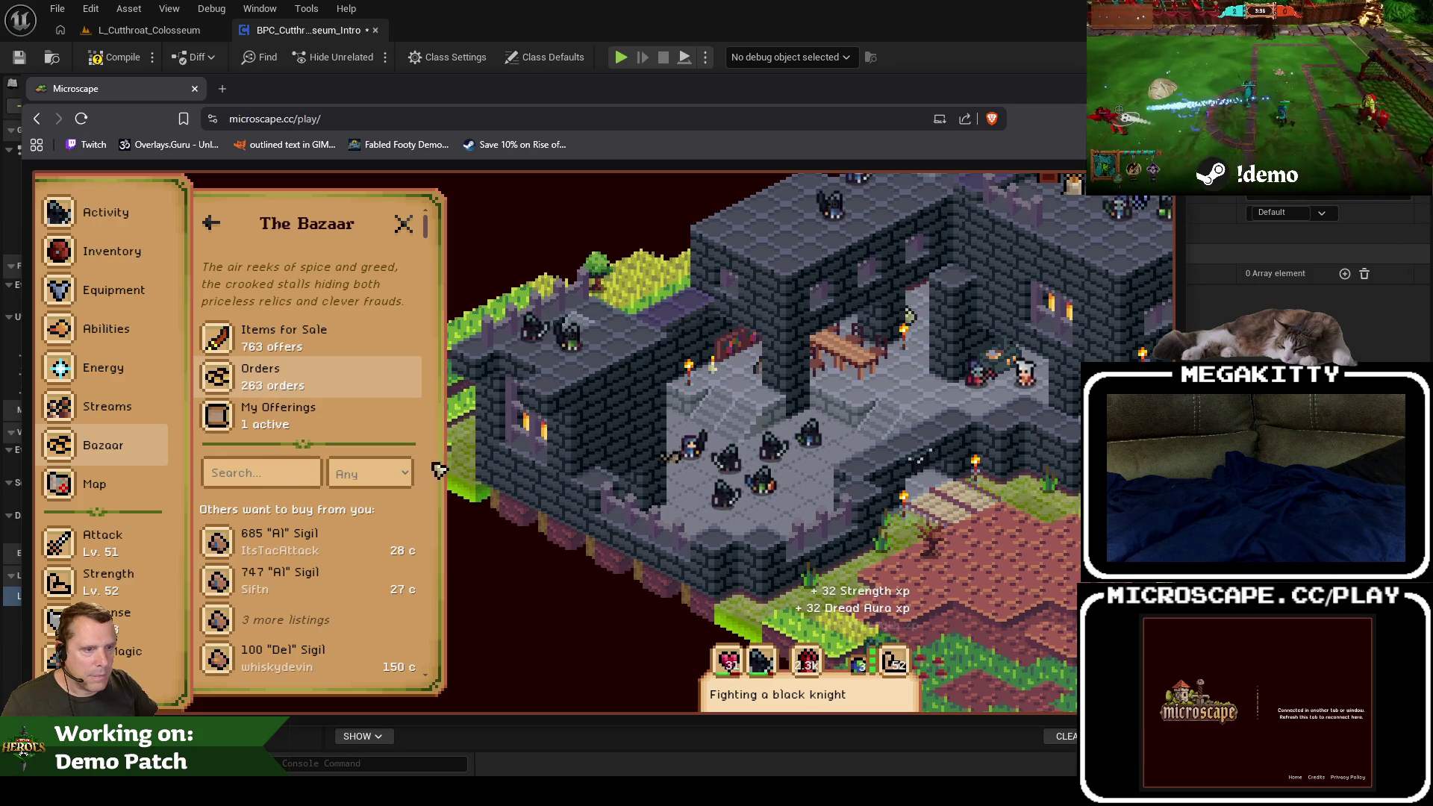
{"action": "scroll", "coordinate": [397, 321], "scroll_direction": "down", "scroll_amount": 1}
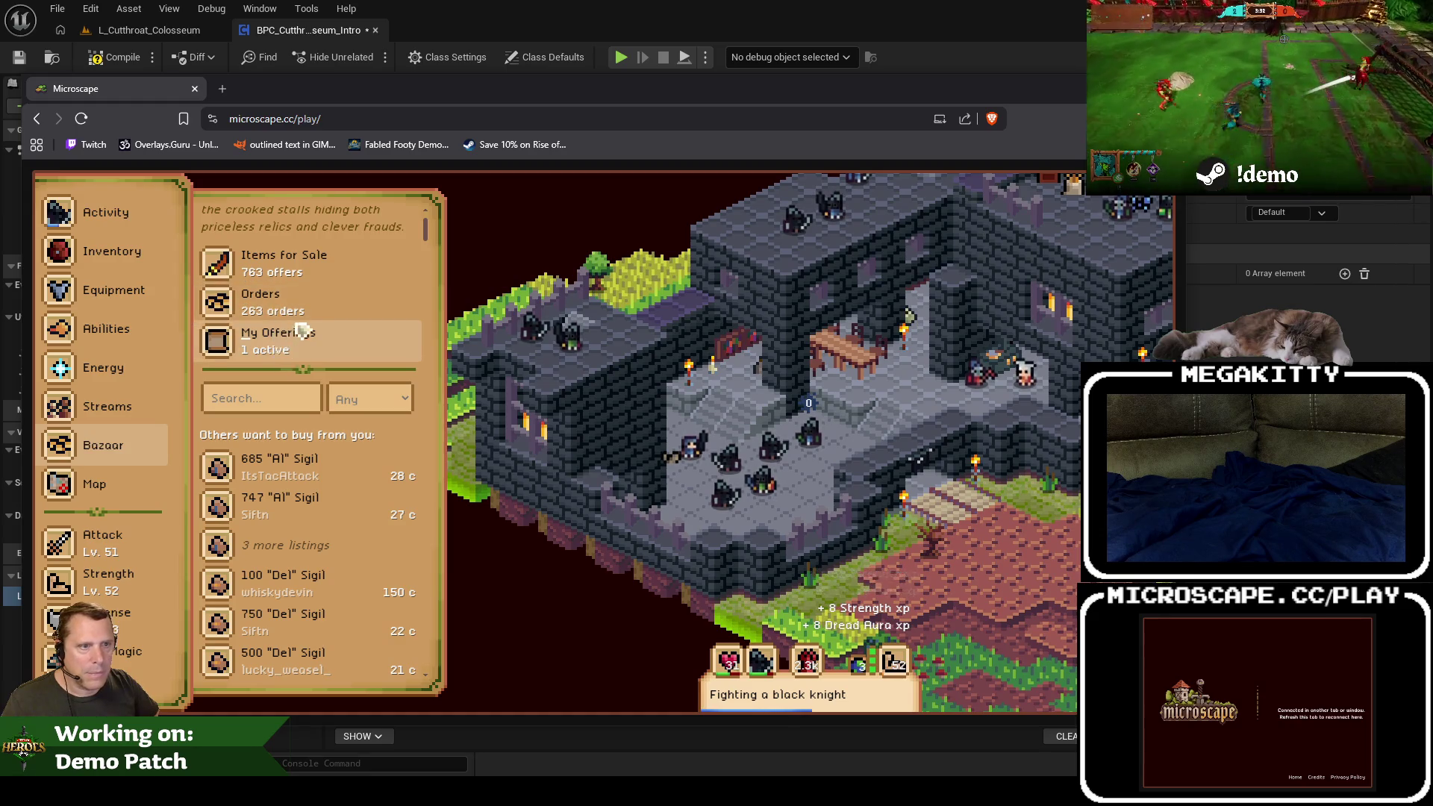
{"action": "left_click", "coordinate": [309, 340]}
{"action": "left_click", "coordinate": [407, 519]}
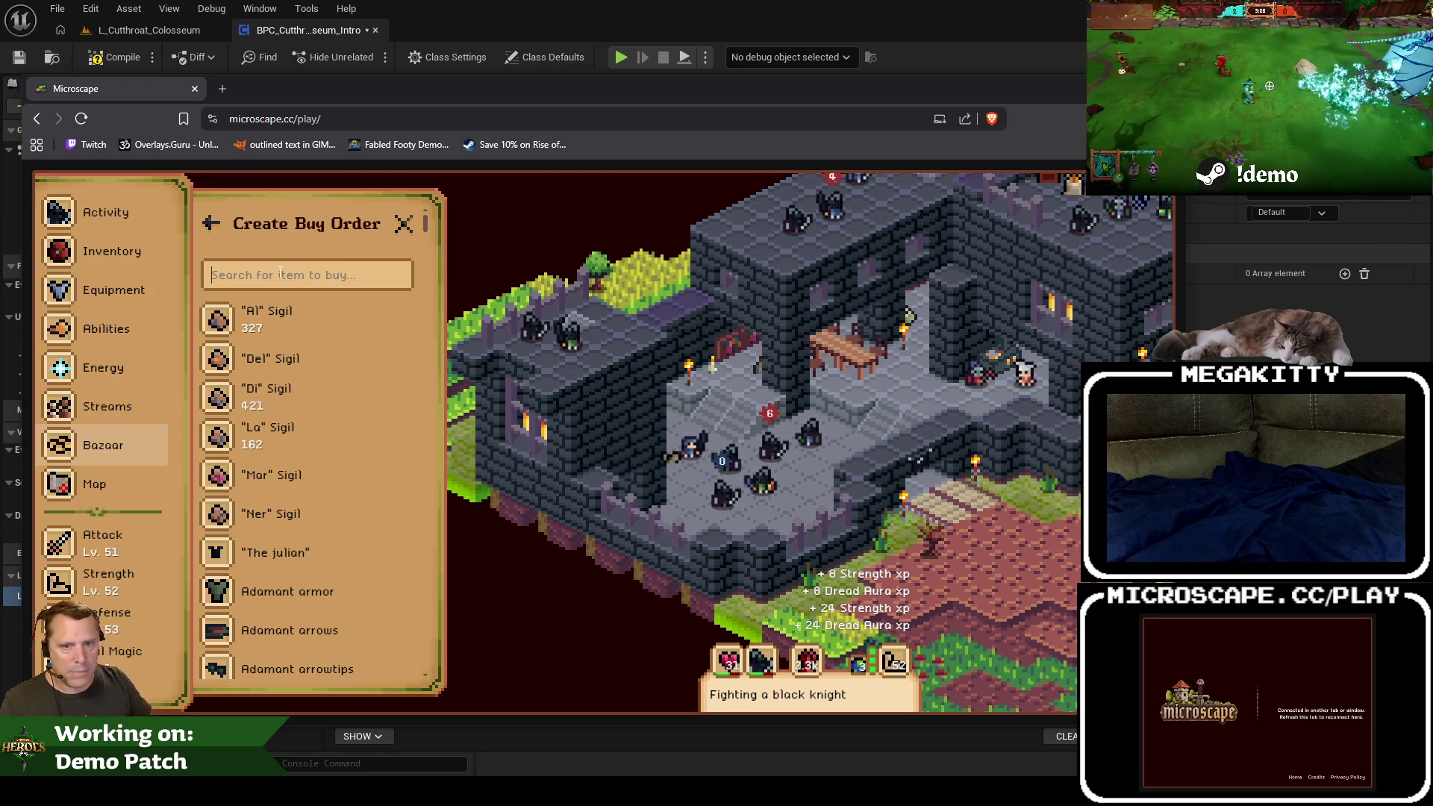
Step: Search the items for 'sci' and pick the Adamant scimitar for the buy order
{"action": "type", "text": "sc"}
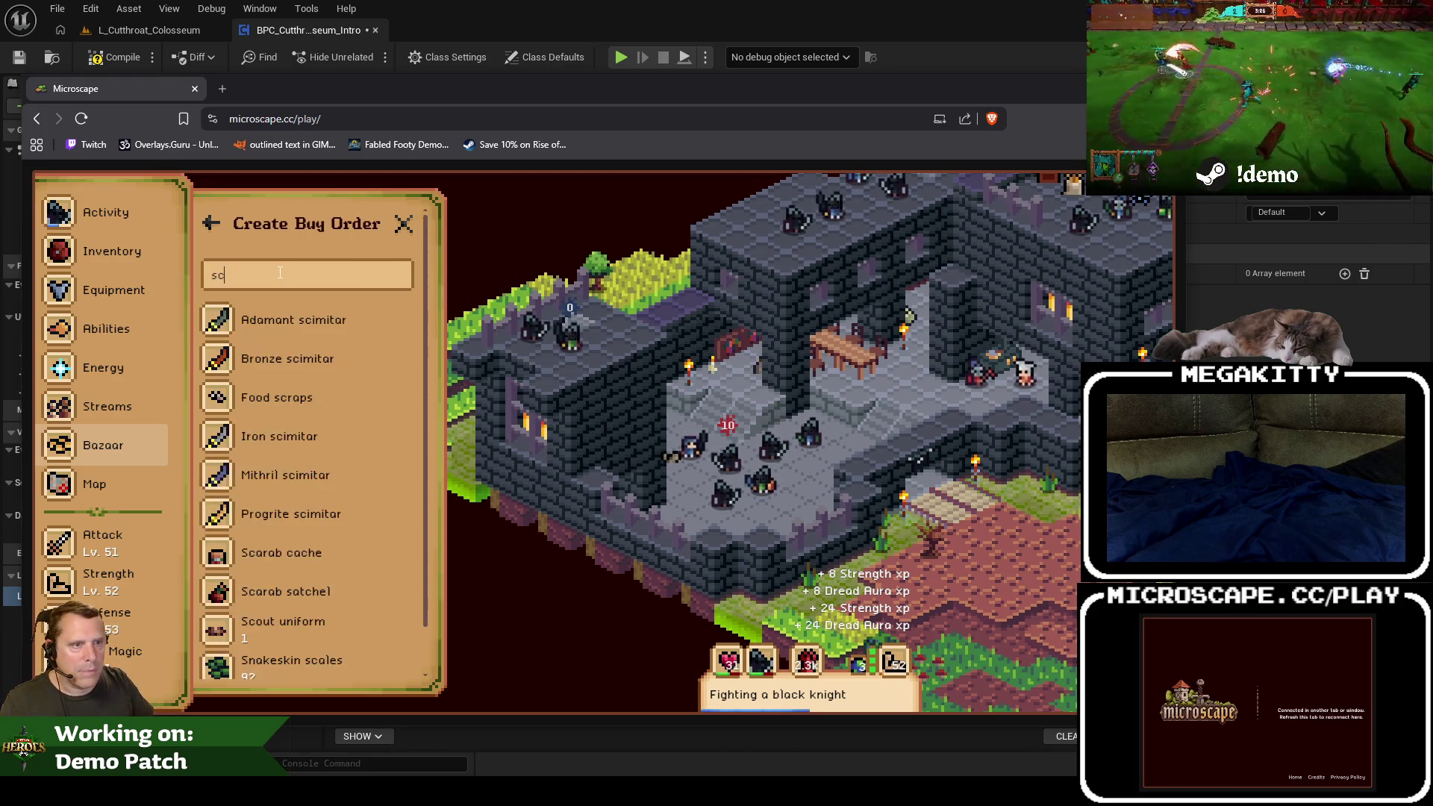
{"action": "type", "text": "i"}
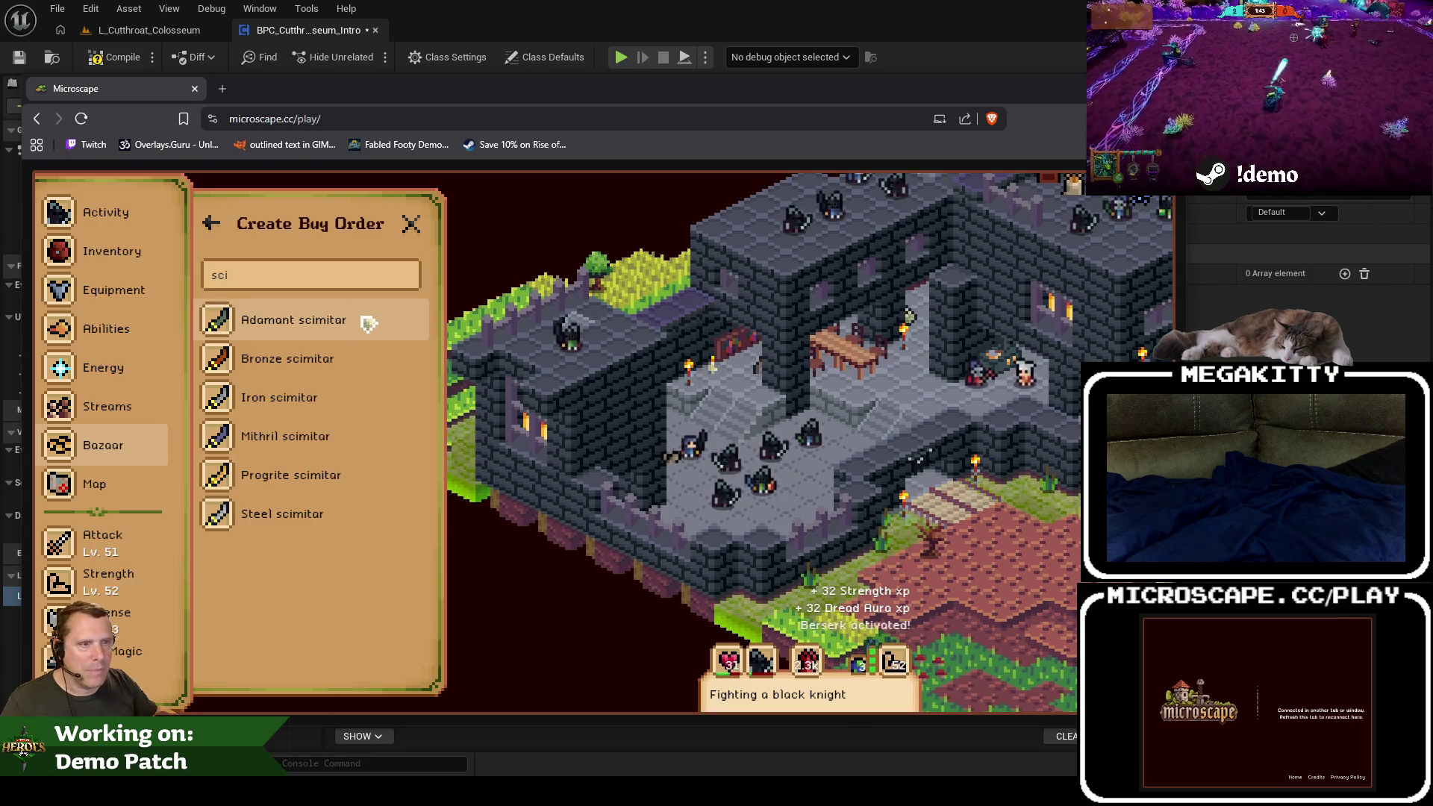
{"action": "left_click", "coordinate": [368, 322]}
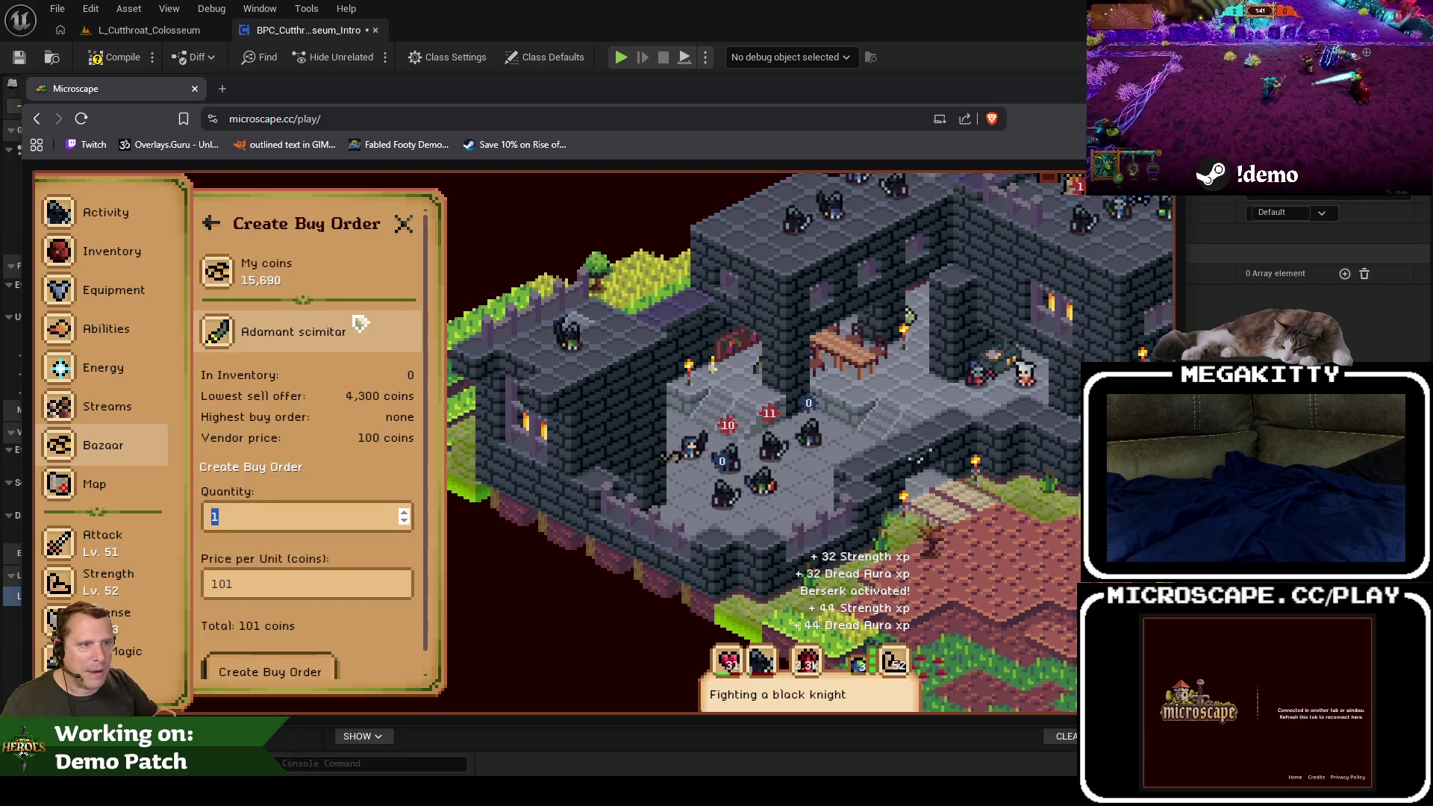
{"action": "scroll", "coordinate": [269, 522], "scroll_direction": "down", "scroll_amount": 1}
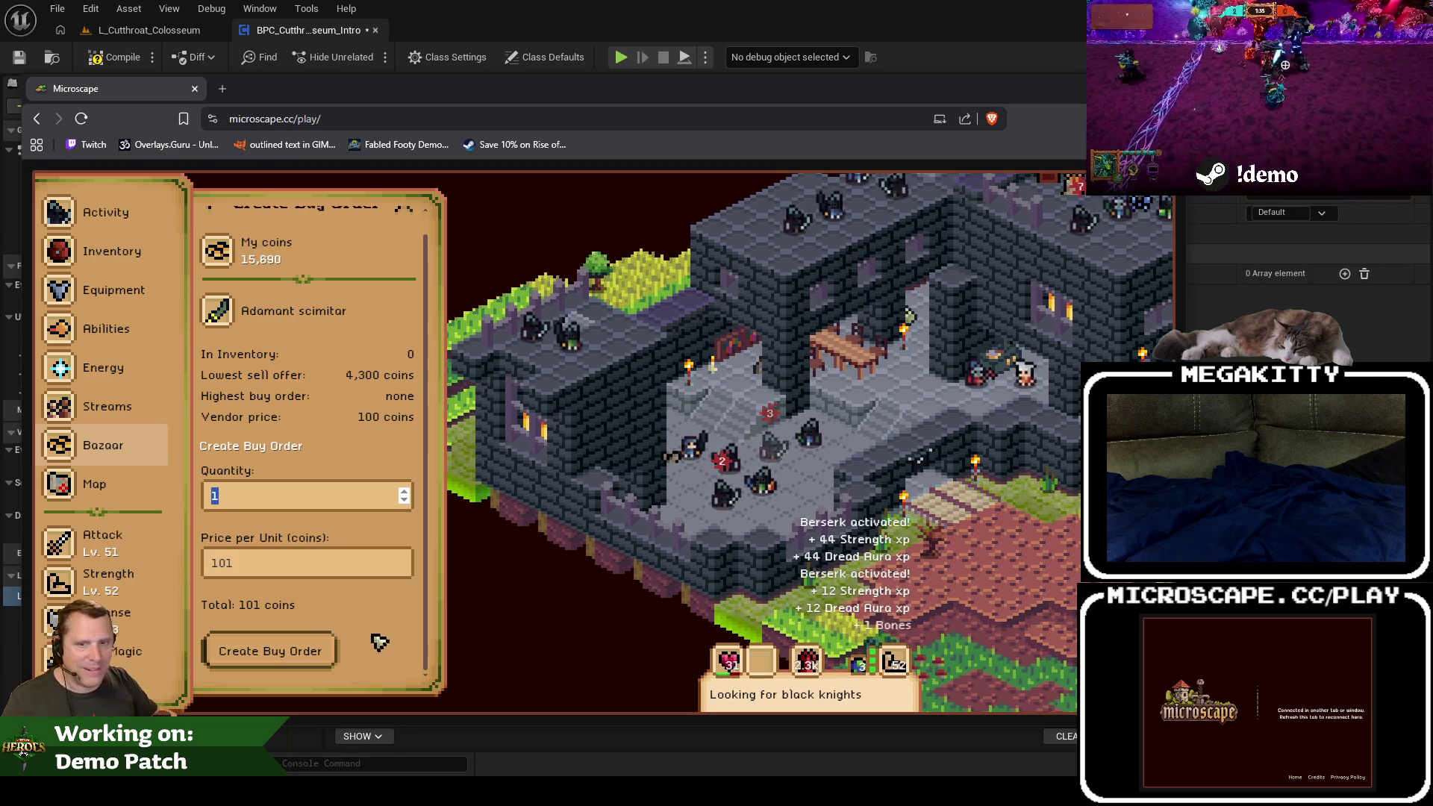
Step: Set the price per unit to 1 coin and place the buy order
{"action": "left_click", "coordinate": [317, 561]}
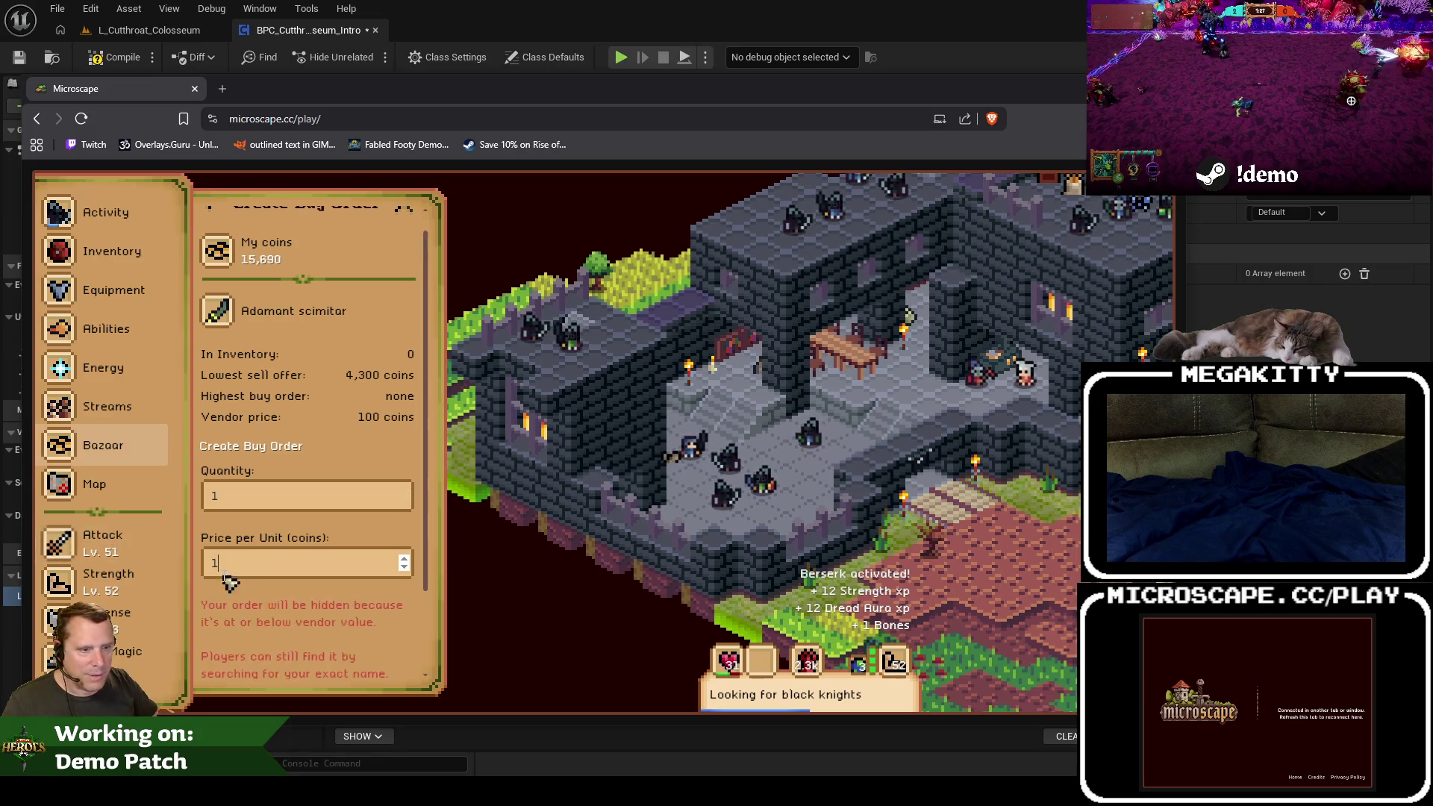
{"action": "key", "text": "BackSpace"}
{"action": "key", "text": "BackSpace"}
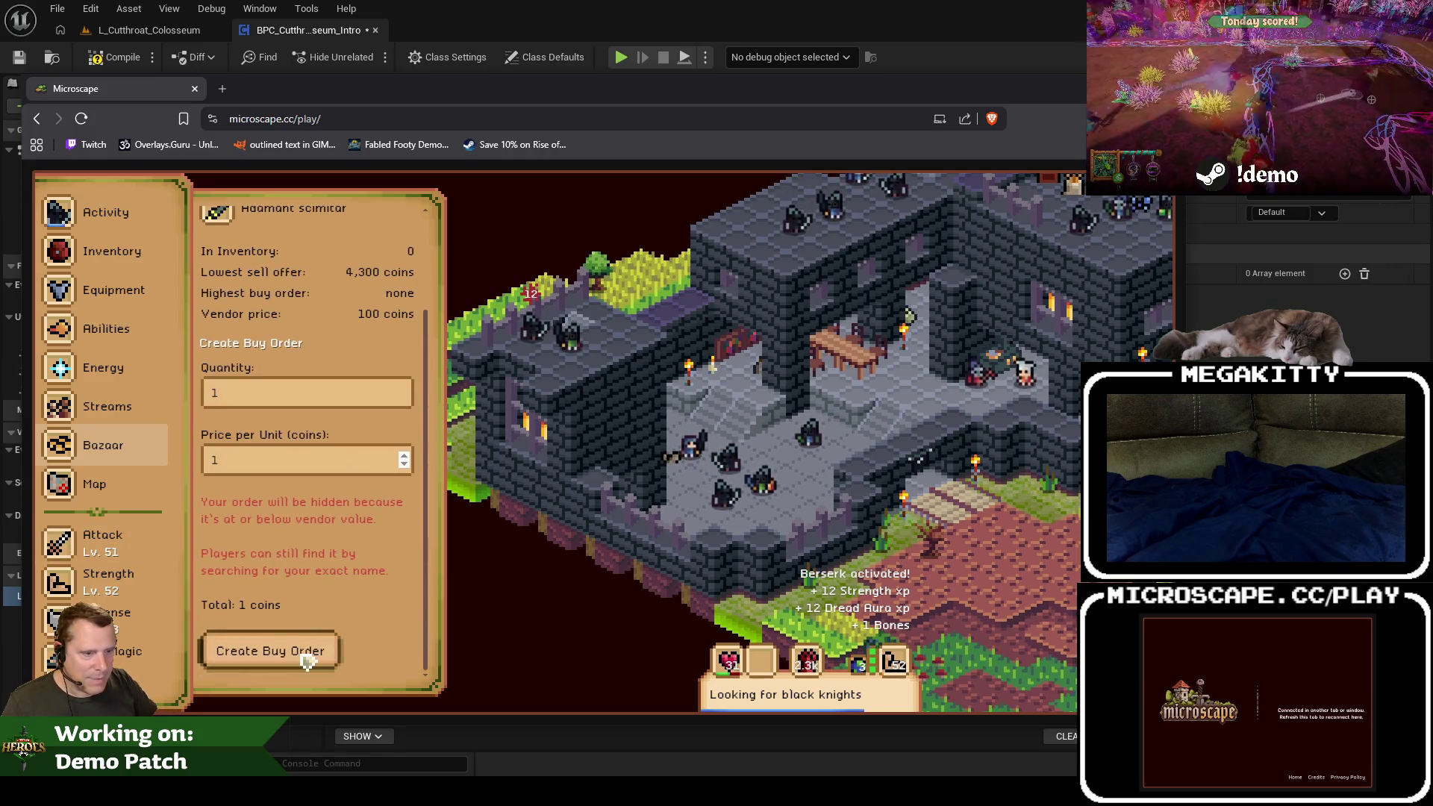
{"action": "left_click", "coordinate": [325, 651]}
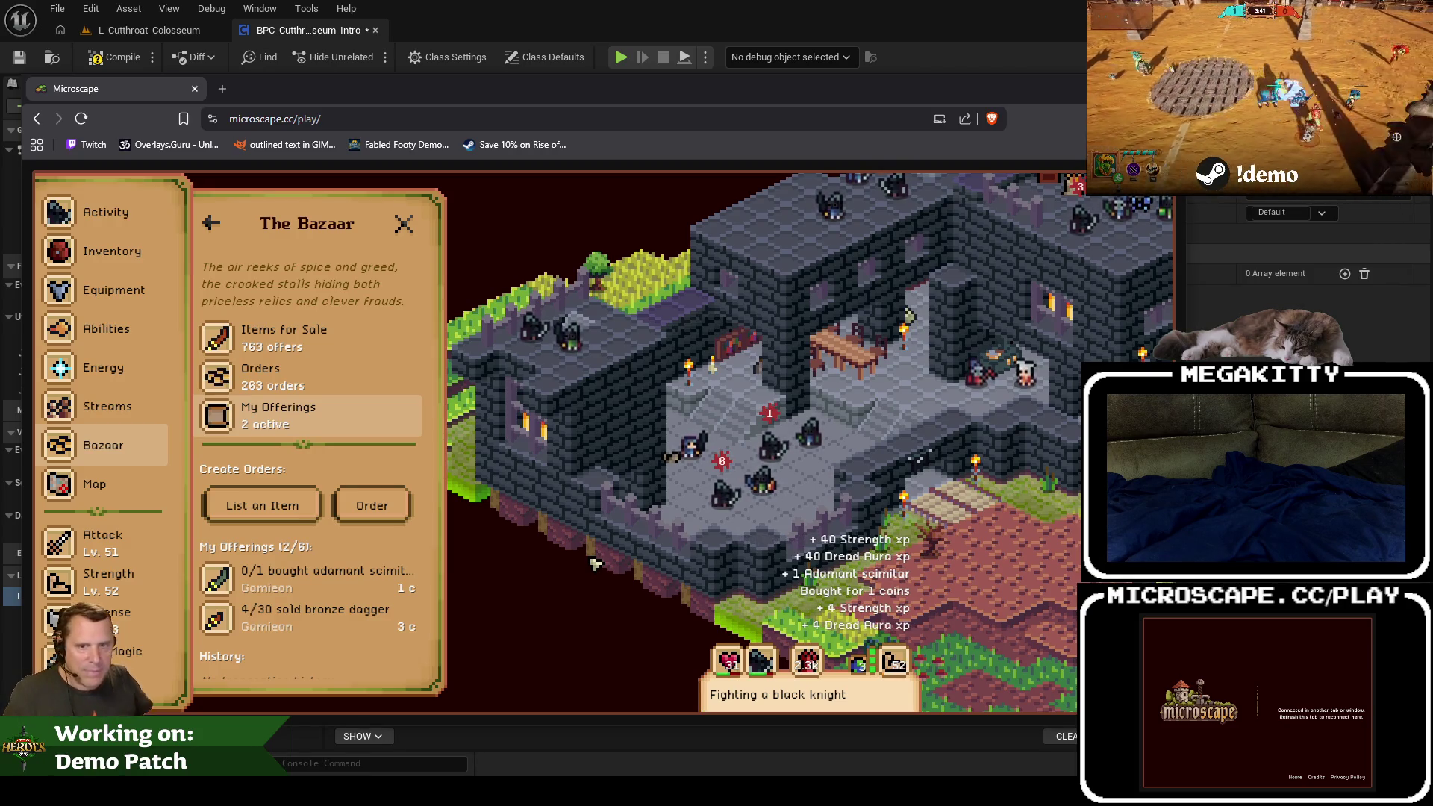
Step: Equip the Adamant scimitar from the inventory, then view the Attack and Defense guidebooks
{"action": "left_click", "coordinate": [110, 254]}
{"action": "type", "text": "ada"}
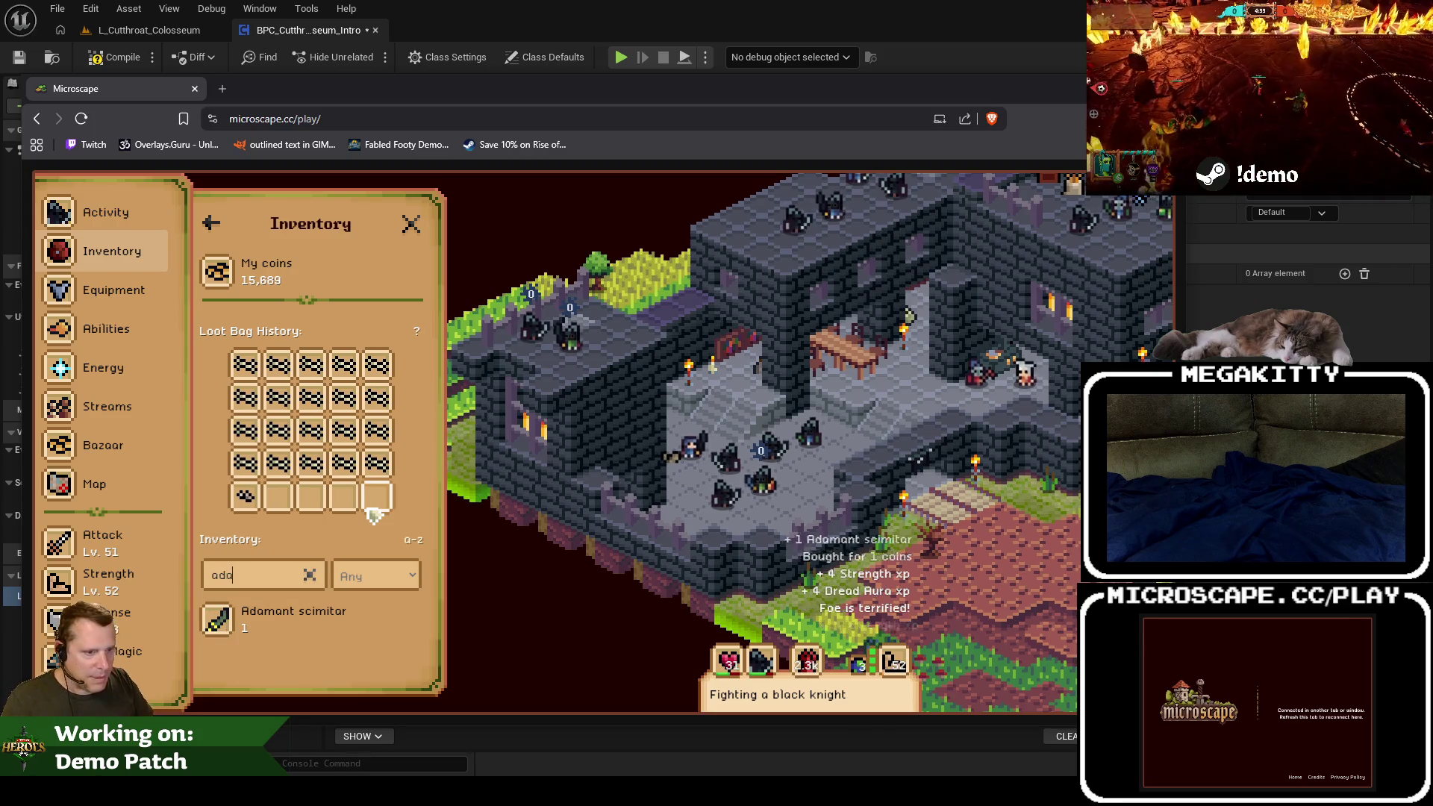
{"action": "left_click", "coordinate": [288, 629]}
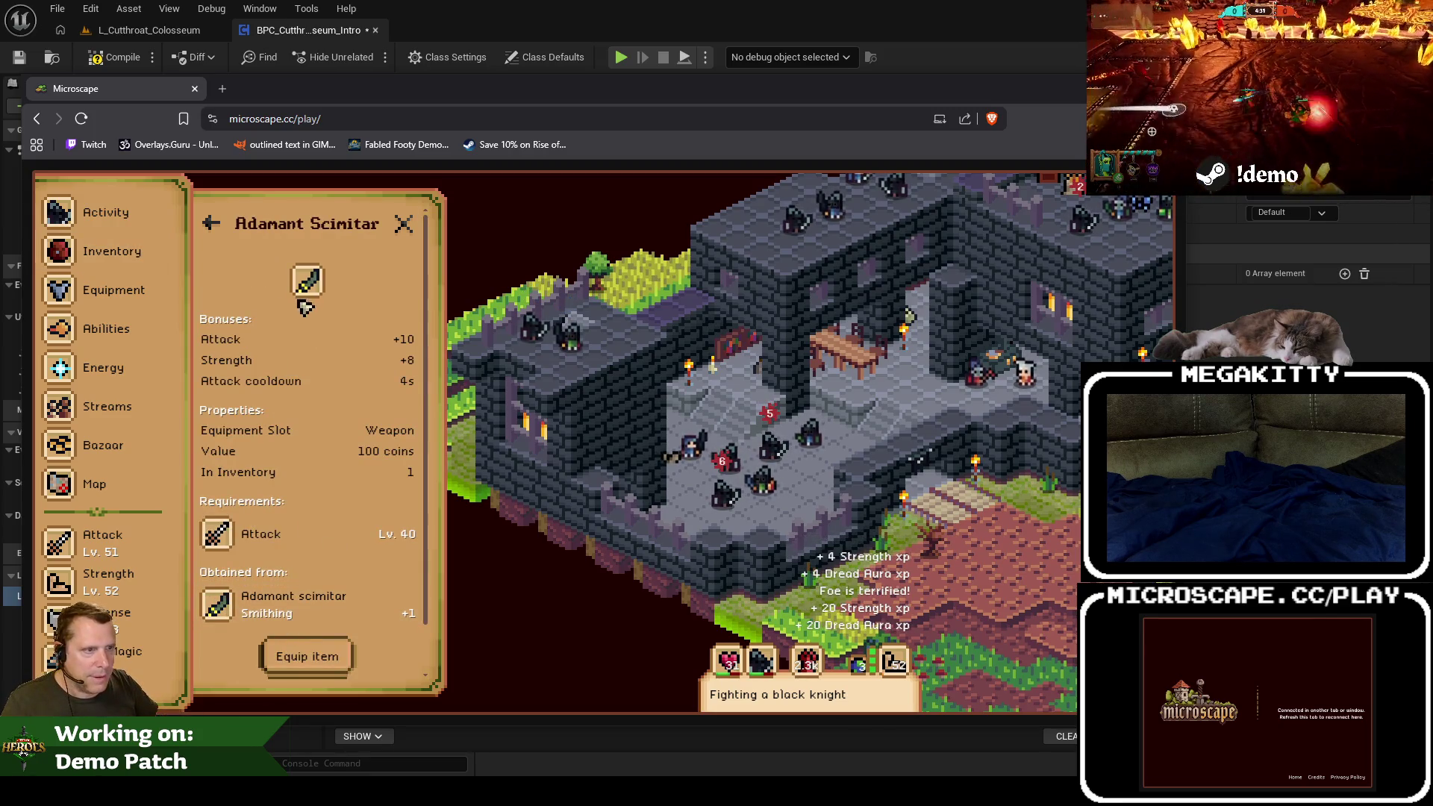
{"action": "scroll", "coordinate": [294, 530], "scroll_direction": "down", "scroll_amount": 2}
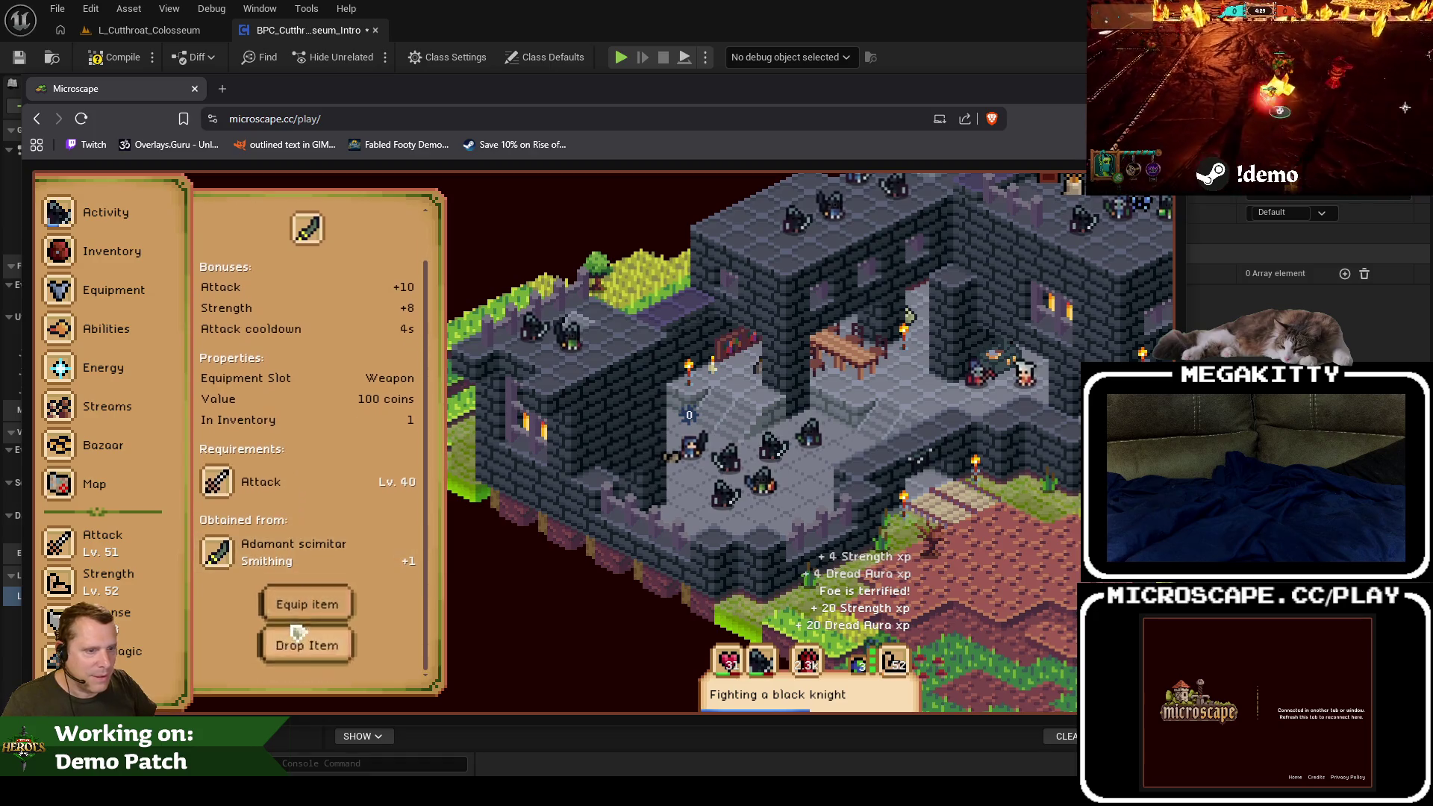
{"action": "left_click", "coordinate": [304, 607]}
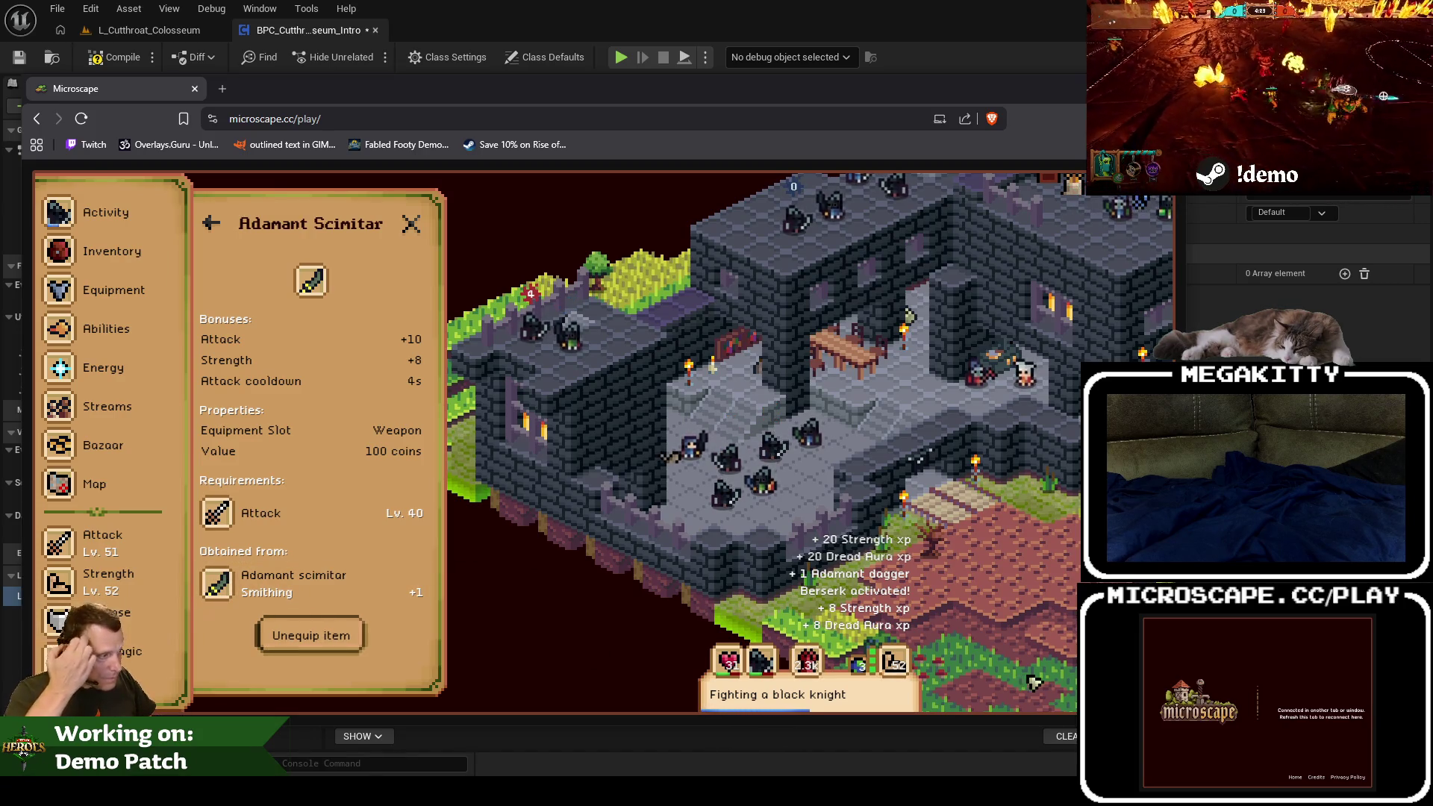
{"action": "left_click", "coordinate": [120, 550]}
{"action": "left_click", "coordinate": [112, 620]}
Step: Flip through the Strength, Attack and Defense skill guidebooks
{"action": "left_click", "coordinate": [112, 582]}
{"action": "left_click", "coordinate": [112, 551]}
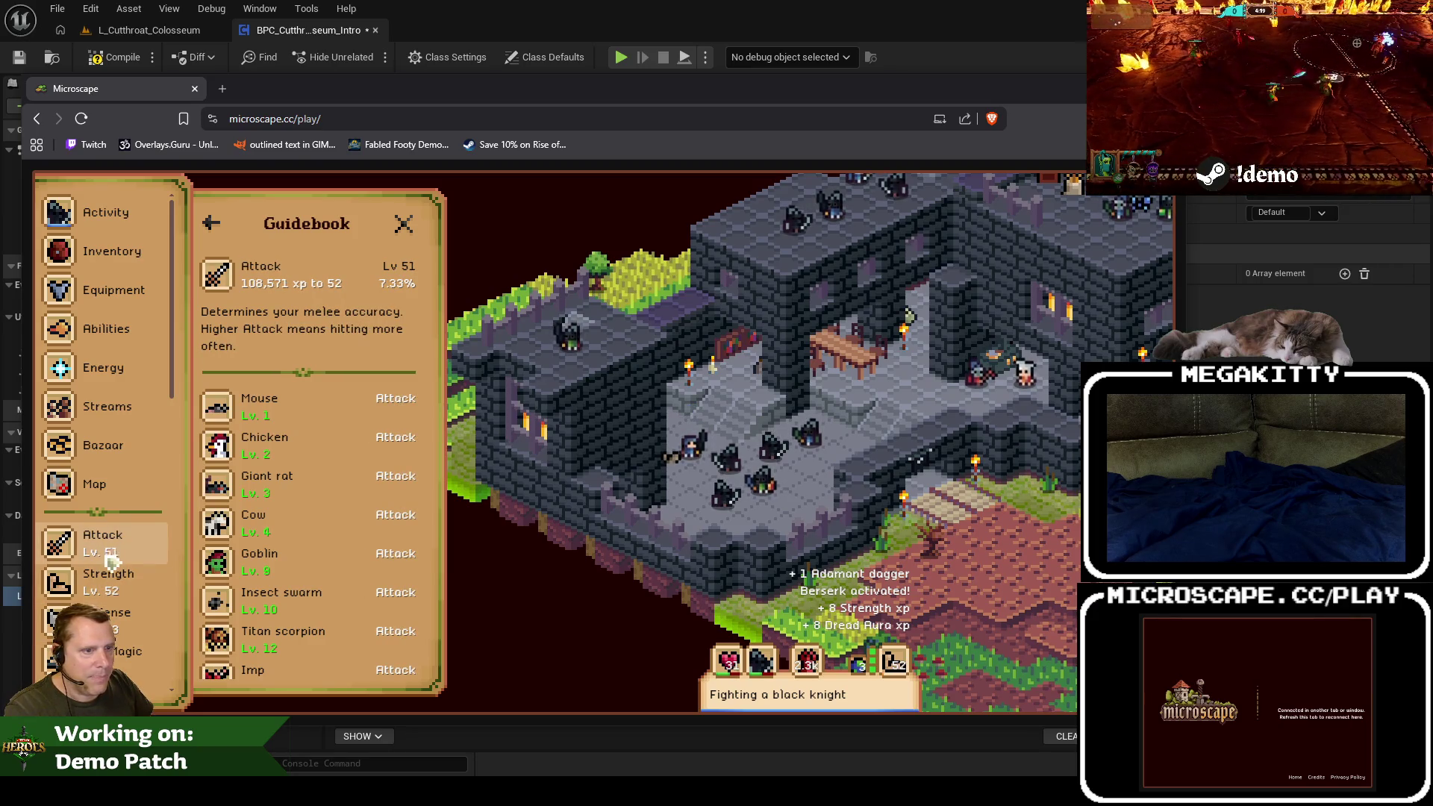
{"action": "left_click", "coordinate": [110, 556]}
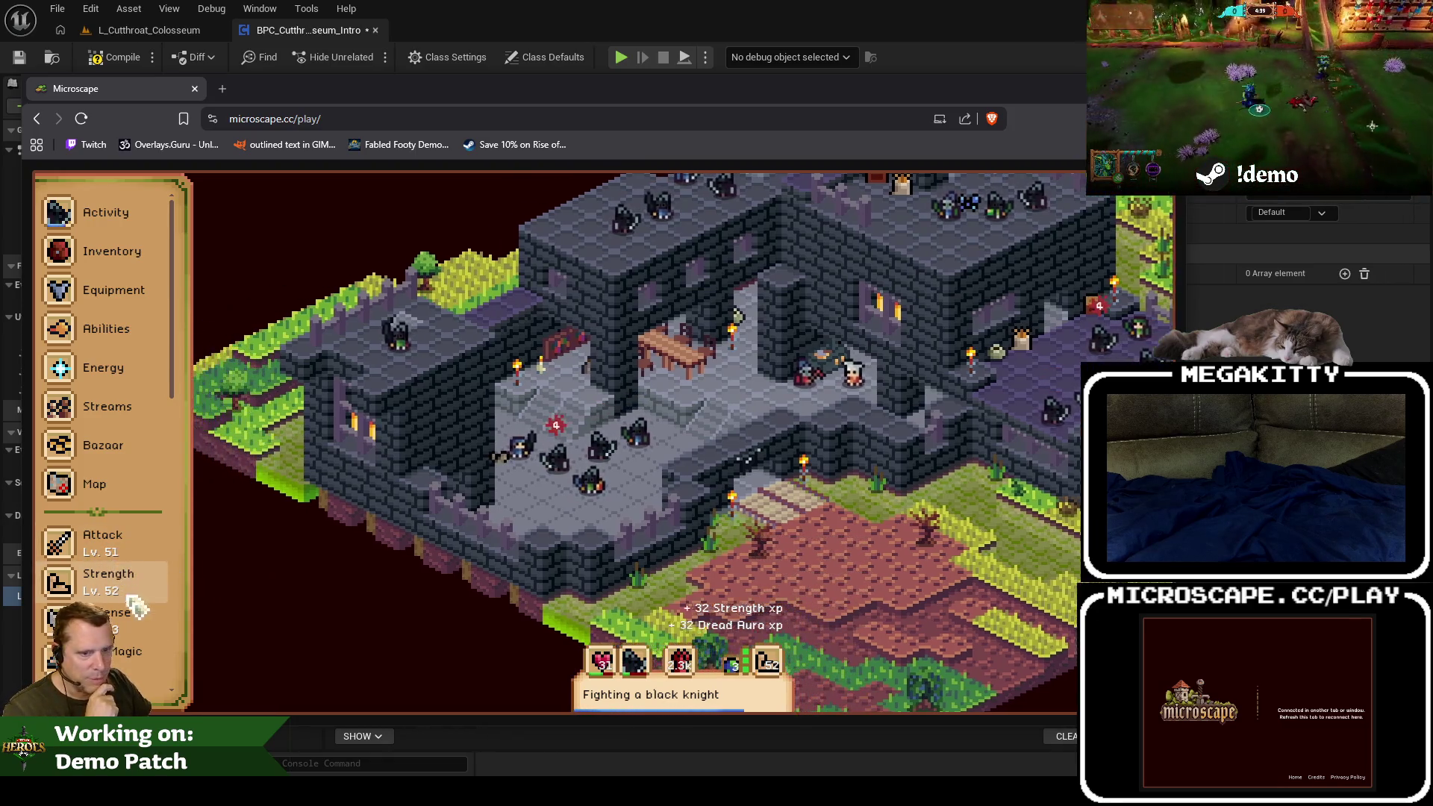
{"action": "left_click", "coordinate": [140, 611]}
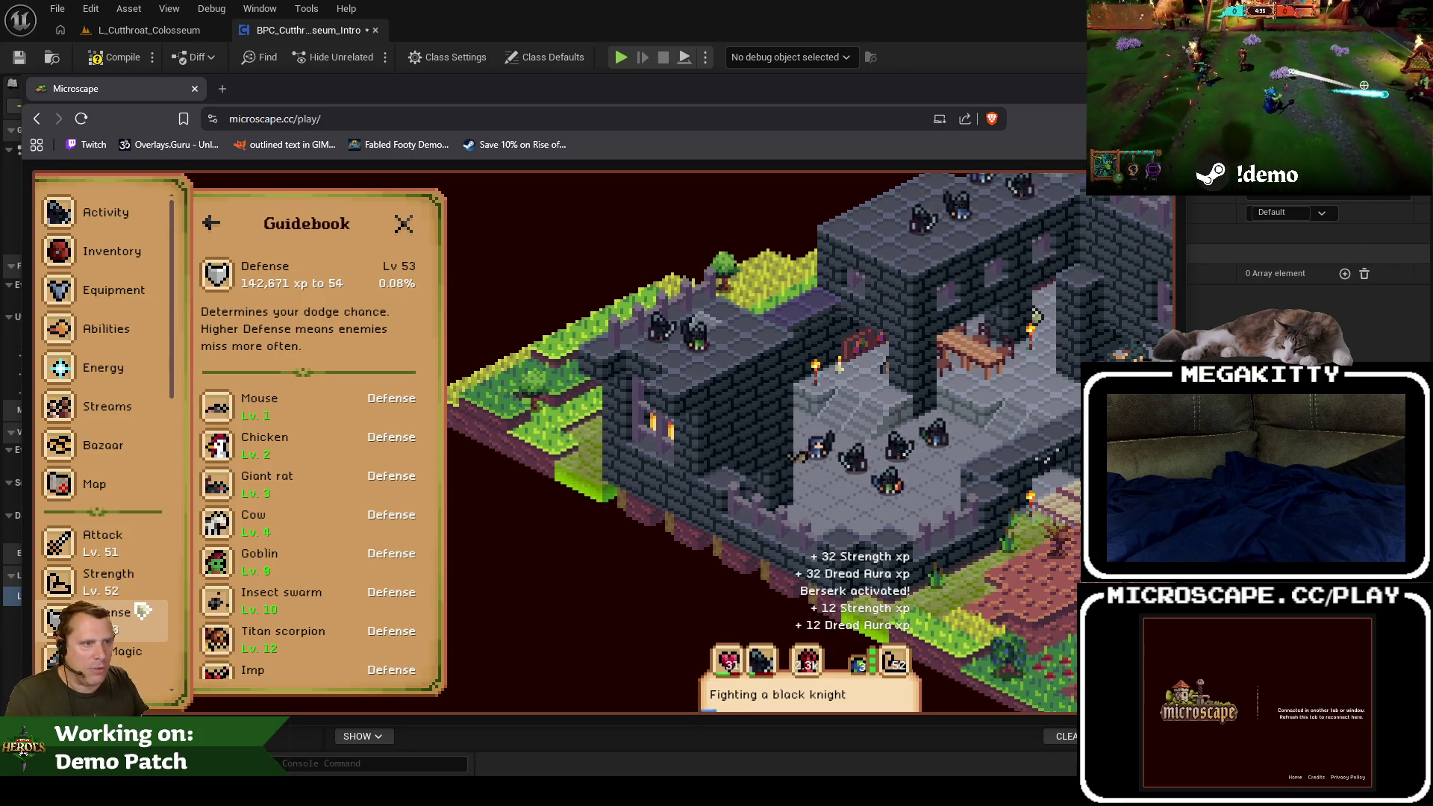
{"action": "key", "text": "Escape"}
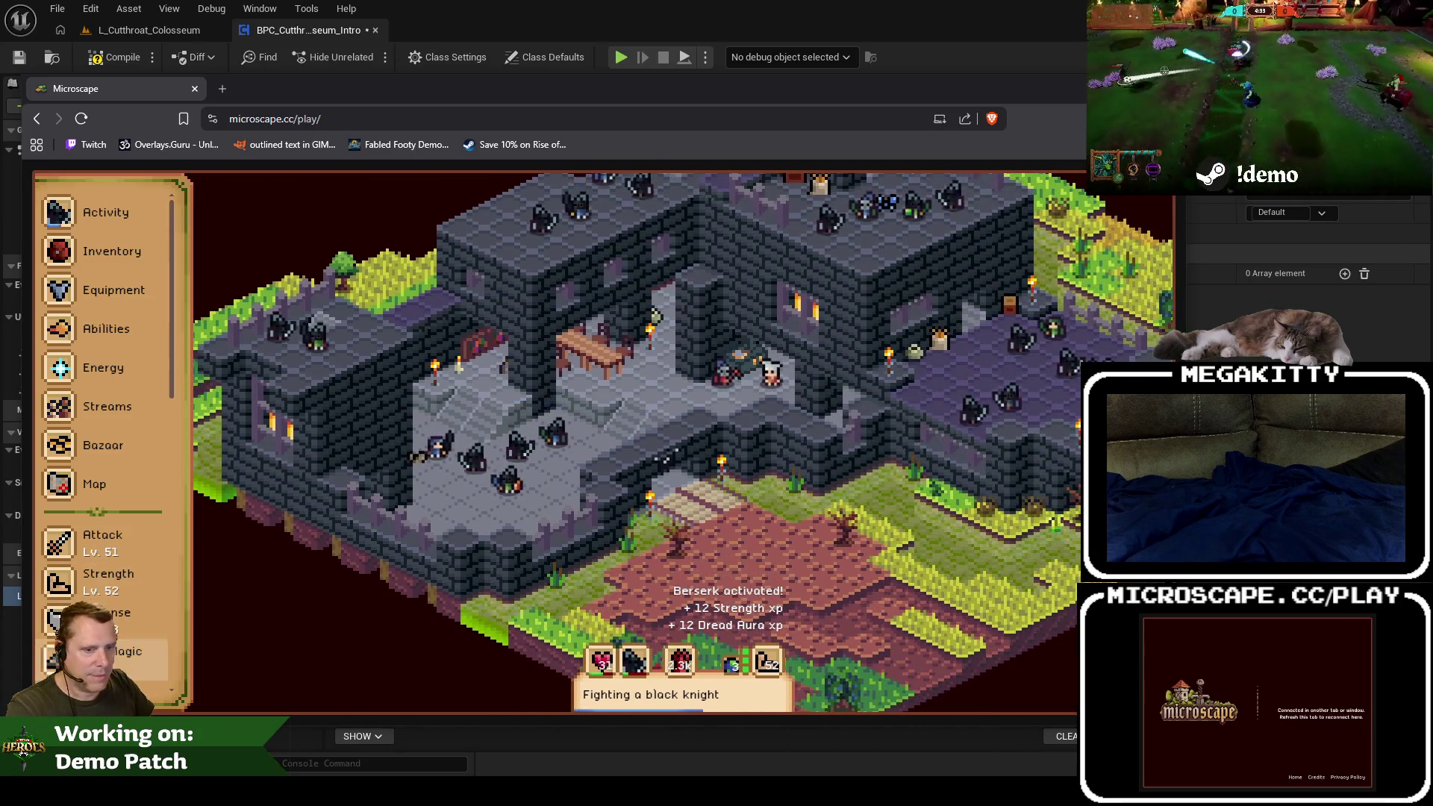
{"action": "left_click", "coordinate": [142, 619]}
{"action": "scroll", "coordinate": [298, 508], "scroll_direction": "down", "scroll_amount": 10}
{"action": "scroll", "coordinate": [332, 533], "scroll_direction": "up", "scroll_amount": 3}
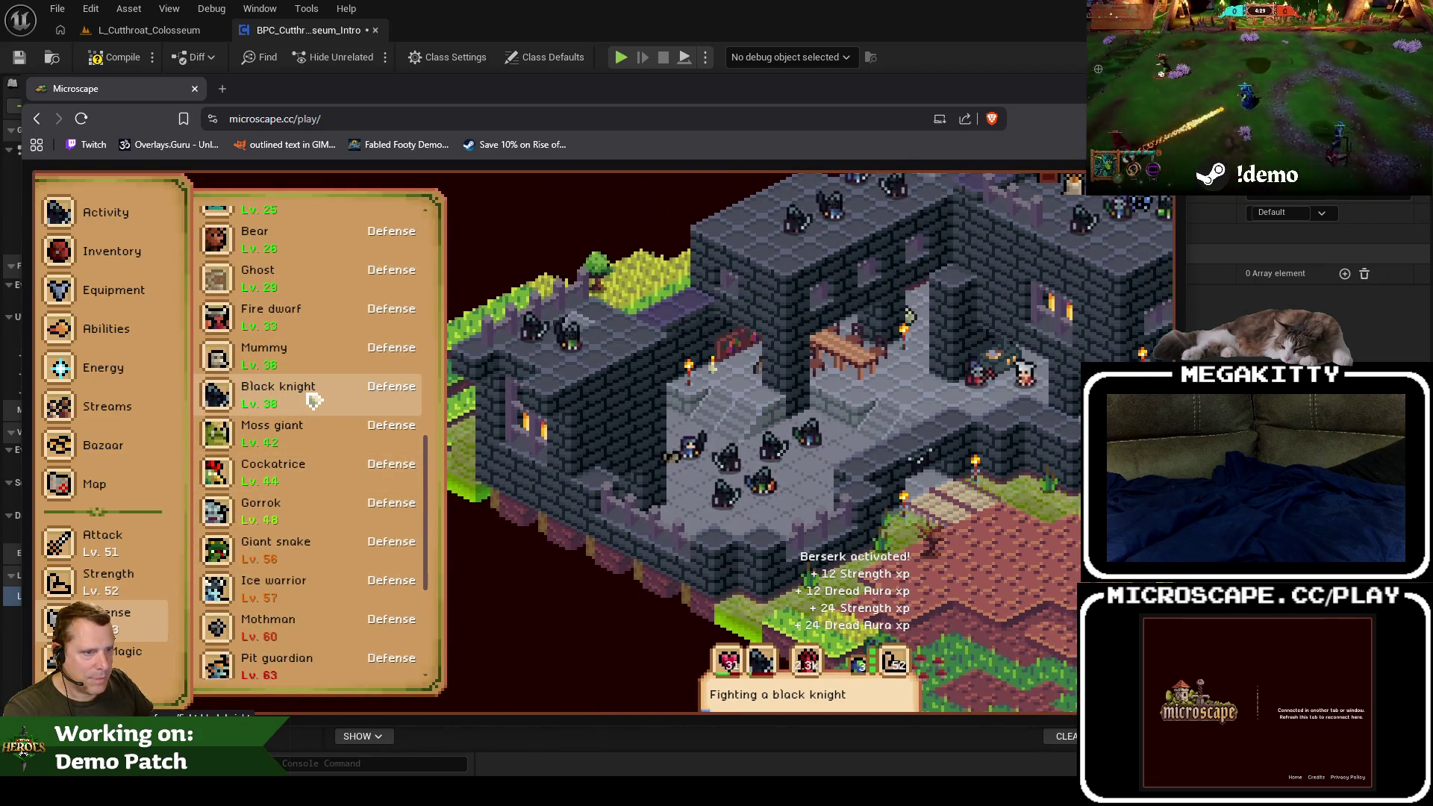
{"action": "scroll", "coordinate": [131, 616], "scroll_direction": "down", "scroll_amount": 10}
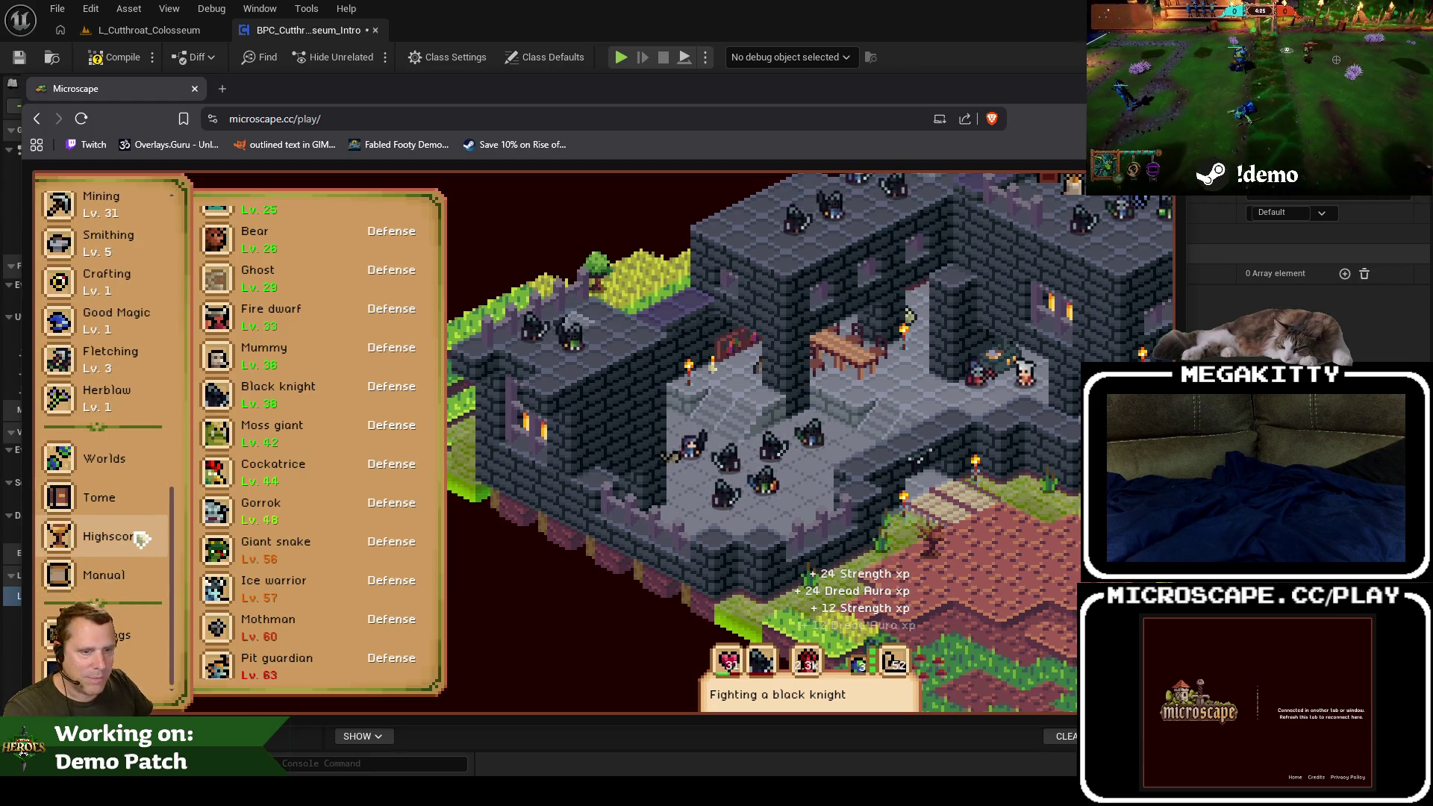
Step: Check Black Knight Mastery under Tome of Knowledge Achievements > Monster Mastery, then close the Tome
{"action": "left_click", "coordinate": [119, 507]}
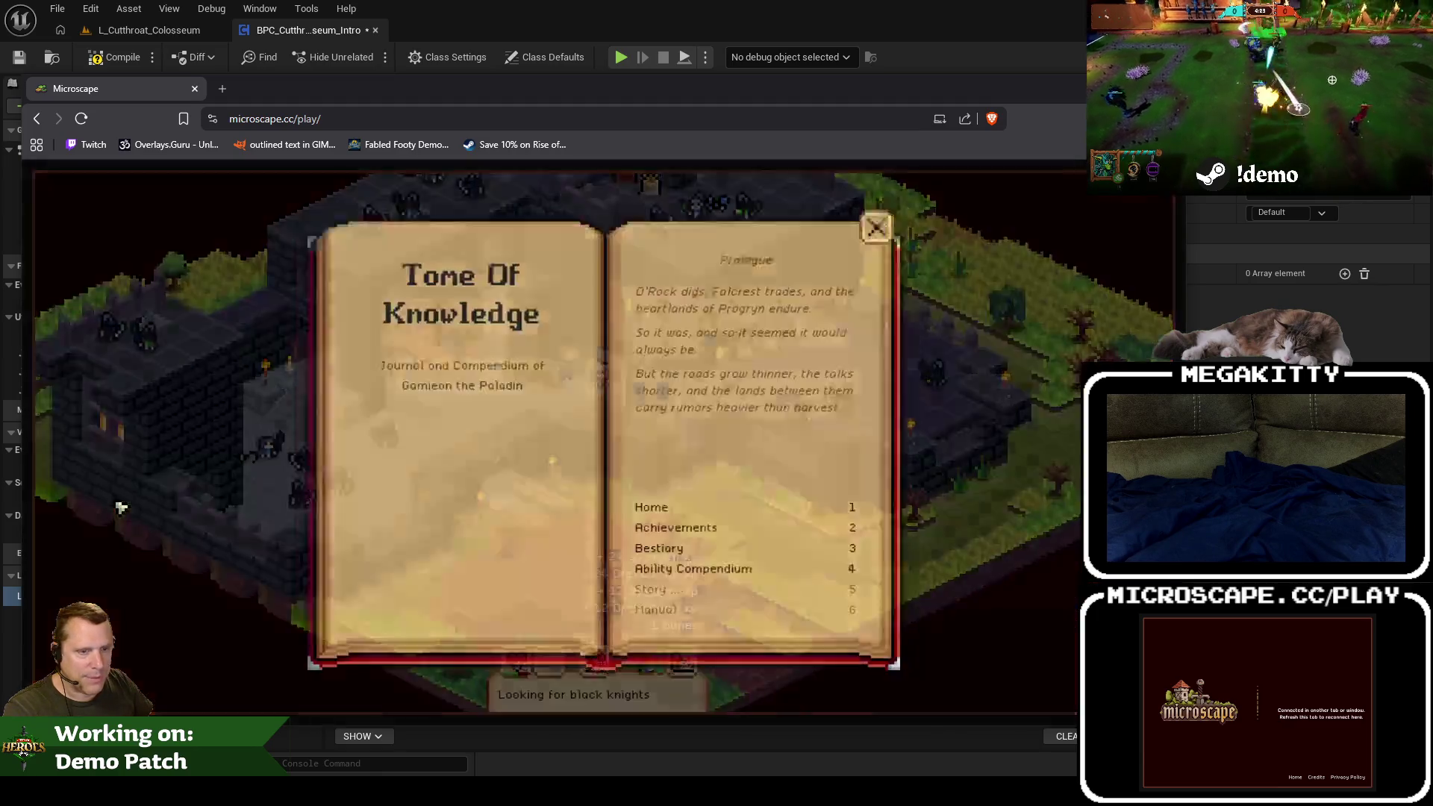
{"action": "left_click", "coordinate": [297, 369]}
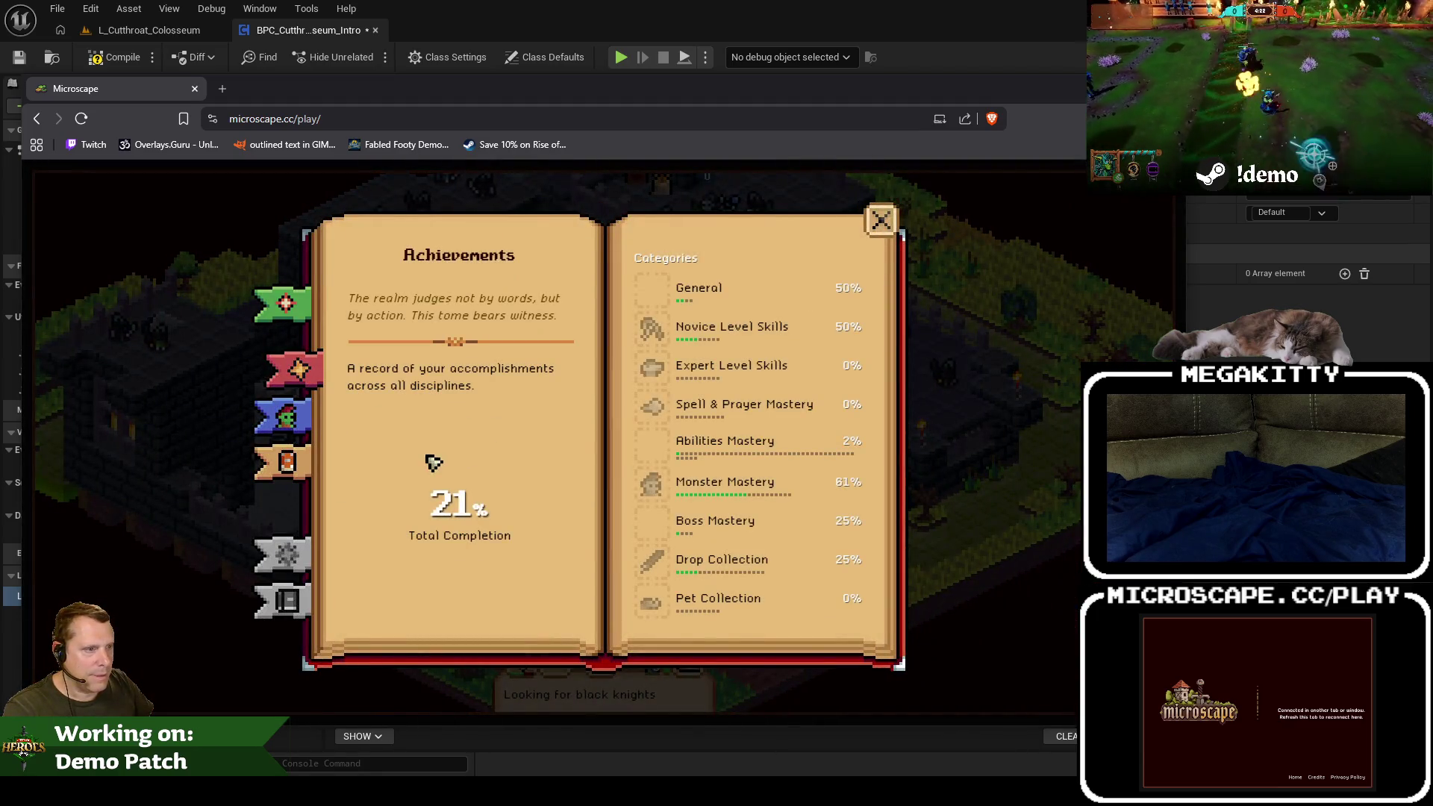
{"action": "left_click", "coordinate": [739, 489]}
{"action": "left_click", "coordinate": [848, 635]}
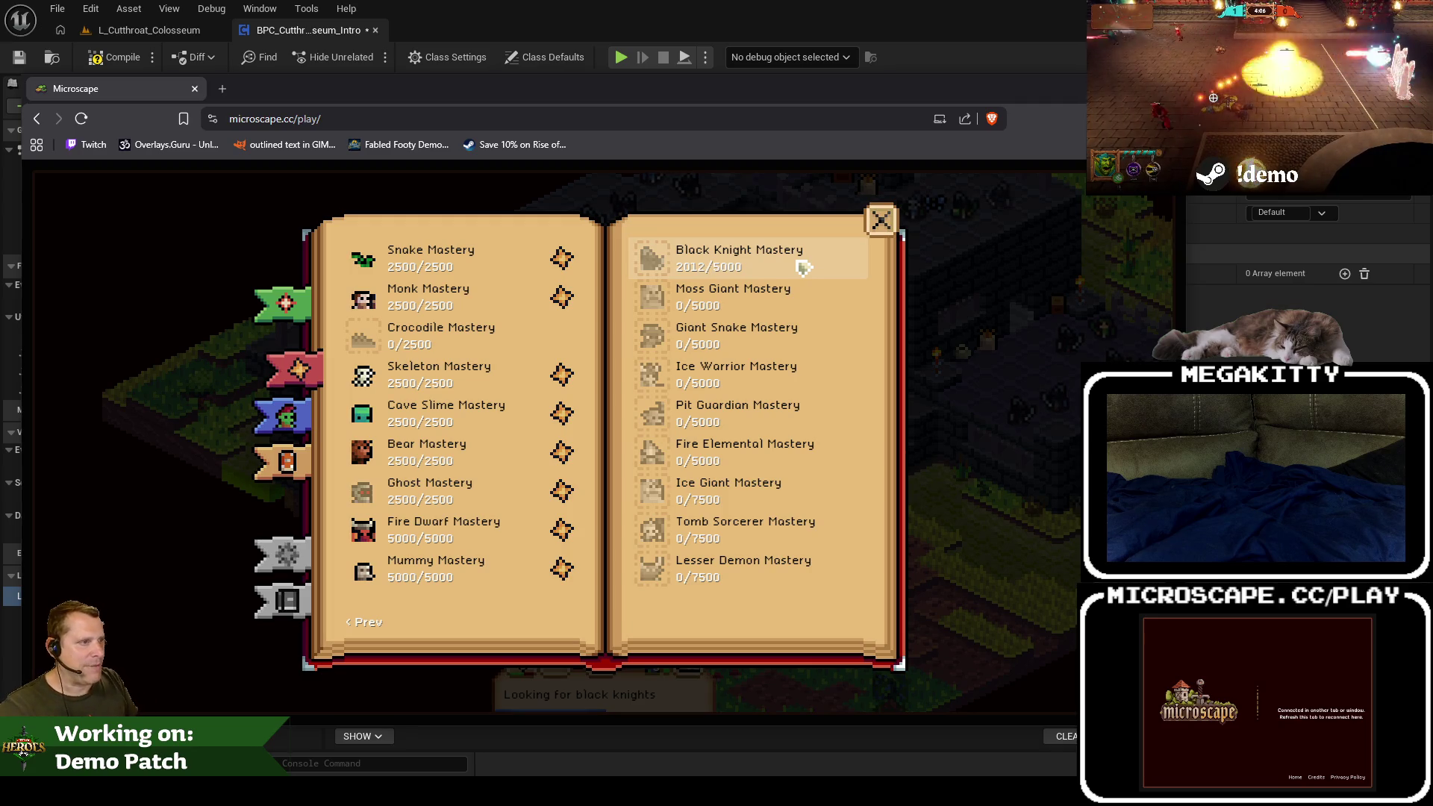
{"action": "left_click", "coordinate": [881, 220]}
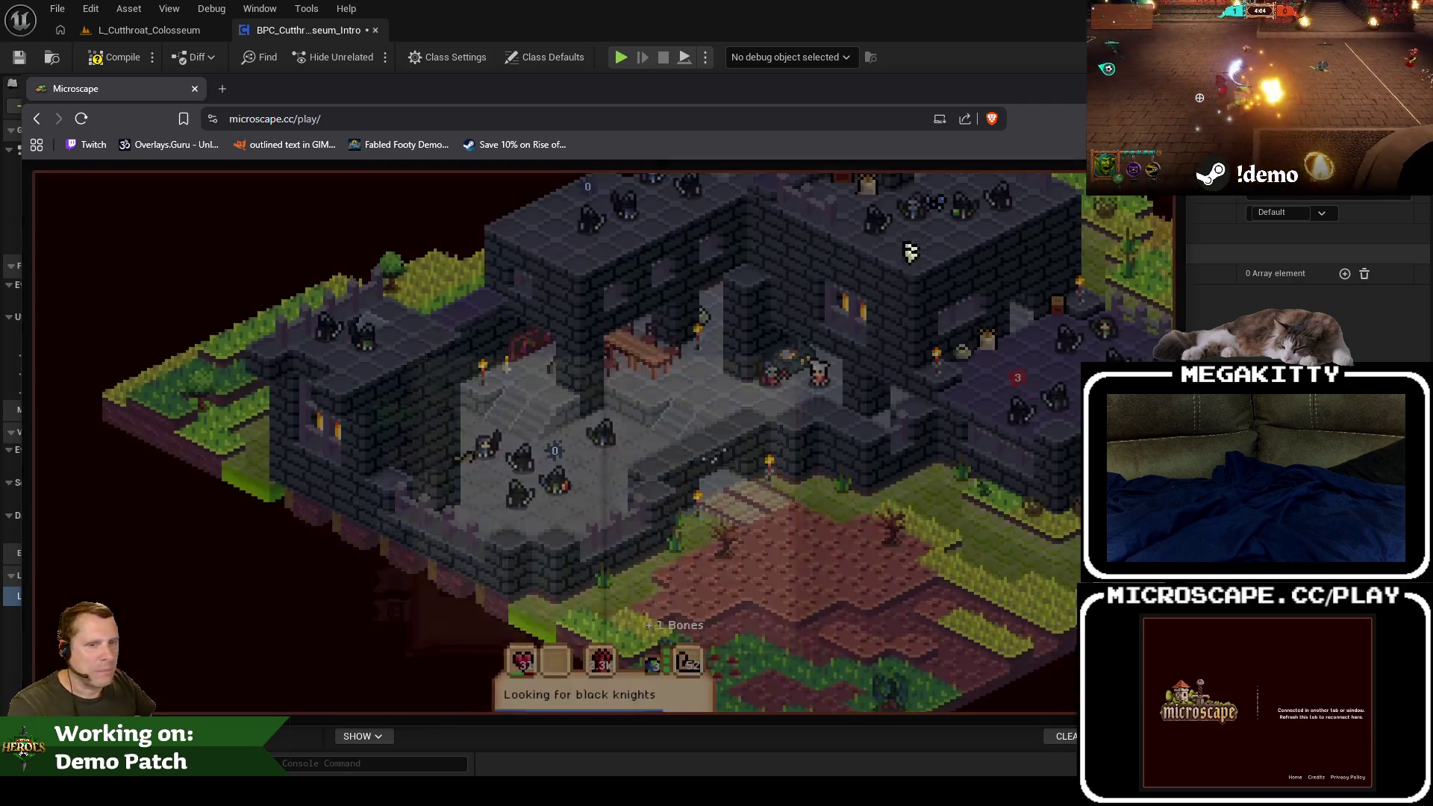
{"action": "scroll", "coordinate": [149, 418], "scroll_direction": "up", "scroll_amount": 8}
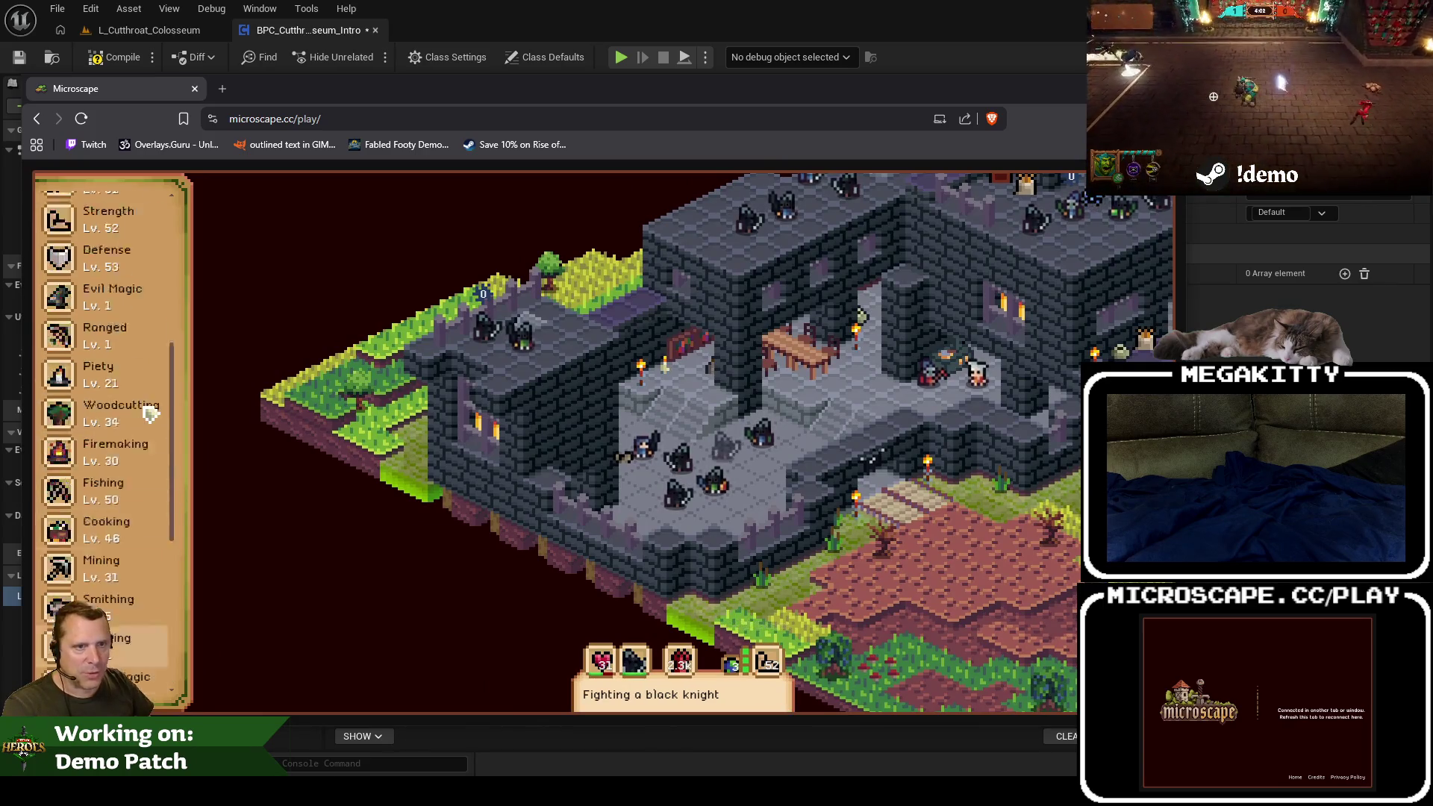
Step: Open the Moss giant entry from the Attack guidebook list and scroll down to its drops
{"action": "scroll", "coordinate": [145, 448], "scroll_direction": "down", "scroll_amount": 8}
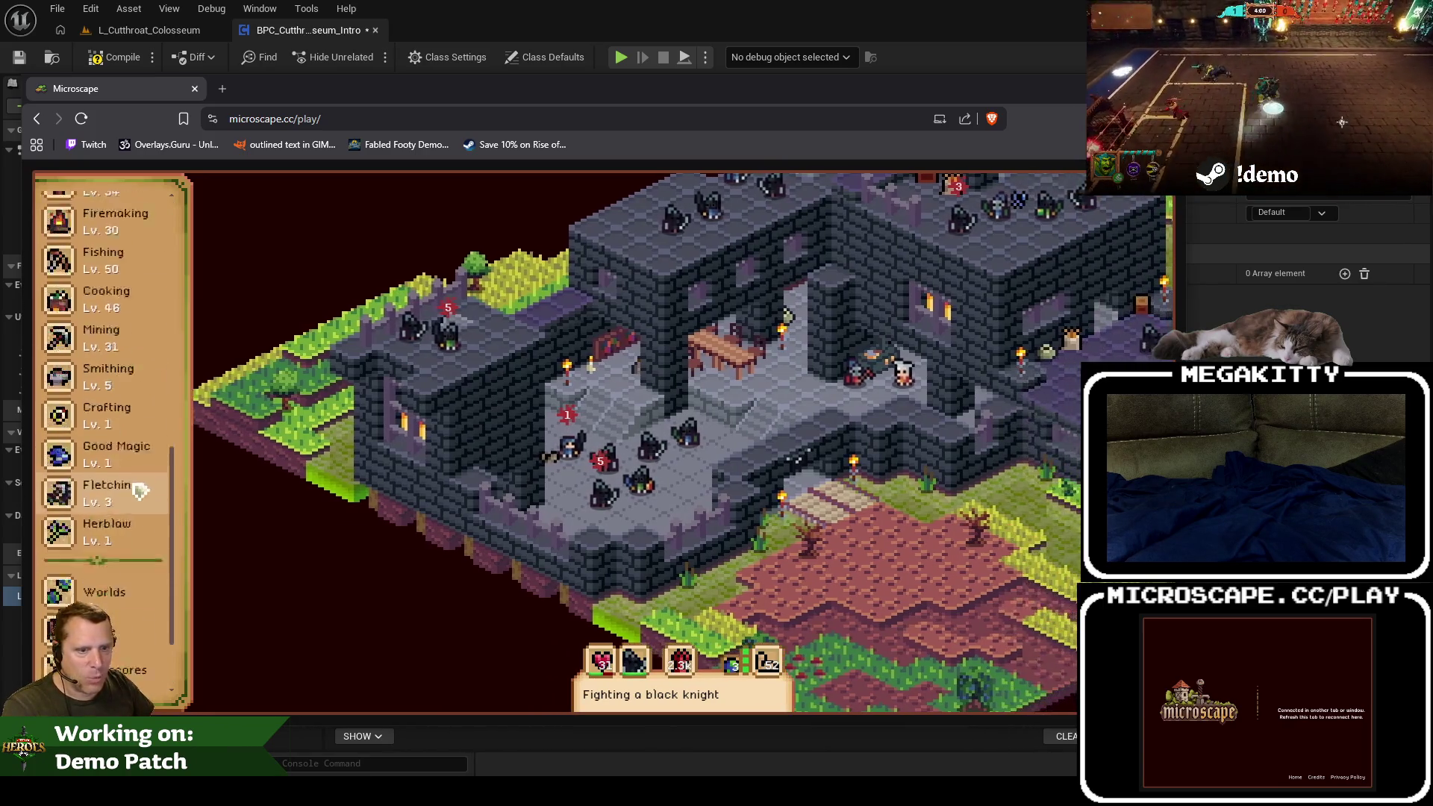
{"action": "scroll", "coordinate": [138, 492], "scroll_direction": "up", "scroll_amount": 5}
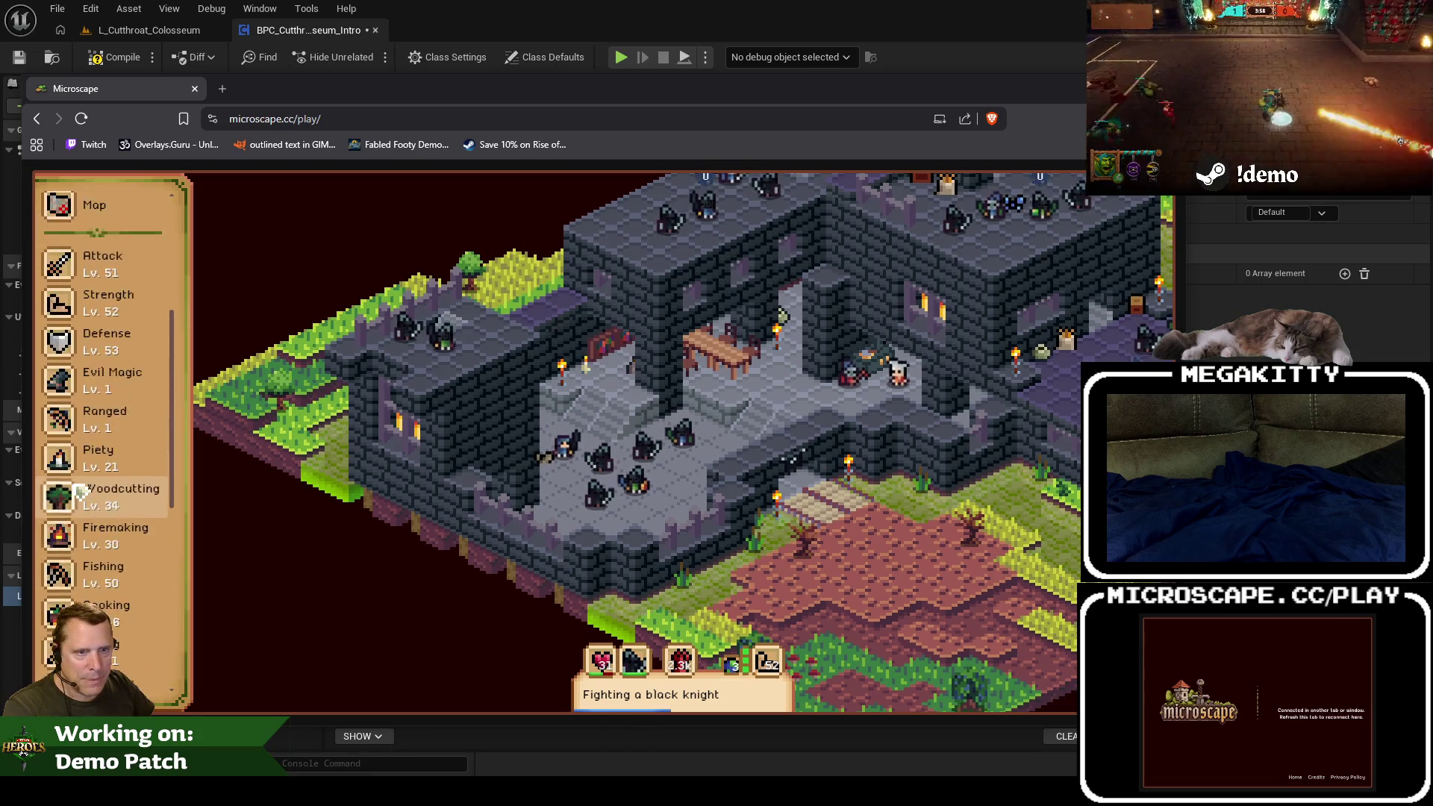
{"action": "left_click", "coordinate": [110, 355]}
{"action": "scroll", "coordinate": [326, 531], "scroll_direction": "down", "scroll_amount": 10}
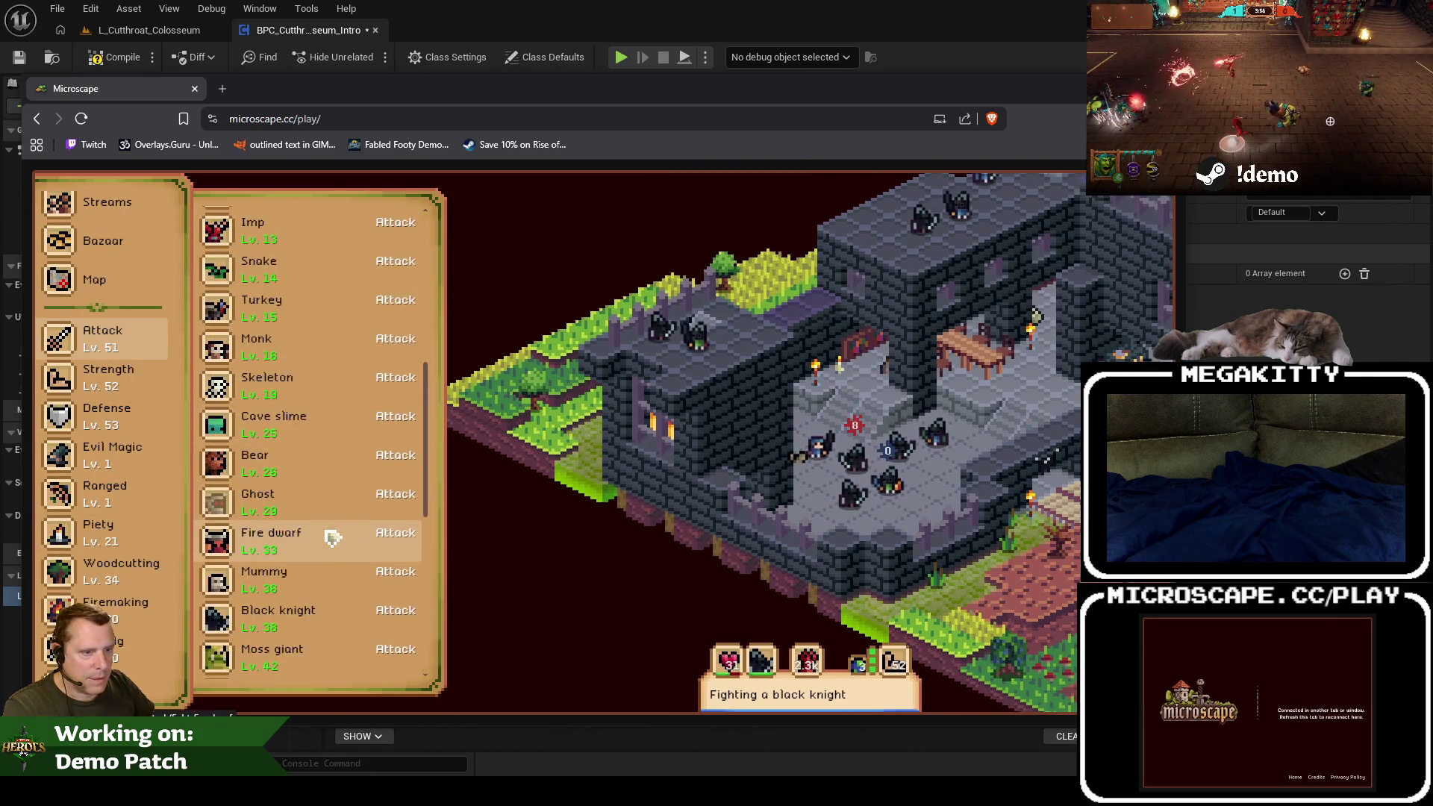
{"action": "left_click", "coordinate": [254, 364]}
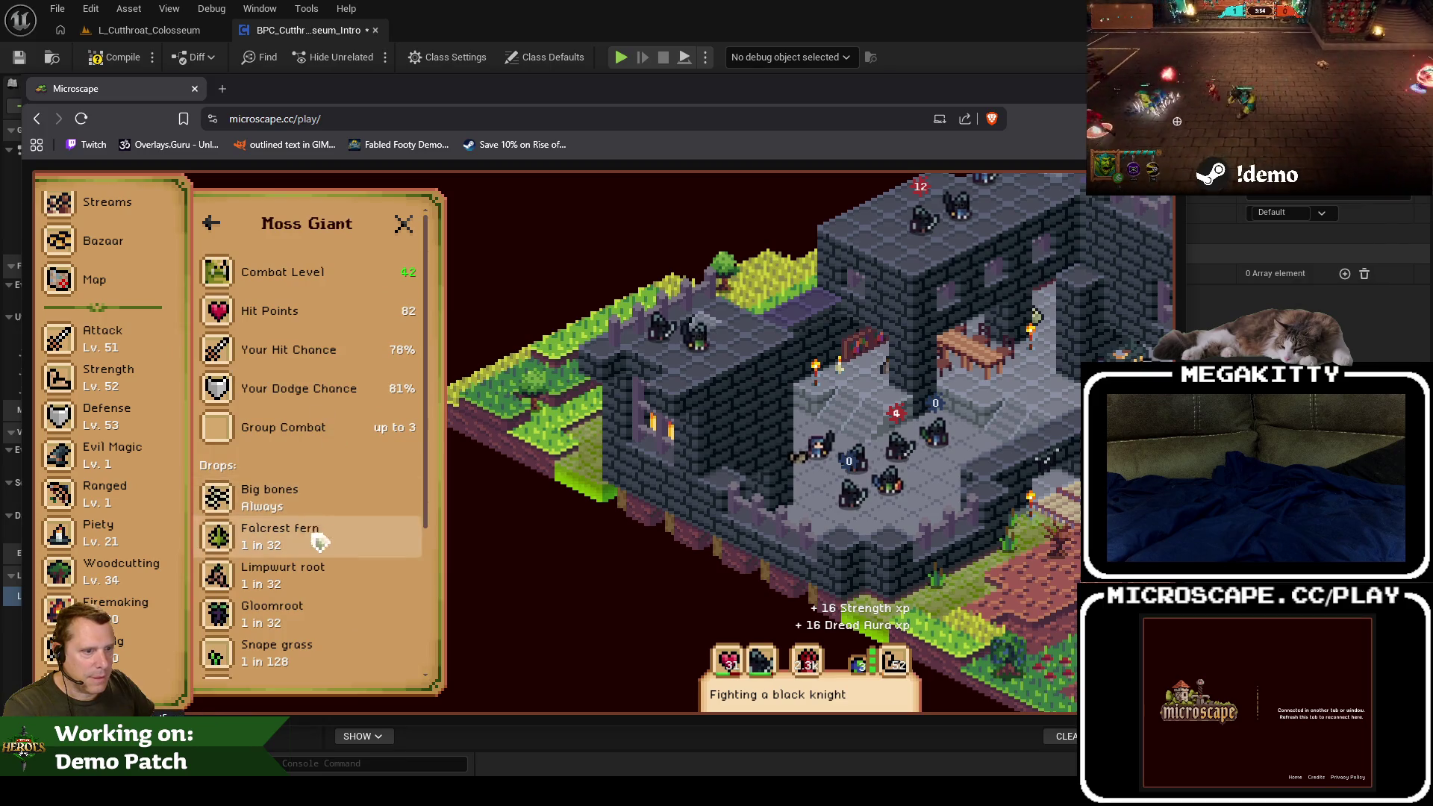
{"action": "scroll", "coordinate": [306, 534], "scroll_direction": "down", "scroll_amount": 3}
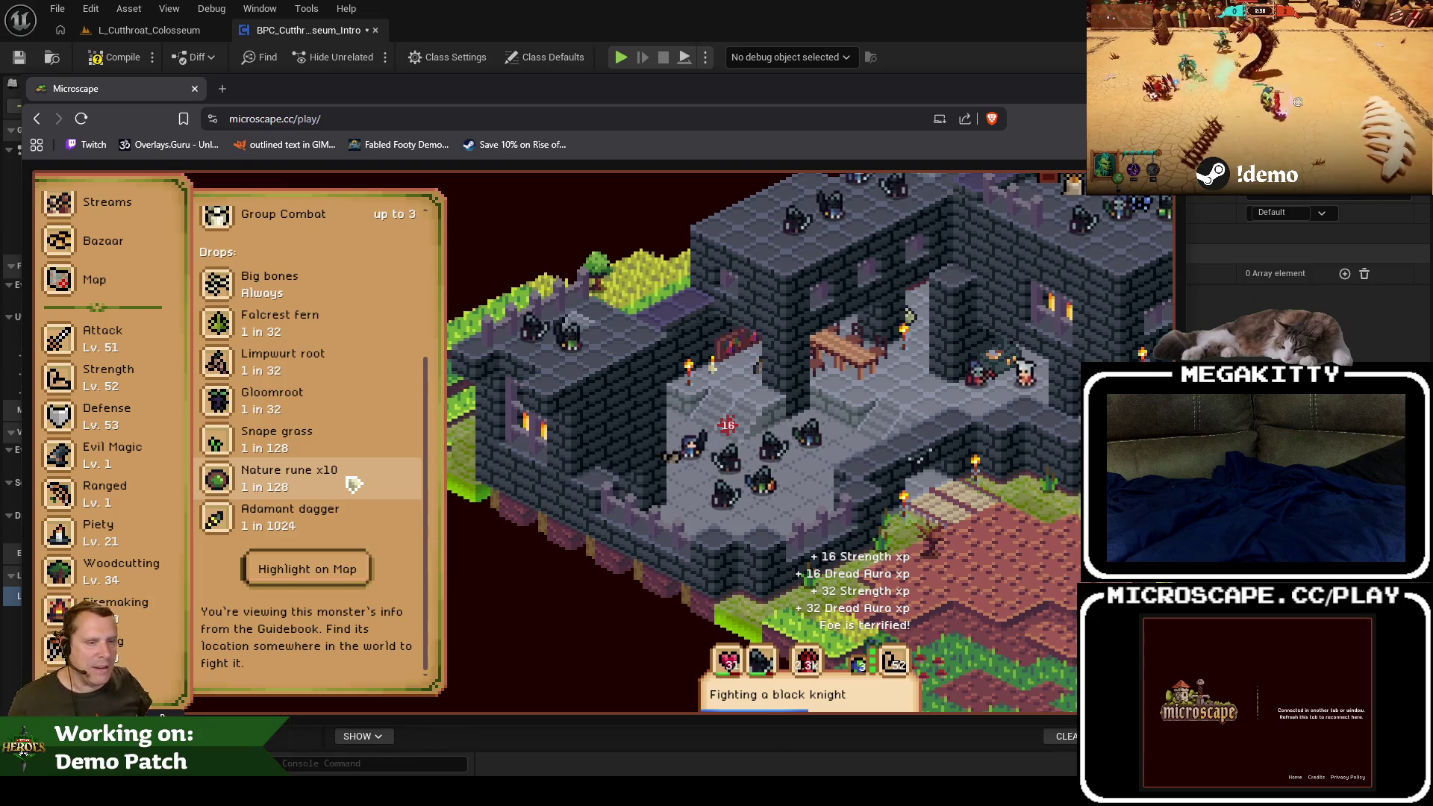
{"action": "scroll", "coordinate": [142, 483], "scroll_direction": "down", "scroll_amount": 1}
{"action": "scroll", "coordinate": [142, 483], "scroll_direction": "down", "scroll_amount": 5}
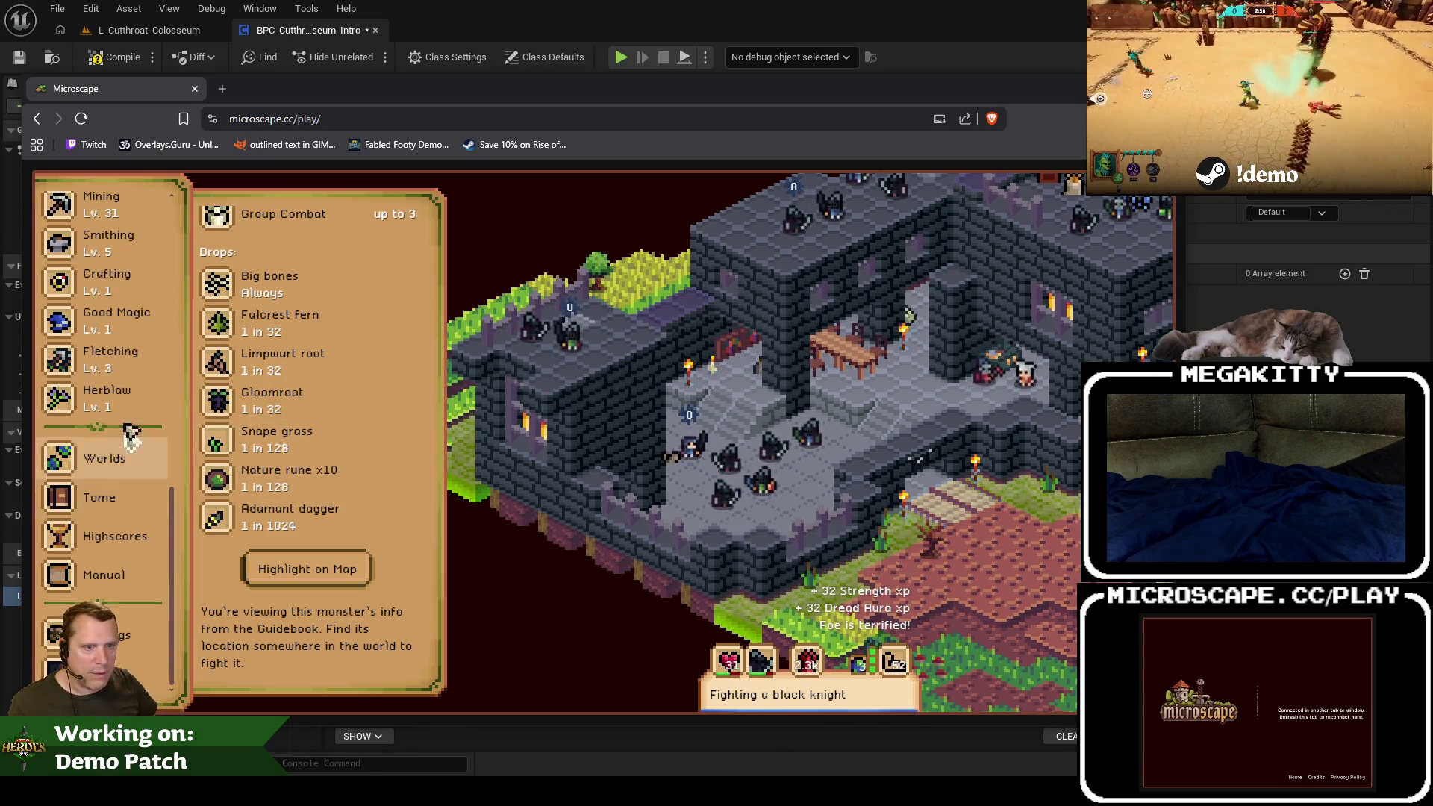
{"action": "scroll", "coordinate": [138, 556], "scroll_direction": "up", "scroll_amount": 6}
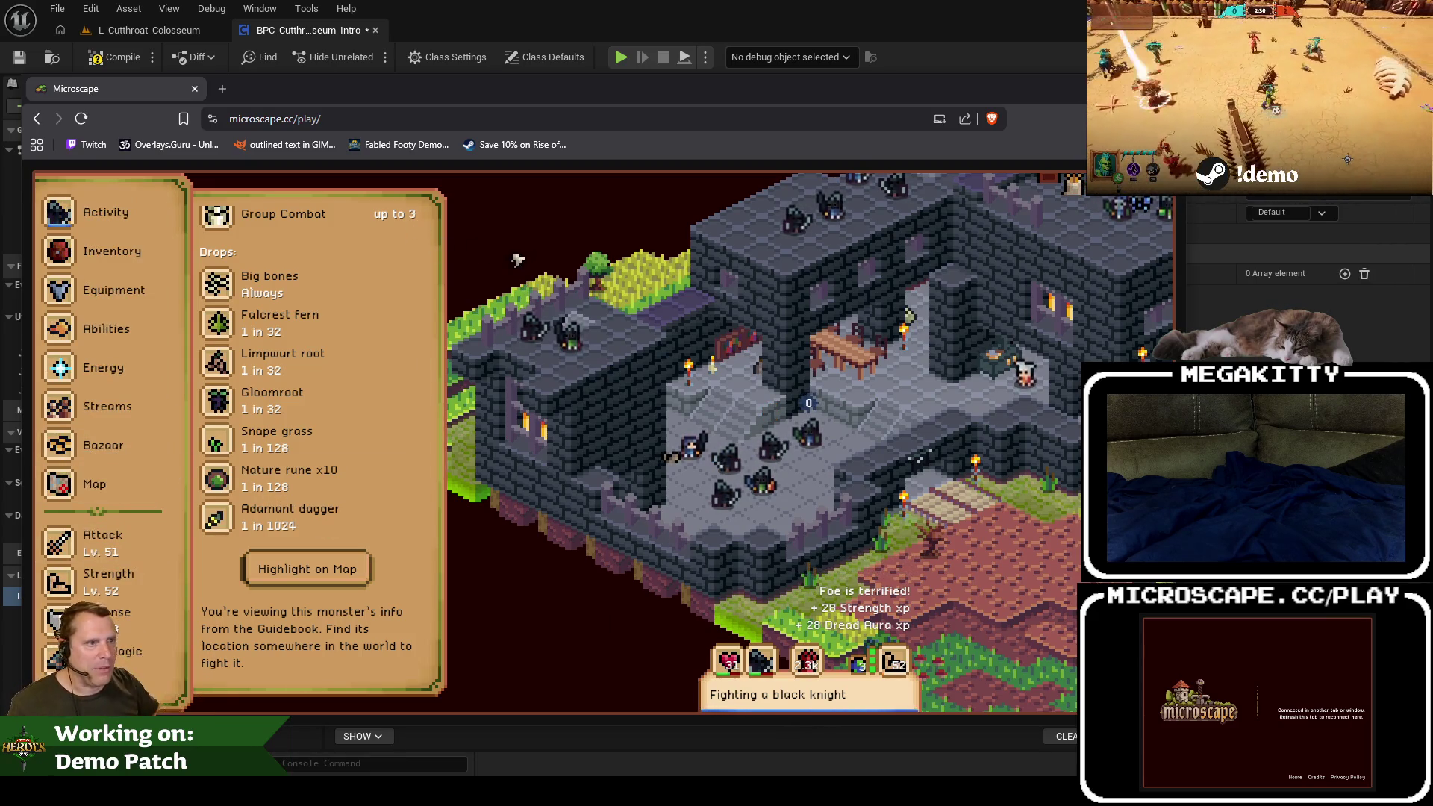
{"action": "left_click_drag", "start_coordinate": [537, 106], "coordinate": [549, 104]}
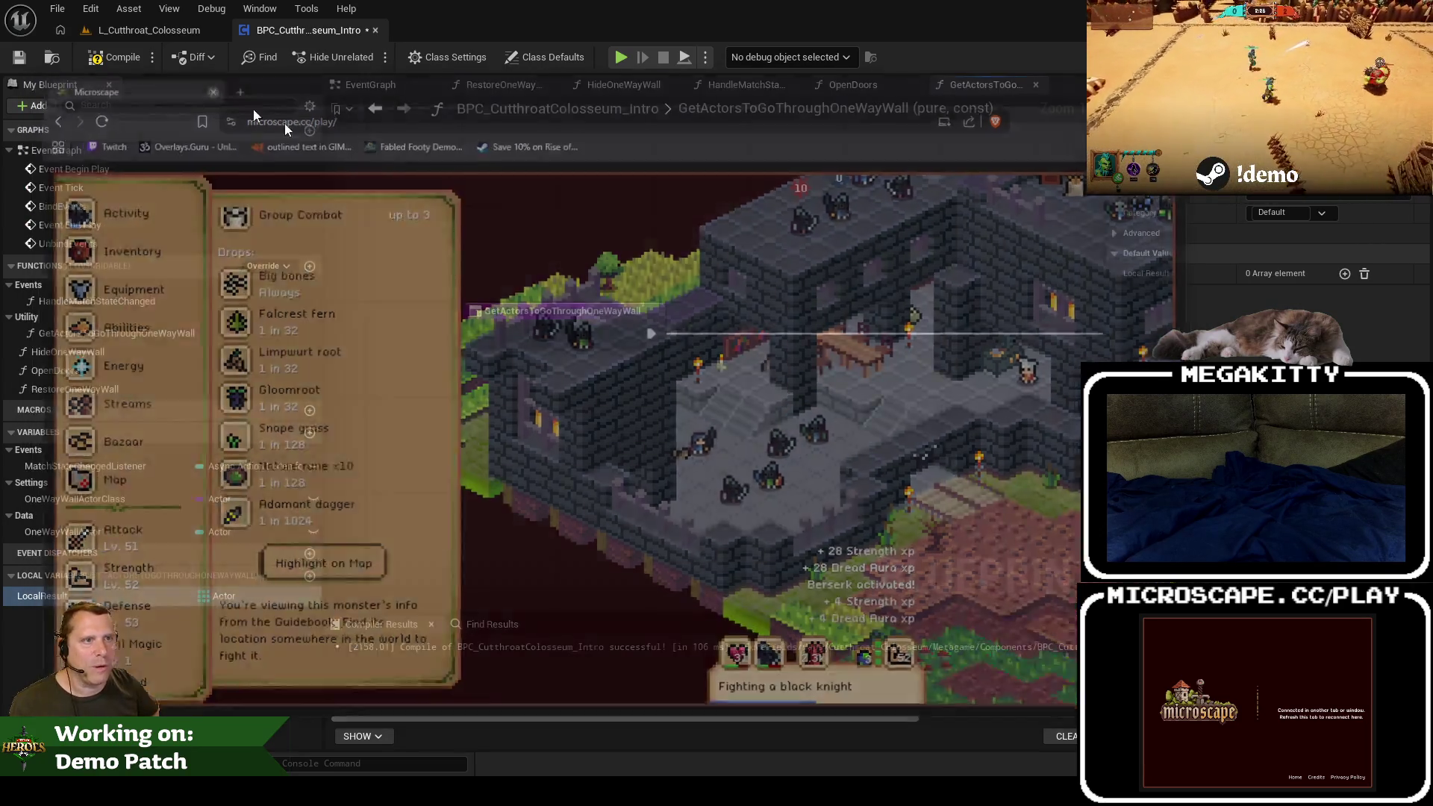
Step: Insert a Sequence node after the function entry and wire its Then 1 to the Return Node
{"action": "key", "text": "alt+Tab"}
{"action": "scroll", "coordinate": [816, 416], "scroll_direction": "down", "scroll_amount": 2}
{"action": "left_click_drag", "start_coordinate": [815, 415], "coordinate": [729, 415]}
{"action": "left_click_drag", "start_coordinate": [537, 363], "coordinate": [620, 348]}
{"action": "type", "text": "seq"}
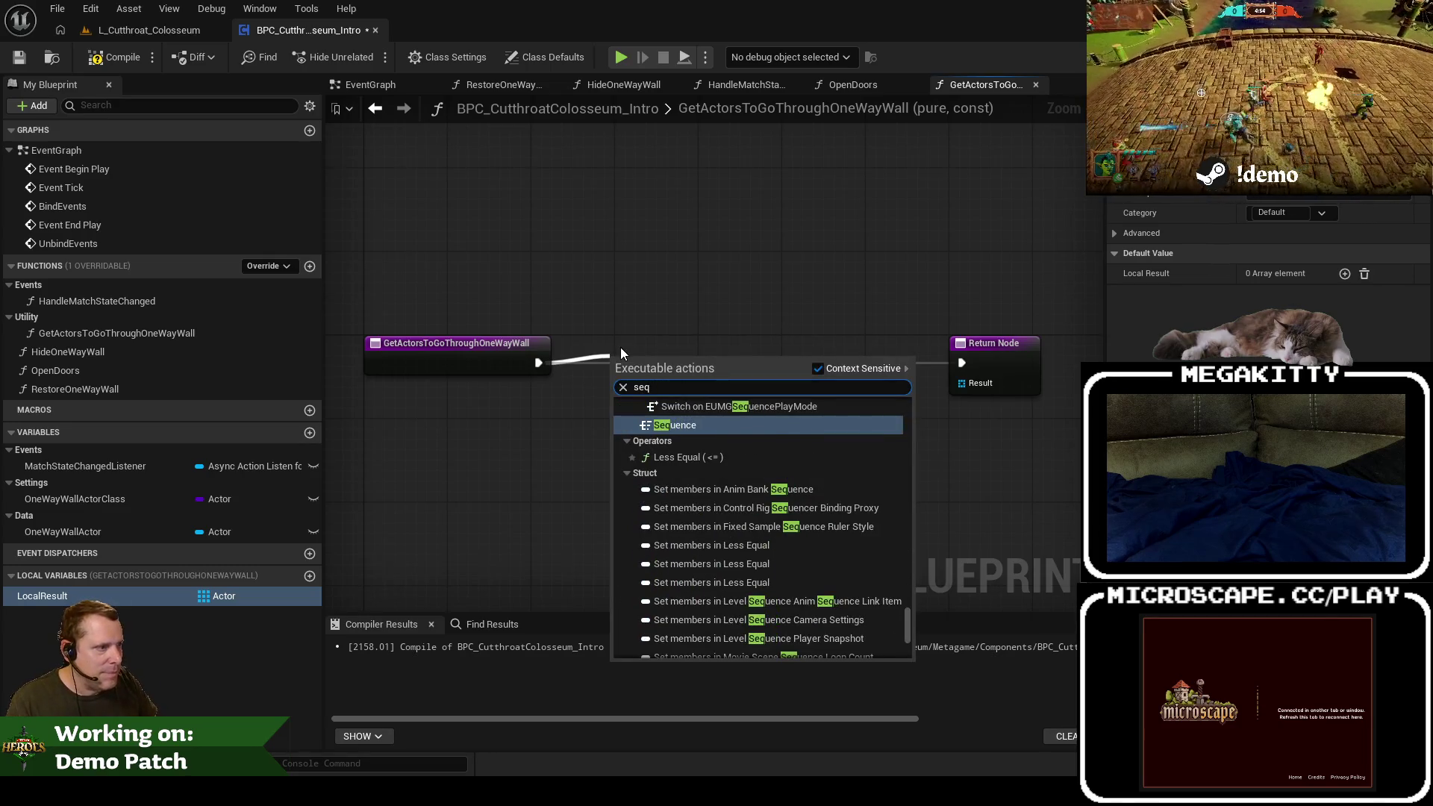
{"action": "key", "text": "Return"}
{"action": "left_click_drag", "start_coordinate": [646, 356], "coordinate": [657, 357]}
{"action": "left_click_drag", "start_coordinate": [993, 343], "coordinate": [981, 541]}
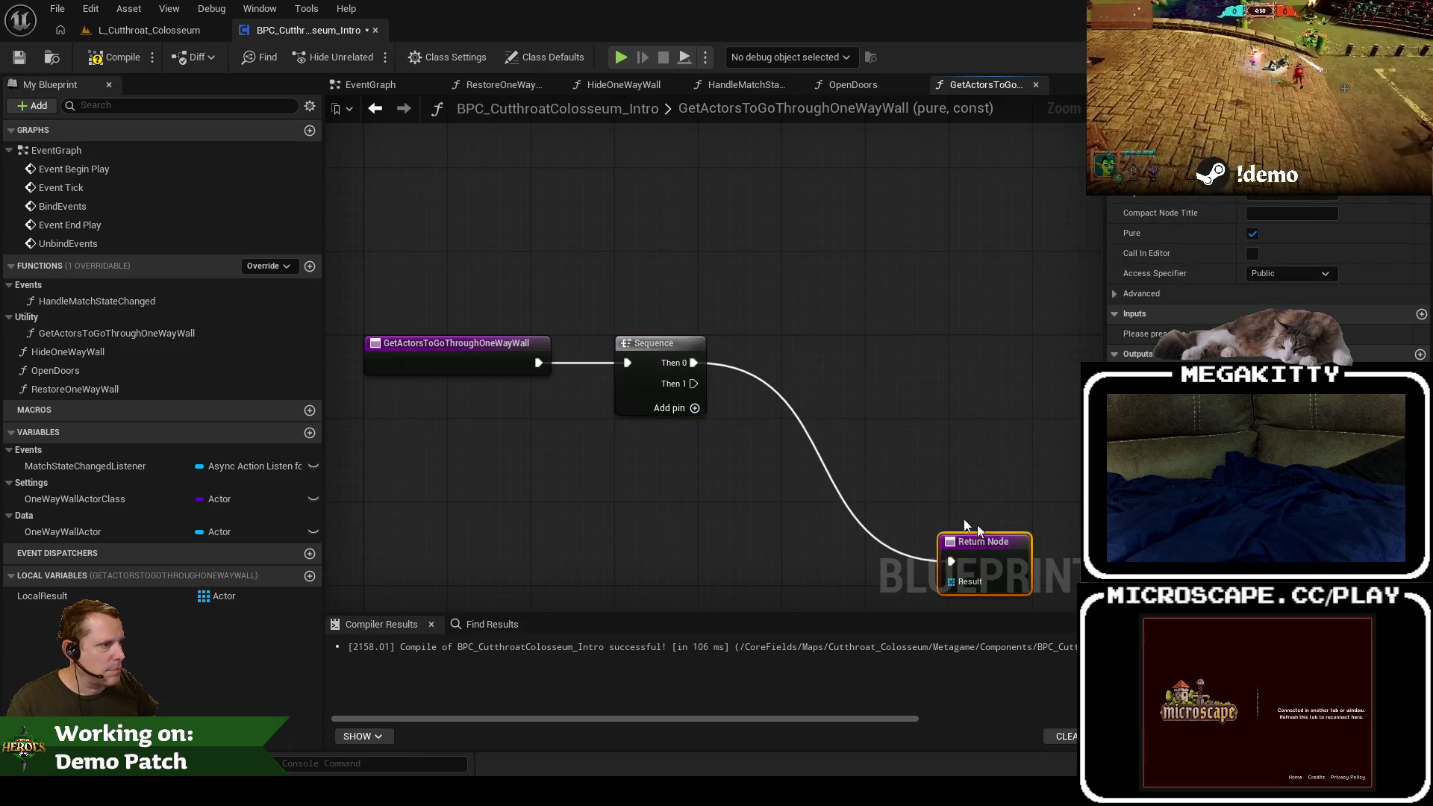
{"action": "mouse_move", "coordinate": [662, 320]}
{"action": "left_mouse_down"}
{"action": "mouse_move", "coordinate": [979, 549]}
{"action": "mouse_move", "coordinate": [921, 499]}
{"action": "left_mouse_up"}
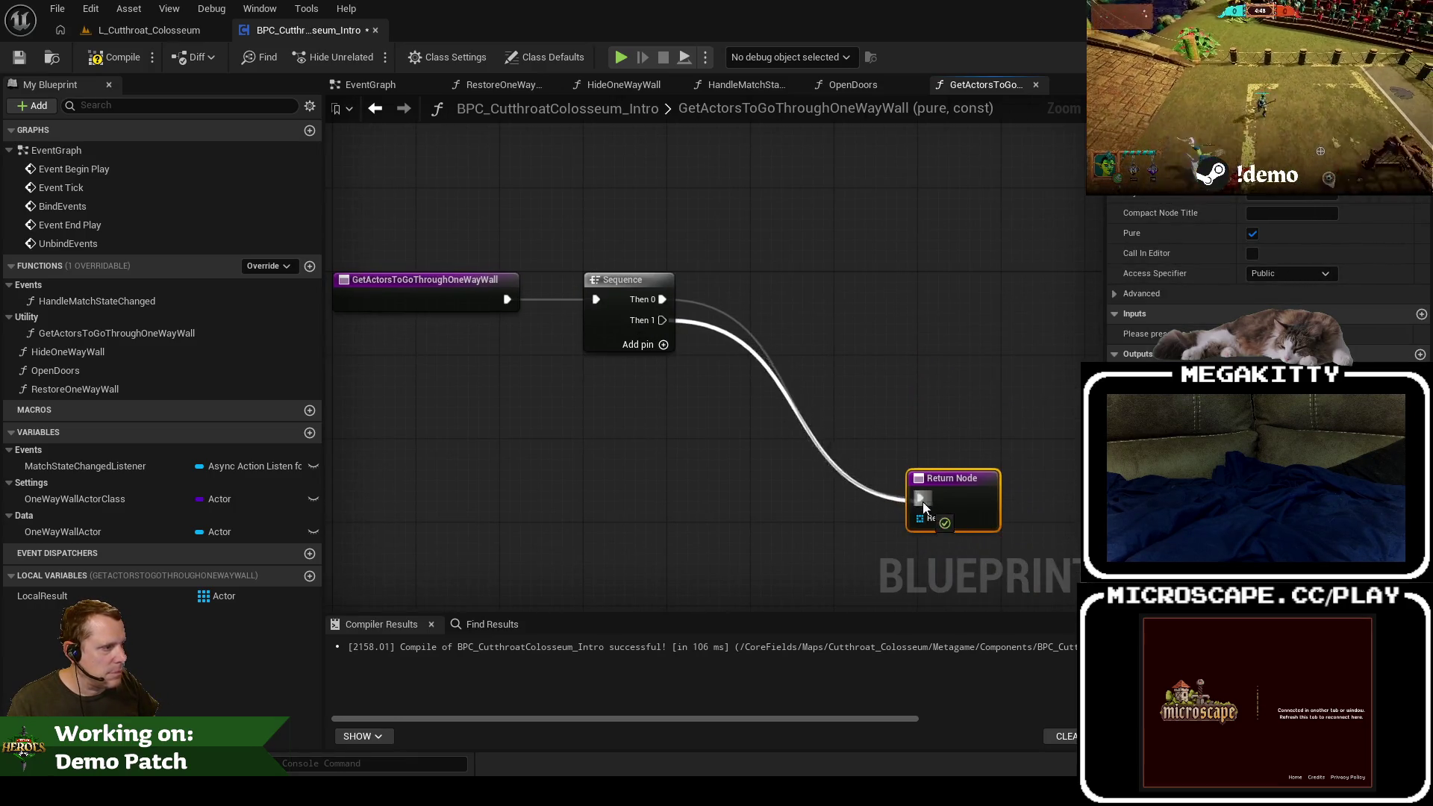
Step: Add a LocalResult getter and a Then 2 output, rewiring Then 2 to the Return Node instead of Then 1
{"action": "mouse_move", "coordinate": [41, 596]}
{"action": "left_mouse_down"}
{"action": "mouse_move", "coordinate": [639, 611]}
{"action": "mouse_move", "coordinate": [841, 562]}
{"action": "mouse_move", "coordinate": [920, 518]}
{"action": "left_mouse_up"}
{"action": "left_click", "coordinate": [860, 584]}
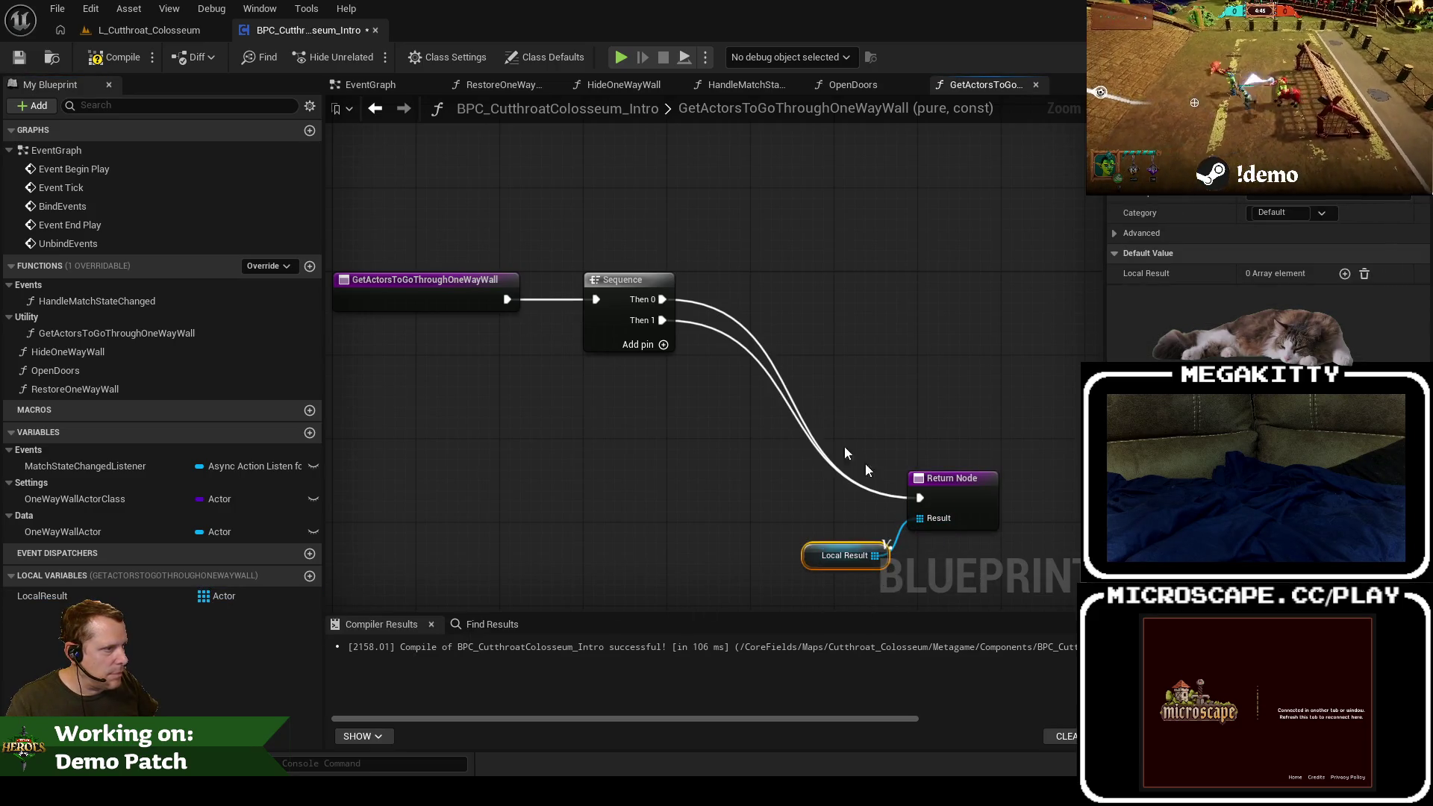
{"action": "left_click", "coordinate": [664, 344]}
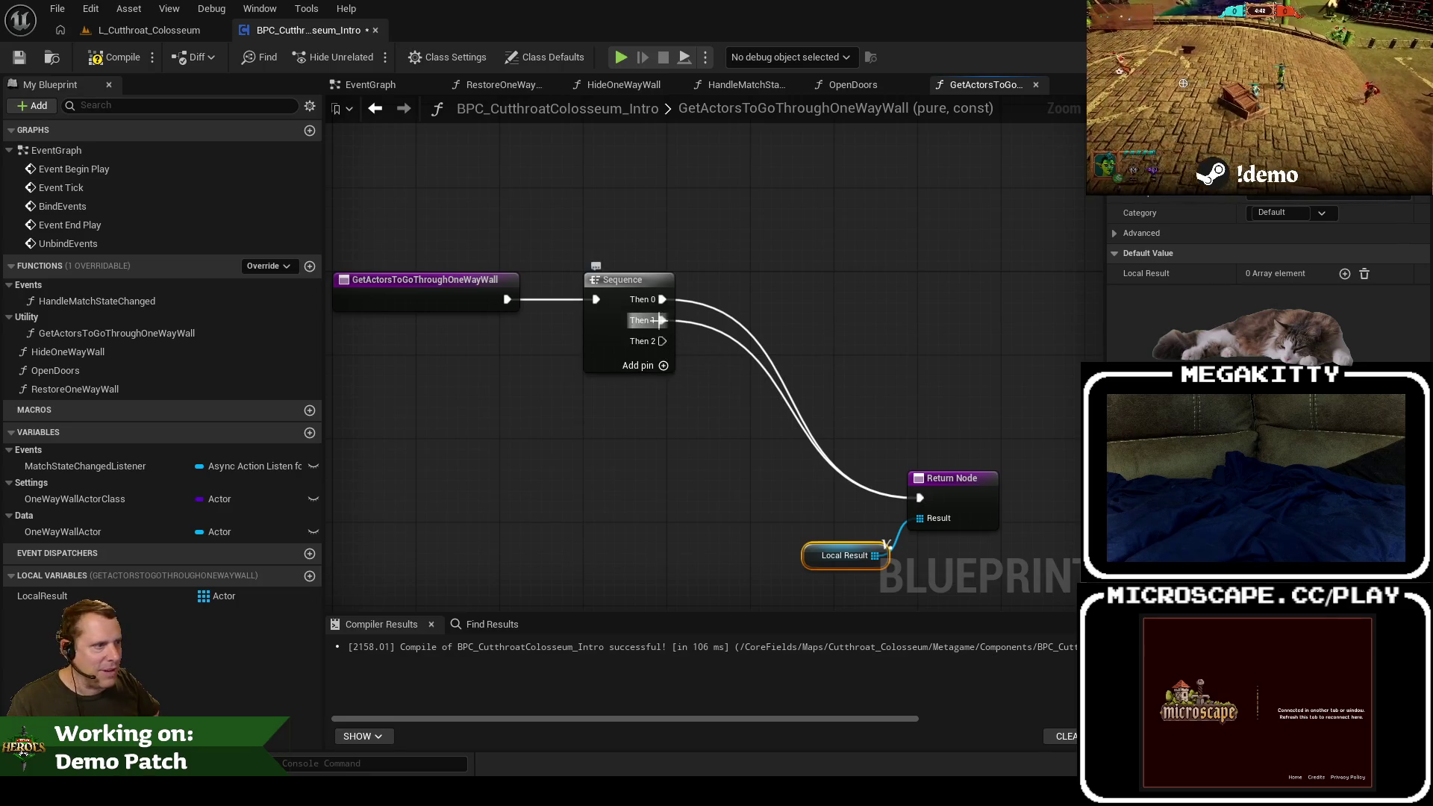
{"action": "right_click", "coordinate": [657, 321]}
{"action": "left_click", "coordinate": [687, 370]}
{"action": "left_click_drag", "start_coordinate": [662, 341], "coordinate": [916, 500]}
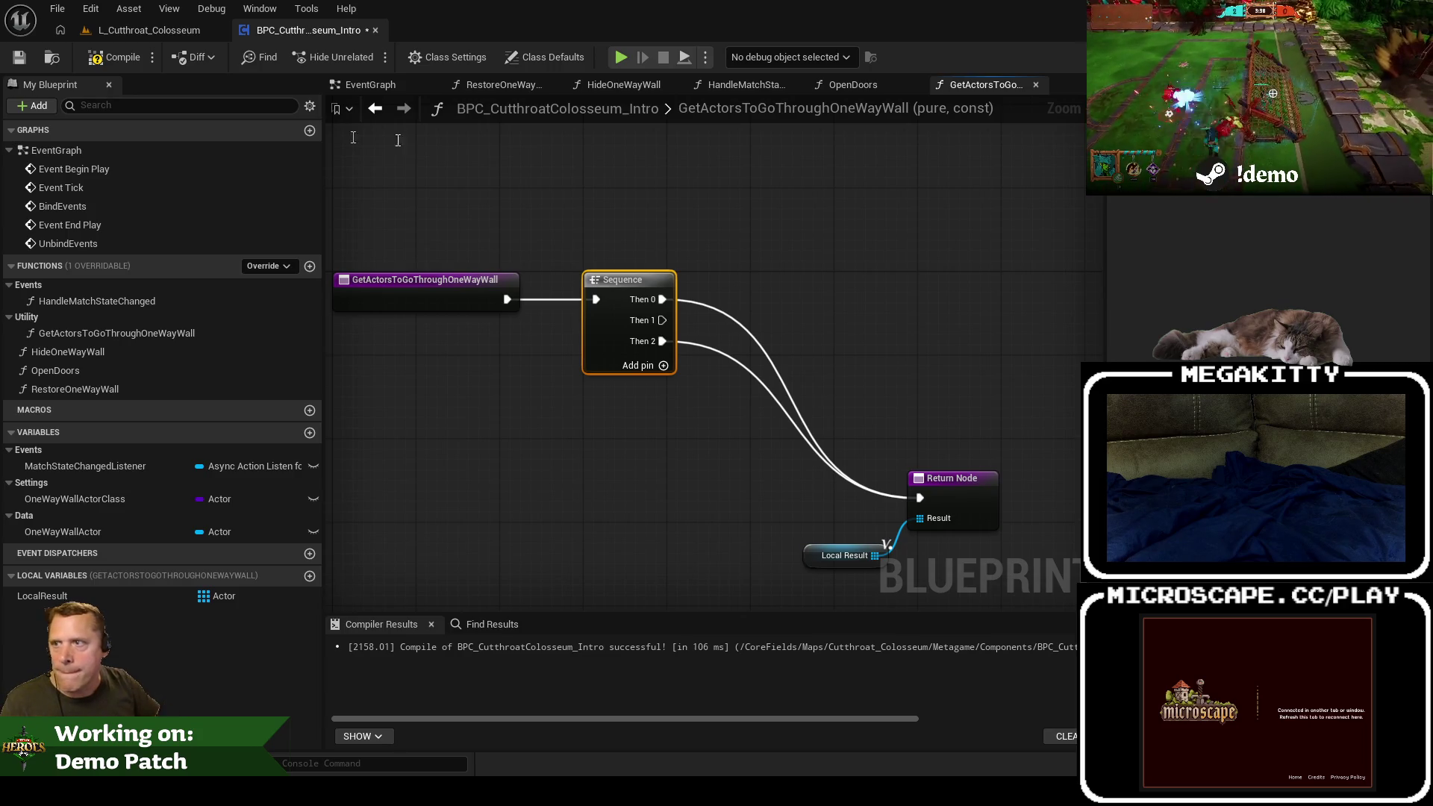
{"action": "key", "text": "alt+Tab"}
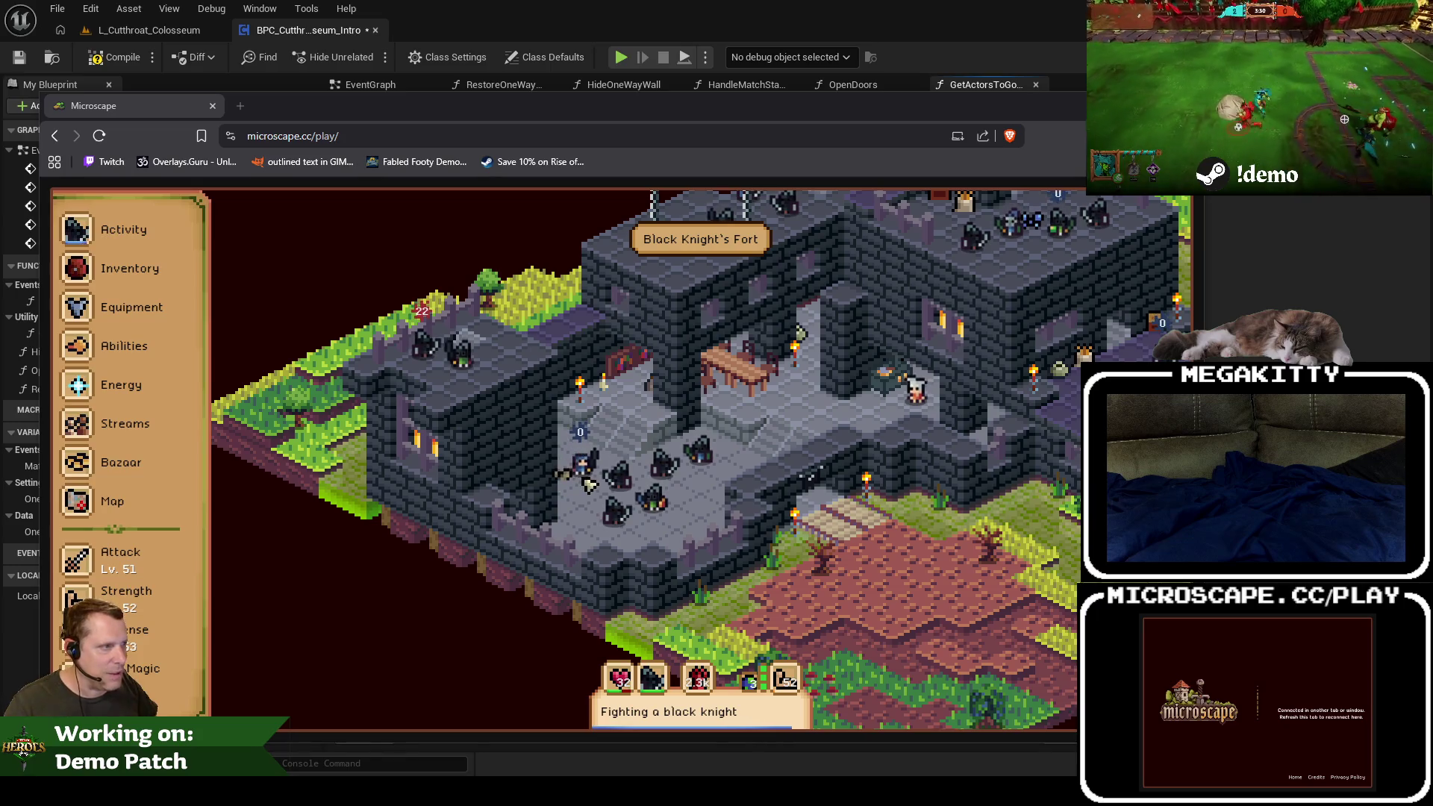
Step: Open the Moss giant entry in the Defense guidebook and show its map location
{"action": "left_click", "coordinate": [142, 558]}
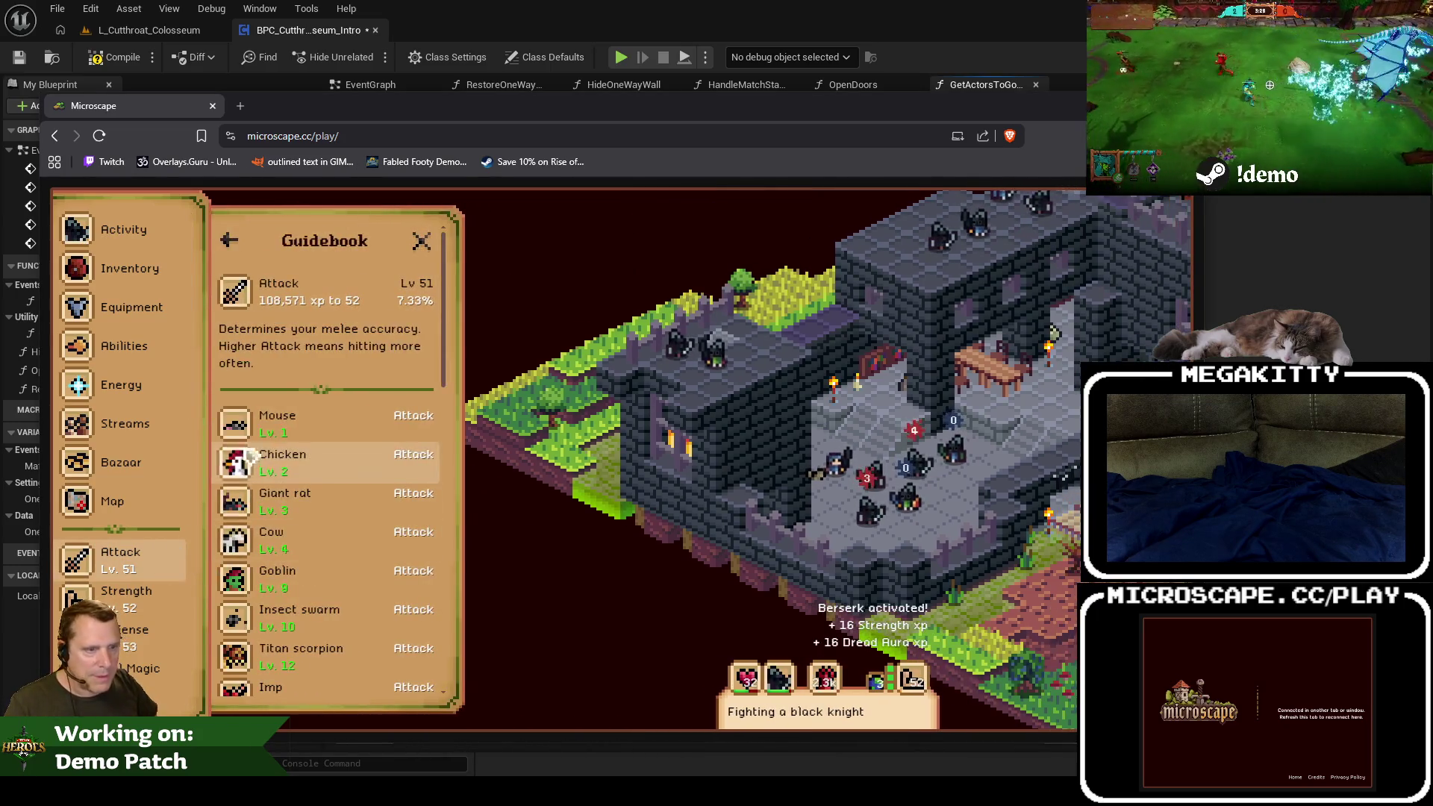
{"action": "left_click", "coordinate": [153, 638]}
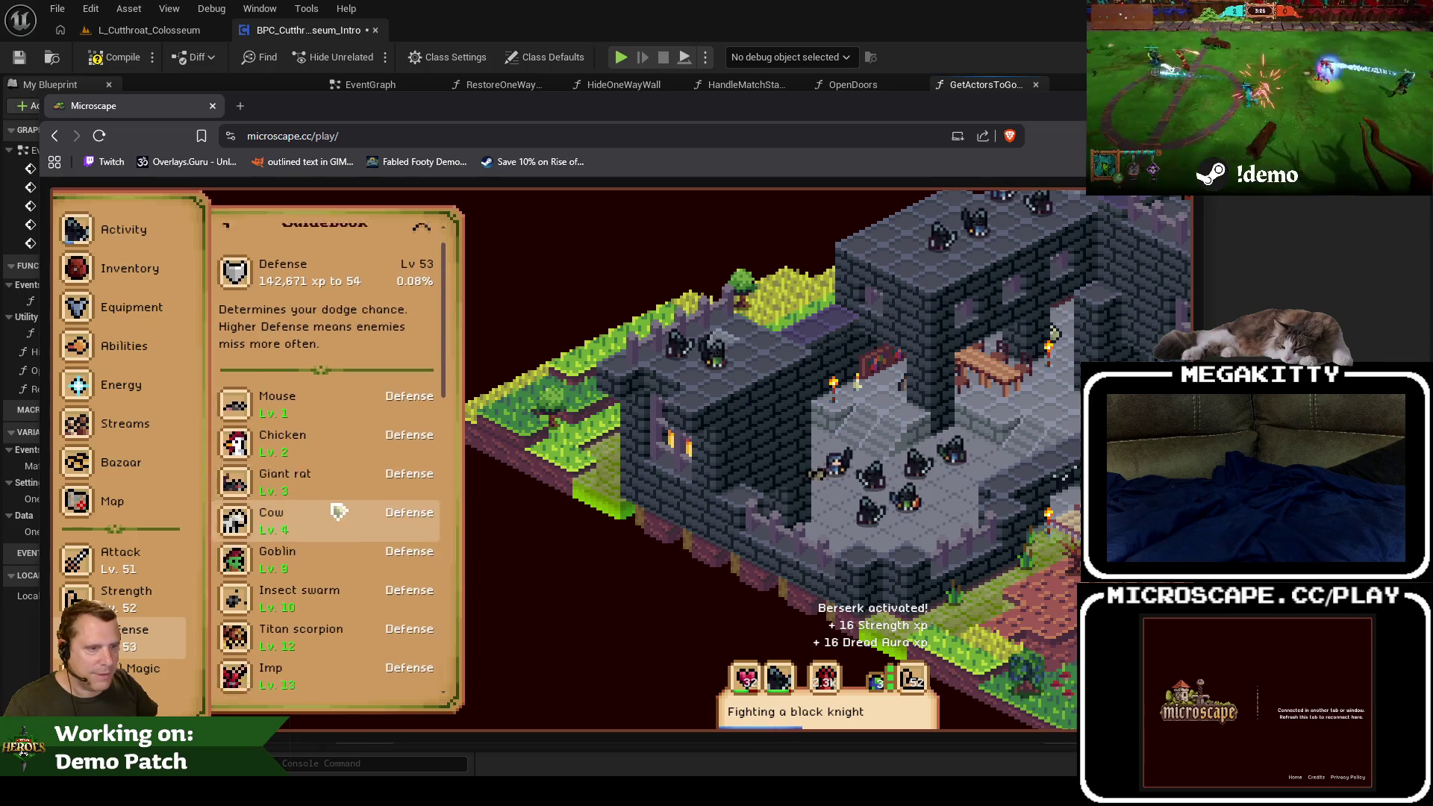
{"action": "scroll", "coordinate": [328, 493], "scroll_direction": "down", "scroll_amount": 5}
{"action": "scroll", "coordinate": [328, 493], "scroll_direction": "down", "scroll_amount": 4}
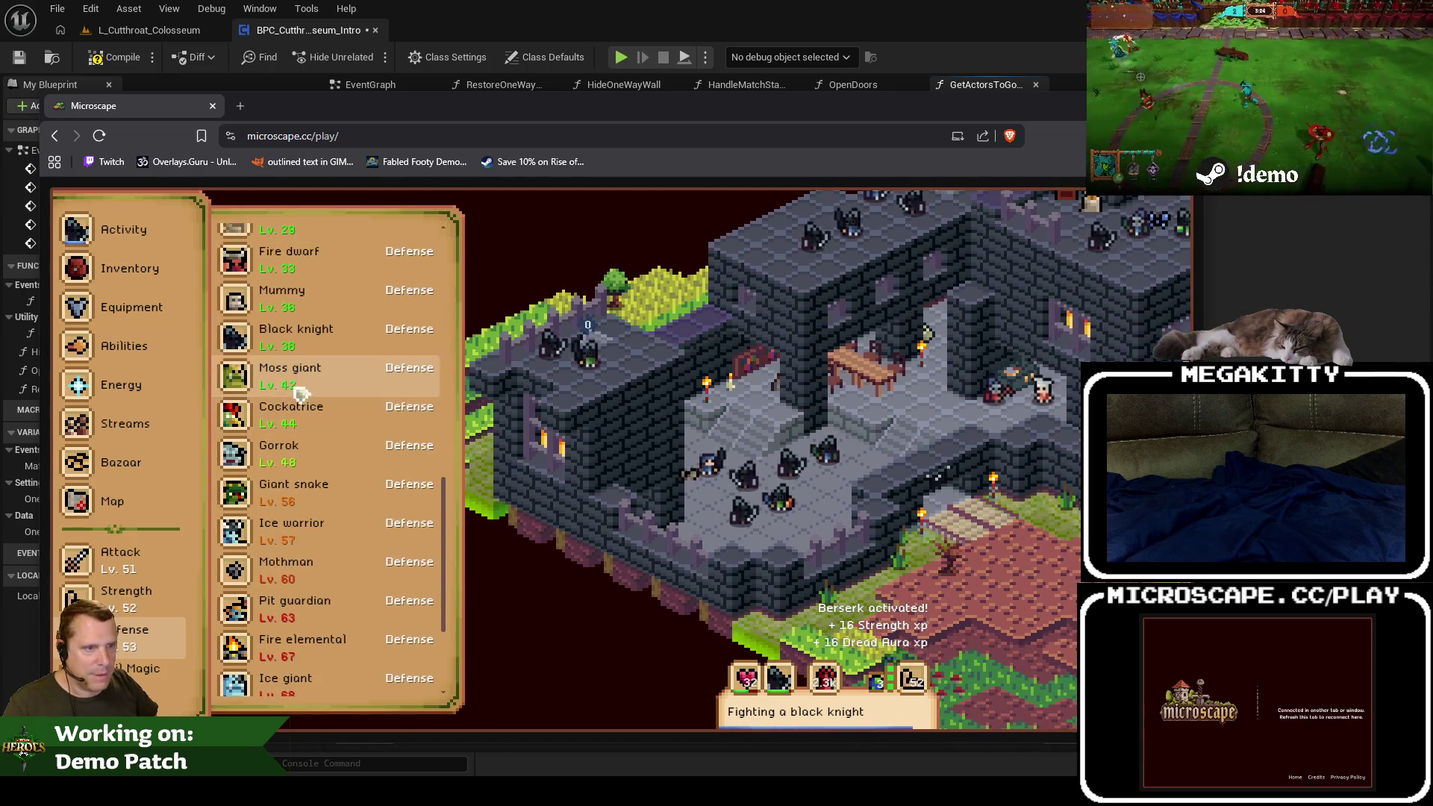
{"action": "left_click", "coordinate": [293, 383]}
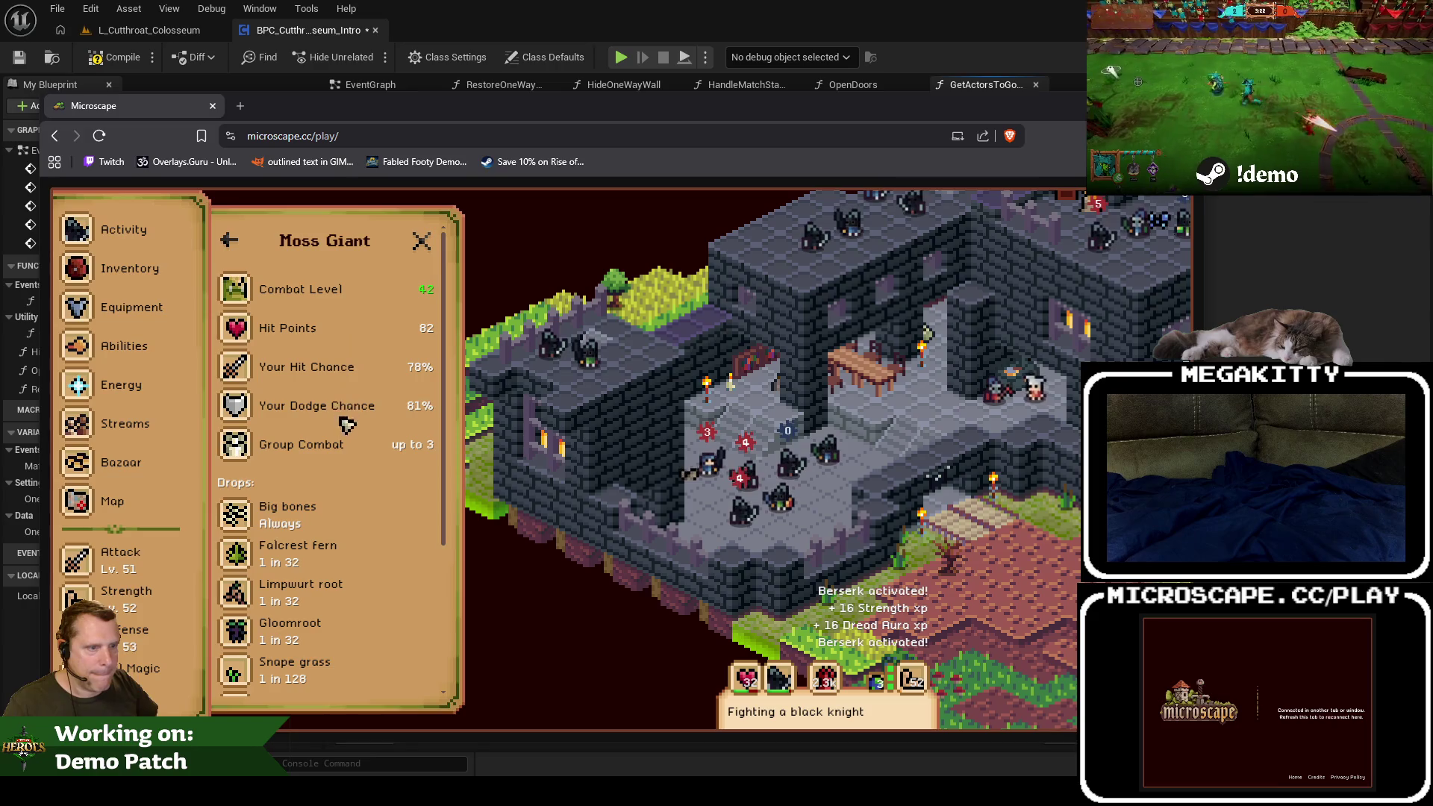
{"action": "scroll", "coordinate": [362, 586], "scroll_direction": "down", "scroll_amount": 3}
{"action": "left_click", "coordinate": [351, 585]}
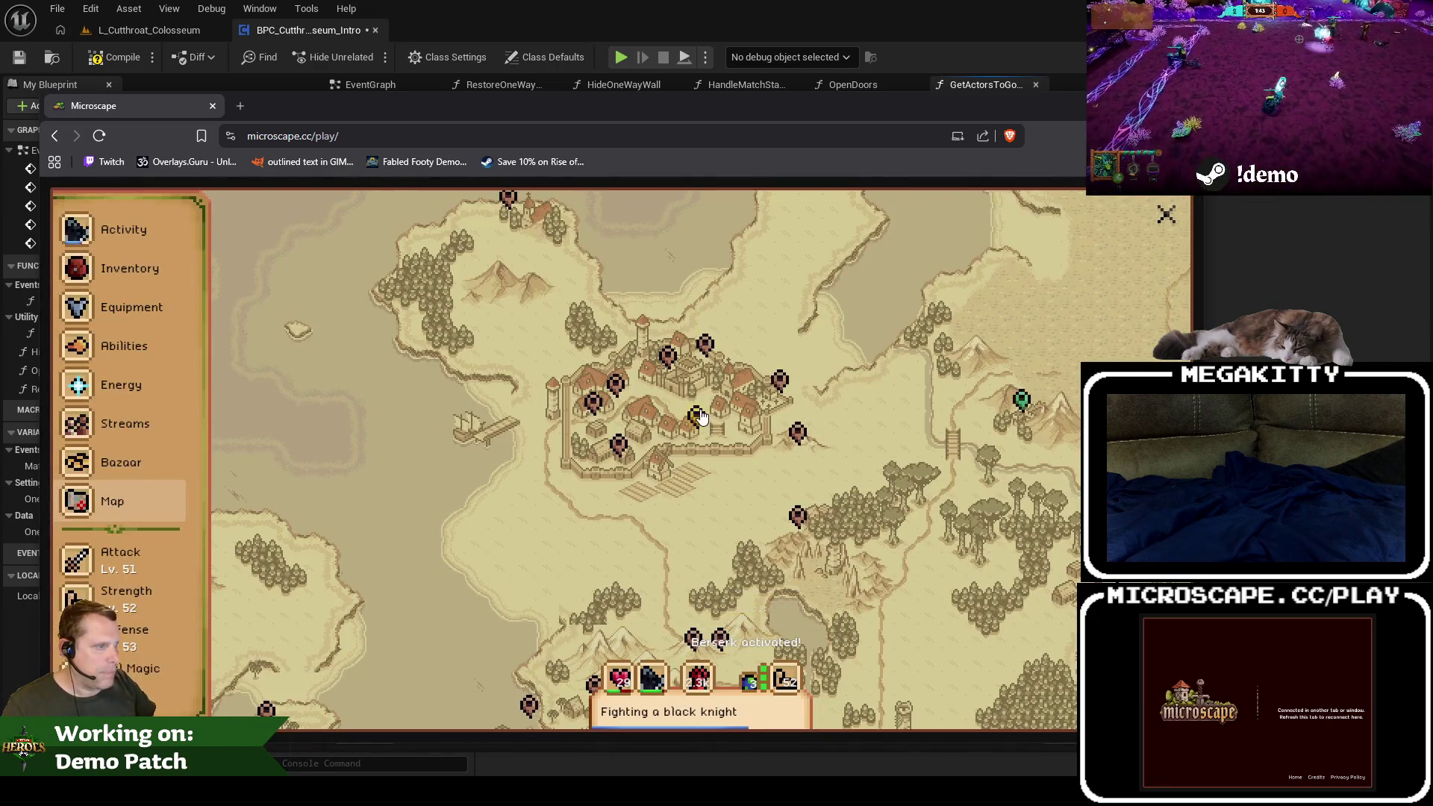
Step: Start Moss Giant Defense training at O'Rock Sewers and move the game window aside
{"action": "left_click", "coordinate": [698, 417]}
{"action": "left_click", "coordinate": [728, 442]}
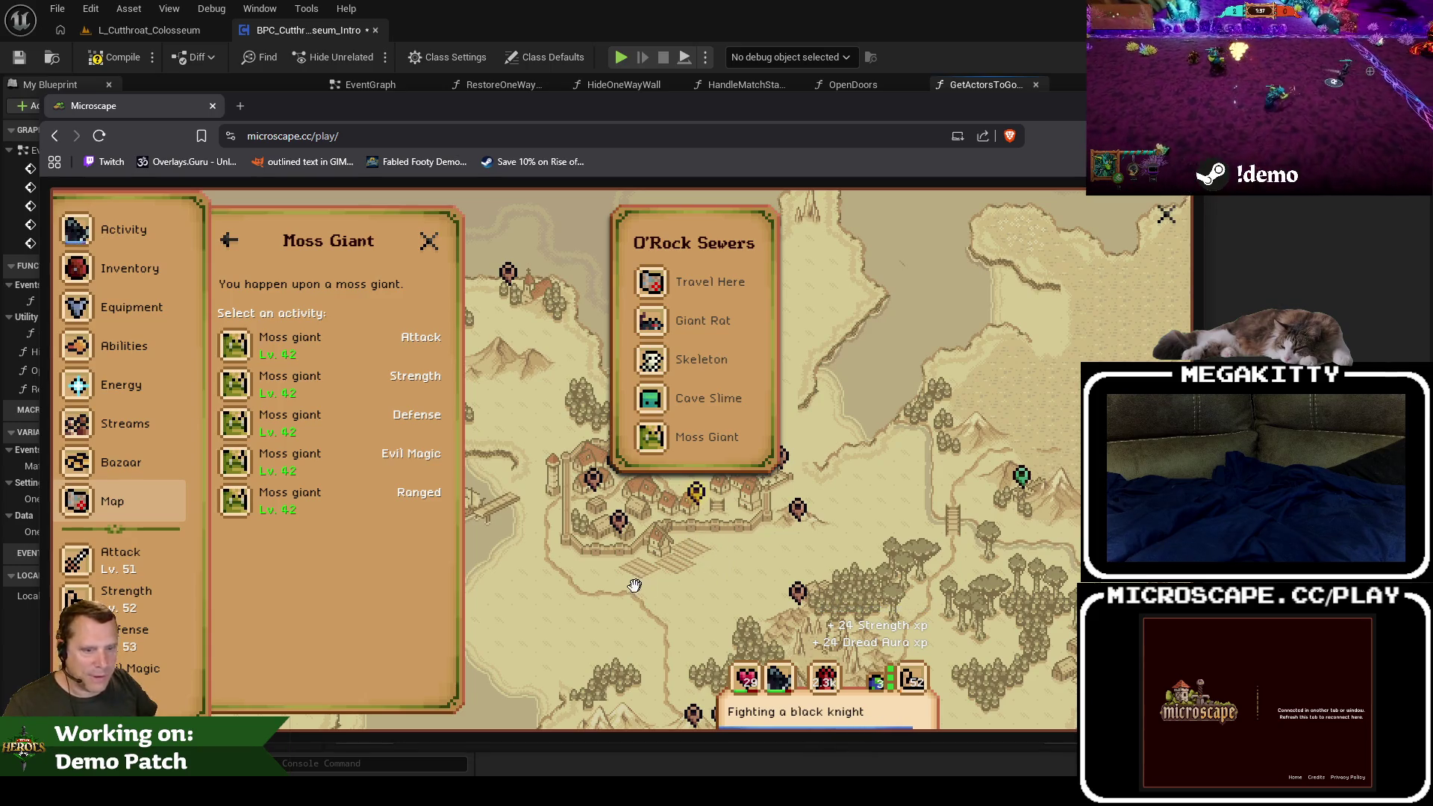
{"action": "mouse_move", "coordinate": [618, 592]}
{"action": "left_mouse_down"}
{"action": "mouse_move", "coordinate": [723, 405]}
{"action": "mouse_move", "coordinate": [634, 586]}
{"action": "left_mouse_up"}
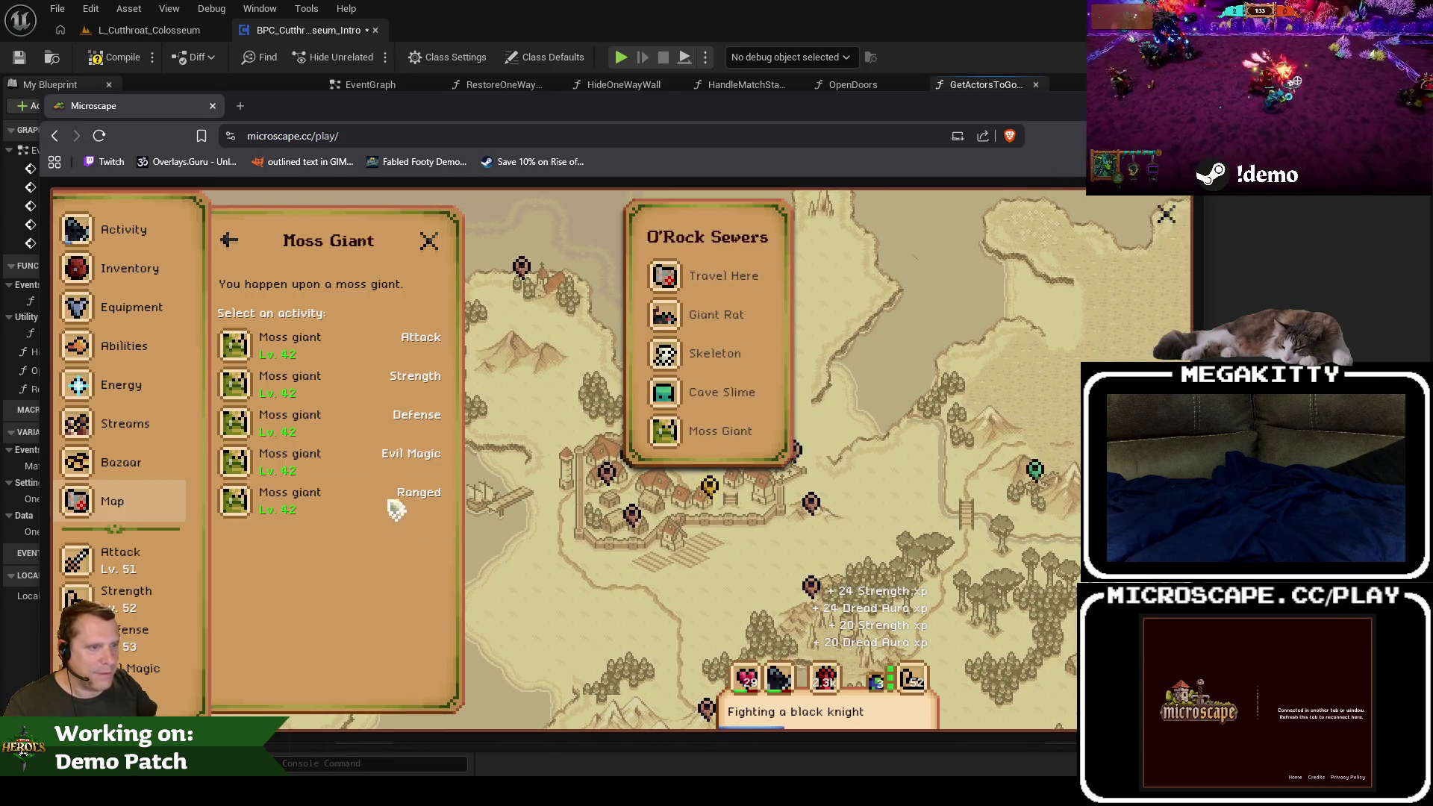
{"action": "left_click", "coordinate": [356, 425]}
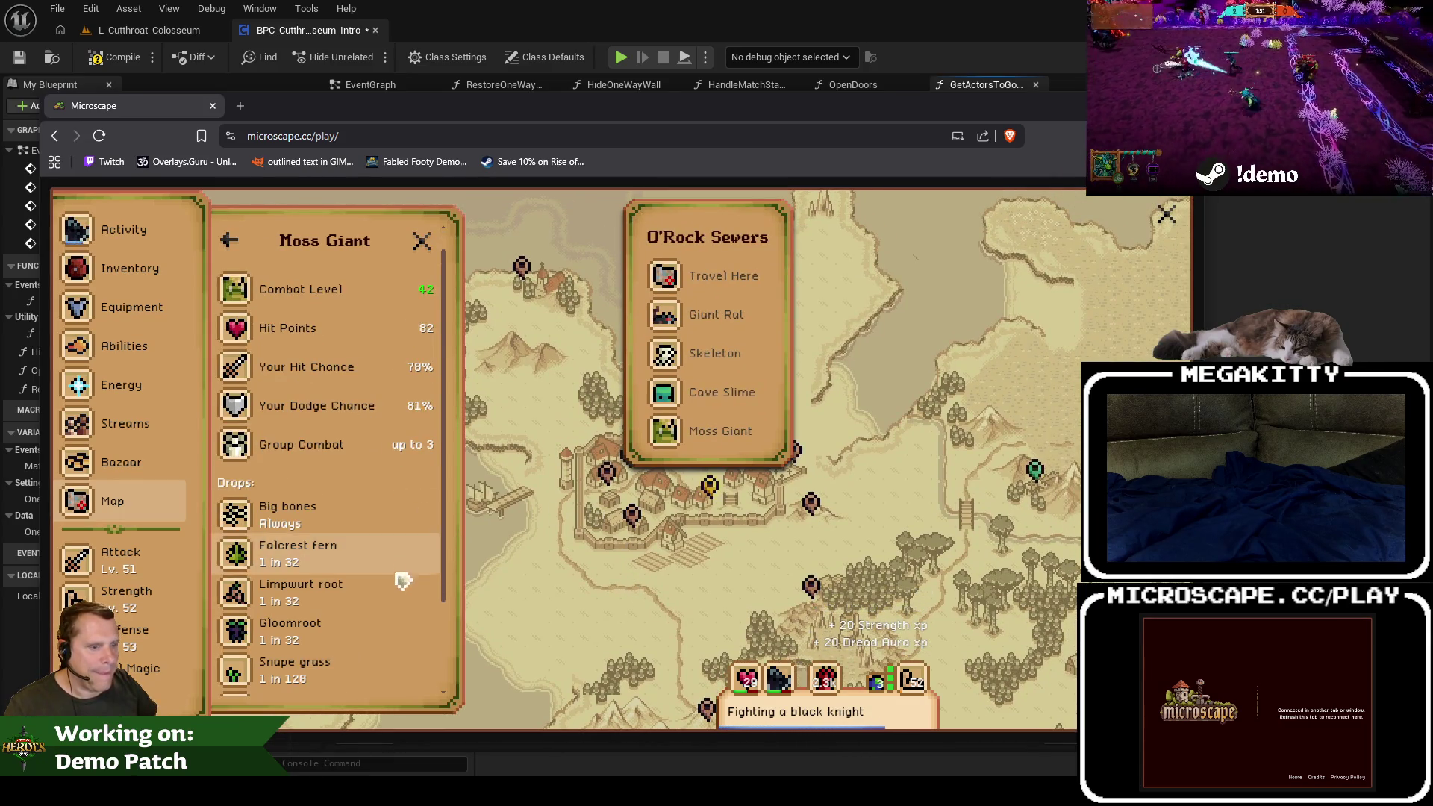
{"action": "scroll", "coordinate": [399, 579], "scroll_direction": "down", "scroll_amount": 3}
{"action": "left_click", "coordinate": [361, 659]}
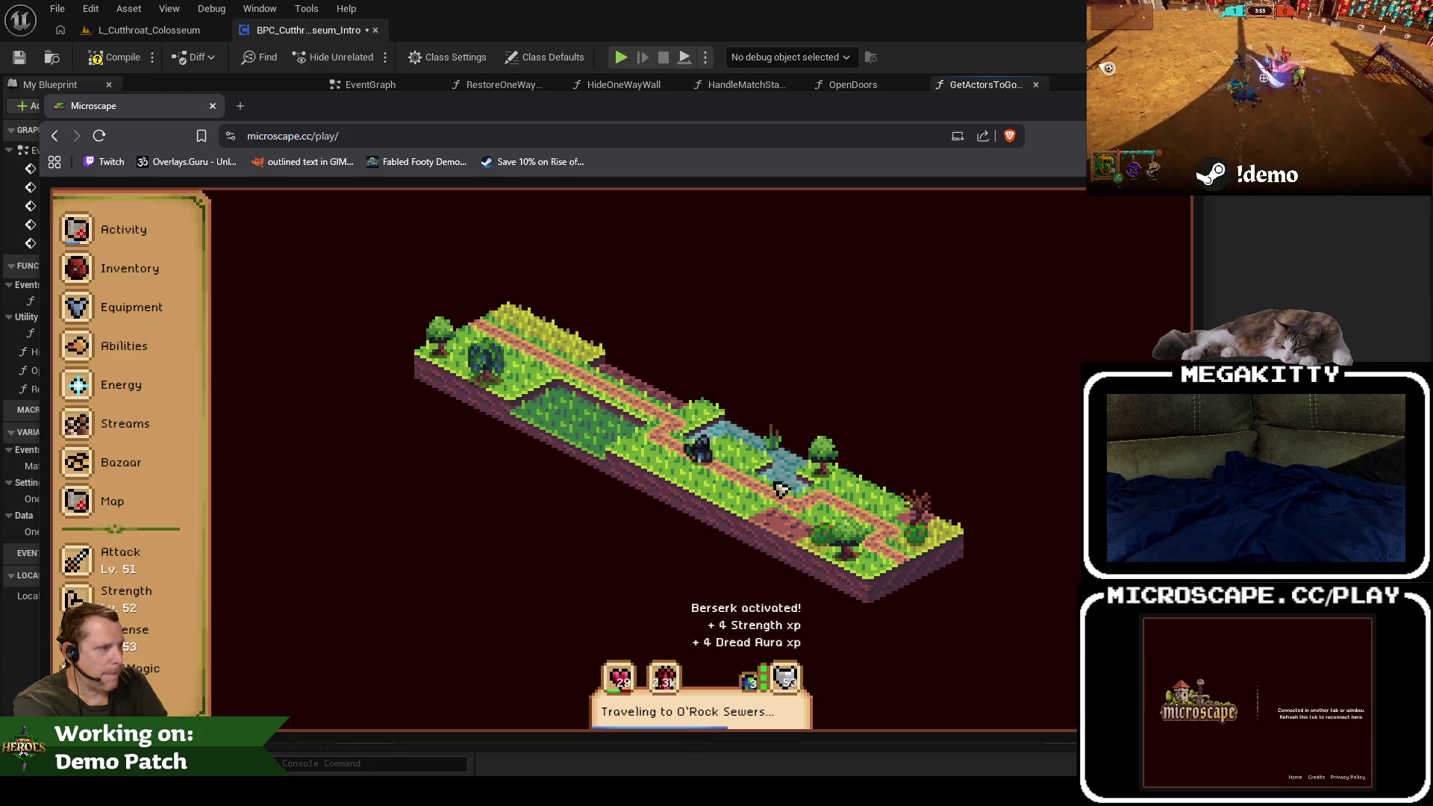
{"action": "mouse_move", "coordinate": [791, 105]}
{"action": "left_mouse_down"}
{"action": "mouse_move", "coordinate": [224, 127]}
{"action": "mouse_move", "coordinate": [269, 127]}
{"action": "left_mouse_up"}
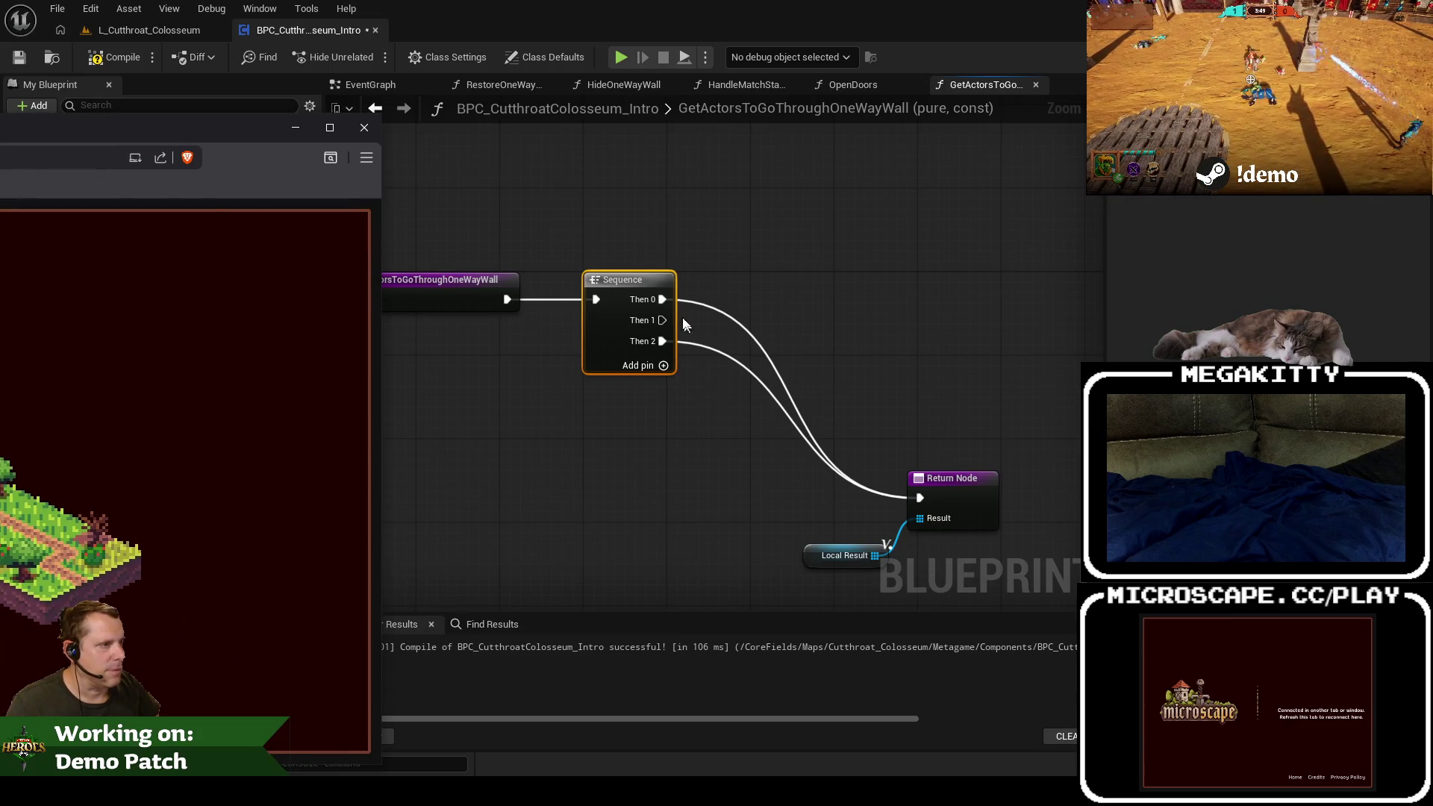
Step: Add Get All Actors Of Class from Sequence Then 0 and break its link to the Return Node
{"action": "left_click_drag", "start_coordinate": [662, 301], "coordinate": [769, 298]}
{"action": "type", "text": "get a"}
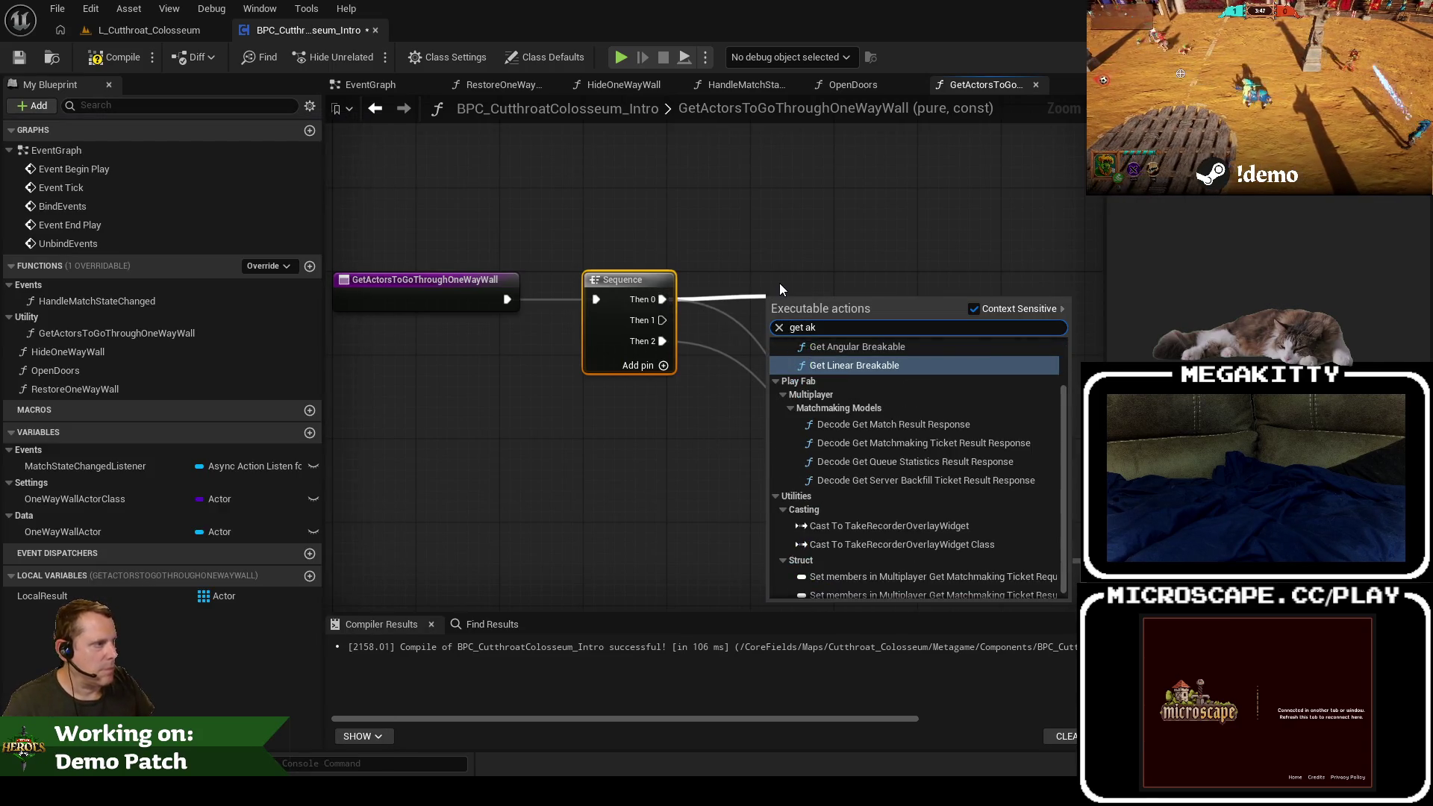
{"action": "key", "text": "Return"}
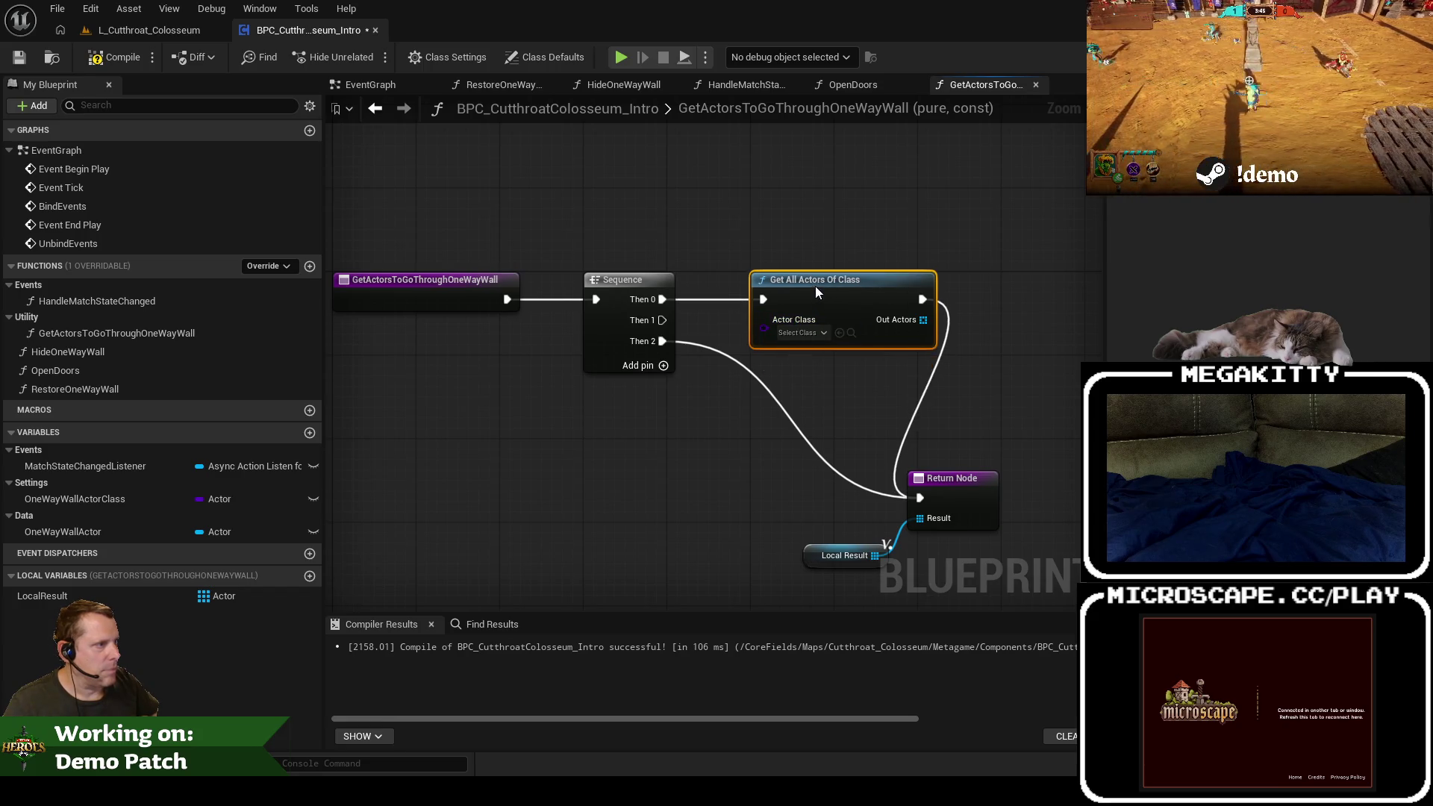
{"action": "right_click", "coordinate": [923, 300]}
{"action": "left_click", "coordinate": [956, 345]}
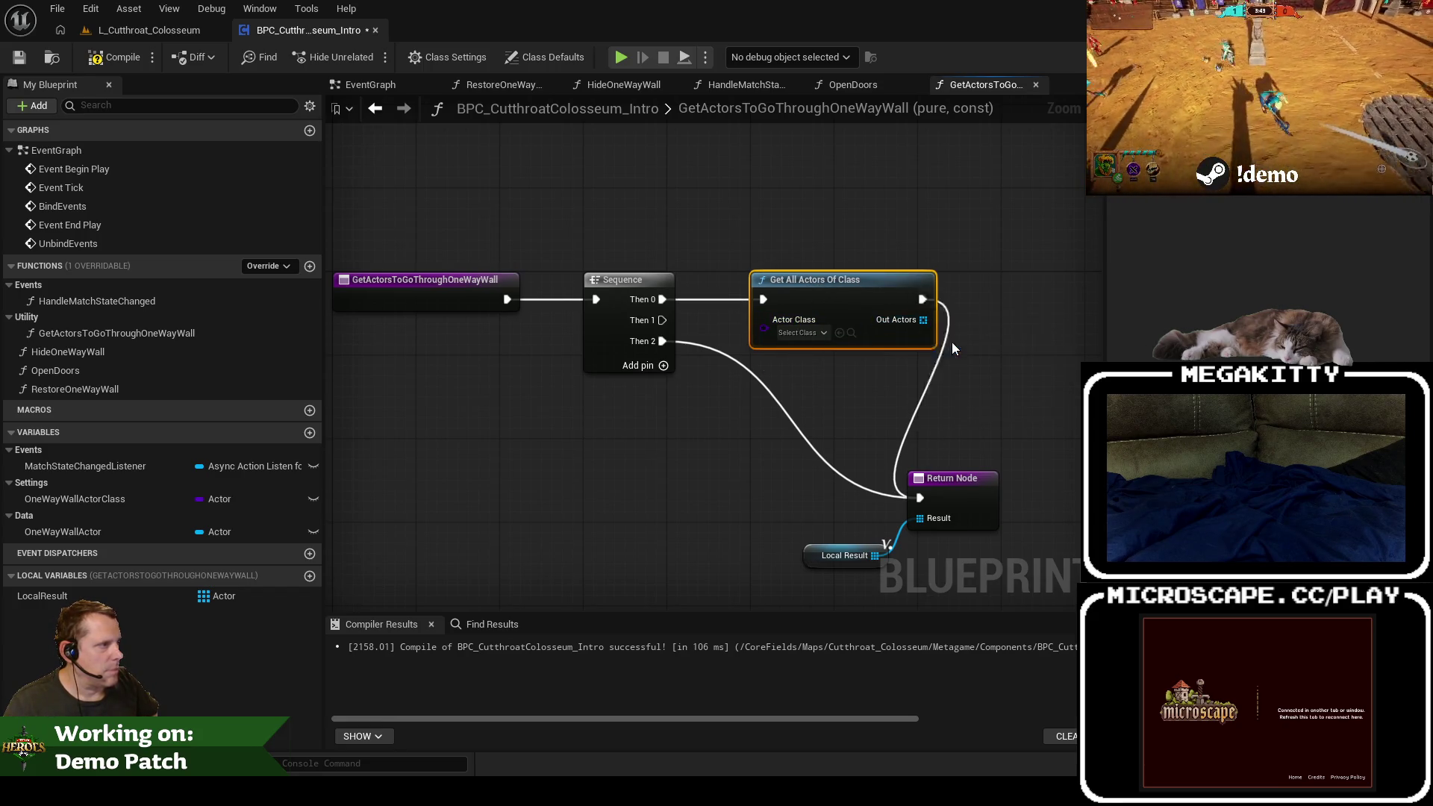
{"action": "left_click_drag", "start_coordinate": [825, 545], "coordinate": [931, 536]}
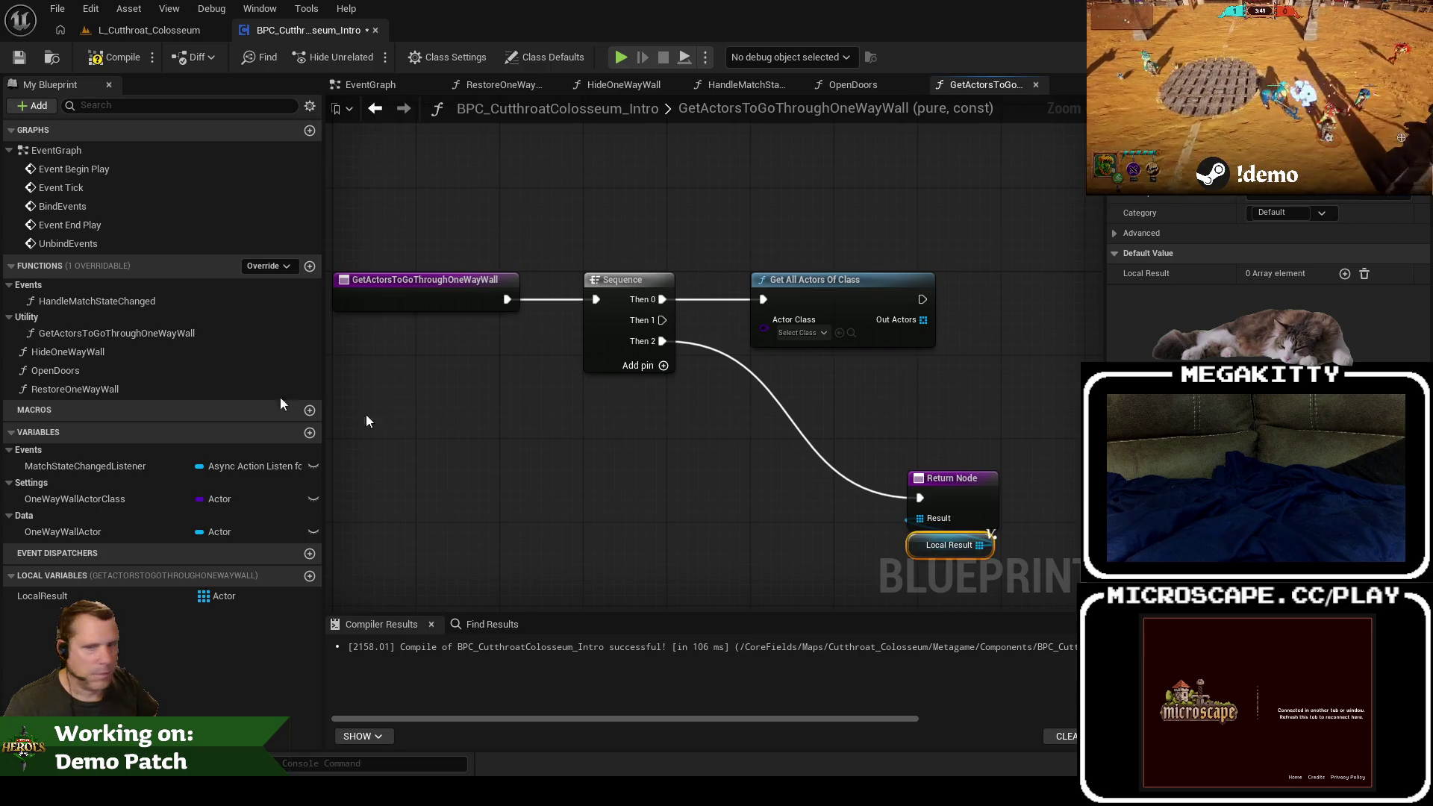
{"action": "key", "text": "alt+Tab"}
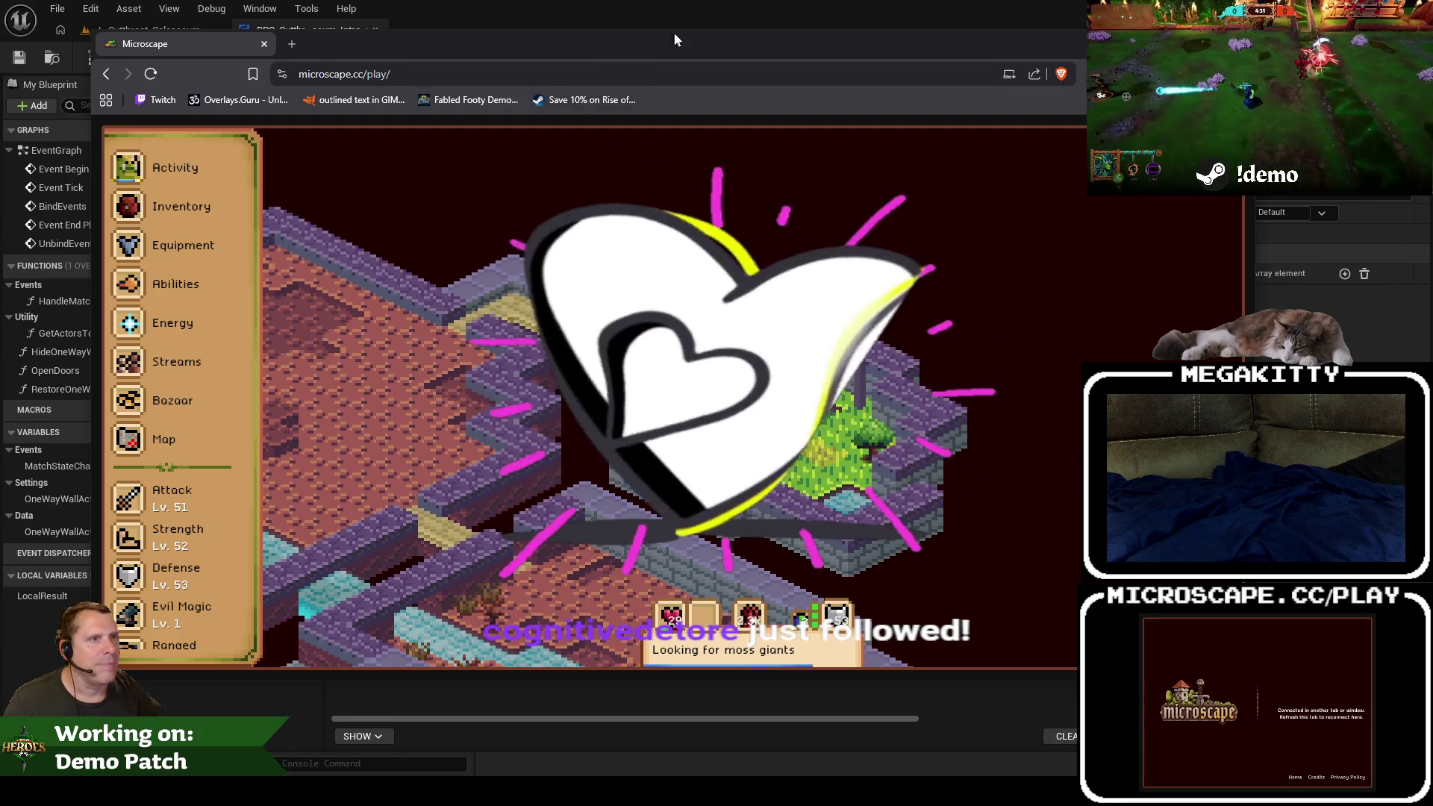
Step: Reposition the game window and inspect the page's full address
{"action": "left_click_drag", "start_coordinate": [701, 38], "coordinate": [633, 76]}
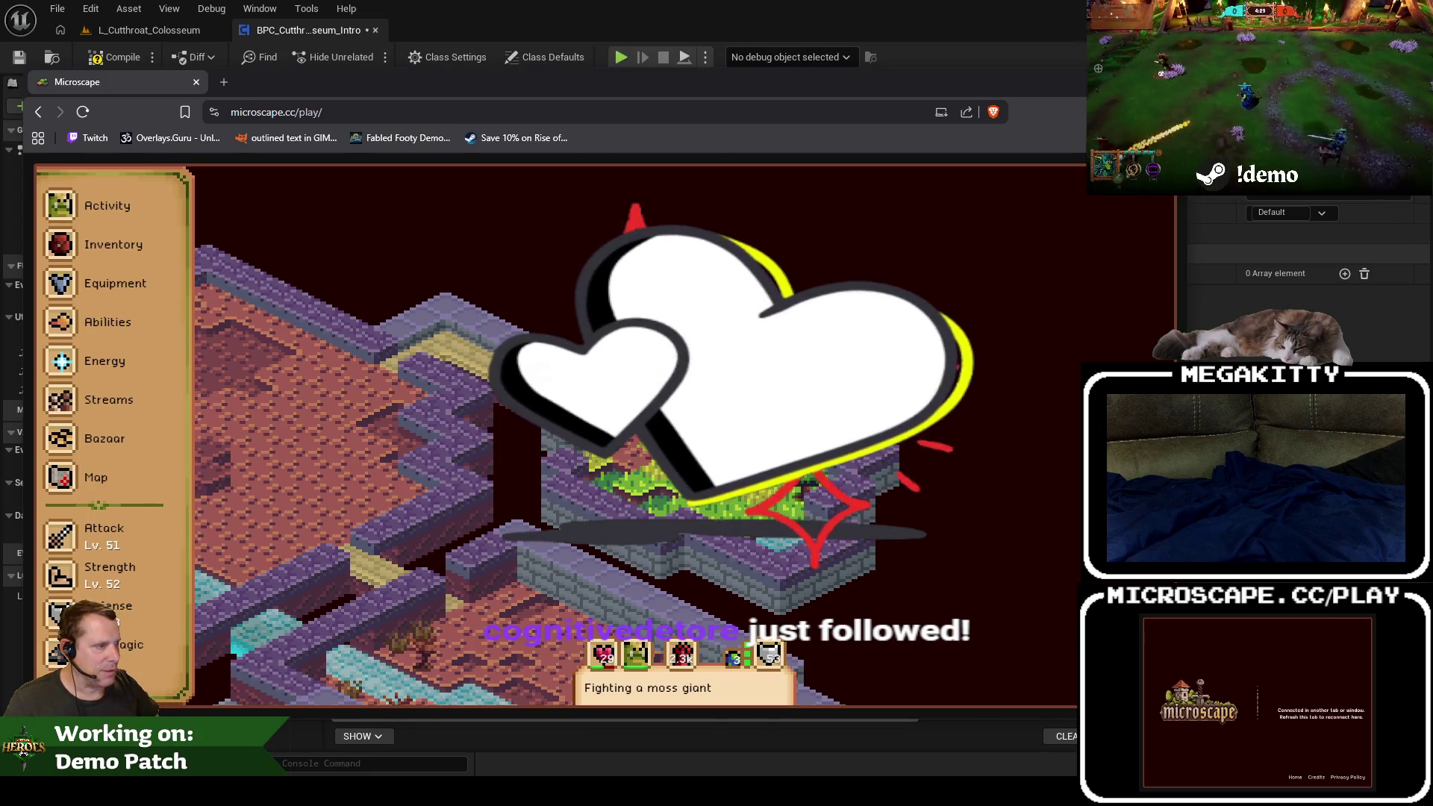
{"action": "left_click_drag", "start_coordinate": [524, 82], "coordinate": [499, 47]}
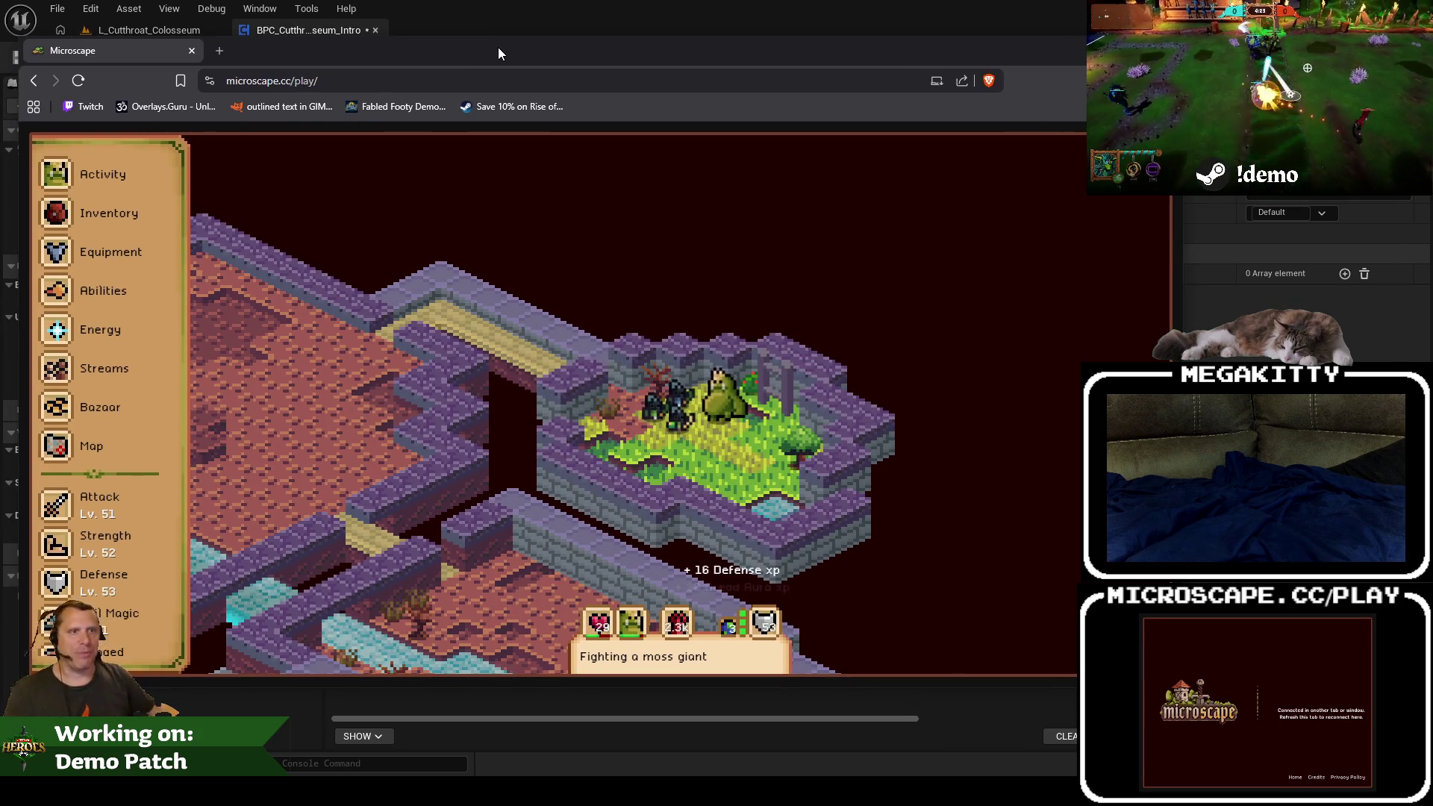
{"action": "left_click_drag", "start_coordinate": [499, 47], "coordinate": [495, 51]}
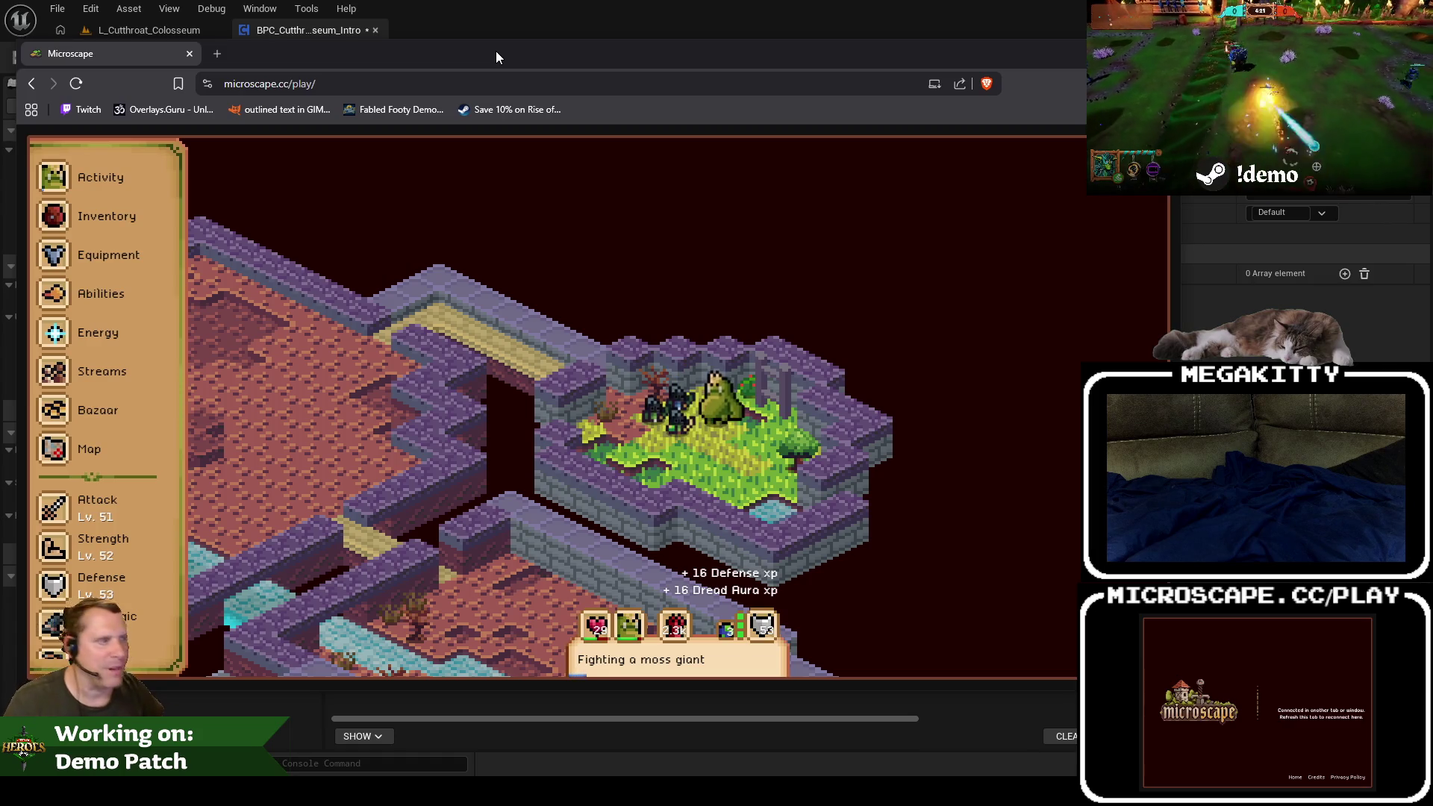
{"action": "left_click", "coordinate": [358, 88]}
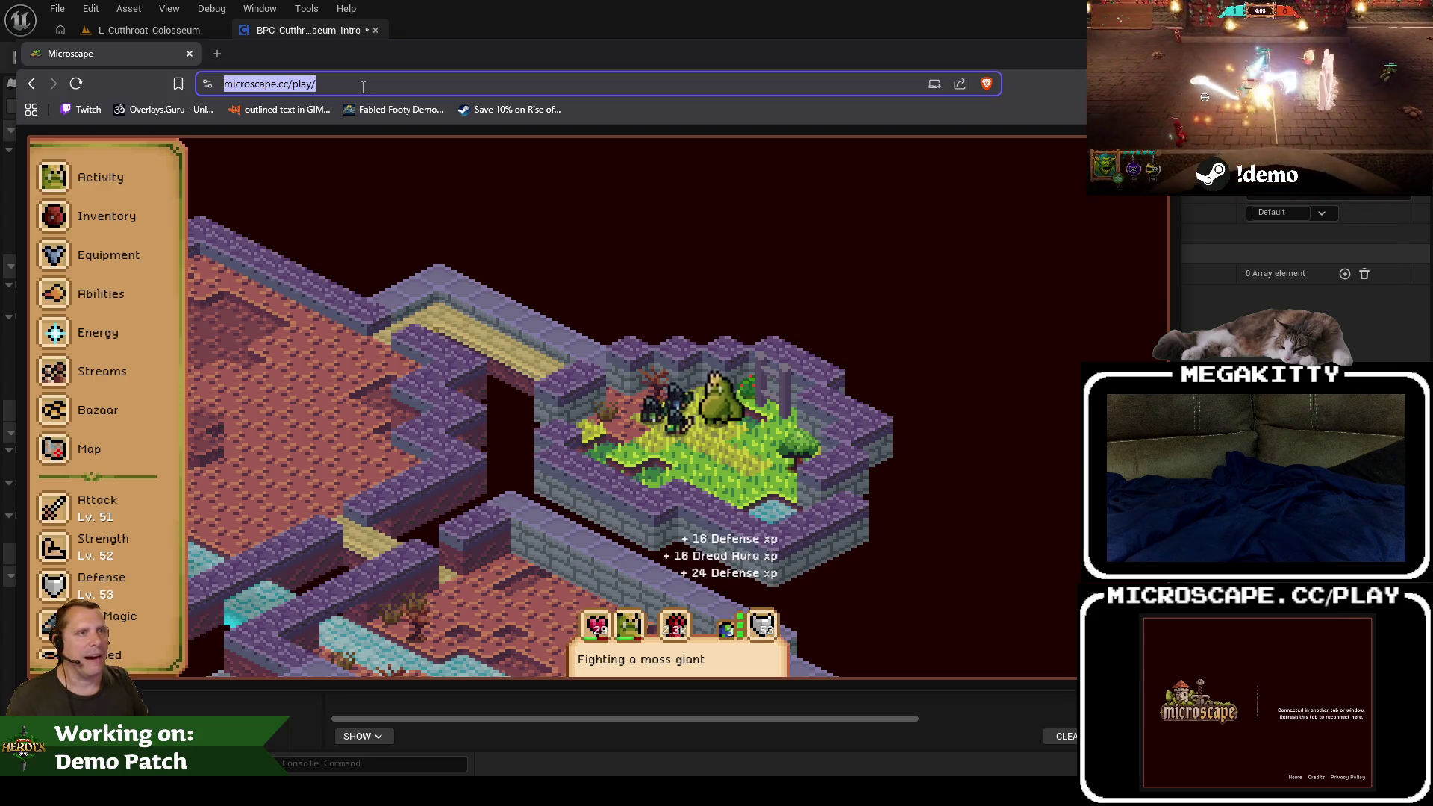
{"action": "left_click", "coordinate": [363, 87]}
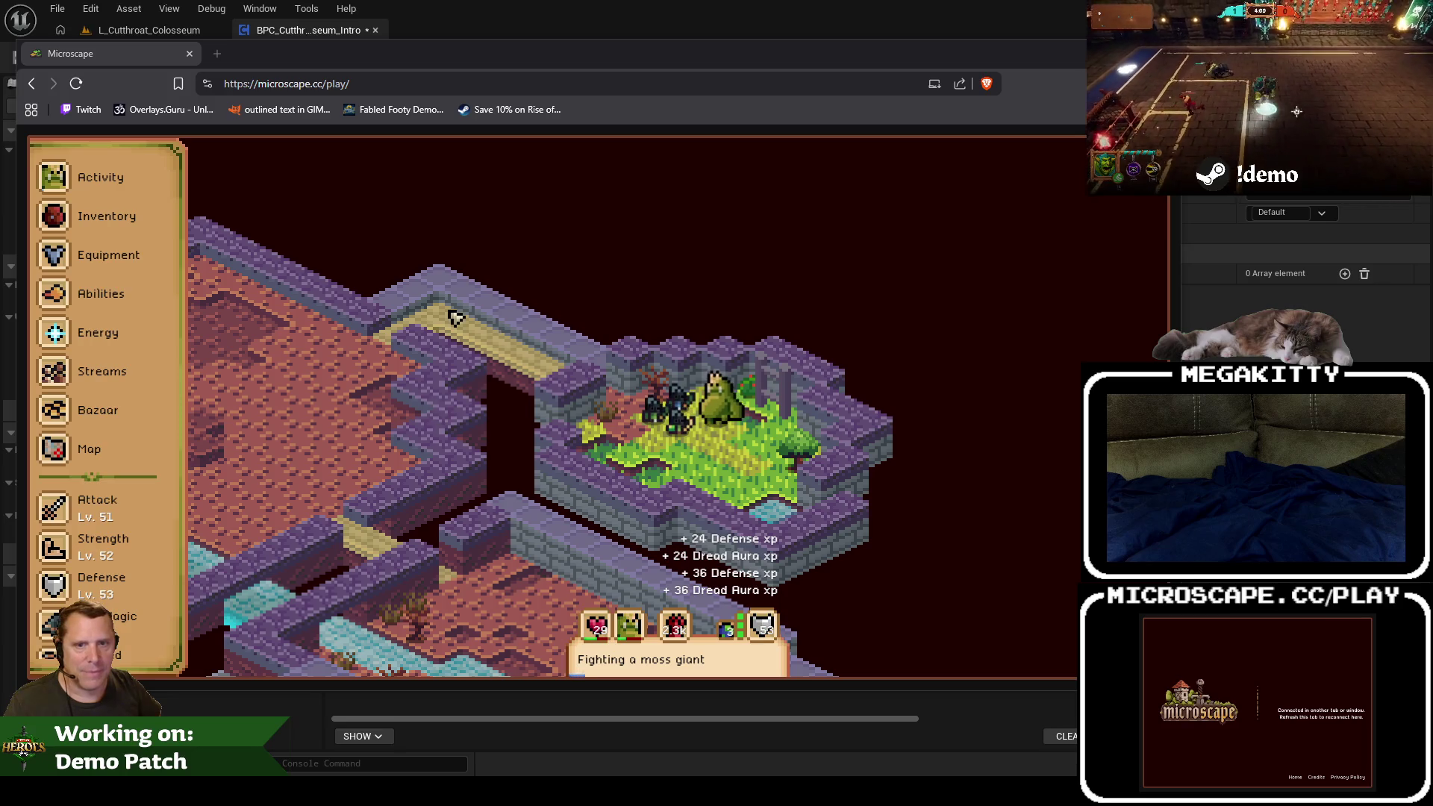
{"action": "left_click_drag", "start_coordinate": [472, 69], "coordinate": [469, 66]}
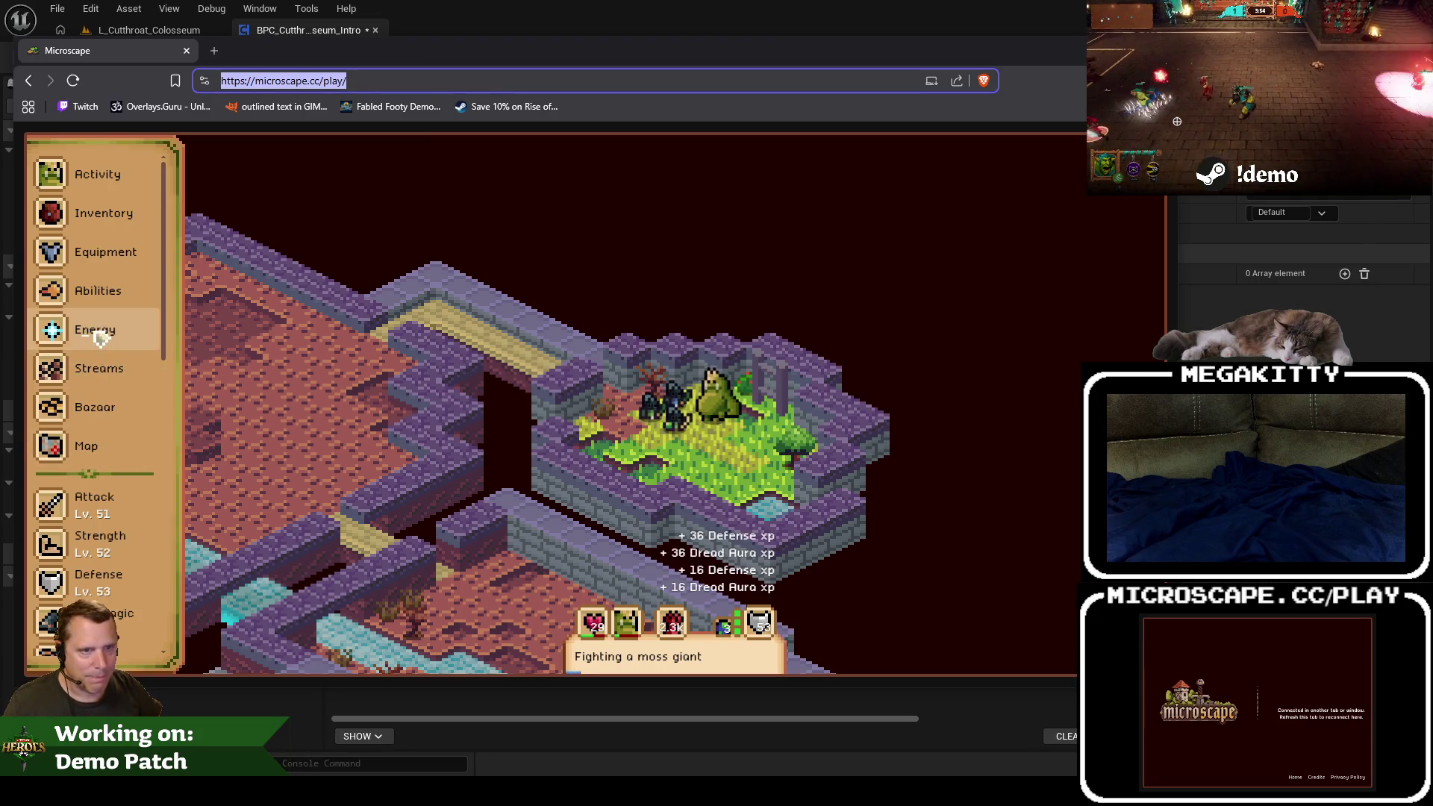
{"action": "scroll", "coordinate": [112, 448], "scroll_direction": "down", "scroll_amount": 10}
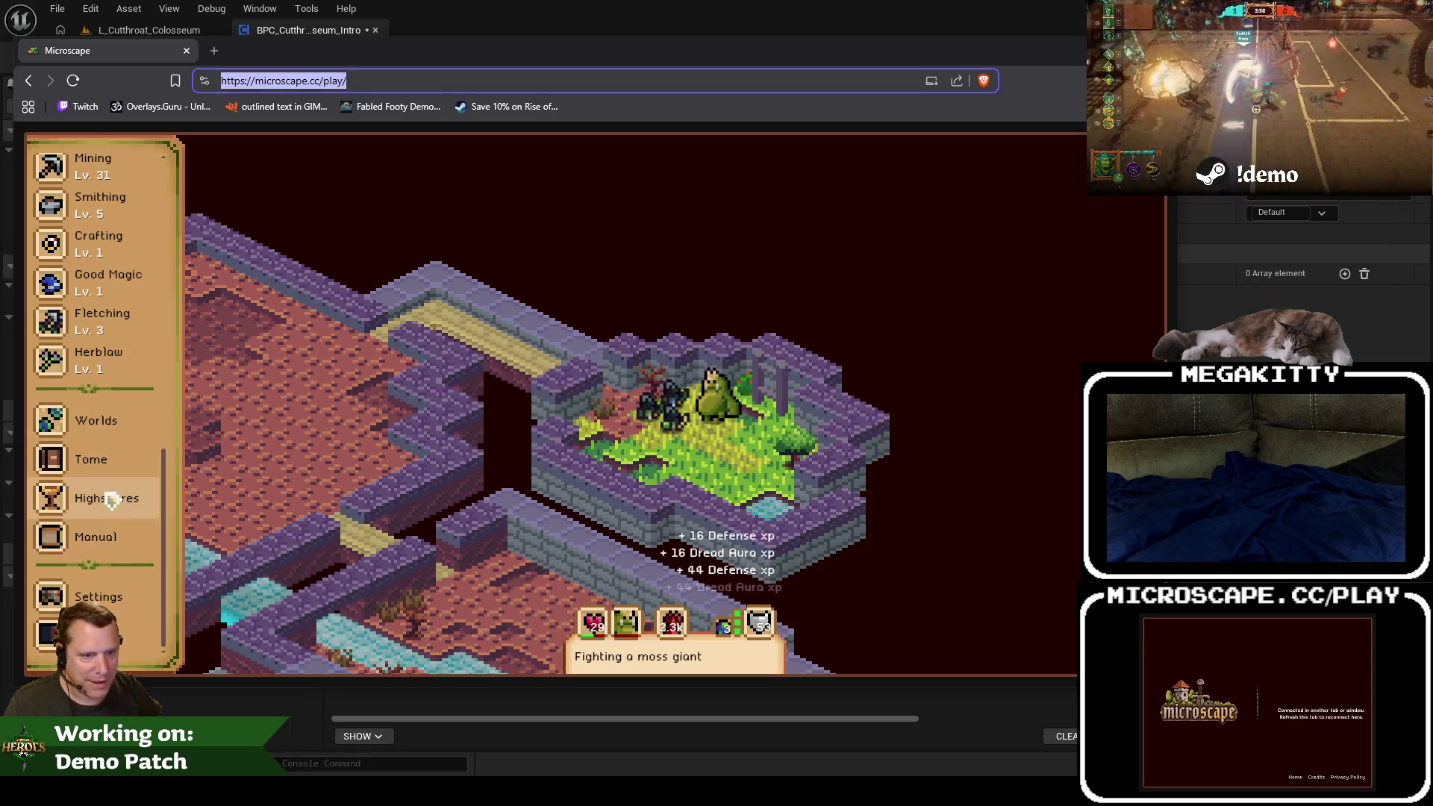
{"action": "scroll", "coordinate": [96, 446], "scroll_direction": "up", "scroll_amount": 10}
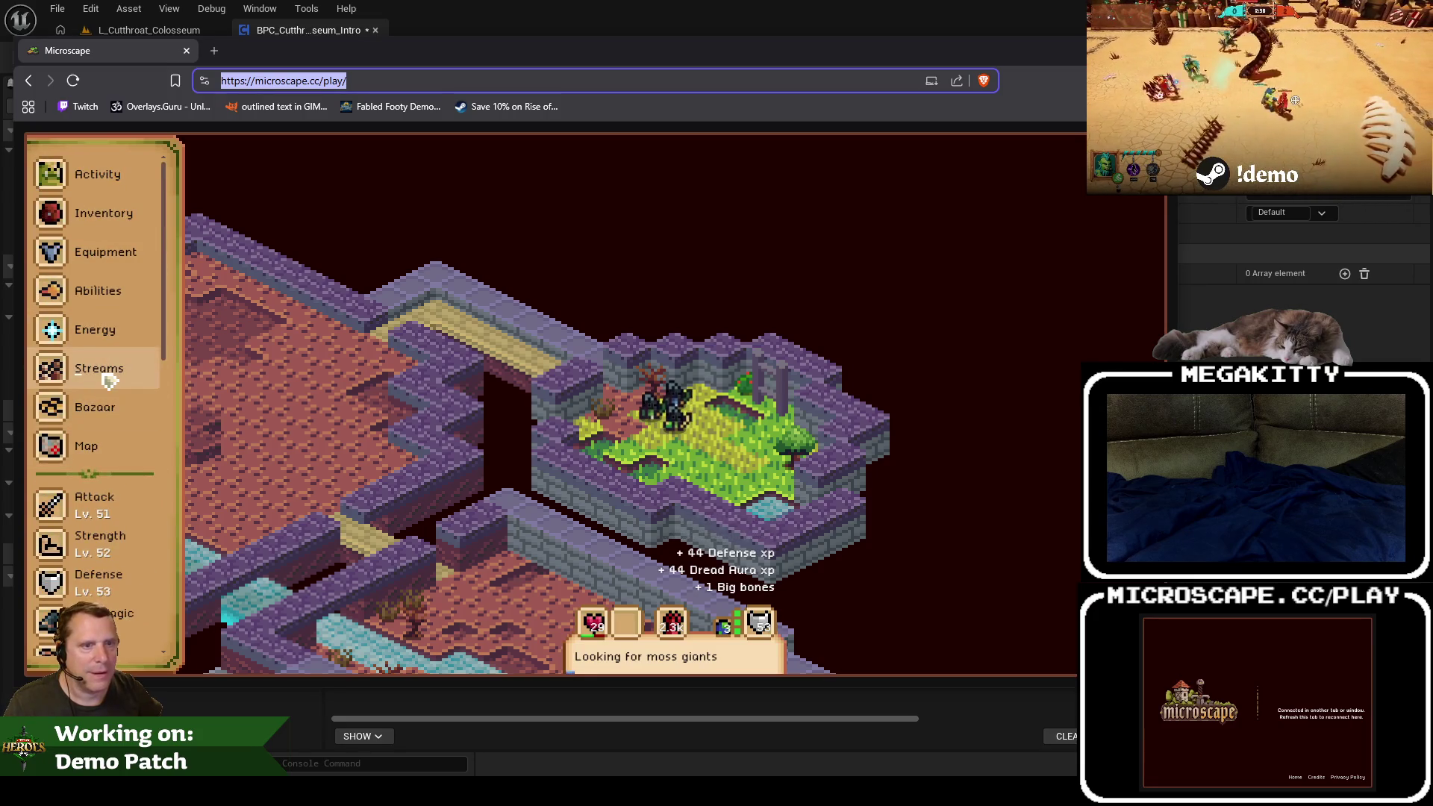
Step: Browse the streamer communities and the Add your own Community page, then close it and return to the editor
{"action": "left_click", "coordinate": [107, 379]}
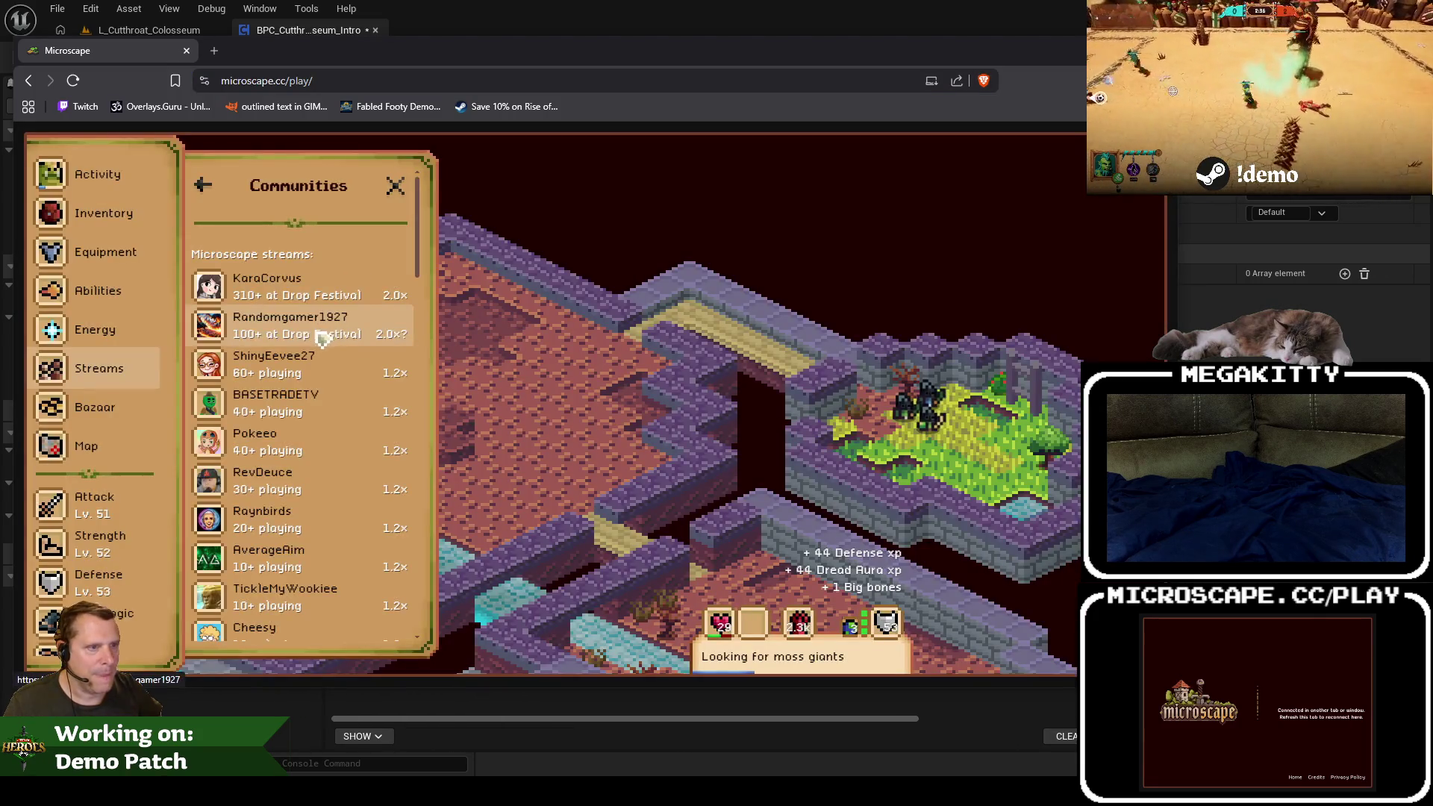
{"action": "scroll", "coordinate": [319, 494], "scroll_direction": "down", "scroll_amount": 15}
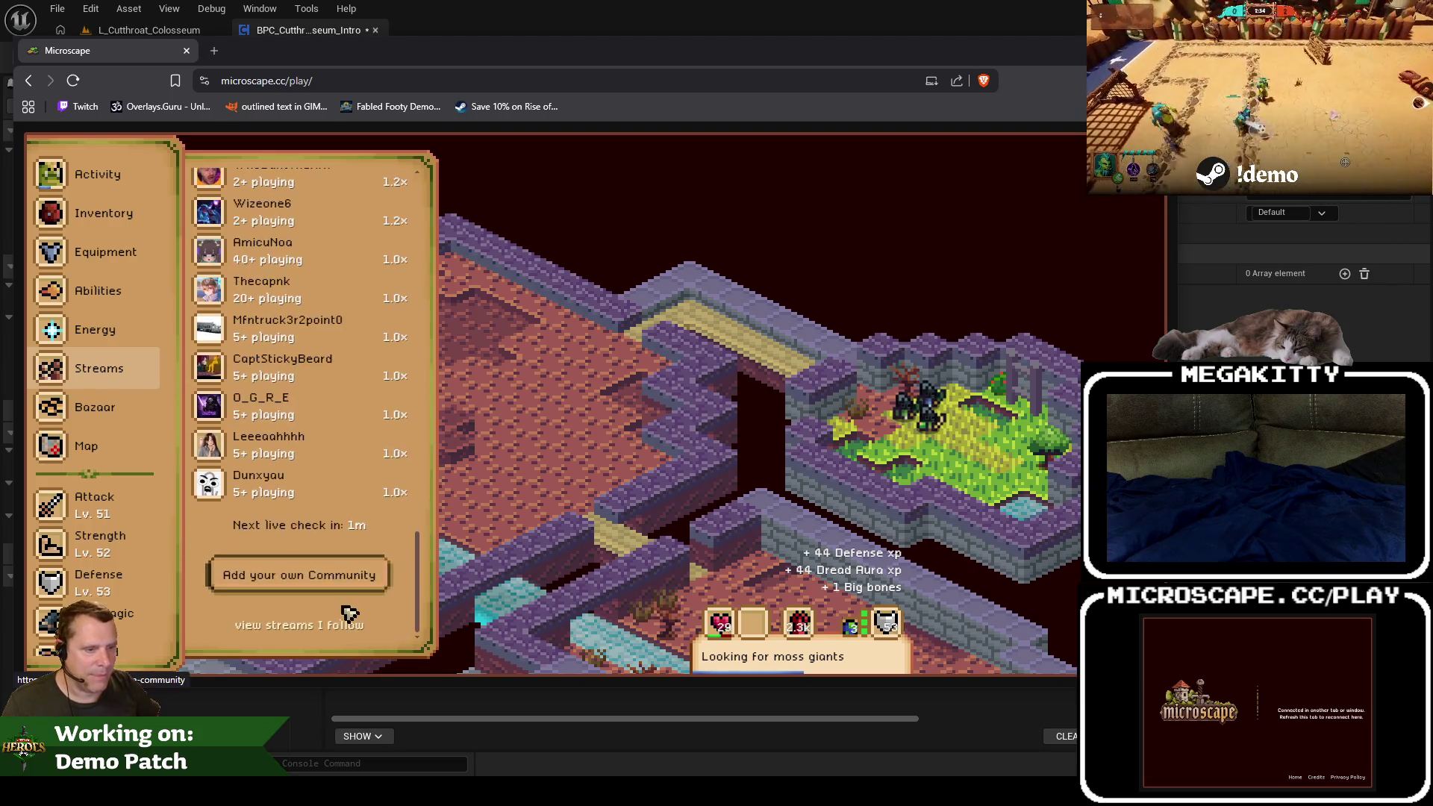
{"action": "left_click", "coordinate": [314, 586]}
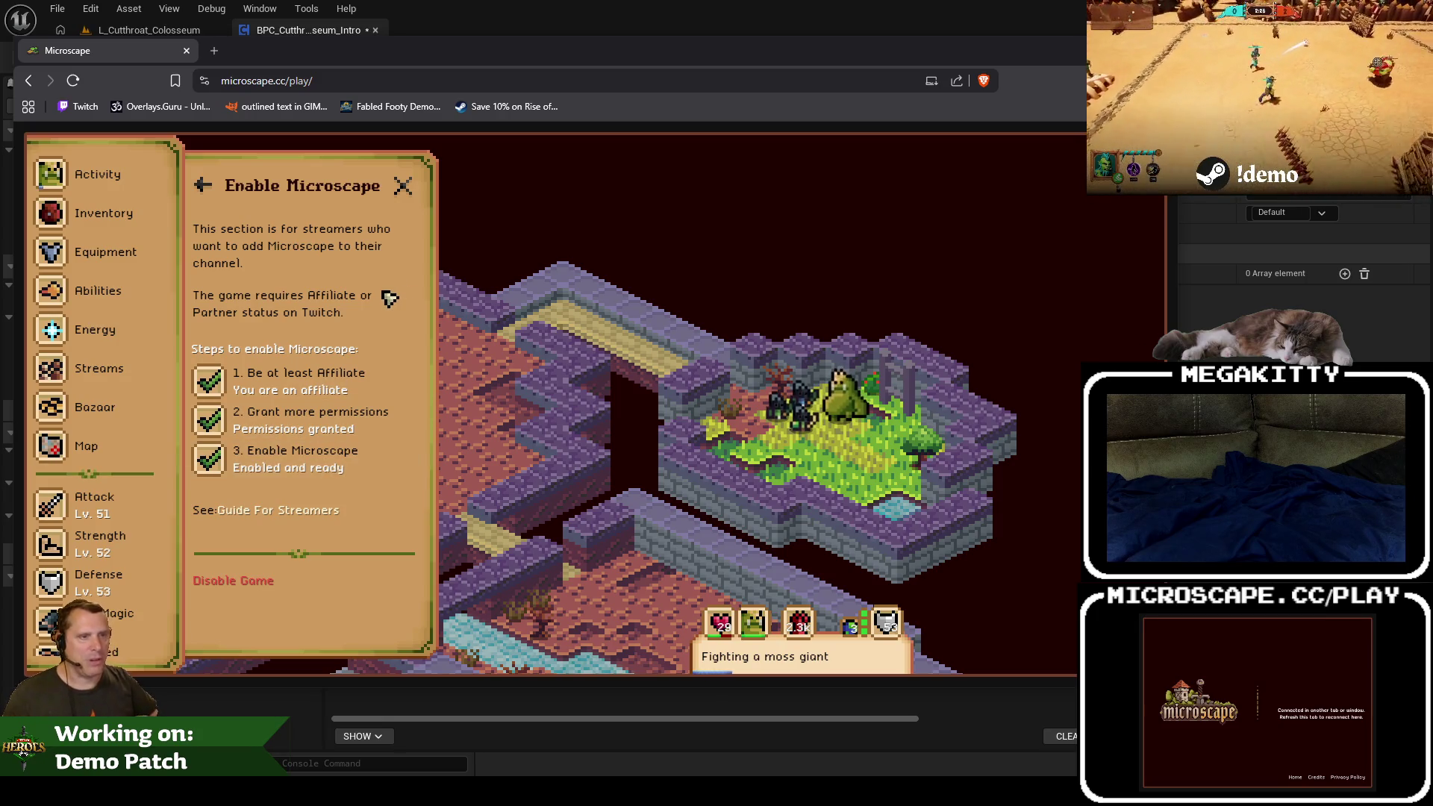
{"action": "left_click", "coordinate": [403, 185]}
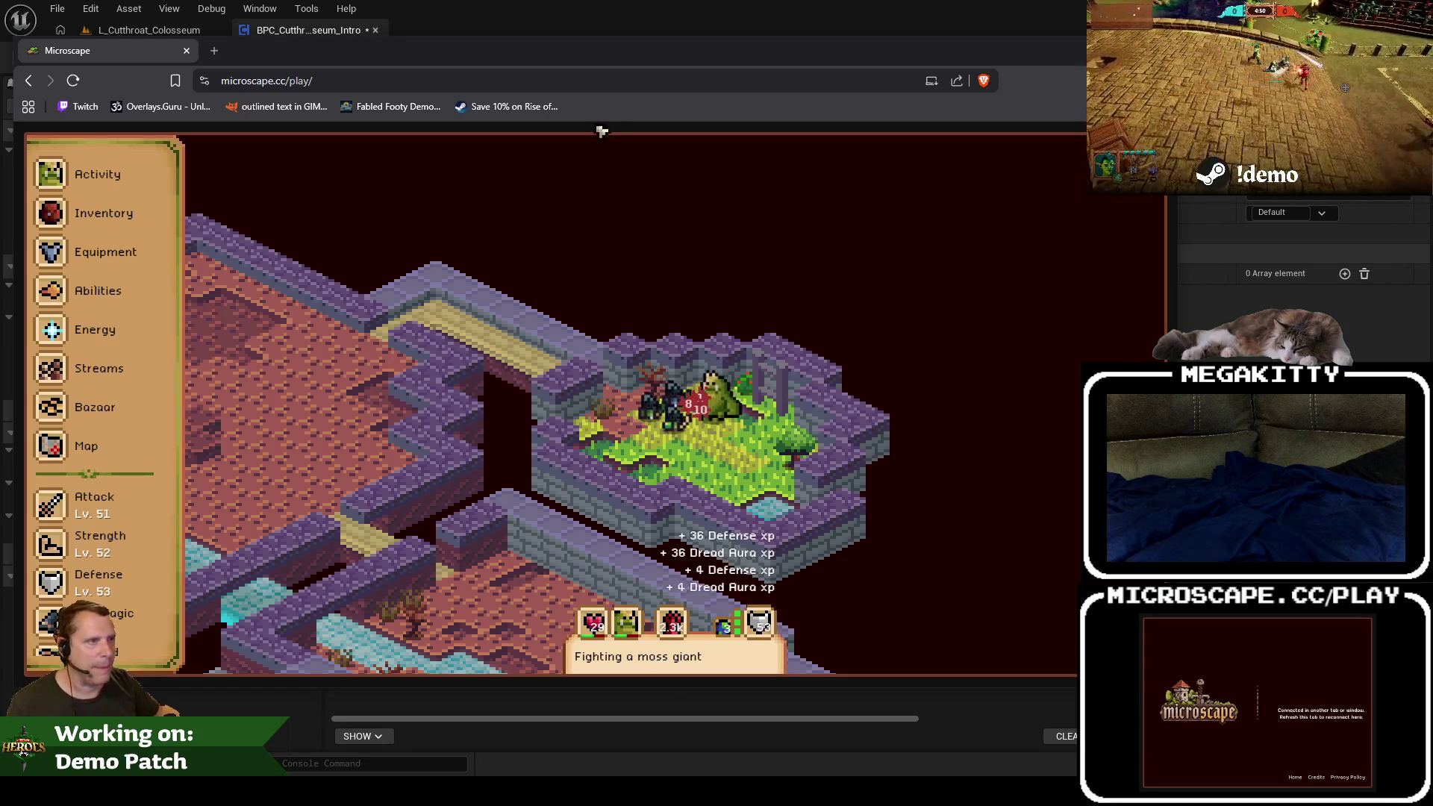
{"action": "left_click", "coordinate": [700, 41]}
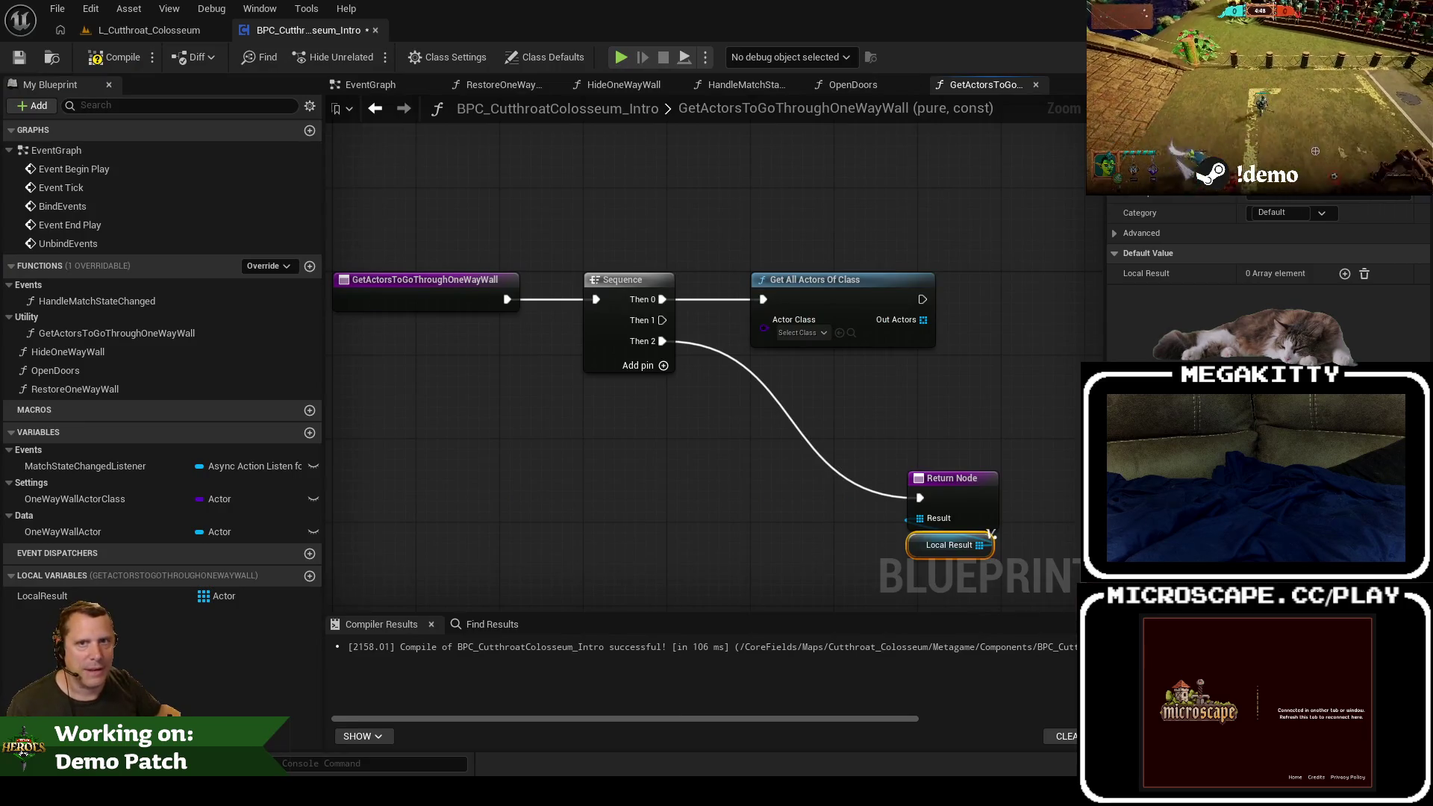
Step: Set the Get All Actors Of Class node's Actor Class to Mi Hero Character
{"action": "left_click", "coordinate": [600, 511]}
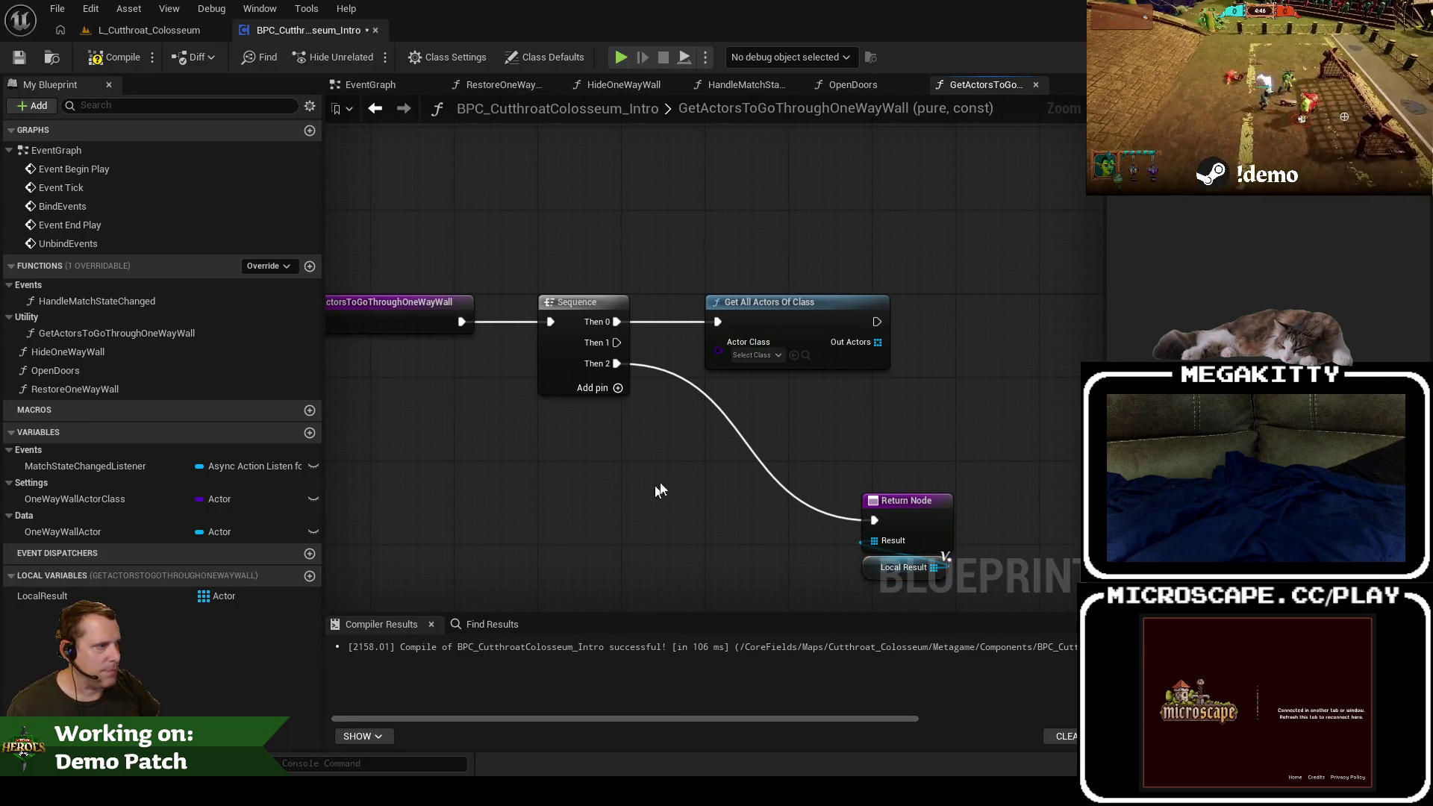
{"action": "left_click", "coordinate": [768, 353]}
{"action": "type", "text": "miheroc"}
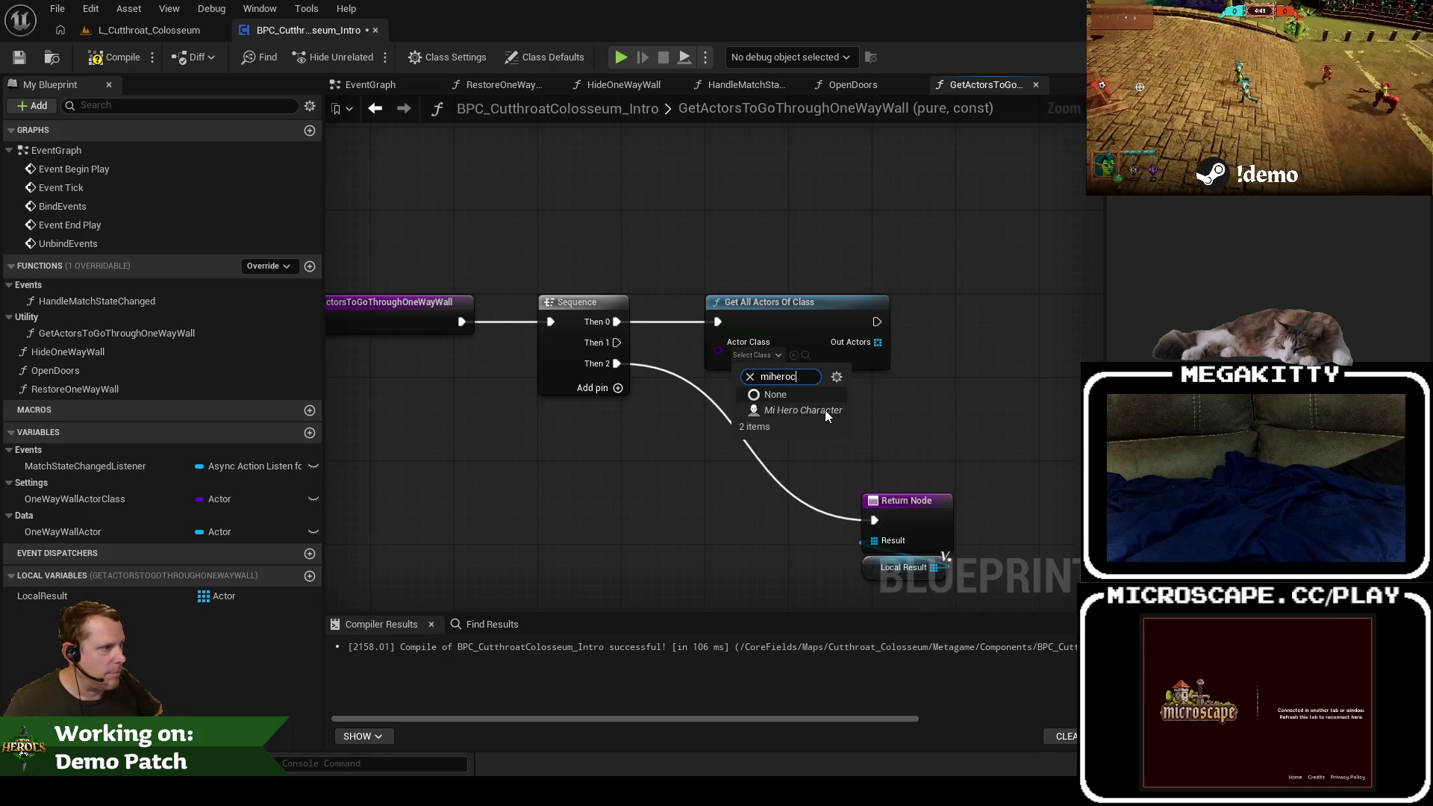
{"action": "left_click", "coordinate": [825, 410]}
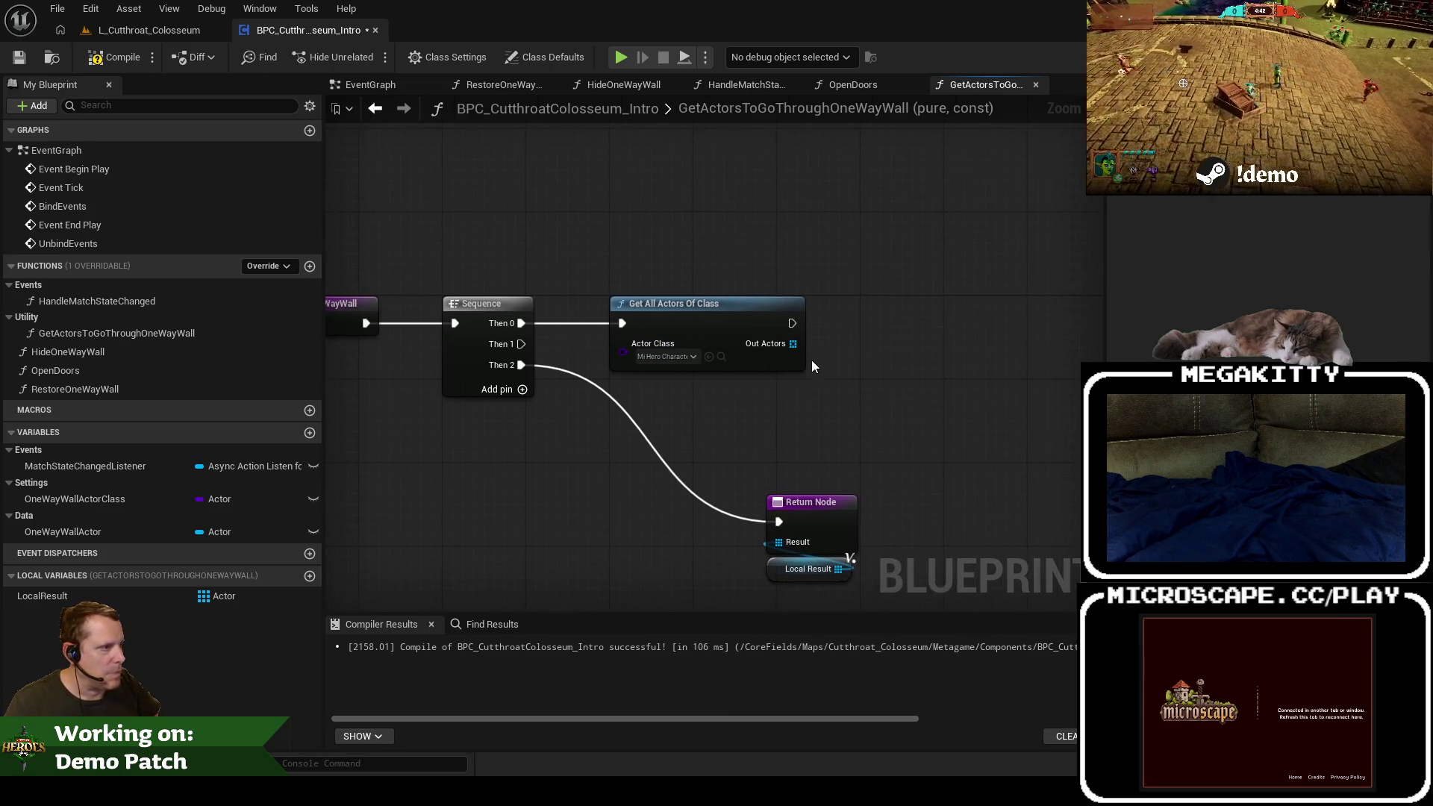
Step: Append the found Out Actors into a Local Result getter and move the Return Node lower
{"action": "mouse_move", "coordinate": [44, 596]}
{"action": "left_mouse_down"}
{"action": "mouse_move", "coordinate": [875, 403]}
{"action": "mouse_move", "coordinate": [919, 302]}
{"action": "left_mouse_up"}
{"action": "left_click", "coordinate": [921, 429]}
{"action": "type", "text": "append"}
{"action": "key", "text": "Return"}
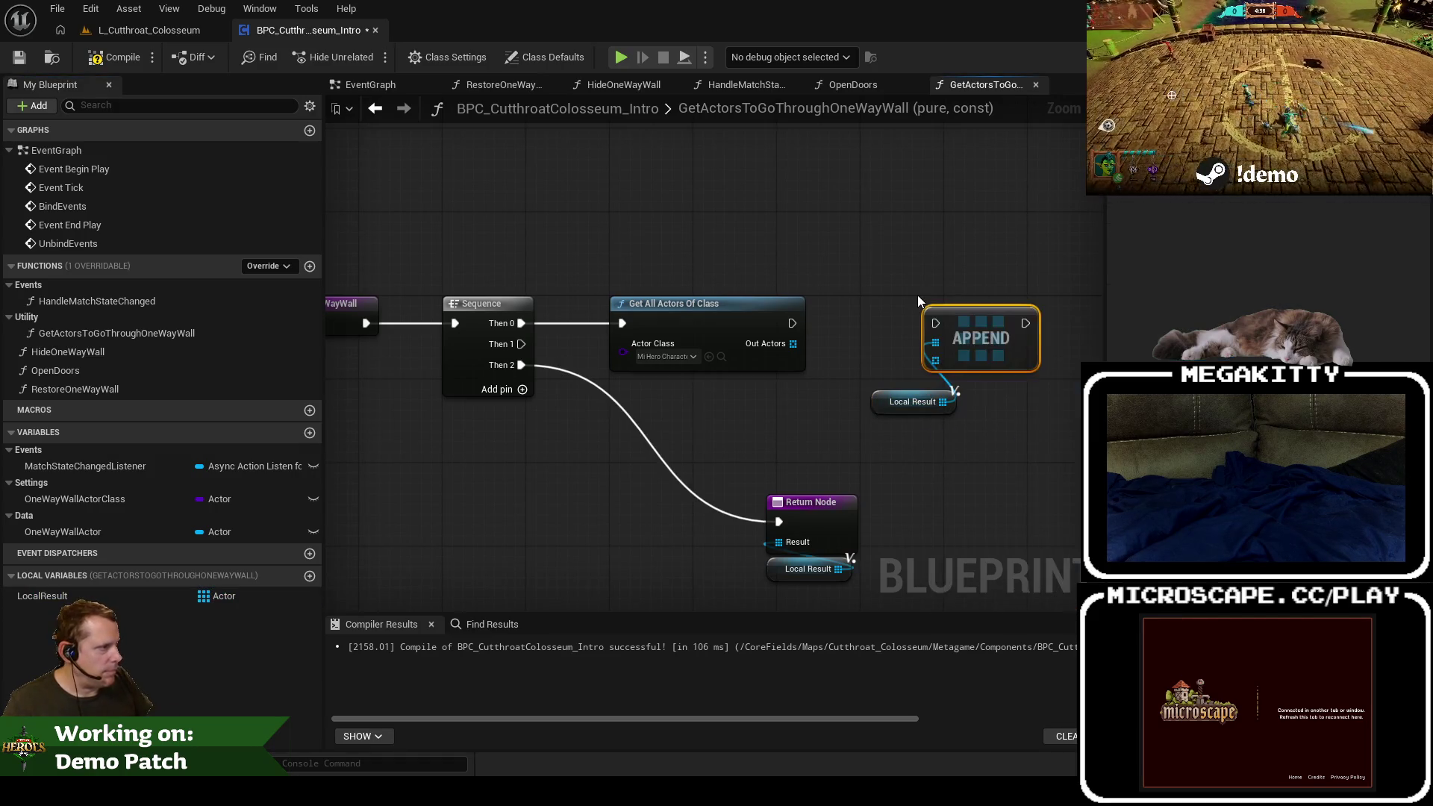
{"action": "mouse_move", "coordinate": [792, 323]}
{"action": "left_mouse_down"}
{"action": "mouse_move", "coordinate": [935, 323]}
{"action": "mouse_move", "coordinate": [823, 367]}
{"action": "mouse_move", "coordinate": [874, 367]}
{"action": "left_mouse_up"}
{"action": "left_click_drag", "start_coordinate": [793, 344], "coordinate": [873, 343]}
{"action": "left_click_drag", "start_coordinate": [875, 397], "coordinate": [899, 321]}
{"action": "mouse_move", "coordinate": [930, 489]}
{"action": "left_mouse_down"}
{"action": "mouse_move", "coordinate": [885, 419]}
{"action": "mouse_move", "coordinate": [887, 530]}
{"action": "mouse_move", "coordinate": [721, 541]}
{"action": "left_mouse_up"}
Step: Add a second Get All Actors Of Class on Then 1 and search its class for 'famili'
{"action": "mouse_move", "coordinate": [597, 254]}
{"action": "left_mouse_down"}
{"action": "mouse_move", "coordinate": [765, 405]}
{"action": "mouse_move", "coordinate": [768, 385]}
{"action": "left_mouse_up"}
{"action": "type", "text": "get all"}
{"action": "key", "text": "Return"}
{"action": "left_click", "coordinate": [745, 438]}
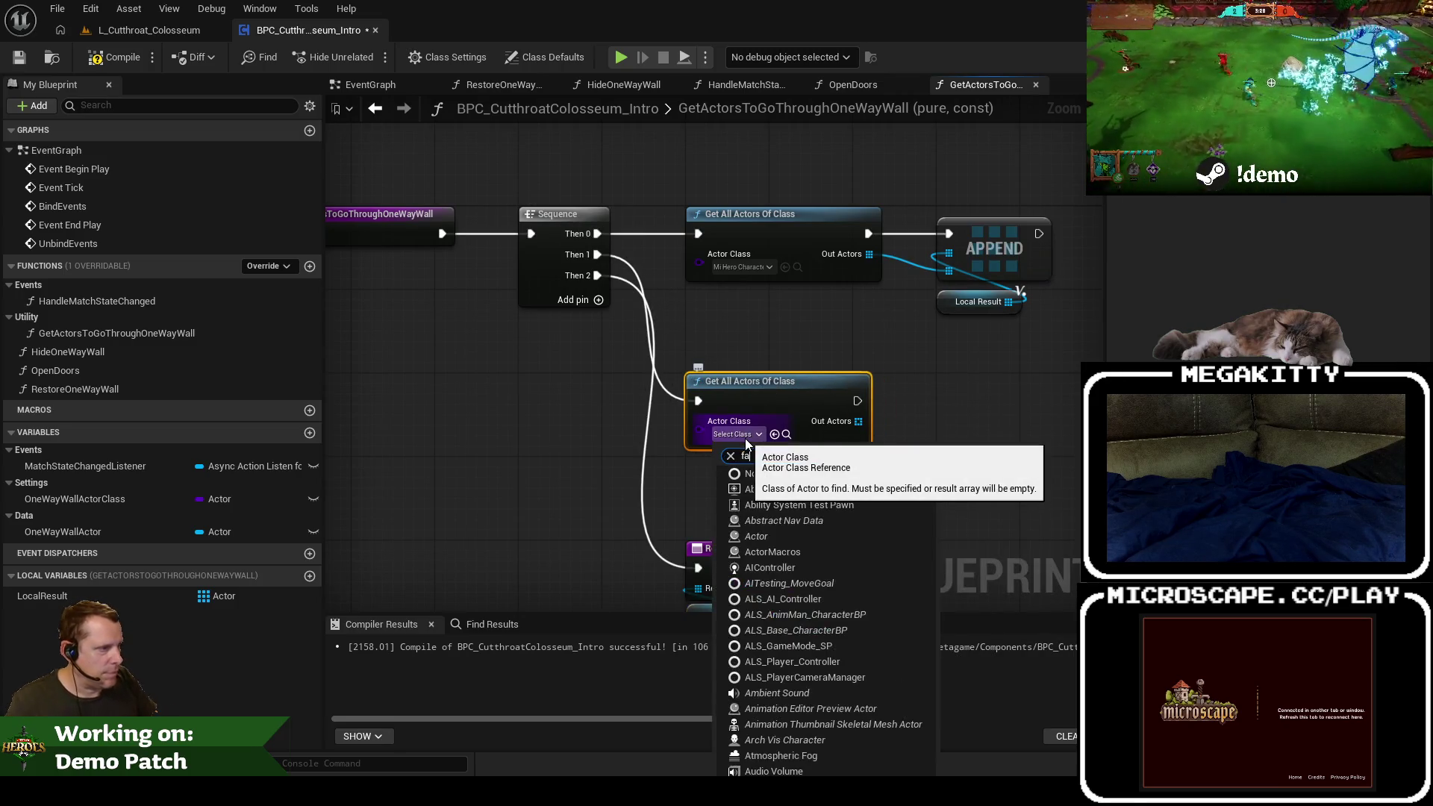
{"action": "type", "text": "famili"}
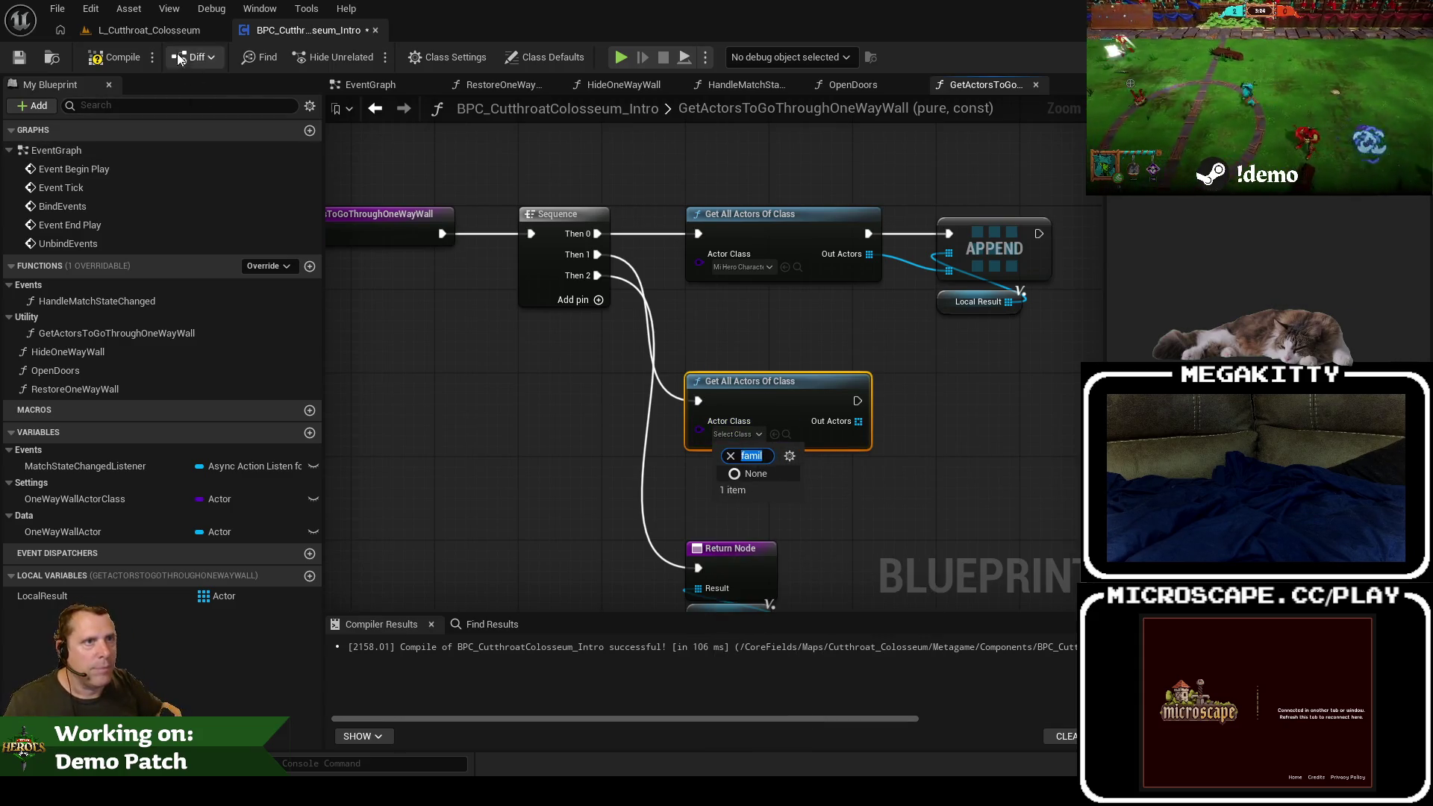
{"action": "left_click", "coordinate": [137, 32]}
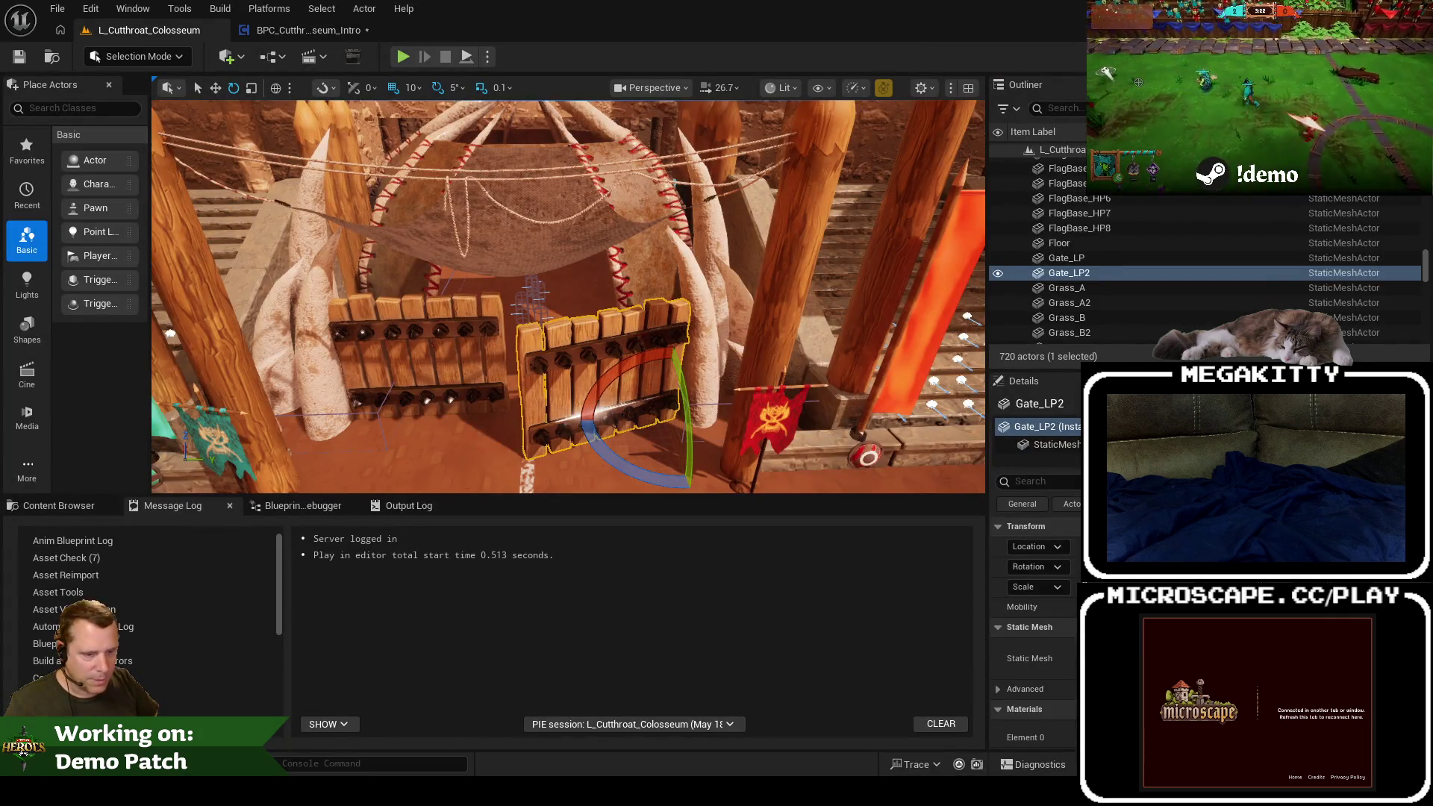
Step: Bring the Microscape browser, showing the Worlds list with World 4 current, back over the editor
{"action": "mouse_move", "coordinate": [243, 791]}
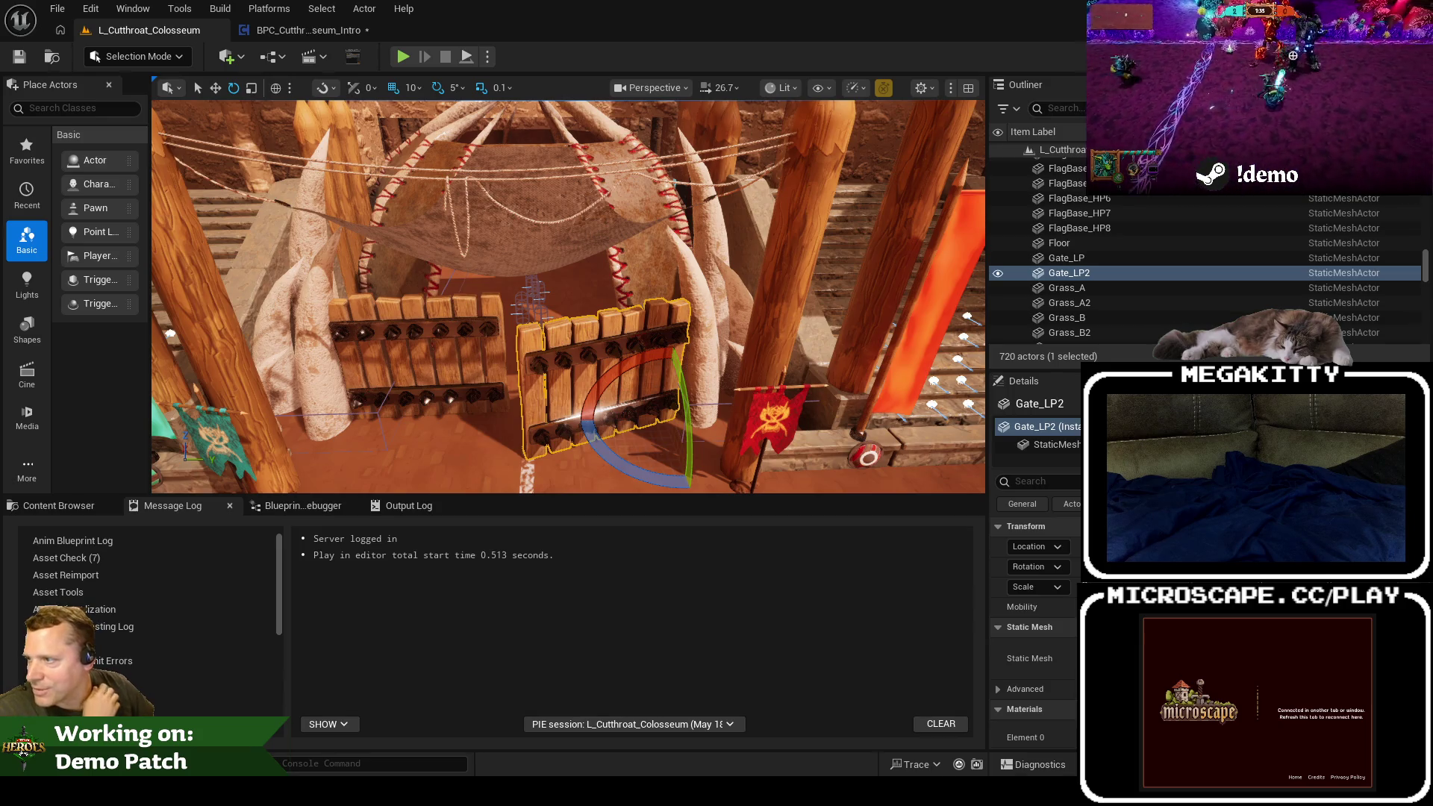
{"action": "key", "text": "alt+Tab"}
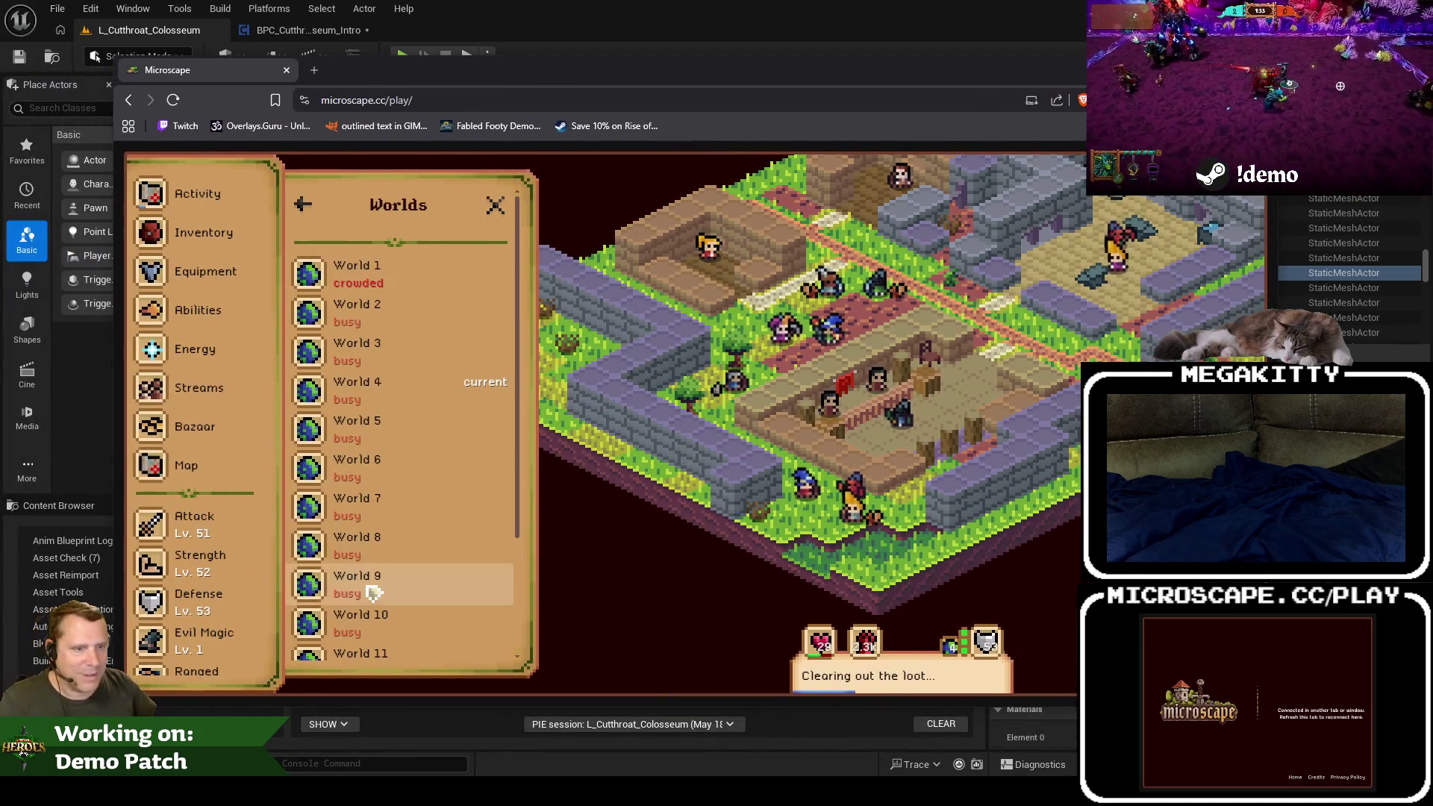
Step: Find the Moss giant in the Defense guide and pick O'Rock Sewers > Moss Giant on the map
{"action": "left_click", "coordinate": [206, 601]}
{"action": "scroll", "coordinate": [406, 448], "scroll_direction": "down", "scroll_amount": 5}
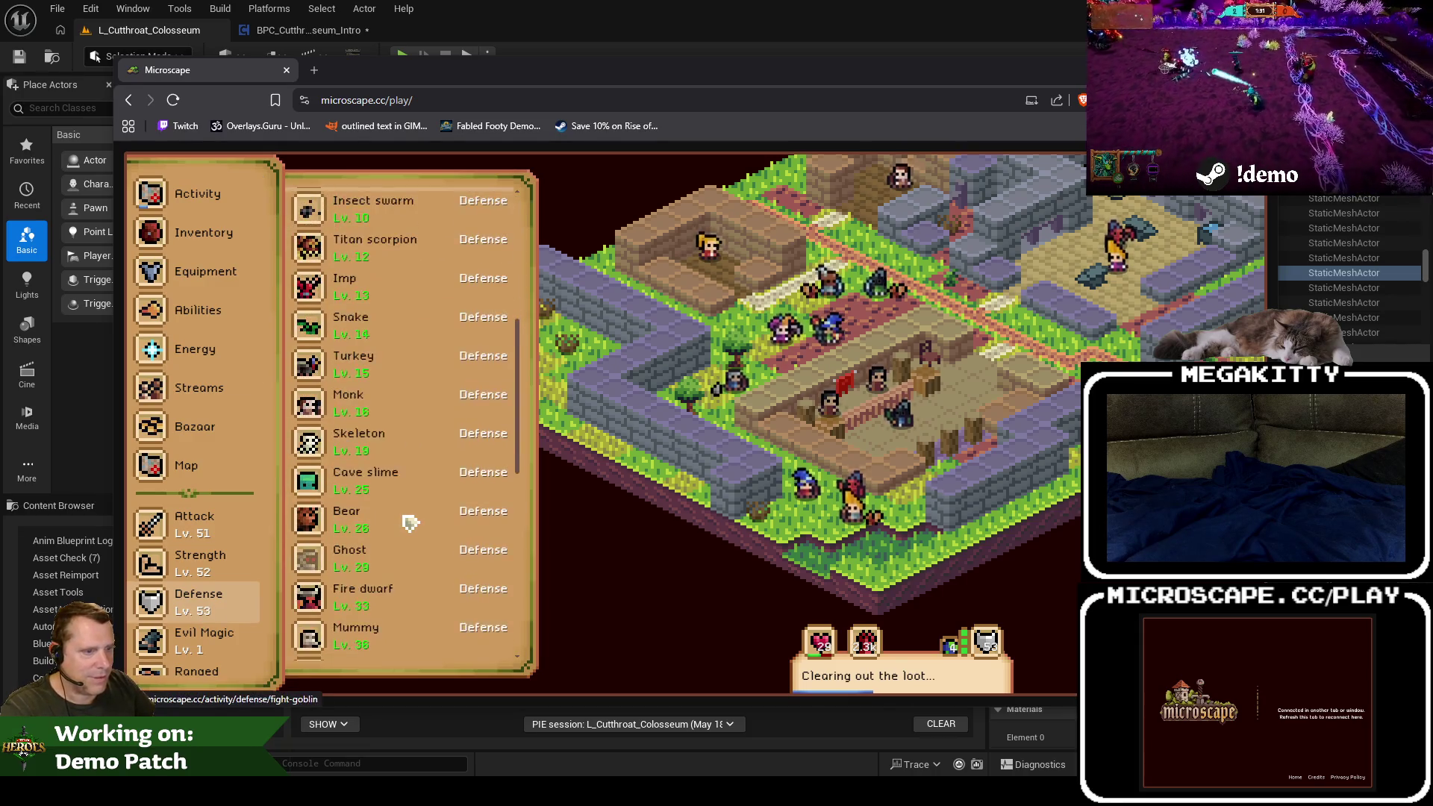
{"action": "scroll", "coordinate": [409, 597], "scroll_direction": "down", "scroll_amount": 5}
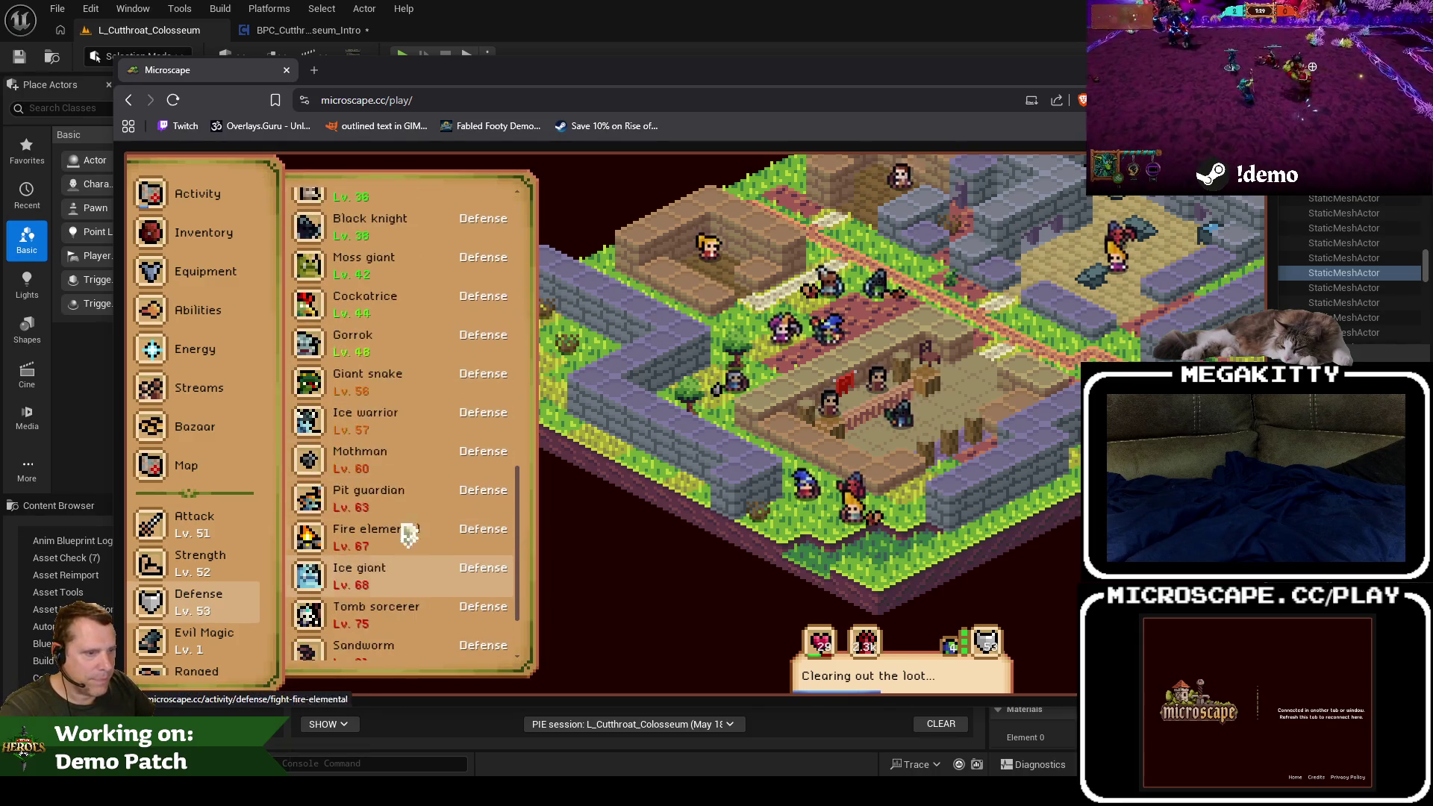
{"action": "left_click", "coordinate": [365, 275]}
{"action": "scroll", "coordinate": [418, 522], "scroll_direction": "down", "scroll_amount": 5}
{"action": "left_click", "coordinate": [410, 551]}
{"action": "left_click", "coordinate": [770, 382]}
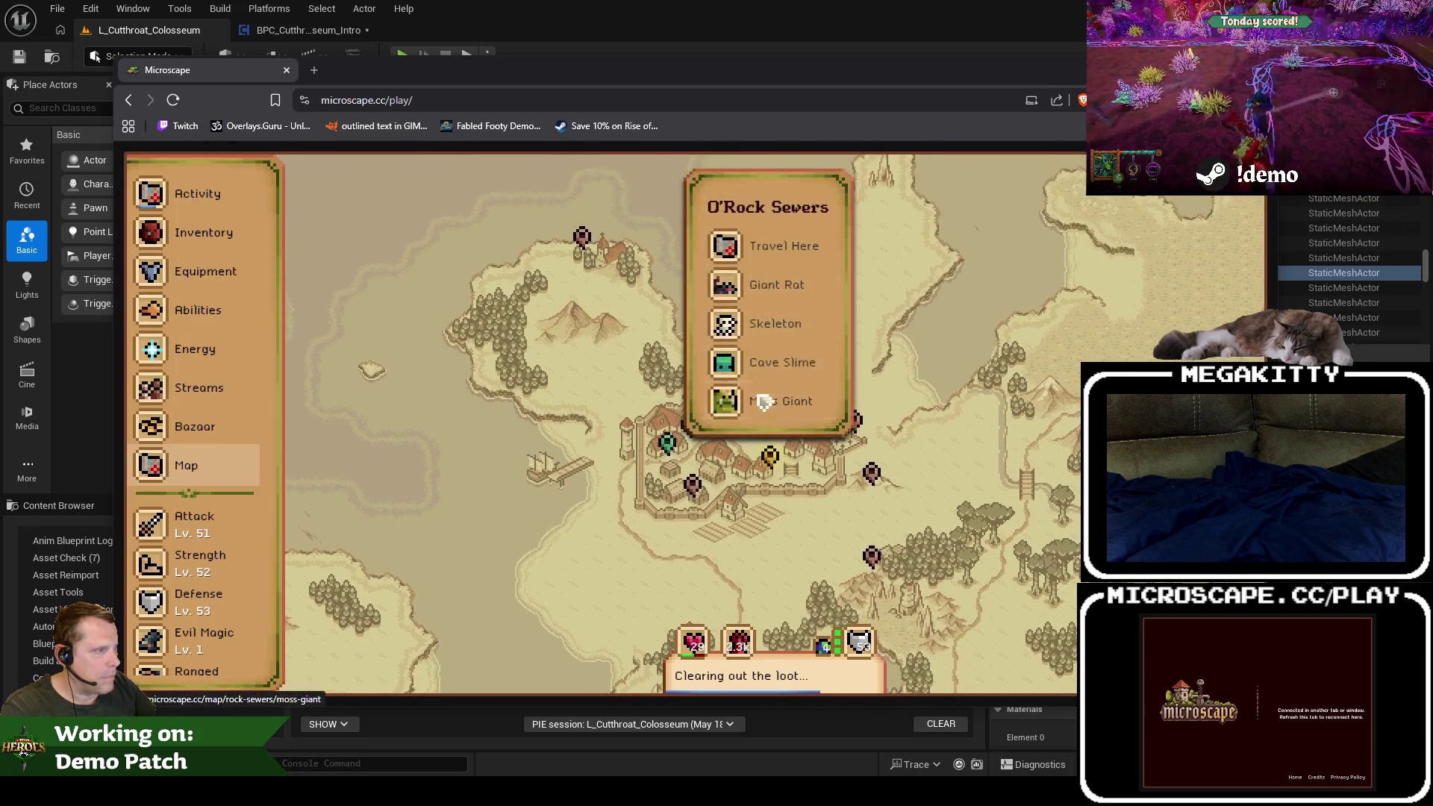
{"action": "left_click", "coordinate": [776, 401]}
Step: Start fighting the Moss Giant, then shift the game window left and minimize it
{"action": "left_click", "coordinate": [432, 399]}
{"action": "scroll", "coordinate": [430, 523], "scroll_direction": "down", "scroll_amount": 5}
{"action": "left_click", "coordinate": [426, 629]}
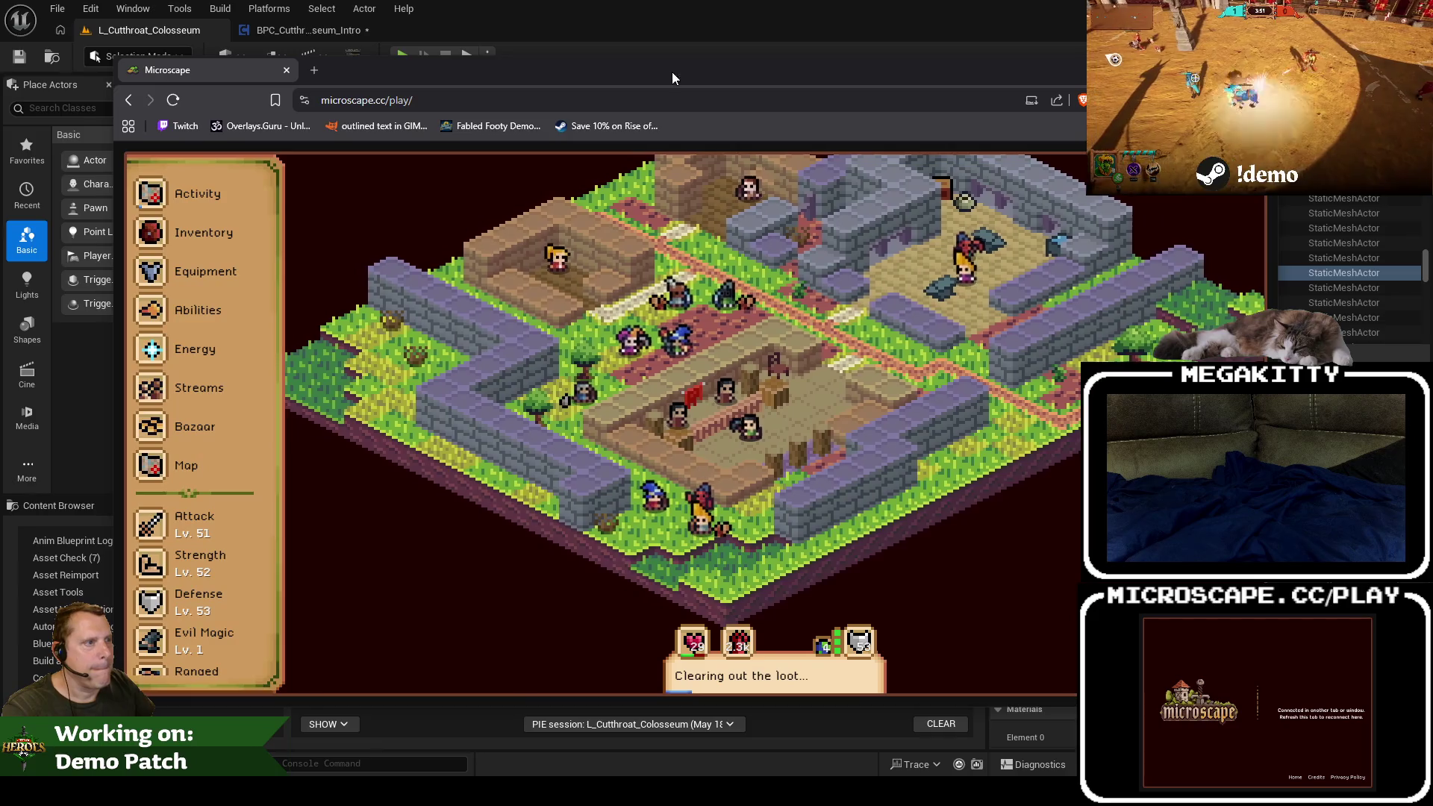
{"action": "mouse_move", "coordinate": [672, 72]}
{"action": "left_mouse_down"}
{"action": "mouse_move", "coordinate": [500, 73]}
{"action": "mouse_move", "coordinate": [622, 70]}
{"action": "left_mouse_up"}
{"action": "left_click", "coordinate": [1098, 73]}
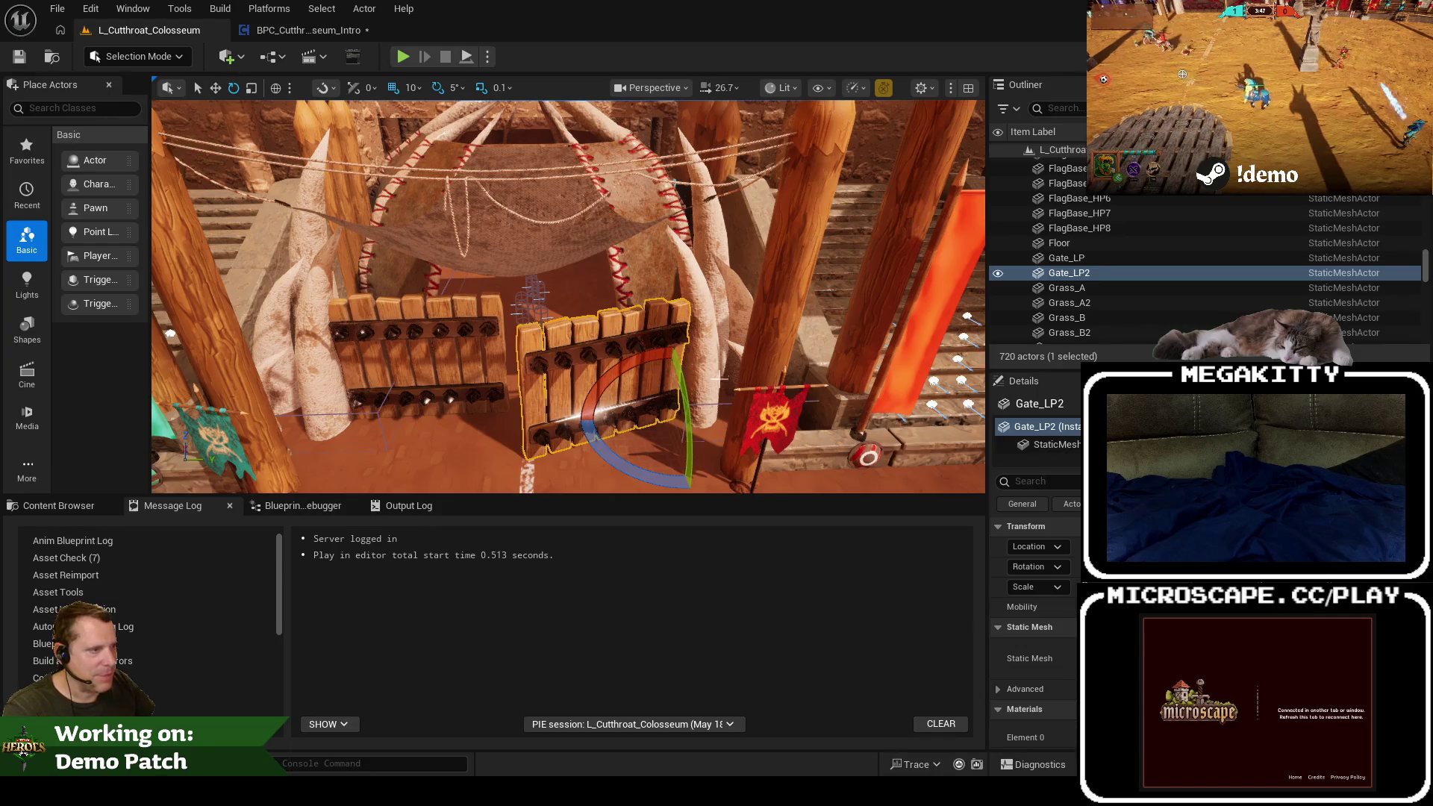
Step: In the colosseum level's Content Browser, search 'fam' and jump to Grace's ActivateFamiliar ability folder
{"action": "left_click", "coordinate": [311, 31]}
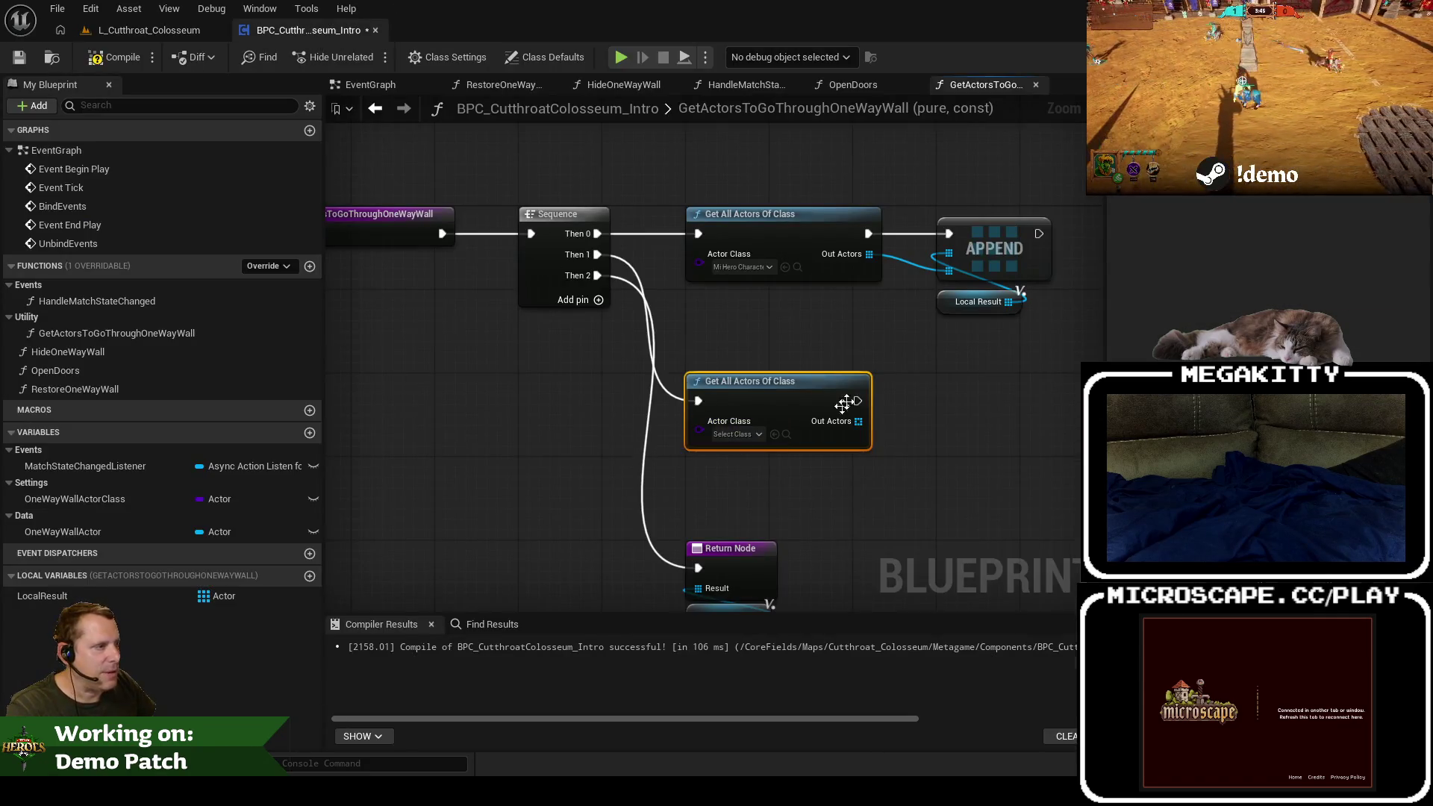
{"action": "left_click", "coordinate": [153, 30]}
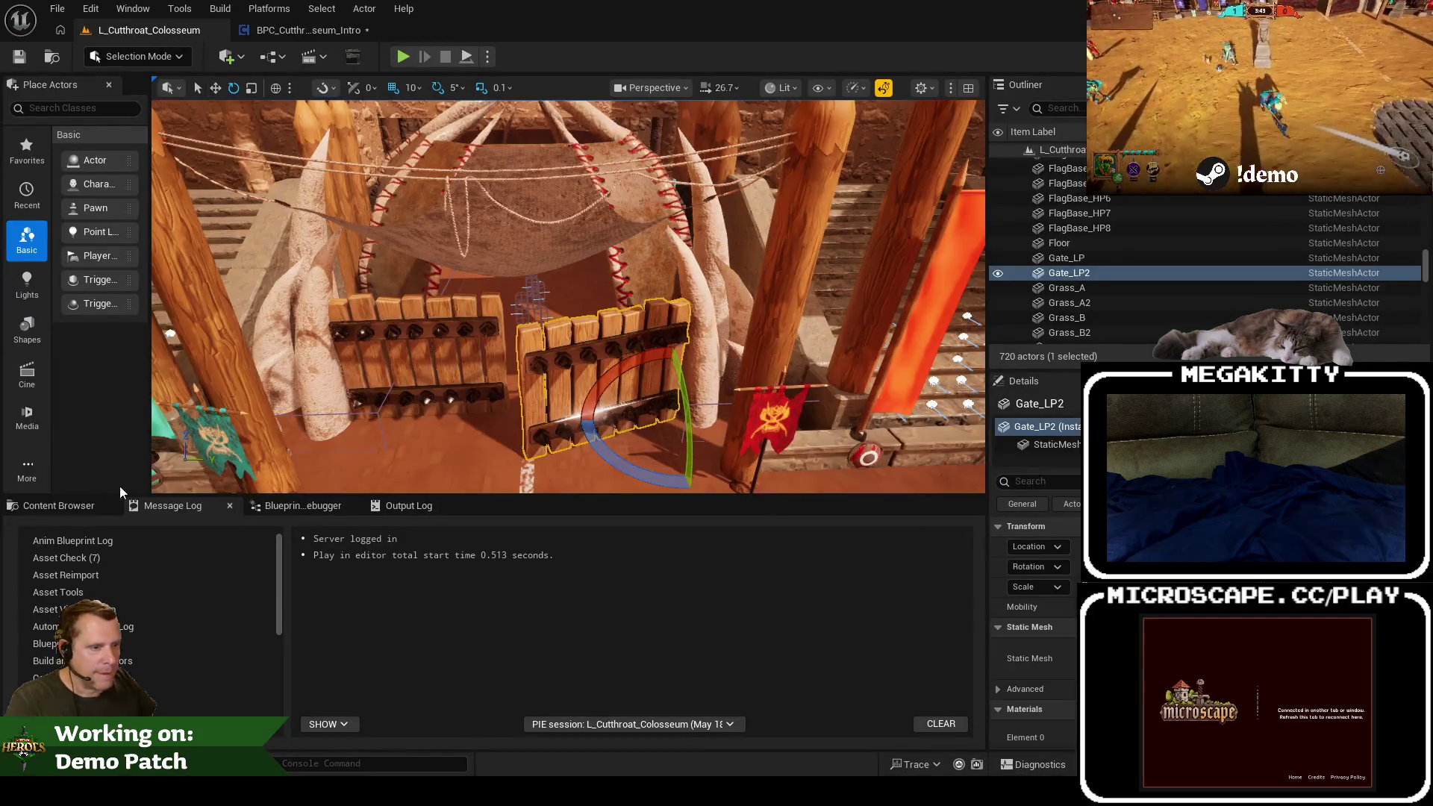
{"action": "left_click", "coordinate": [67, 505]}
{"action": "left_click", "coordinate": [471, 548]}
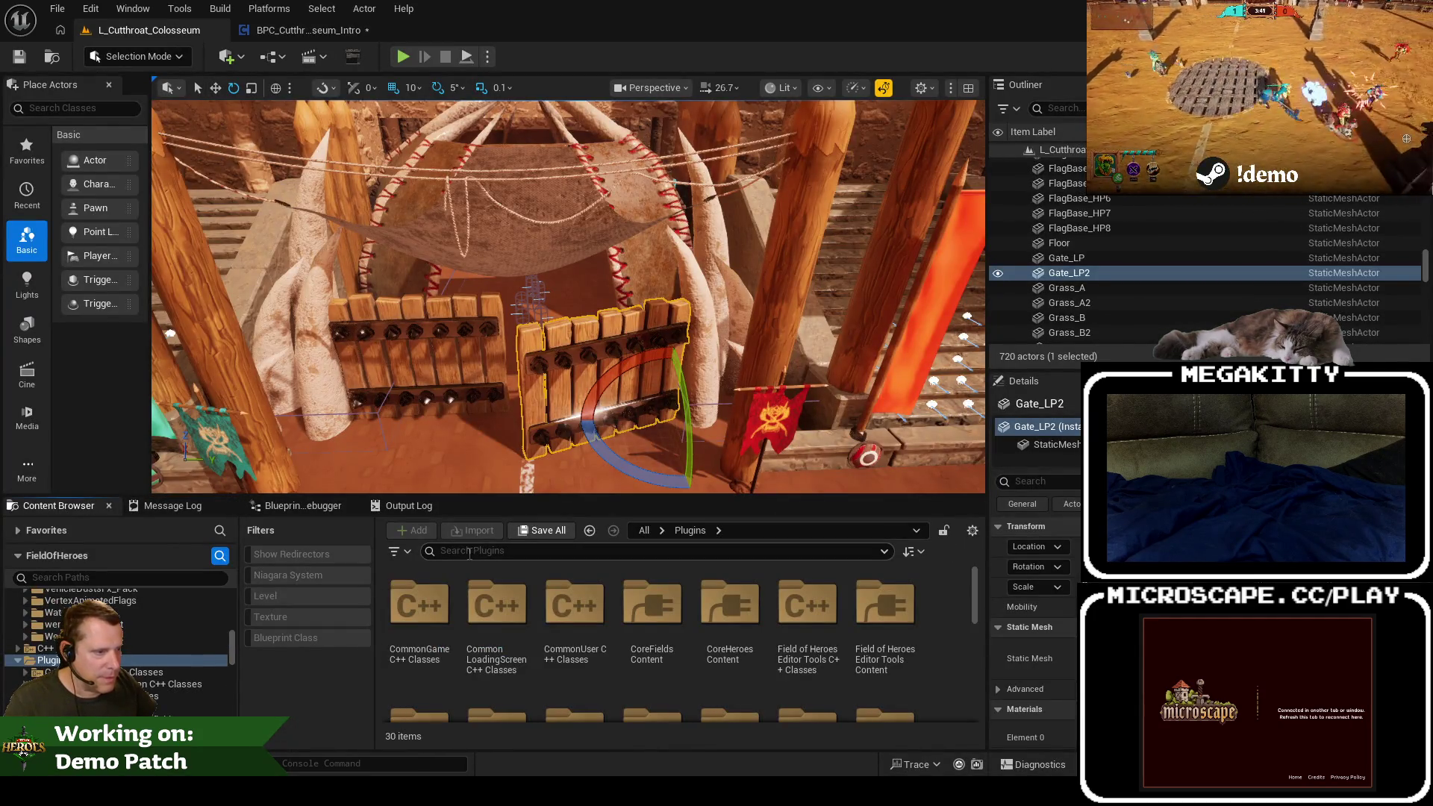
{"action": "type", "text": "gracefam"}
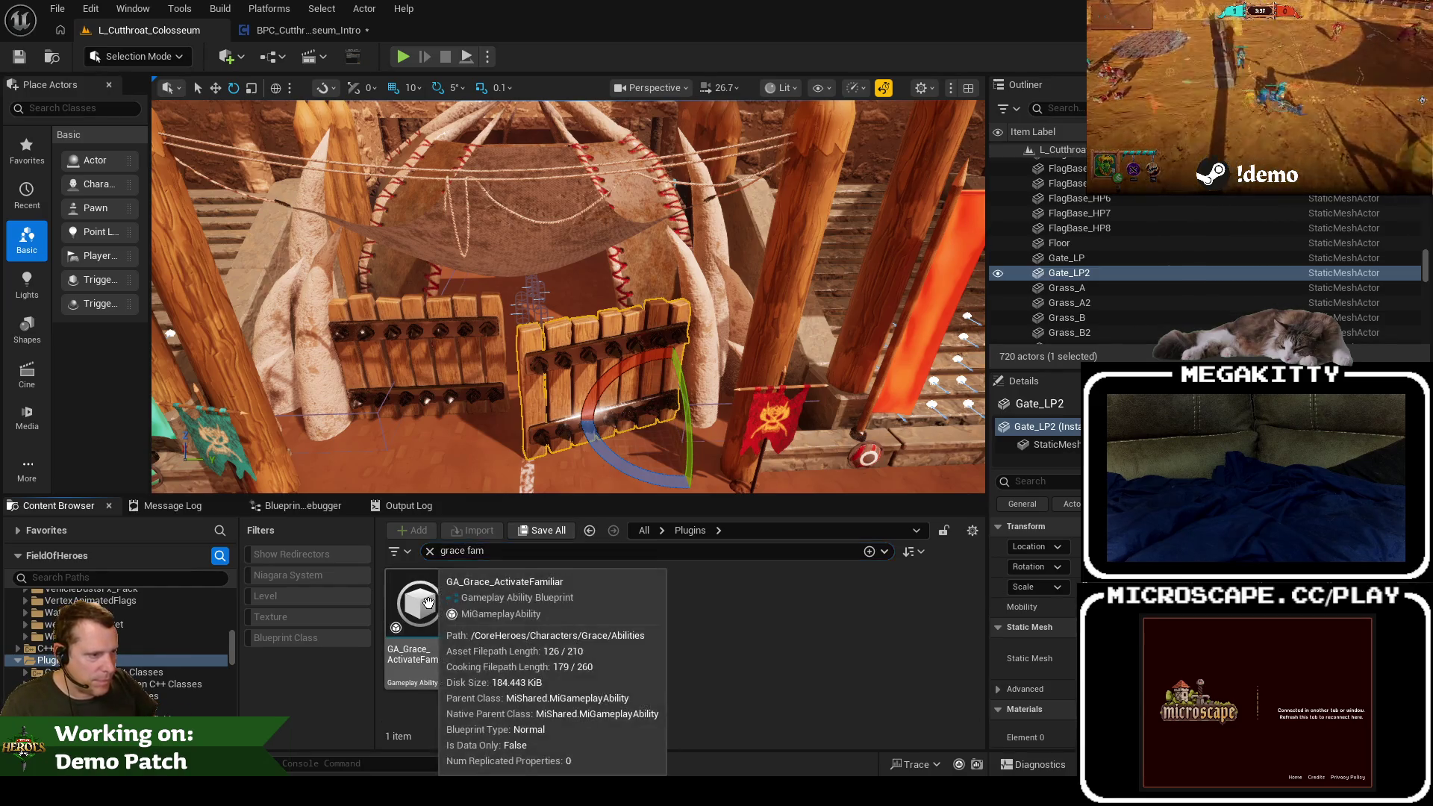
{"action": "right_click", "coordinate": [427, 601]}
{"action": "left_click", "coordinate": [586, 407]}
Step: Check BP_Grace_Misara in _Minions > Misara, then return to the second node's Actor Class dropdown
{"action": "left_click", "coordinate": [187, 647]}
{"action": "double_click", "coordinate": [497, 631]}
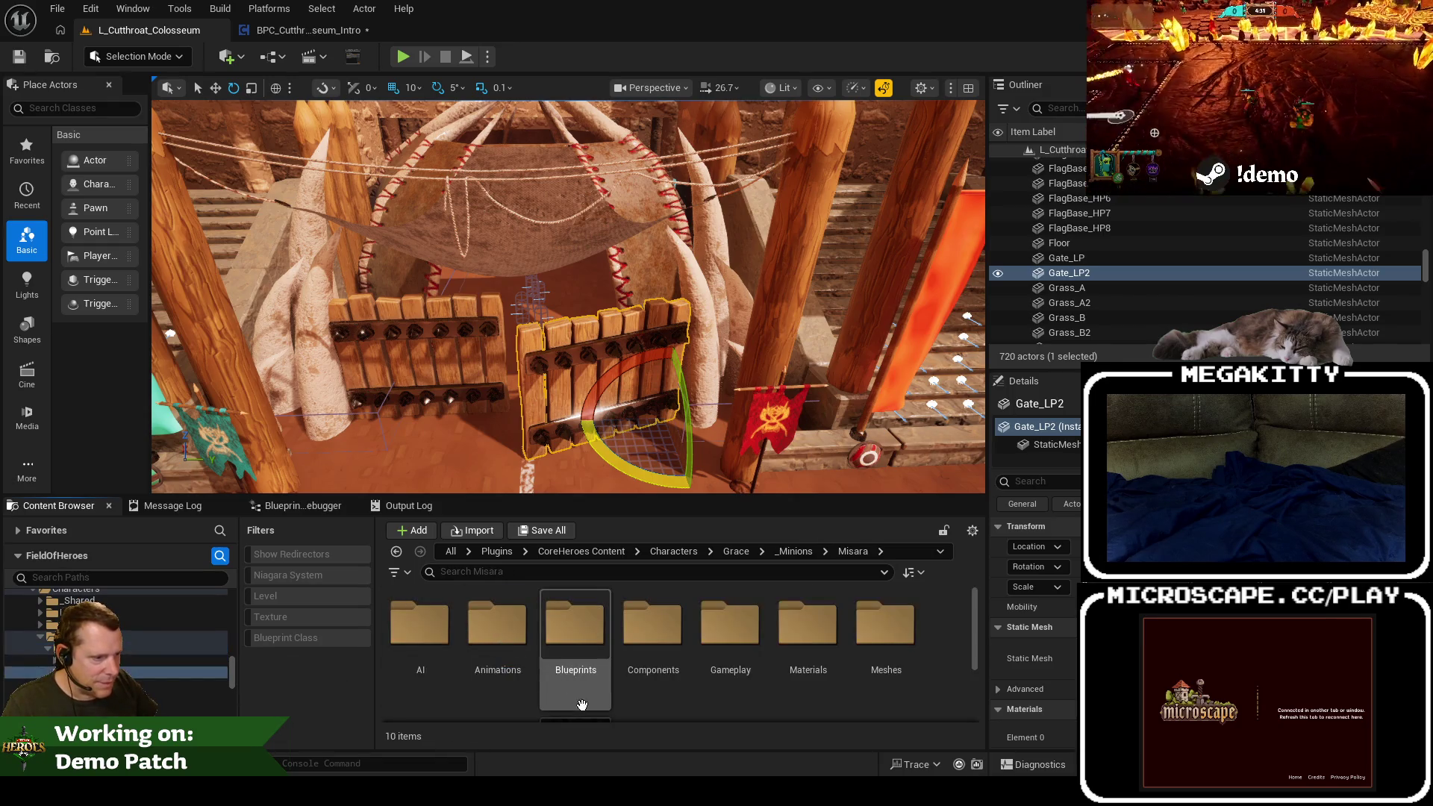
{"action": "scroll", "coordinate": [582, 704], "scroll_direction": "down", "scroll_amount": 3}
{"action": "left_click", "coordinate": [578, 635]}
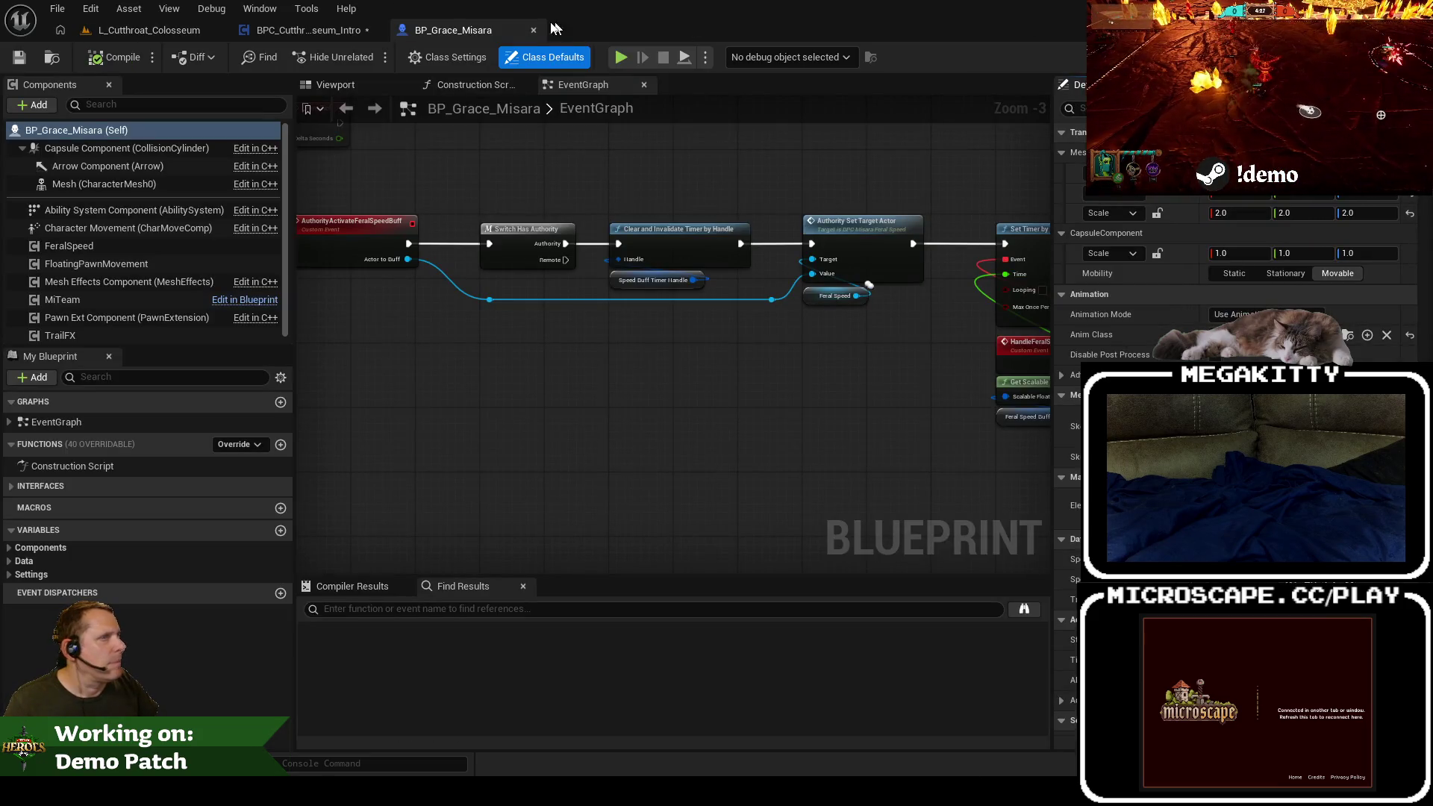
{"action": "left_click", "coordinate": [534, 31]}
{"action": "left_click", "coordinate": [646, 427]}
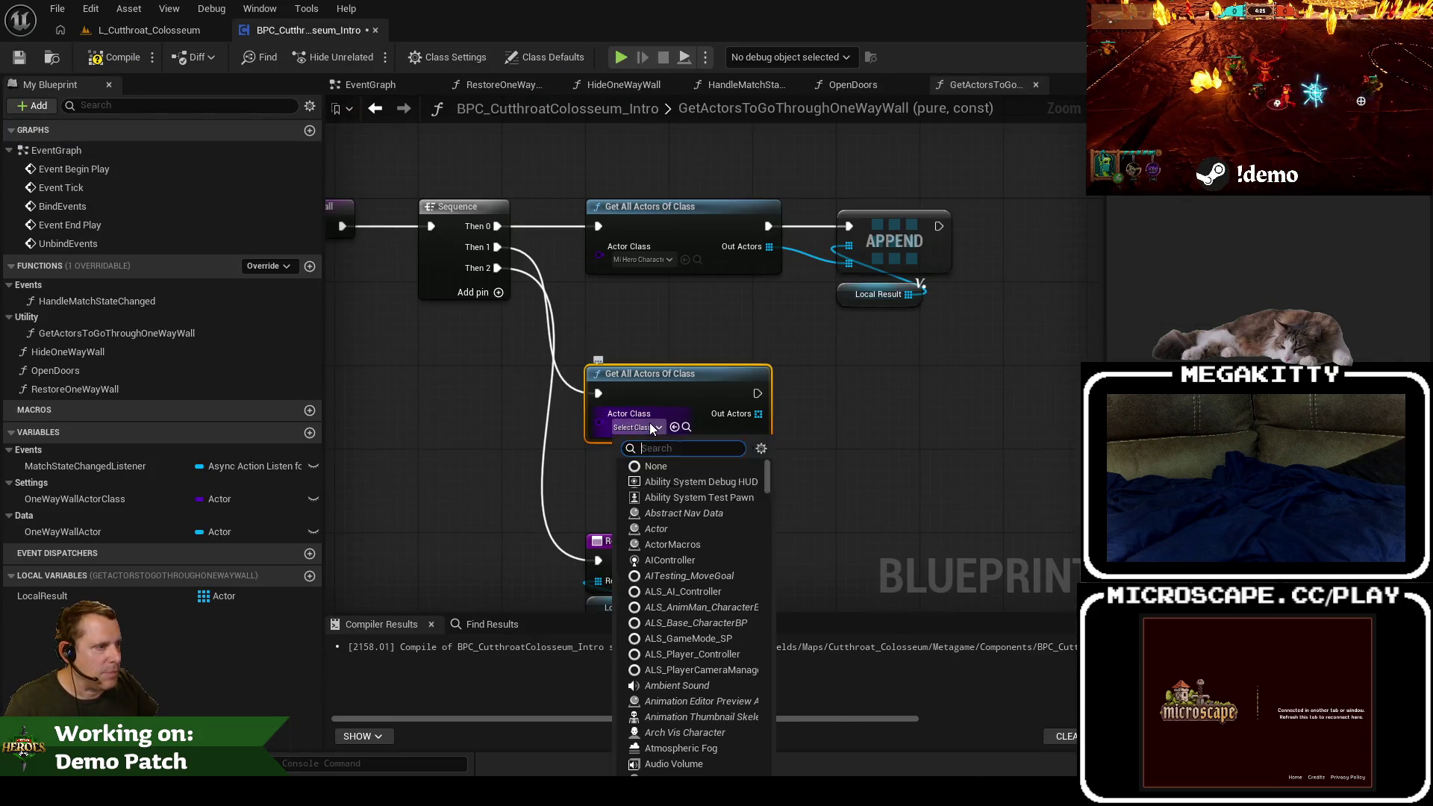
Step: Set the second Get All Actors Of Class node to BP_Grace_Minion, then switch to the game
{"action": "type", "text": "bp_grace_m"}
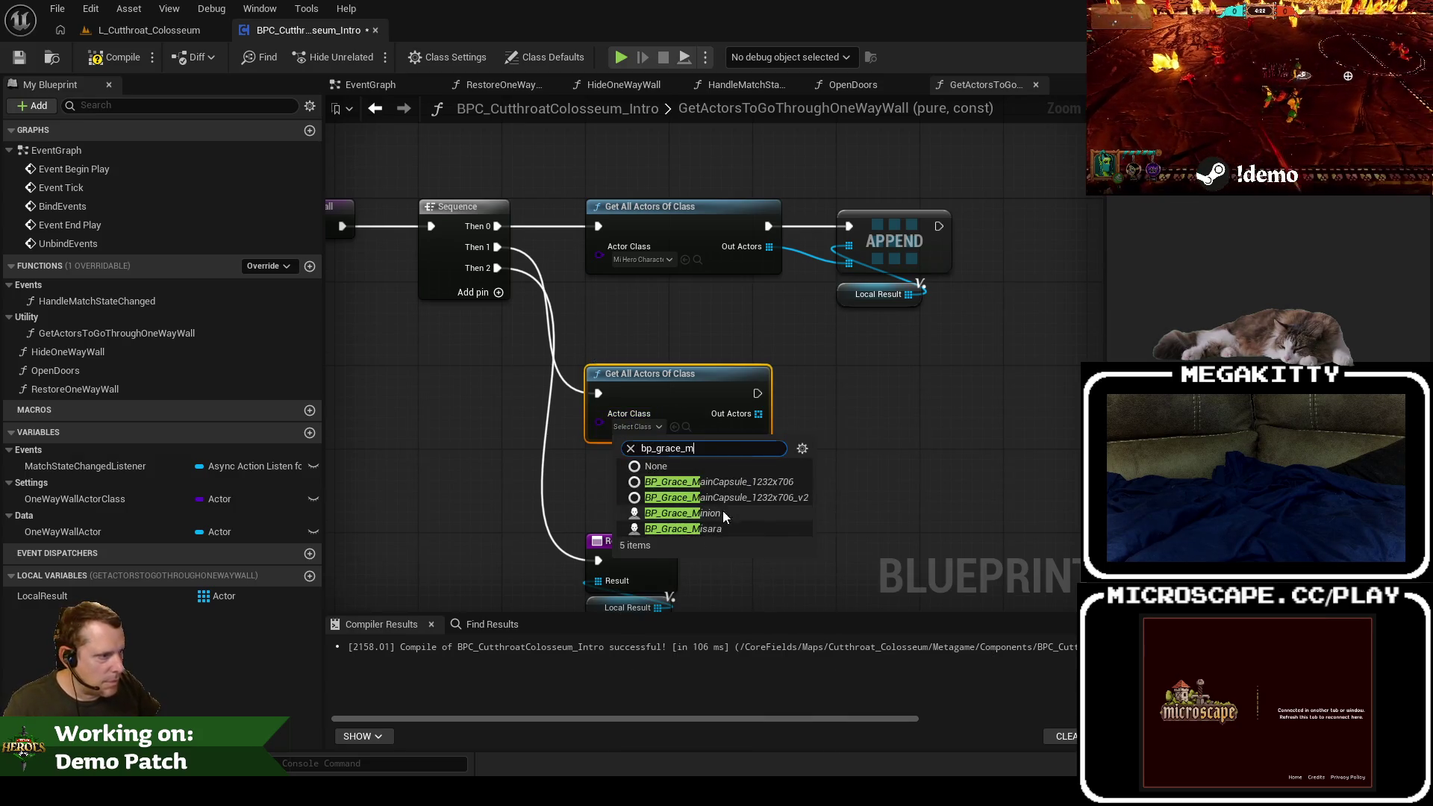
{"action": "left_click", "coordinate": [722, 511]}
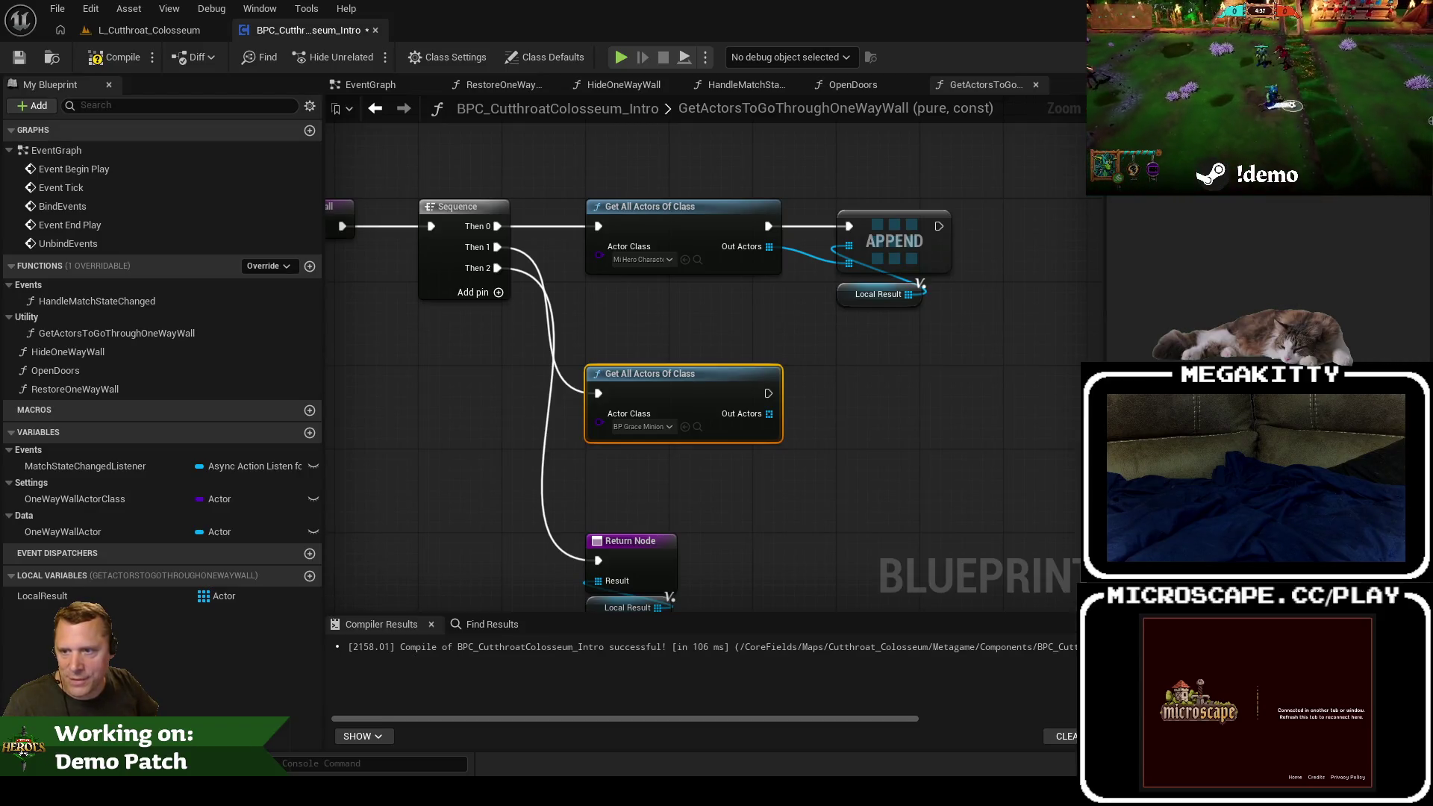
{"action": "key", "text": "alt+Tab"}
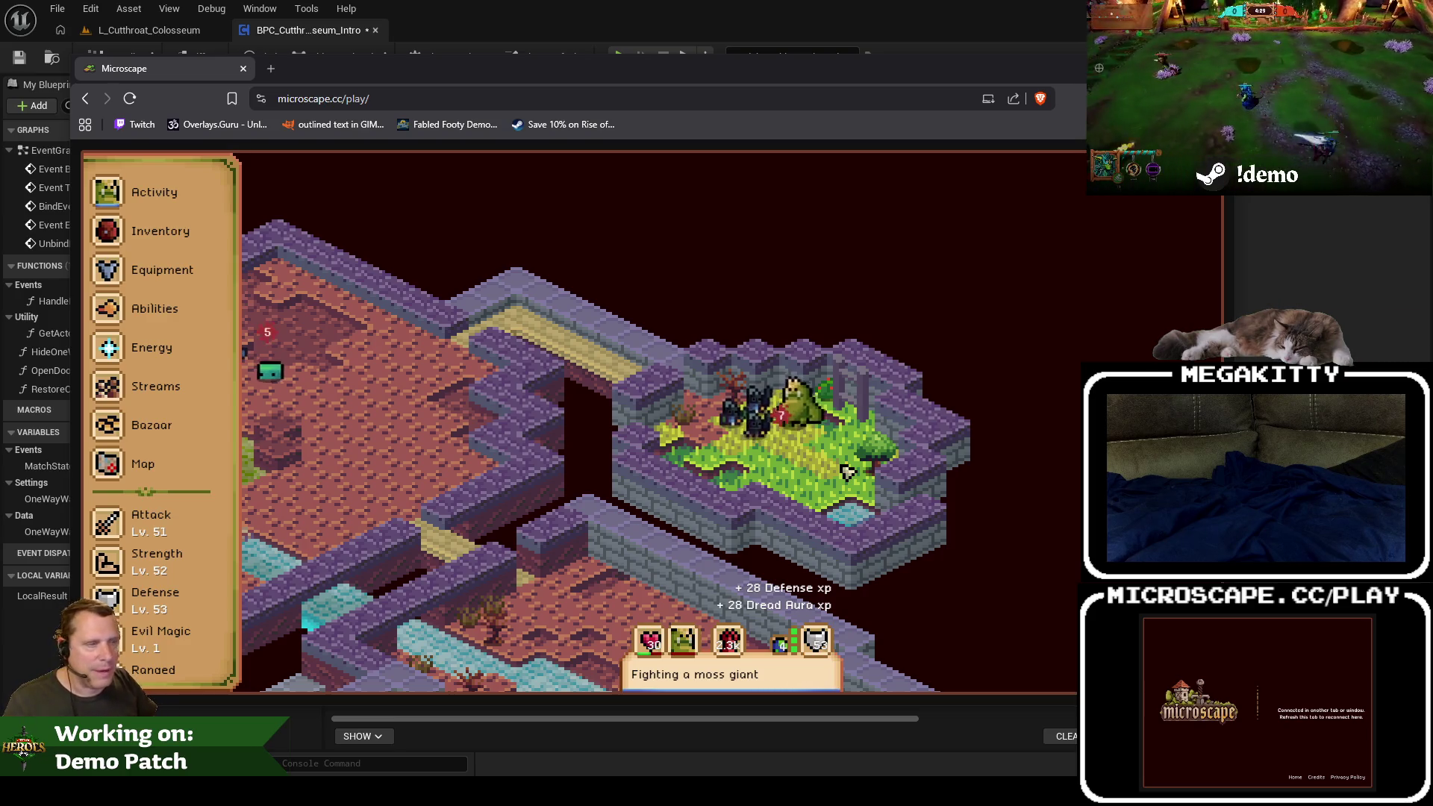
Step: Reposition the Microscape window, minimize it, and restore it from the taskbar
{"action": "left_click_drag", "start_coordinate": [753, 75], "coordinate": [712, 60]}
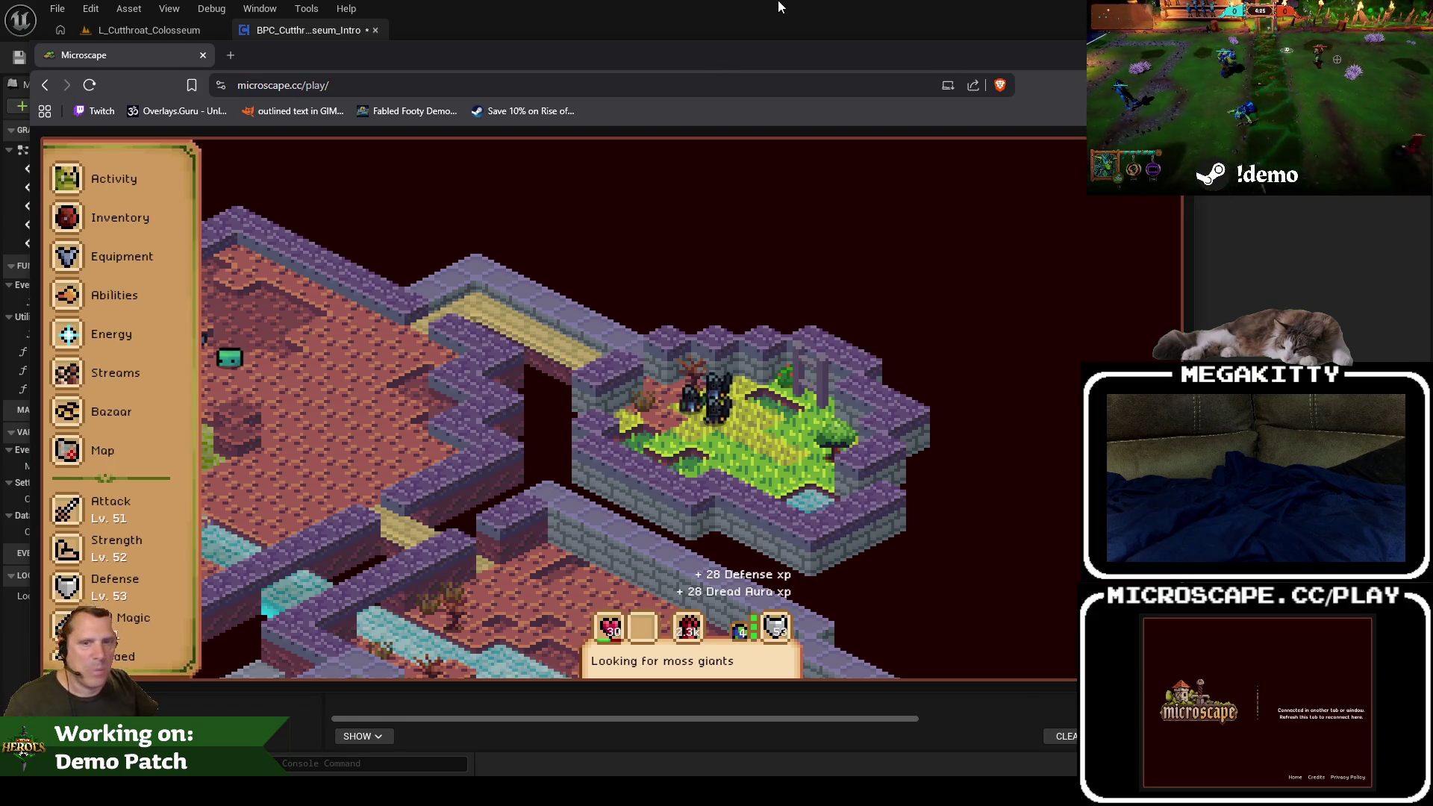
{"action": "left_click", "coordinate": [761, 7]}
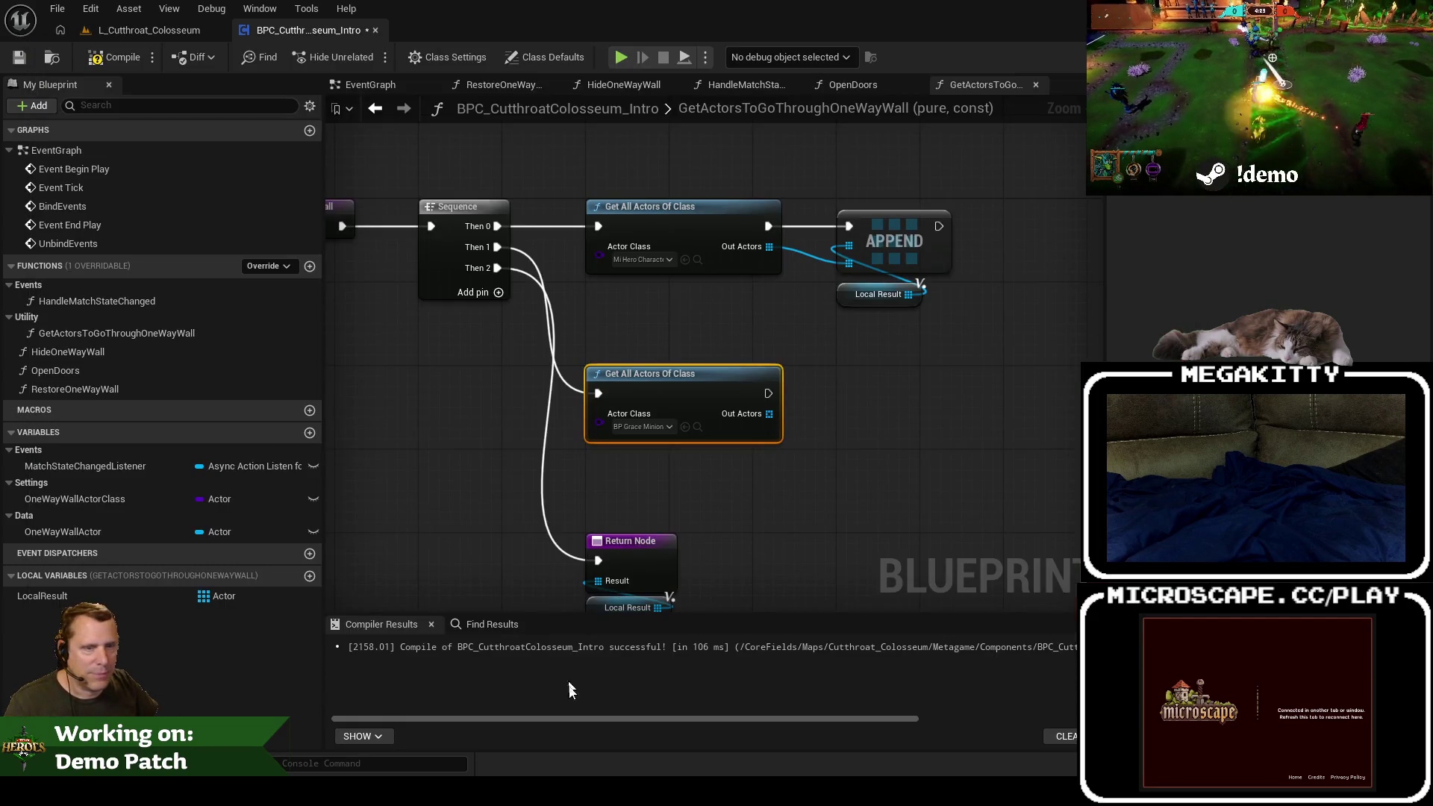
{"action": "mouse_move", "coordinate": [332, 791]}
{"action": "left_click", "coordinate": [332, 717]}
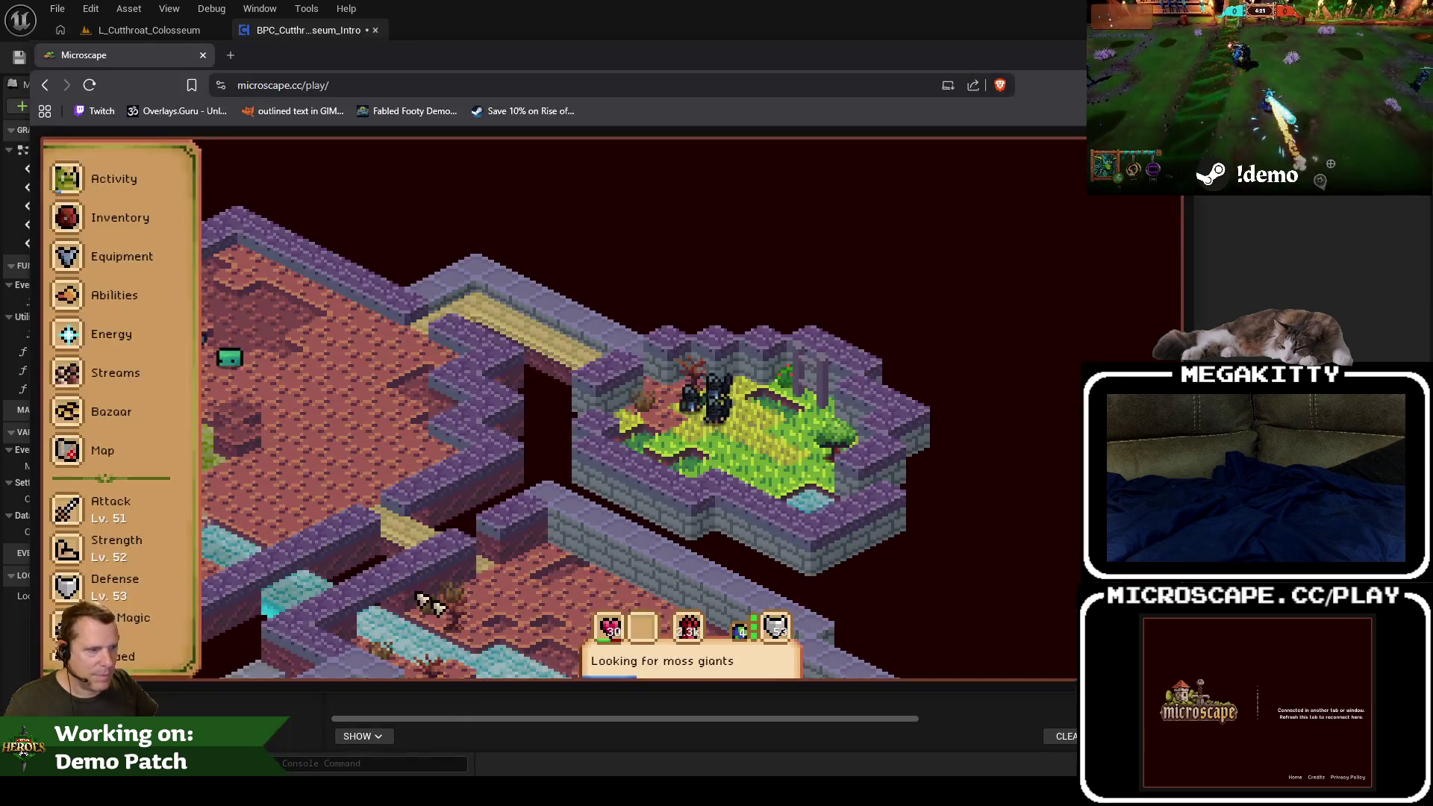
Step: Switch Microscape to World 9, then return to the Unreal blueprint editor
{"action": "scroll", "coordinate": [136, 579], "scroll_direction": "down", "scroll_amount": 3}
{"action": "left_click", "coordinate": [112, 427]}
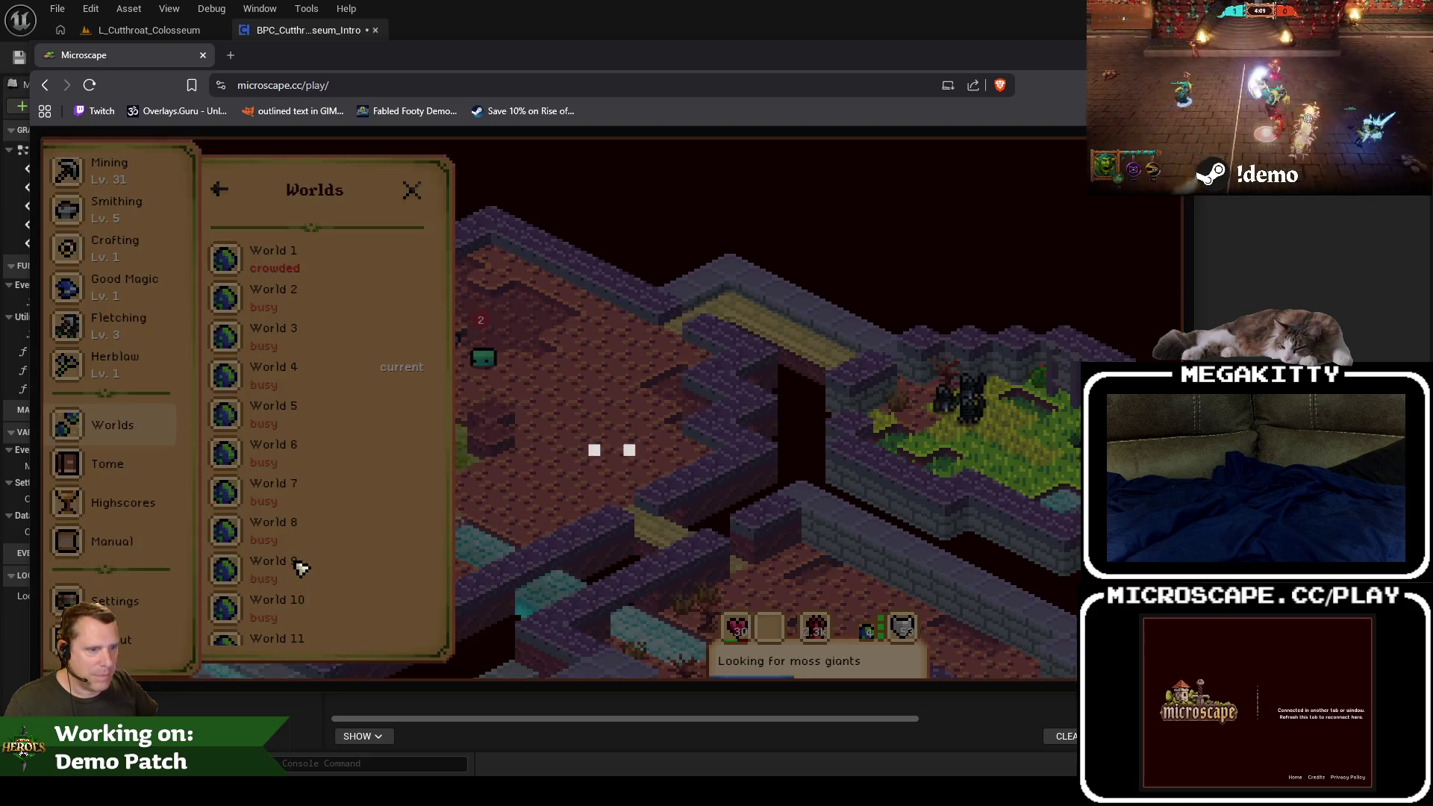
{"action": "left_click", "coordinate": [298, 566]}
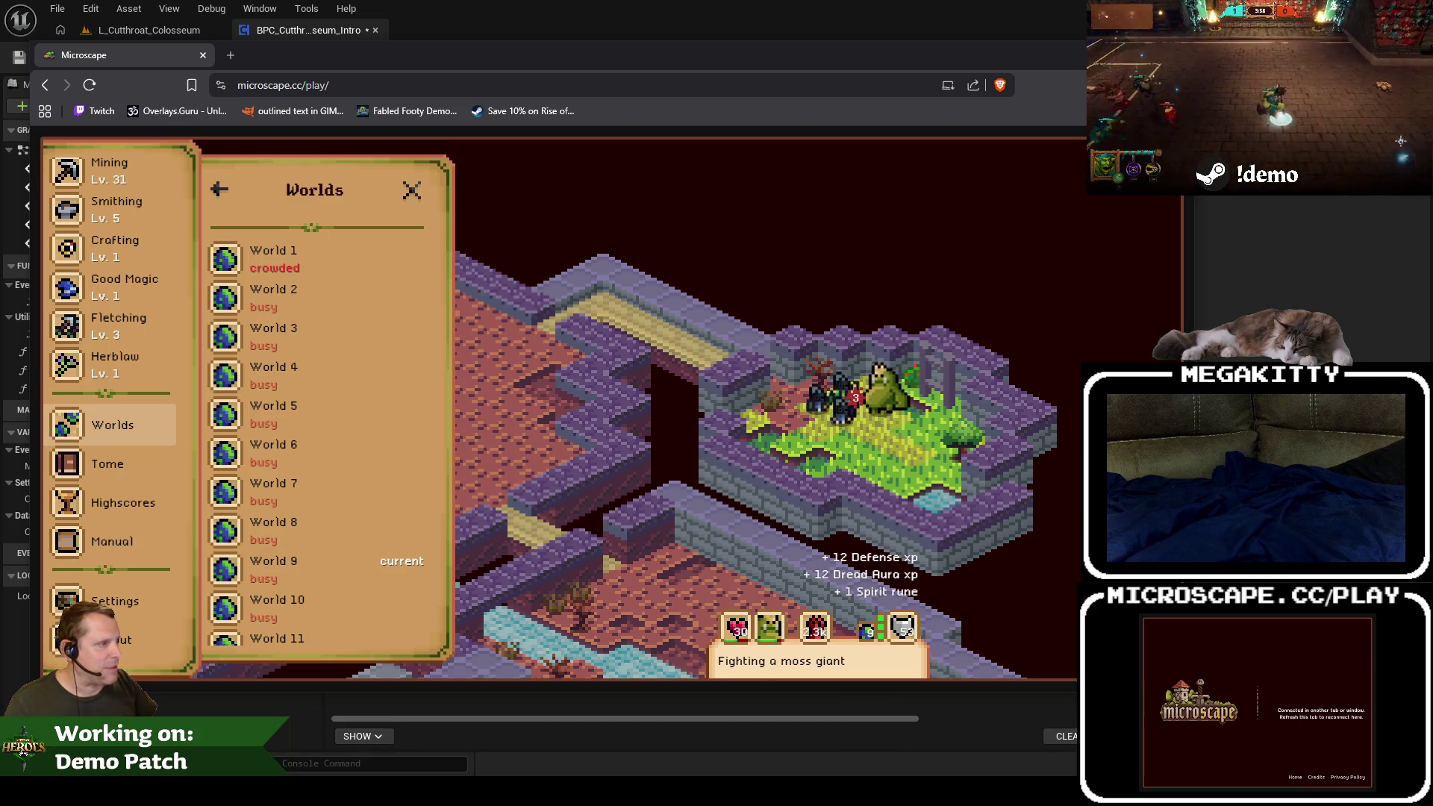
{"action": "mouse_move", "coordinate": [863, 67]}
{"action": "left_mouse_down"}
{"action": "mouse_move", "coordinate": [821, 63]}
{"action": "mouse_move", "coordinate": [831, 41]}
{"action": "left_mouse_up"}
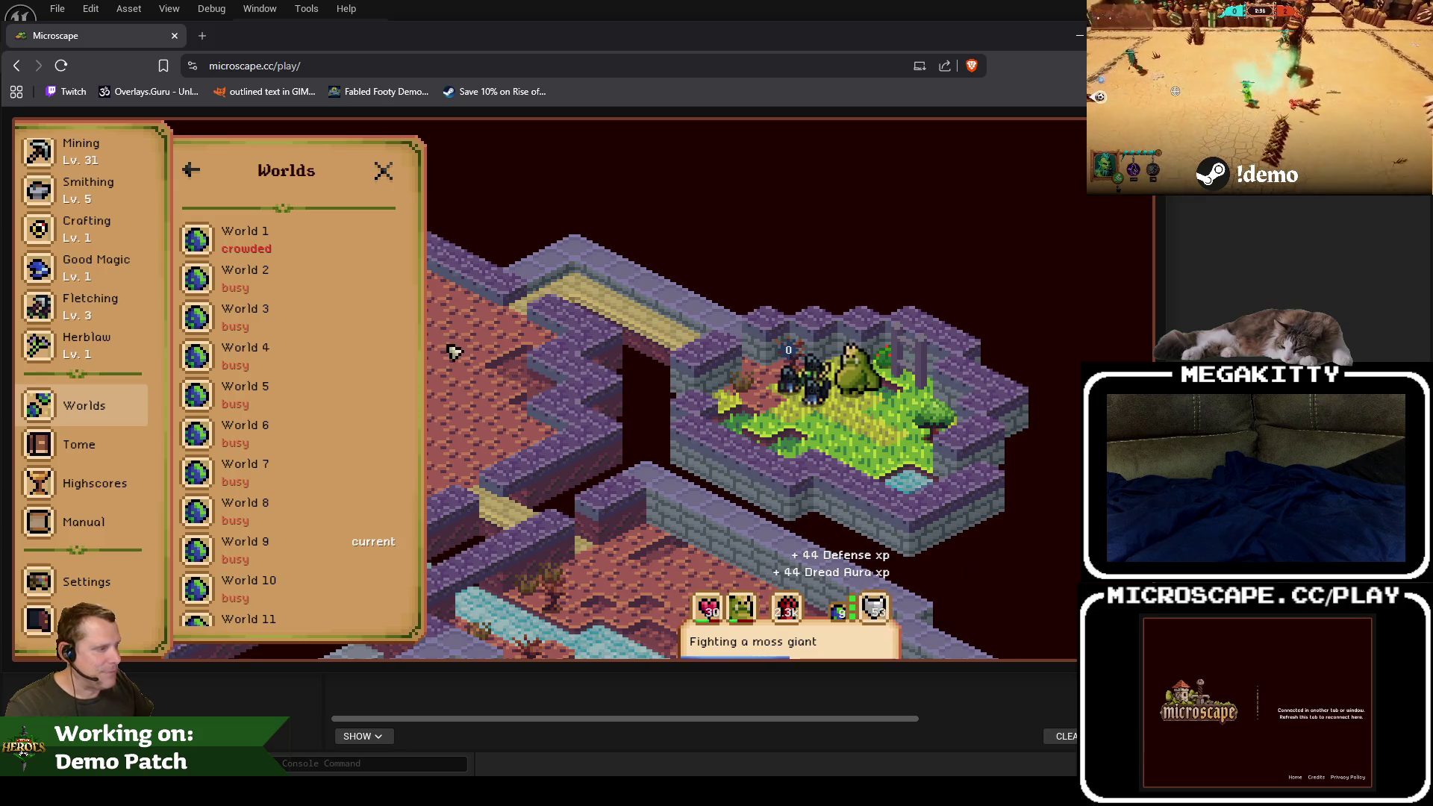
{"action": "key", "text": "alt+Tab"}
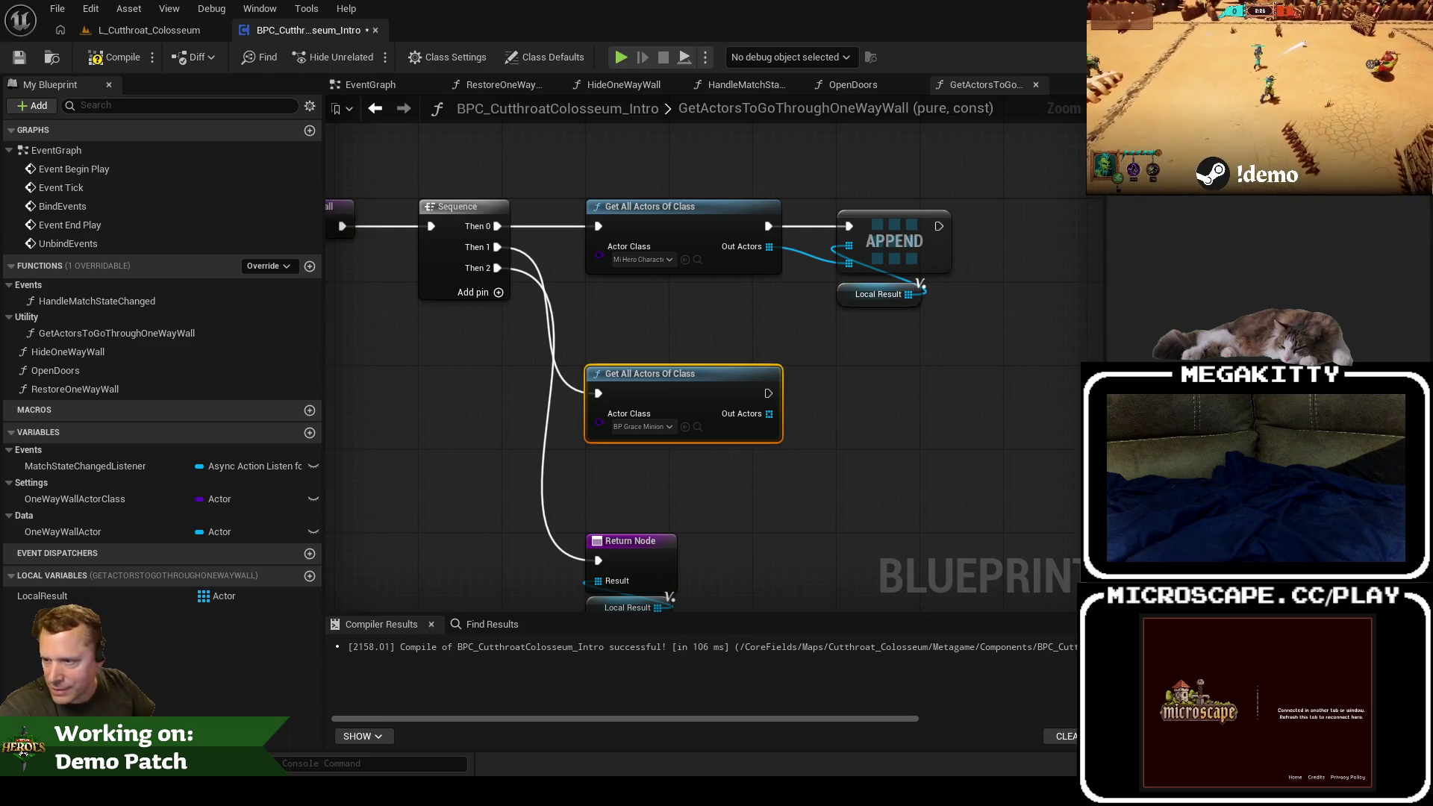
Step: Duplicate the APPEND and Local Result nodes for the BP Grace Minion lookup with Ctrl+C/Ctrl+V
{"action": "left_click_drag", "start_coordinate": [844, 329], "coordinate": [806, 354]}
{"action": "left_click_drag", "start_coordinate": [905, 345], "coordinate": [858, 233]}
{"action": "key", "text": "ctrl+c"}
{"action": "key", "text": "ctrl+v"}
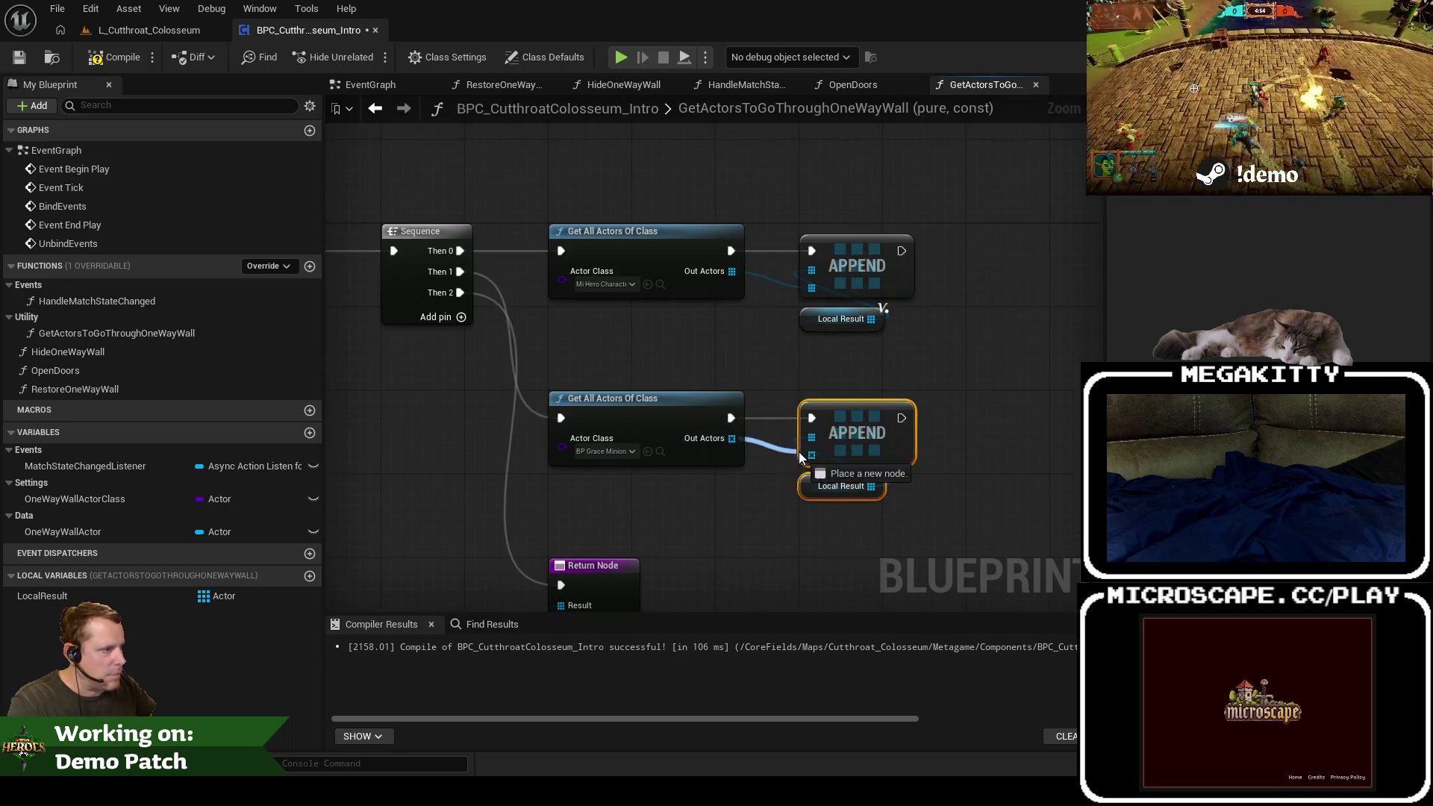
{"action": "left_click_drag", "start_coordinate": [677, 542], "coordinate": [760, 423]}
{"action": "scroll", "coordinate": [761, 424], "scroll_direction": "down", "scroll_amount": 2}
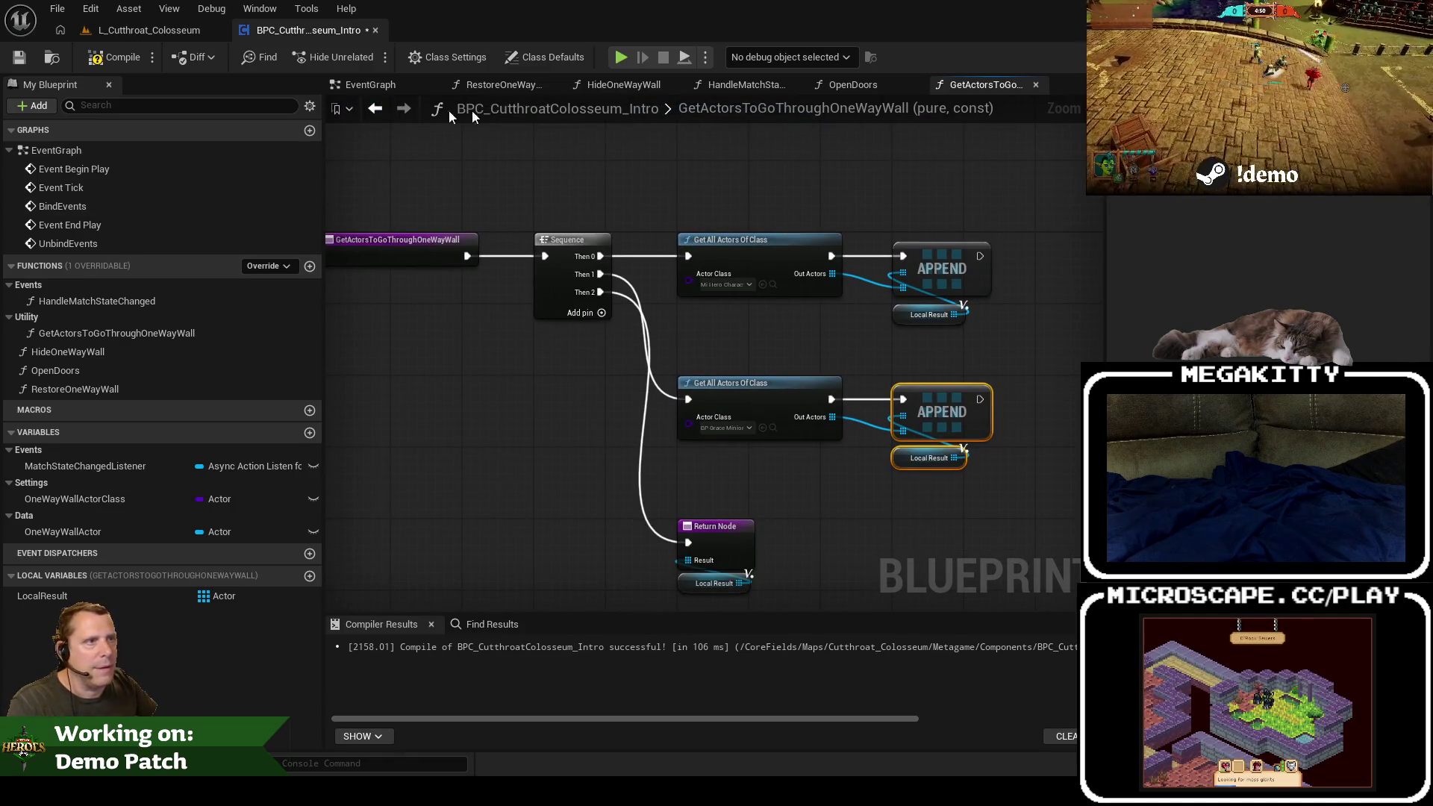
{"action": "left_click", "coordinate": [851, 86]}
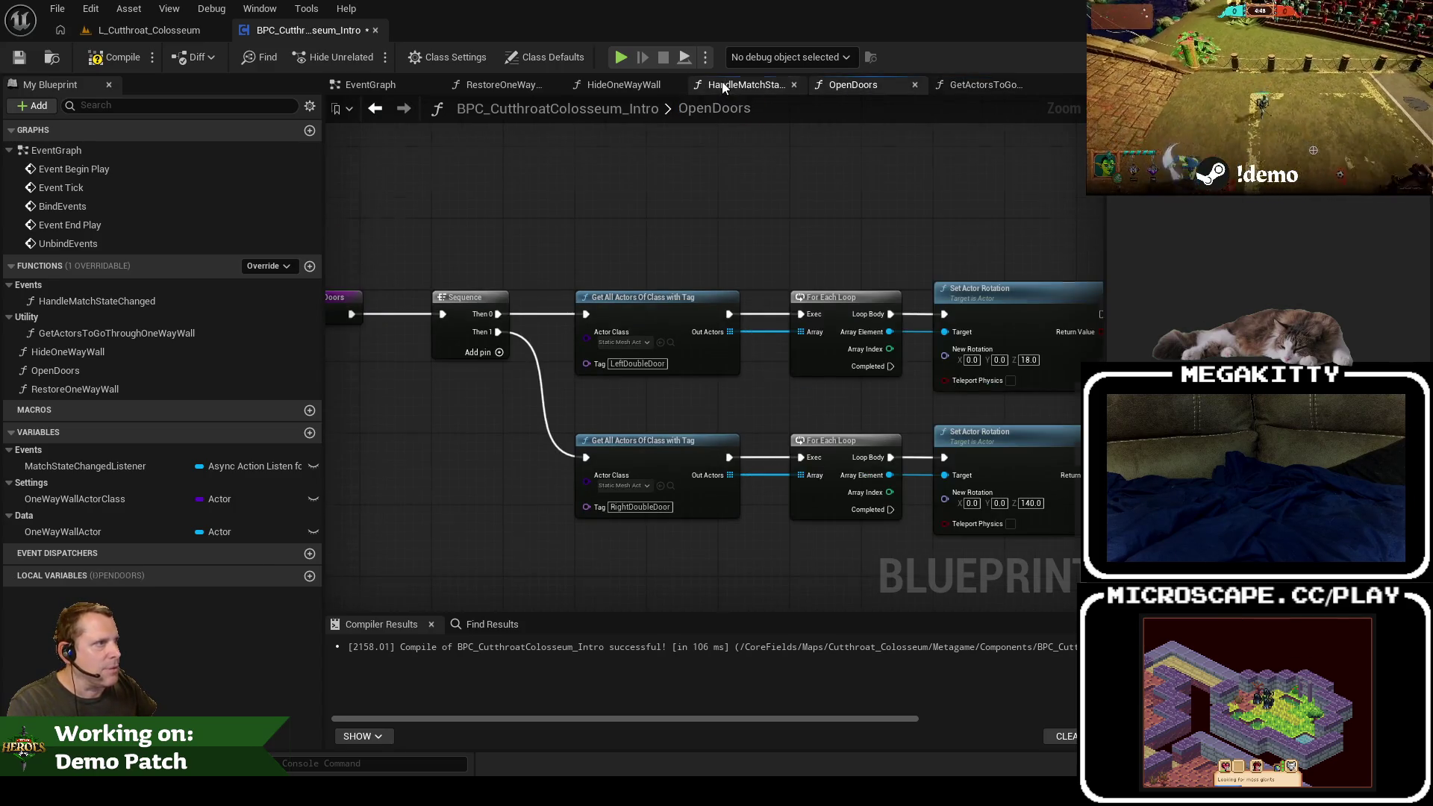
Step: In HideOneWayWall, place a Get Actors to Go Through One Way Wall node
{"action": "left_click", "coordinate": [723, 86]}
{"action": "double_click", "coordinate": [706, 291]}
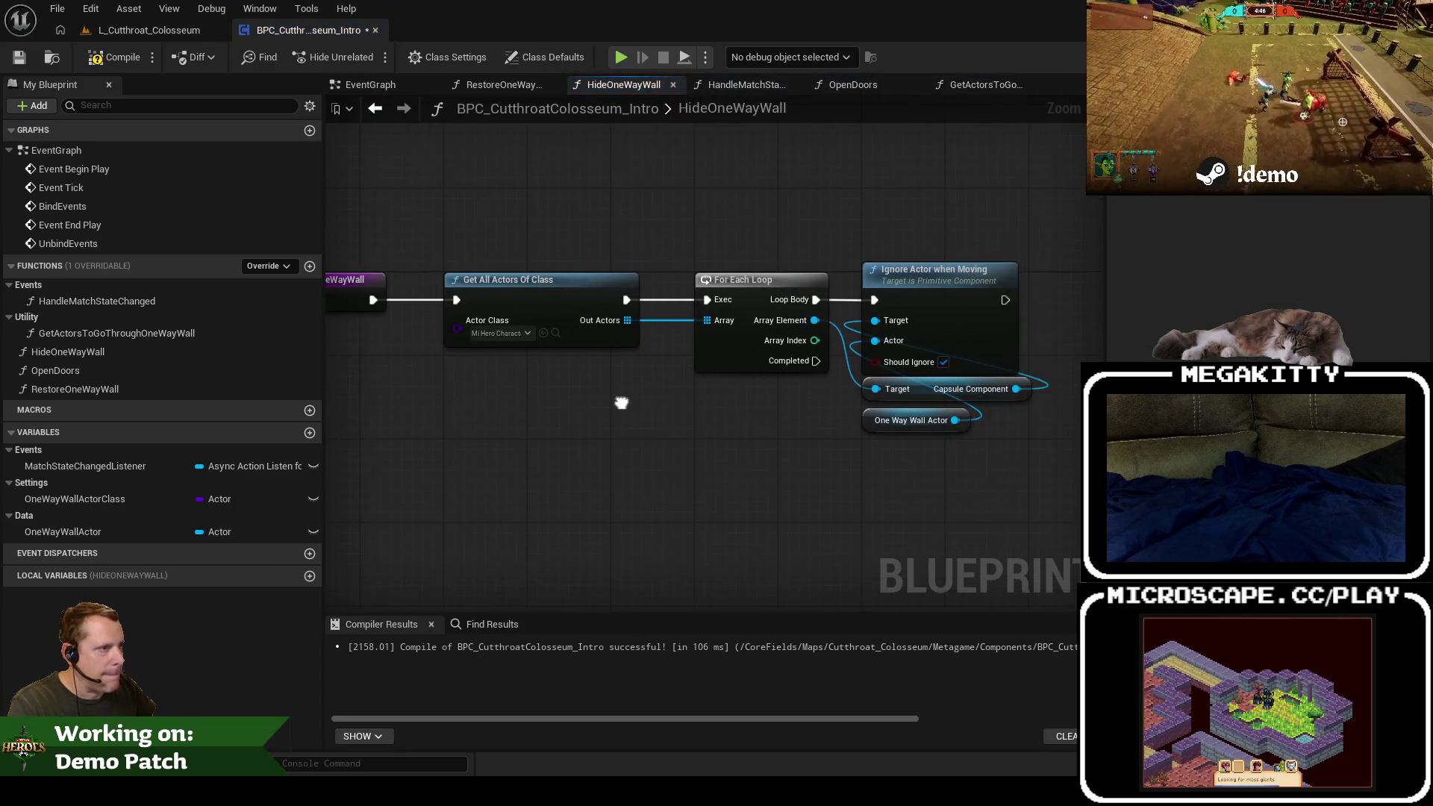
{"action": "right_click", "coordinate": [461, 455]}
{"action": "type", "text": "get actors to"}
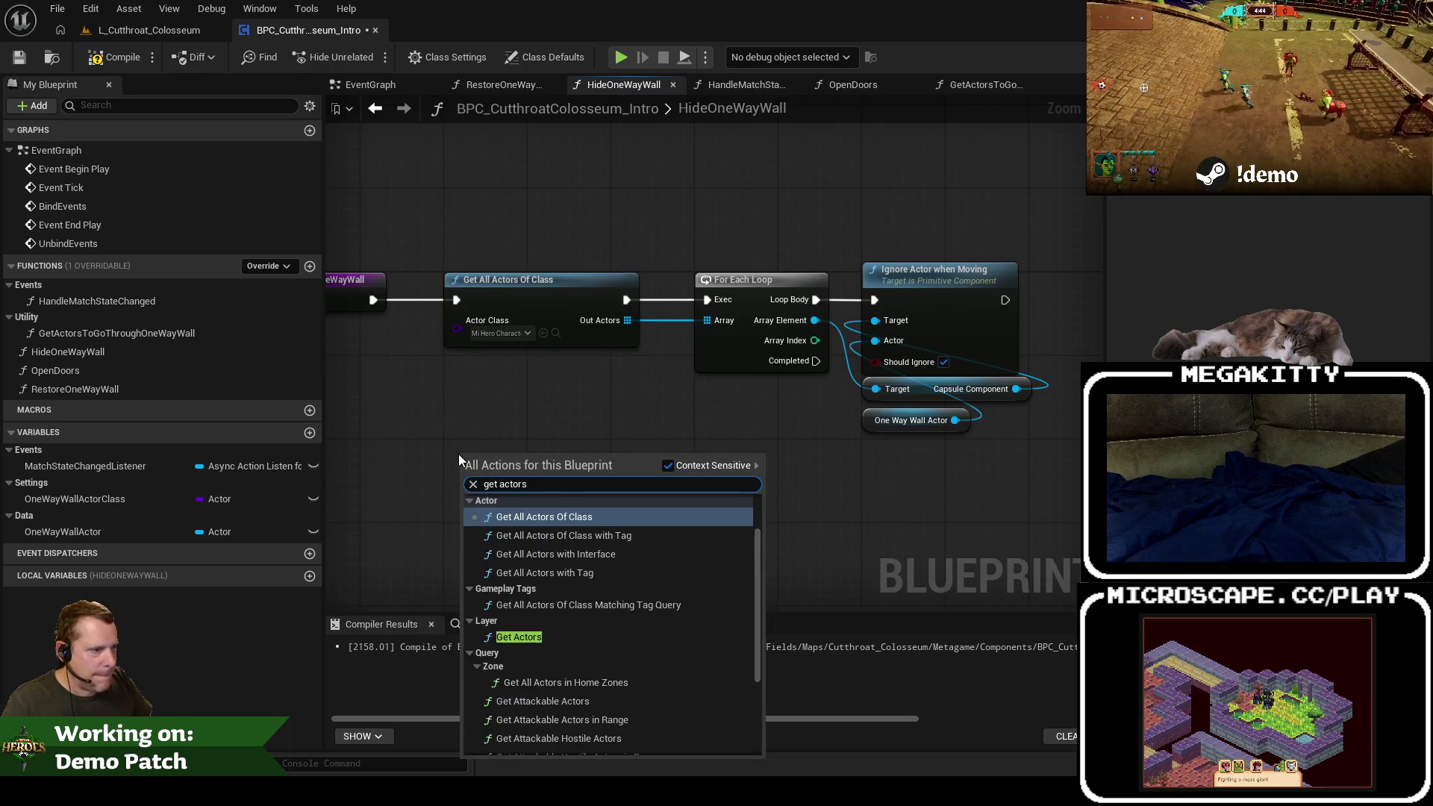
{"action": "left_click", "coordinate": [120, 333]}
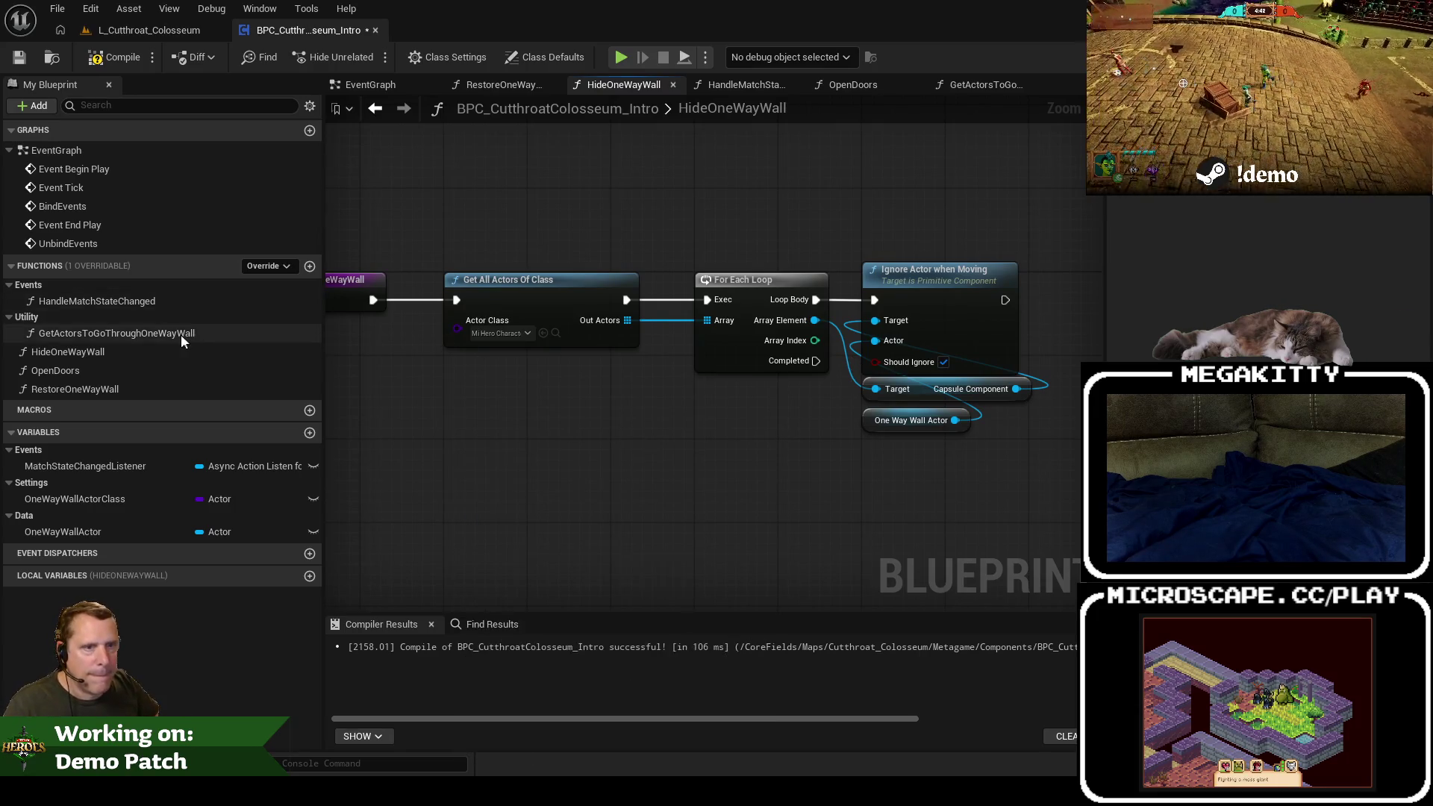
{"action": "left_click_drag", "start_coordinate": [555, 426], "coordinate": [555, 427]}
{"action": "mouse_move", "coordinate": [722, 456]}
{"action": "left_mouse_down"}
{"action": "mouse_move", "coordinate": [761, 332]}
{"action": "mouse_move", "coordinate": [727, 320]}
{"action": "left_mouse_up"}
{"action": "left_click", "coordinate": [632, 387]}
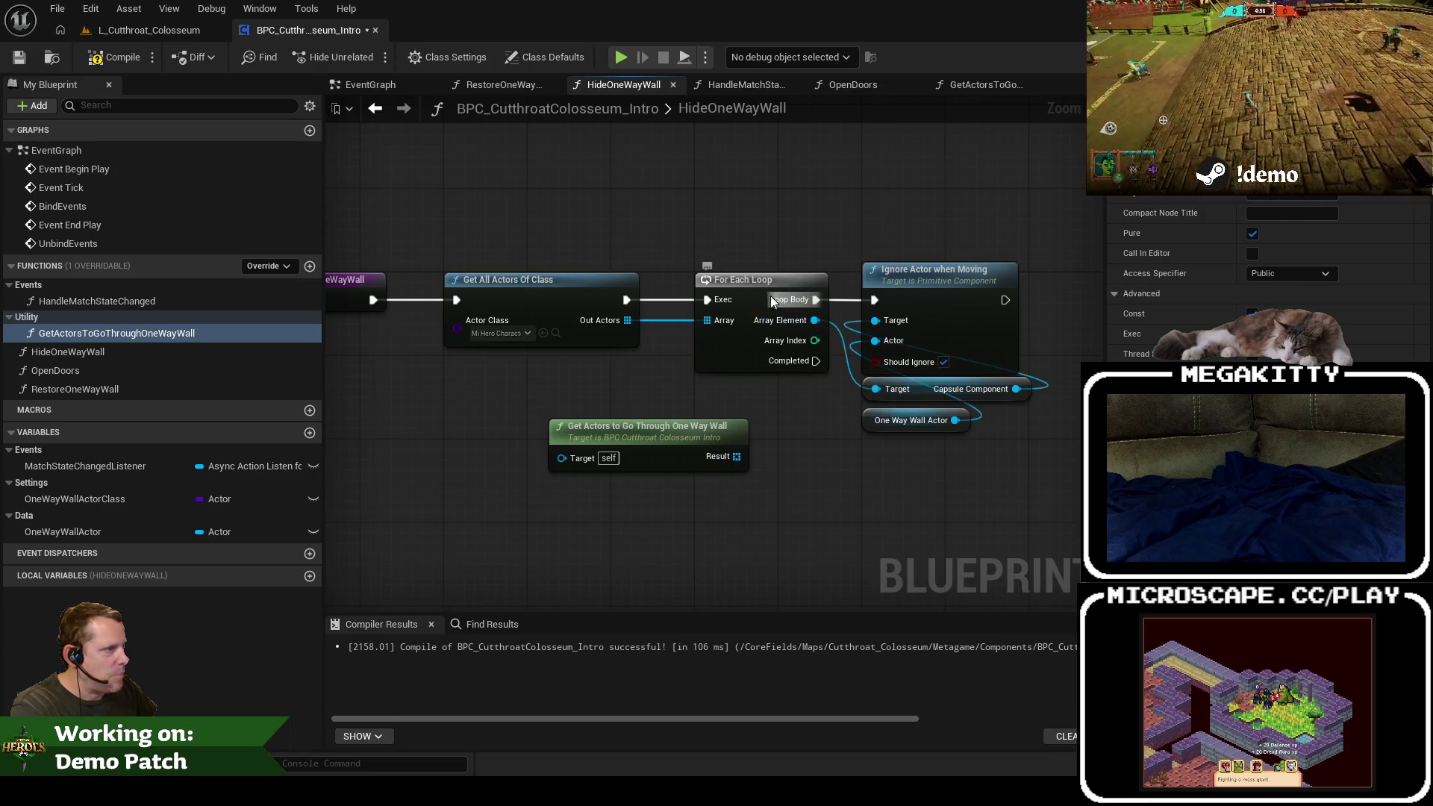
Step: Add a For Each Loop over its result, try deleting the old lookup and loop, then undo
{"action": "mouse_move", "coordinate": [681, 430]}
{"action": "left_mouse_down"}
{"action": "mouse_move", "coordinate": [619, 440]}
{"action": "mouse_move", "coordinate": [745, 467]}
{"action": "mouse_move", "coordinate": [768, 446]}
{"action": "mouse_move", "coordinate": [724, 413]}
{"action": "left_mouse_up"}
{"action": "type", "text": "fore"}
{"action": "key", "text": "Return"}
{"action": "mouse_move", "coordinate": [440, 261]}
{"action": "left_mouse_down"}
{"action": "mouse_move", "coordinate": [657, 350]}
{"action": "mouse_move", "coordinate": [828, 368]}
{"action": "left_mouse_up"}
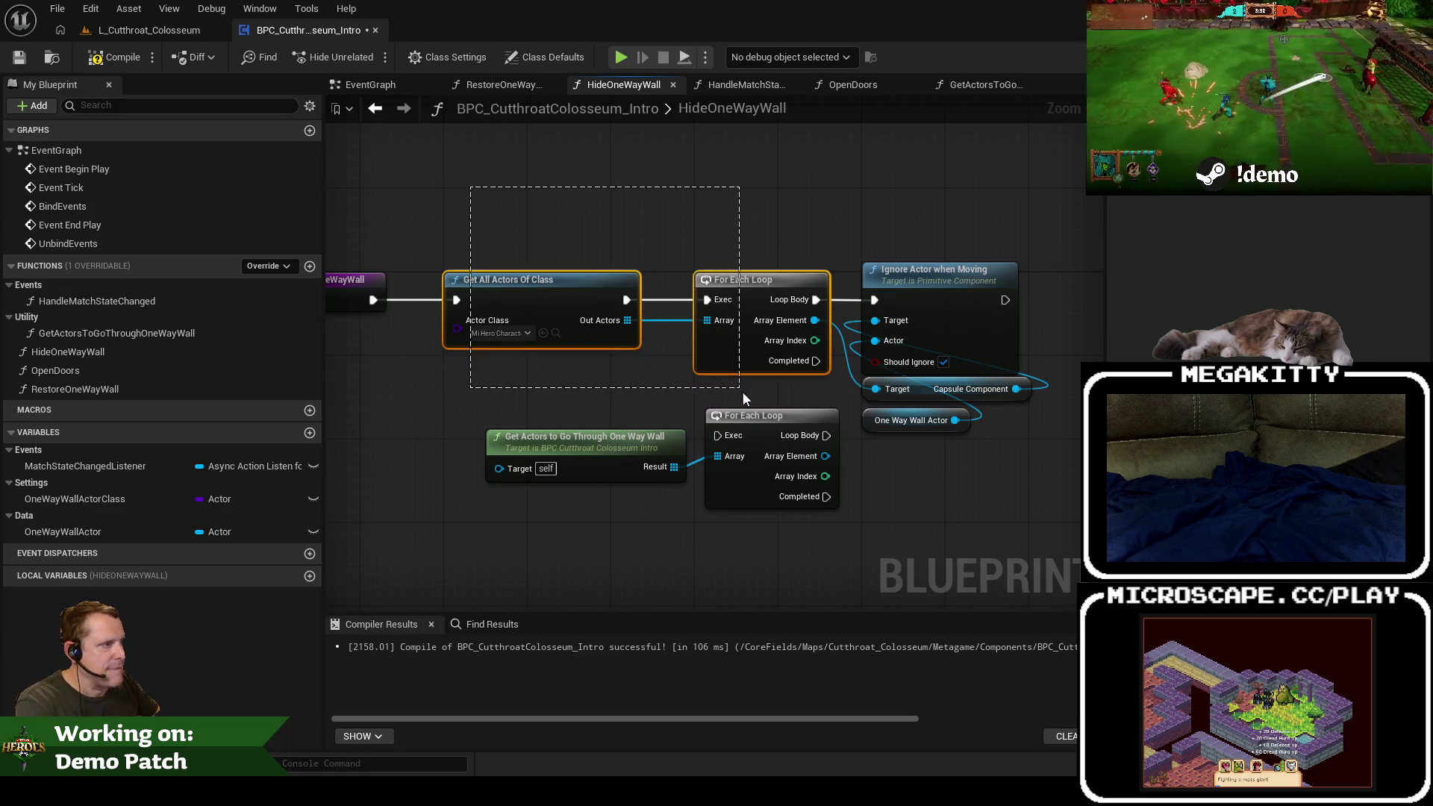
{"action": "key", "text": "Delete"}
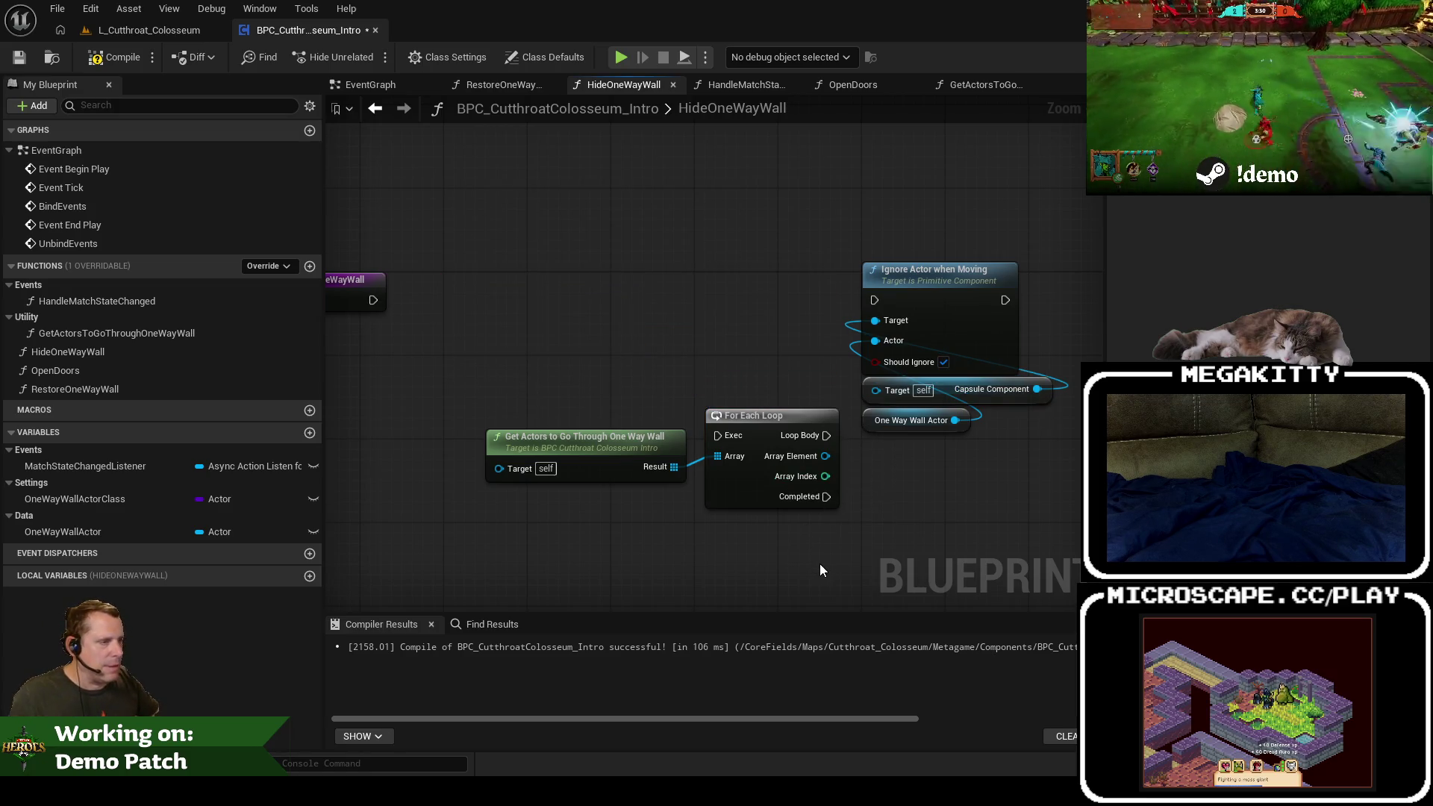
{"action": "key", "text": "ctrl+z"}
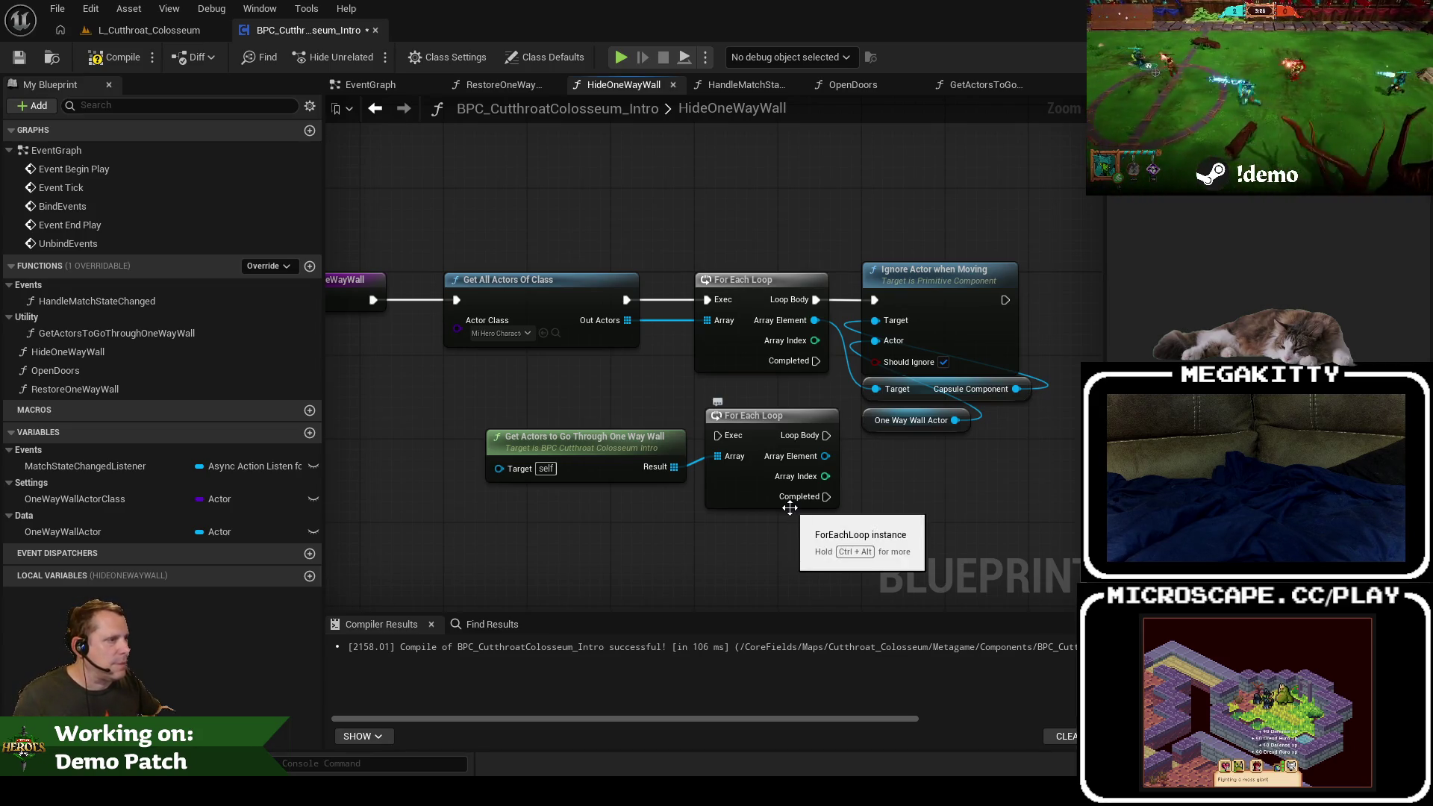
{"action": "left_click", "coordinate": [149, 30]}
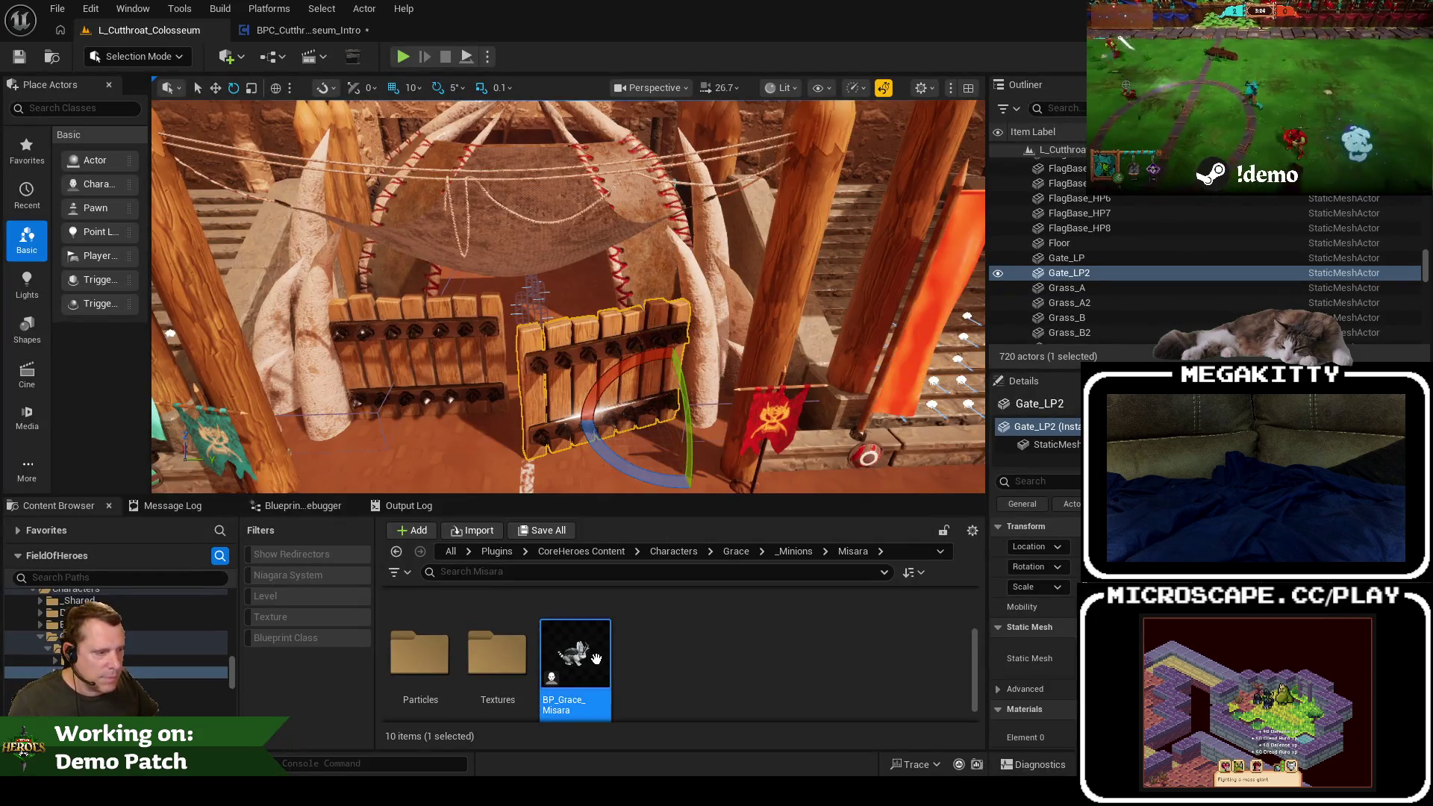
Step: Change the LocalResult local variable's type to Character and compile the blueprint
{"action": "double_click", "coordinate": [597, 658]}
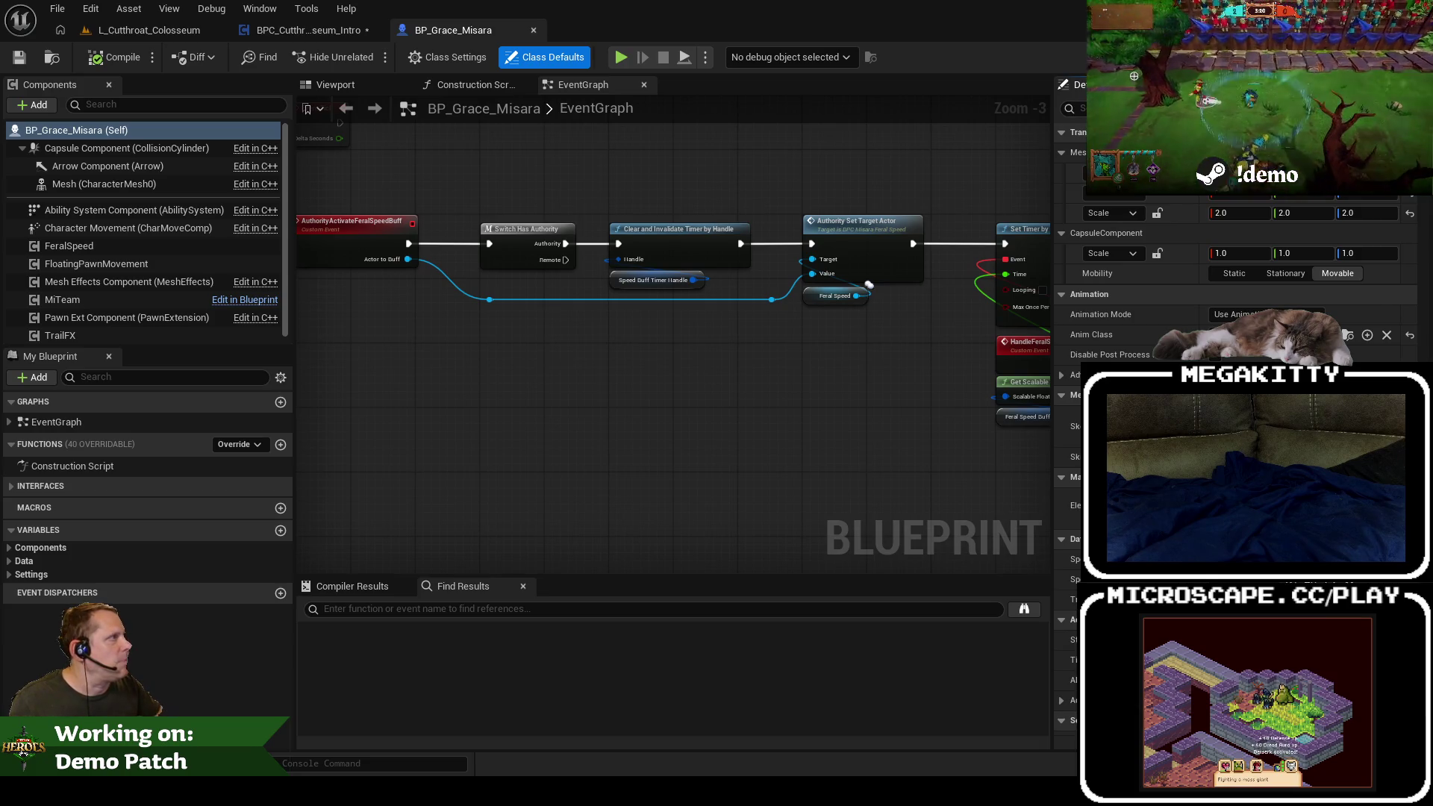
{"action": "left_click", "coordinate": [319, 32]}
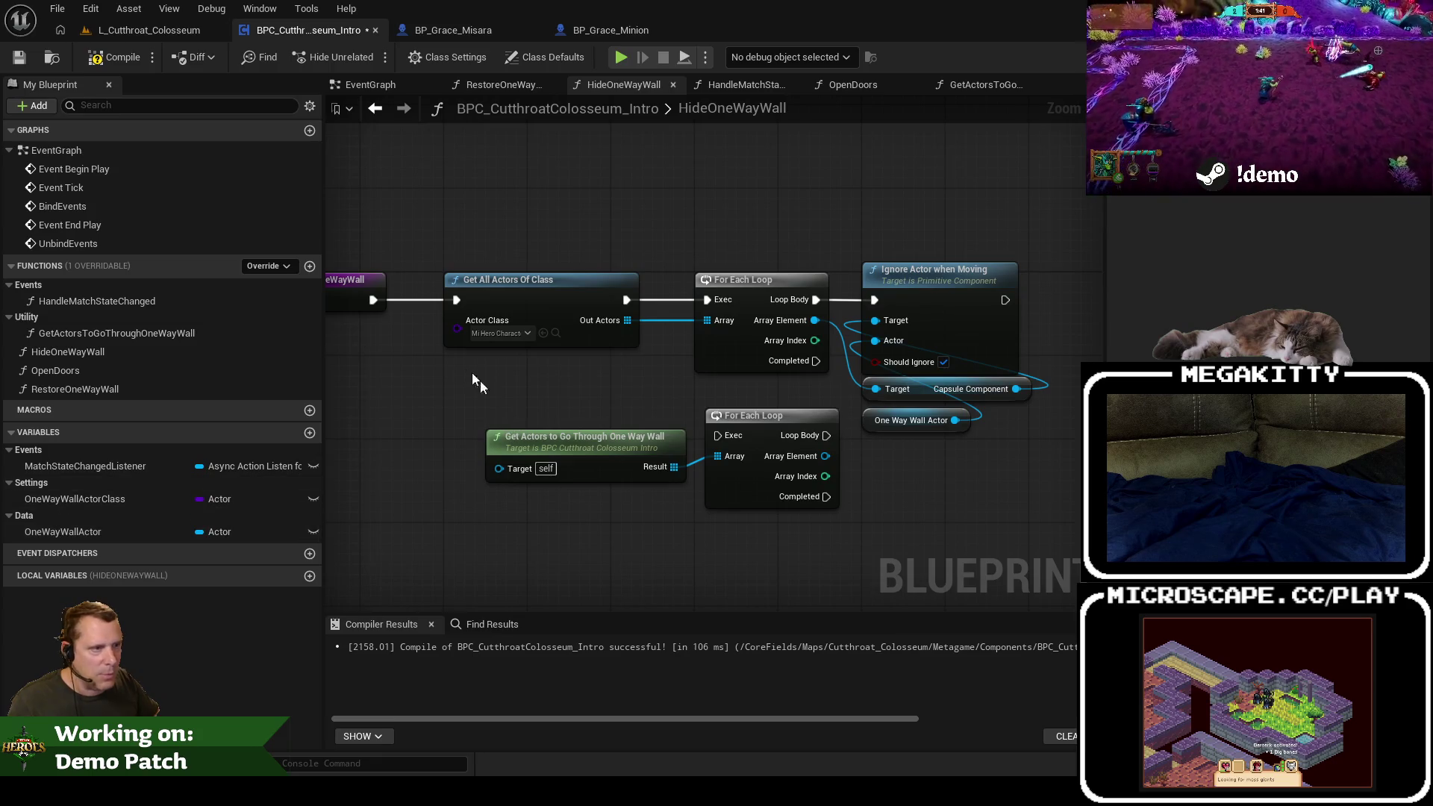
{"action": "double_click", "coordinate": [136, 334]}
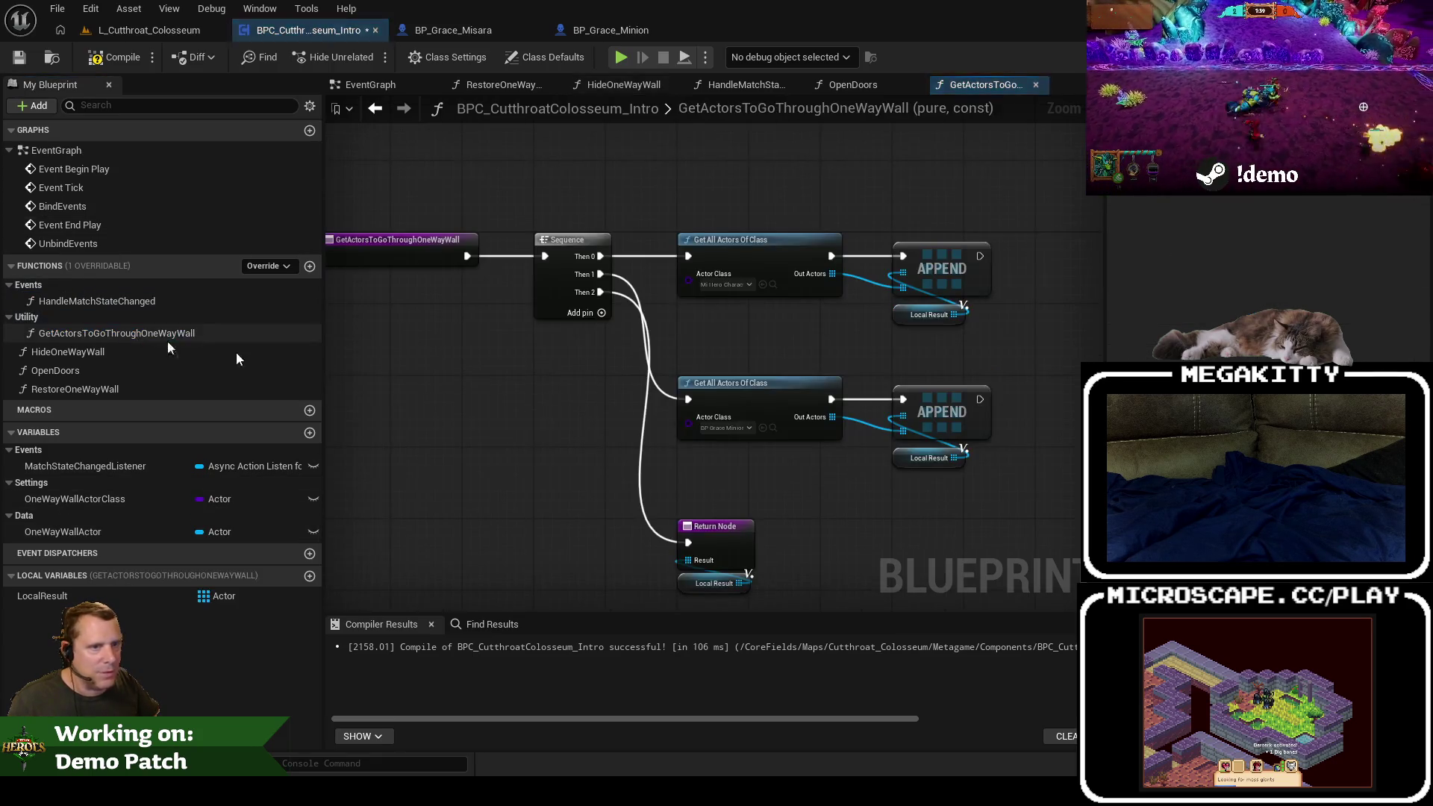
{"action": "left_click", "coordinate": [159, 594]}
{"action": "left_click", "coordinate": [241, 597]}
{"action": "type", "text": "m"}
{"action": "type", "text": "cter"}
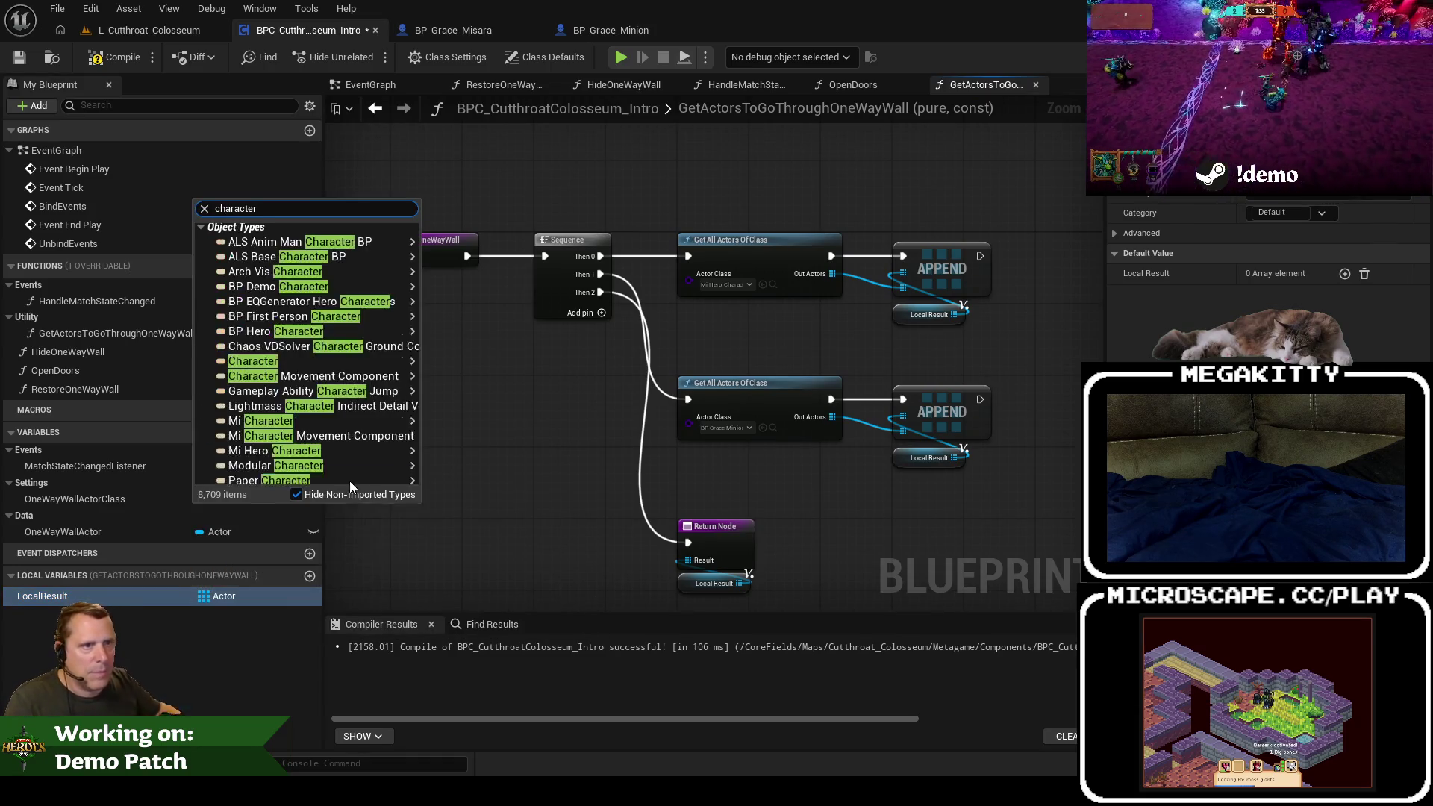
{"action": "mouse_move", "coordinate": [301, 369]}
{"action": "left_click", "coordinate": [466, 363]}
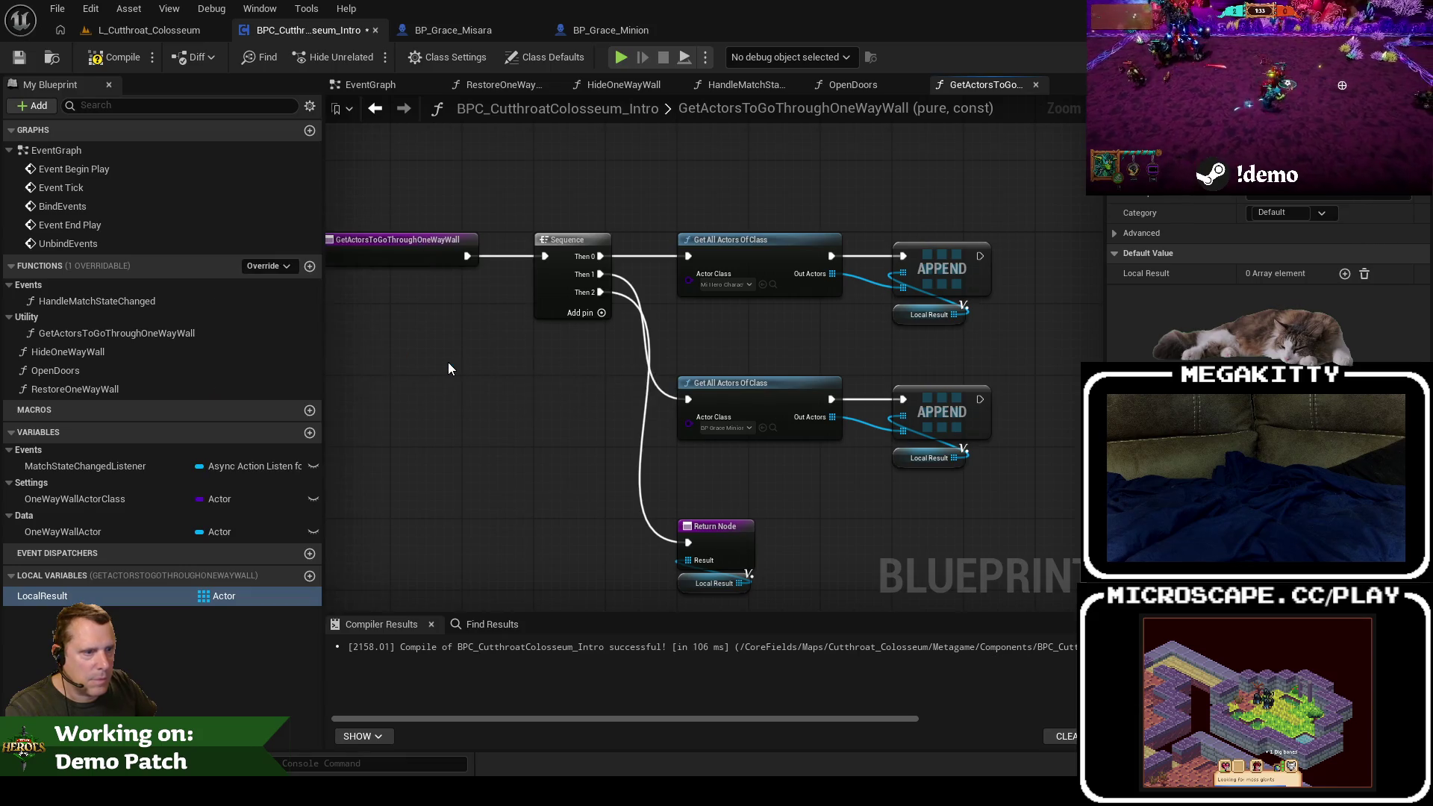
{"action": "left_click", "coordinate": [772, 420]}
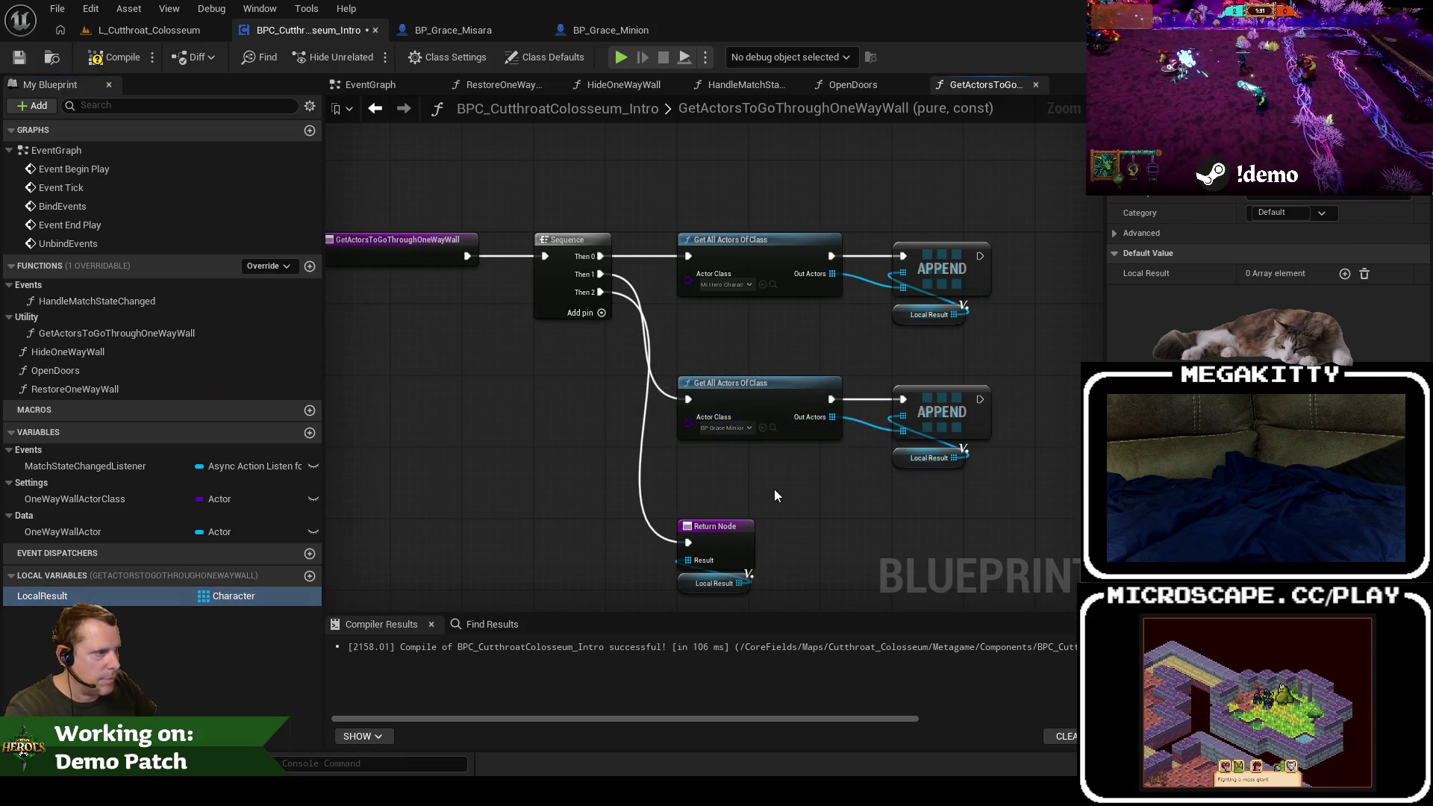
{"action": "left_click", "coordinate": [119, 58]}
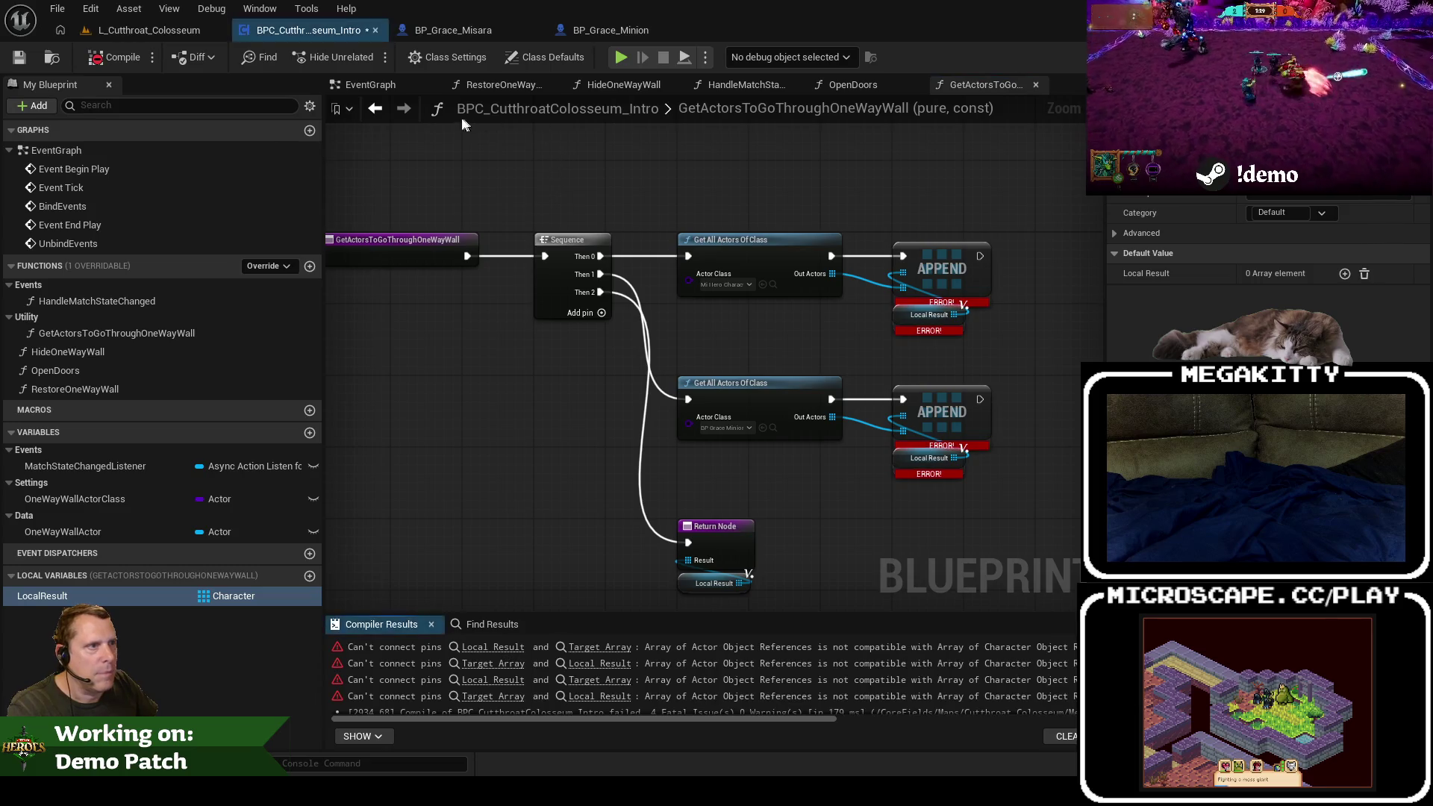
Step: Replace the top APPEND with a new Append fed by LocalResult and the top Out Actors
{"action": "scroll", "coordinate": [726, 277], "scroll_direction": "up", "scroll_amount": 2}
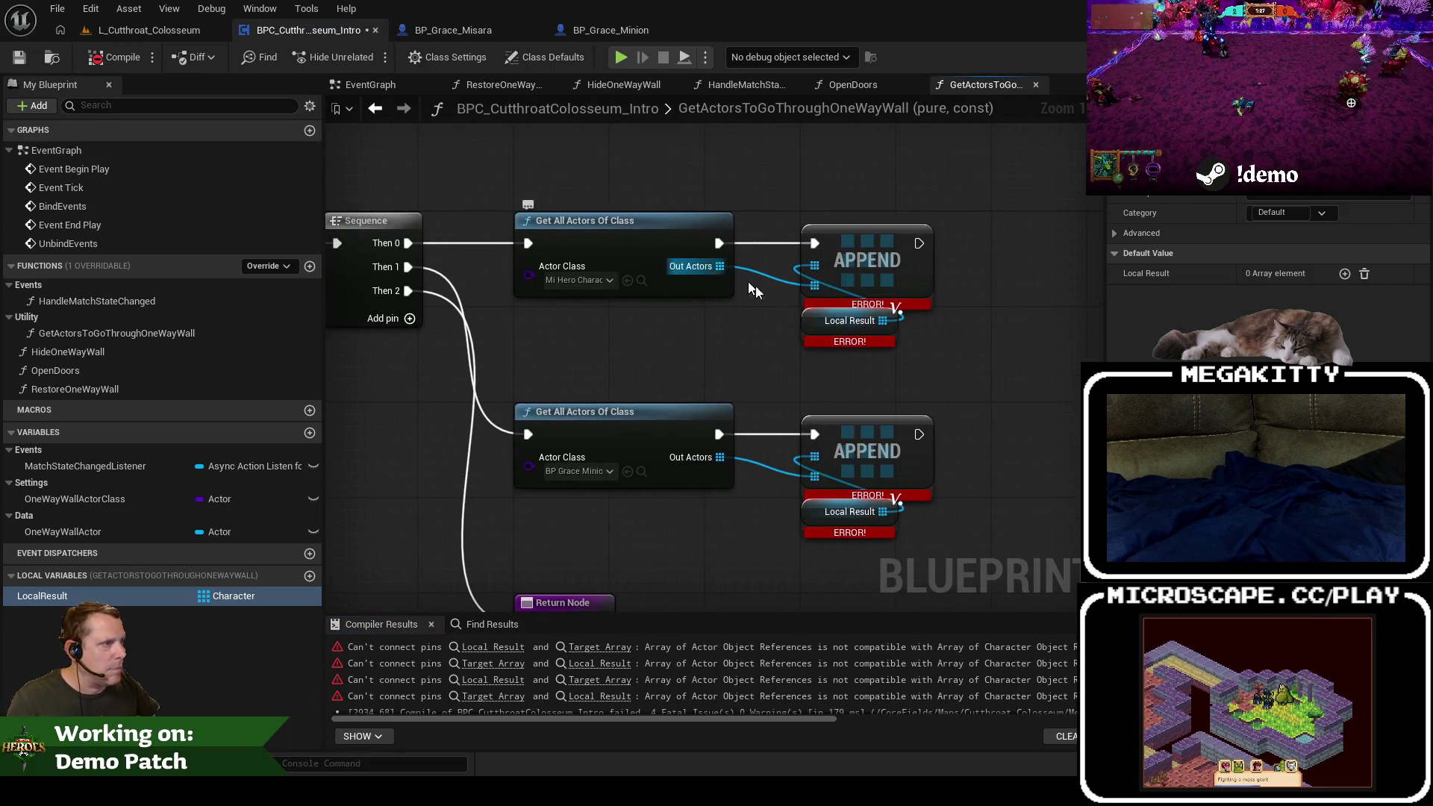
{"action": "left_click_drag", "start_coordinate": [907, 354], "coordinate": [819, 229]}
{"action": "key", "text": "Delete"}
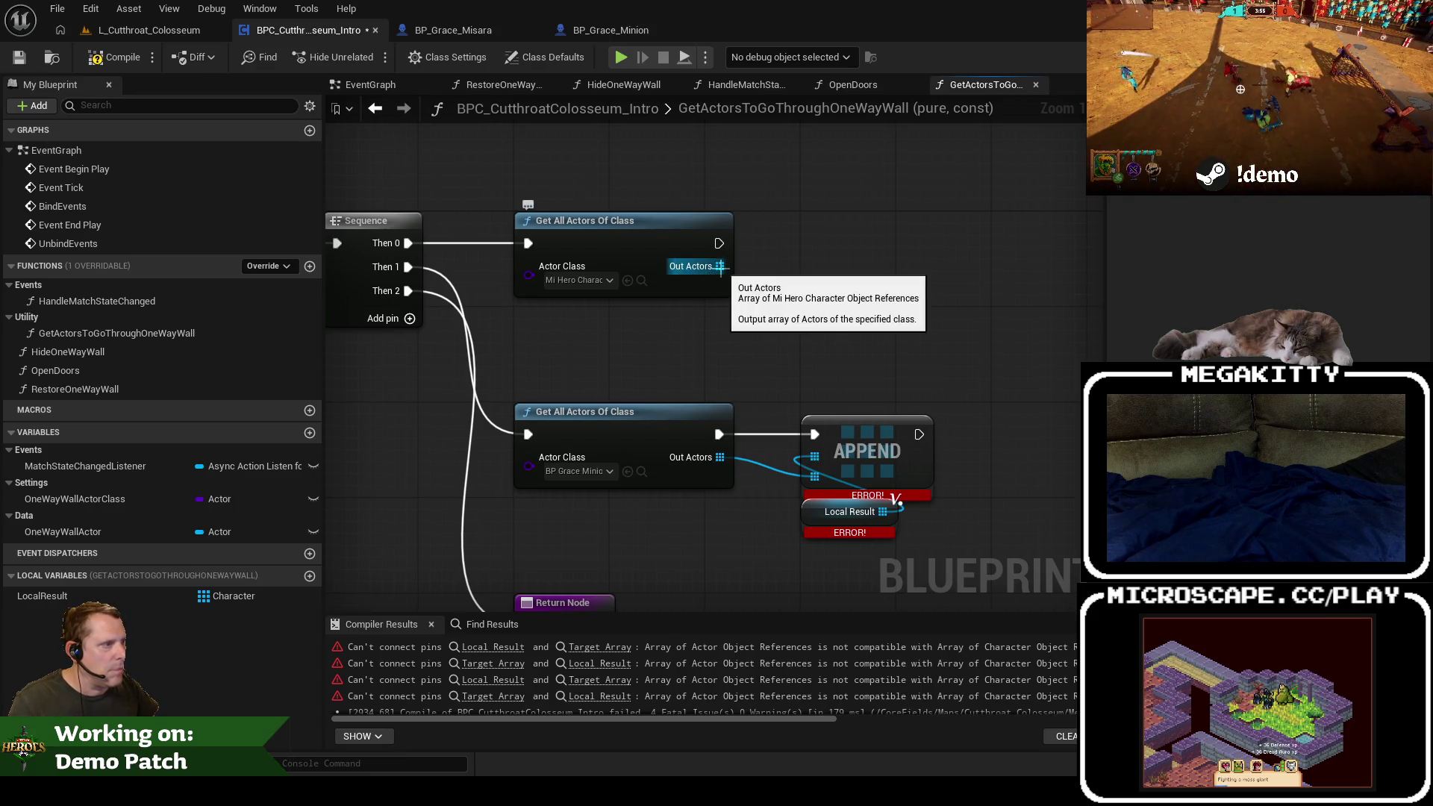
{"action": "mouse_move", "coordinate": [43, 596]}
{"action": "left_mouse_down"}
{"action": "mouse_move", "coordinate": [791, 381]}
{"action": "mouse_move", "coordinate": [771, 275]}
{"action": "mouse_move", "coordinate": [819, 185]}
{"action": "left_mouse_up"}
{"action": "left_click", "coordinate": [822, 305]}
{"action": "type", "text": "append"}
{"action": "left_click", "coordinate": [844, 216]}
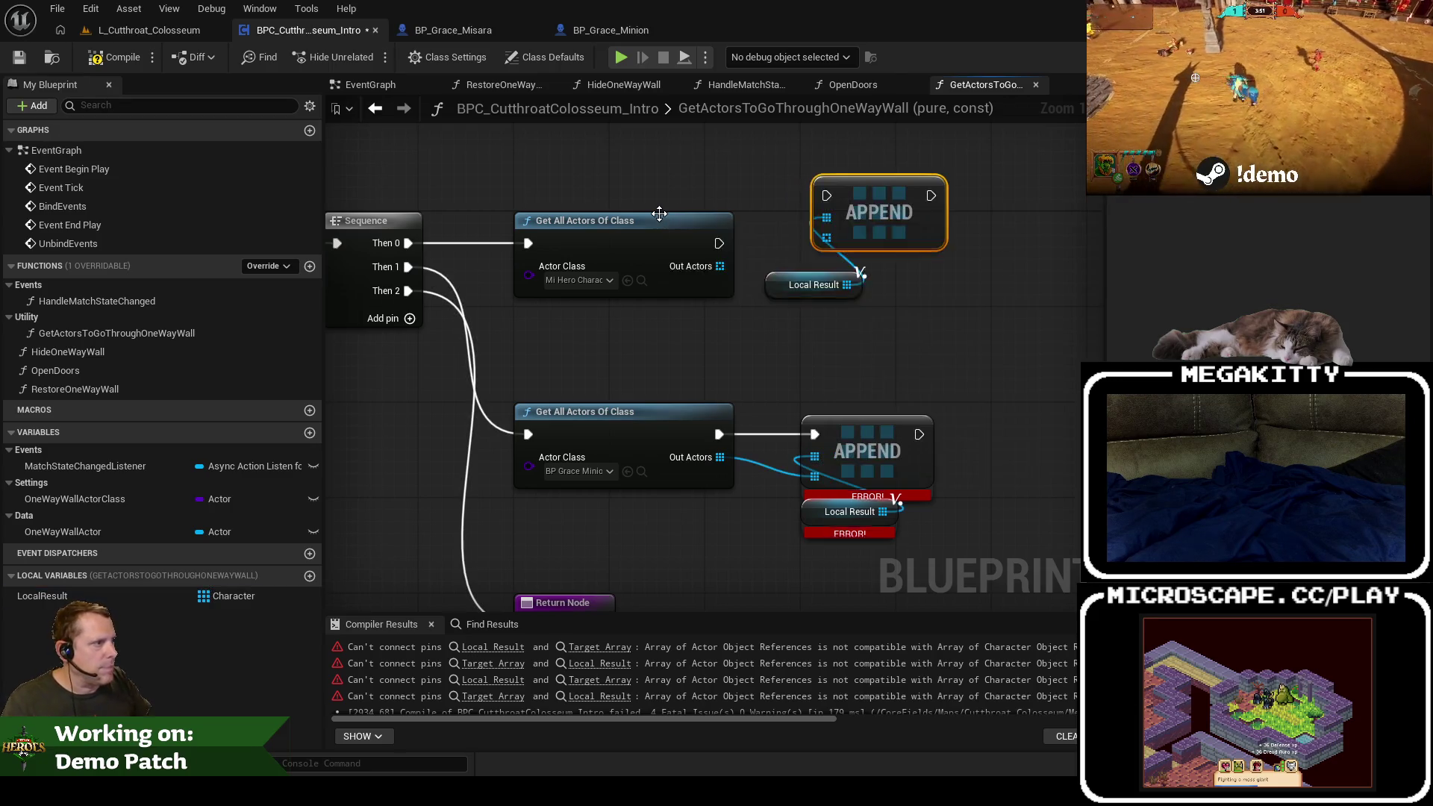
{"action": "mouse_move", "coordinate": [719, 243]}
{"action": "left_mouse_down"}
{"action": "mouse_move", "coordinate": [783, 238]}
{"action": "mouse_move", "coordinate": [826, 195]}
{"action": "mouse_move", "coordinate": [852, 247]}
{"action": "left_mouse_up"}
{"action": "mouse_move", "coordinate": [784, 290]}
{"action": "left_mouse_down"}
{"action": "mouse_move", "coordinate": [825, 318]}
{"action": "mouse_move", "coordinate": [720, 267]}
{"action": "left_mouse_up"}
{"action": "left_click_drag", "start_coordinate": [929, 325], "coordinate": [907, 286]}
Step: Swap the lower APPEND for a pasted copy wired to the second Get All Actors, then recompile
{"action": "mouse_move", "coordinate": [959, 513]}
{"action": "left_mouse_down"}
{"action": "mouse_move", "coordinate": [797, 410]}
{"action": "mouse_move", "coordinate": [783, 430]}
{"action": "left_mouse_up"}
{"action": "key", "text": "Delete"}
{"action": "key", "text": "ctrl+v"}
{"action": "mouse_move", "coordinate": [697, 396]}
{"action": "left_mouse_down"}
{"action": "mouse_move", "coordinate": [782, 406]}
{"action": "mouse_move", "coordinate": [793, 395]}
{"action": "left_mouse_up"}
{"action": "left_click_drag", "start_coordinate": [618, 336], "coordinate": [678, 329]}
{"action": "scroll", "coordinate": [677, 329], "scroll_direction": "down", "scroll_amount": 2}
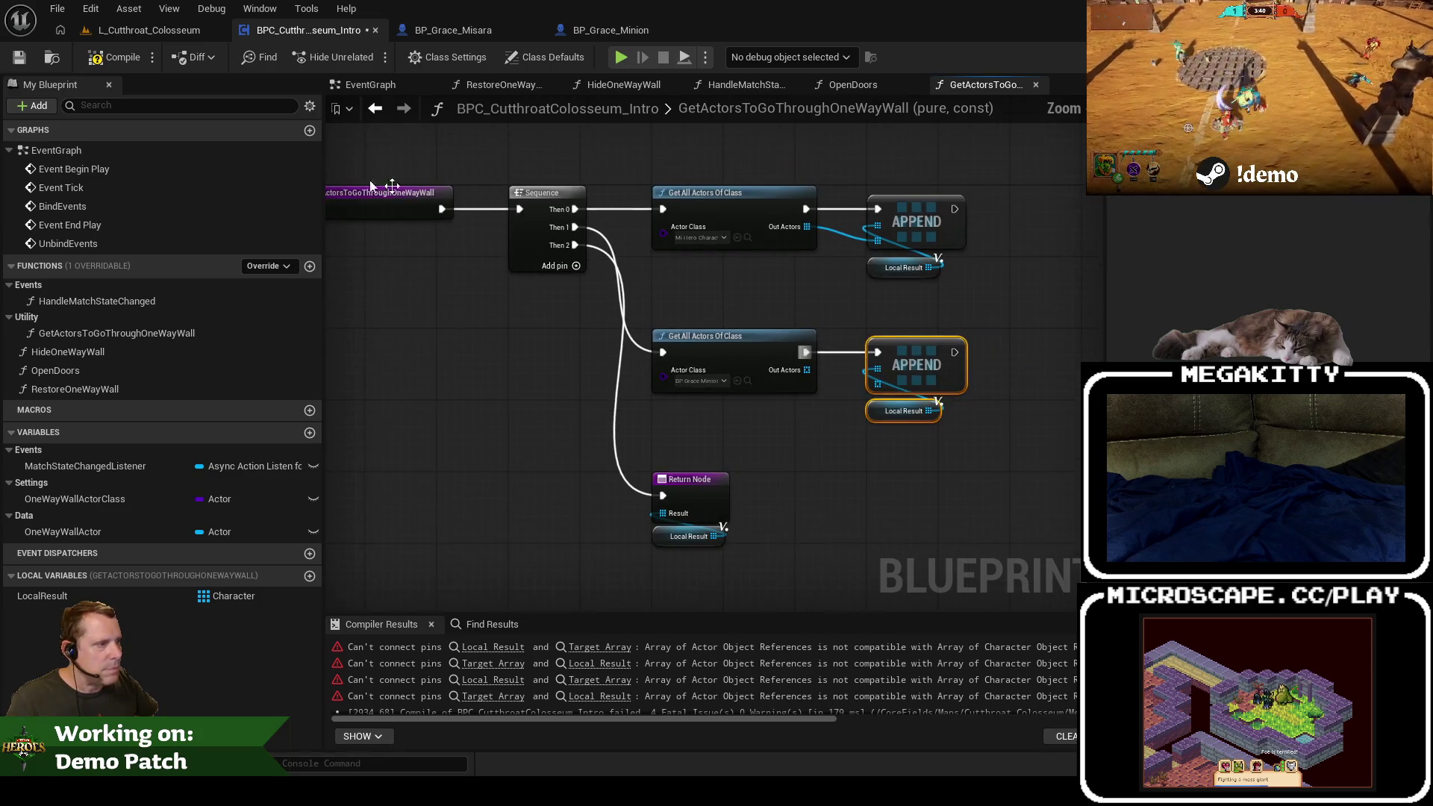
{"action": "left_click", "coordinate": [113, 56]}
{"action": "left_click", "coordinate": [376, 109]}
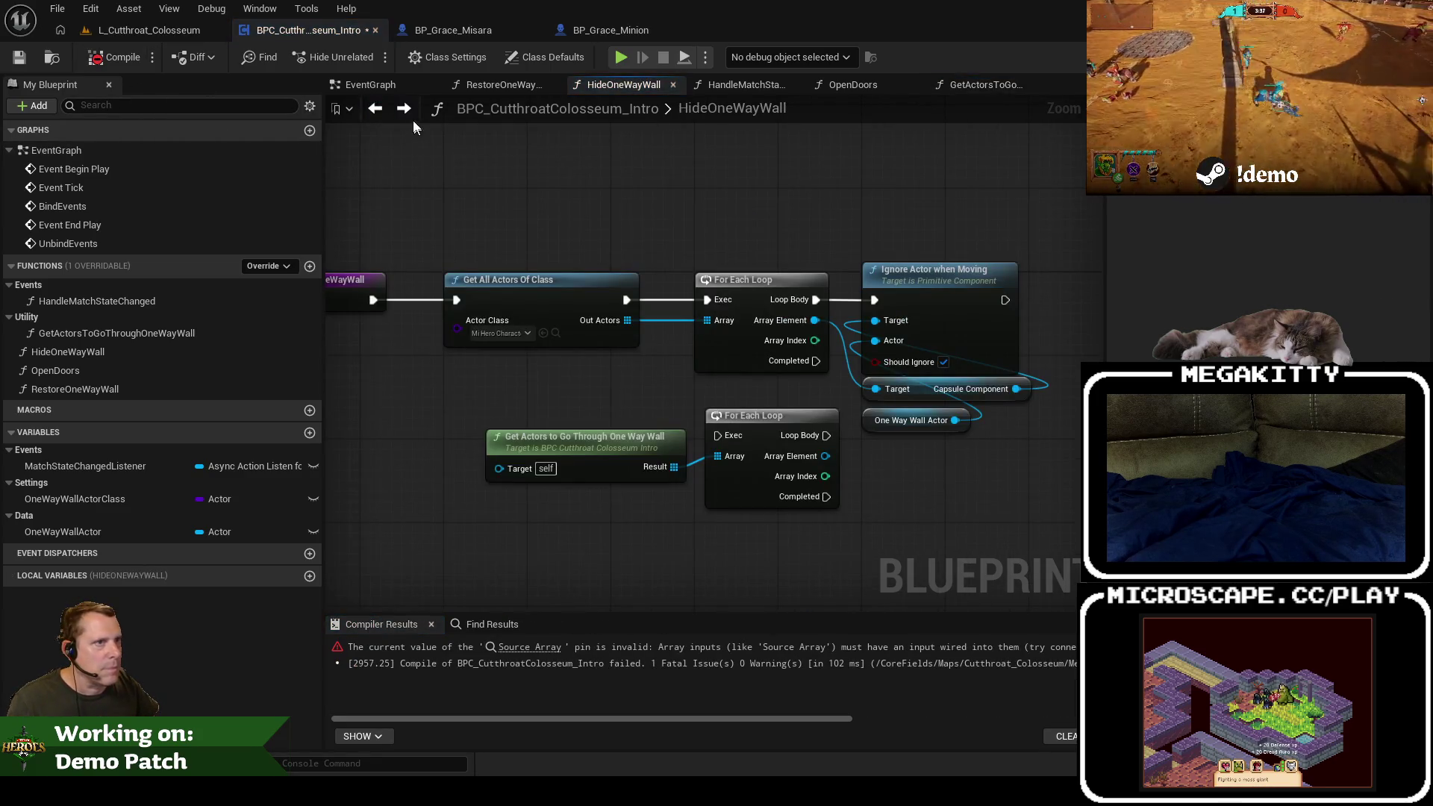
Step: Recompile from GetActorsToGoThroughOneWayWall, then wire HideOneWayWall's entry to the lower For Each Loop
{"action": "key", "text": "alt+Right"}
{"action": "mouse_move", "coordinate": [871, 433]}
{"action": "left_mouse_down"}
{"action": "mouse_move", "coordinate": [809, 410]}
{"action": "mouse_move", "coordinate": [849, 416]}
{"action": "left_mouse_up"}
{"action": "left_click", "coordinate": [114, 57]}
{"action": "left_click", "coordinate": [378, 109]}
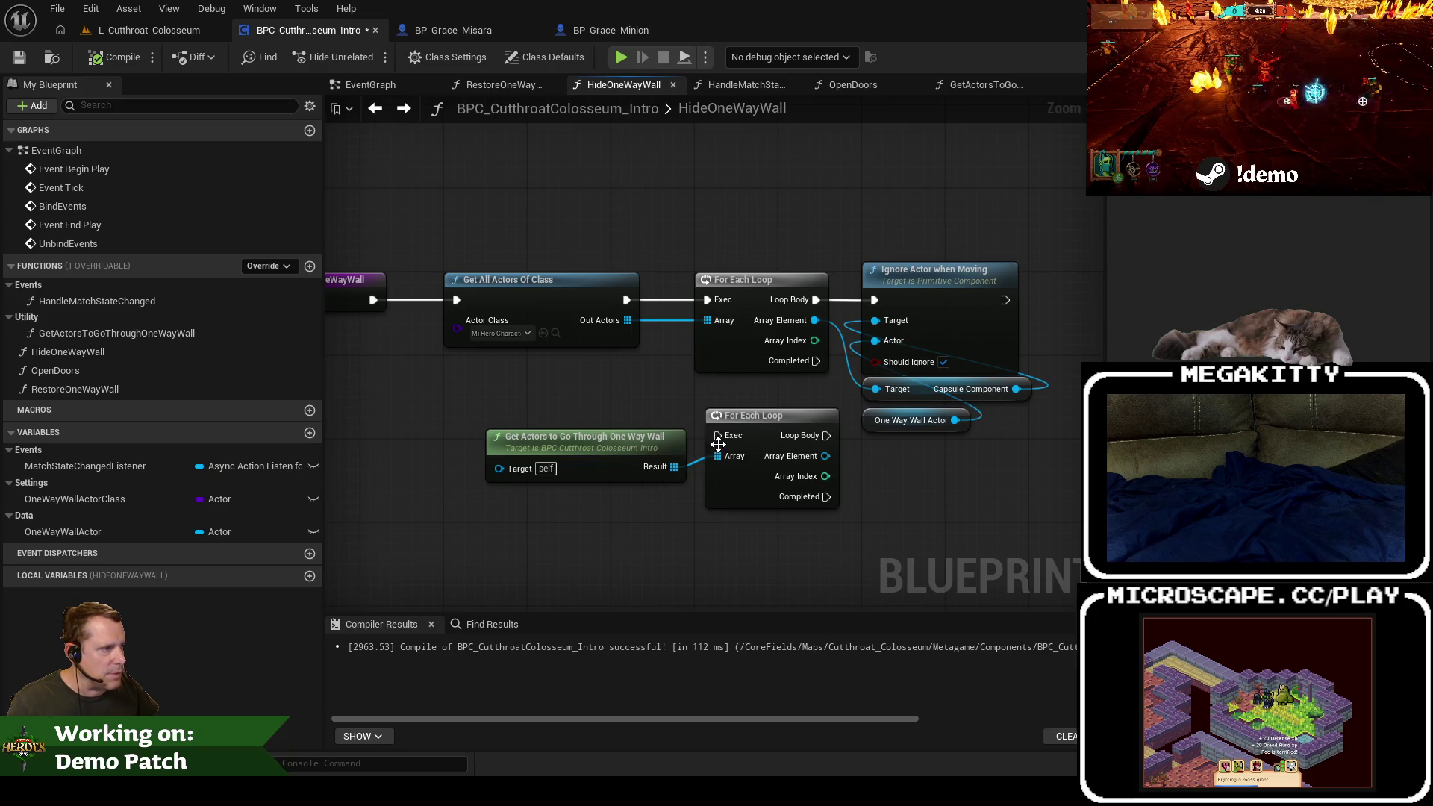
{"action": "left_click_drag", "start_coordinate": [706, 403], "coordinate": [718, 435]}
Step: Delete HideOneWayWall's old Get All Actors node and loops
{"action": "left_click_drag", "start_coordinate": [759, 391], "coordinate": [560, 289]}
{"action": "key", "text": "Delete"}
{"action": "left_click_drag", "start_coordinate": [826, 456], "coordinate": [883, 390]}
{"action": "key", "text": "Escape"}
{"action": "left_click_drag", "start_coordinate": [825, 456], "coordinate": [869, 458]}
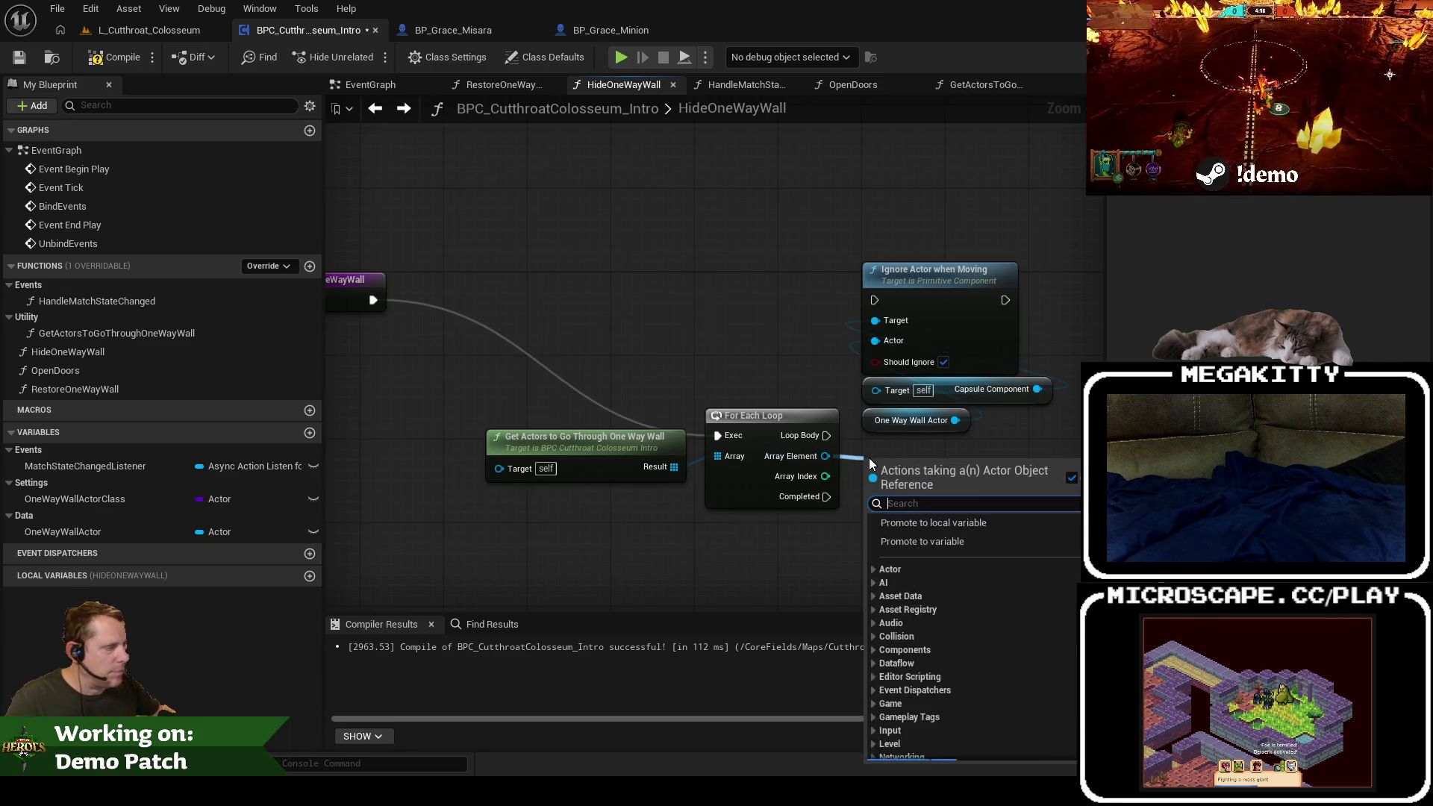
{"action": "type", "text": "get v"}
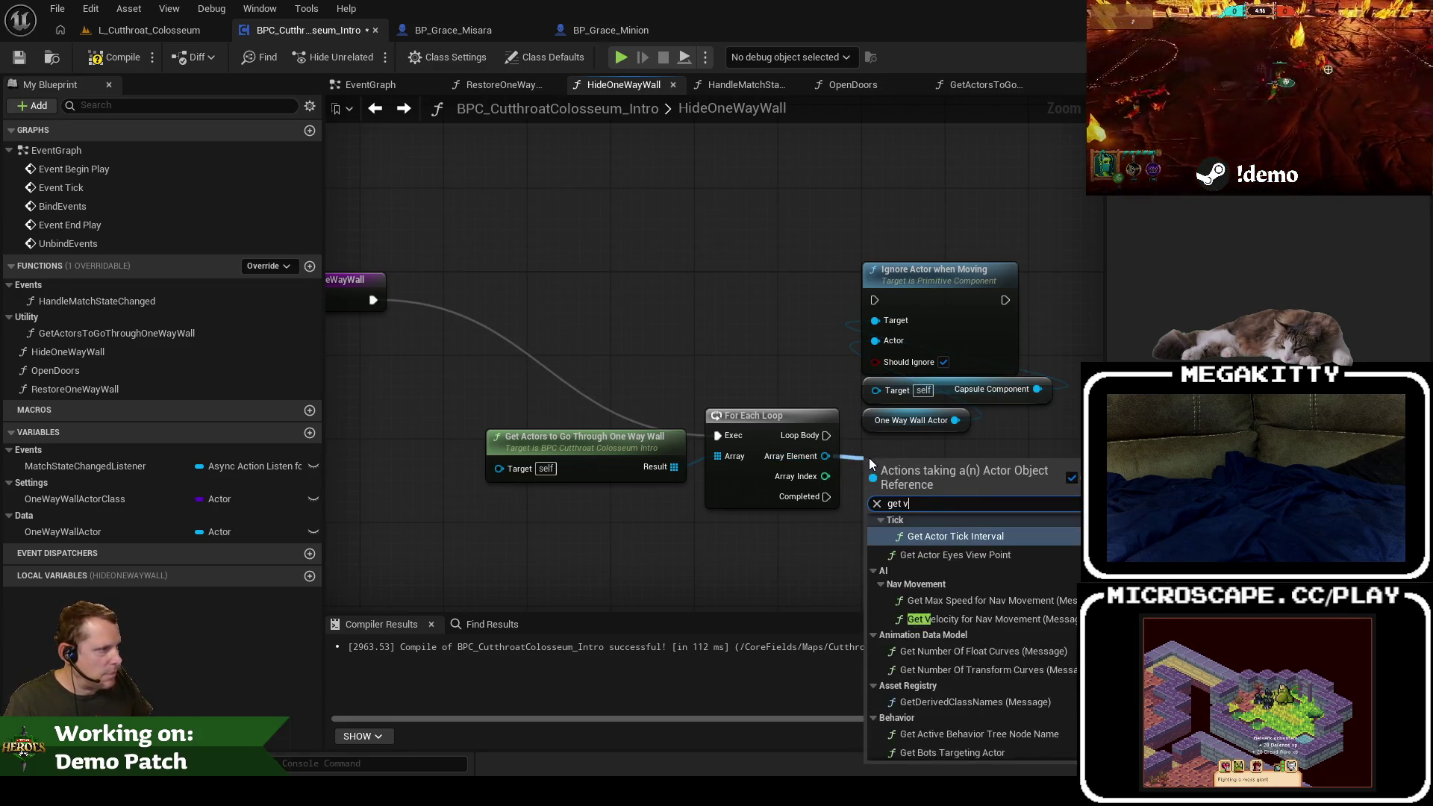
{"action": "key", "text": "BackSpace"}
{"action": "type", "text": "capsule"}
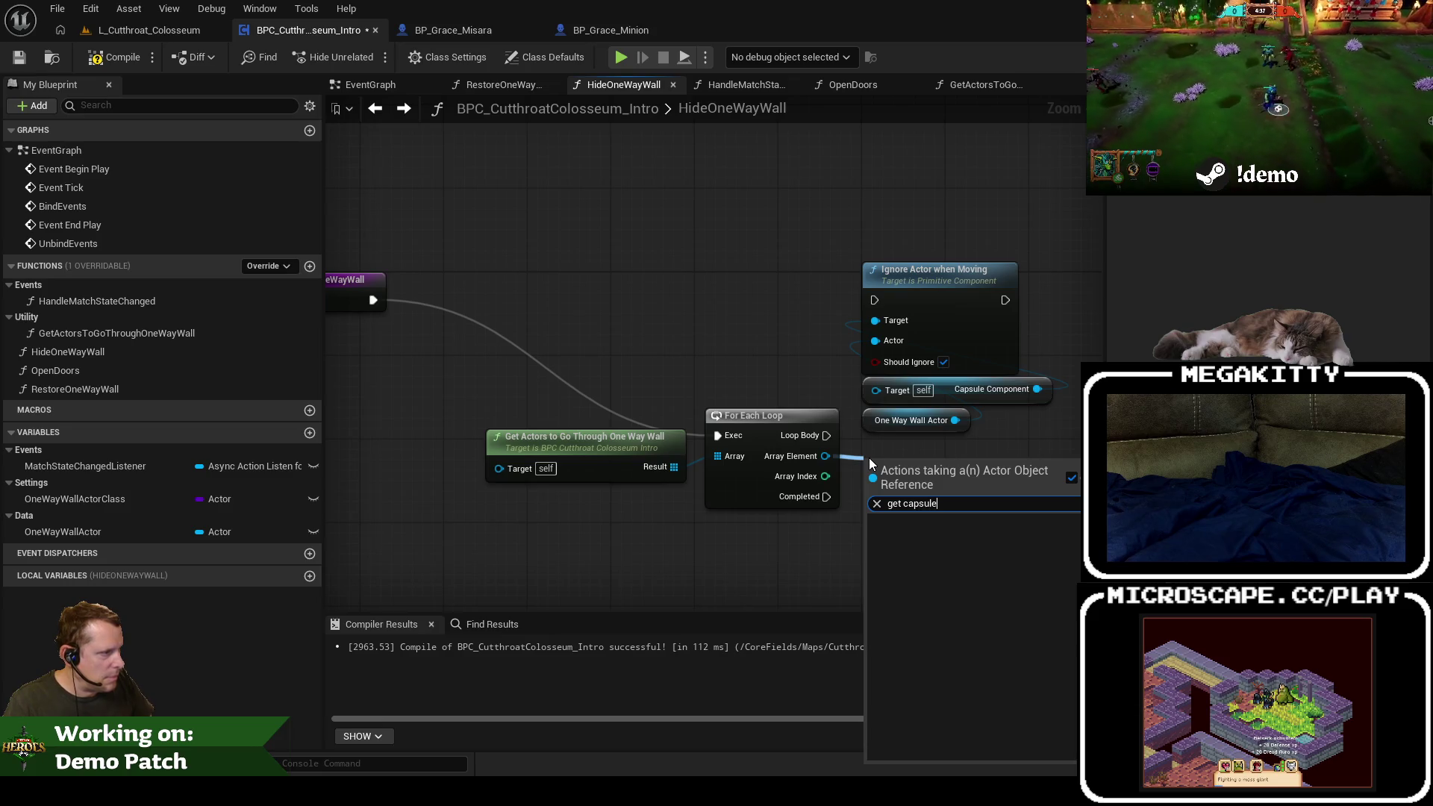
{"action": "key", "text": "Escape"}
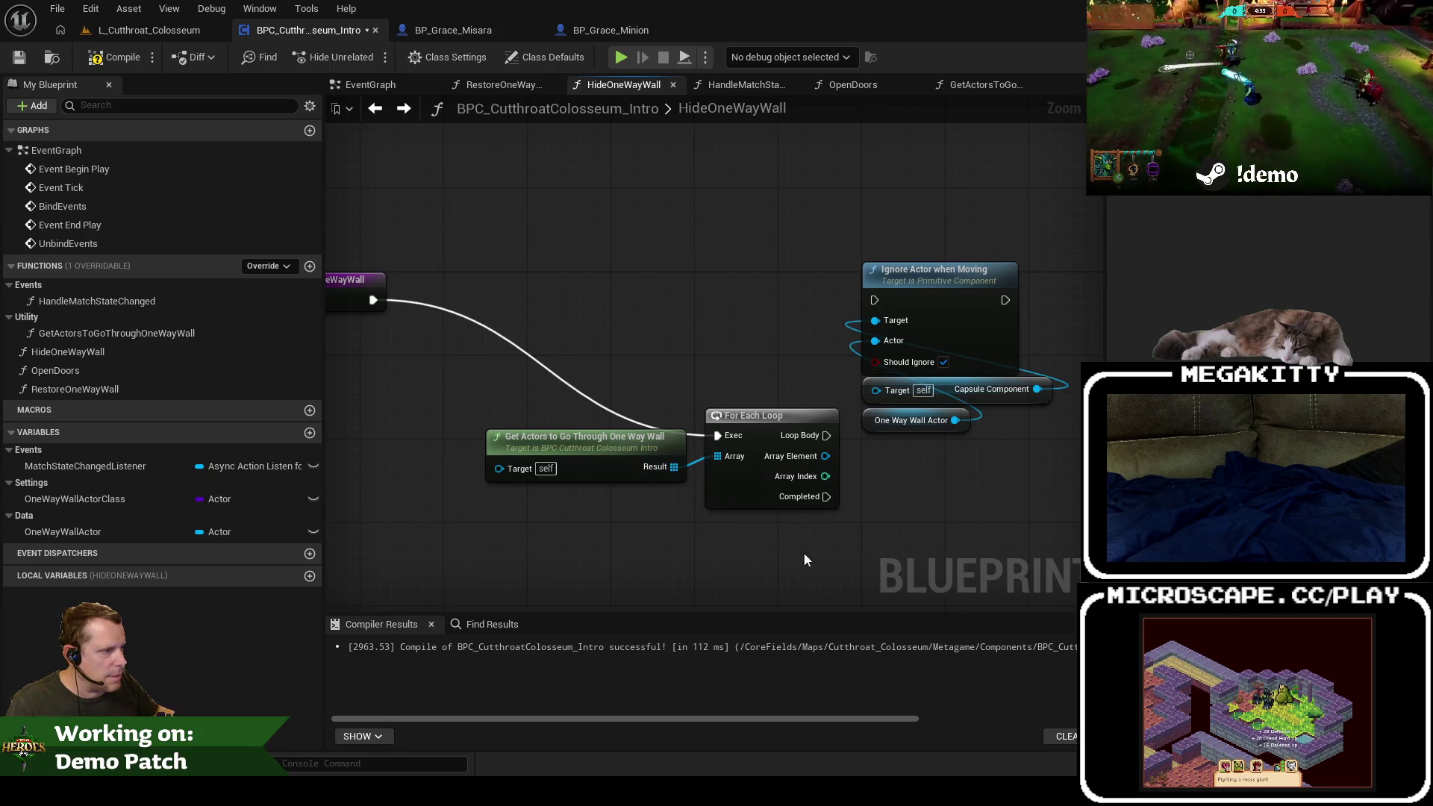
{"action": "key", "text": "Delete"}
Step: Set the getter function's Result type to Character and add a For Each Loop over it
{"action": "left_click", "coordinate": [630, 442]}
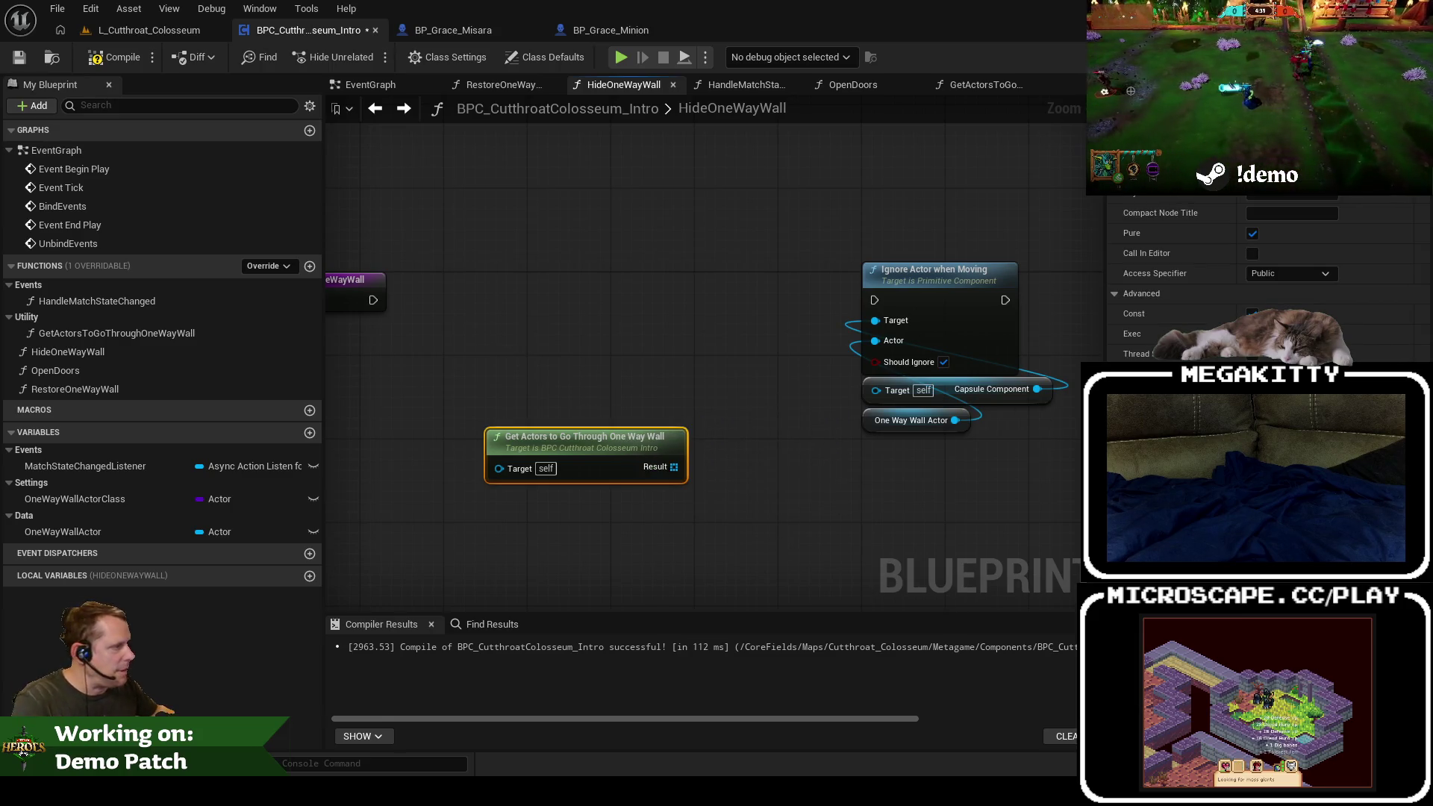
{"action": "left_click", "coordinate": [1239, 403]}
{"action": "type", "text": "character"}
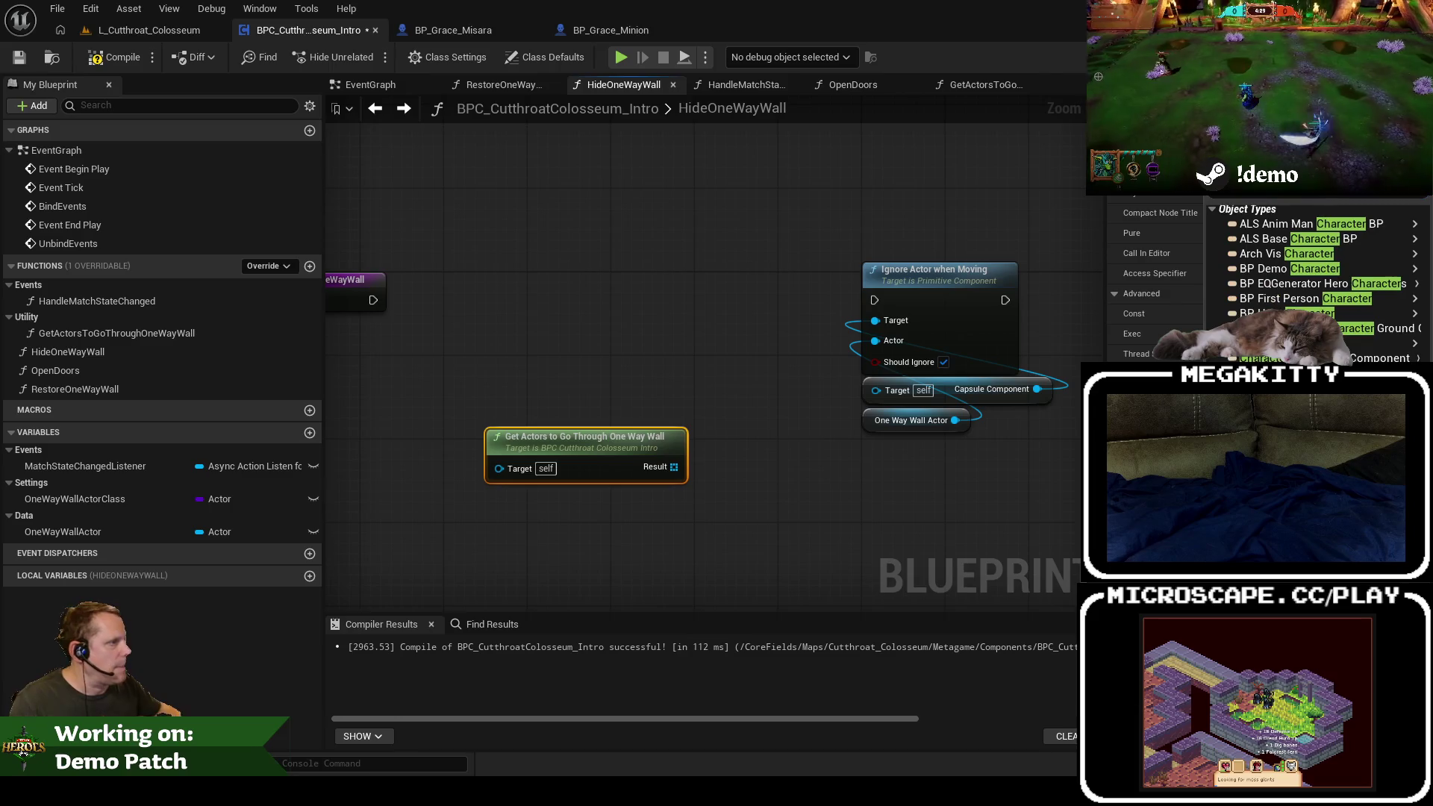
{"action": "mouse_move", "coordinate": [1381, 344]}
{"action": "left_click", "coordinate": [1134, 345]}
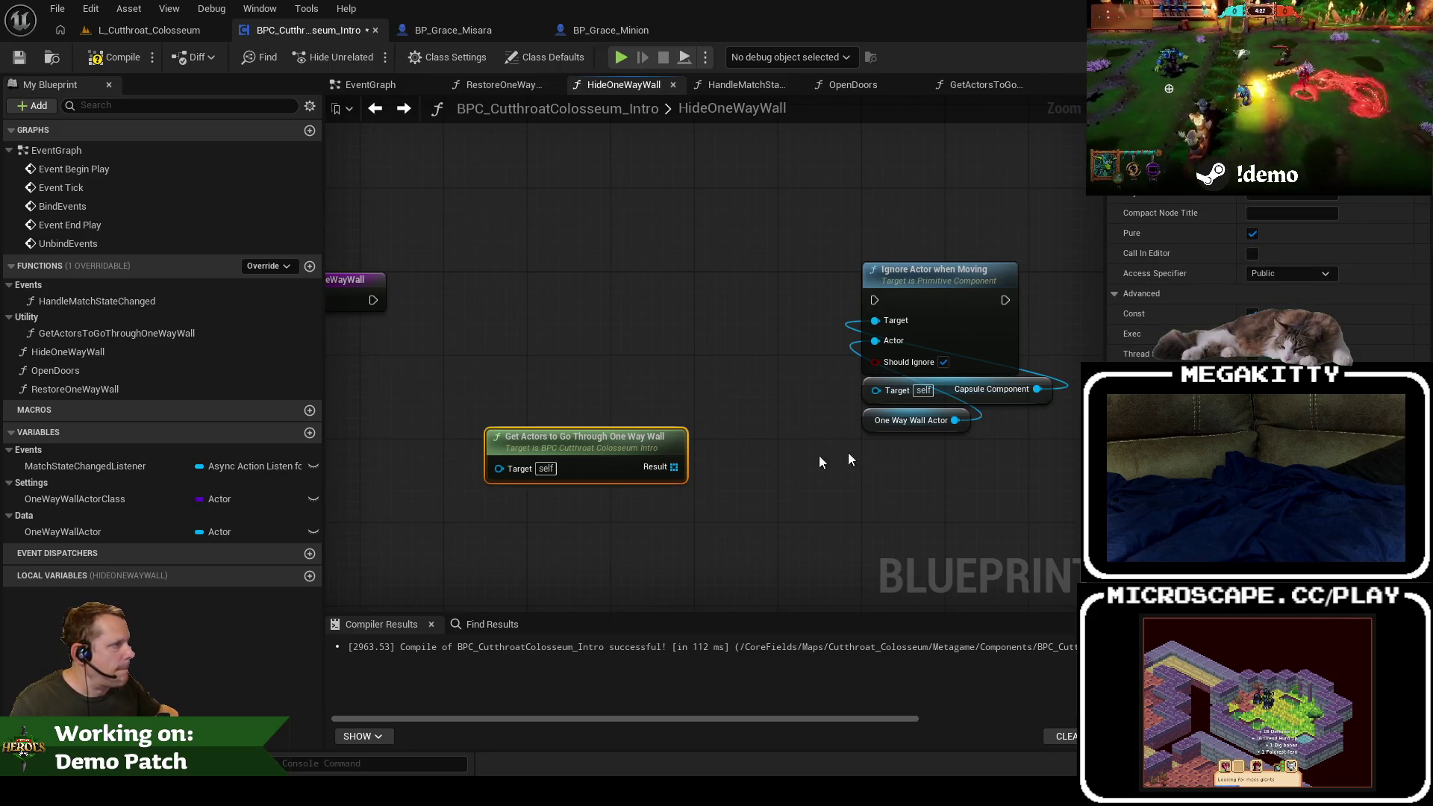
{"action": "left_click_drag", "start_coordinate": [846, 390], "coordinate": [816, 452]}
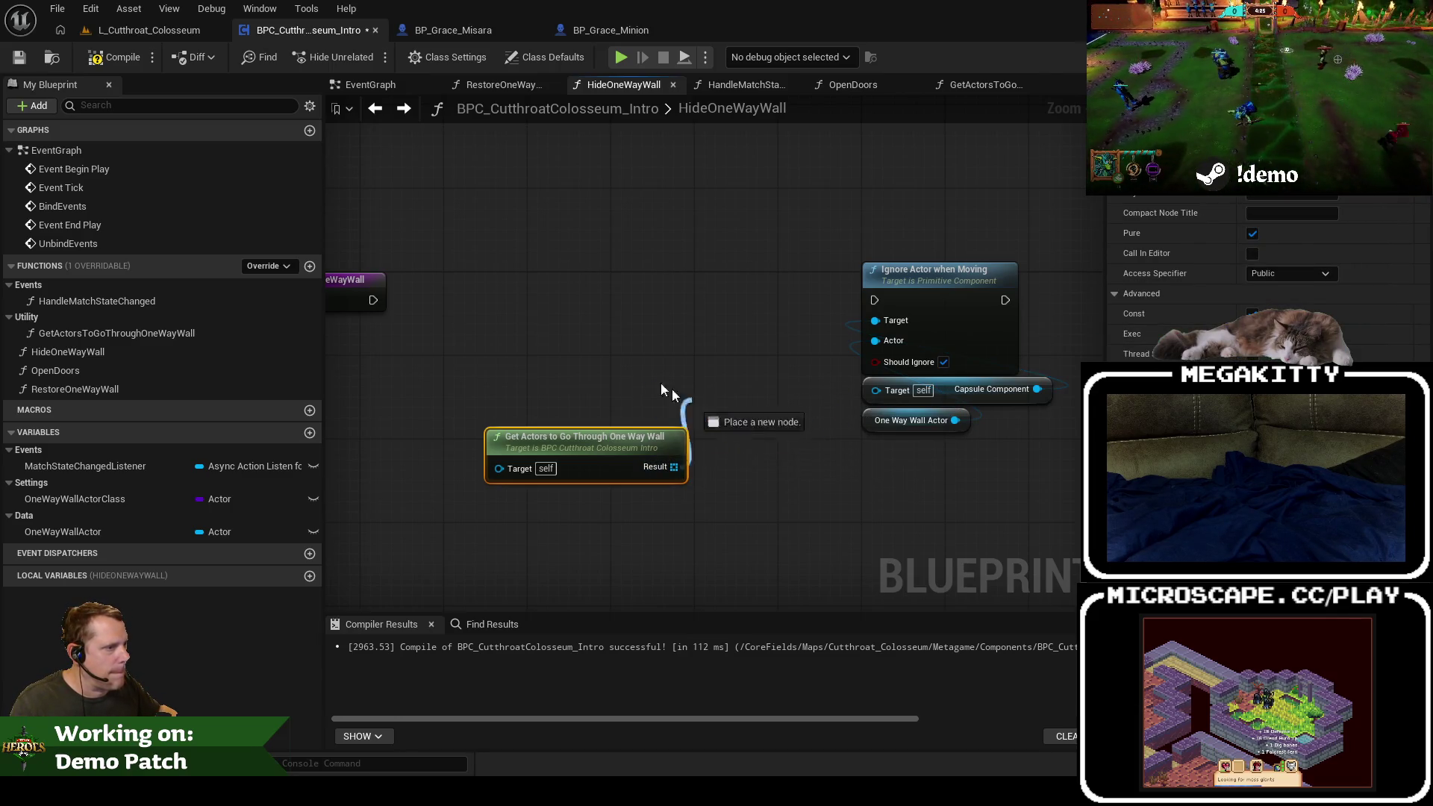
{"action": "left_click_drag", "start_coordinate": [680, 395], "coordinate": [598, 332]}
{"action": "type", "text": "for each"}
{"action": "key", "text": "Return"}
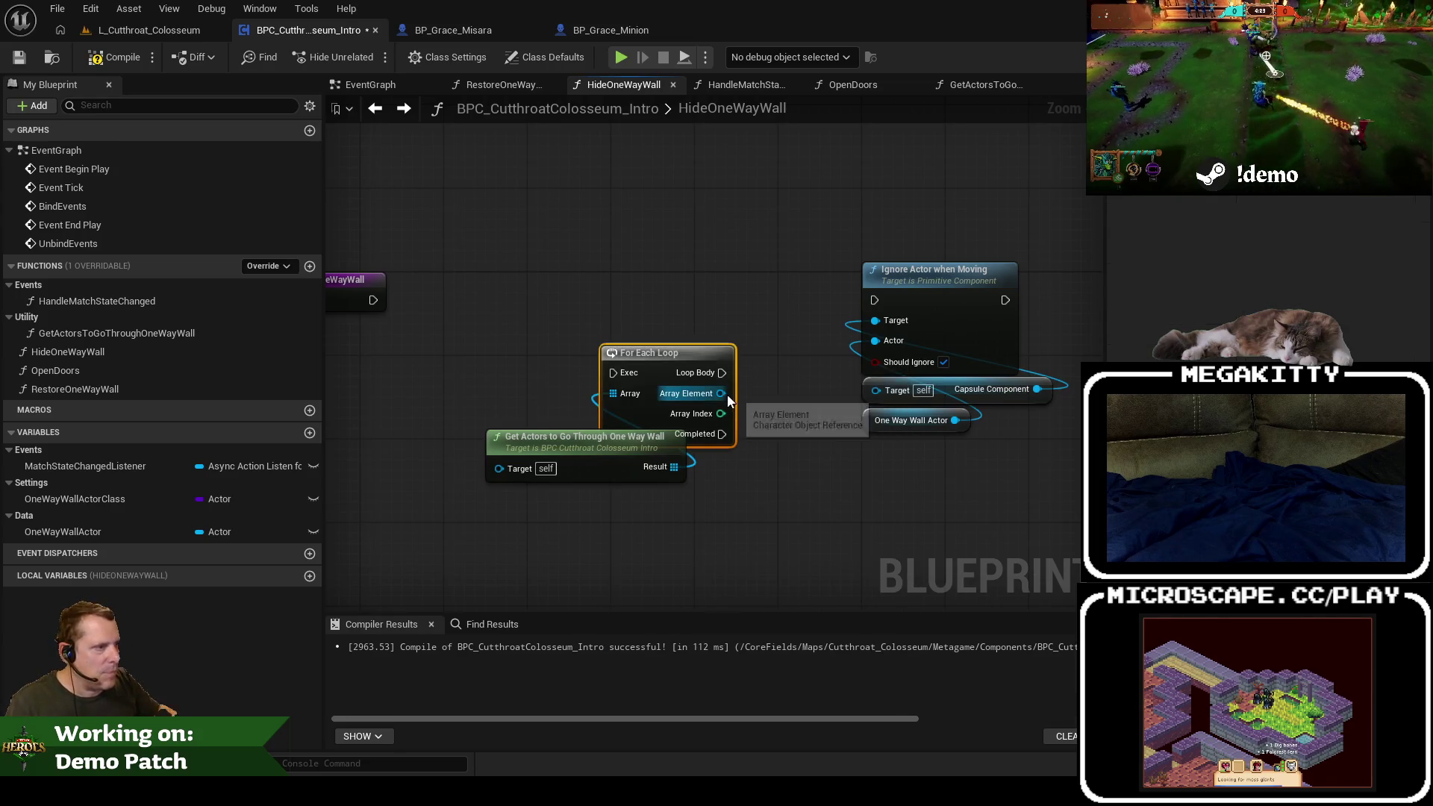
Step: Wire the loop from the entry, feeding Array Element and Loop Body into Ignore Actor when Moving
{"action": "left_click_drag", "start_coordinate": [728, 400], "coordinate": [875, 396]}
{"action": "mouse_move", "coordinate": [656, 352]}
{"action": "left_mouse_down"}
{"action": "mouse_move", "coordinate": [499, 280]}
{"action": "mouse_move", "coordinate": [365, 303]}
{"action": "mouse_move", "coordinate": [463, 308]}
{"action": "left_mouse_up"}
{"action": "left_click_drag", "start_coordinate": [571, 461], "coordinate": [538, 416]}
{"action": "mouse_move", "coordinate": [1045, 526]}
{"action": "left_mouse_down"}
{"action": "mouse_move", "coordinate": [923, 262]}
{"action": "mouse_move", "coordinate": [539, 306]}
{"action": "mouse_move", "coordinate": [565, 300]}
{"action": "left_mouse_up"}
{"action": "left_click_drag", "start_coordinate": [482, 175], "coordinate": [930, 423]}
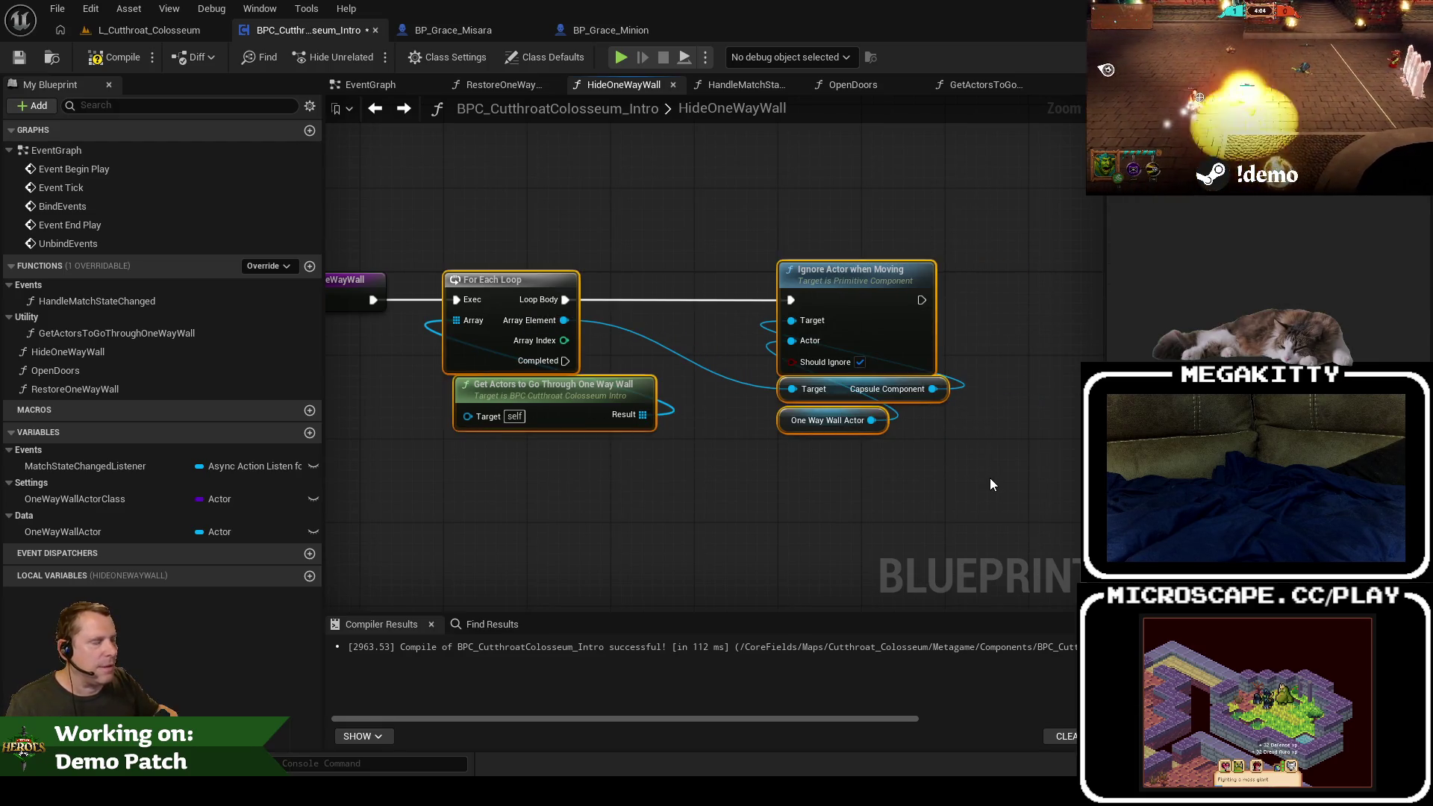
{"action": "double_click", "coordinate": [77, 389]}
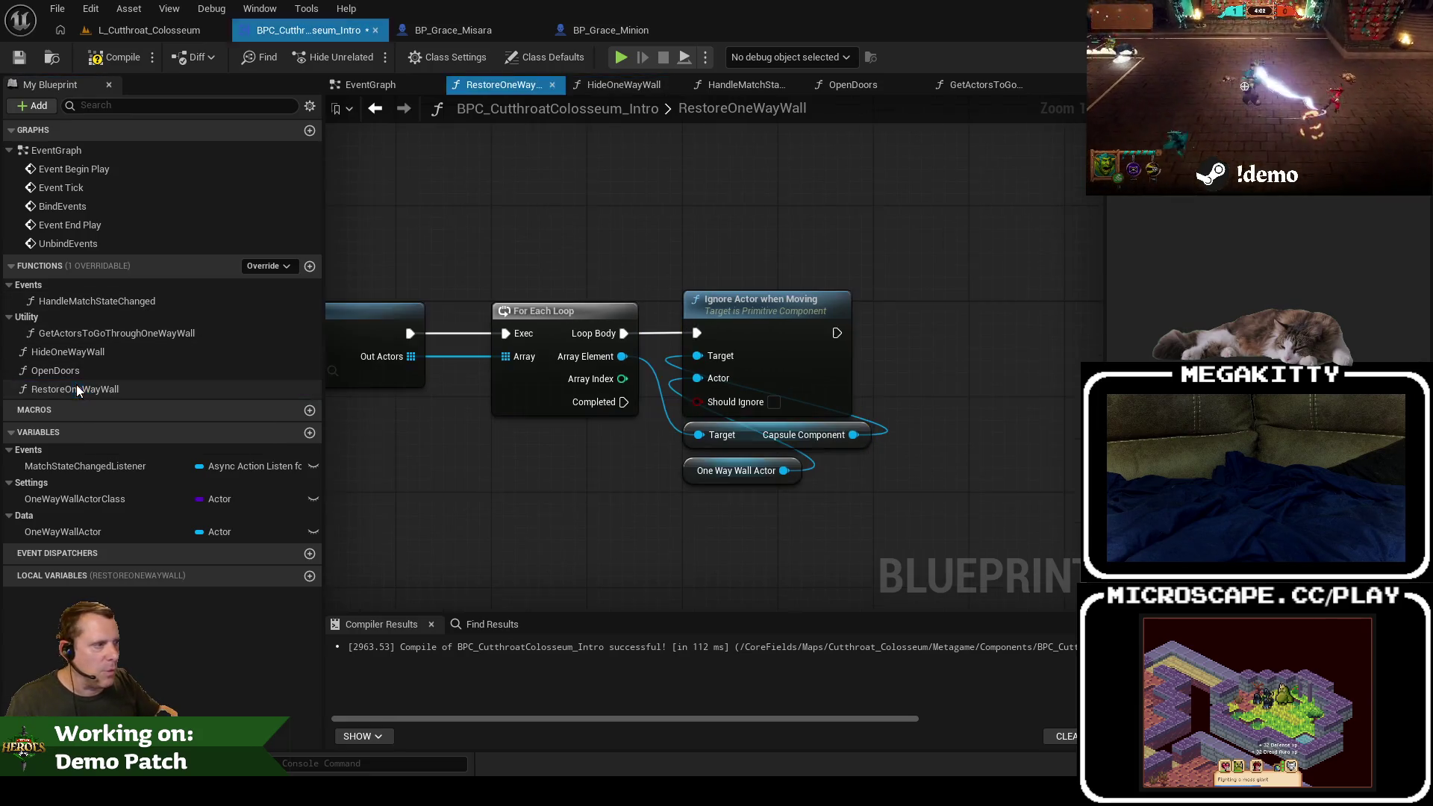
Step: Replace RestoreOneWayWall's old nodes with the pasted Character loop, wire the entry, and uncheck Should Ignore
{"action": "mouse_move", "coordinate": [886, 566]}
{"action": "left_mouse_down"}
{"action": "mouse_move", "coordinate": [526, 283]}
{"action": "mouse_move", "coordinate": [691, 303]}
{"action": "mouse_move", "coordinate": [813, 422]}
{"action": "left_mouse_up"}
{"action": "scroll", "coordinate": [526, 283], "scroll_direction": "down", "scroll_amount": 2}
{"action": "key", "text": "Delete"}
{"action": "key", "text": "ctrl+v"}
{"action": "left_click_drag", "start_coordinate": [470, 300], "coordinate": [451, 306]}
{"action": "left_click_drag", "start_coordinate": [349, 314], "coordinate": [410, 314]}
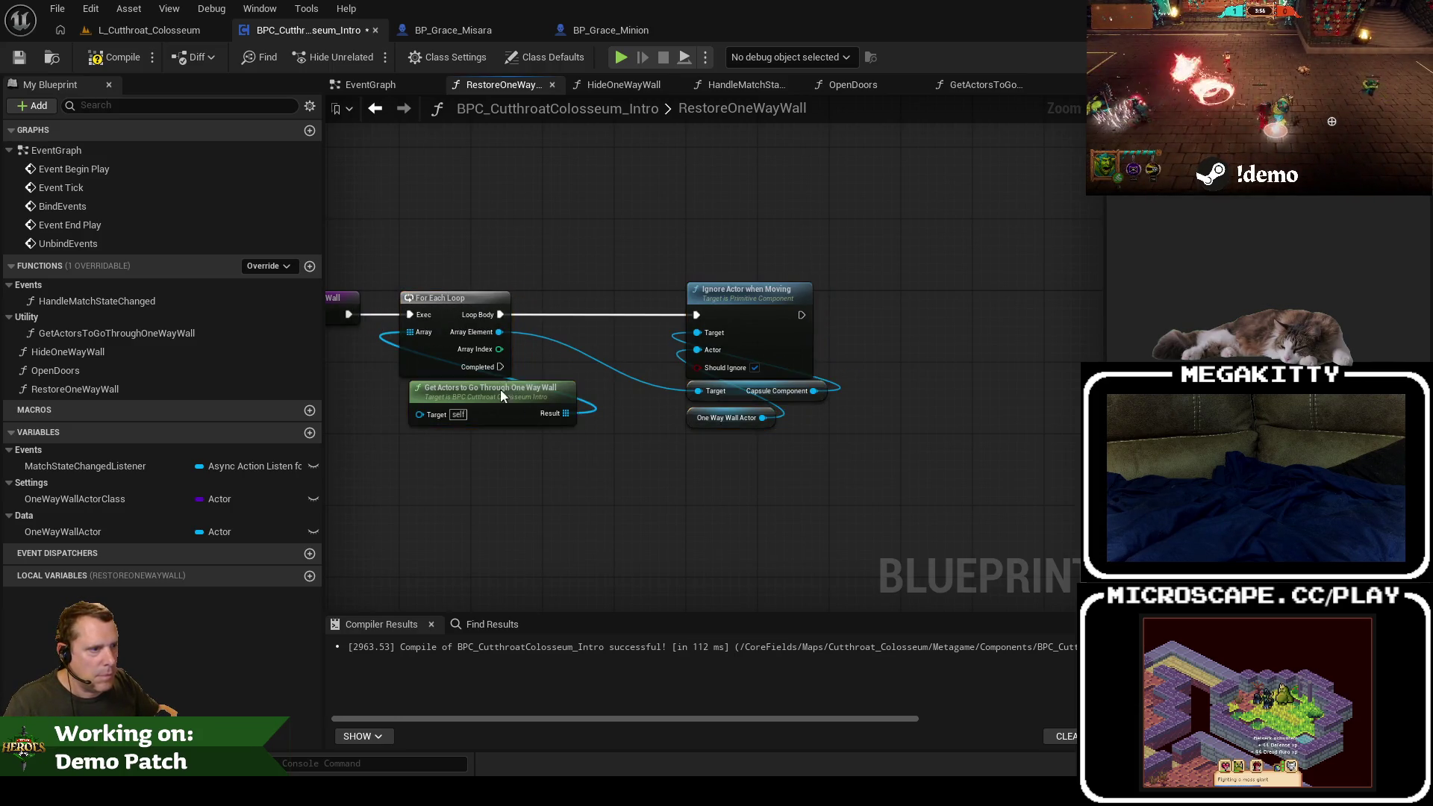
{"action": "left_click_drag", "start_coordinate": [502, 395], "coordinate": [493, 396]}
{"action": "left_click", "coordinate": [756, 368]}
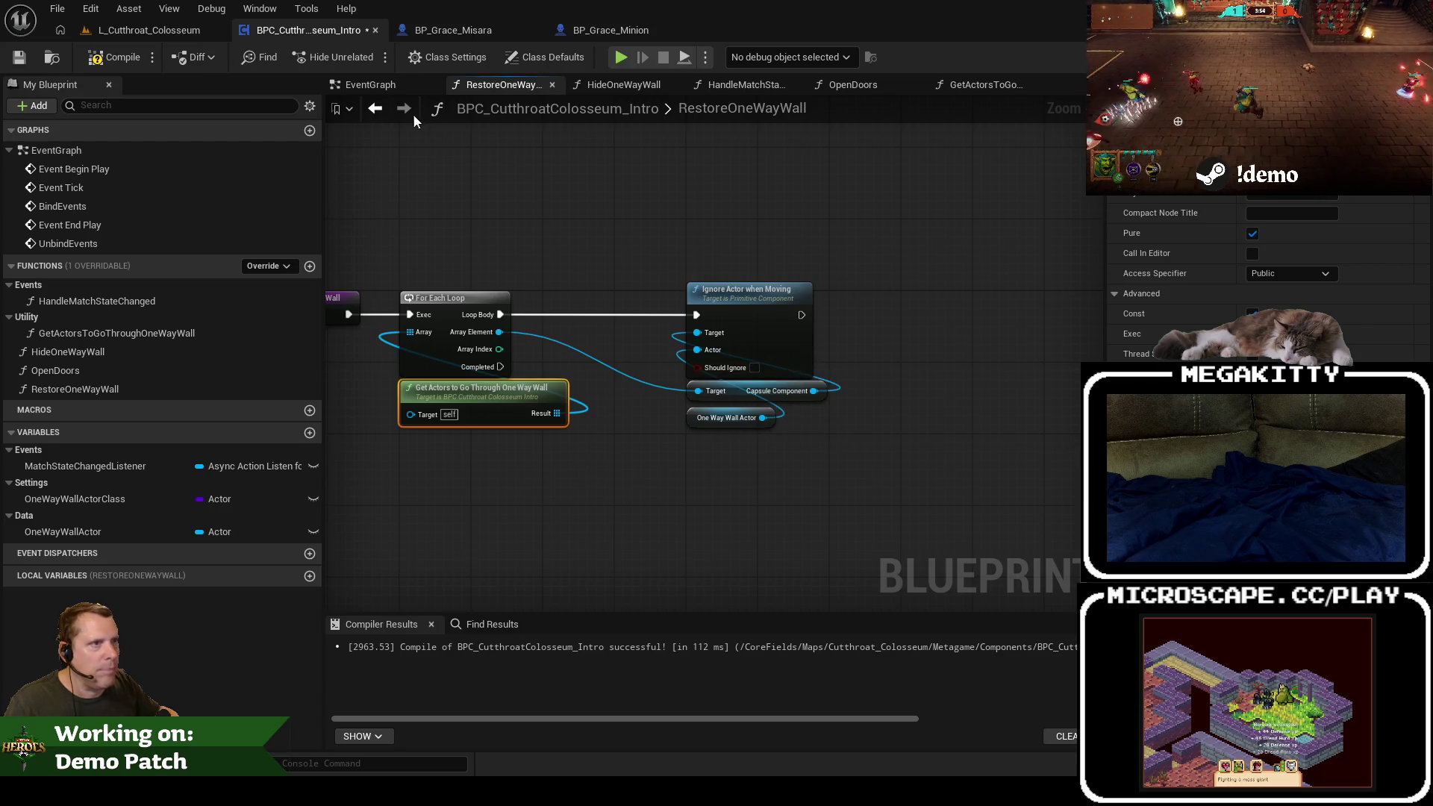
Step: Tidy the Get Actors node in HideOneWayWall, then compile and save the colosseum intro blueprint
{"action": "left_click", "coordinate": [609, 88]}
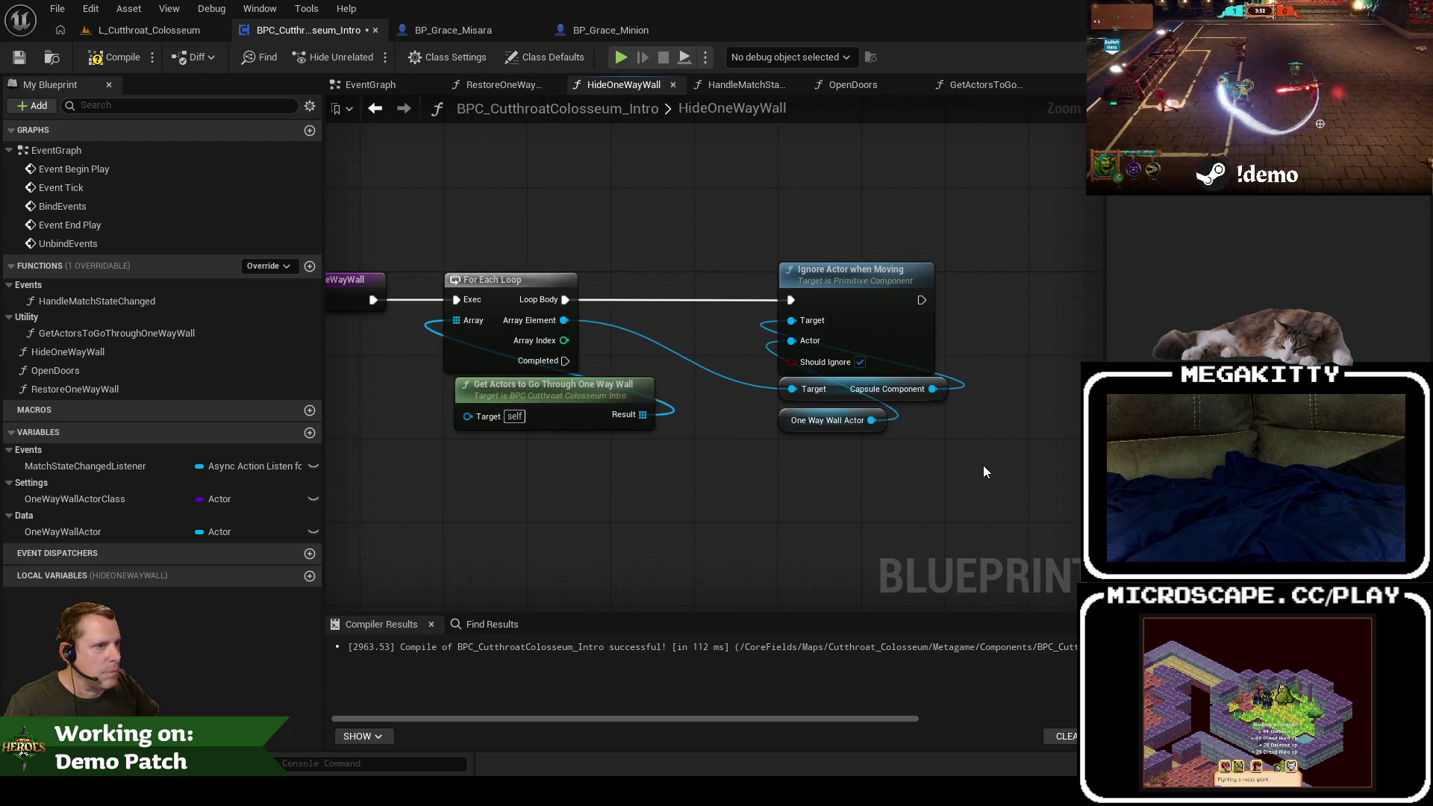
{"action": "left_click_drag", "start_coordinate": [547, 383], "coordinate": [537, 383]}
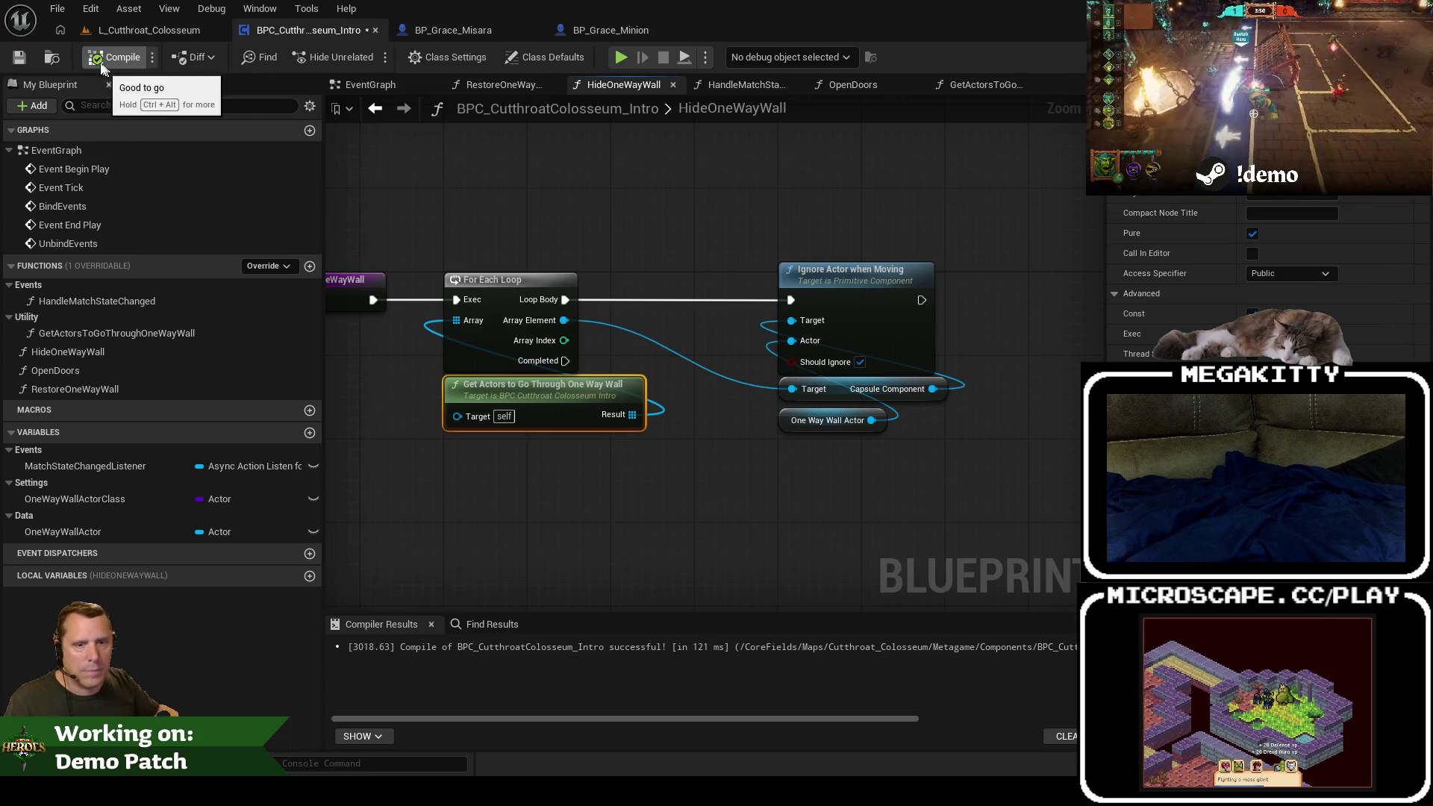
{"action": "left_click", "coordinate": [124, 59]}
{"action": "left_click", "coordinate": [19, 59]}
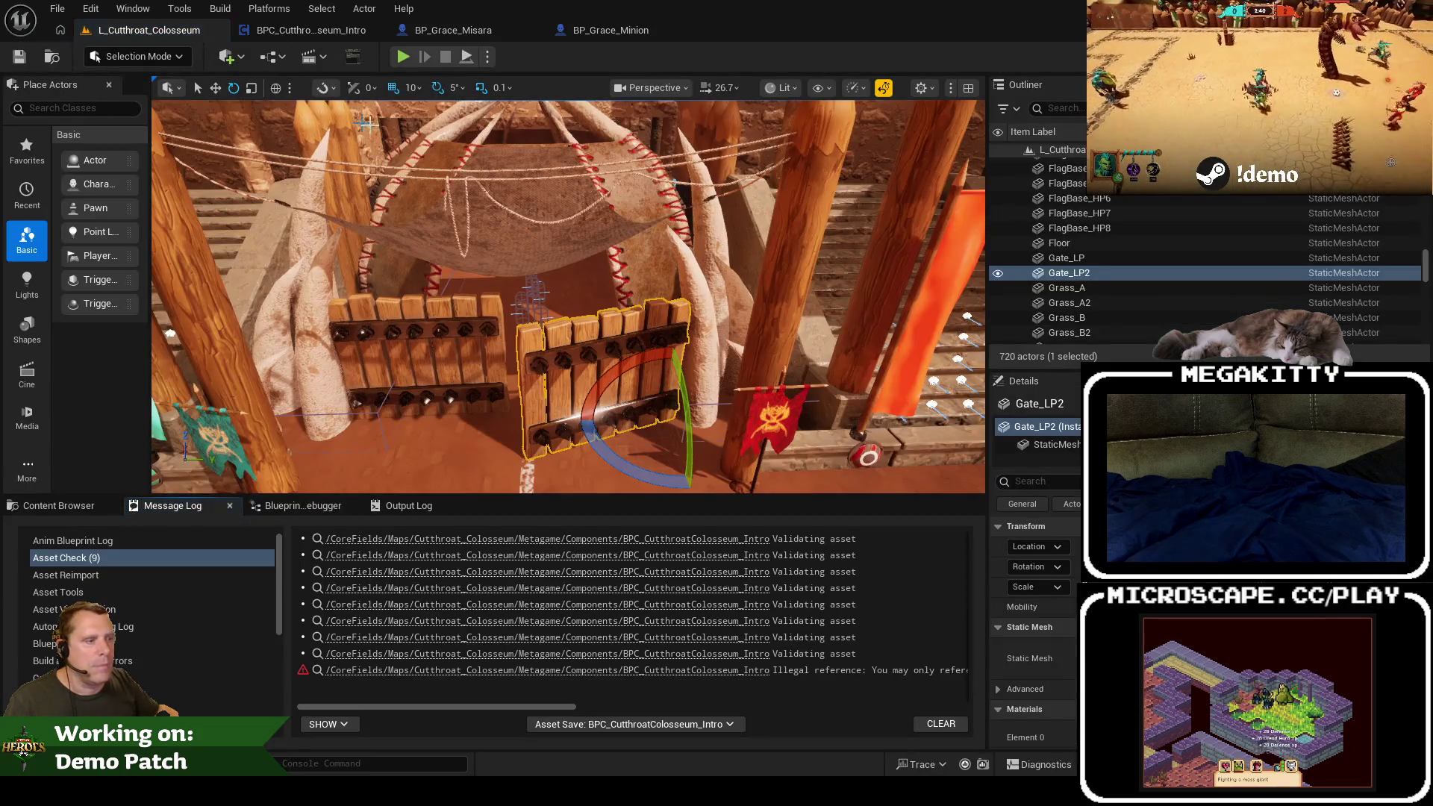
Step: Read the full illegal reference error in the Message Log and switch to BP_Grace_Misara
{"action": "left_click", "coordinate": [668, 706]}
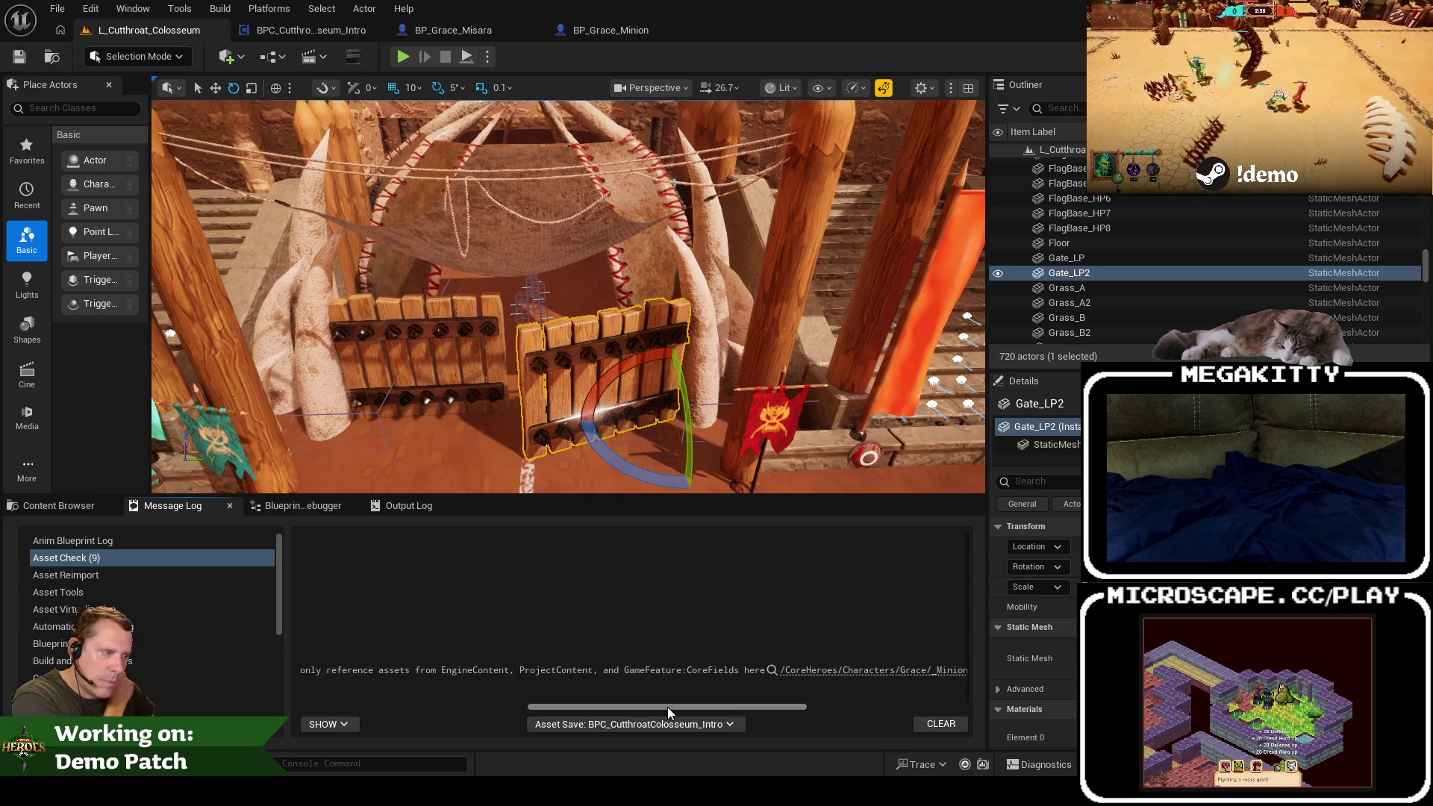
{"action": "left_click", "coordinate": [456, 30]}
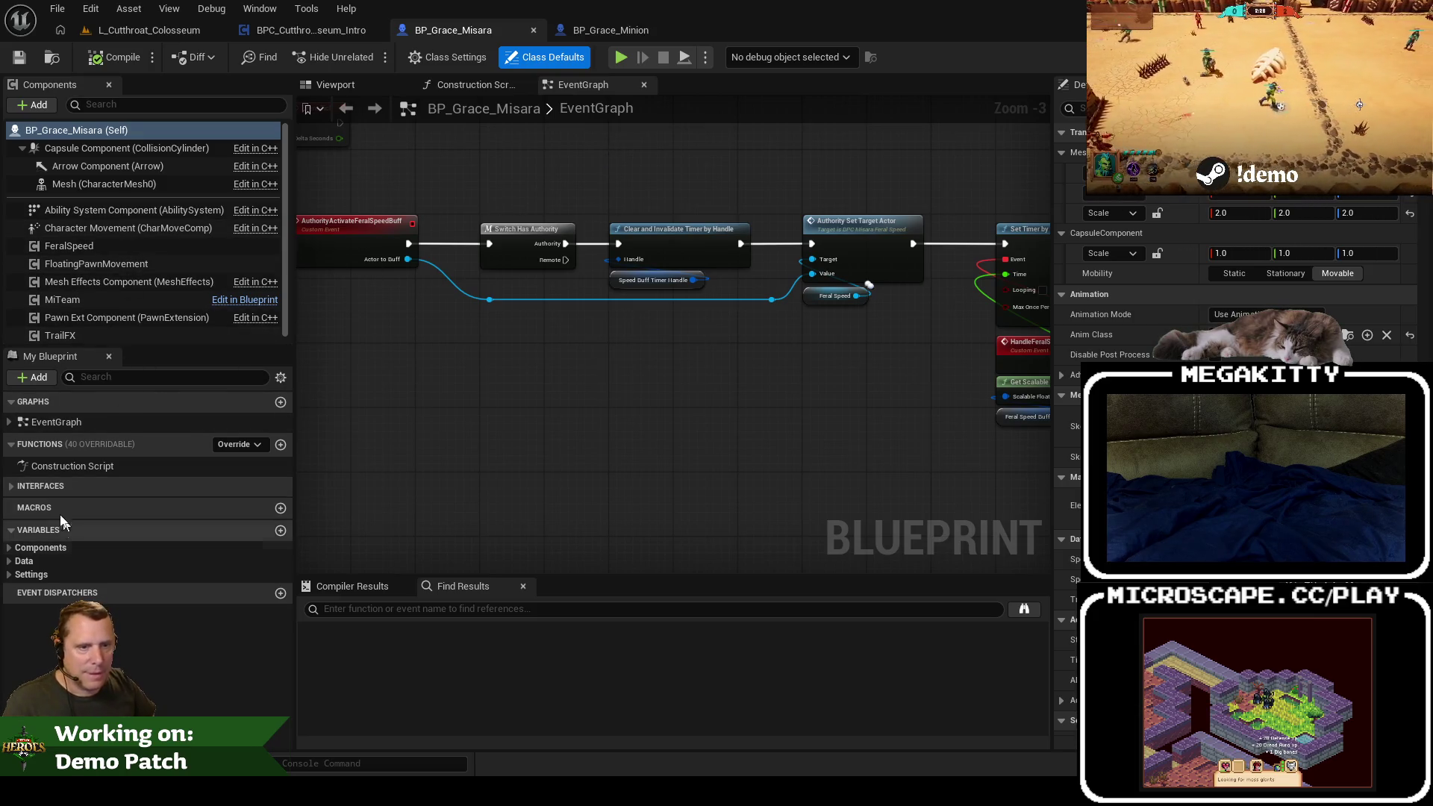
Step: Close the Grace blueprints and set GetActorsToGoThroughOneWayWall's first lookup class to Character
{"action": "left_click", "coordinate": [533, 30]}
{"action": "left_click", "coordinate": [537, 30]}
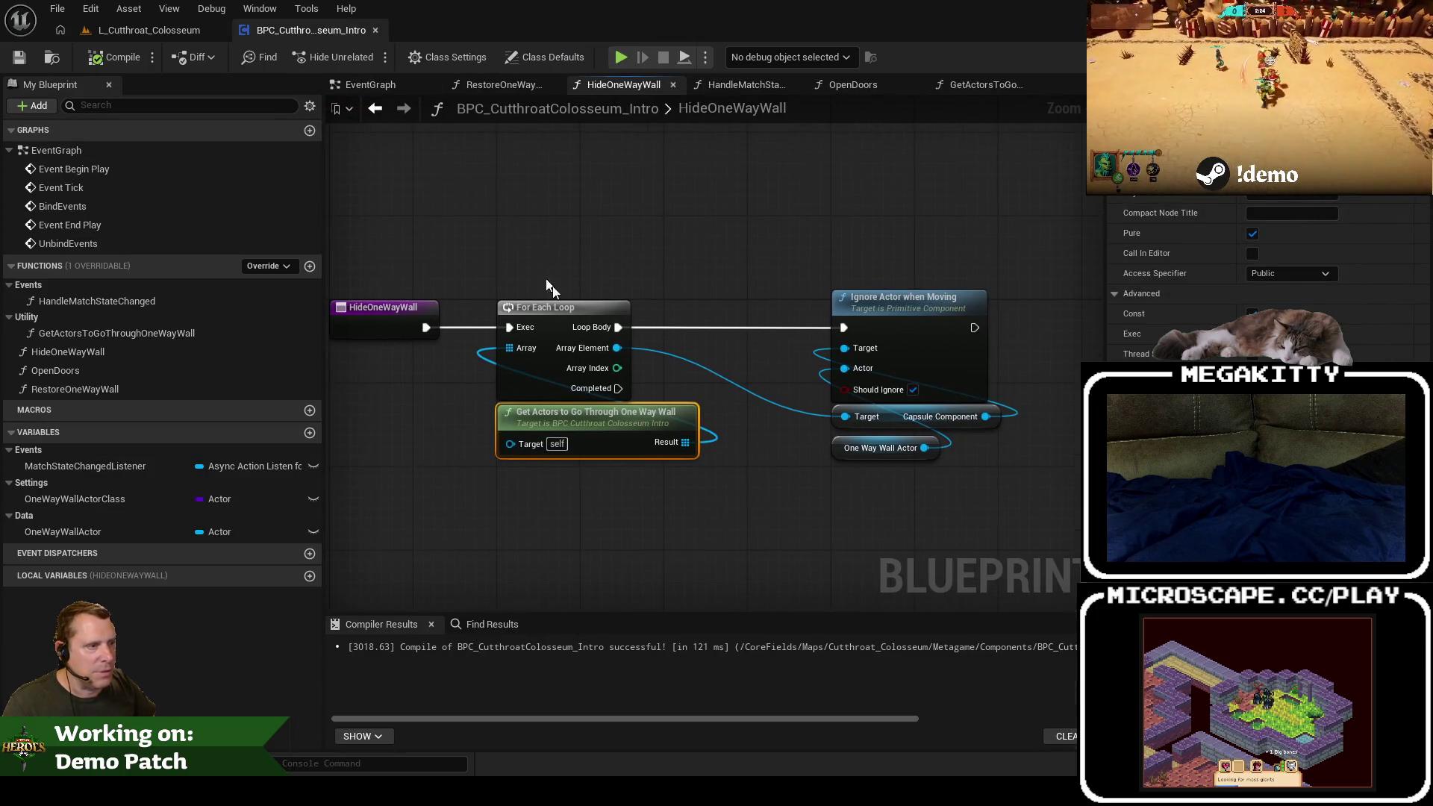
{"action": "double_click", "coordinate": [599, 426]}
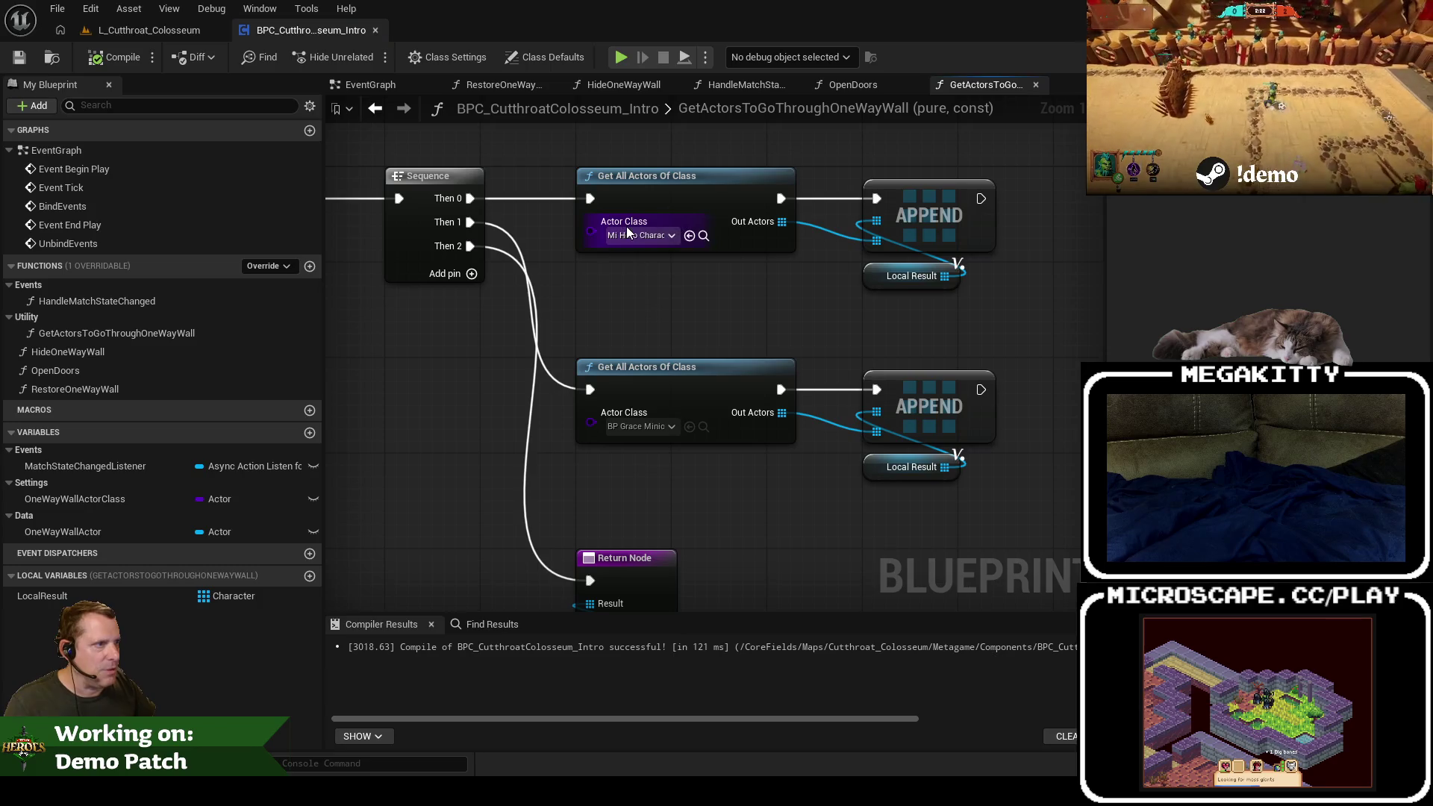
{"action": "left_click", "coordinate": [631, 235]}
{"action": "type", "text": "character"}
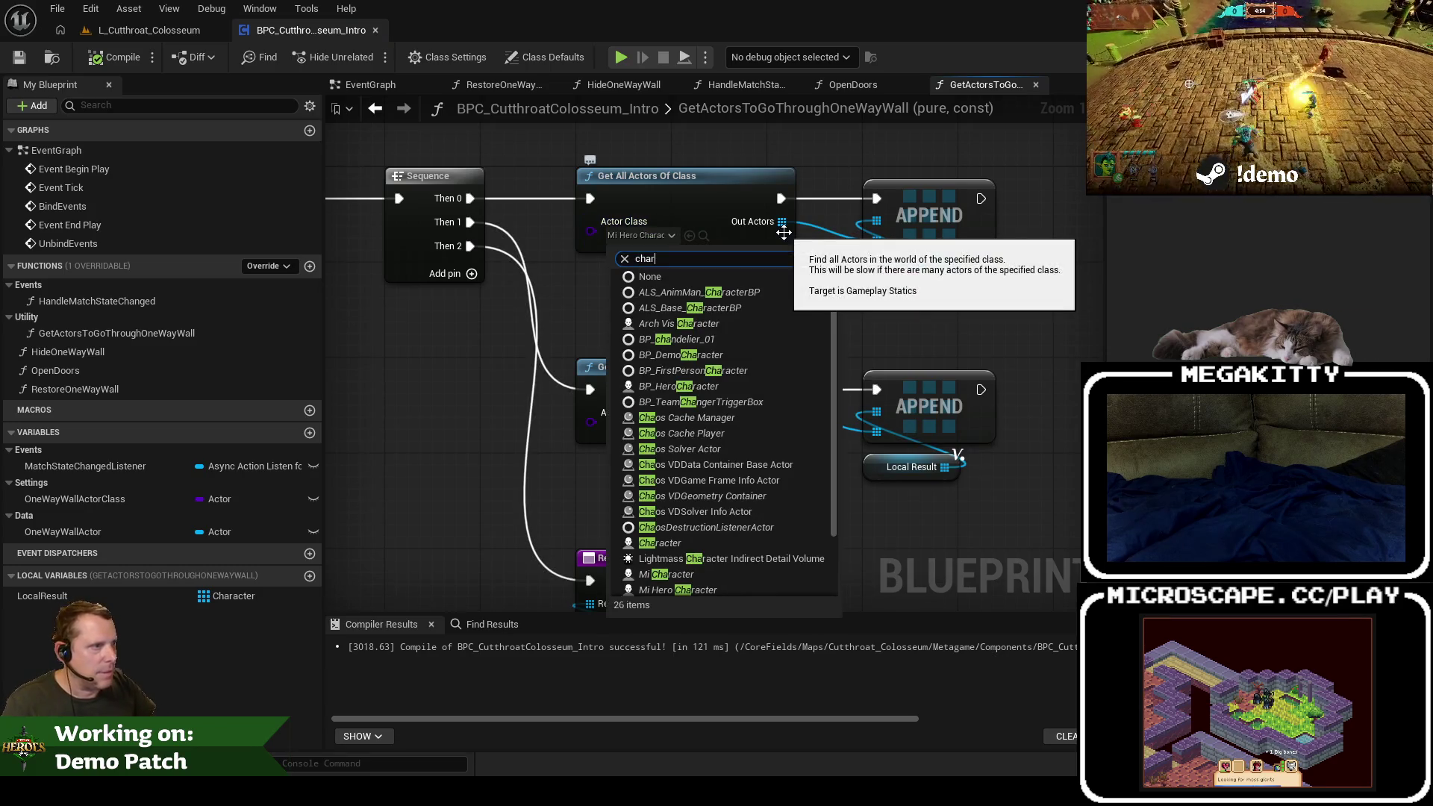
{"action": "left_click", "coordinate": [688, 378]}
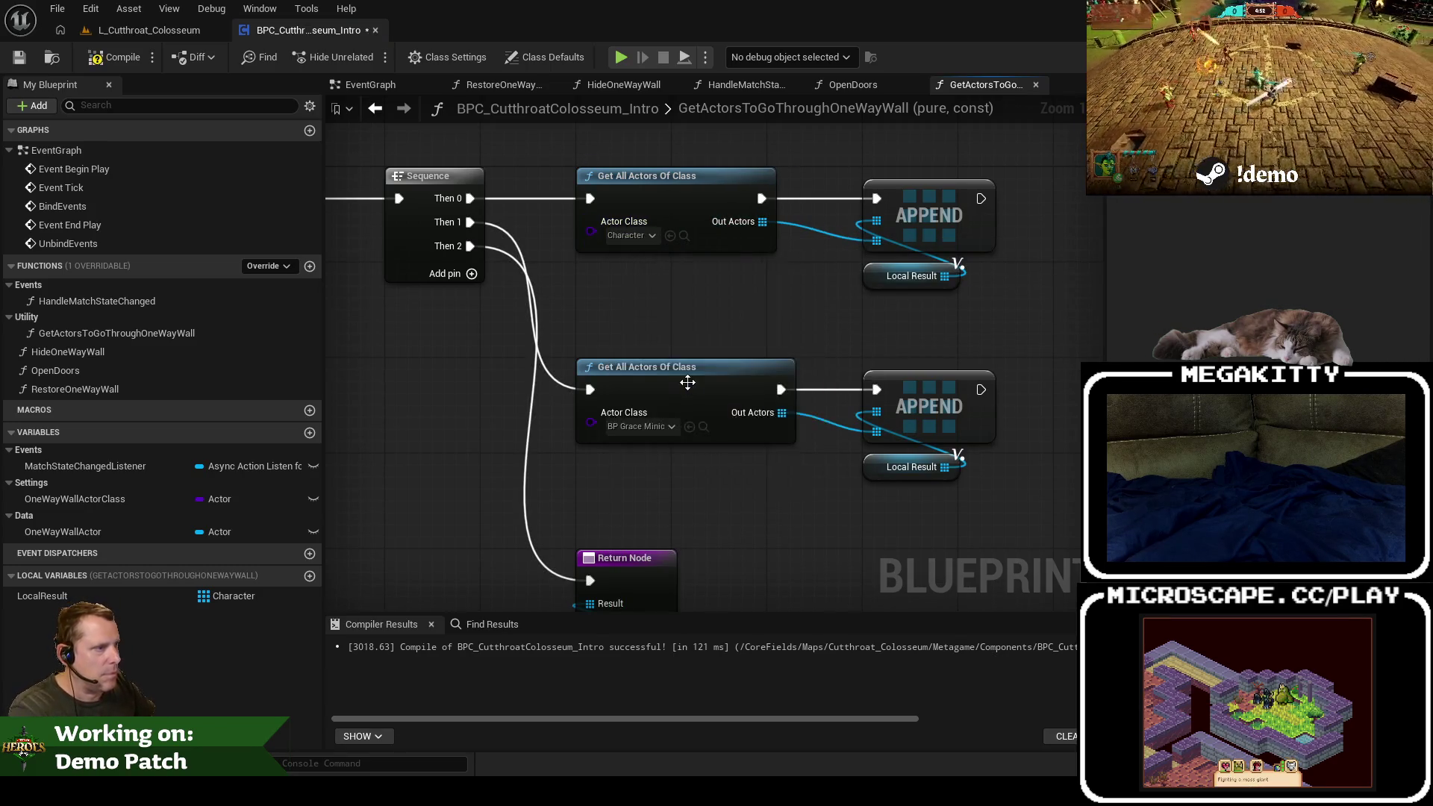
Step: Delete the second lookup and the Then 1 pin, wire Local Result to Return, then compile
{"action": "left_click_drag", "start_coordinate": [702, 366], "coordinate": [1000, 486]}
{"action": "key", "text": "Delete"}
{"action": "right_click", "coordinate": [465, 223]}
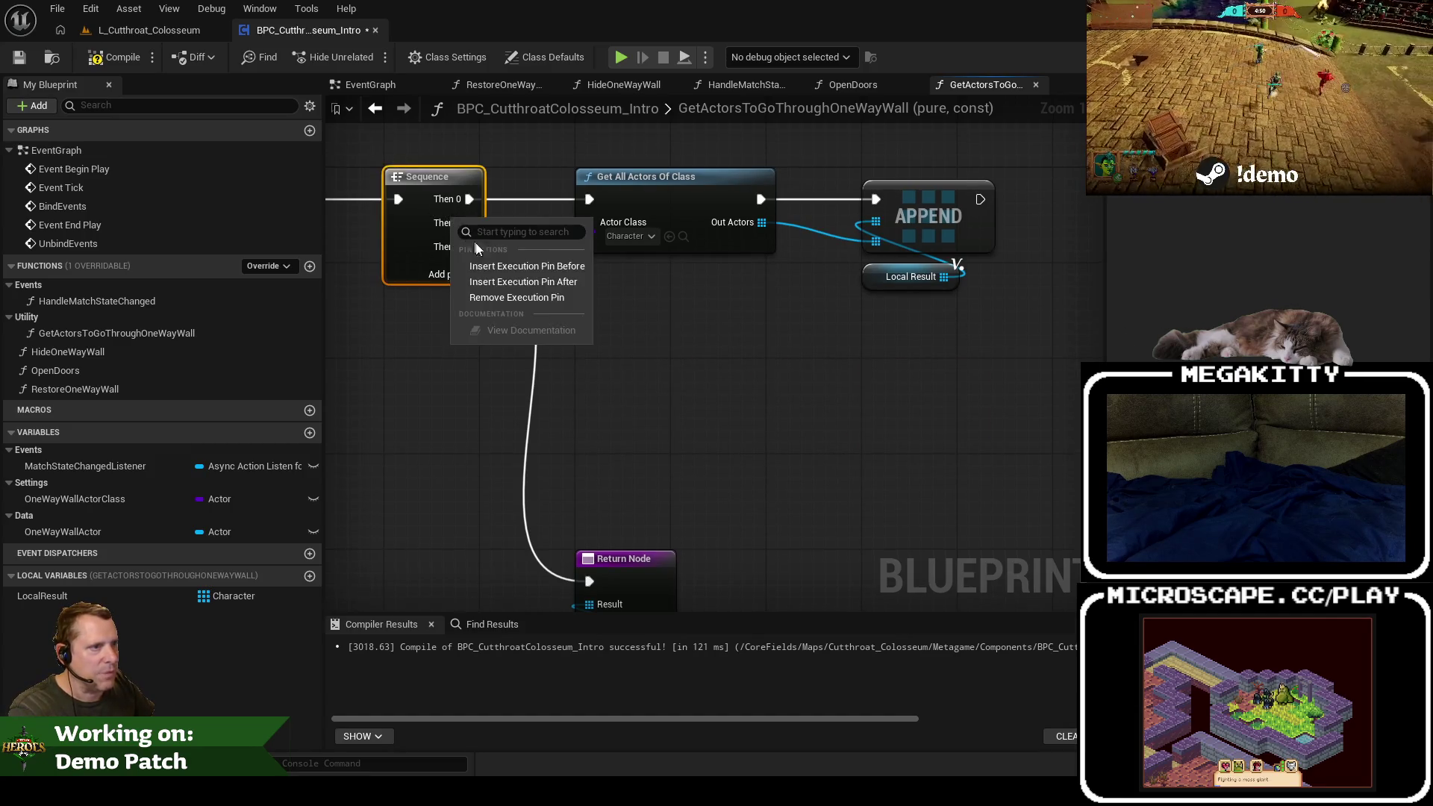
{"action": "left_click", "coordinate": [505, 298]}
{"action": "left_click_drag", "start_coordinate": [41, 596], "coordinate": [590, 571]}
{"action": "left_click_drag", "start_coordinate": [594, 505], "coordinate": [594, 317]}
{"action": "key", "text": "Home"}
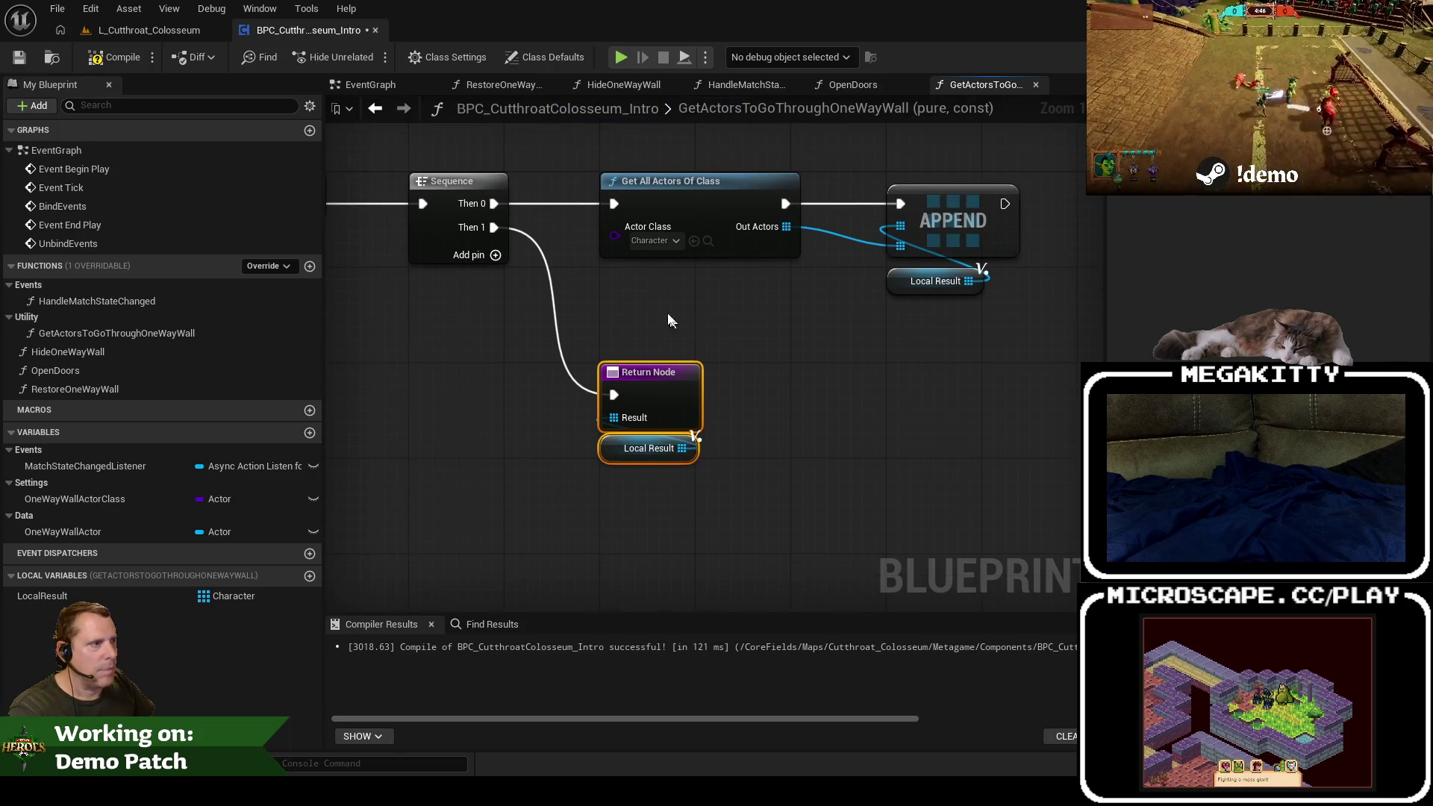
{"action": "left_click", "coordinate": [108, 64]}
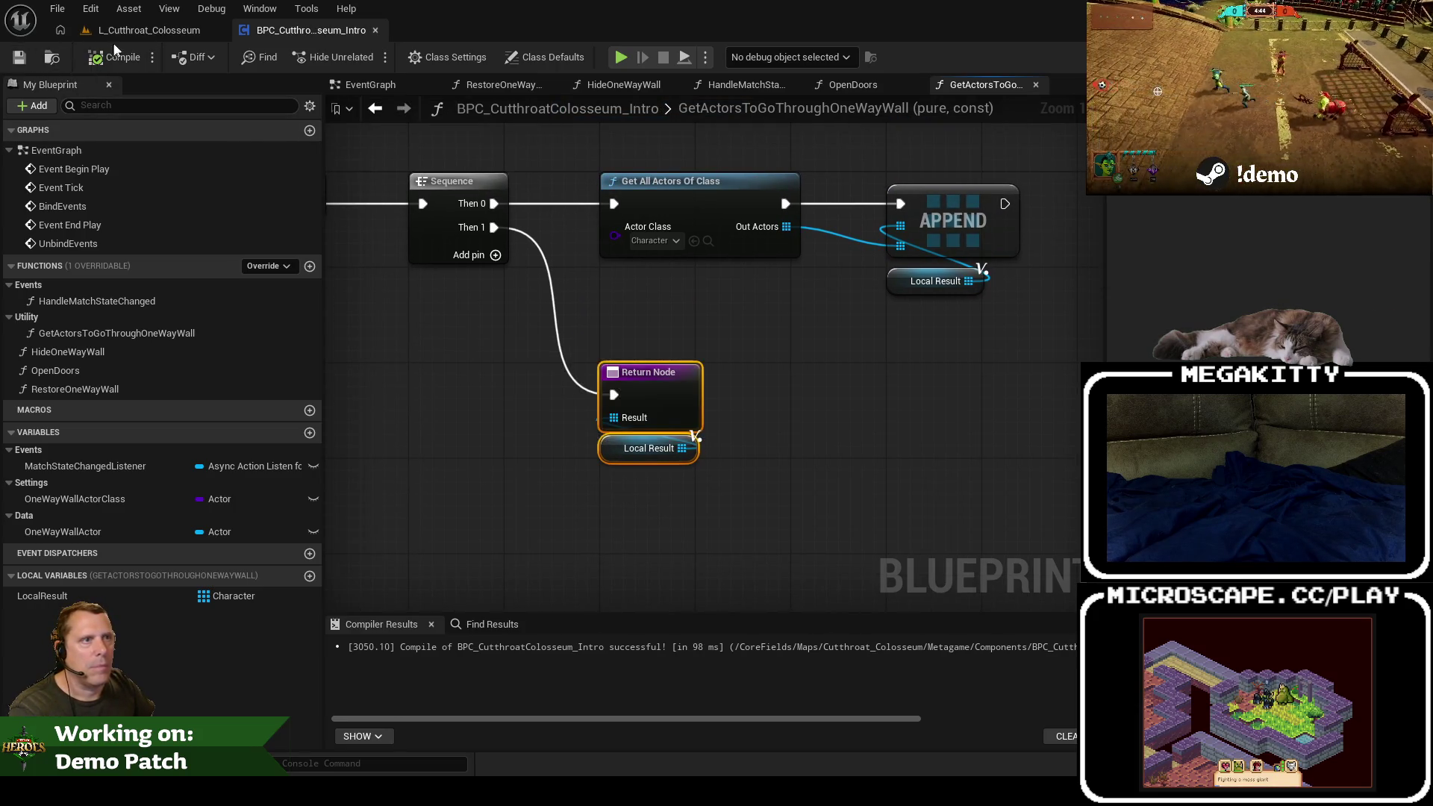
{"action": "left_click", "coordinate": [138, 32]}
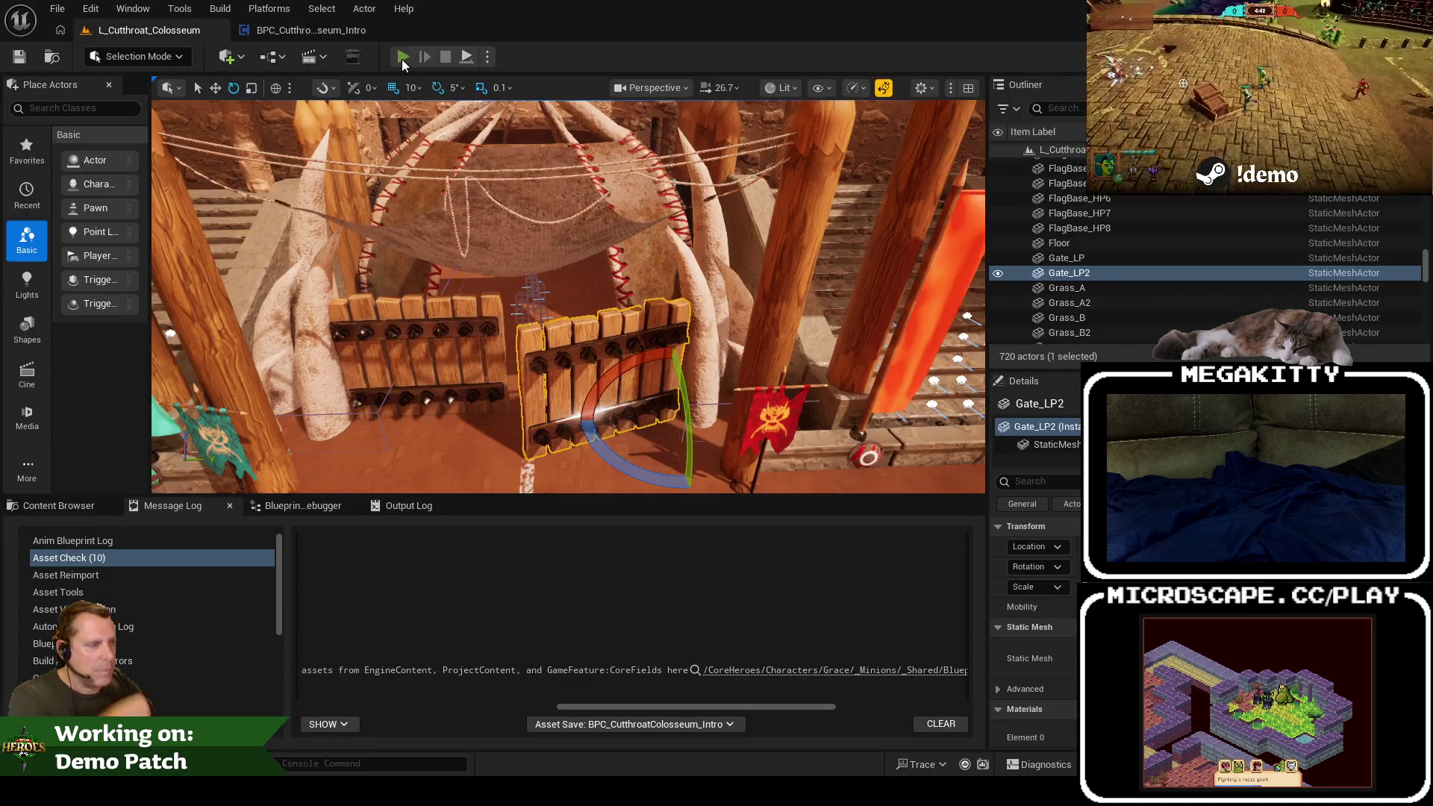
Step: Playtest the arena three times, readying up each time and stopping with Esc
{"action": "left_click", "coordinate": [403, 57]}
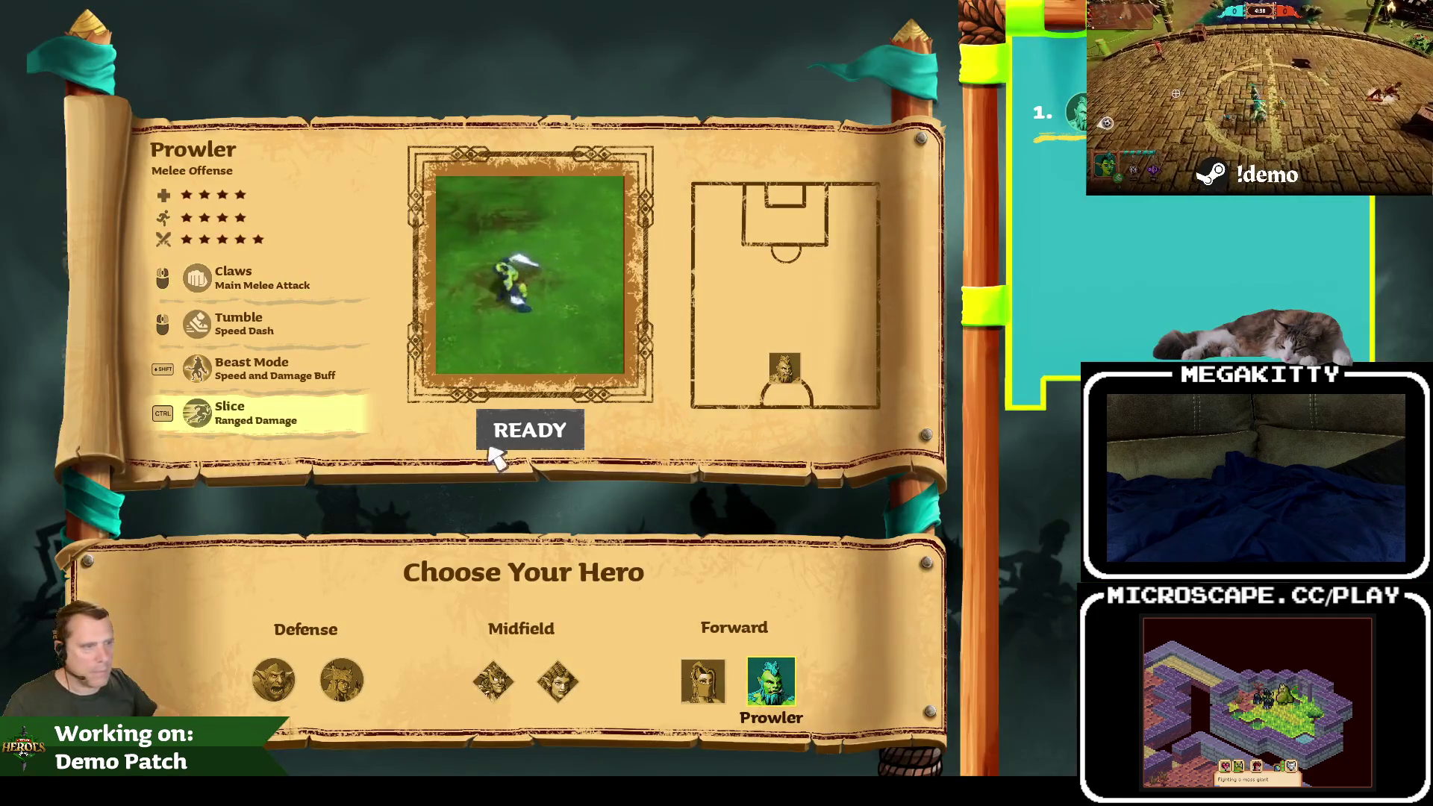
{"action": "left_click", "coordinate": [516, 435]}
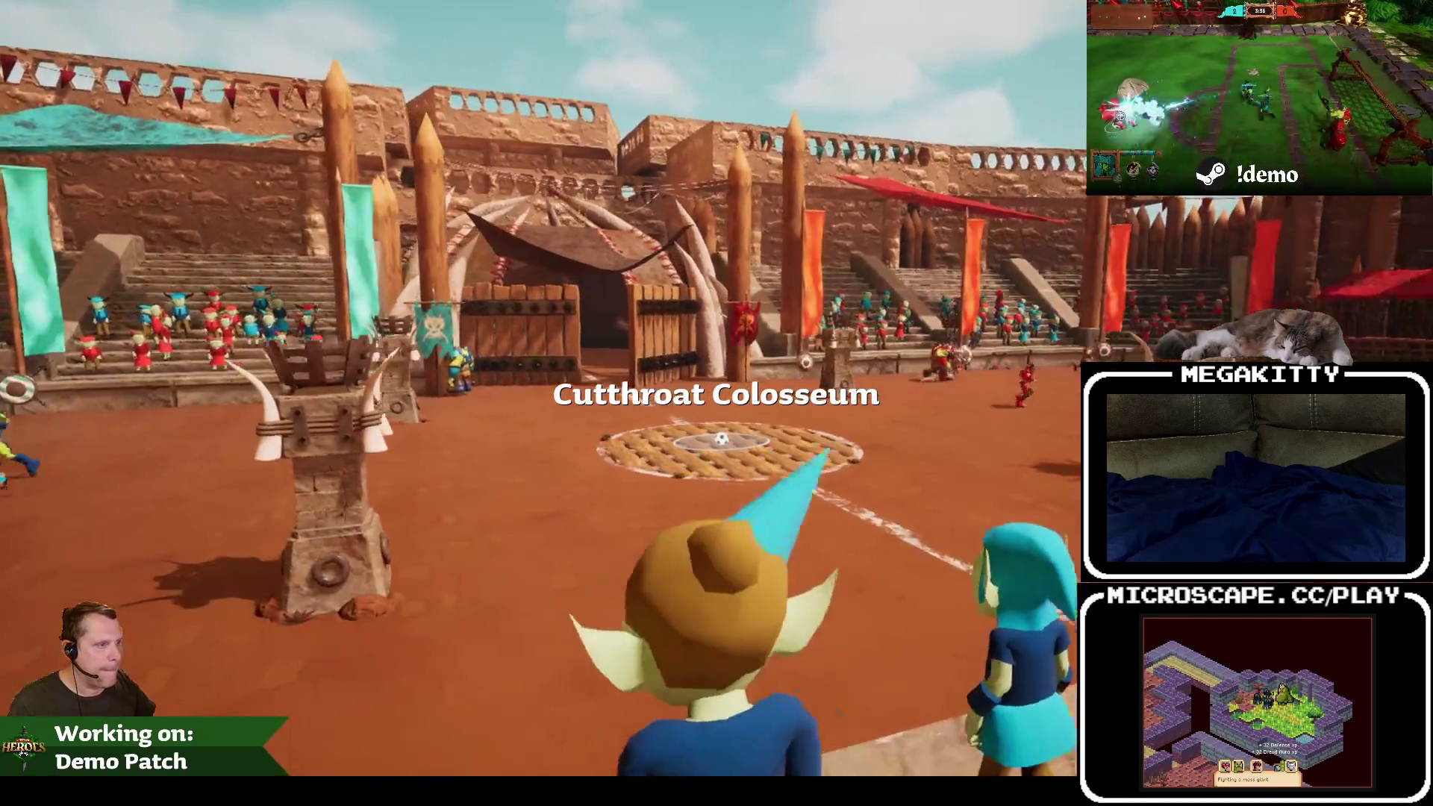
{"action": "key", "text": "Escape"}
{"action": "key", "text": "alt+p"}
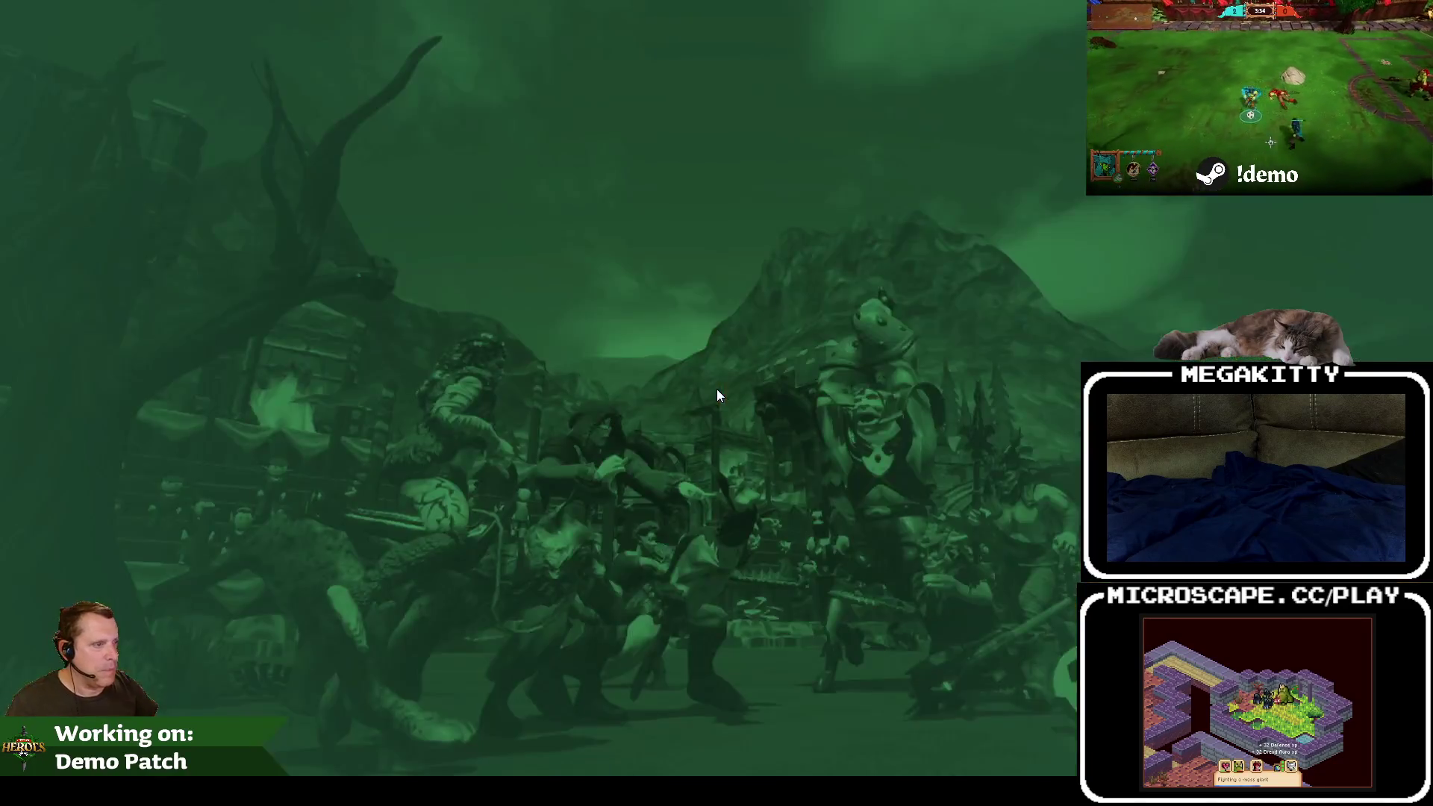
{"action": "left_click", "coordinate": [528, 427]}
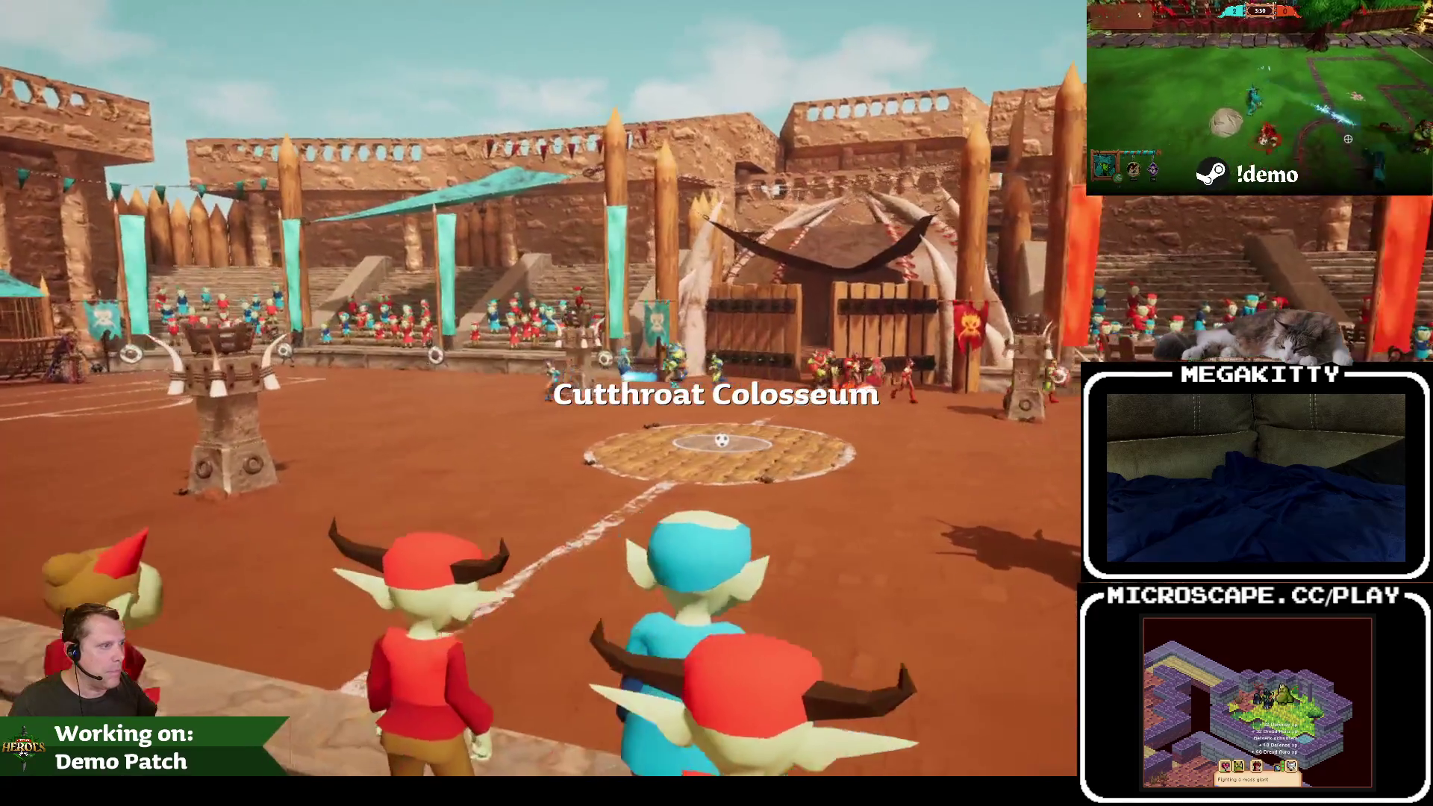
{"action": "key", "text": "Escape"}
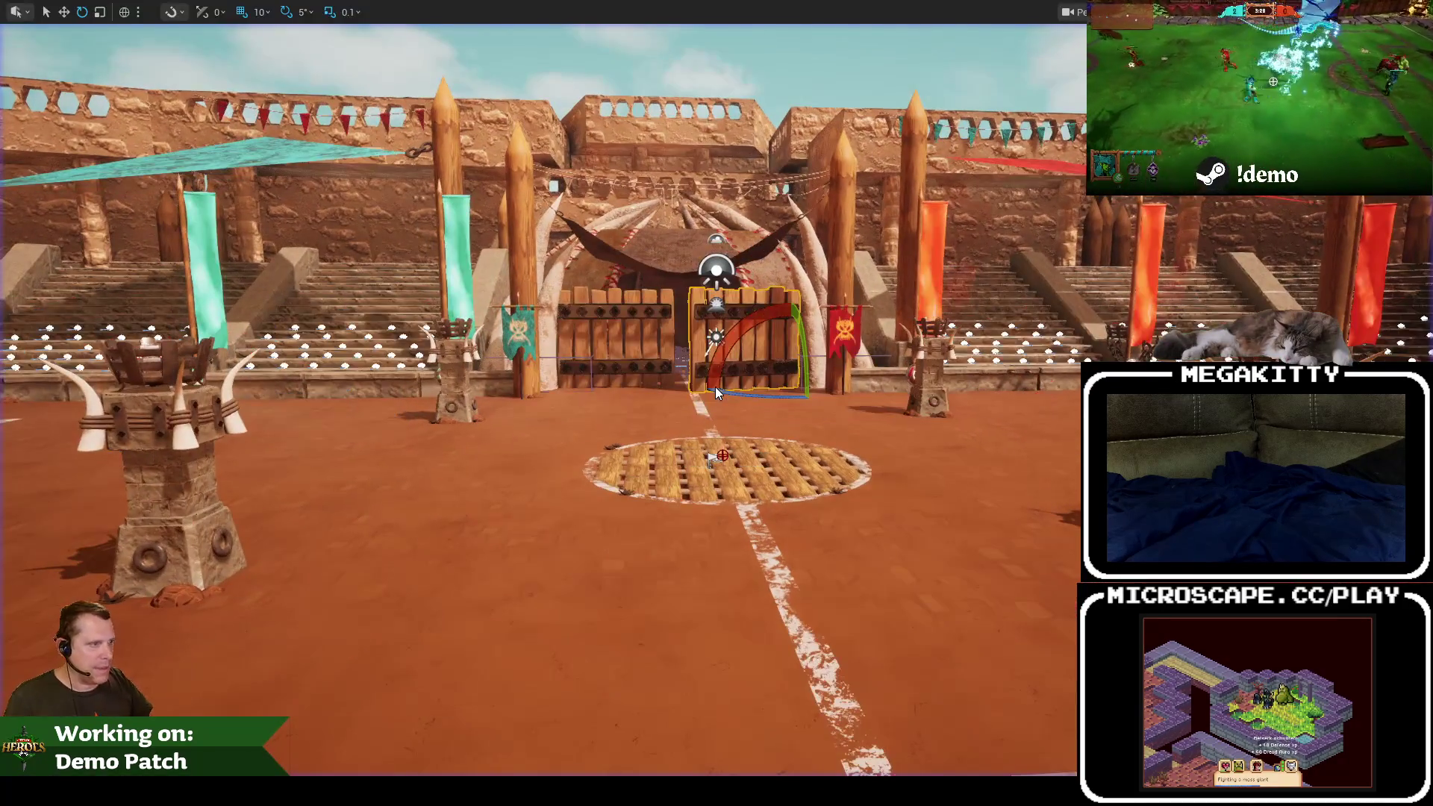
{"action": "key", "text": "alt+p"}
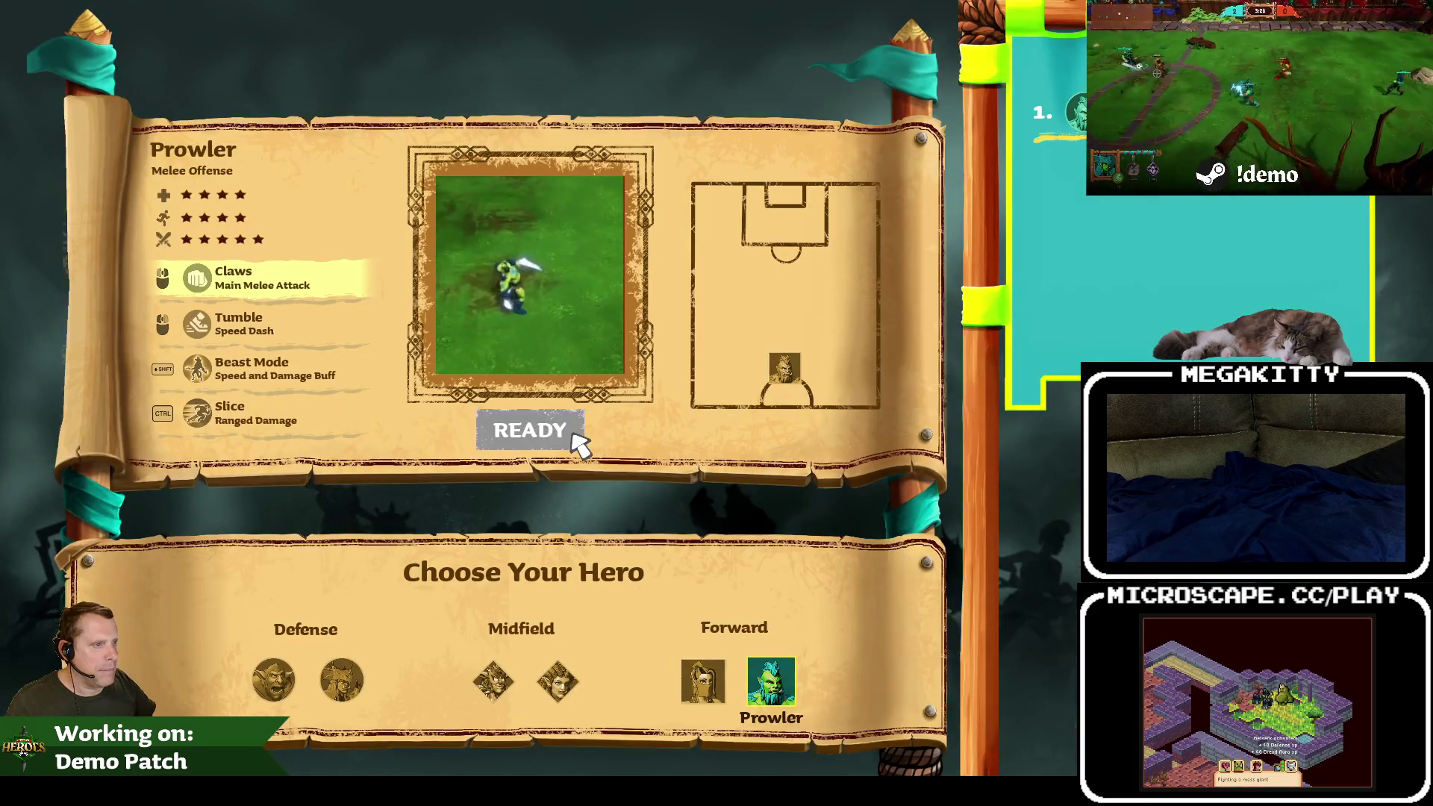
{"action": "left_click", "coordinate": [575, 437]}
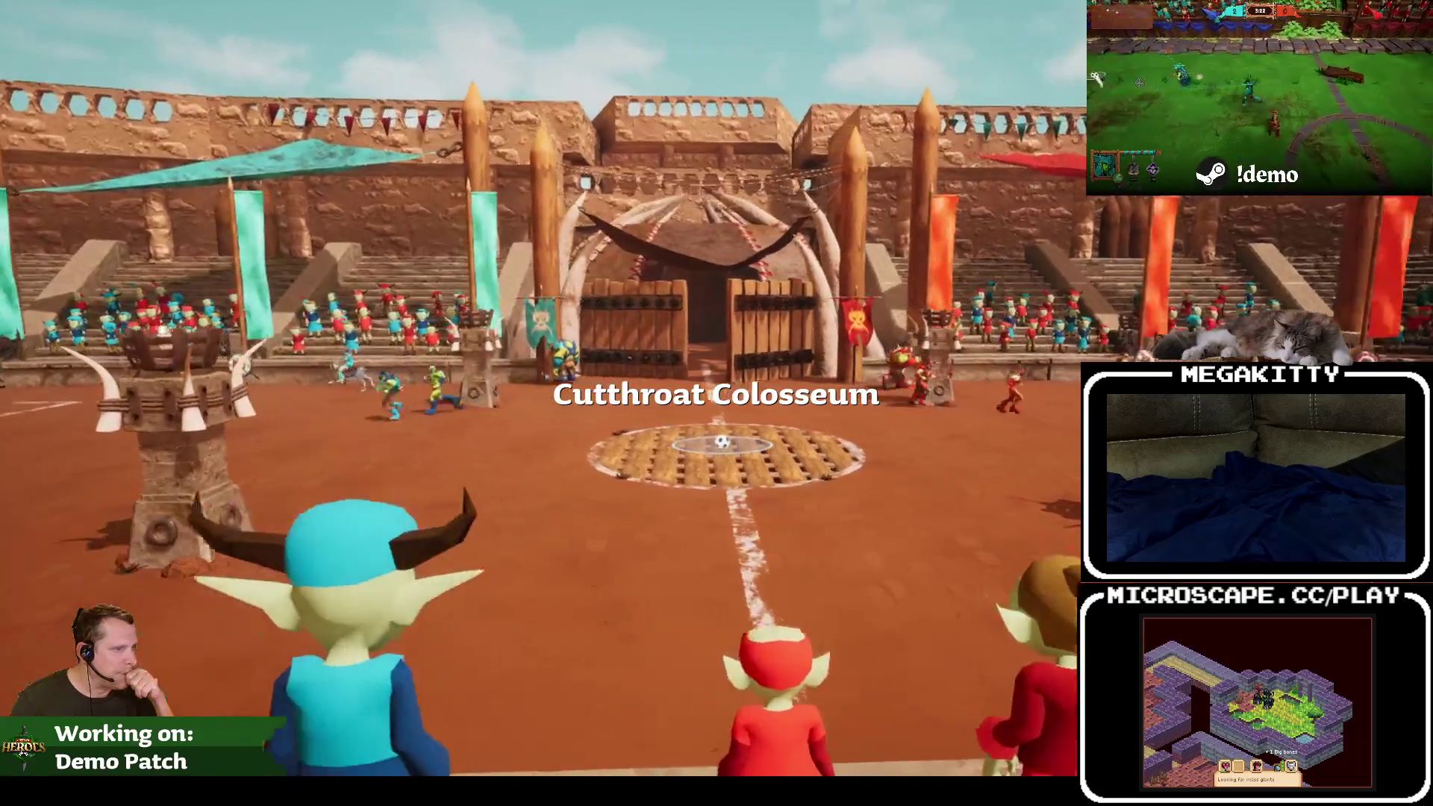
{"action": "key", "text": "Escape"}
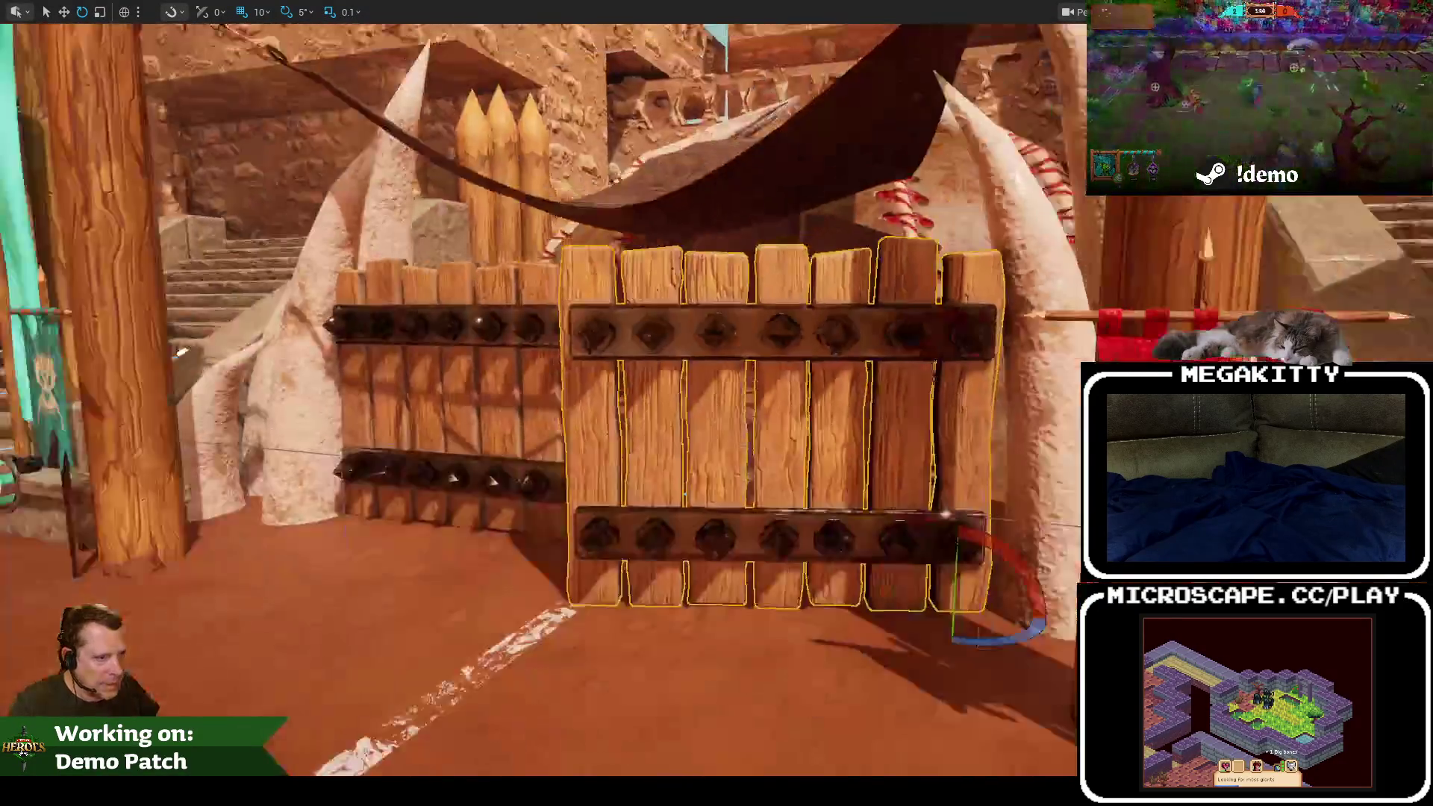
Step: Select the tall wooden pole beside the gate and exit immersive viewport mode
{"action": "mouse_move", "coordinate": [181, 351]}
{"action": "left_mouse_down"}
{"action": "mouse_move", "coordinate": [530, 459]}
{"action": "mouse_move", "coordinate": [836, 380]}
{"action": "left_mouse_up"}
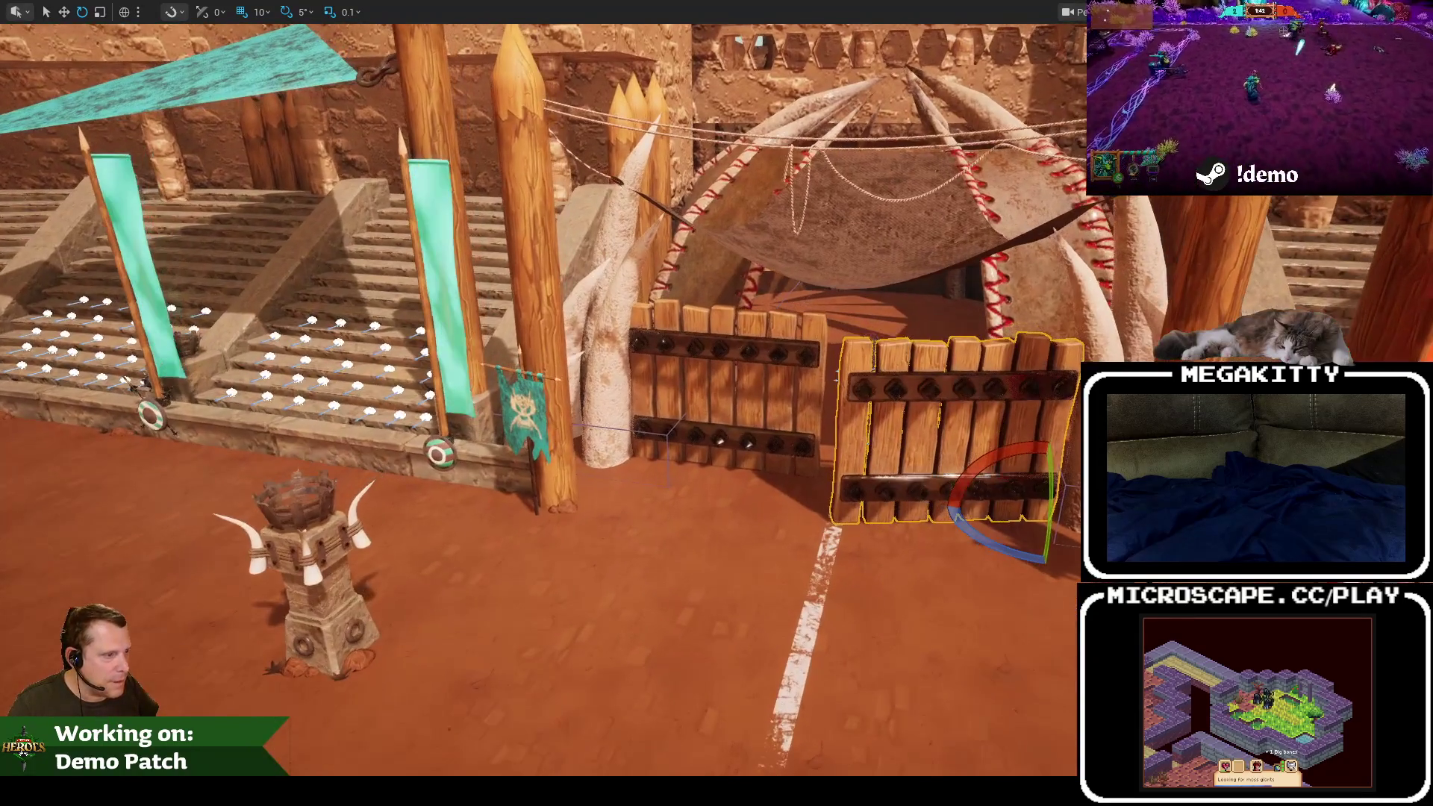
{"action": "left_click", "coordinate": [548, 468]}
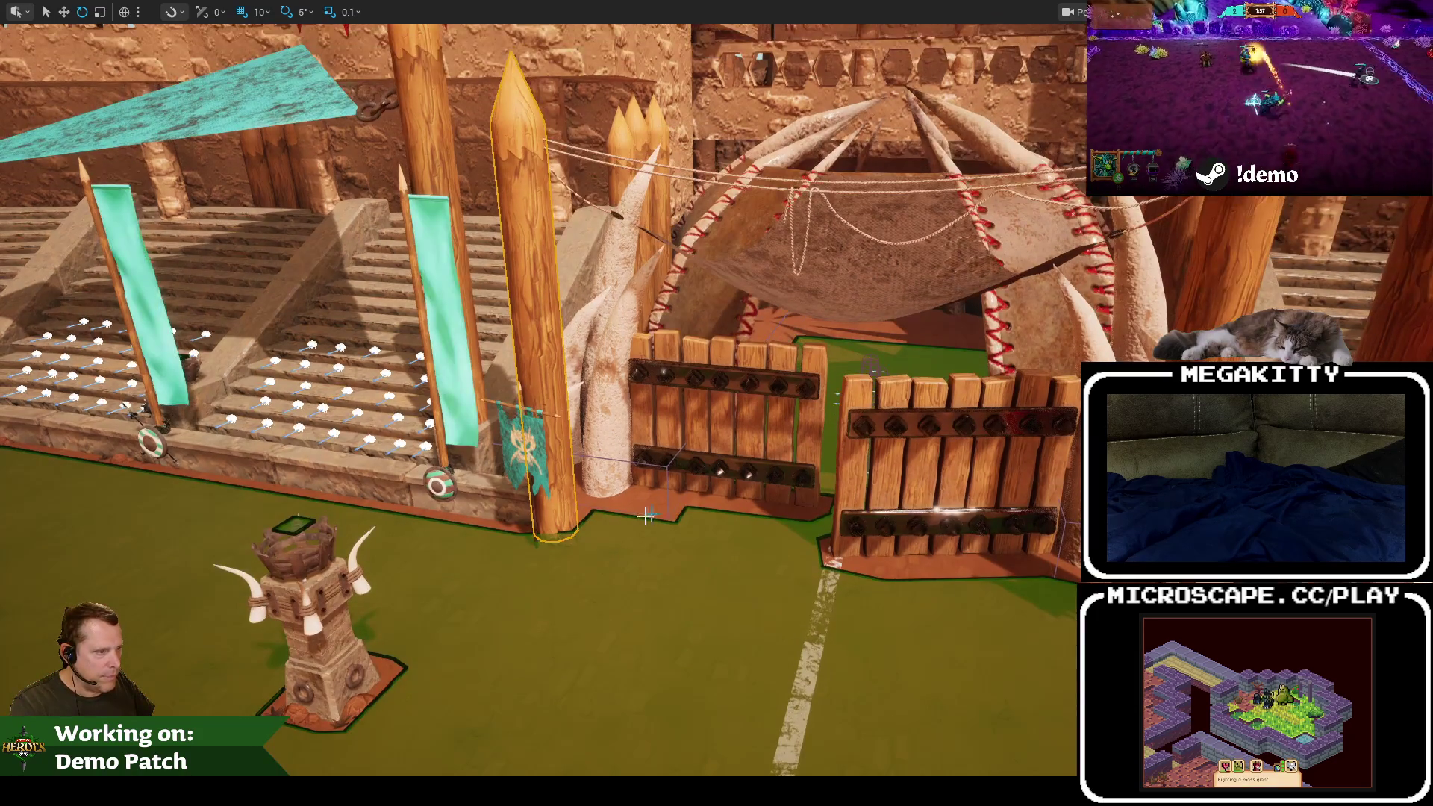
{"action": "scroll", "coordinate": [571, 535], "scroll_direction": "up", "scroll_amount": 10}
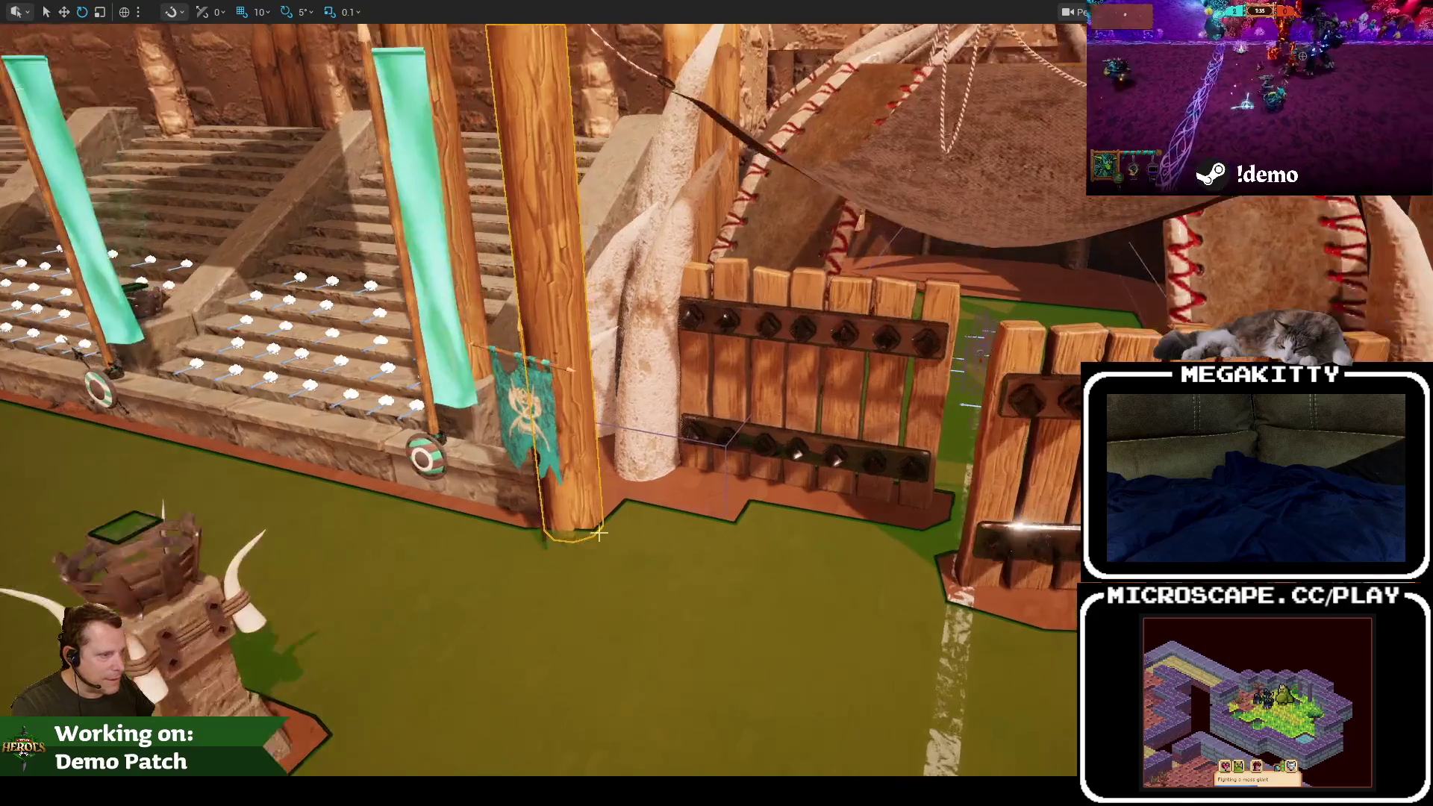
{"action": "scroll", "coordinate": [599, 533], "scroll_direction": "down", "scroll_amount": 10}
{"action": "scroll", "coordinate": [599, 523], "scroll_direction": "up", "scroll_amount": 10}
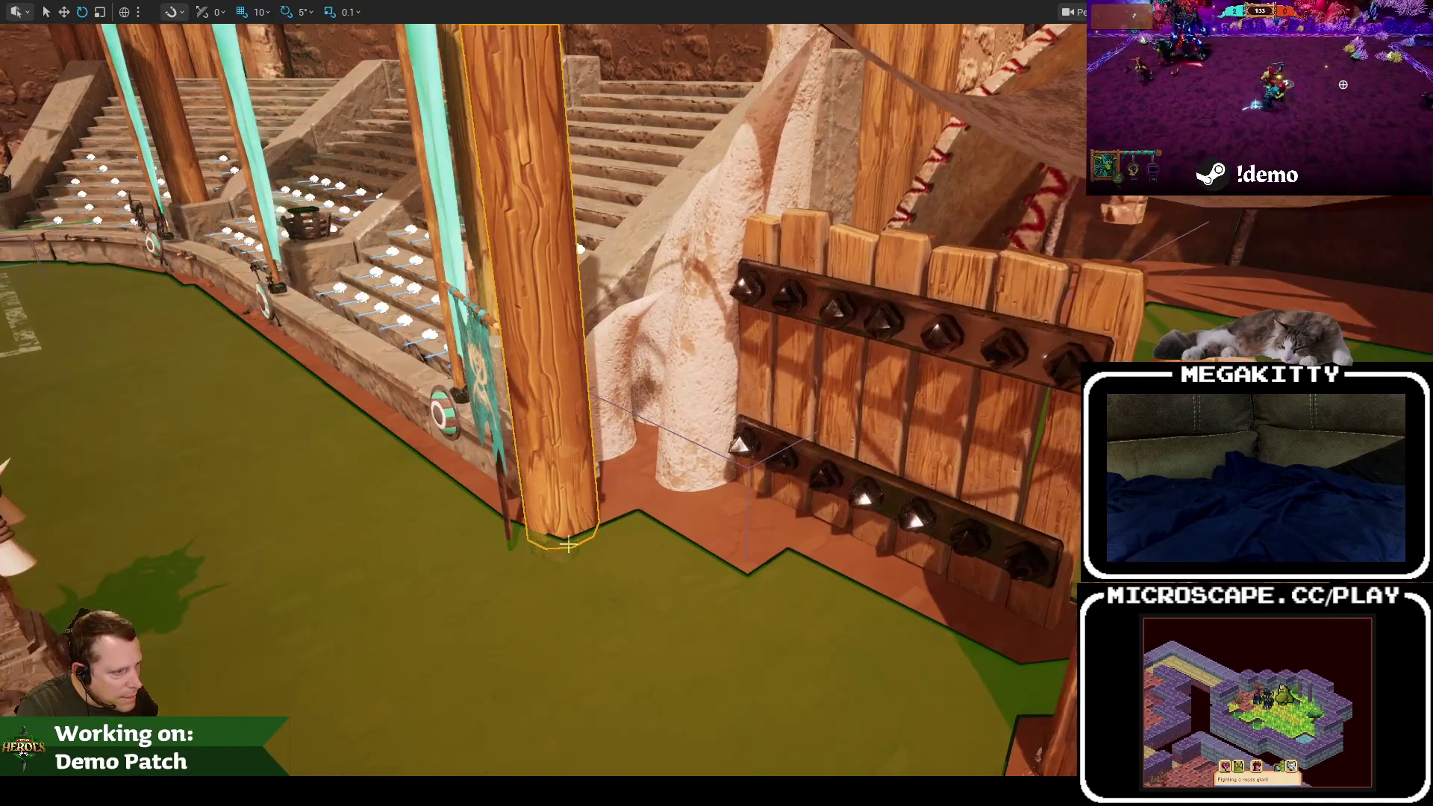
{"action": "scroll", "coordinate": [599, 513], "scroll_direction": "down", "scroll_amount": 5}
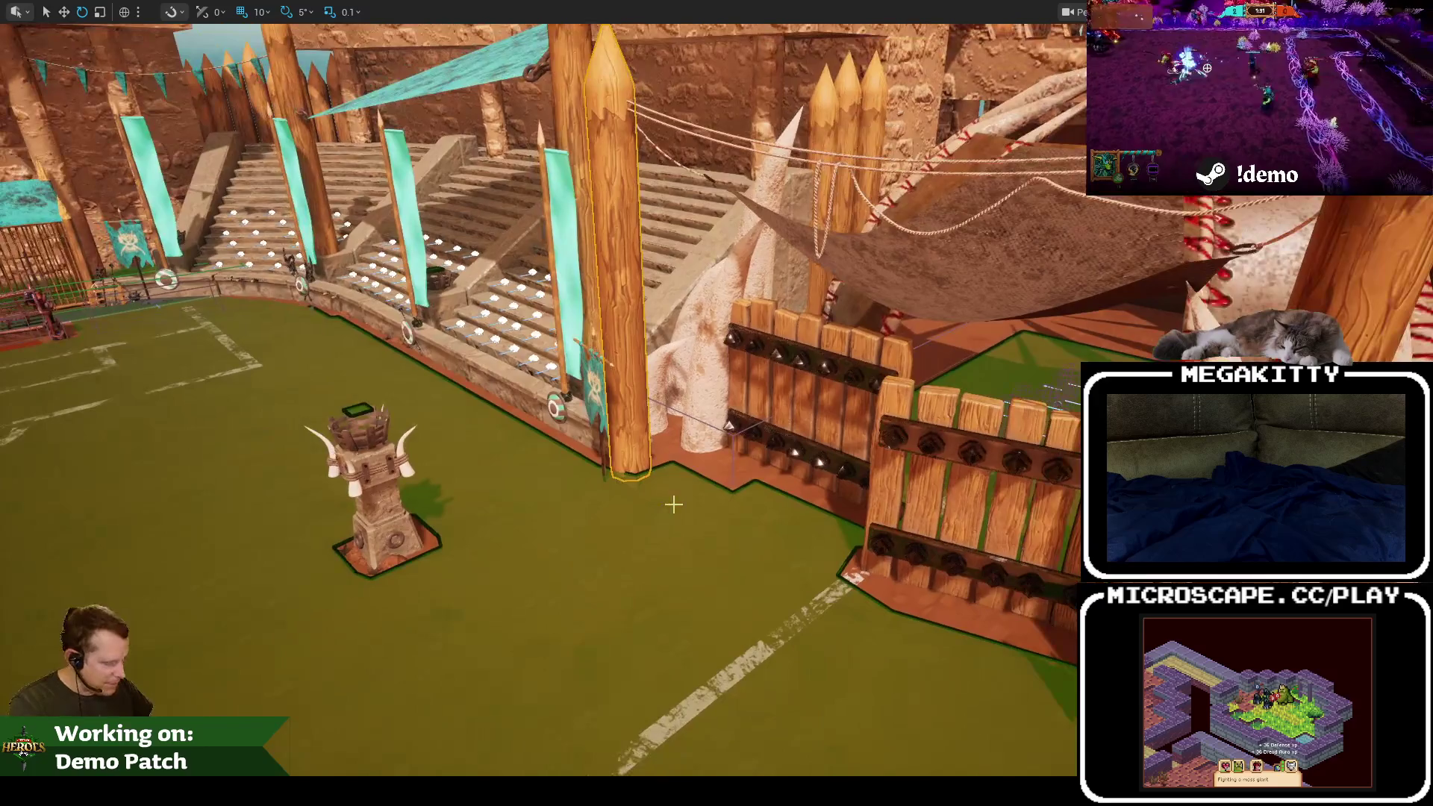
{"action": "key", "text": "F11"}
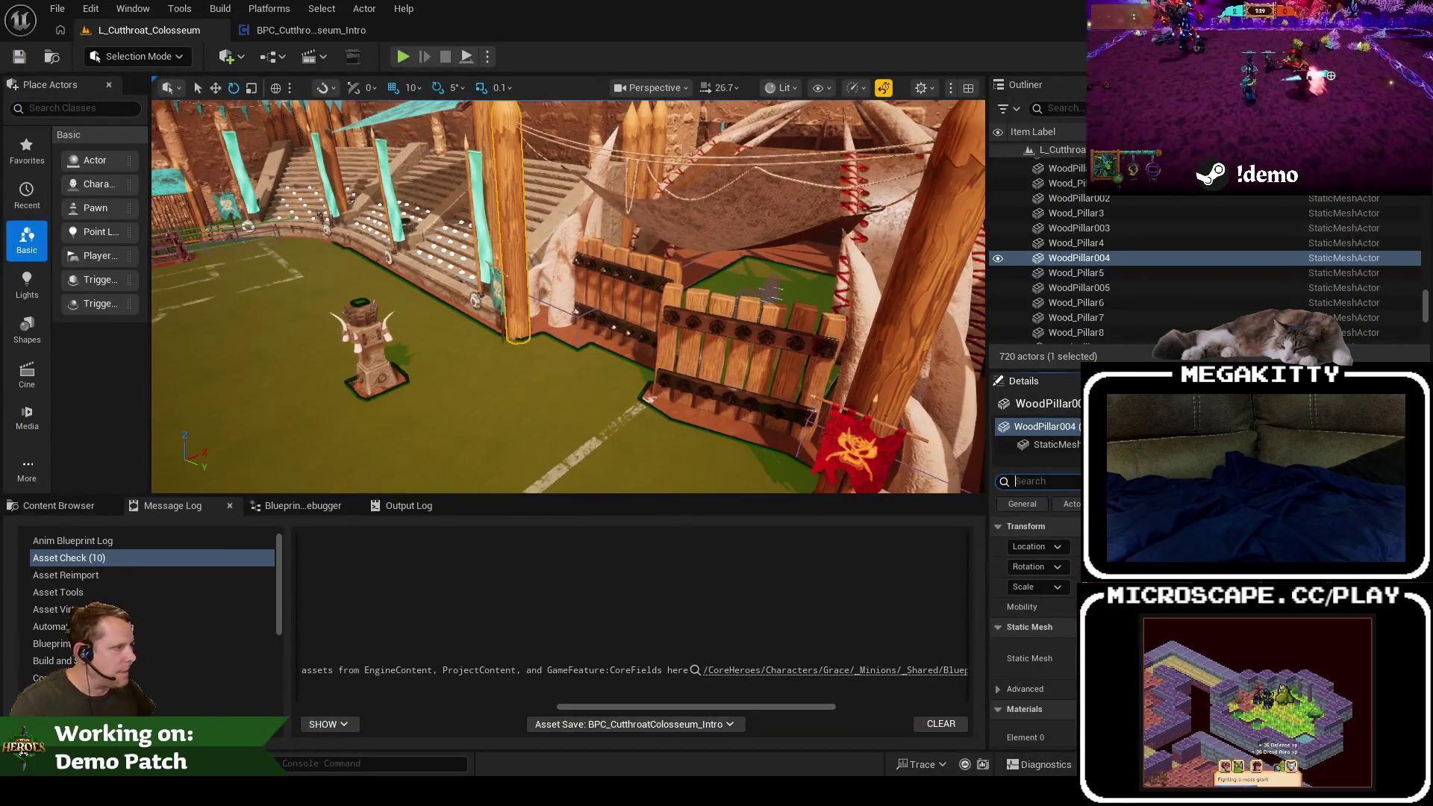
Step: Filter Details for collision settings and inspect the other gate pillar, WoodPillar005
{"action": "type", "text": "colis"}
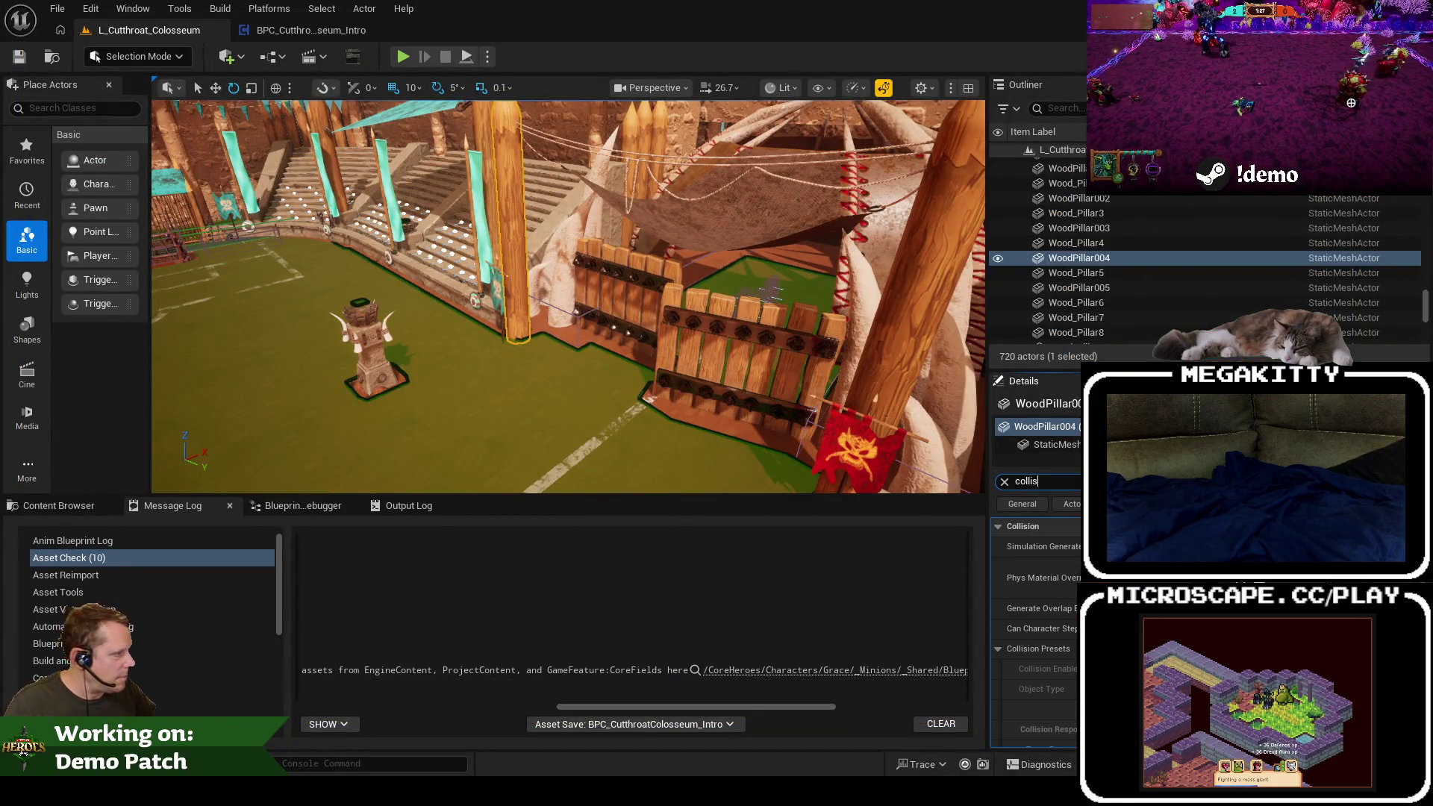
{"action": "left_click_drag", "start_coordinate": [706, 338], "coordinate": [706, 338]}
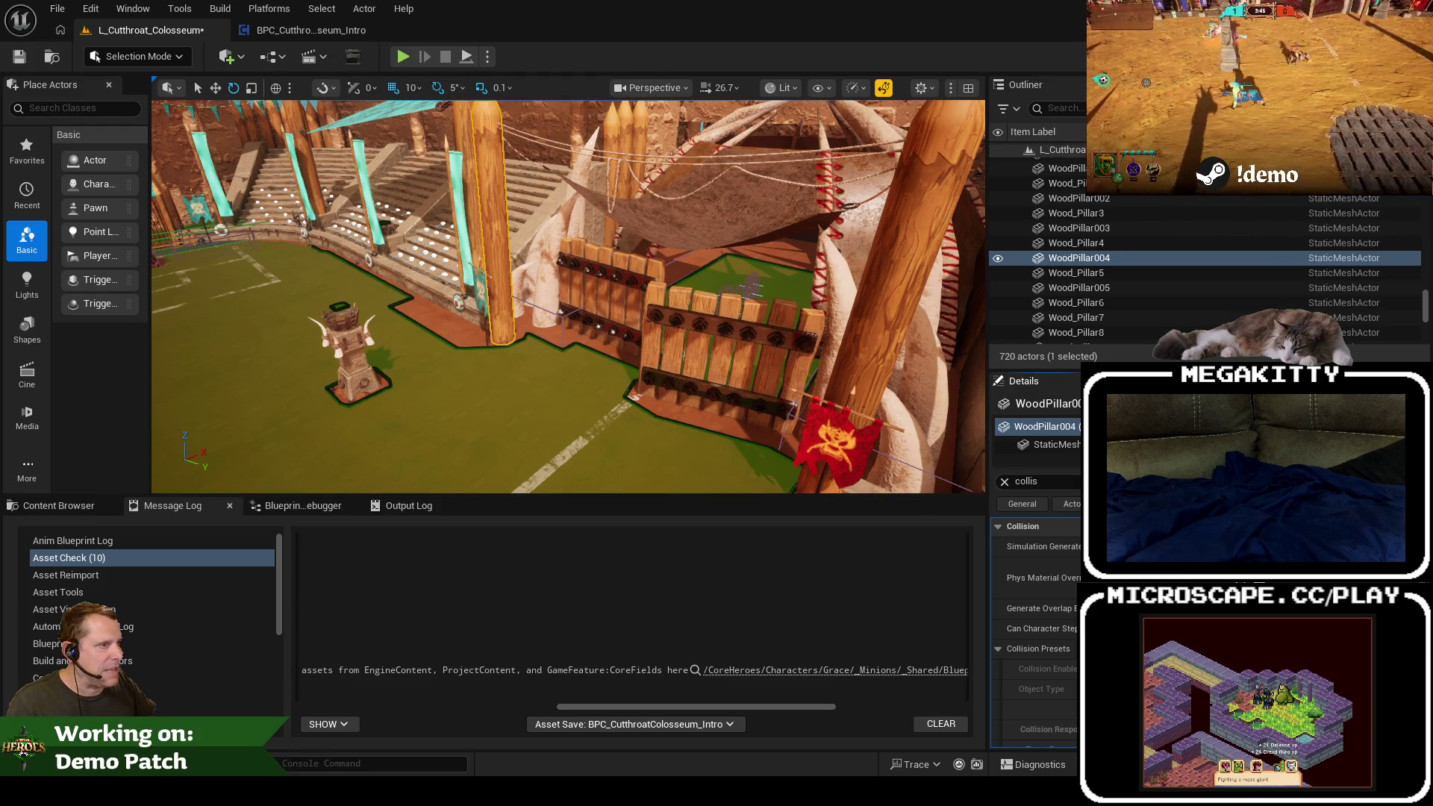
{"action": "left_click_drag", "start_coordinate": [606, 400], "coordinate": [523, 403]}
{"action": "left_click", "coordinate": [640, 224]}
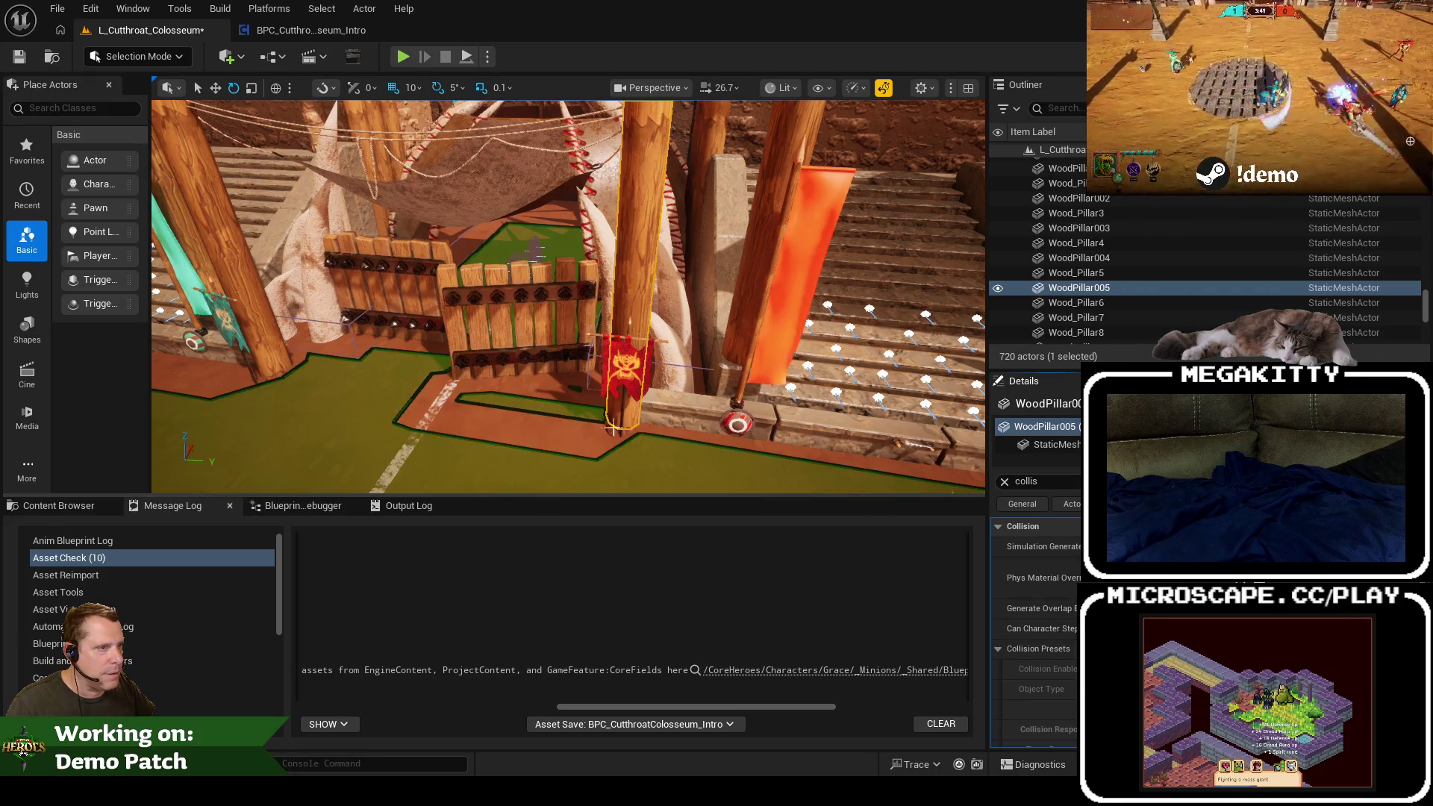
{"action": "left_click_drag", "start_coordinate": [728, 441], "coordinate": [522, 299]}
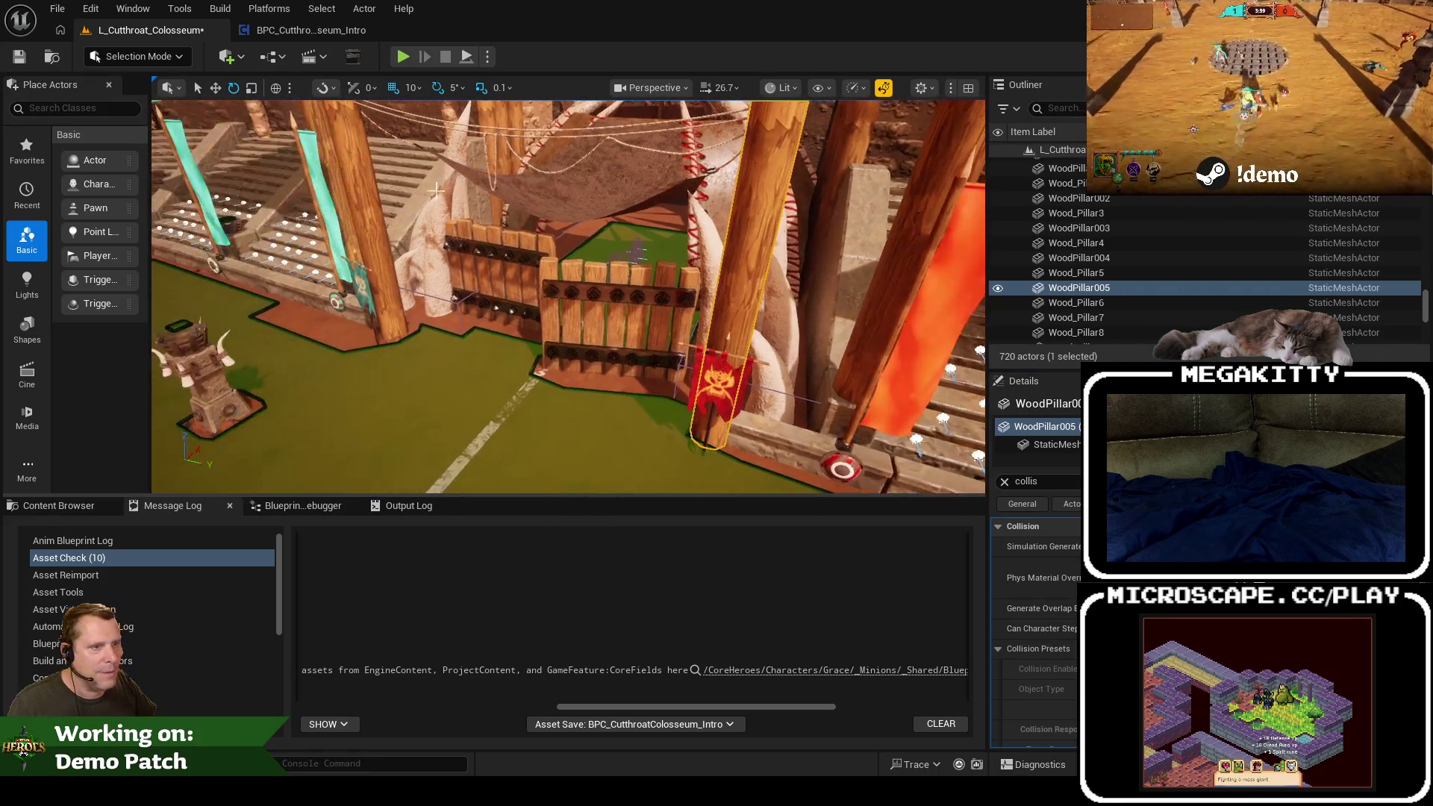
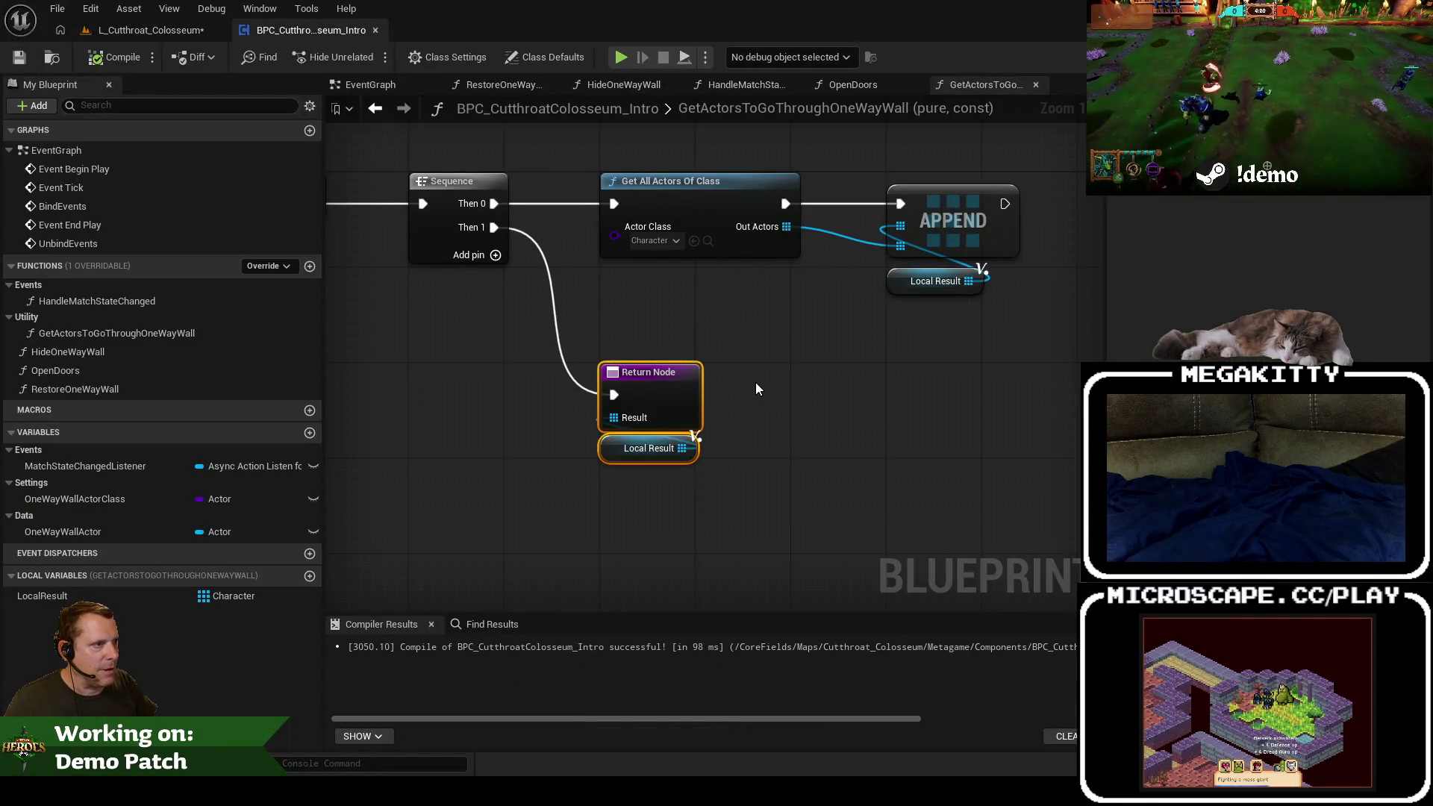
Step: Switch to the BPC_CutthroatColosseum_Intro EventGraph and close all other function graph tabs
{"action": "left_click_drag", "start_coordinate": [756, 388], "coordinate": [745, 436]}
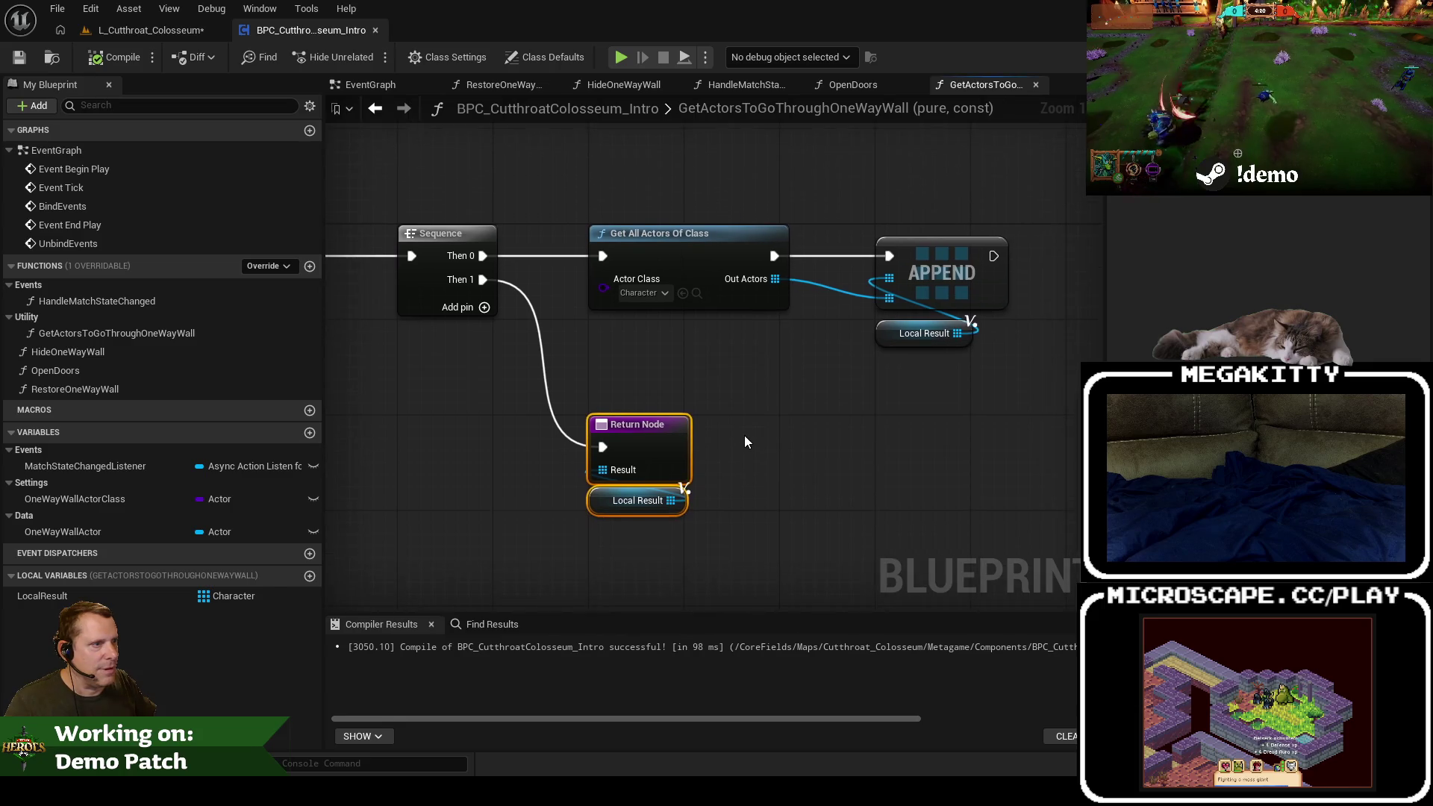
{"action": "scroll", "coordinate": [745, 430], "scroll_direction": "down", "scroll_amount": 2}
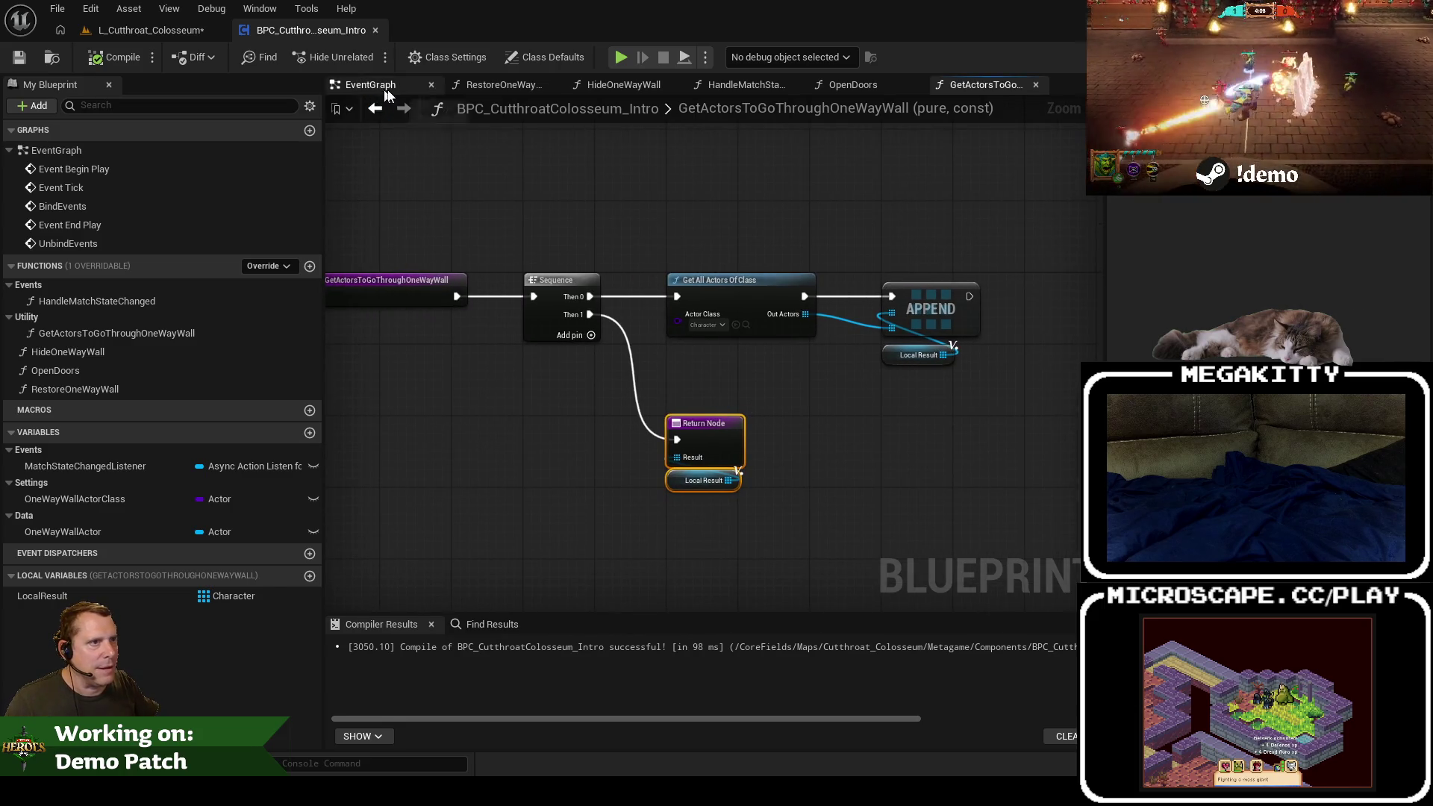
{"action": "left_click", "coordinate": [386, 90]}
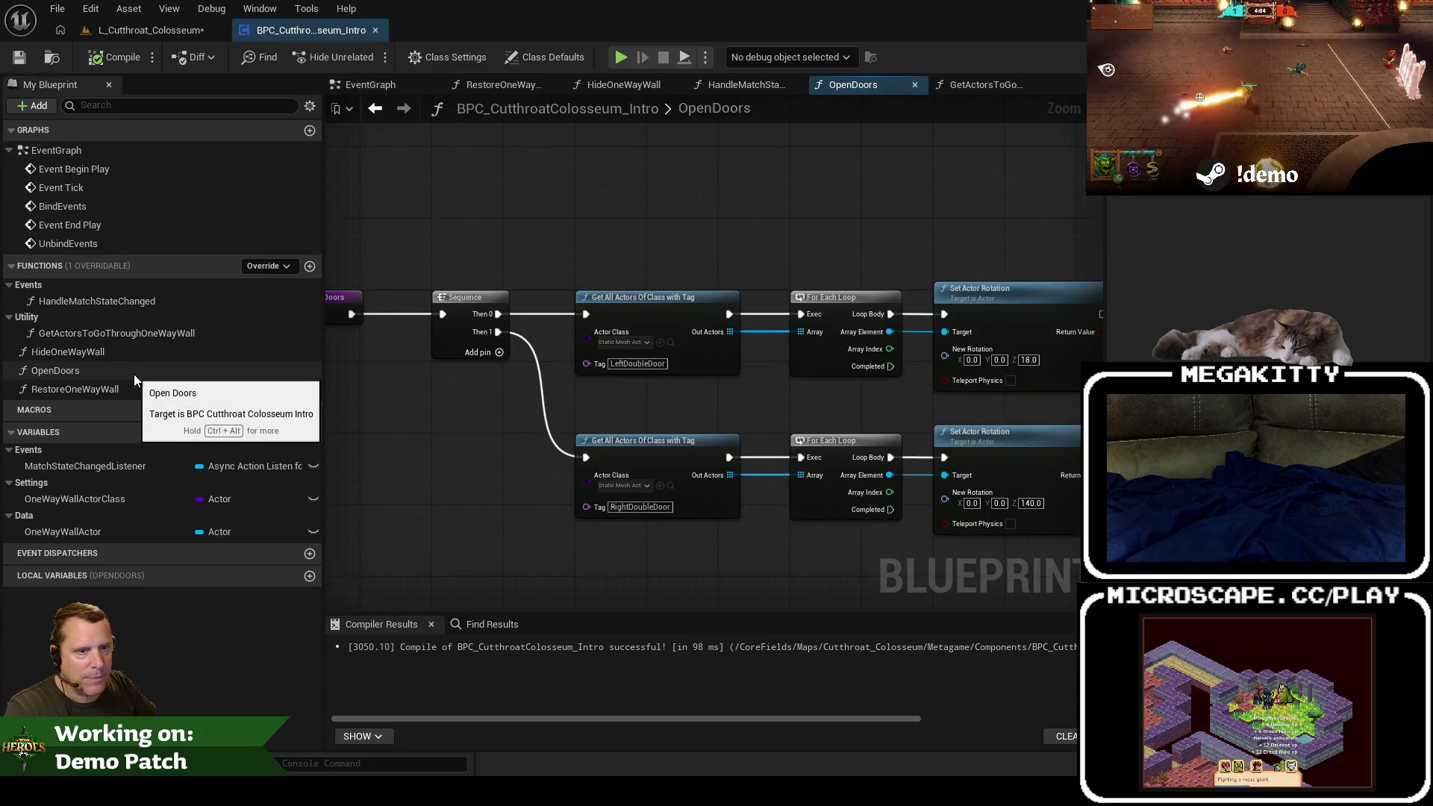
{"action": "left_click", "coordinate": [383, 89]}
{"action": "right_click", "coordinate": [385, 84]}
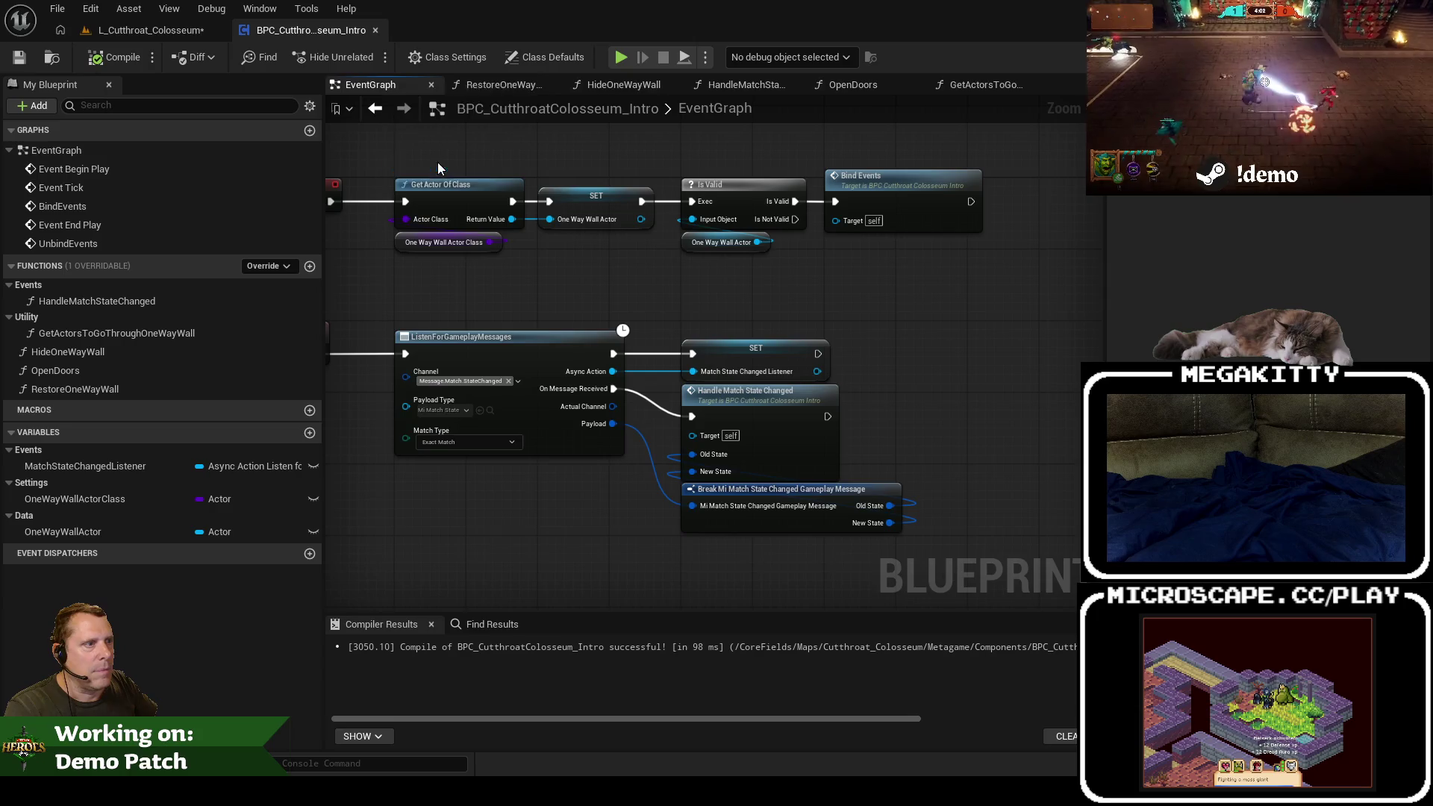
{"action": "left_click", "coordinate": [437, 162]}
Step: Pan the event graph over the BeginPlay and EndPlay unbind nodes, then recentre the view
{"action": "left_click_drag", "start_coordinate": [518, 280], "coordinate": [456, 280]}
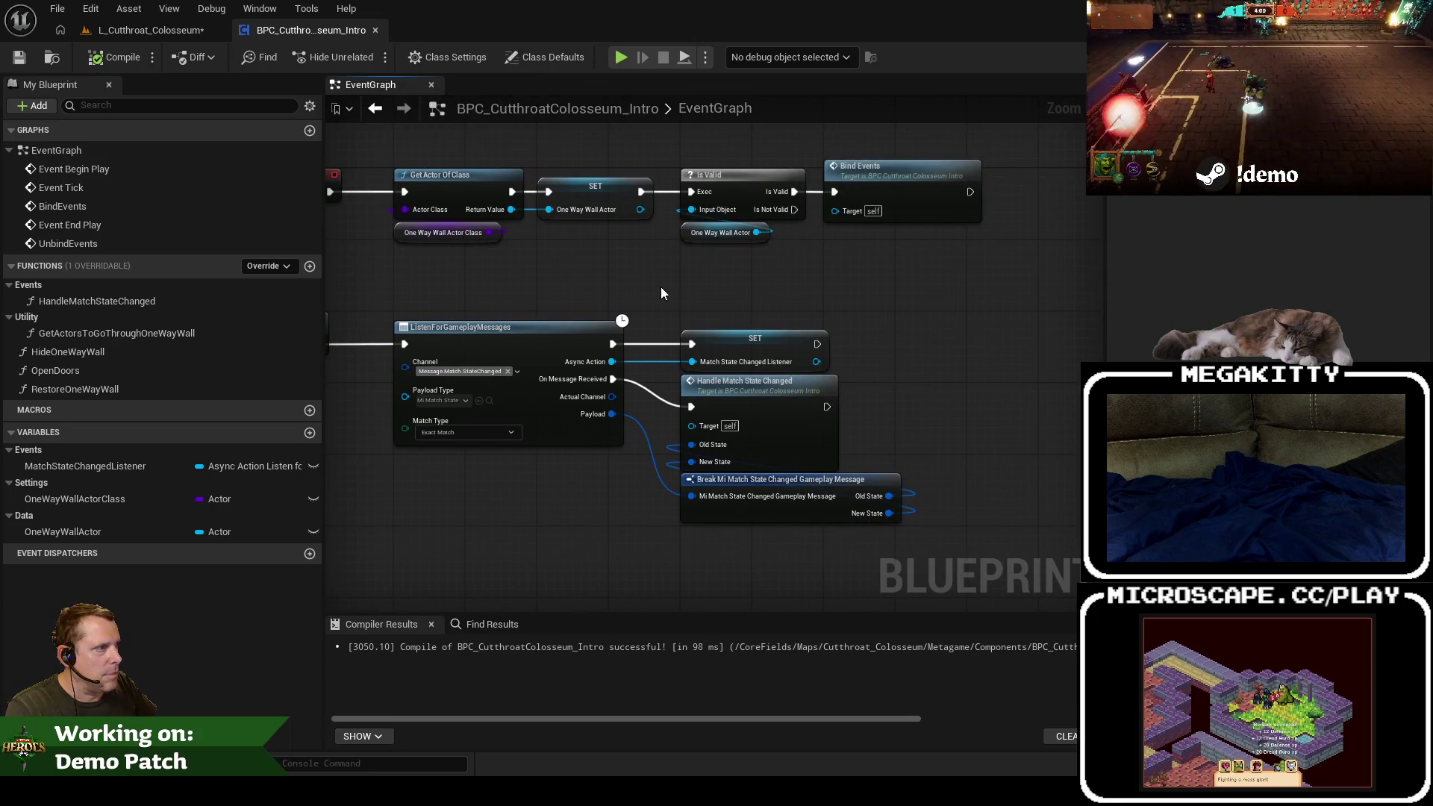
{"action": "mouse_move", "coordinate": [436, 524]}
{"action": "left_mouse_down"}
{"action": "mouse_move", "coordinate": [735, 522]}
{"action": "mouse_move", "coordinate": [608, 448]}
{"action": "mouse_move", "coordinate": [638, 331]}
{"action": "left_mouse_up"}
{"action": "scroll", "coordinate": [607, 293], "scroll_direction": "down", "scroll_amount": 3}
{"action": "left_click_drag", "start_coordinate": [805, 466], "coordinate": [805, 468]}
{"action": "scroll", "coordinate": [525, 306], "scroll_direction": "up", "scroll_amount": 3}
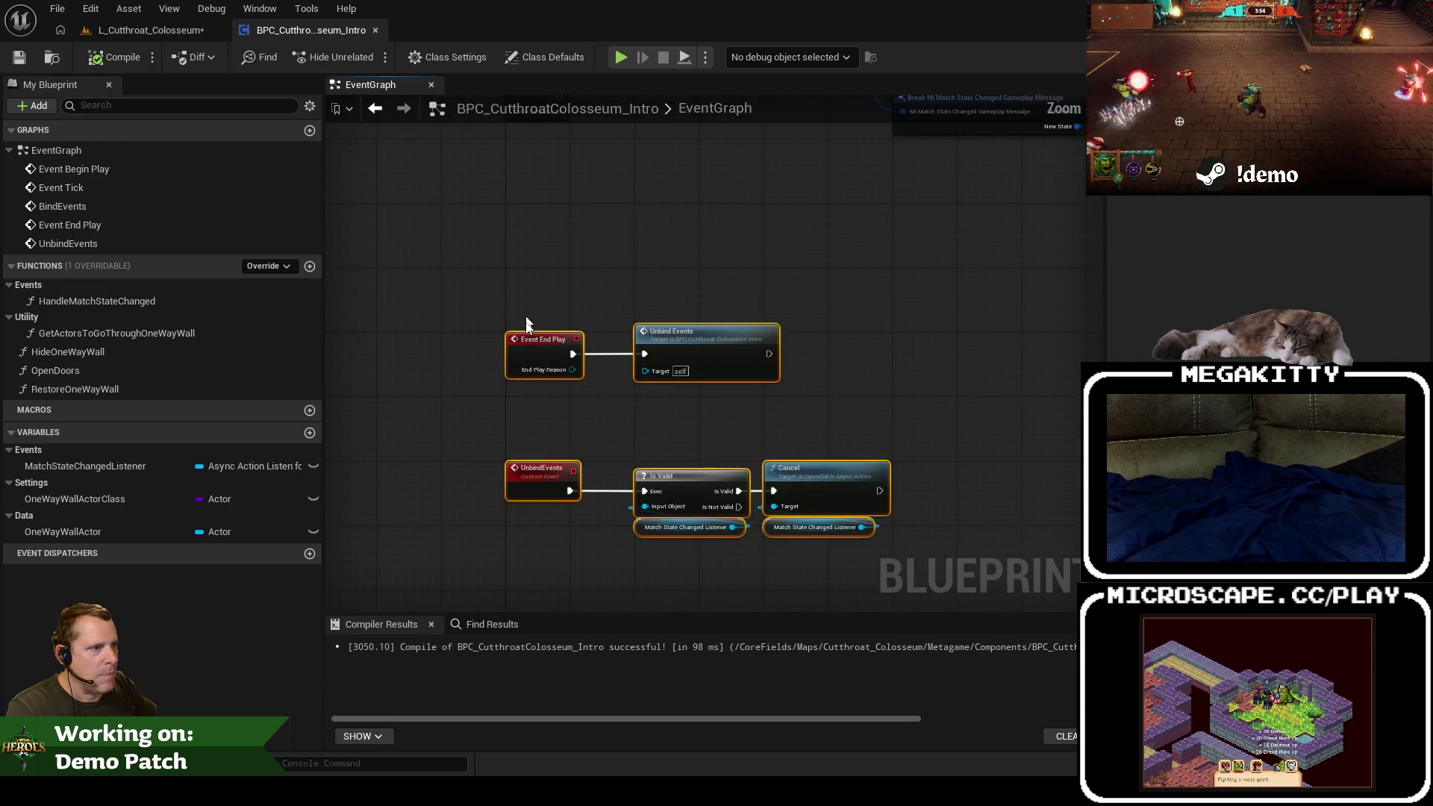
{"action": "left_click", "coordinate": [424, 230]}
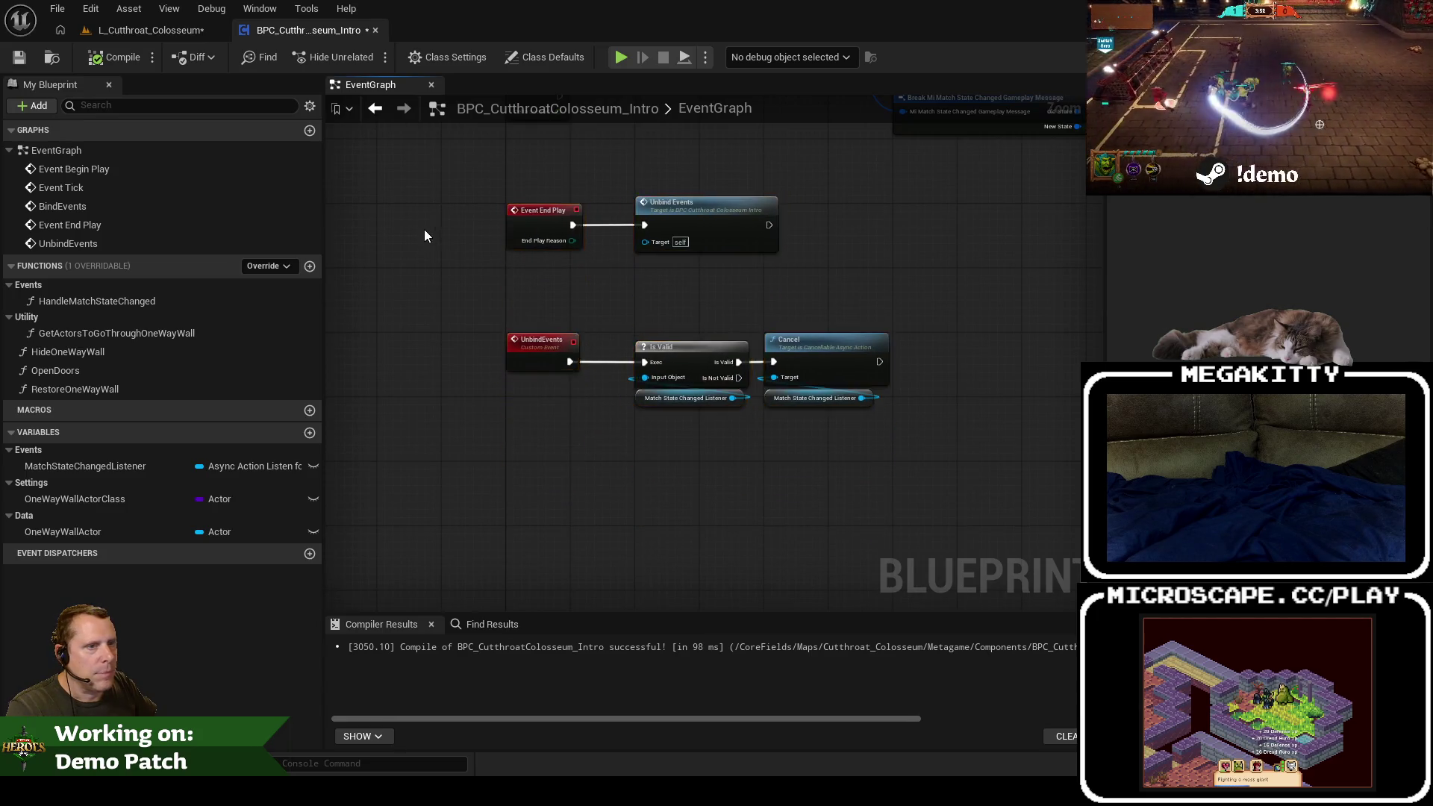
{"action": "key", "text": "Home"}
Step: Add a new function named CloseDoors and place it above RestoreOneWayWall
{"action": "left_click", "coordinate": [310, 266]}
{"action": "type", "text": "CloseDoors"}
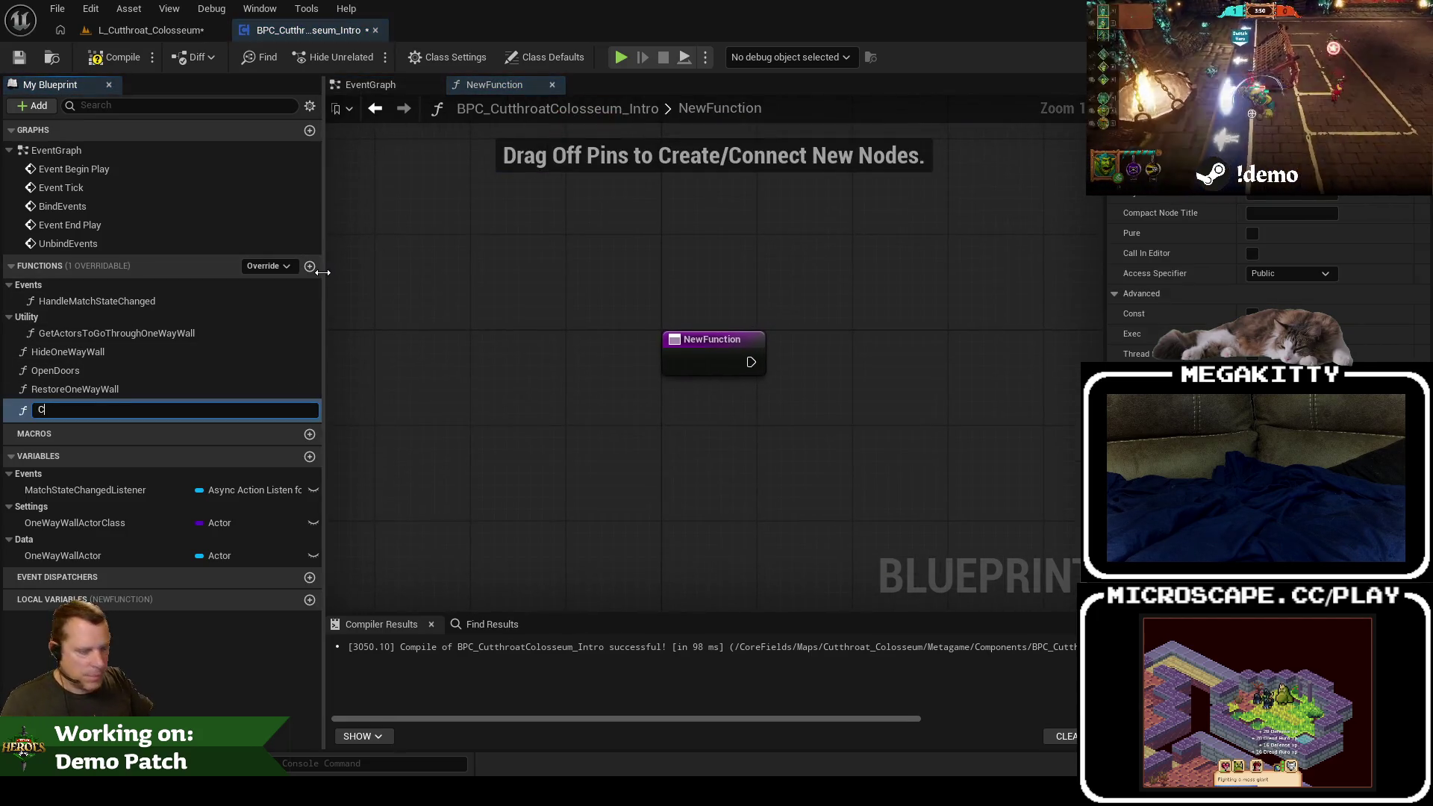
{"action": "key", "text": "Return"}
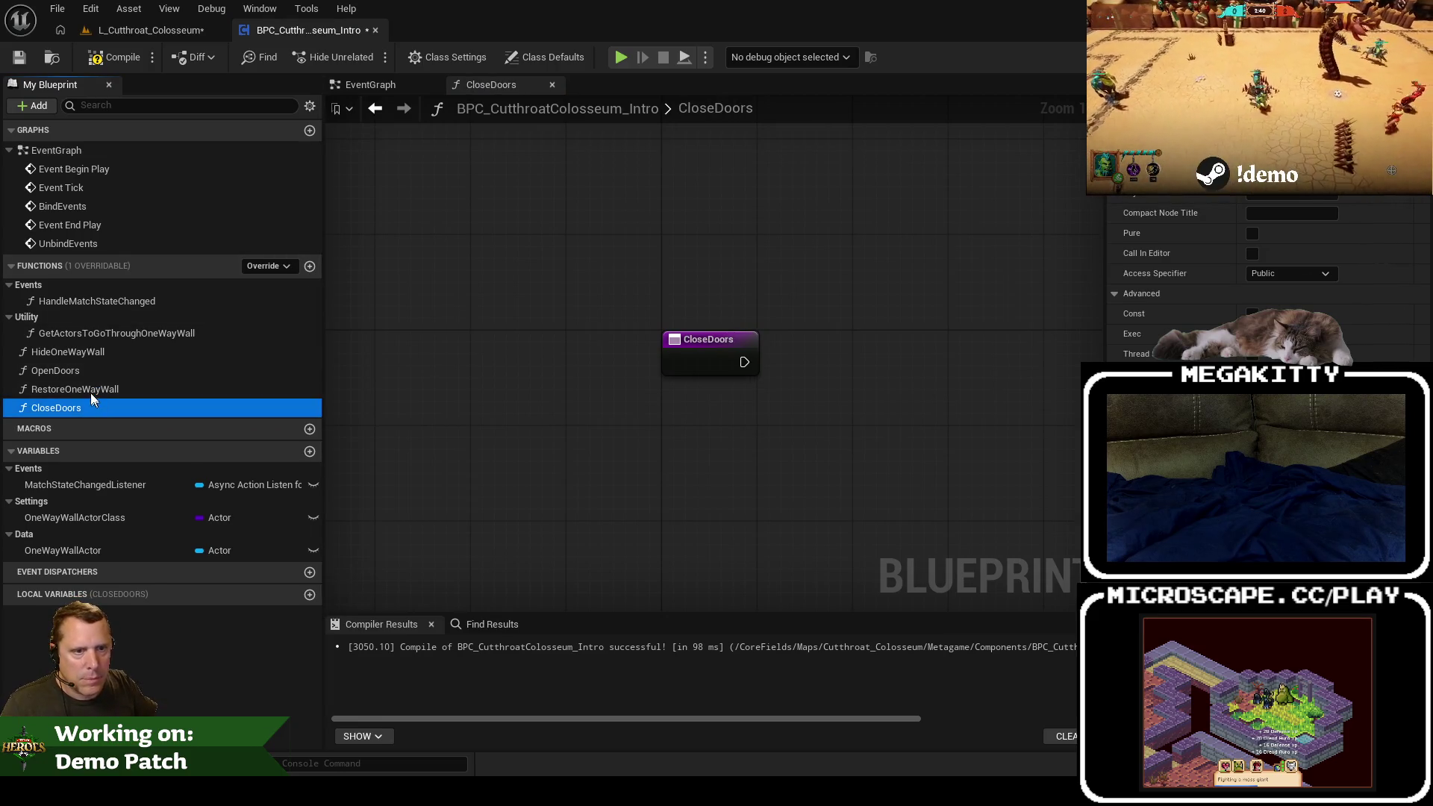
{"action": "left_click_drag", "start_coordinate": [91, 395], "coordinate": [91, 387]}
Step: Paste OpenDoors' door-rotation nodes into CloseDoors, then return to the colosseum level
{"action": "double_click", "coordinate": [87, 373]}
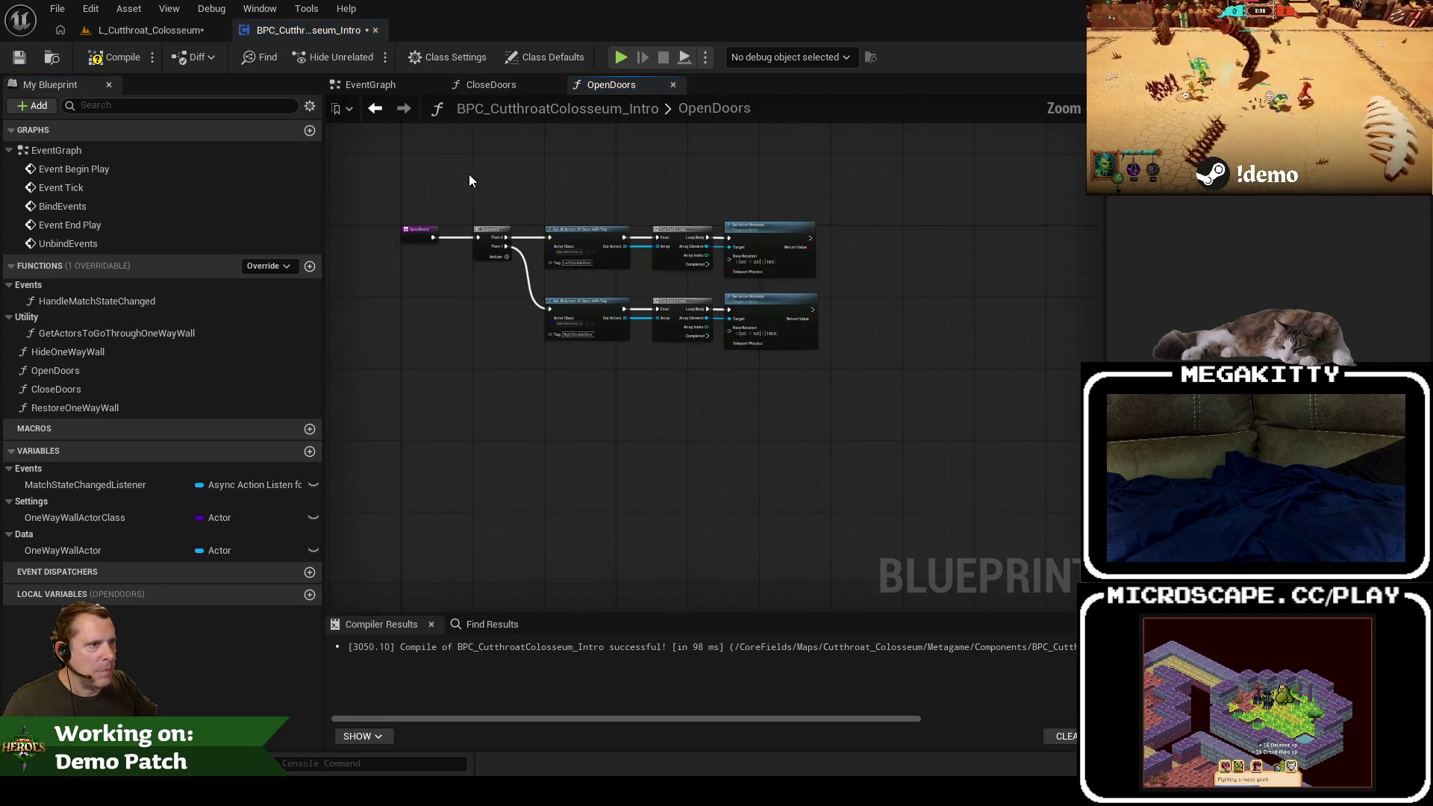
{"action": "double_click", "coordinate": [55, 391]}
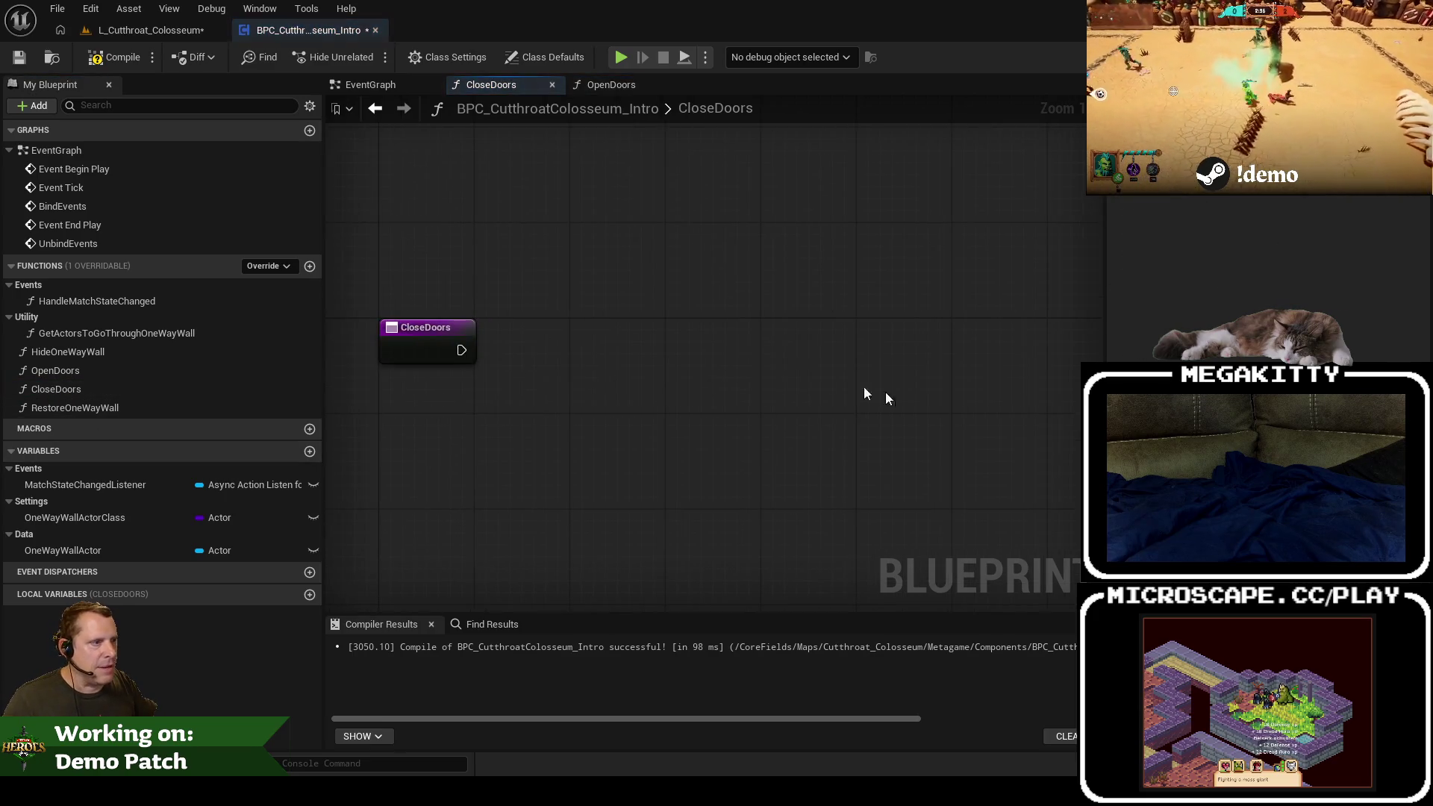
{"action": "key", "text": "ctrl+v"}
{"action": "mouse_move", "coordinate": [605, 349]}
{"action": "left_mouse_down"}
{"action": "mouse_move", "coordinate": [616, 342]}
{"action": "mouse_move", "coordinate": [593, 321]}
{"action": "mouse_move", "coordinate": [627, 340]}
{"action": "left_mouse_up"}
{"action": "key", "text": "Escape"}
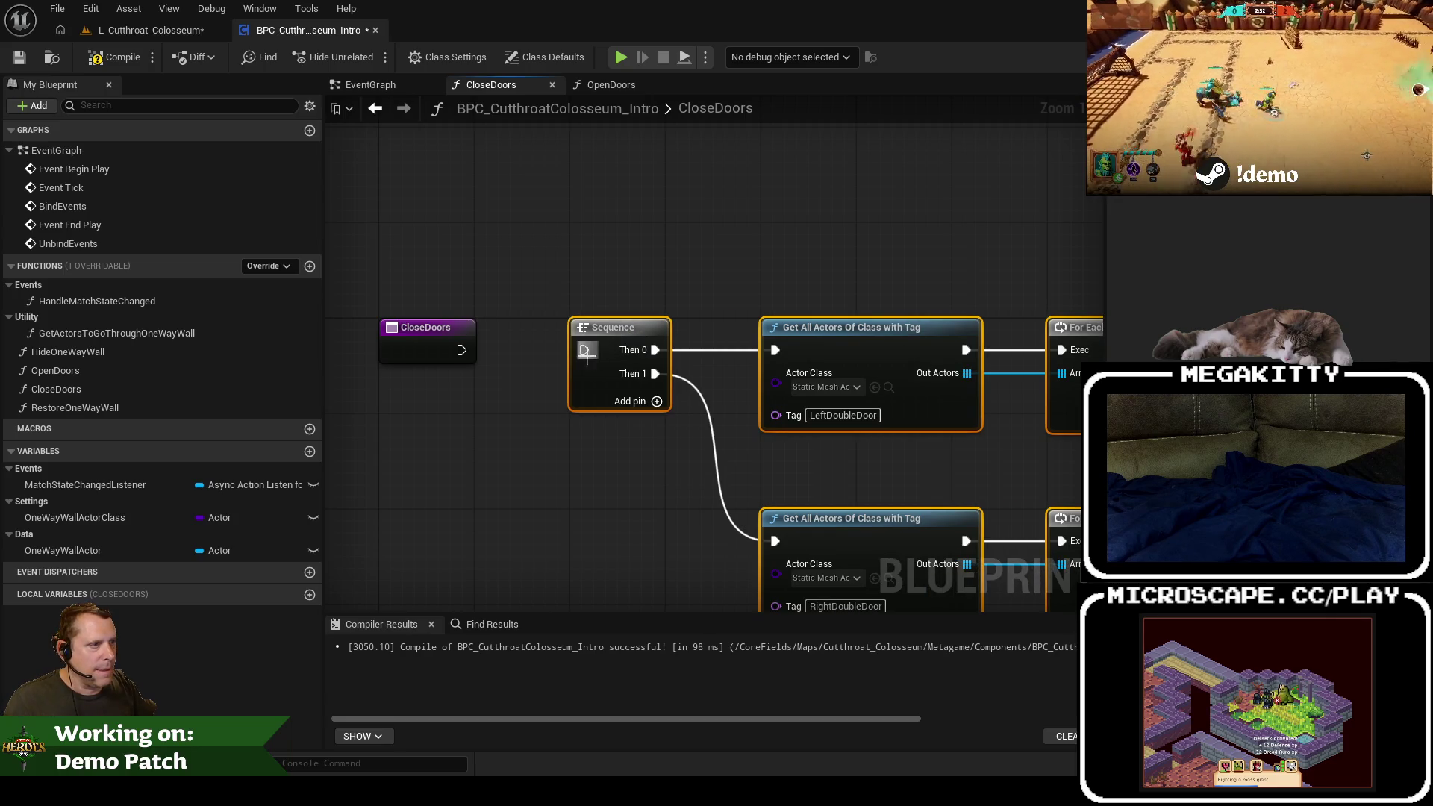
{"action": "mouse_move", "coordinate": [717, 521]}
{"action": "left_mouse_down"}
{"action": "mouse_move", "coordinate": [704, 432]}
{"action": "mouse_move", "coordinate": [791, 410]}
{"action": "left_mouse_up"}
{"action": "left_click", "coordinate": [149, 30]}
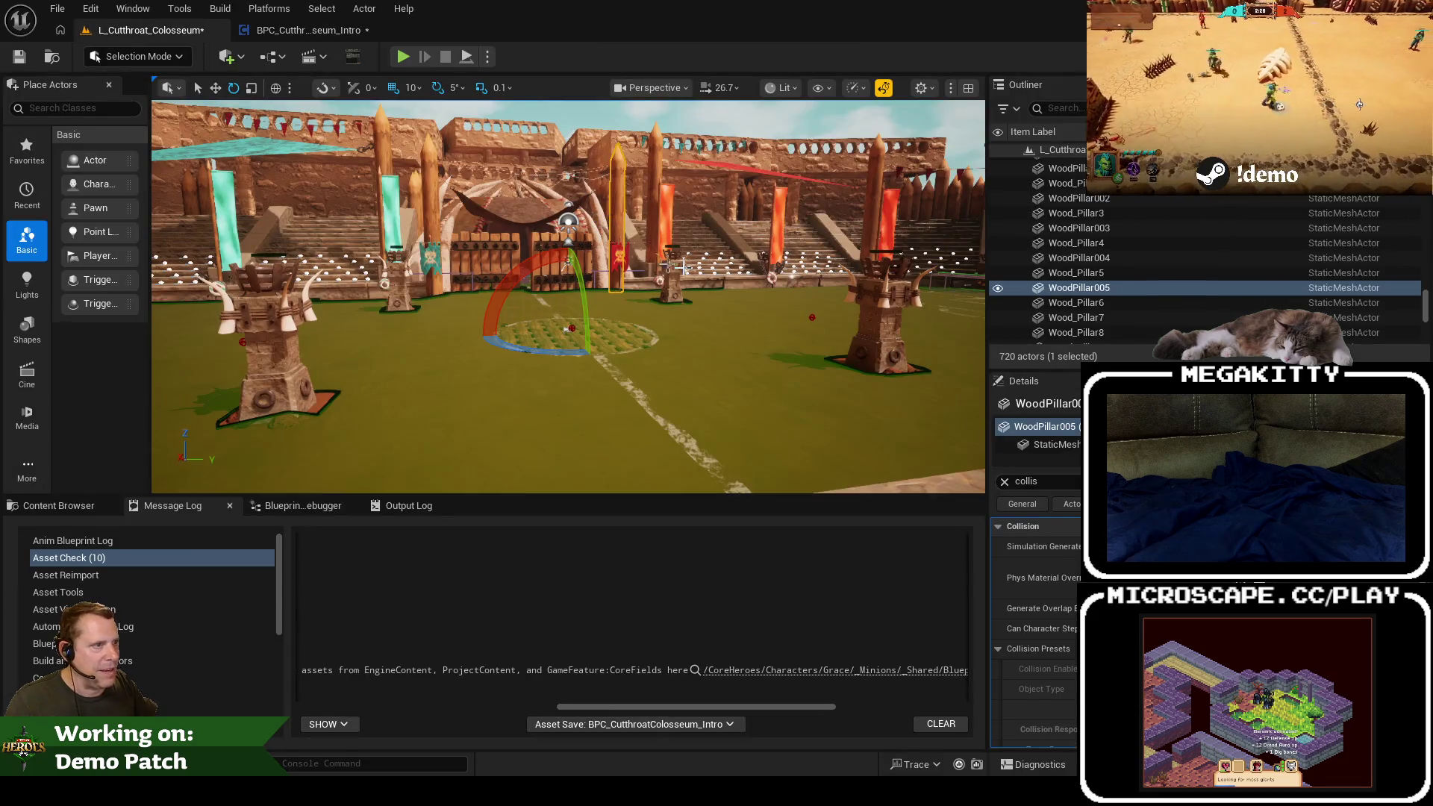
Step: Select the left gate Gate_LP and filter its Details by 'door', then clear the filter
{"action": "scroll", "coordinate": [1313, 231], "scroll_direction": "up", "scroll_amount": 3}
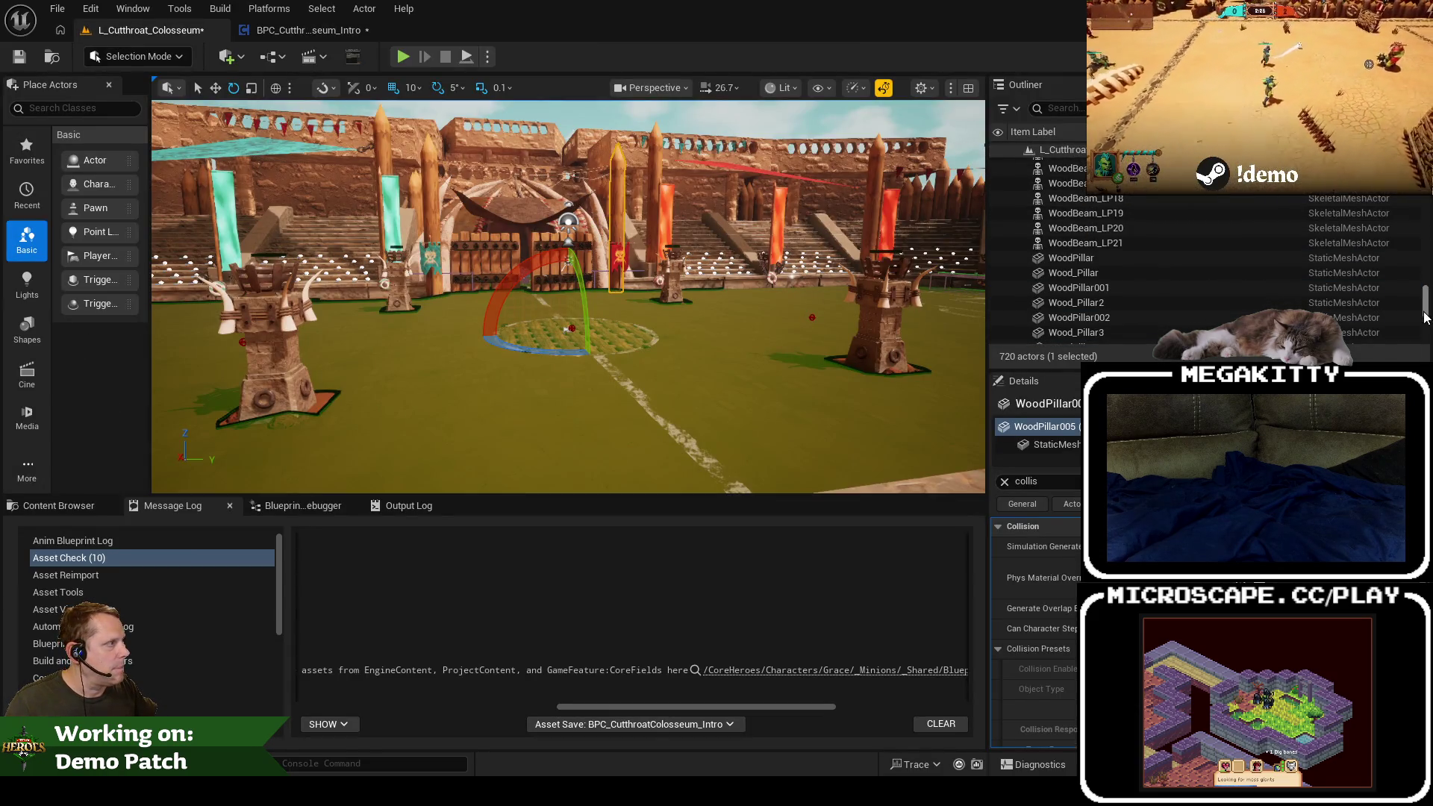
{"action": "left_click_drag", "start_coordinate": [1426, 318], "coordinate": [1427, 196]}
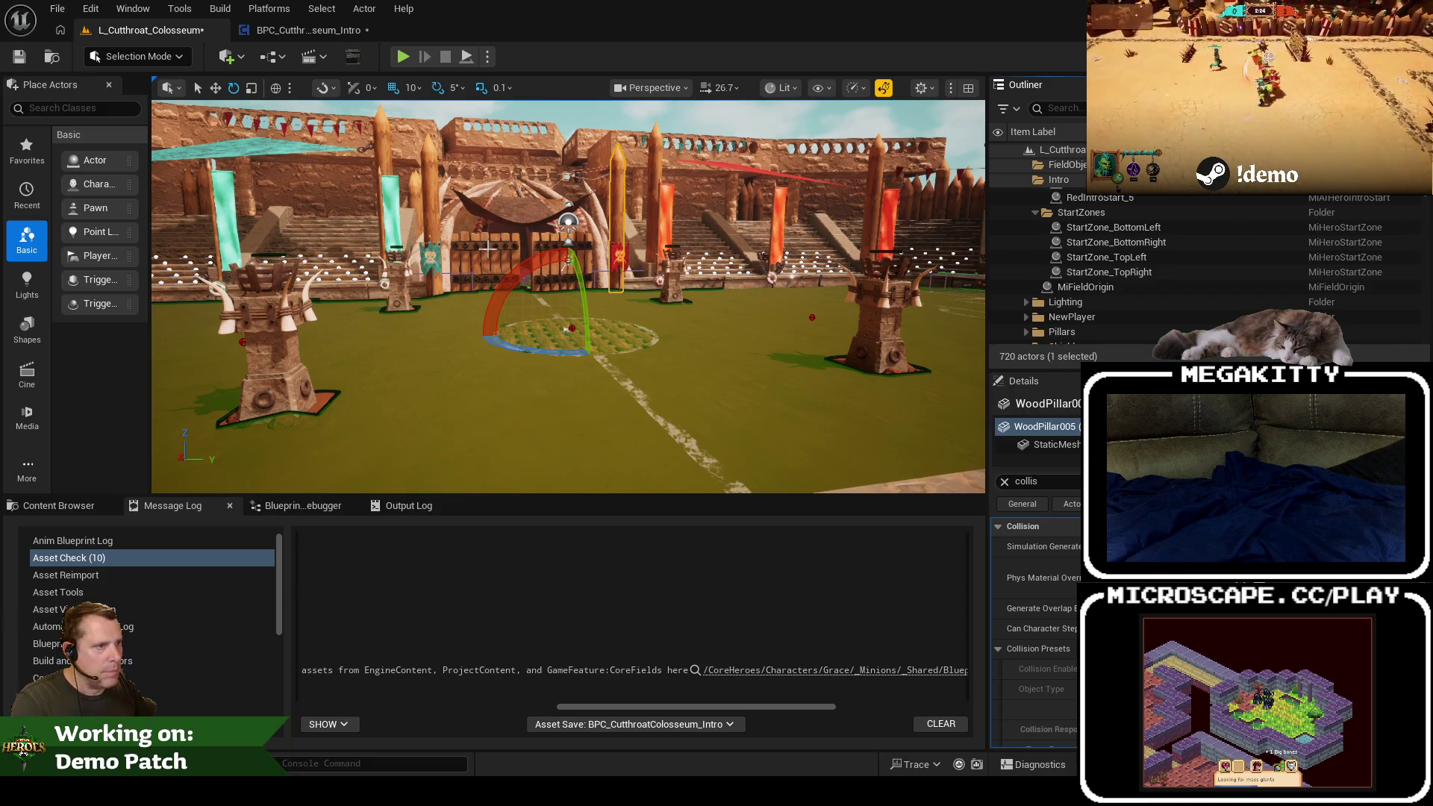
{"action": "left_click", "coordinate": [488, 249]}
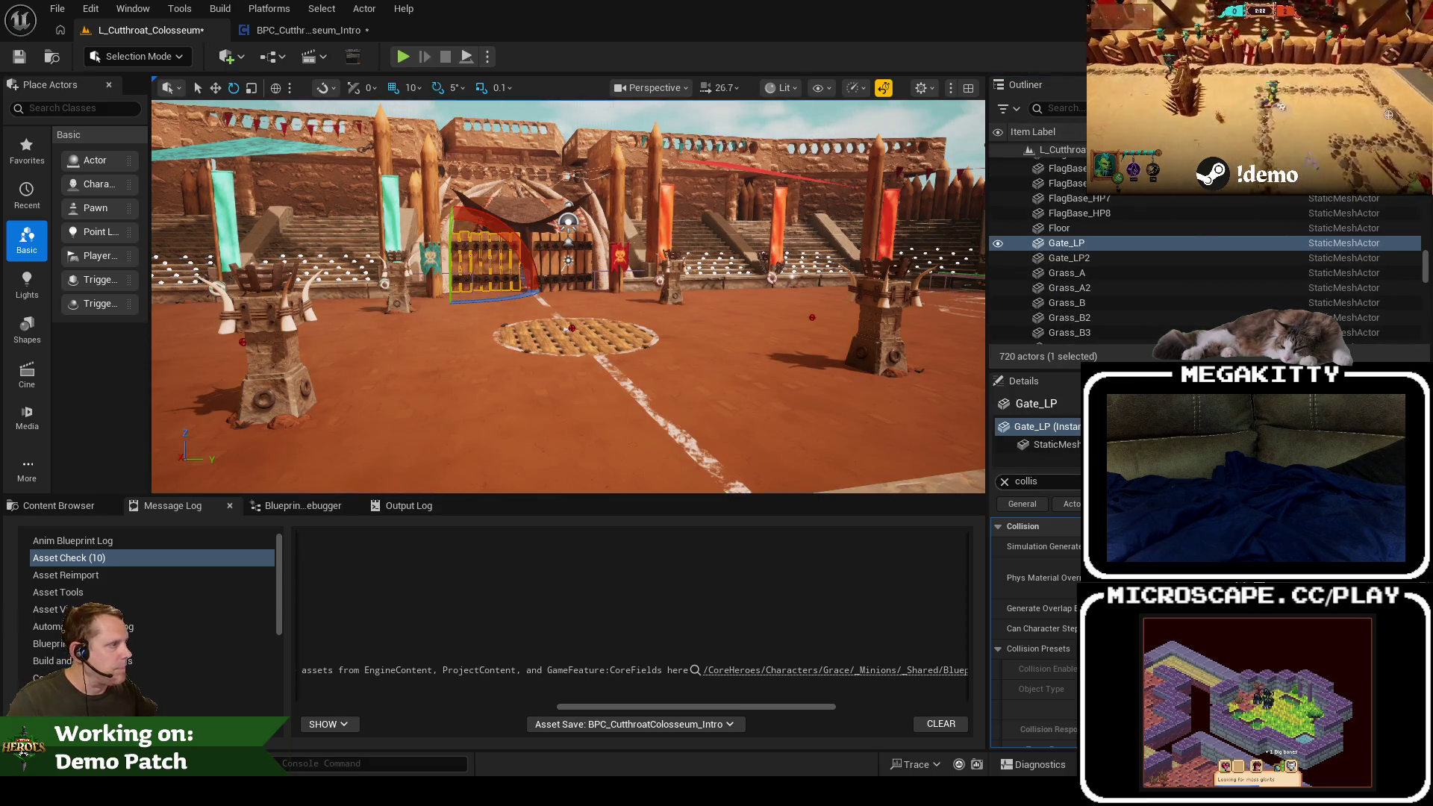
{"action": "double_click", "coordinate": [1057, 483]}
{"action": "type", "text": "door"}
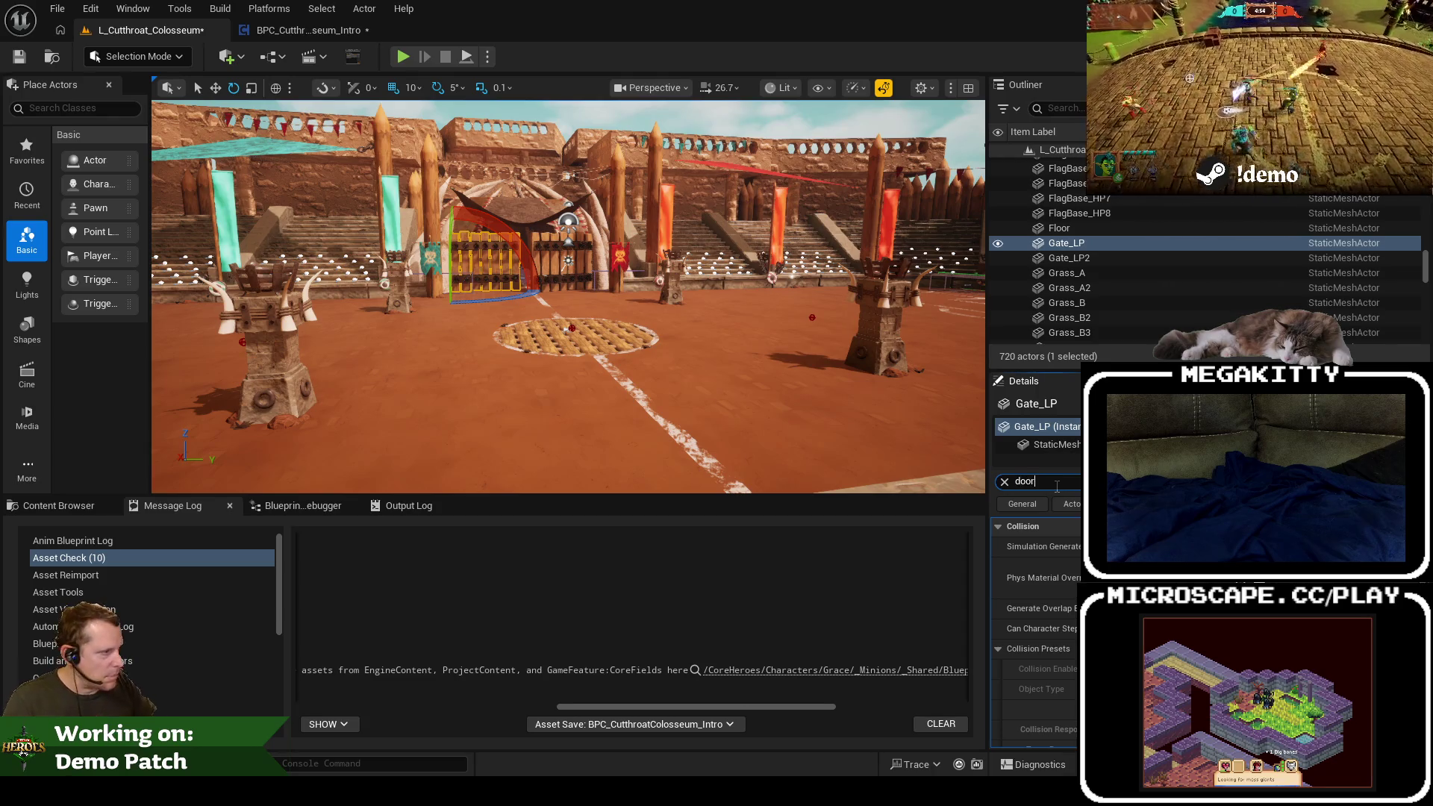
{"action": "left_click", "coordinate": [1005, 481]}
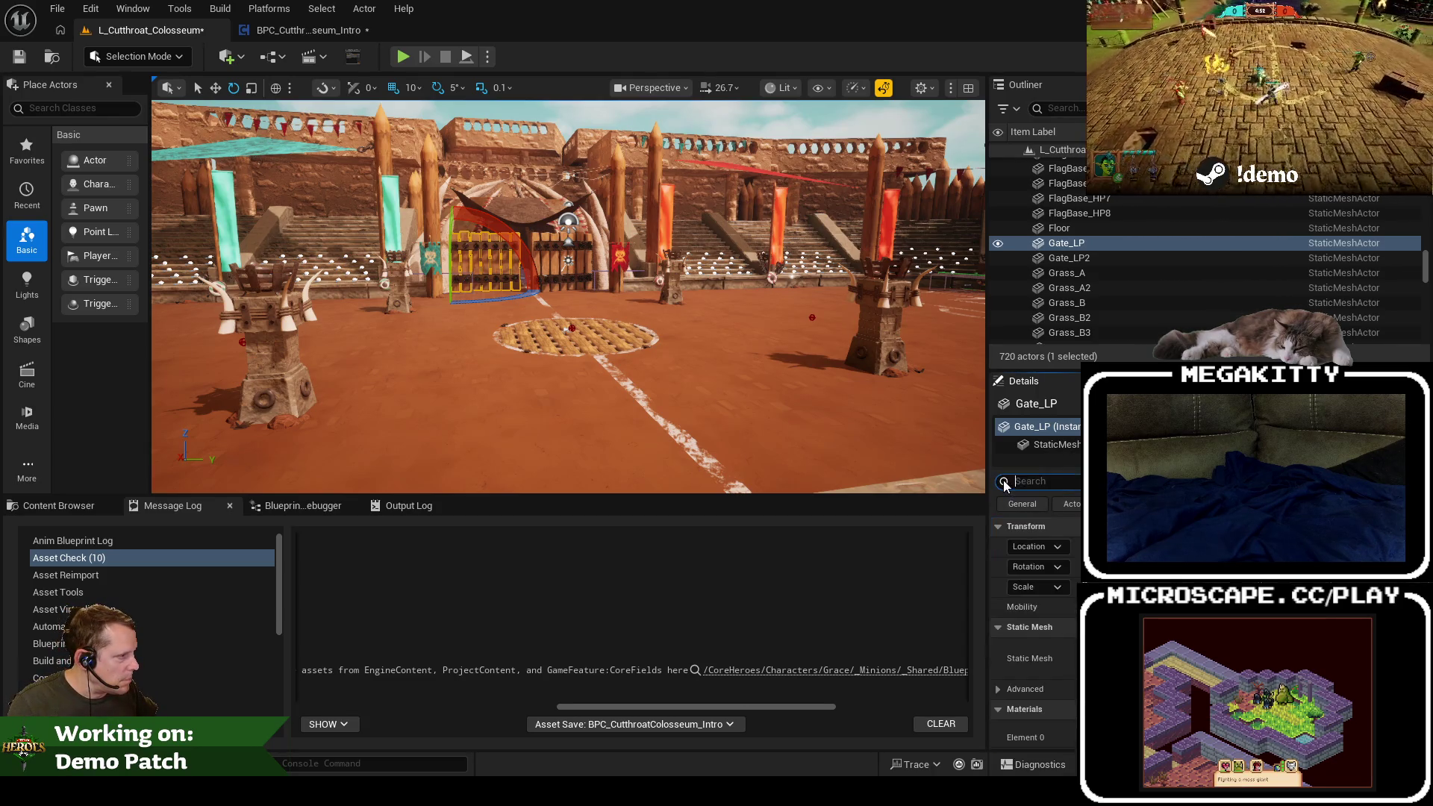
{"action": "type", "text": "door"}
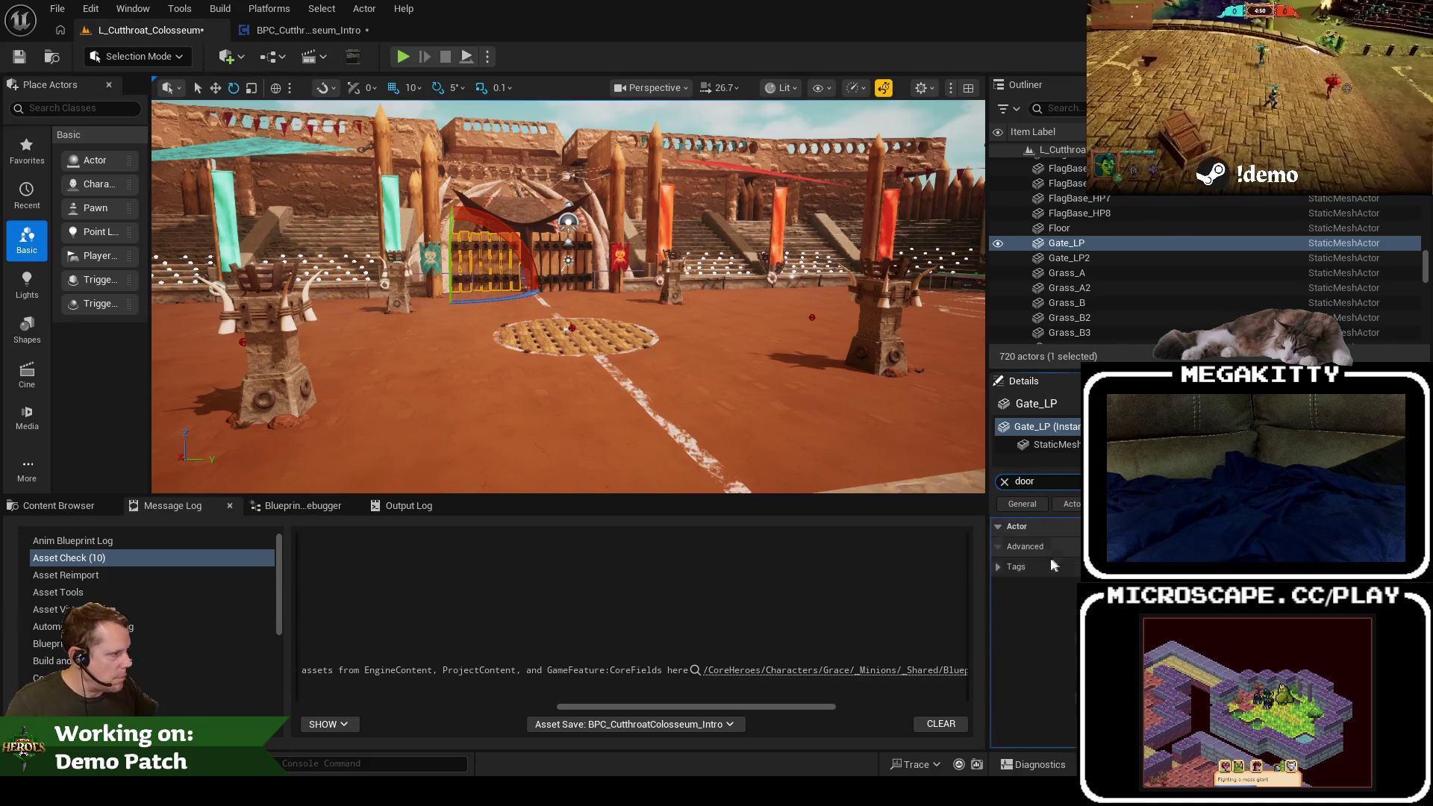
{"action": "left_click", "coordinate": [1004, 482]}
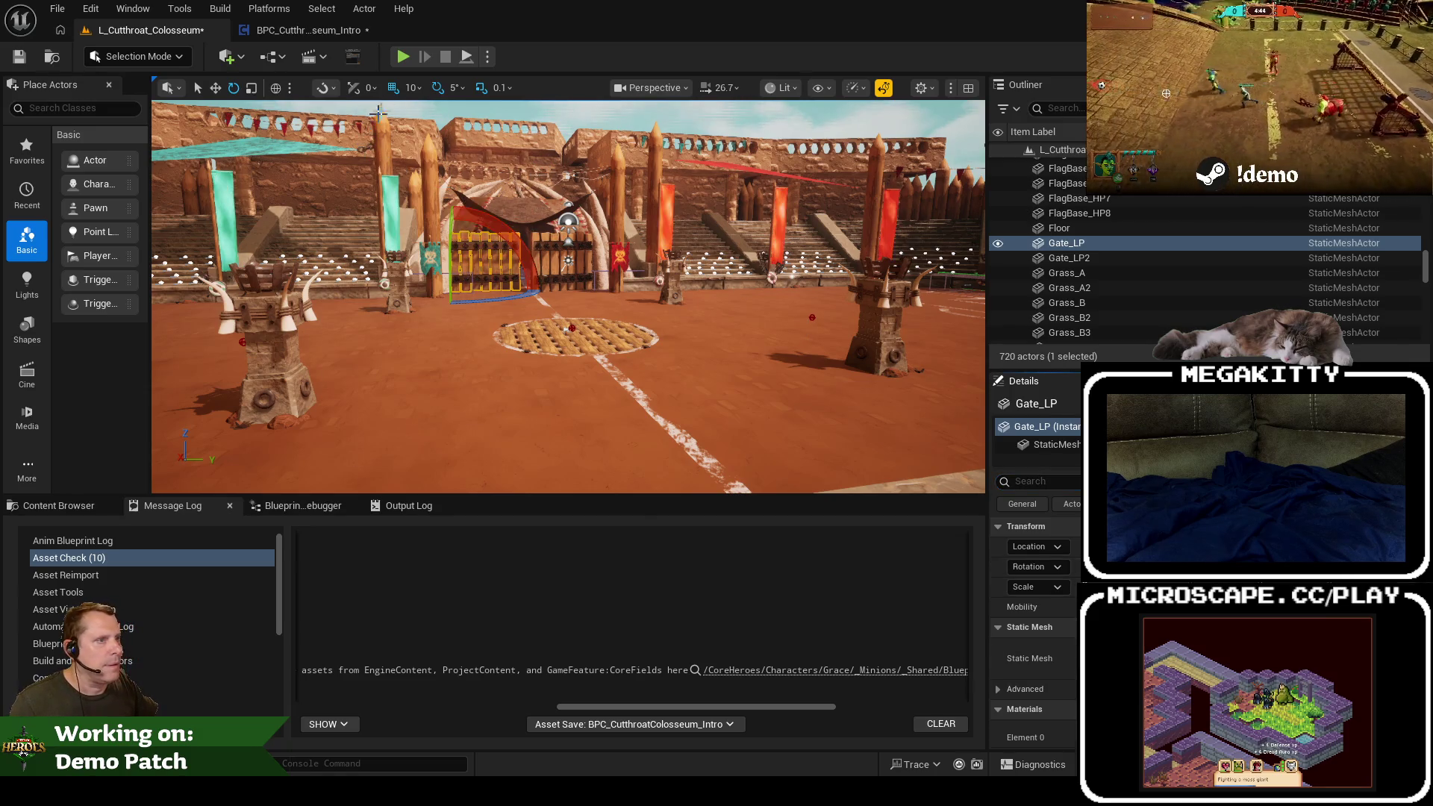
{"action": "left_click", "coordinate": [312, 30]}
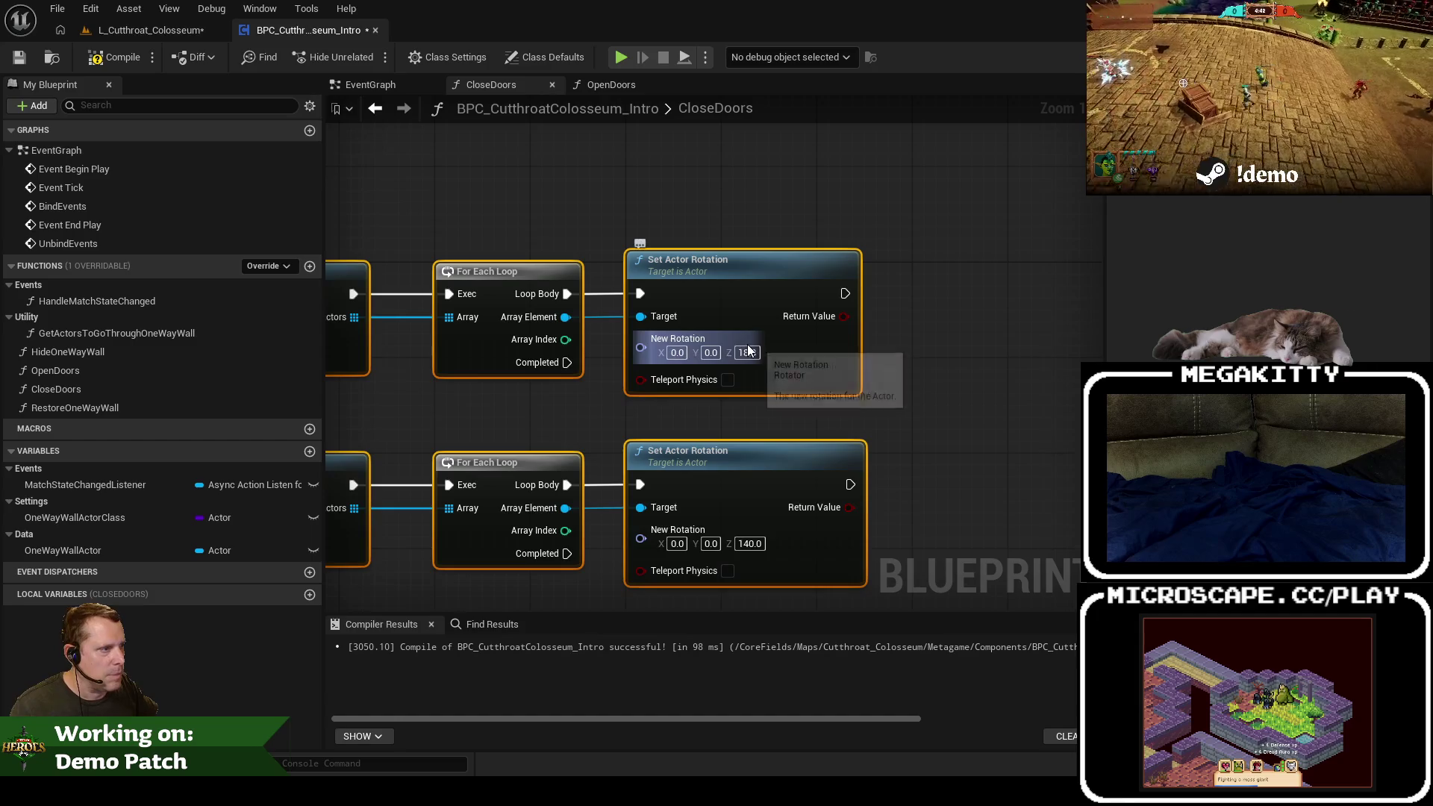
Step: Set CloseDoors' door Z rotations to -1.367572 (left) and 162.167344 (right)
{"action": "key", "text": "Tab"}
{"action": "left_click_drag", "start_coordinate": [751, 356], "coordinate": [1064, 431]}
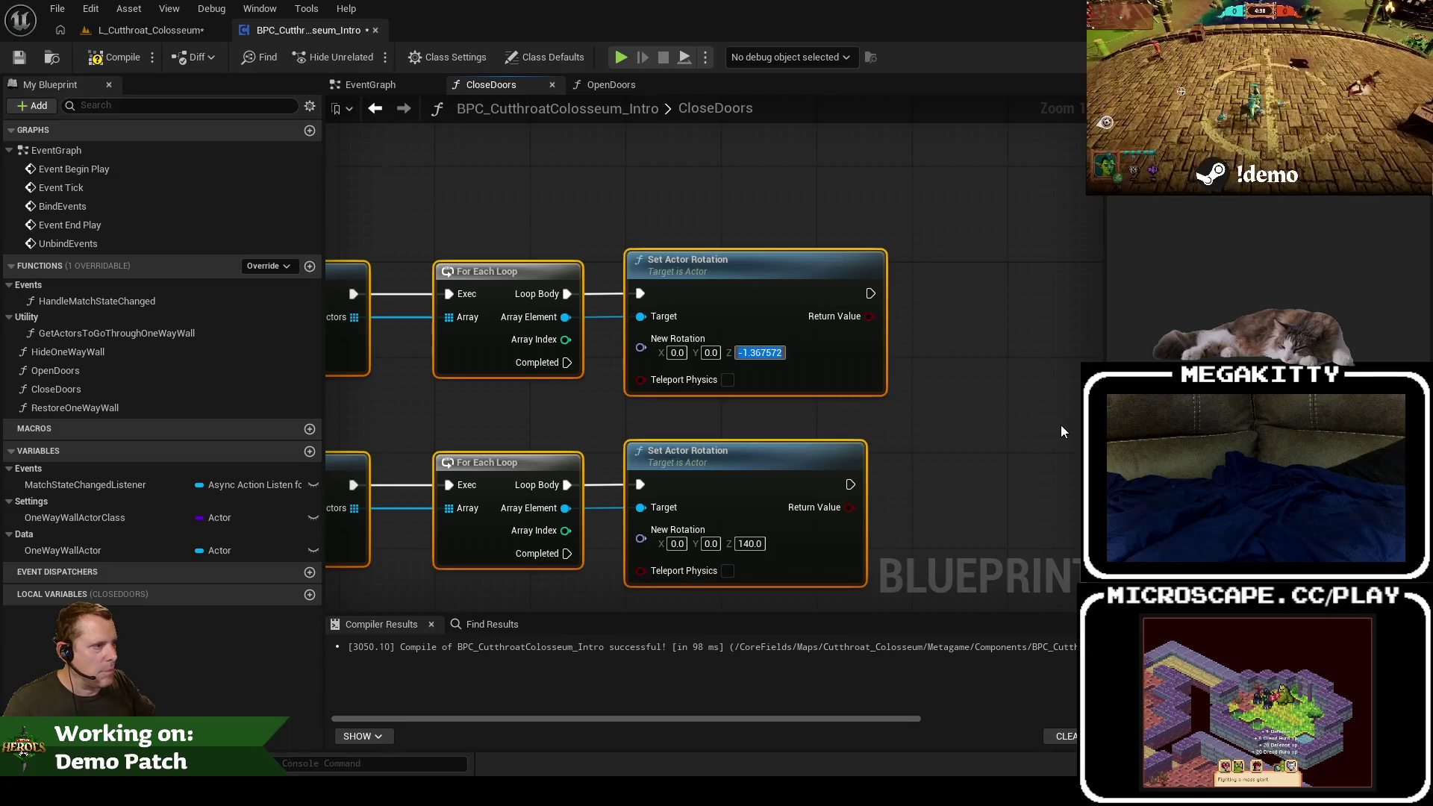
{"action": "left_click", "coordinate": [153, 30]}
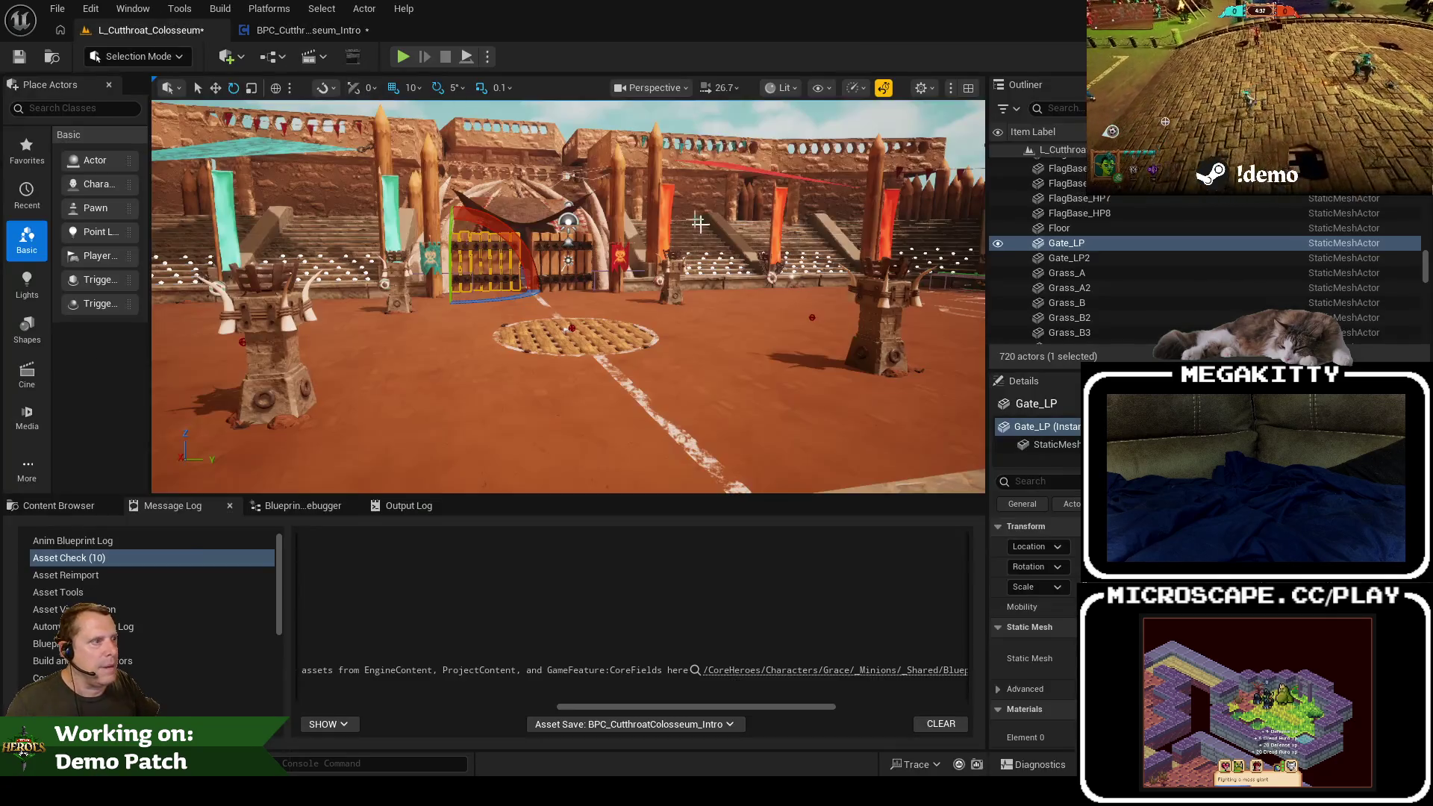
{"action": "left_click", "coordinate": [551, 254]}
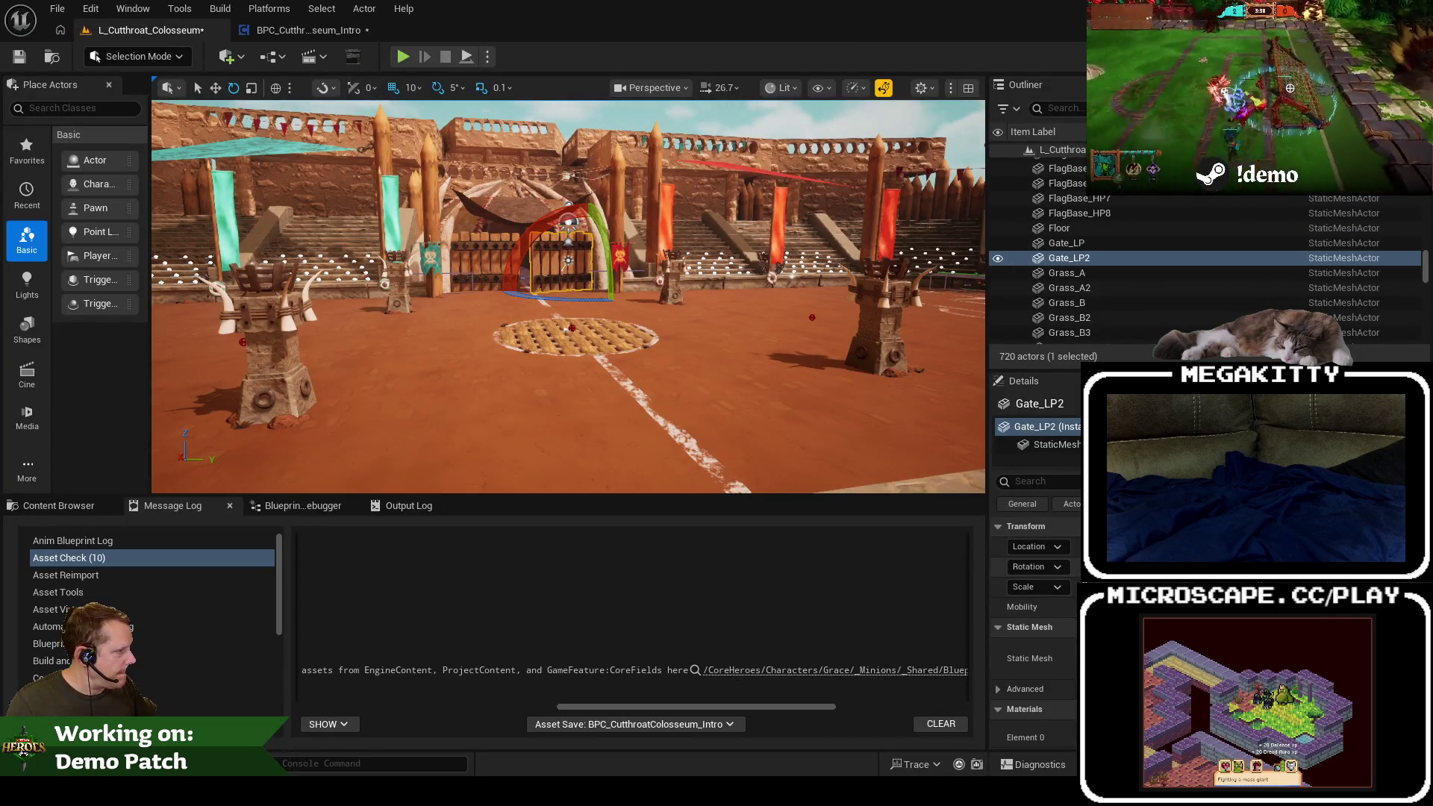
{"action": "left_click", "coordinate": [306, 30]}
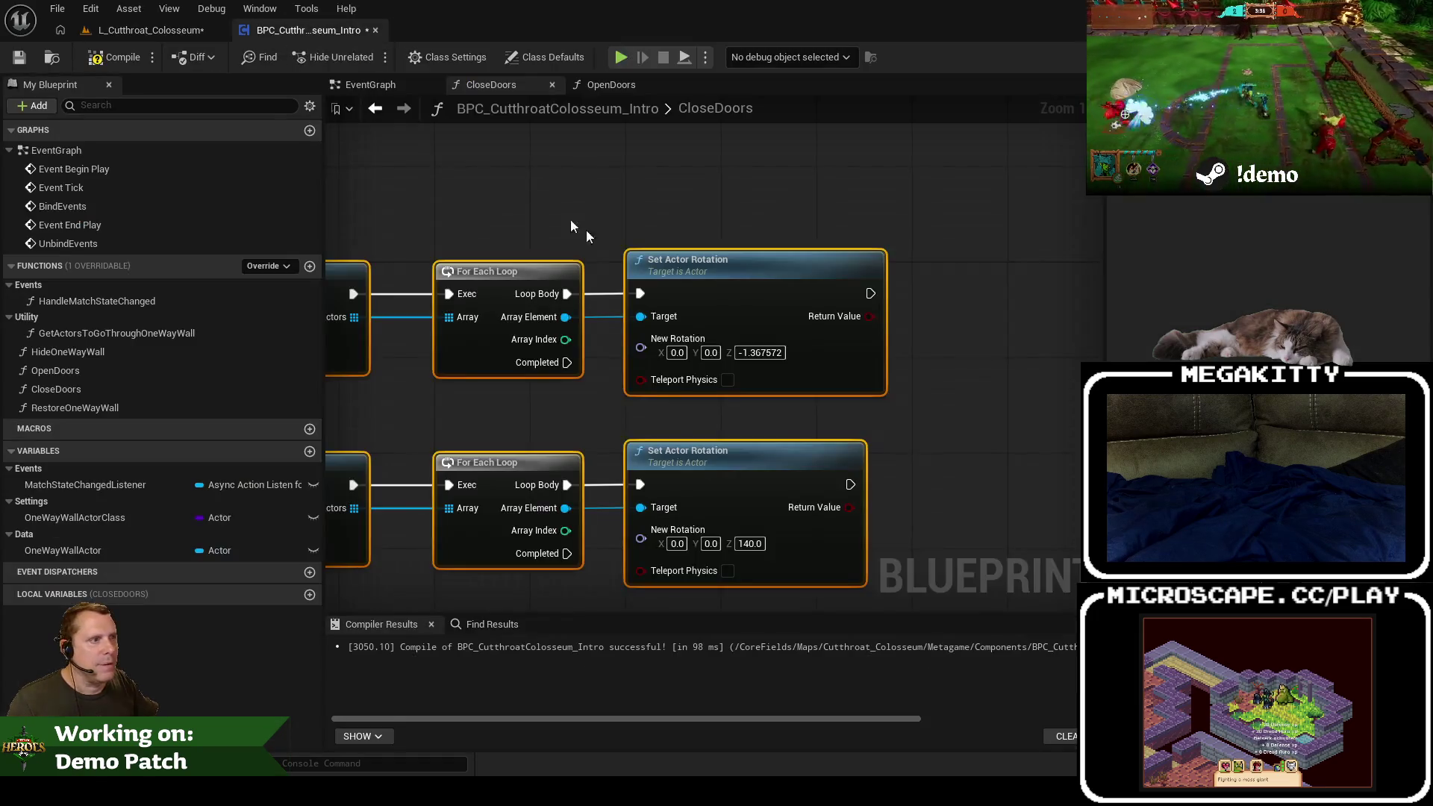
{"action": "key", "text": "Return"}
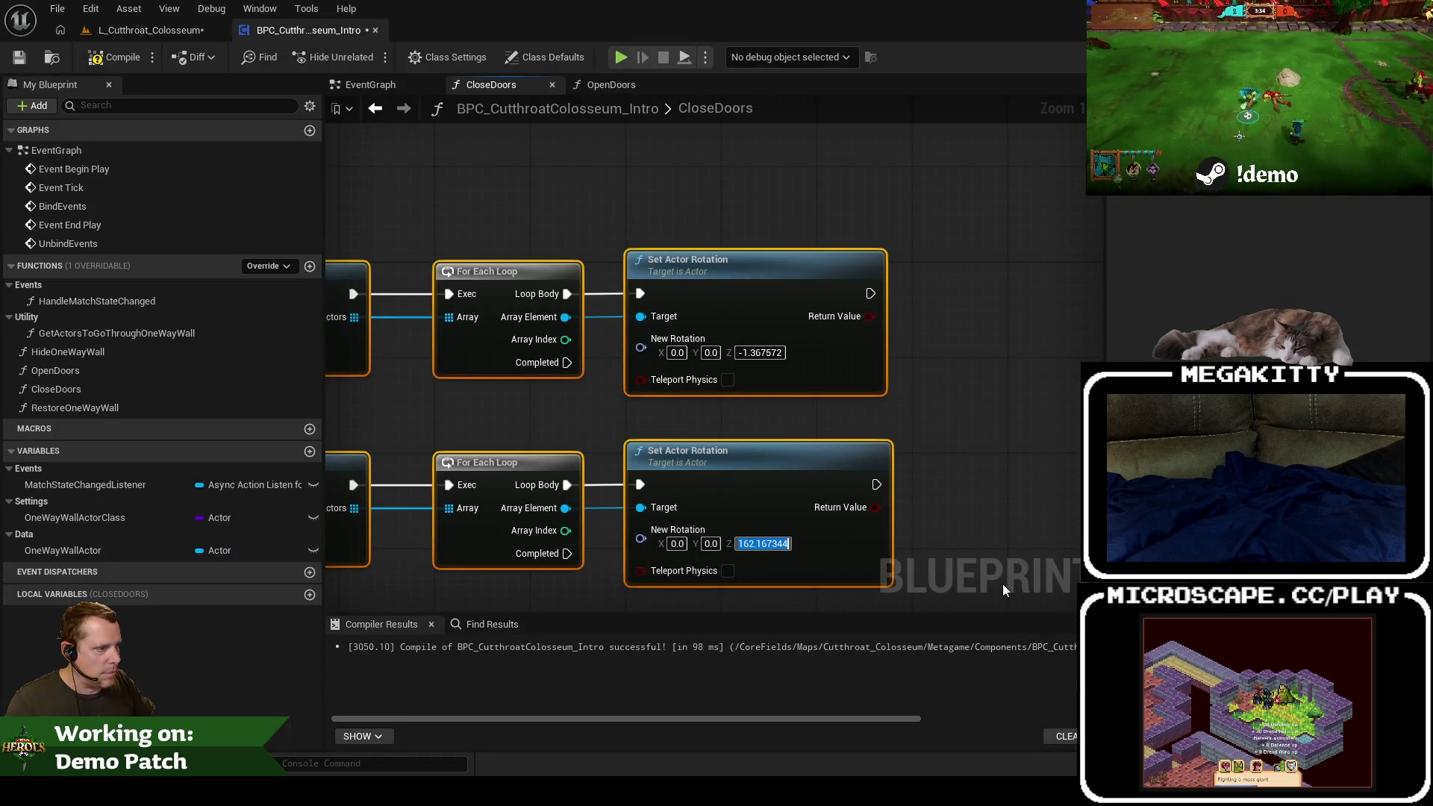
Step: Call Close Doors after Restore One Way Wall in HandleMatchStateChanged, then save all changes
{"action": "scroll", "coordinate": [681, 207], "scroll_direction": "down", "scroll_amount": 2}
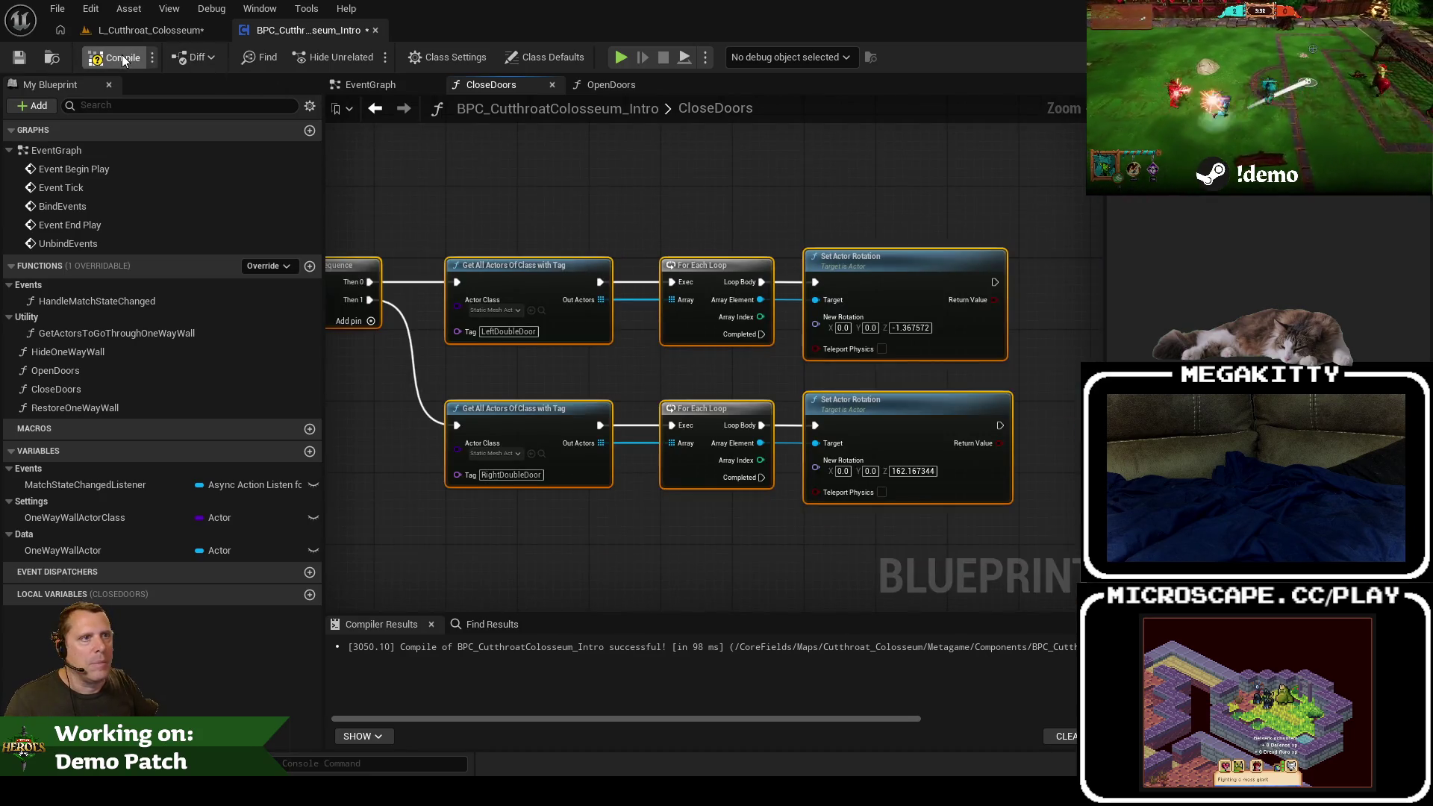
{"action": "left_click_drag", "start_coordinate": [615, 206], "coordinate": [852, 262]}
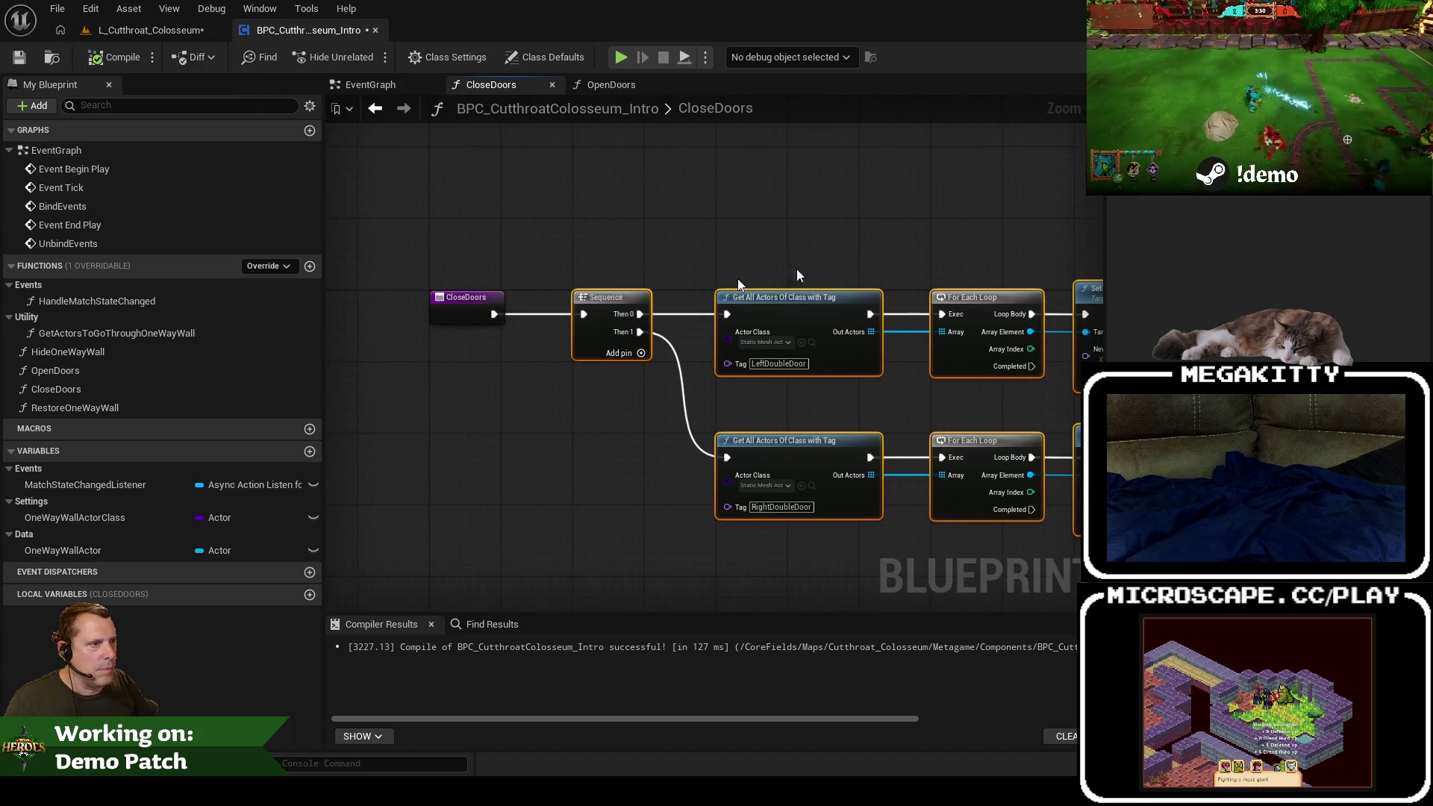
{"action": "double_click", "coordinate": [119, 301]}
{"action": "mouse_move", "coordinate": [721, 361]}
{"action": "left_mouse_down"}
{"action": "mouse_move", "coordinate": [817, 337]}
{"action": "mouse_move", "coordinate": [817, 319]}
{"action": "left_mouse_up"}
{"action": "type", "text": "close doors"}
{"action": "key", "text": "Return"}
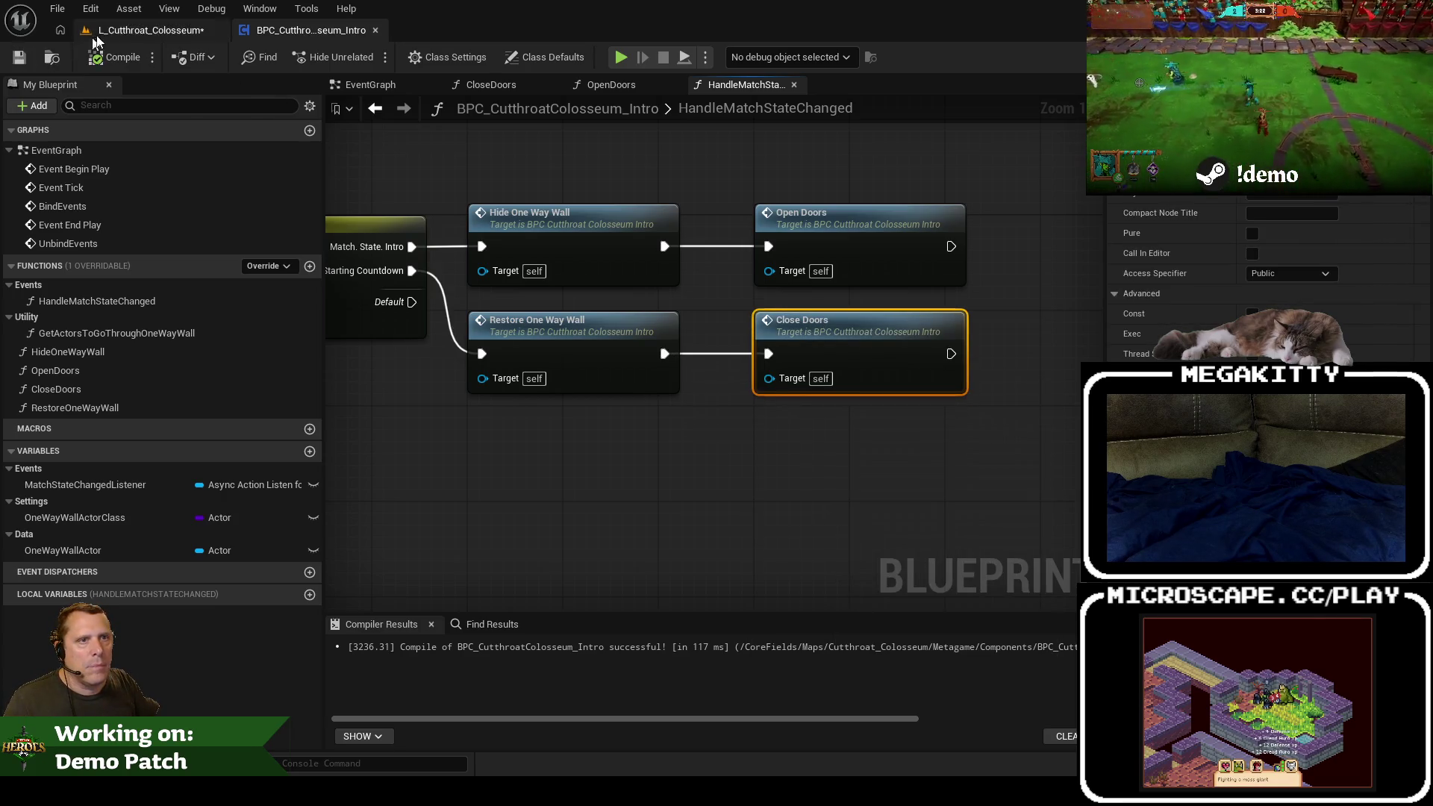
{"action": "left_click", "coordinate": [90, 34]}
{"action": "key", "text": "ctrl+s"}
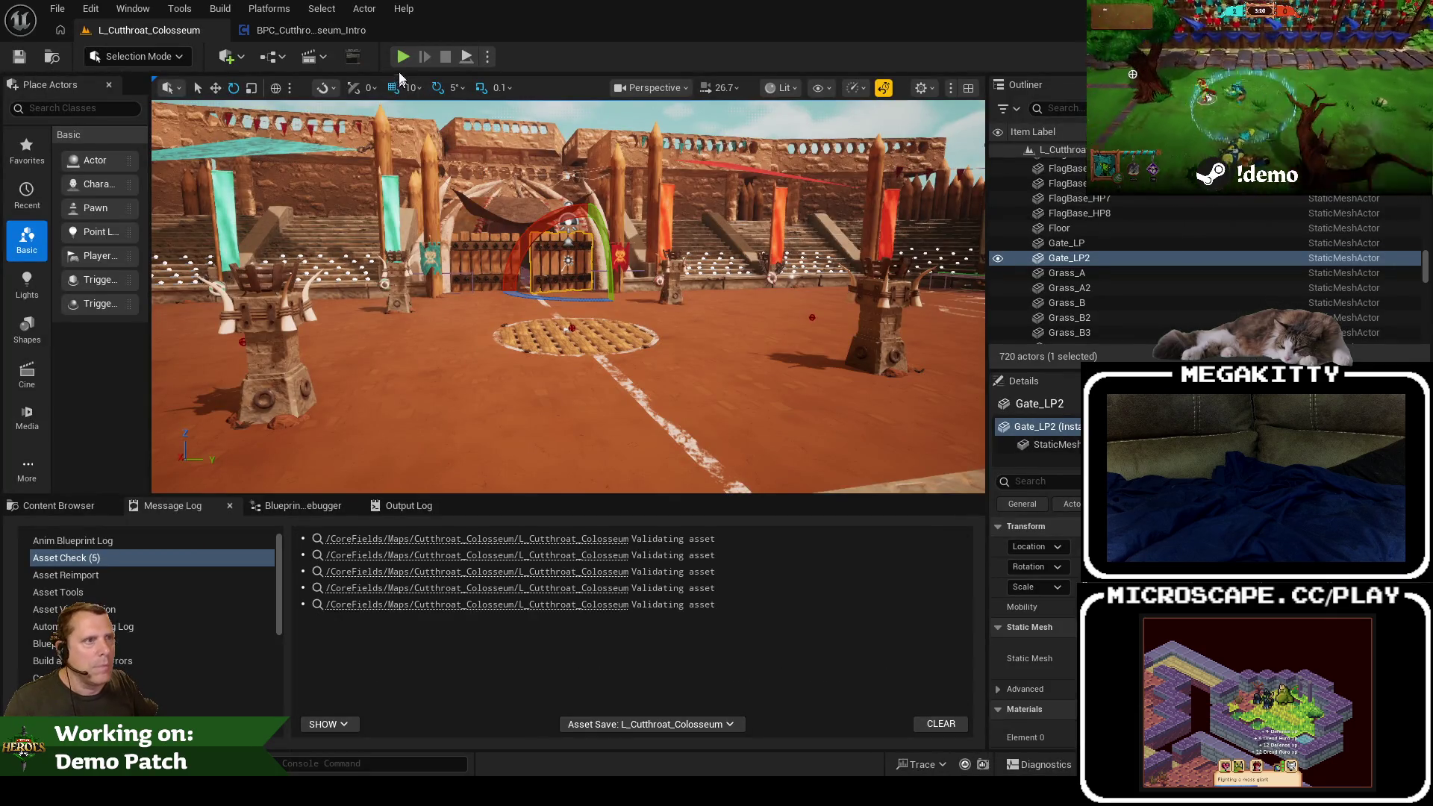
Step: Run a quick test, clear the message log, then start a full-window match as Dodger
{"action": "left_click", "coordinate": [403, 60]}
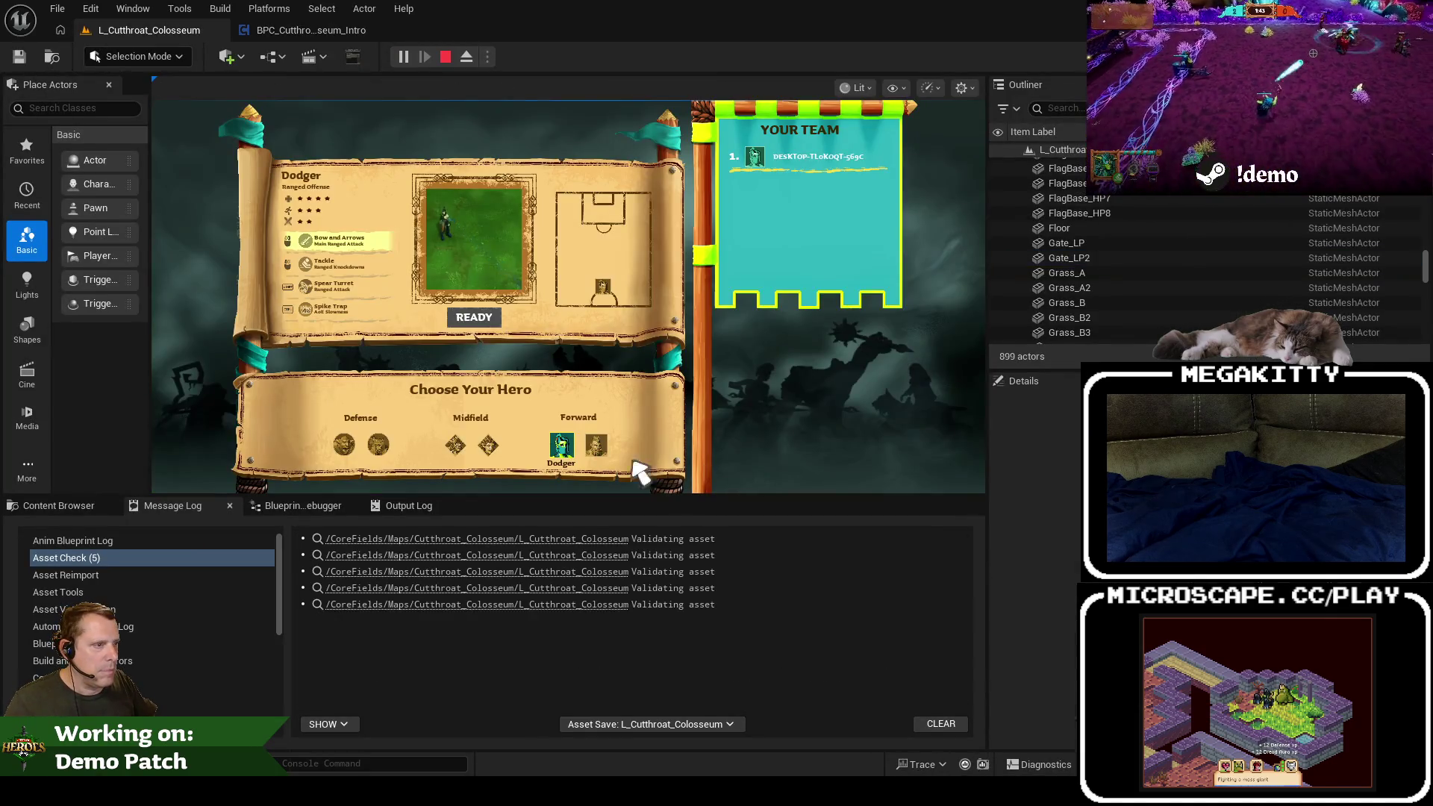
{"action": "key", "text": "Escape"}
{"action": "left_click", "coordinate": [949, 723]}
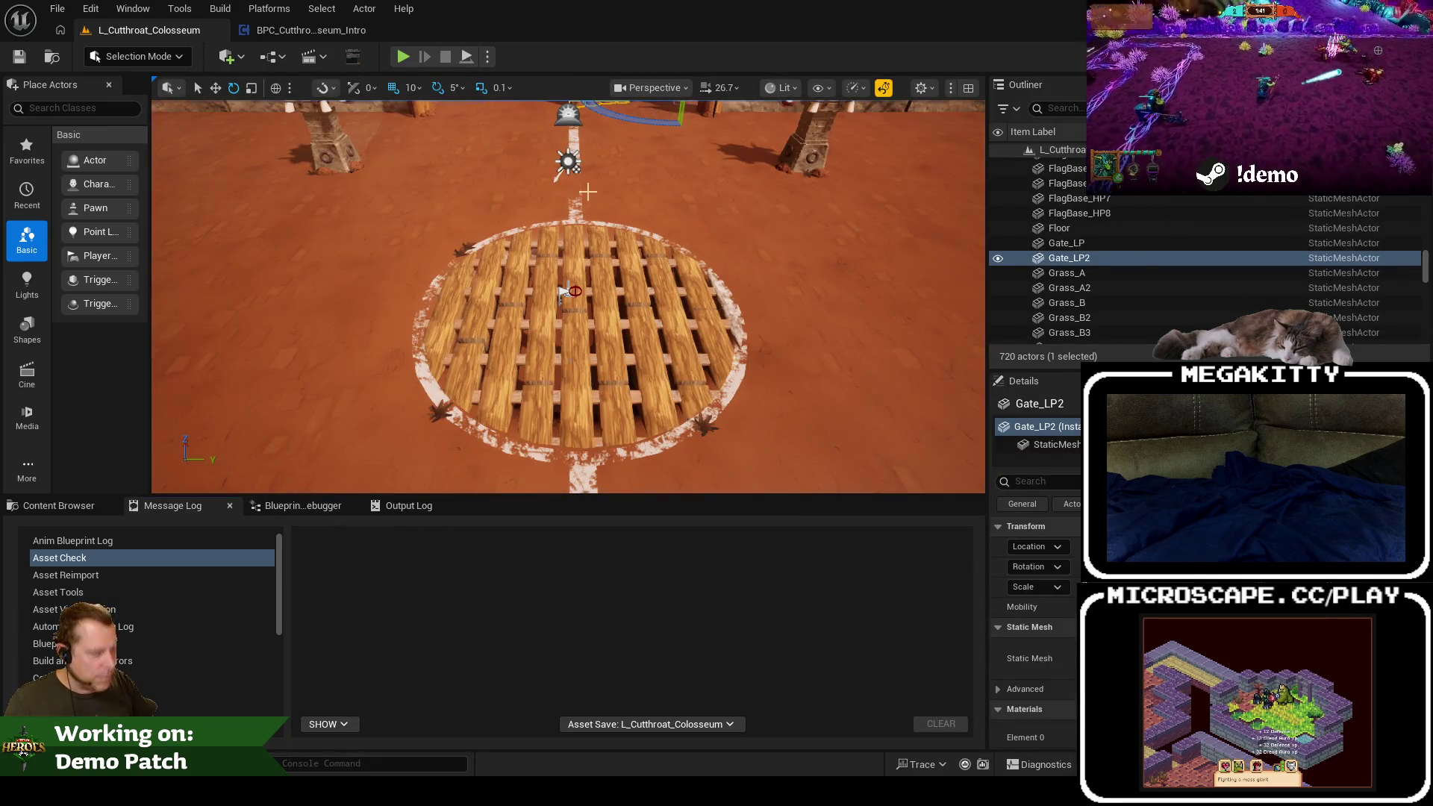
{"action": "key", "text": "F11"}
{"action": "key", "text": "alt+p"}
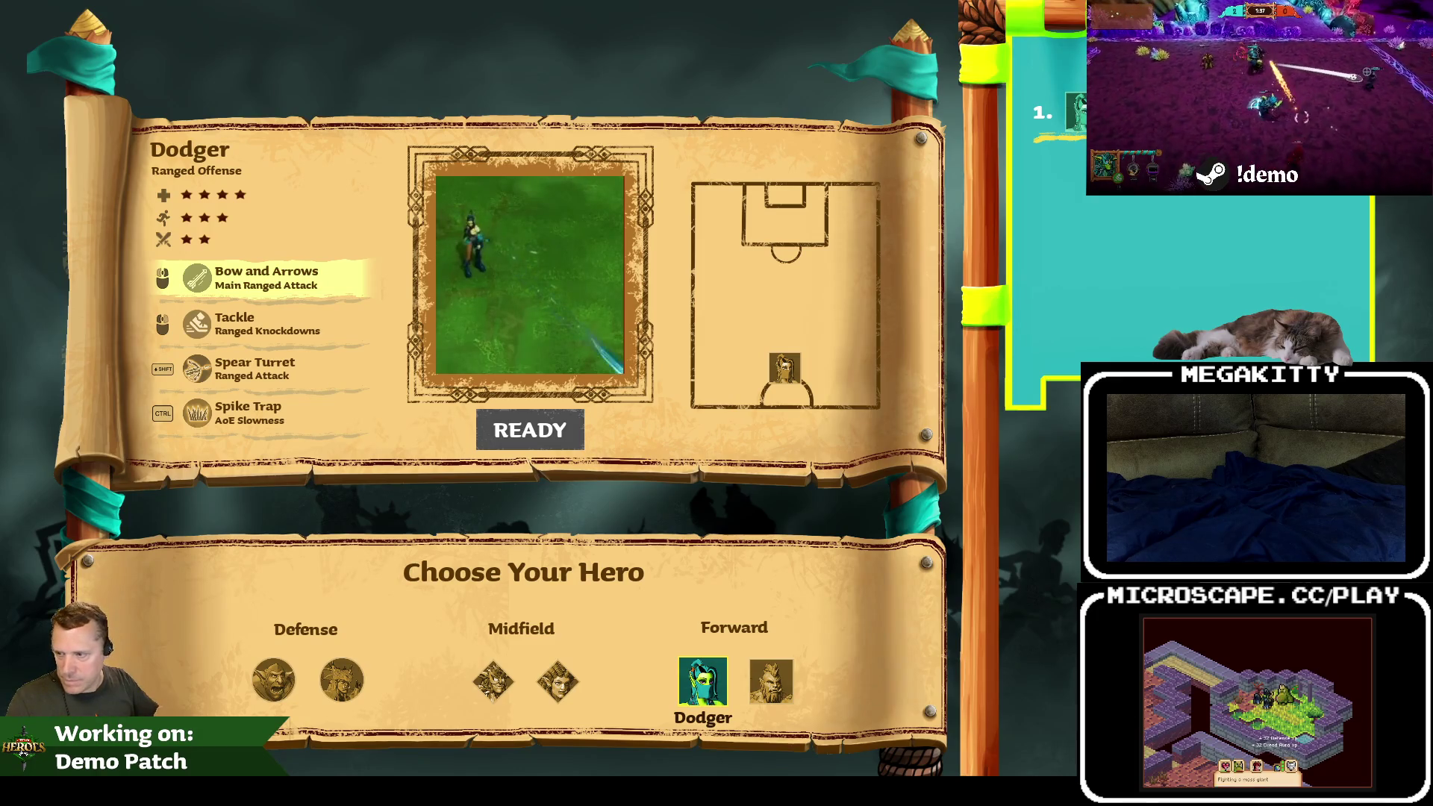
{"action": "left_click", "coordinate": [515, 434]}
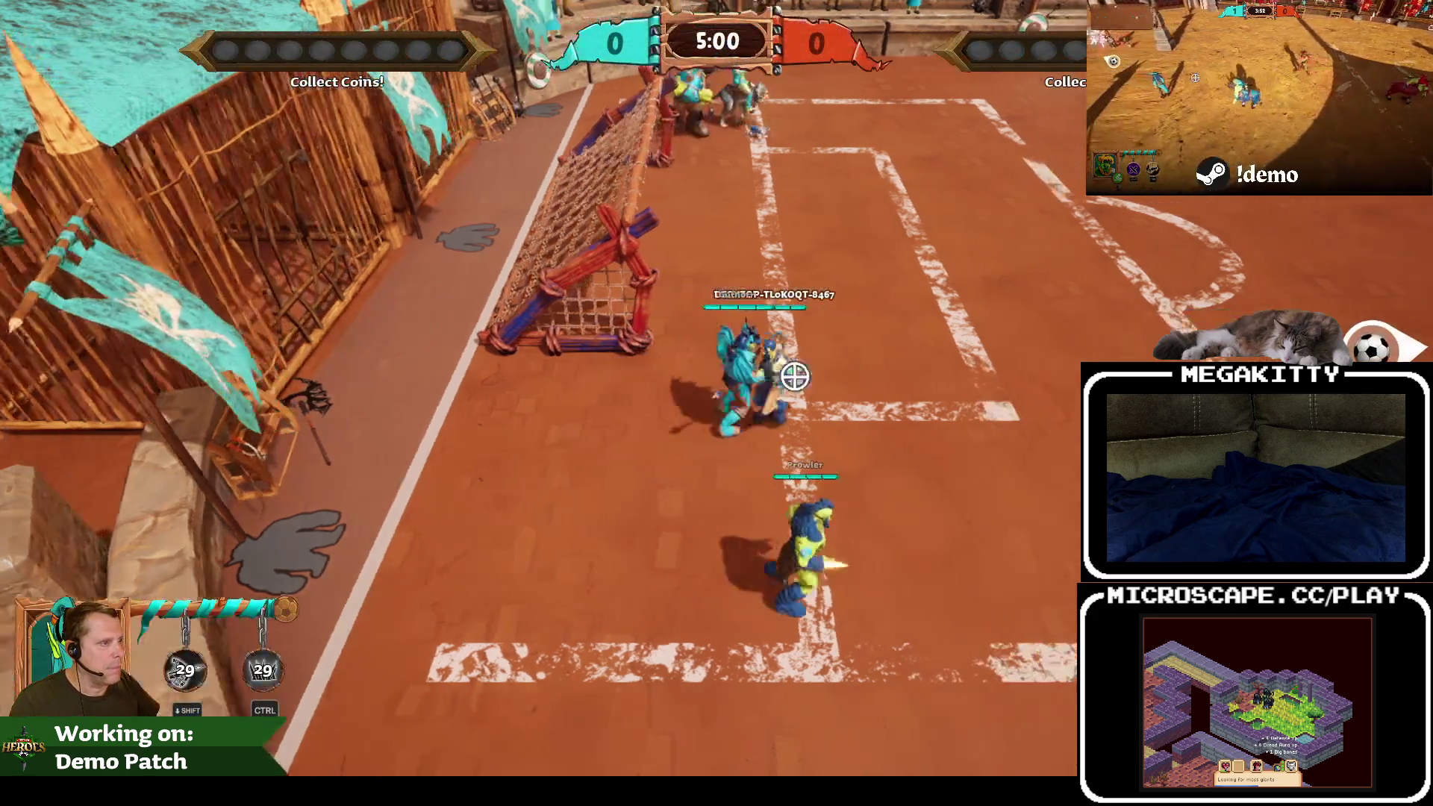
Step: Play the match with WASD, attacking and kicking the ball, then stop with Esc
{"action": "key", "text": "d"}
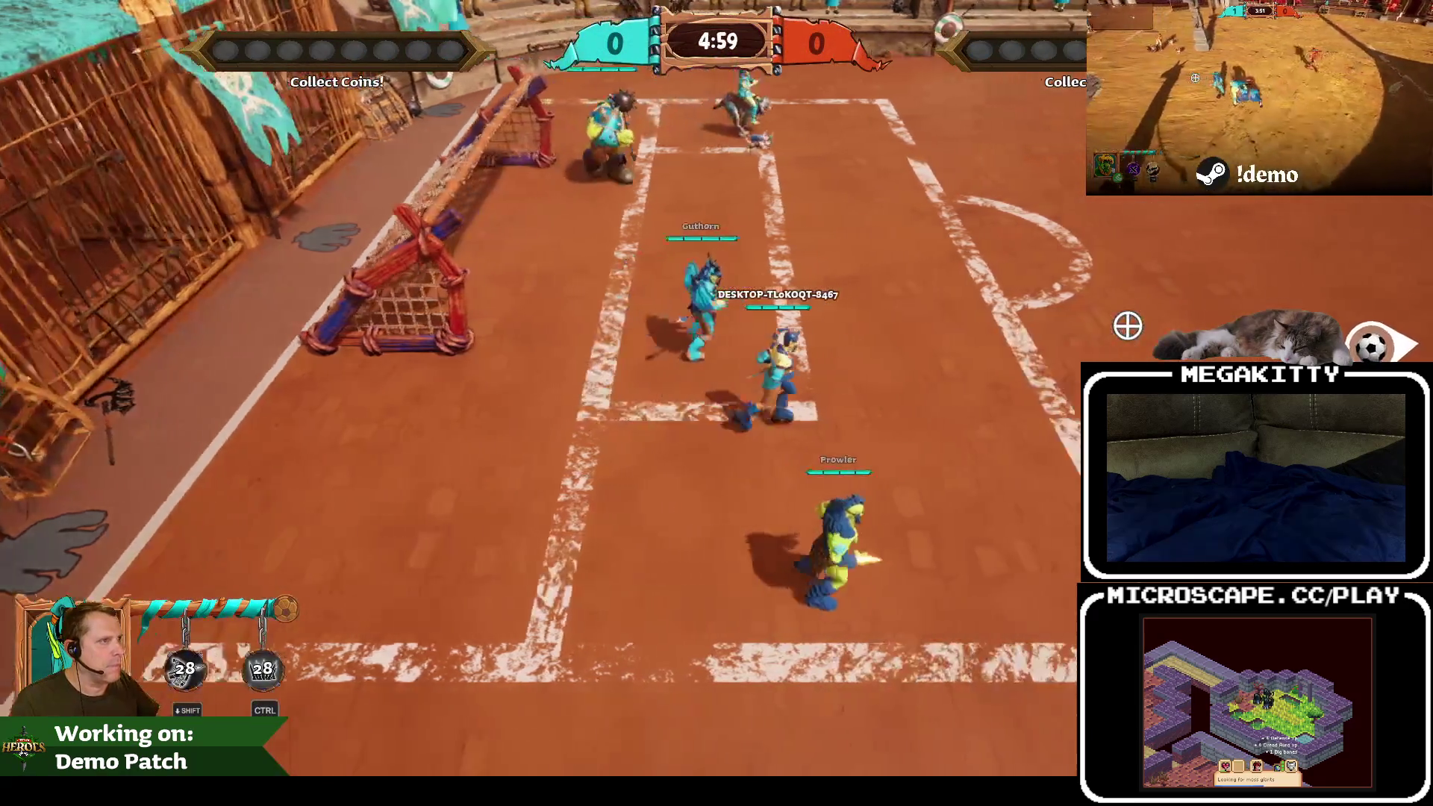
{"action": "key", "text": "w"}
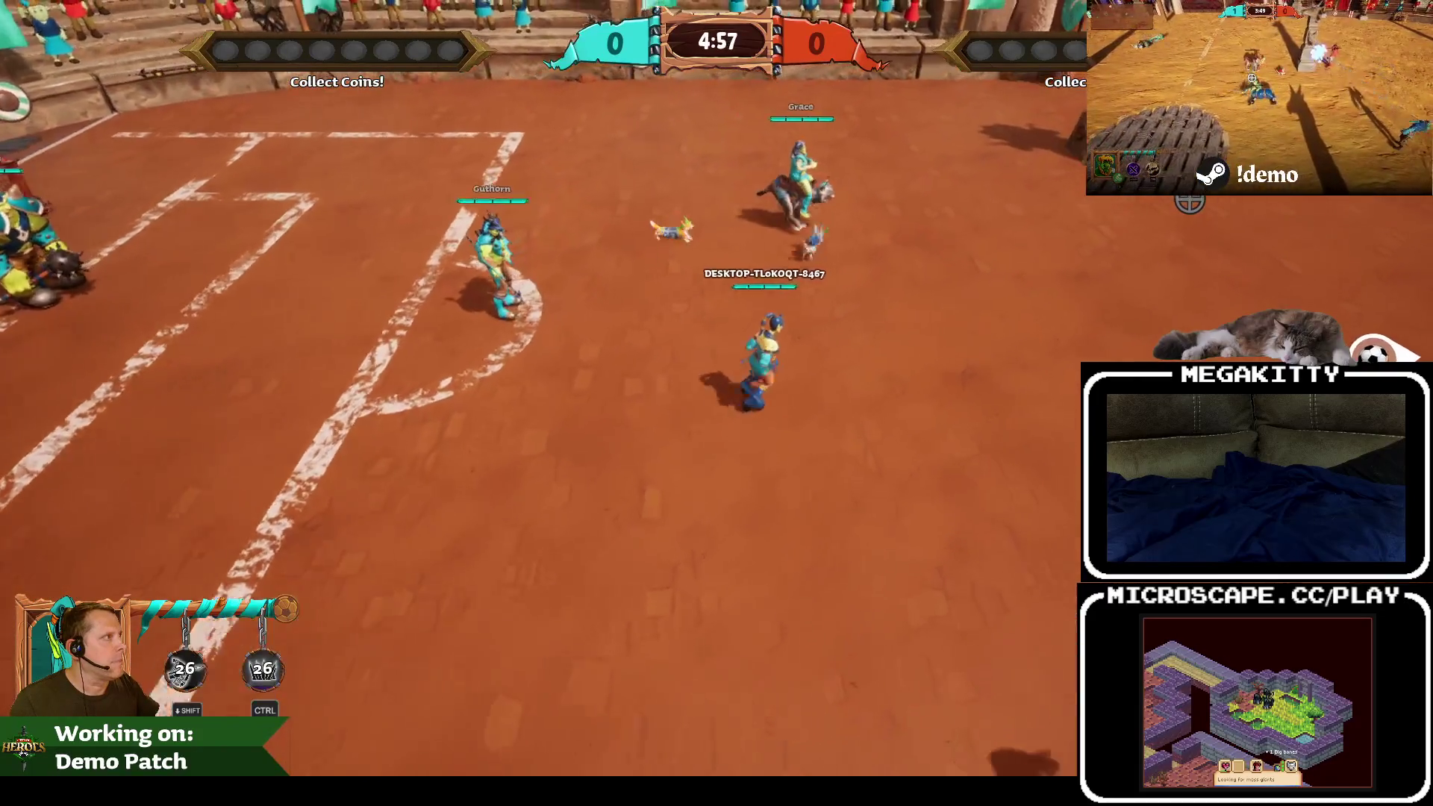
{"action": "key", "text": "s"}
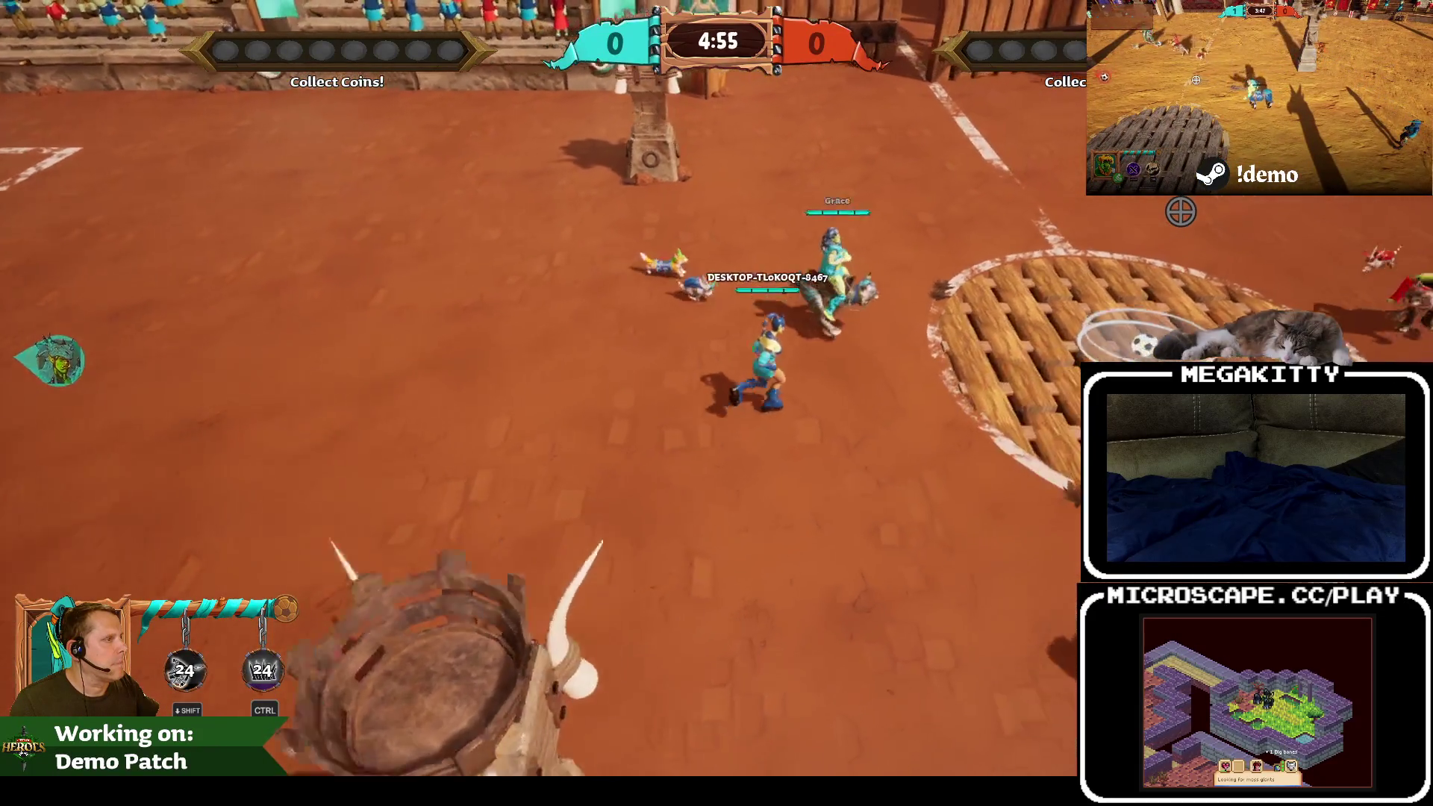
{"action": "left_click", "coordinate": [694, 467]}
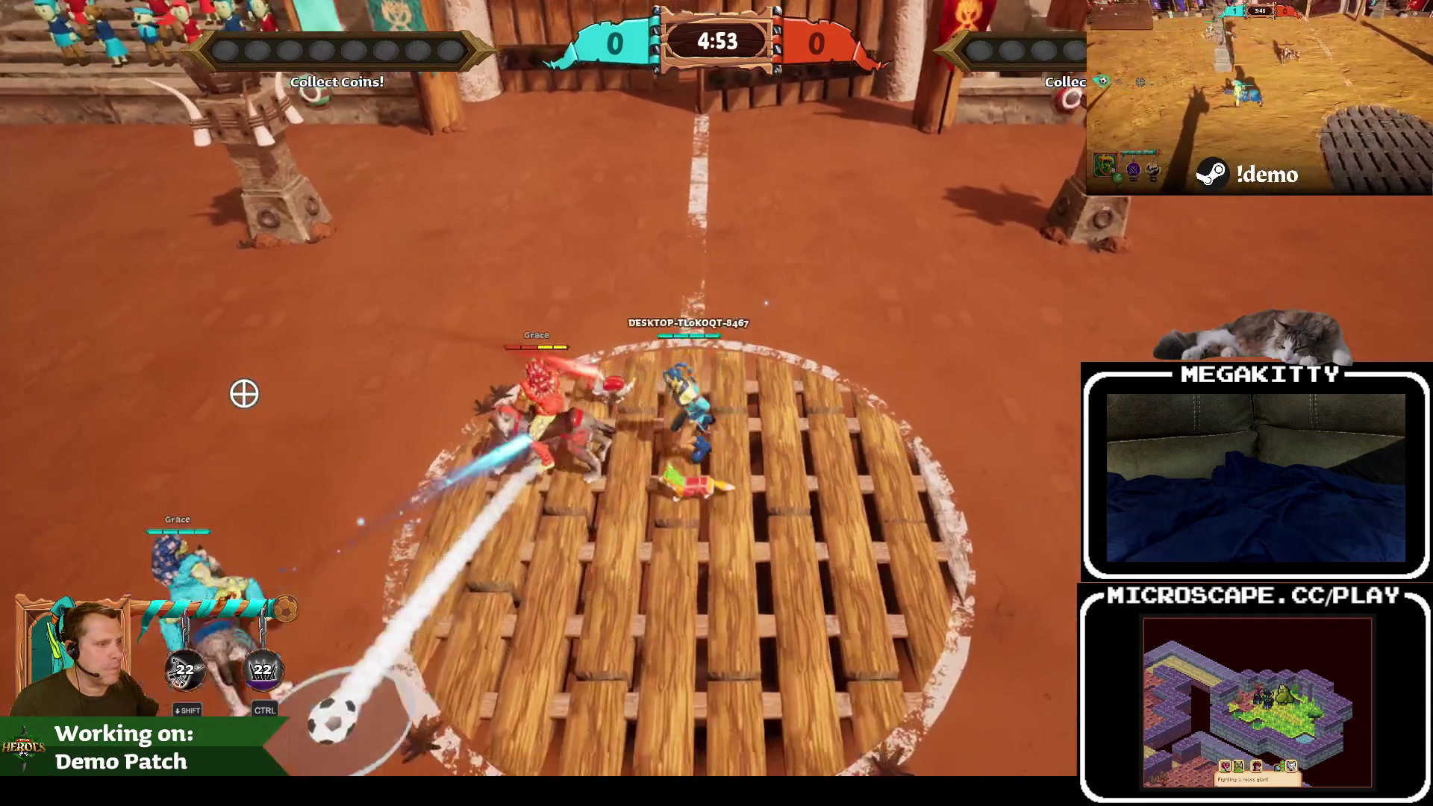
{"action": "key", "text": "a"}
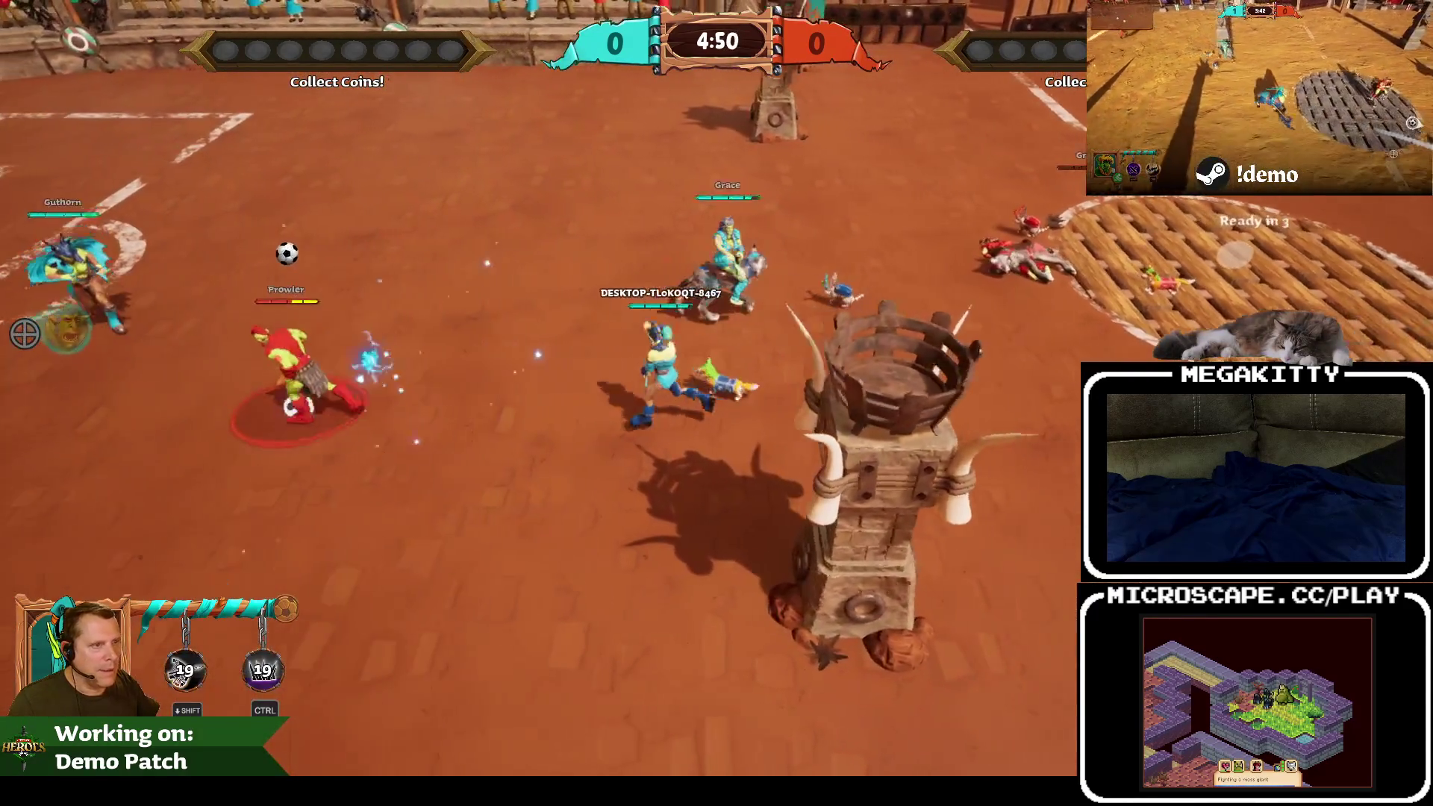
{"action": "key", "text": "a"}
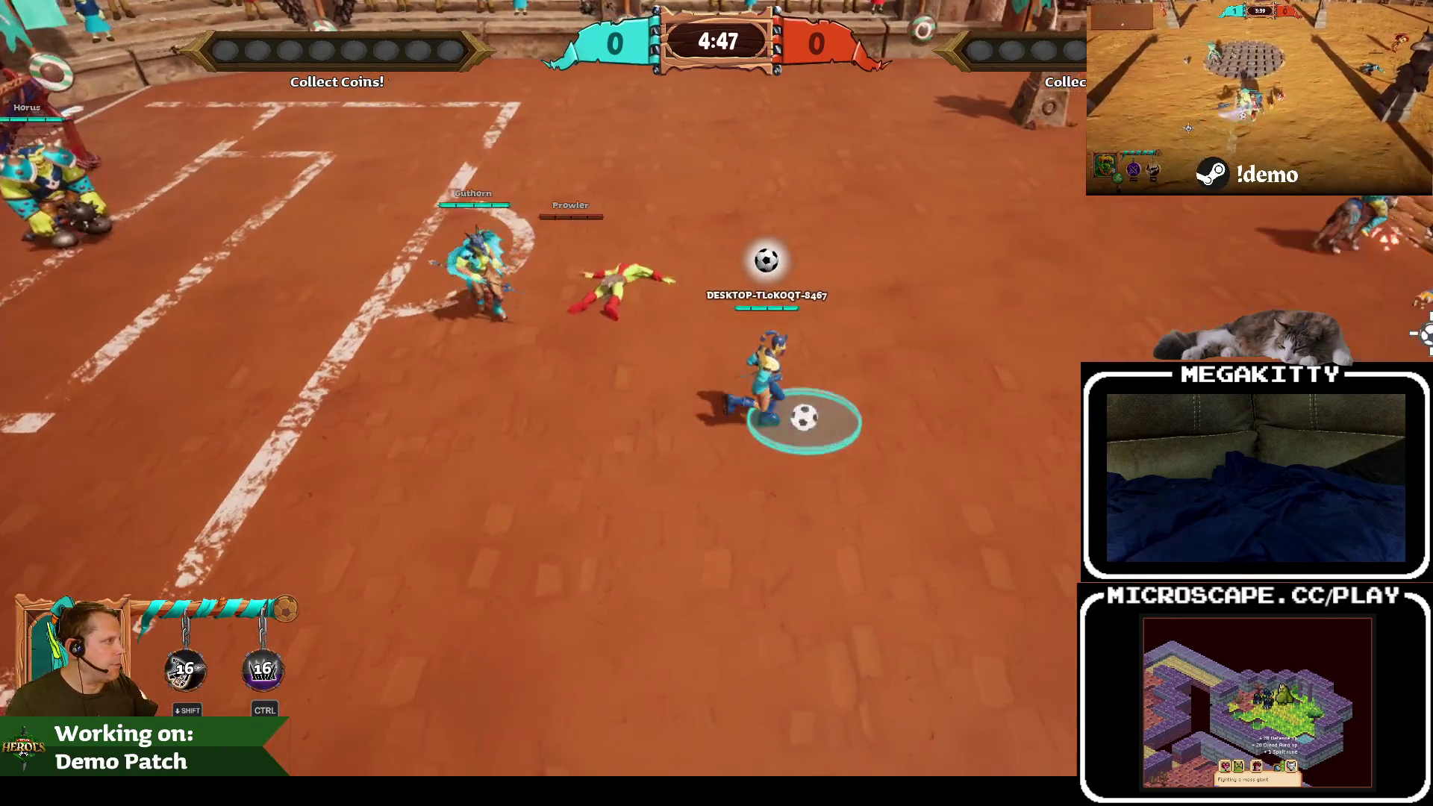
{"action": "left_click", "coordinate": [1001, 419]}
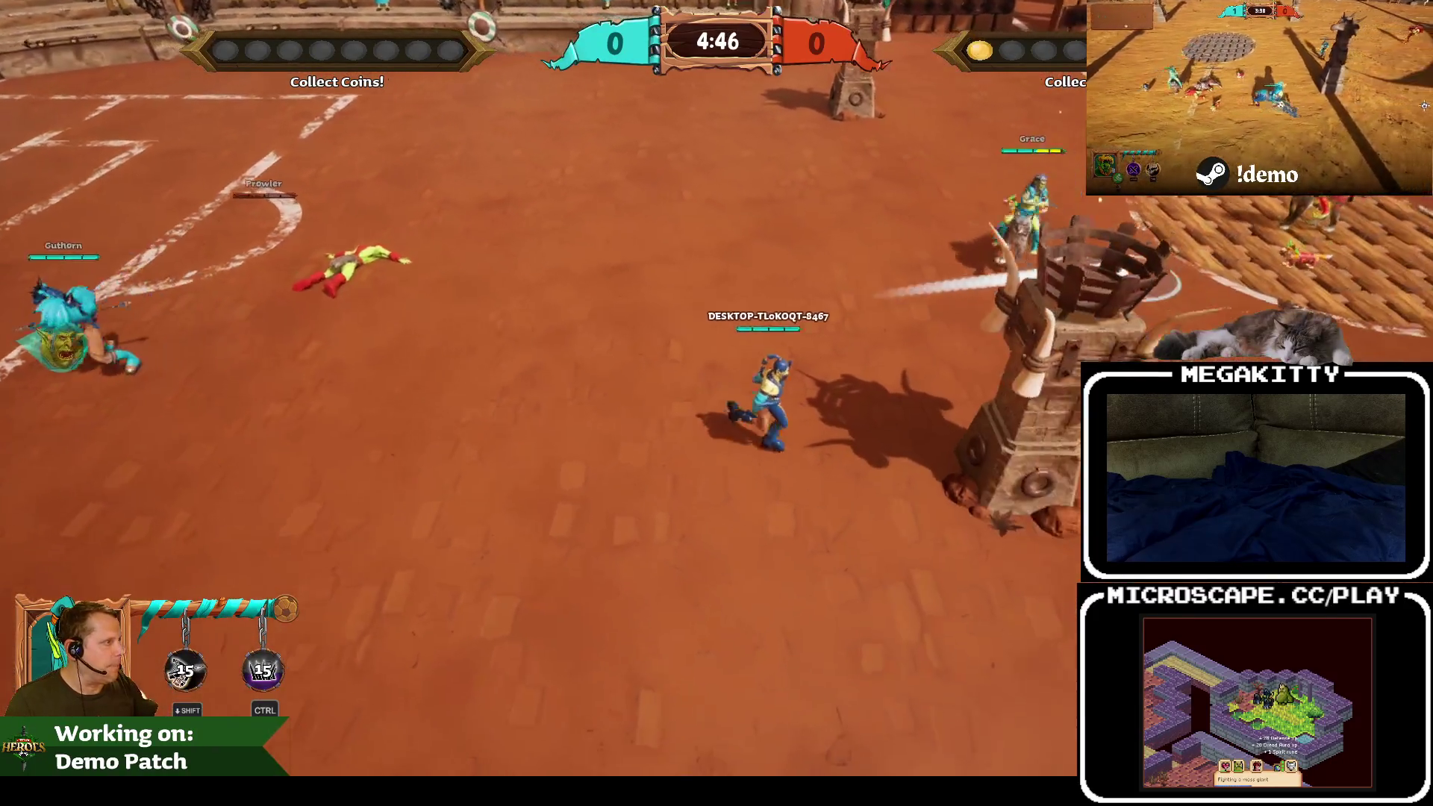
{"action": "key", "text": "d"}
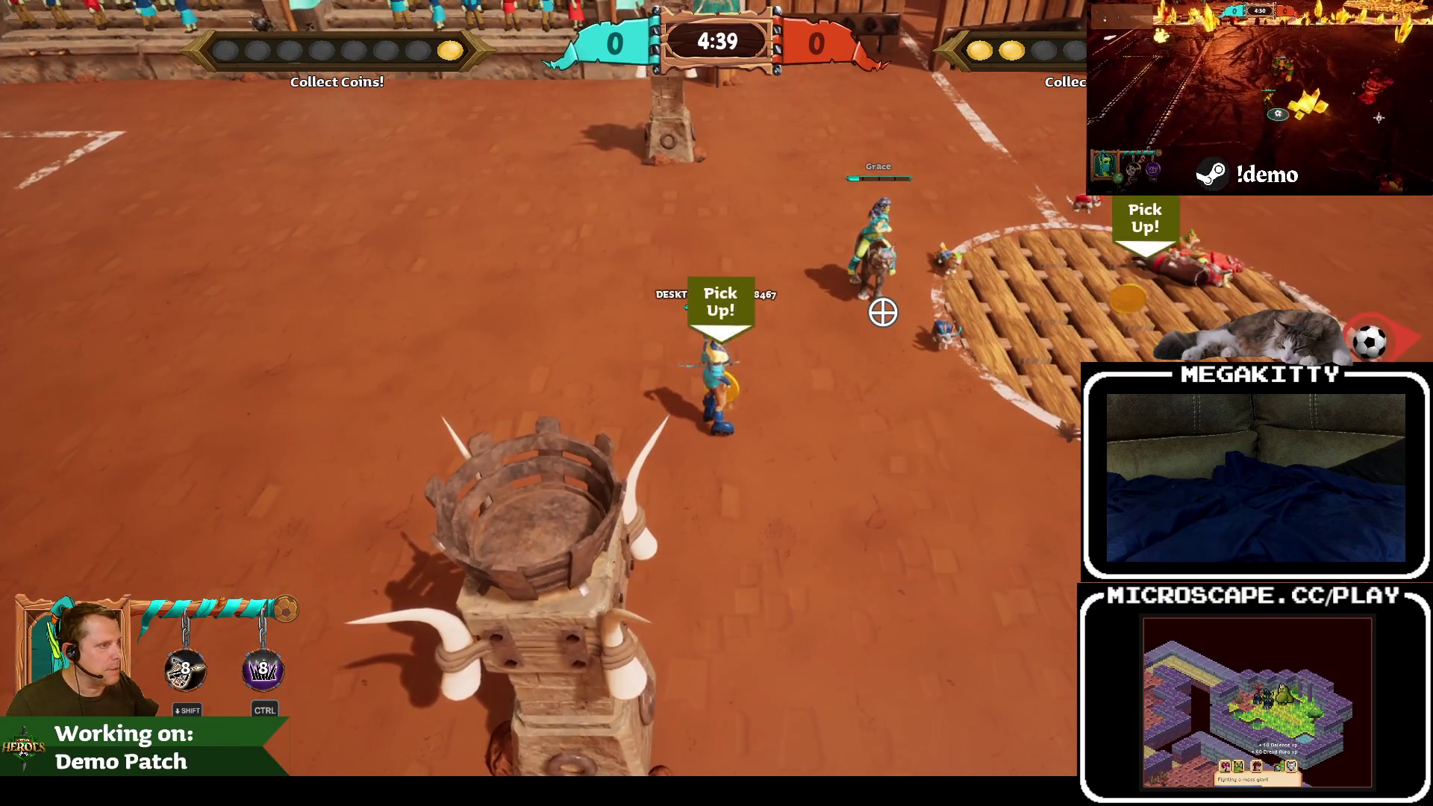
{"action": "key", "text": "d"}
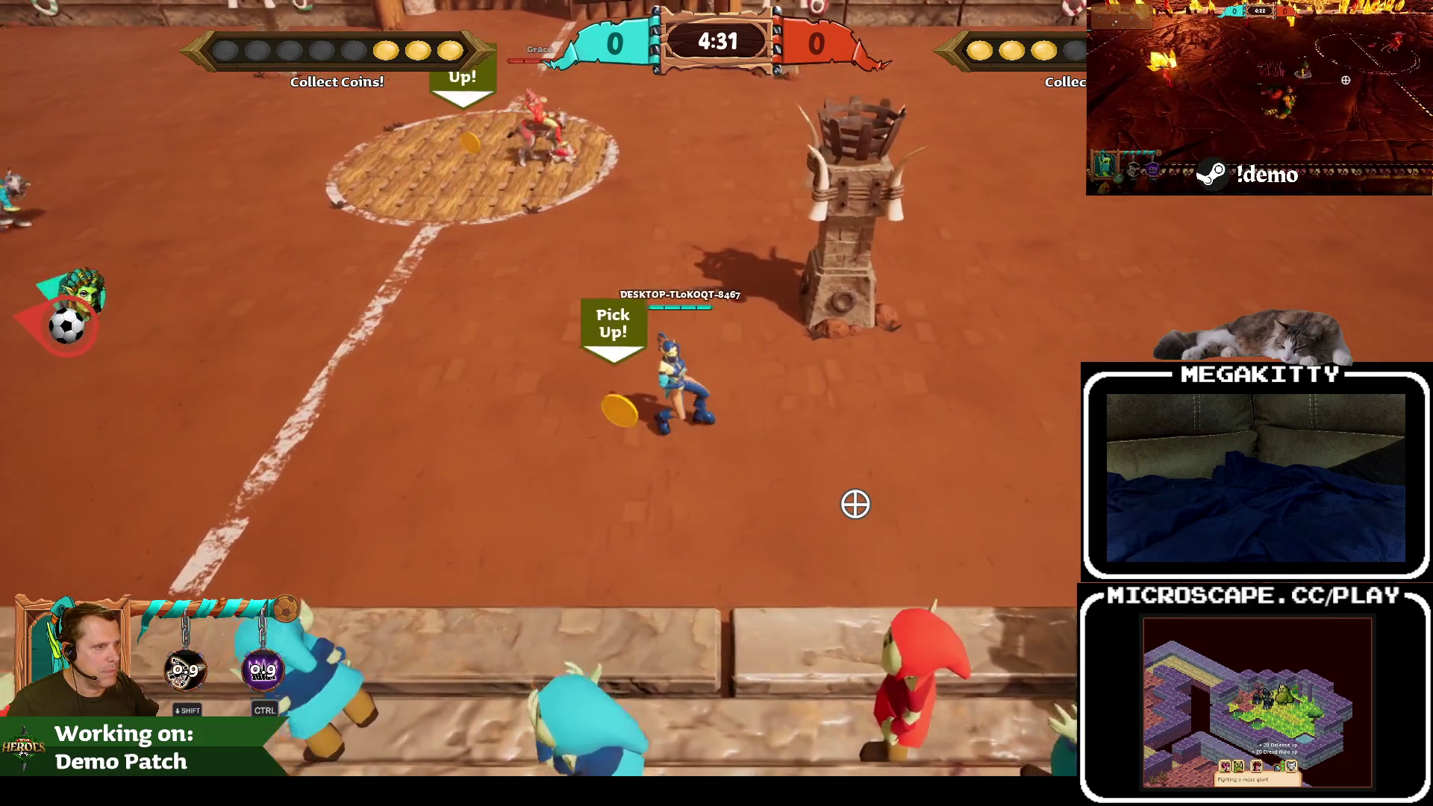
{"action": "key", "text": "w"}
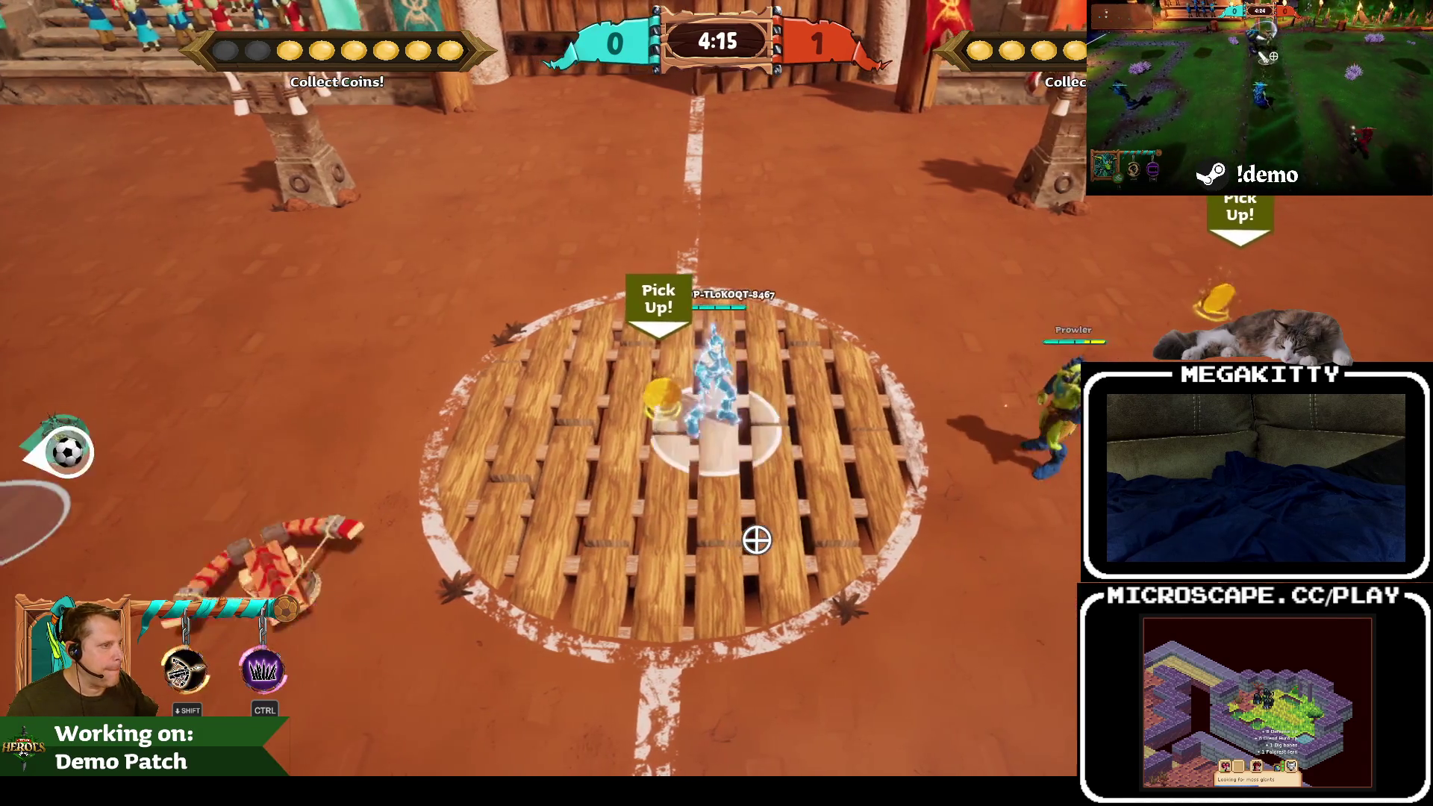
{"action": "key", "text": "d"}
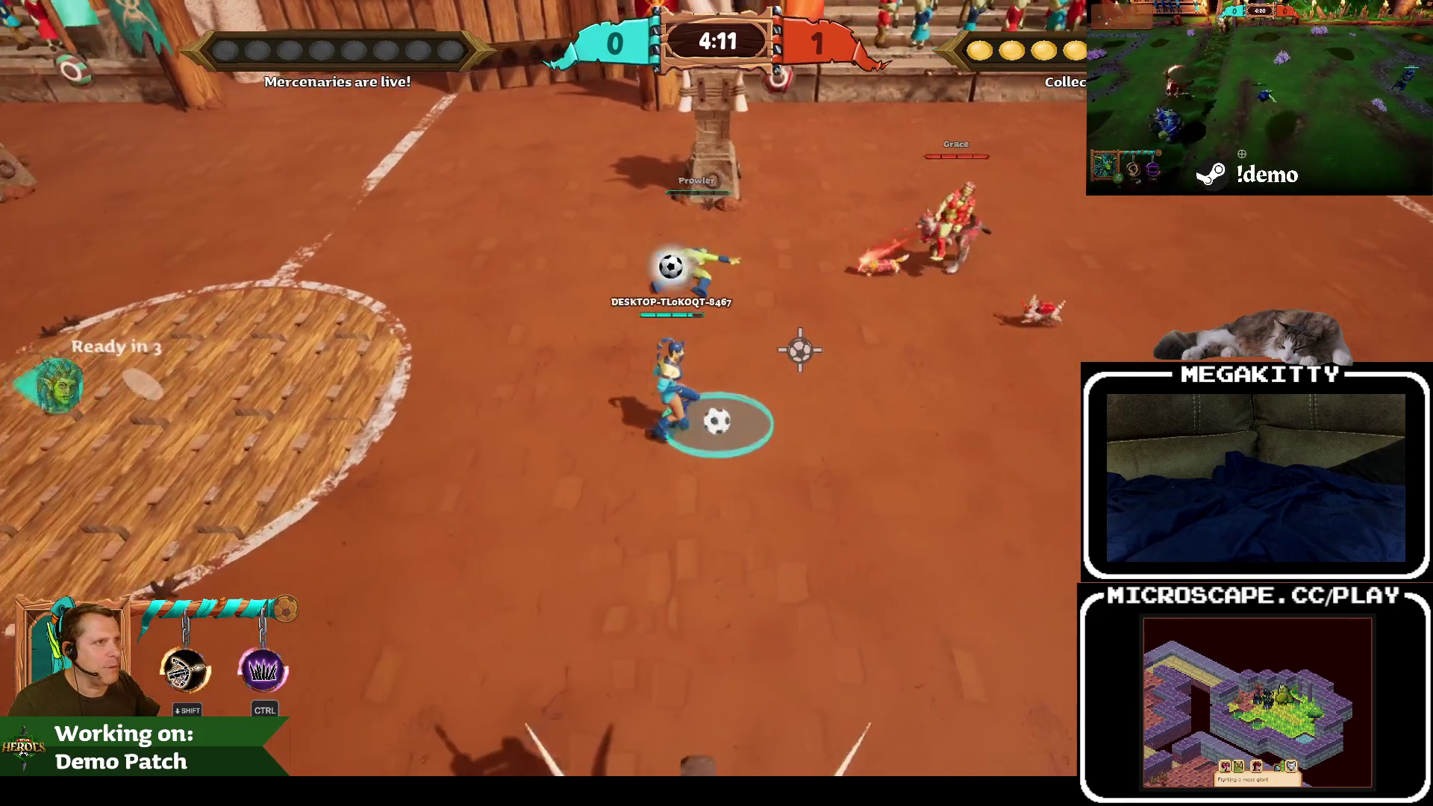
{"action": "key", "text": "w"}
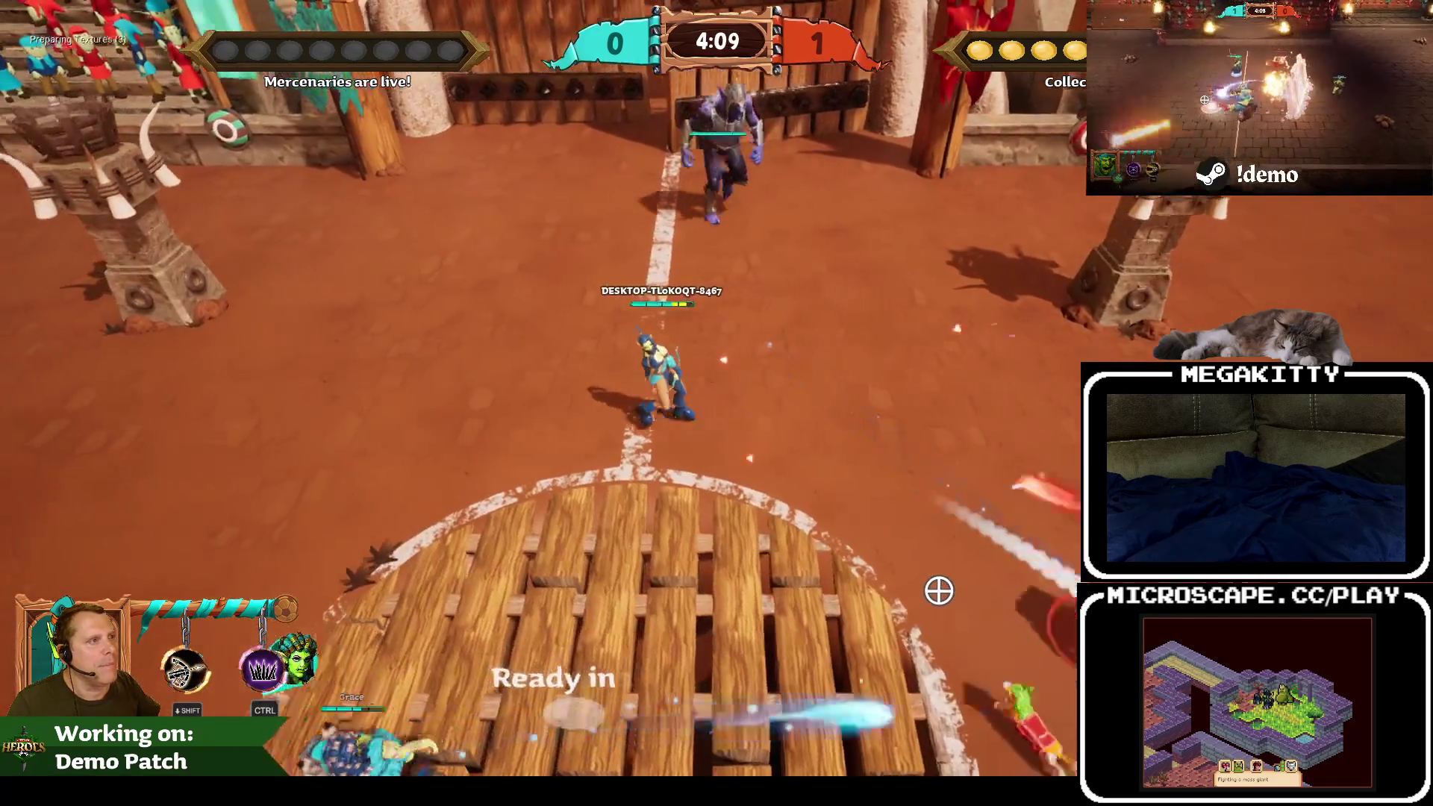
{"action": "key", "text": "a"}
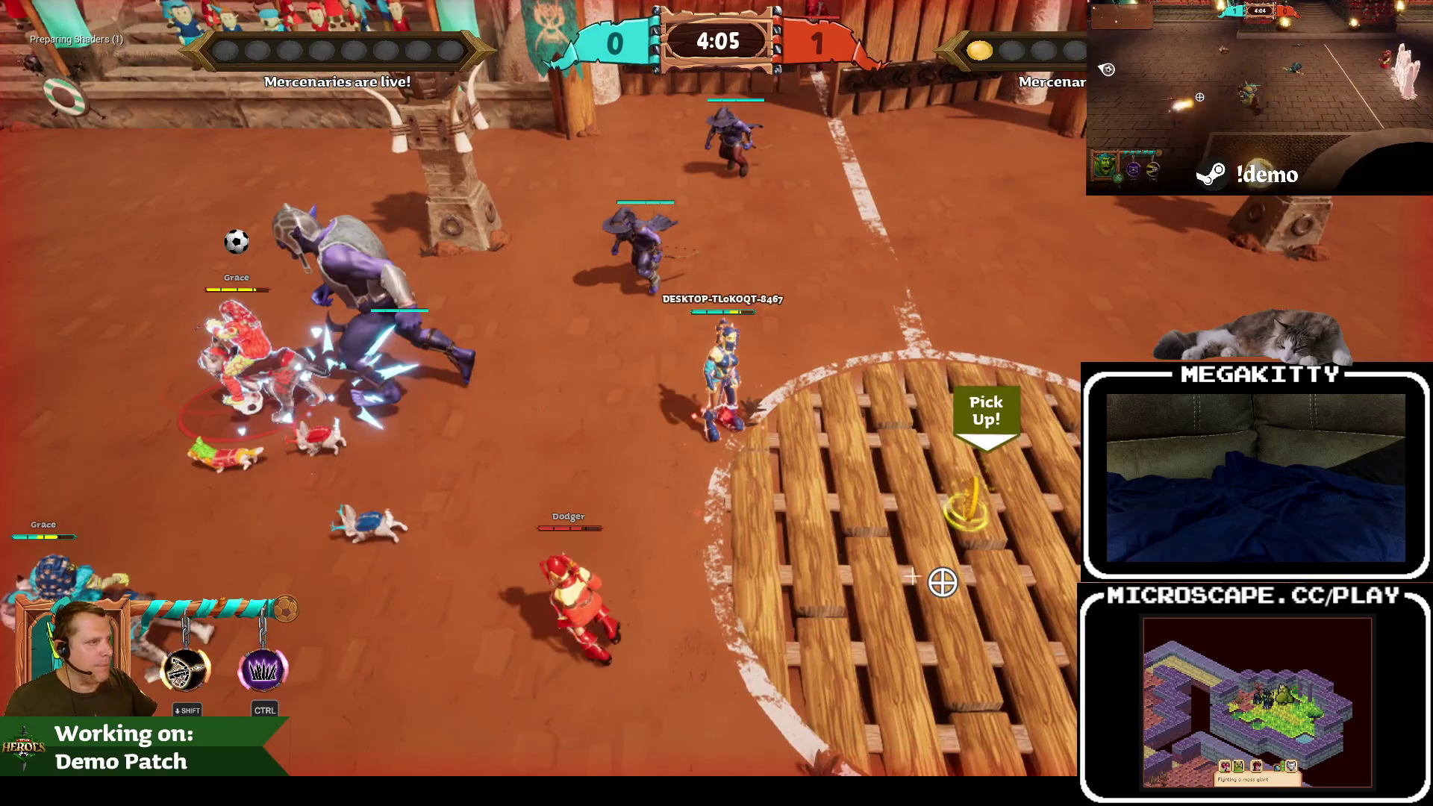
{"action": "key", "text": "Escape"}
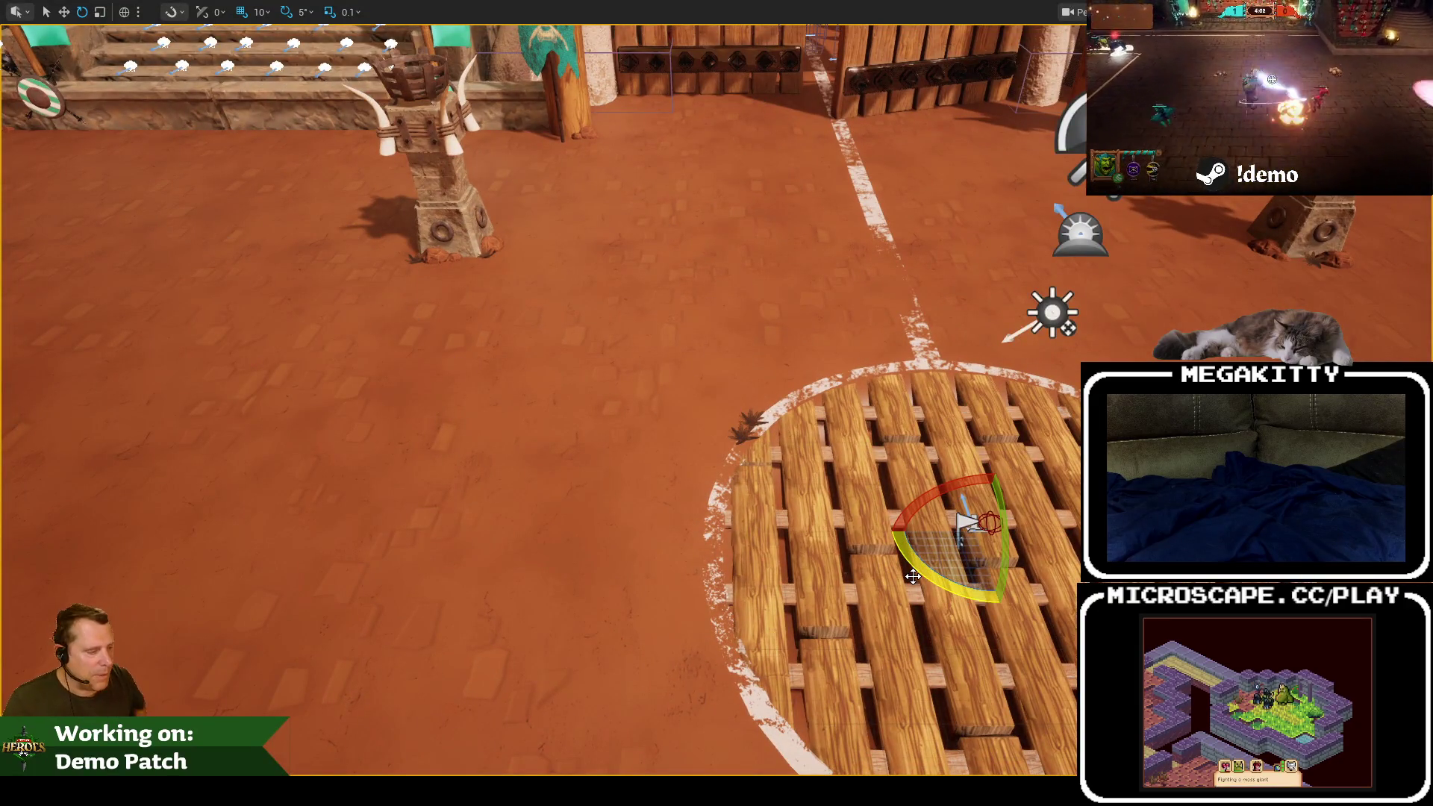
Step: Restart the playtest, ready up, pick Prowler as forward hero, and open the play-mode options
{"action": "key", "text": "alt+p"}
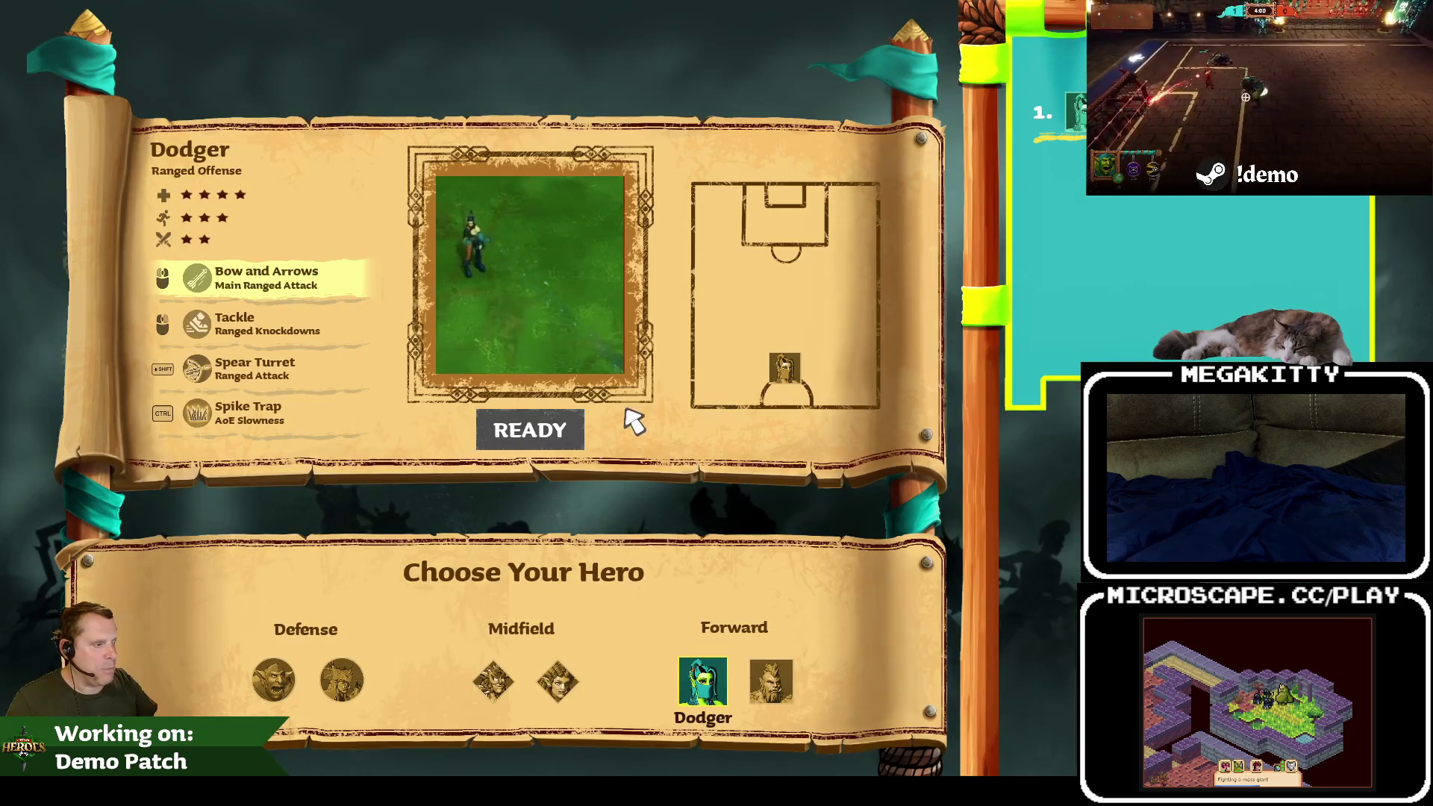
{"action": "left_click", "coordinate": [557, 431]}
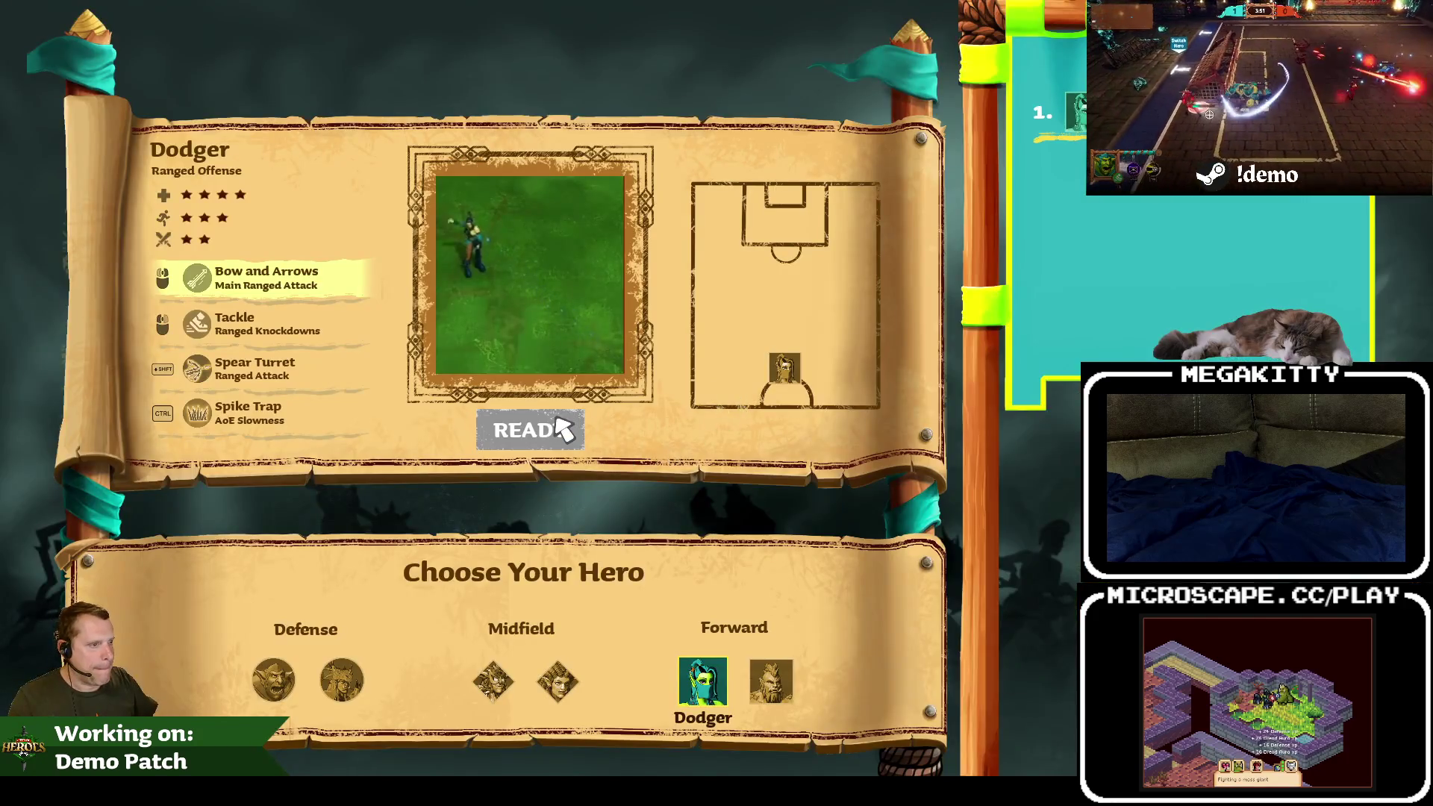
{"action": "left_click", "coordinate": [562, 428]}
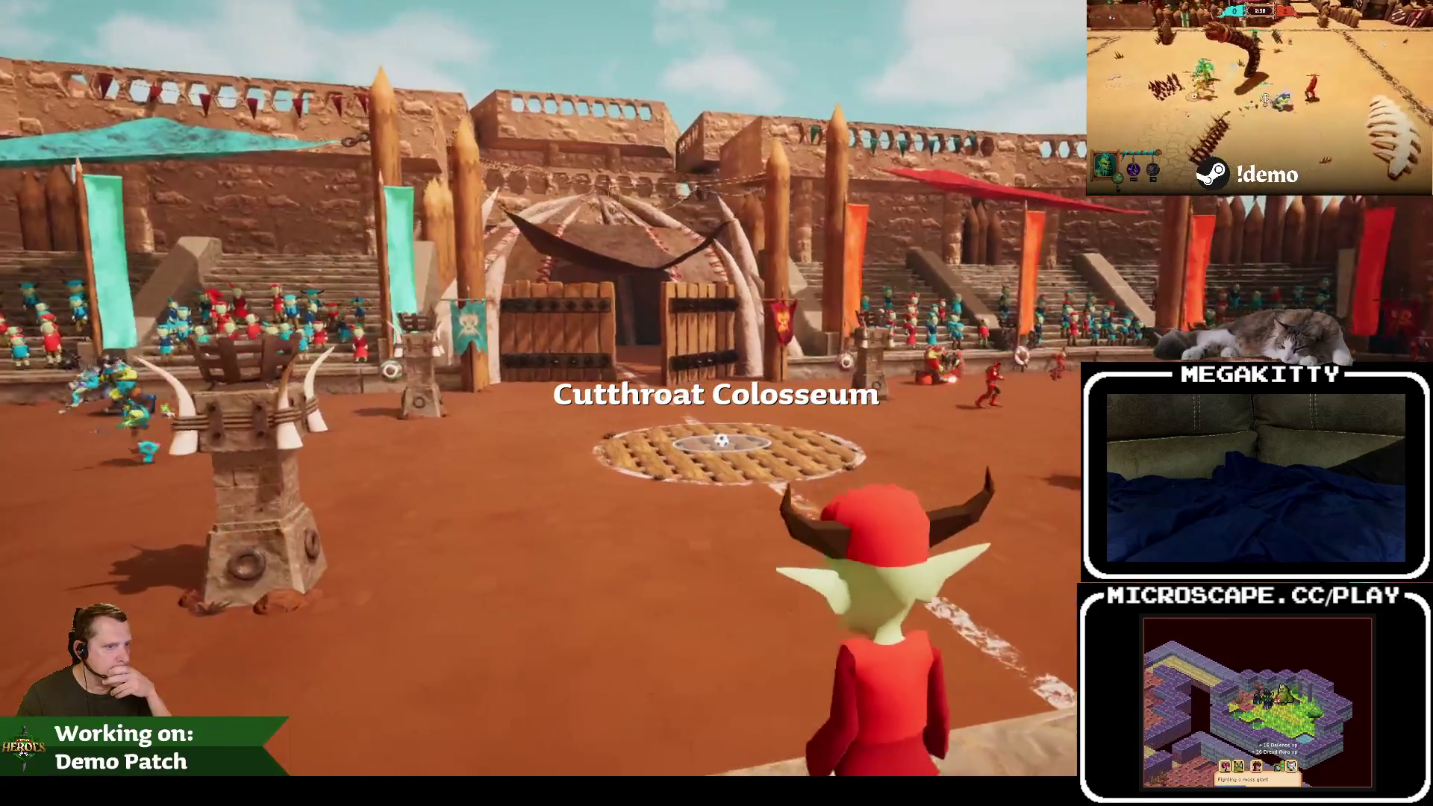
{"action": "key", "text": "Escape"}
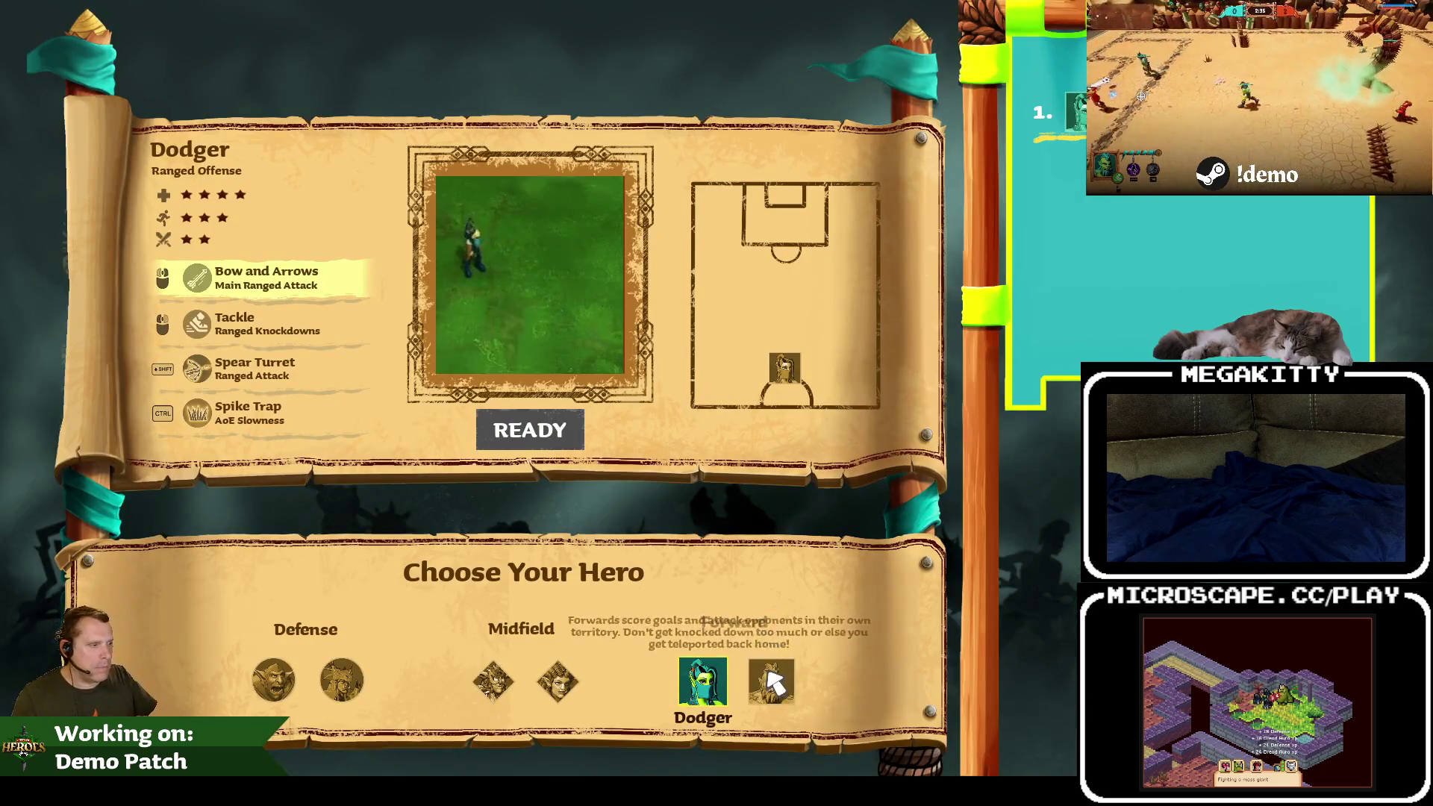
{"action": "left_click", "coordinate": [774, 681]}
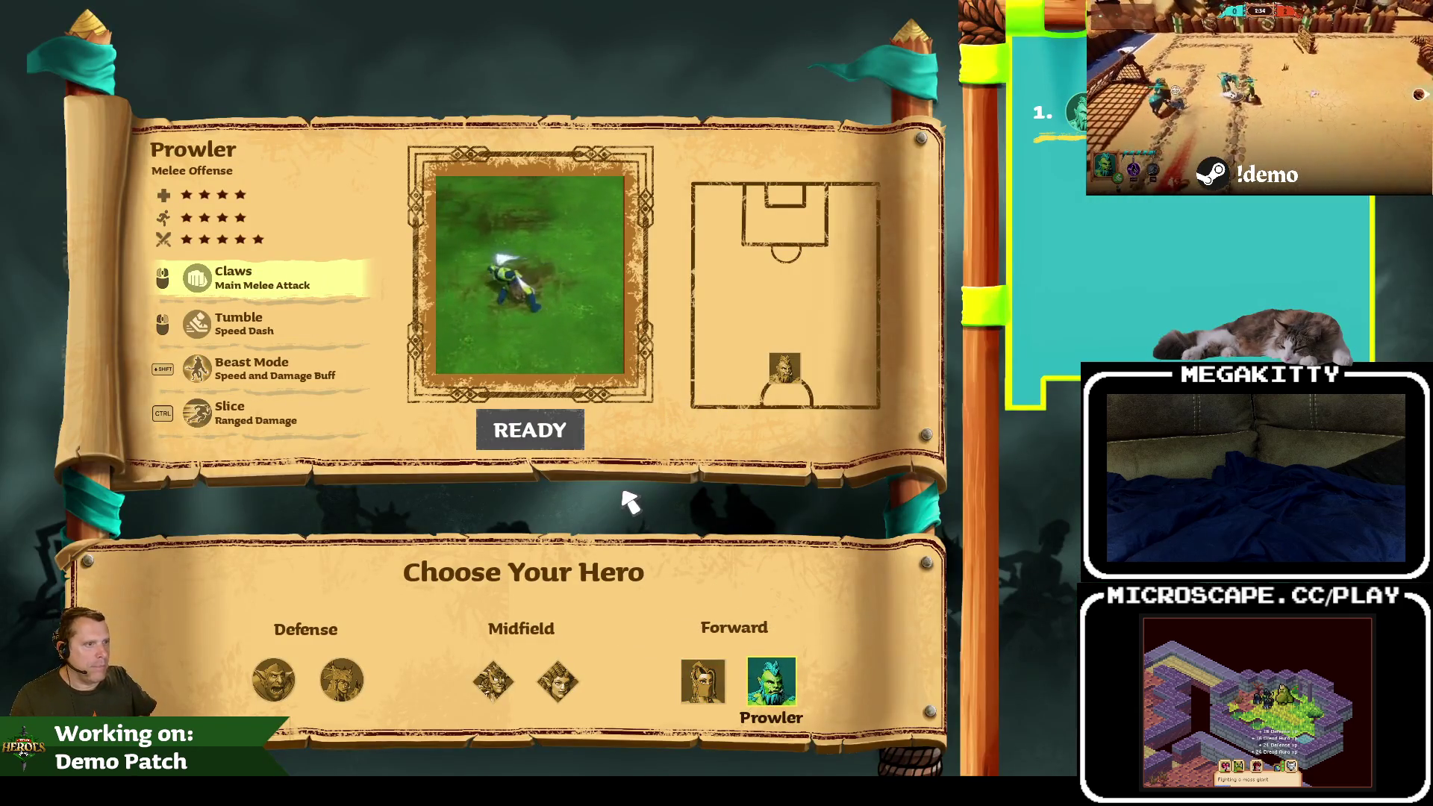
{"action": "key", "text": "Escape"}
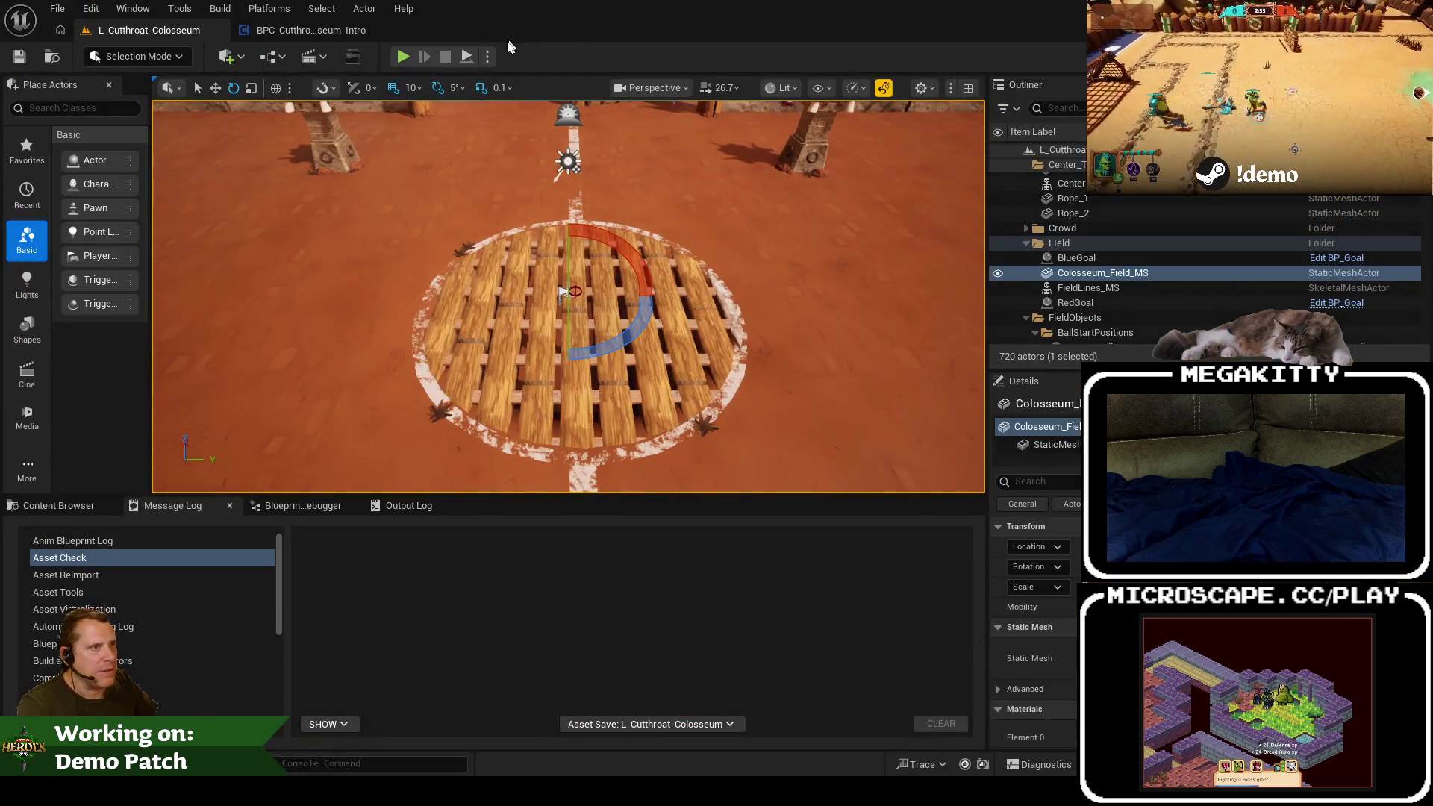
{"action": "left_click", "coordinate": [487, 57]}
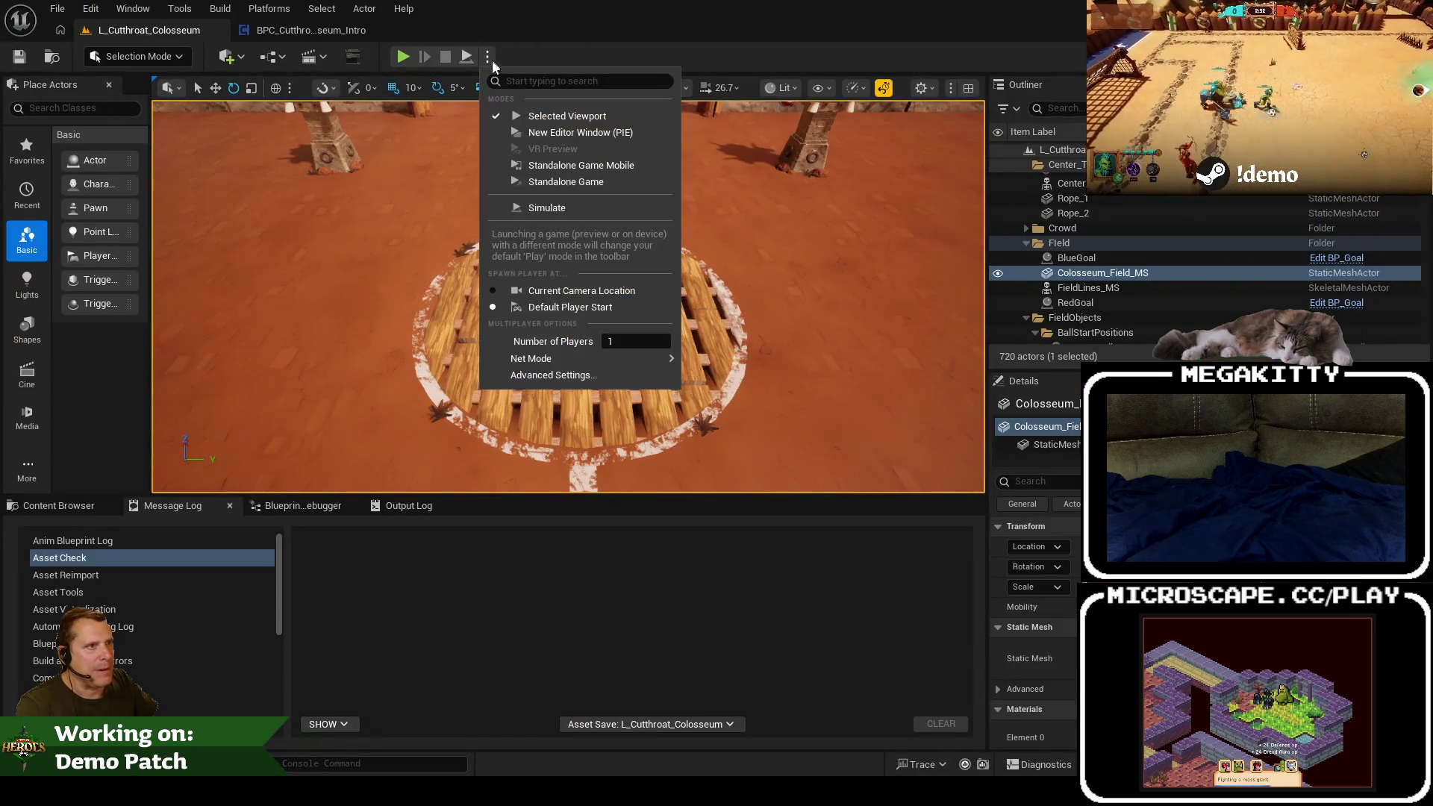
Step: Set the network mode to Play as Client and start a full-window match
{"action": "mouse_move", "coordinate": [657, 358]}
{"action": "left_click", "coordinate": [742, 397]}
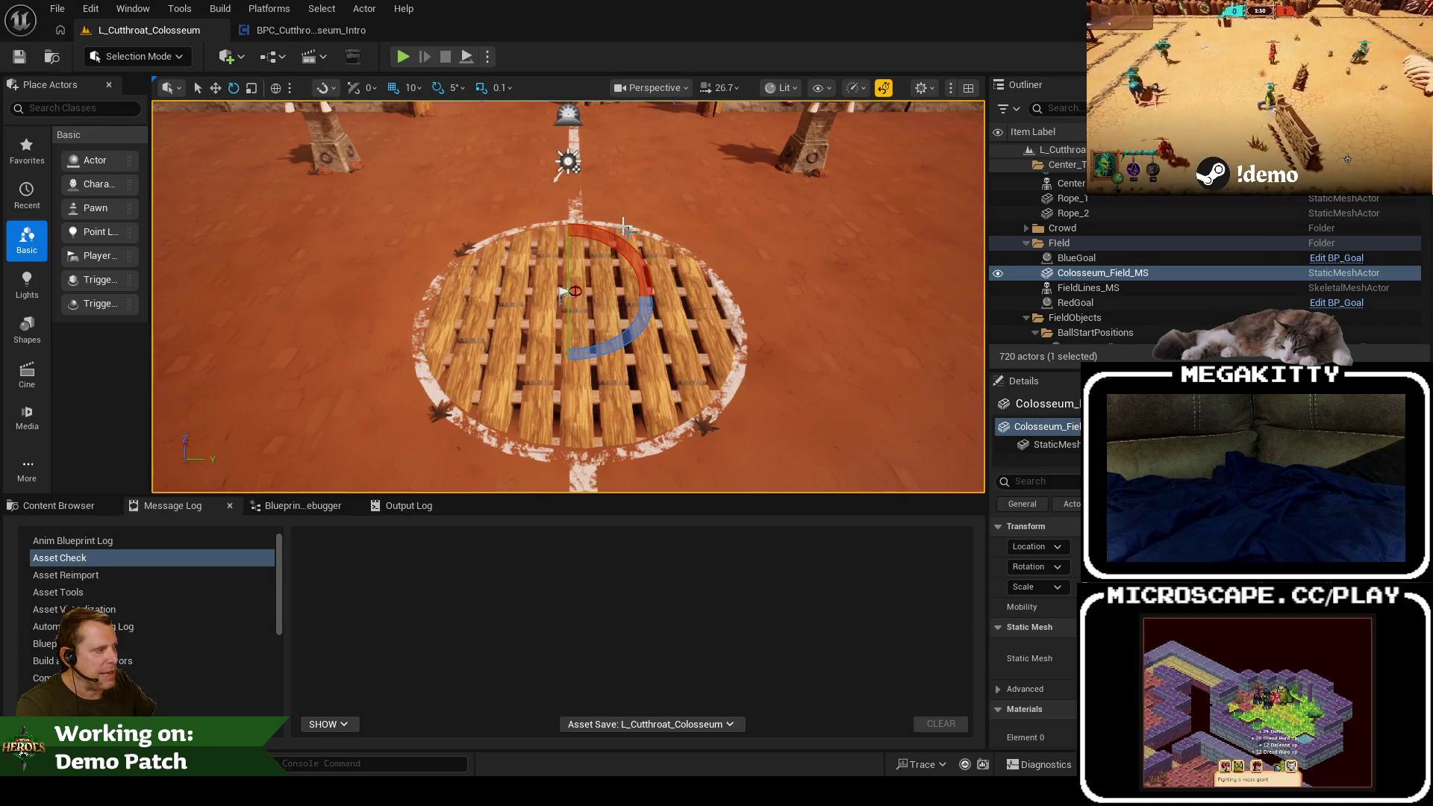
{"action": "key", "text": "F11"}
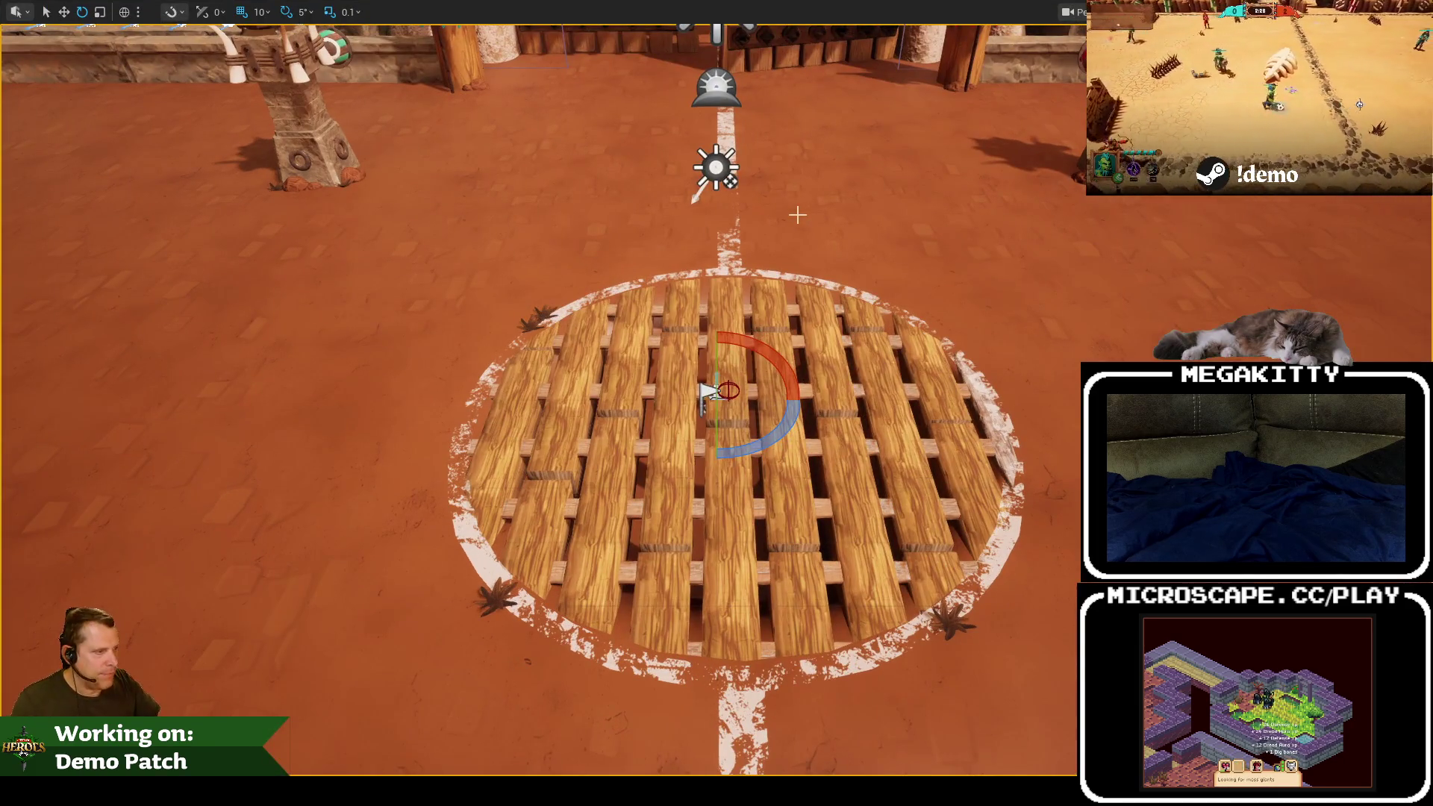
{"action": "key", "text": "alt+p"}
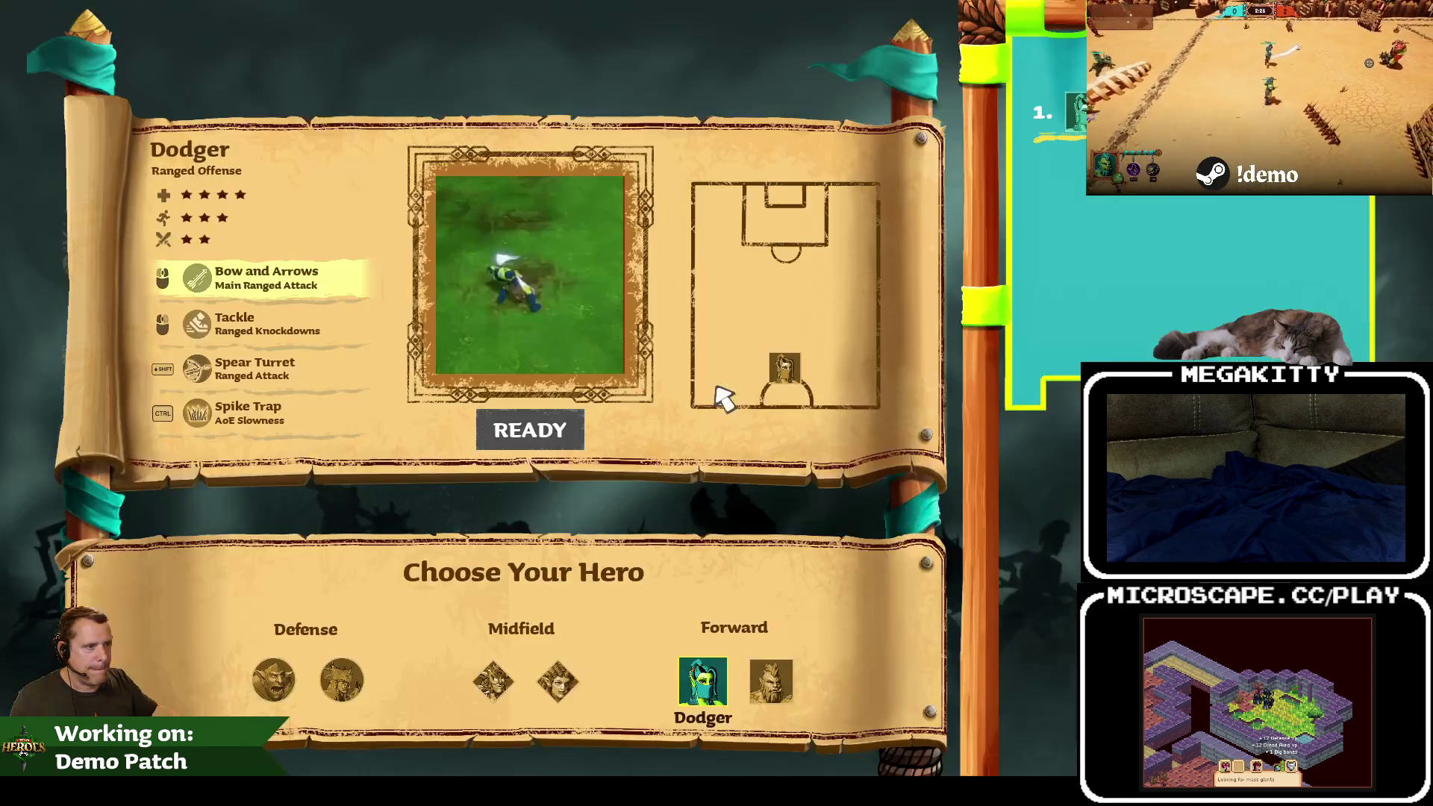
{"action": "left_click", "coordinate": [554, 424]}
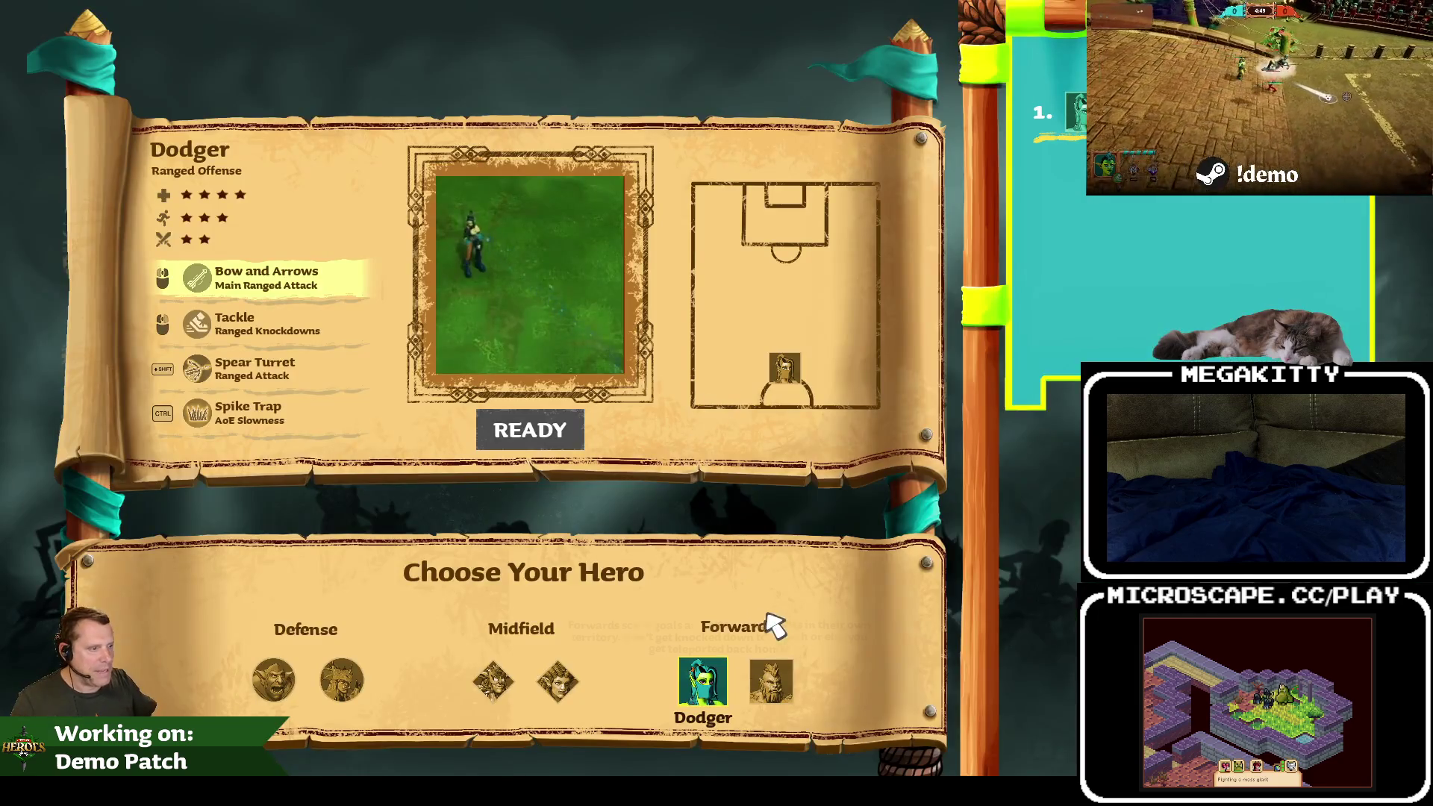
Step: Ready up as Prowler, check the scoreboard, move the hero, then stop the session
{"action": "left_click", "coordinate": [772, 679]}
{"action": "left_click", "coordinate": [536, 440]}
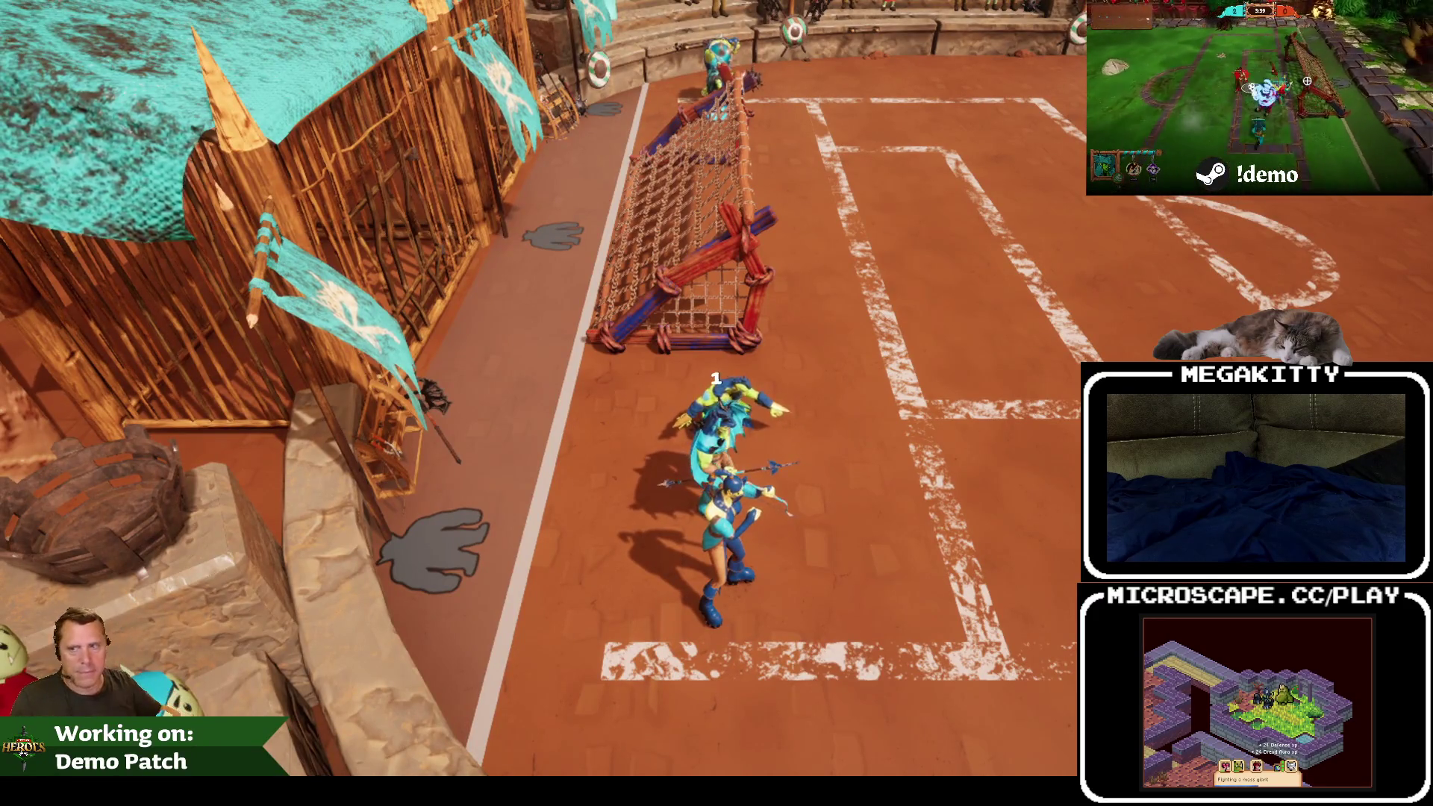
{"action": "key", "text": "Tab"}
{"action": "key", "text": "Tab"}
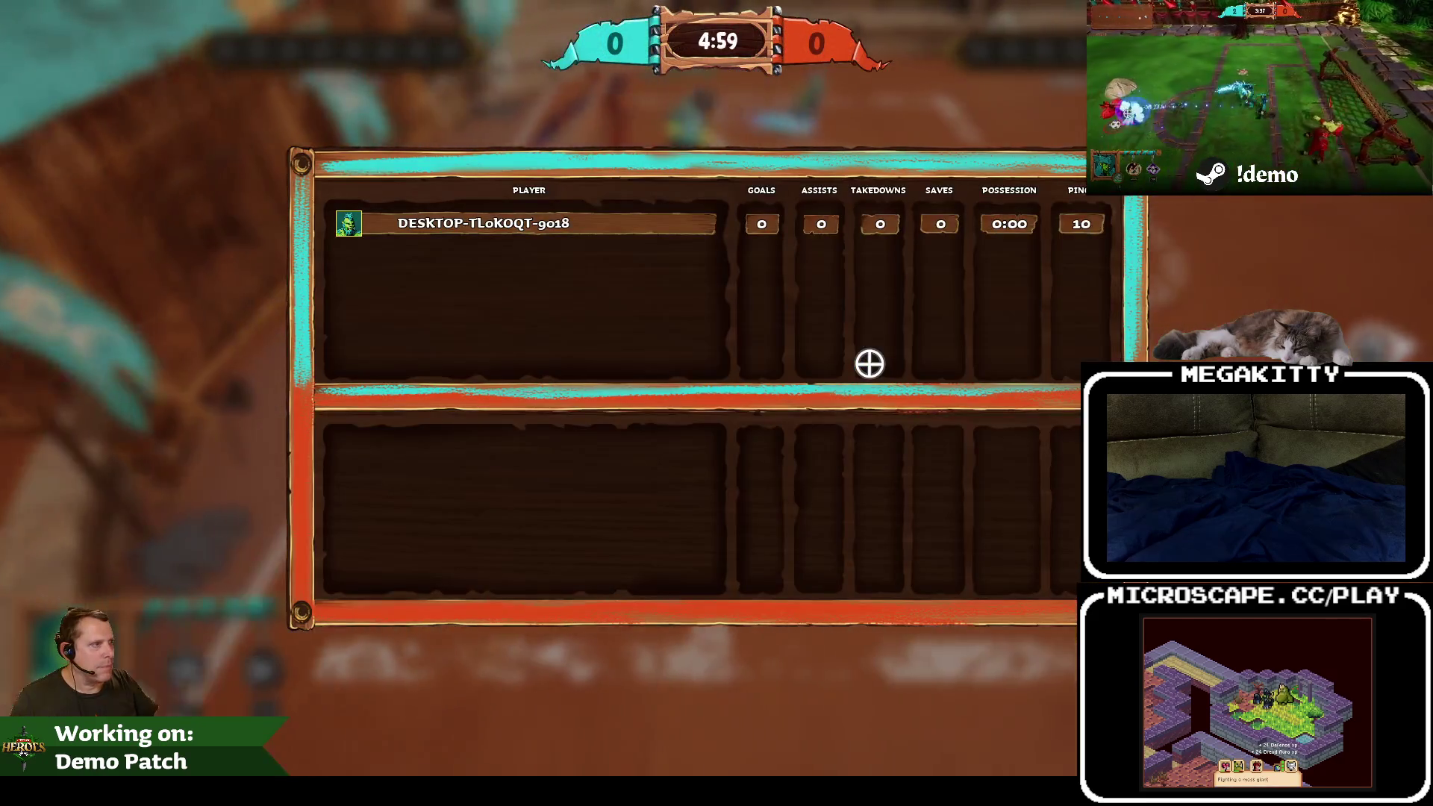
{"action": "key", "text": "d"}
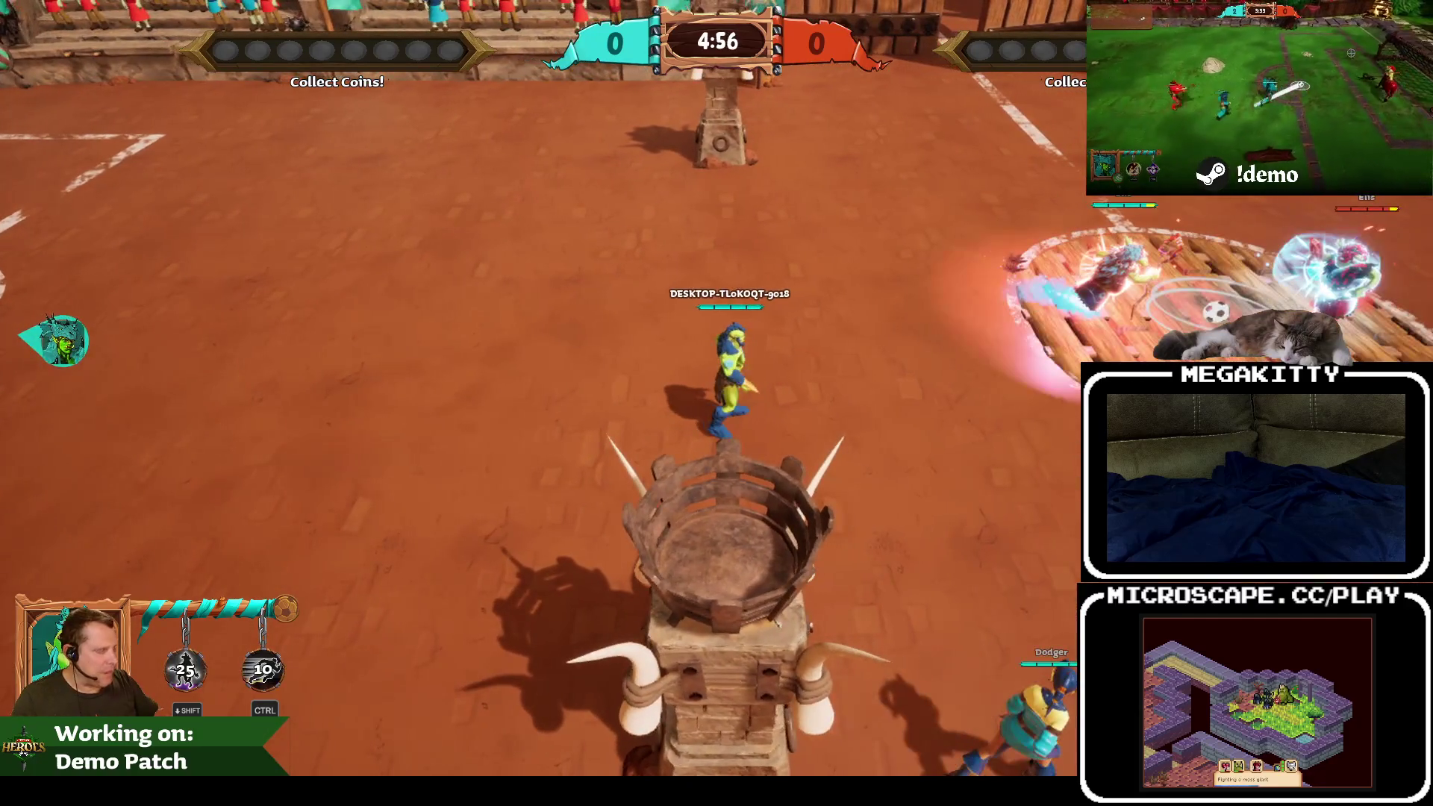
{"action": "key", "text": "Escape"}
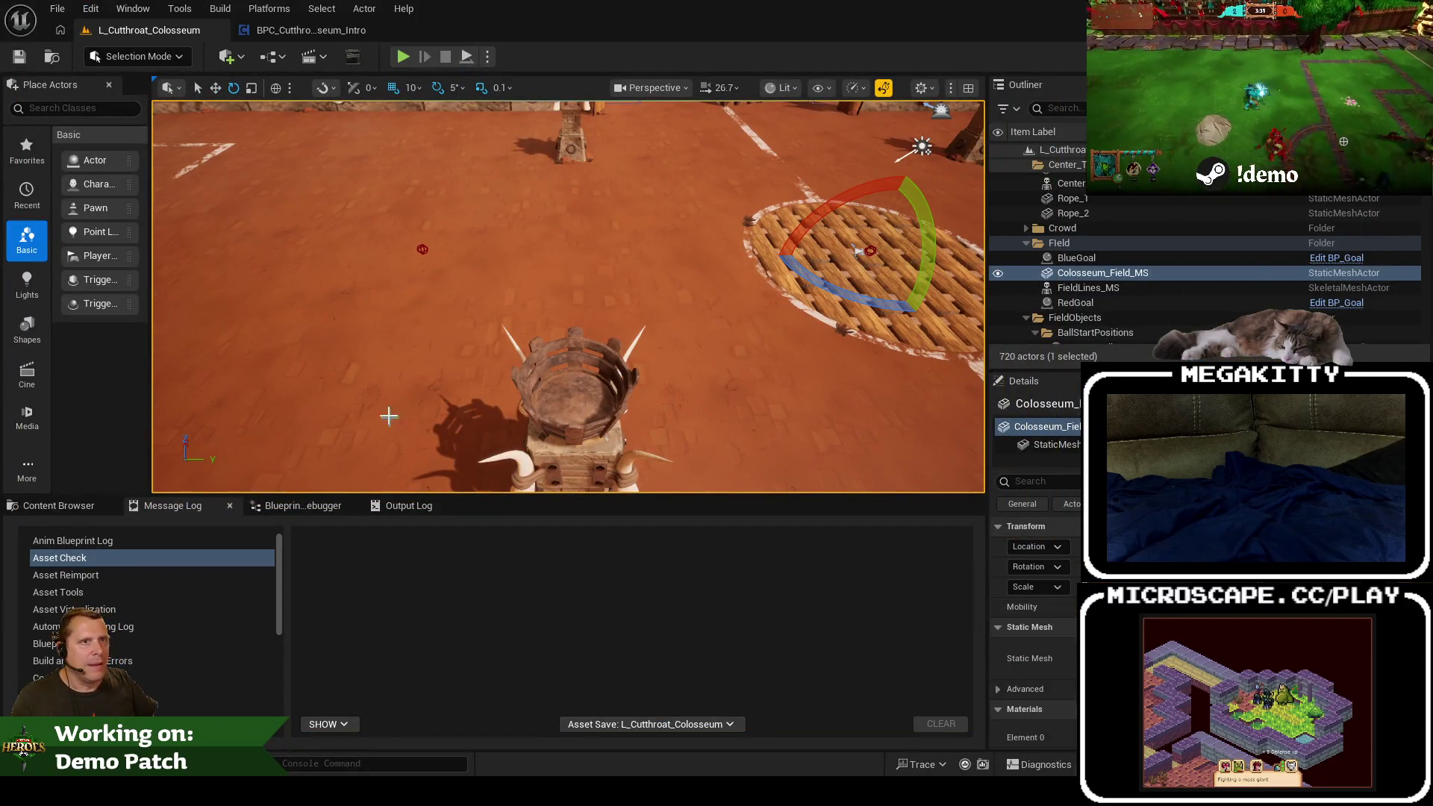
Step: Start another playtest, ready up, watch the arena flyover, stop, and switch to Visual Studio
{"action": "scroll", "coordinate": [504, 296], "scroll_direction": "down", "scroll_amount": 5}
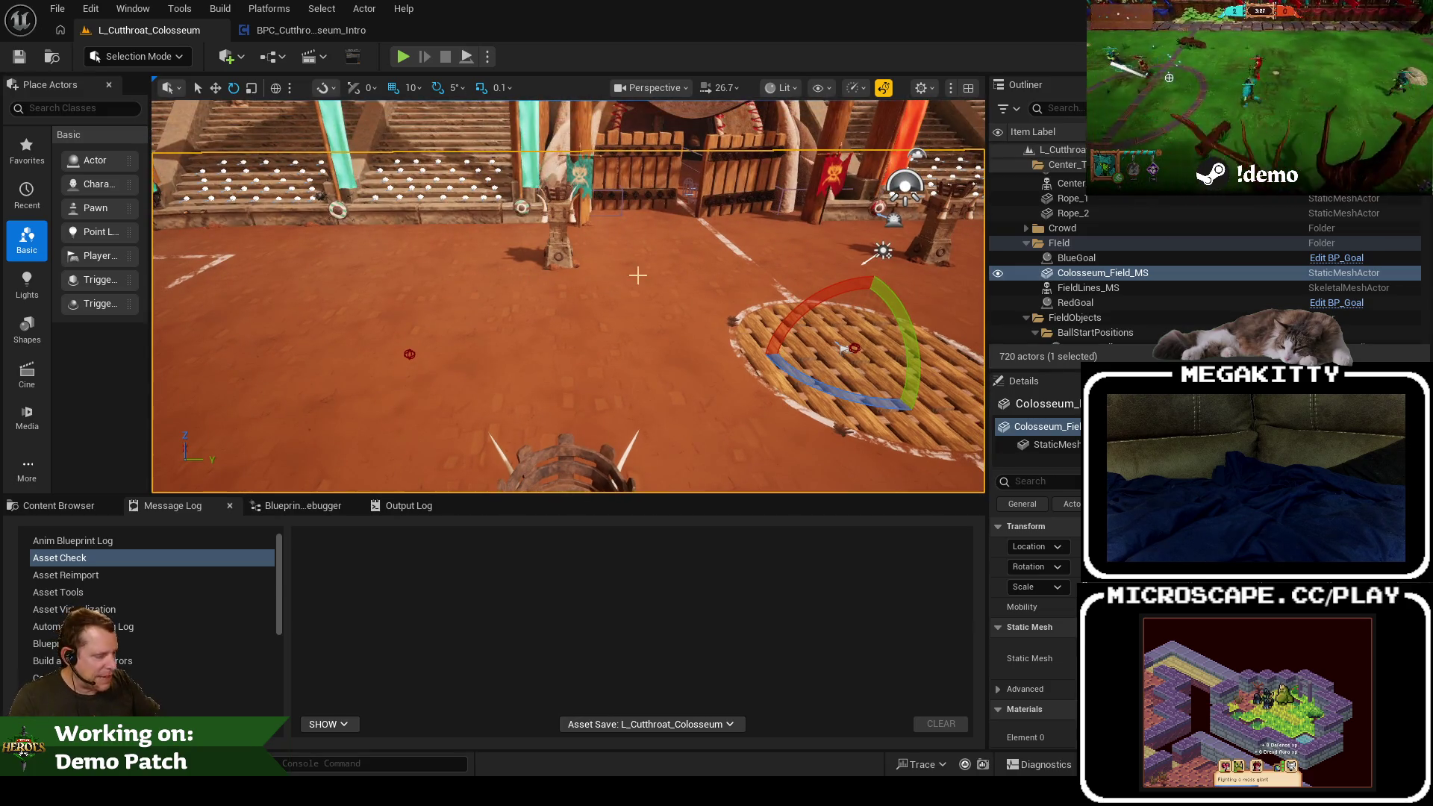
{"action": "key", "text": "alt+p"}
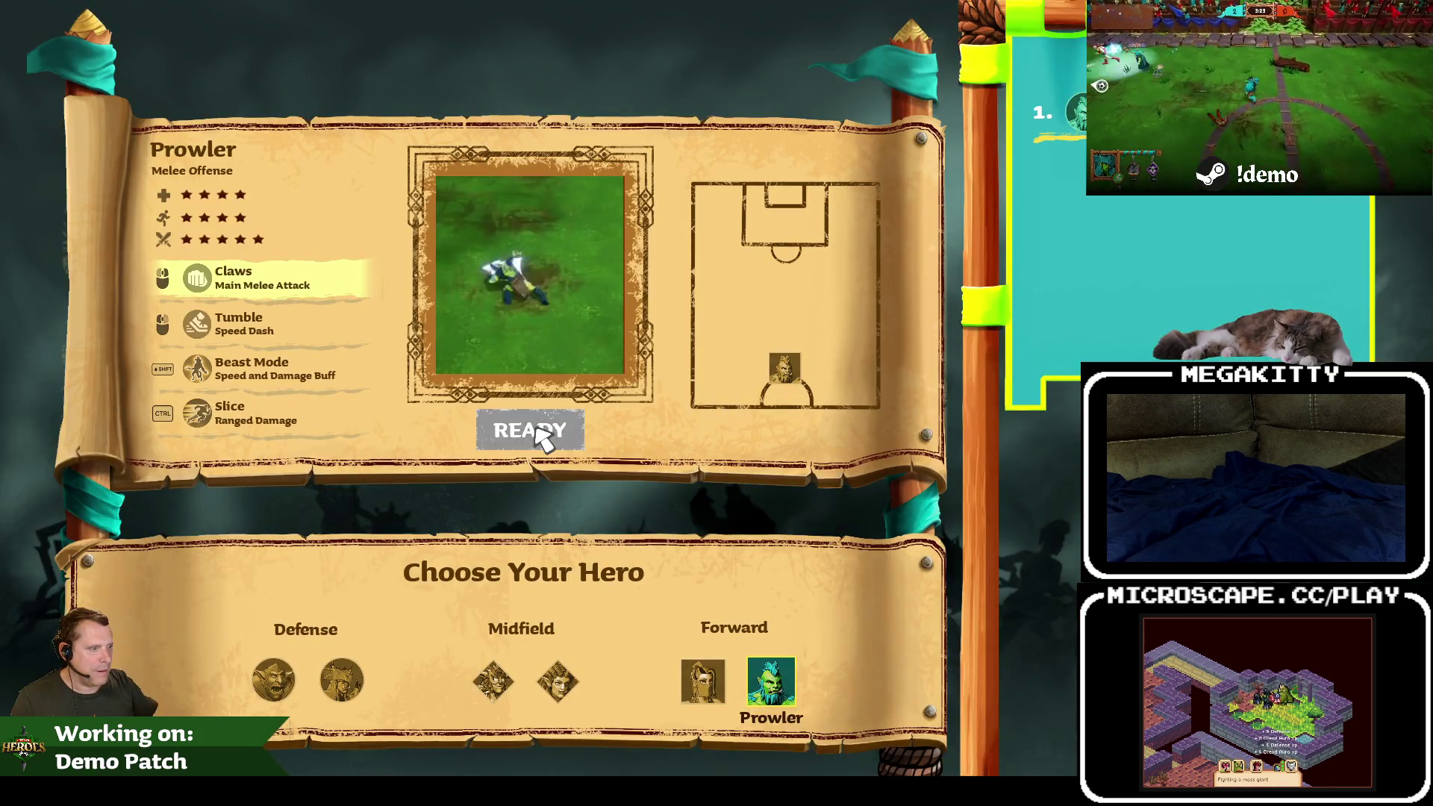
{"action": "left_click", "coordinate": [541, 433]}
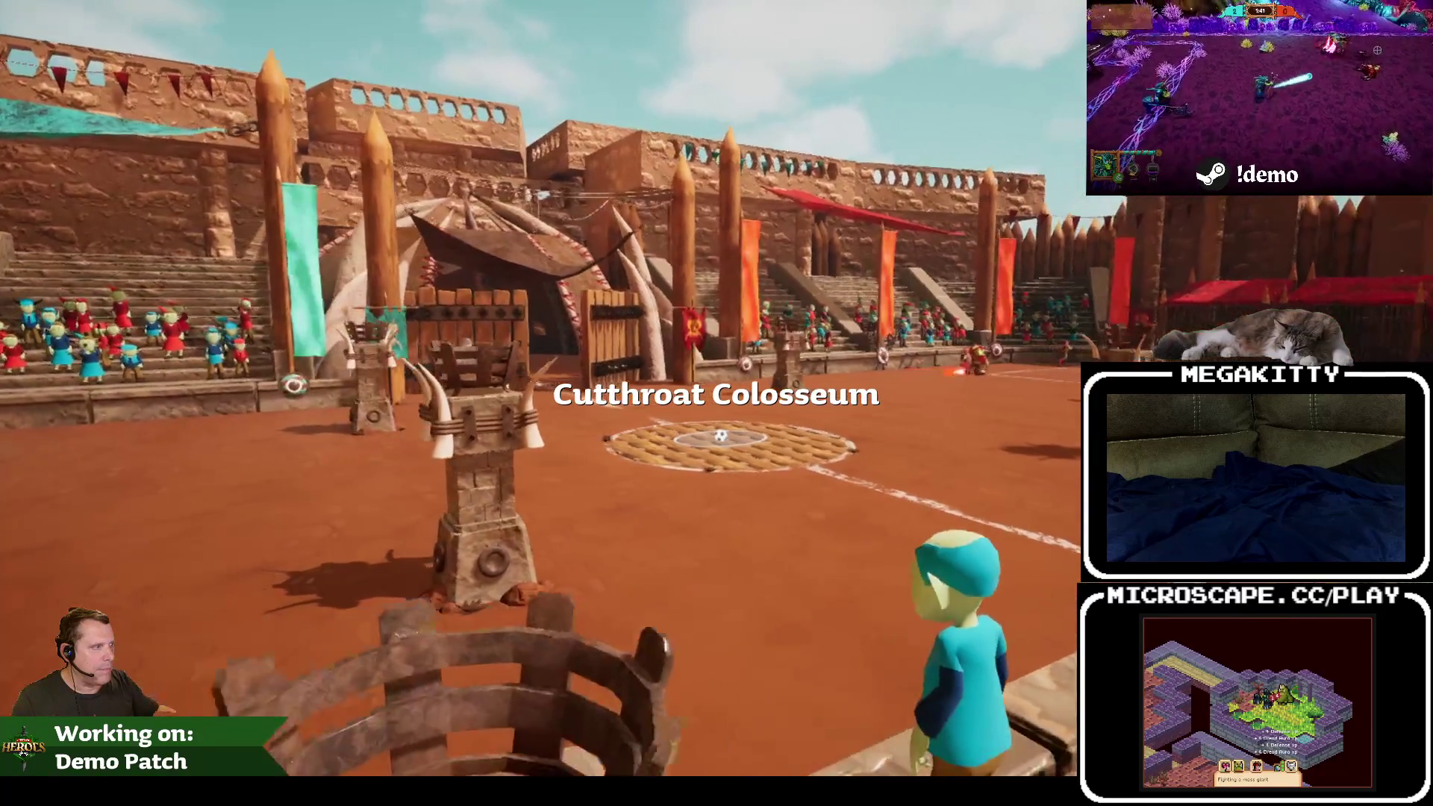
{"action": "key", "text": "Escape"}
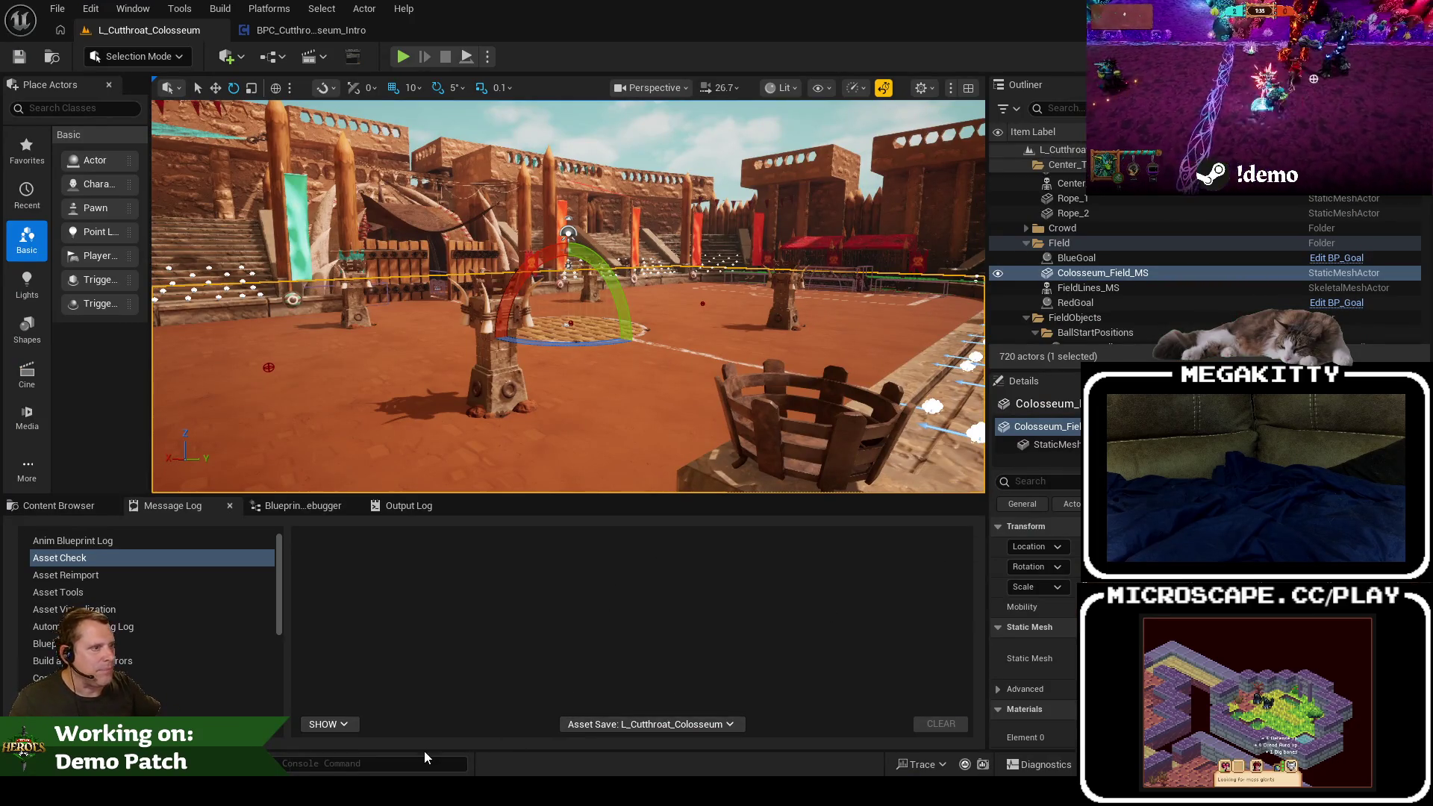
{"action": "key", "text": "alt+Tab"}
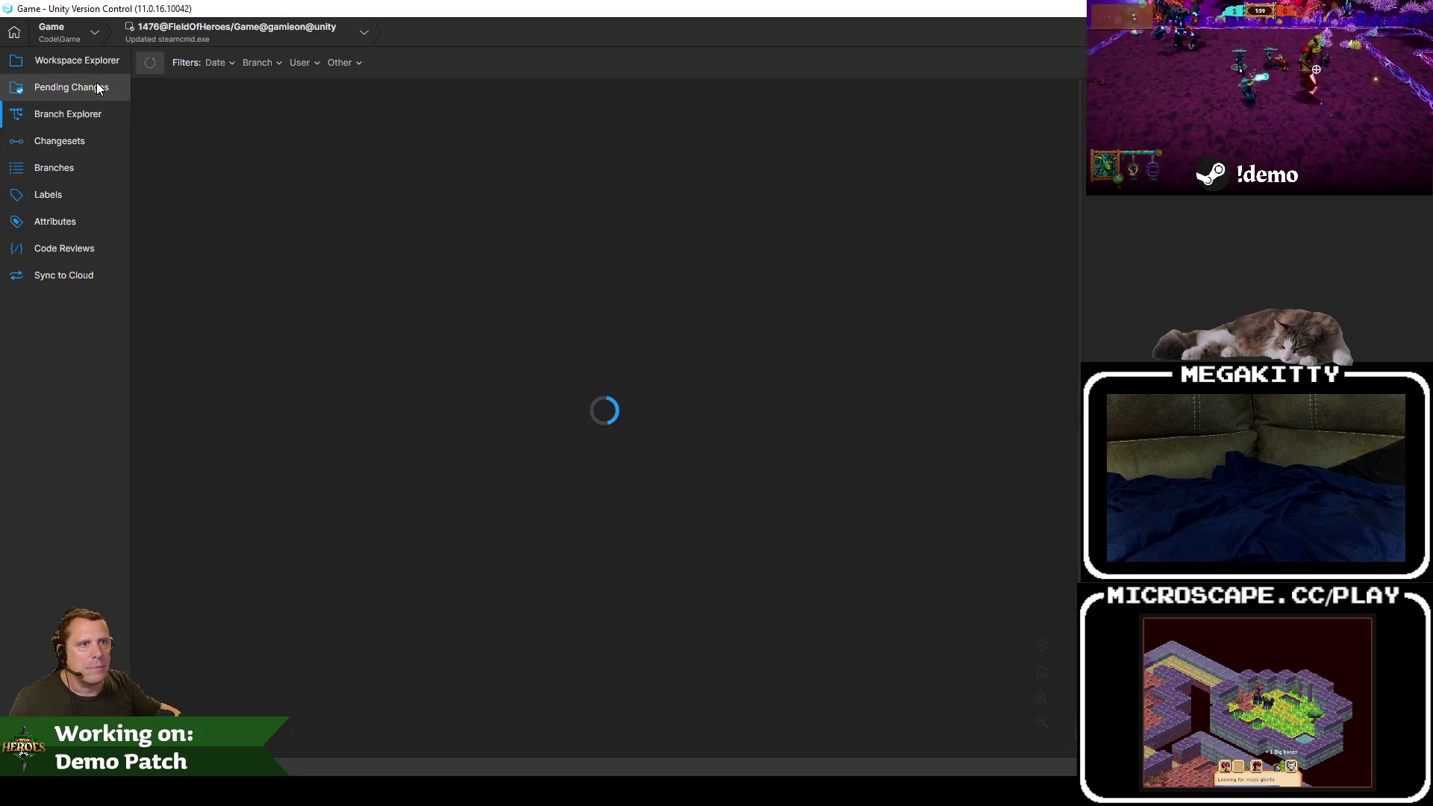
Step: Review the six pending changed items, then go back to Visual Studio
{"action": "left_click", "coordinate": [97, 87]}
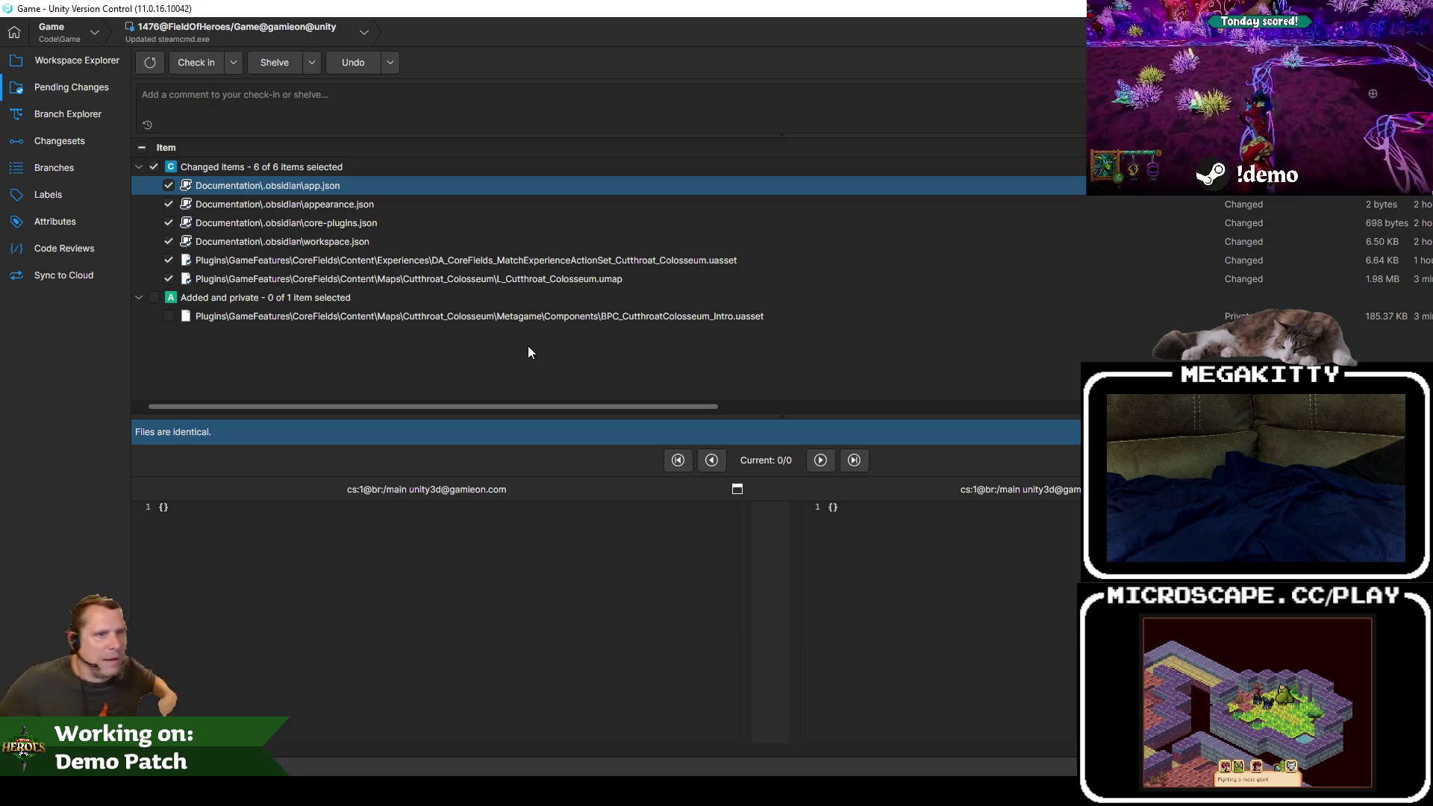
{"action": "key", "text": "alt+Tab"}
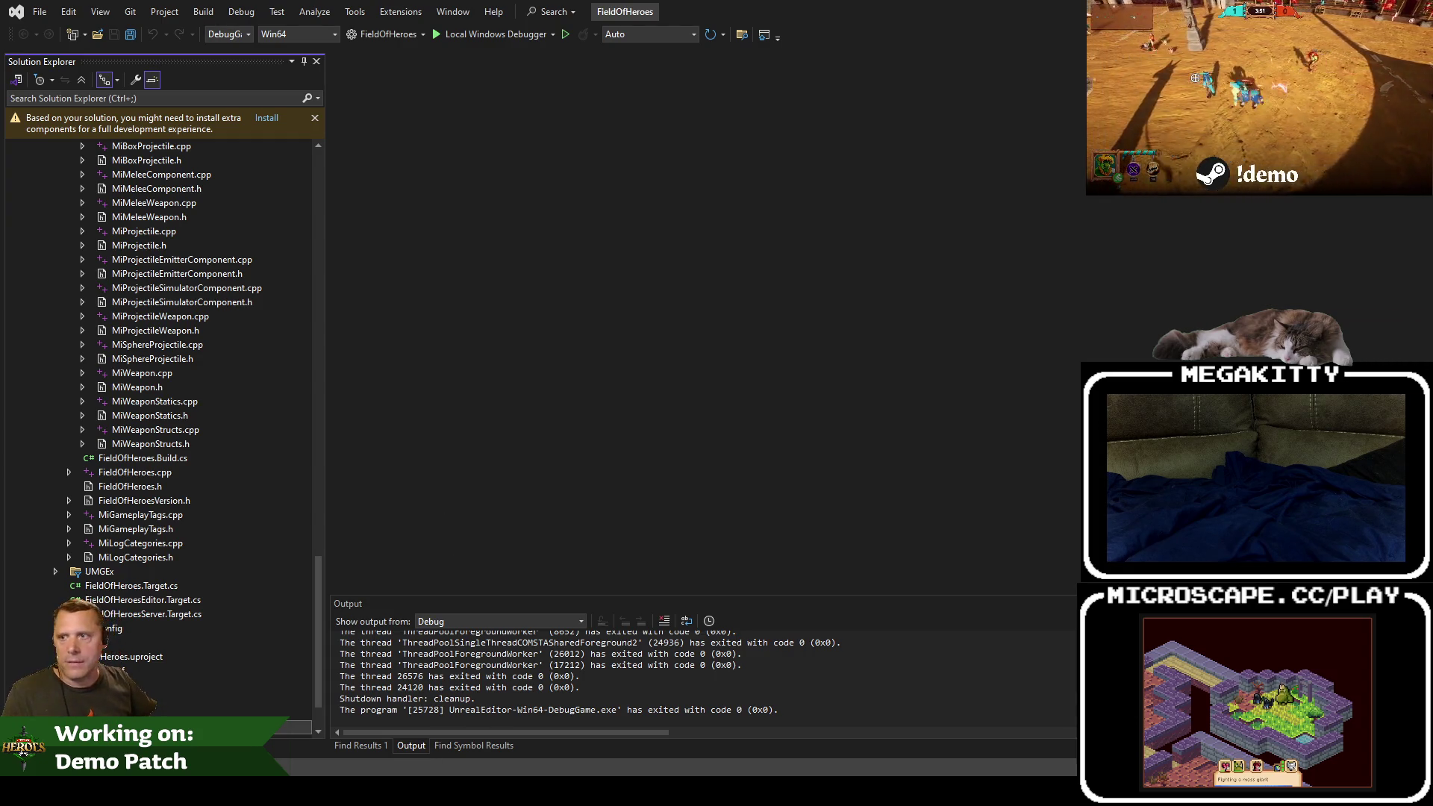
Step: Bring Obsidian forward and review the six early-access field names in the Release Roadmap note
{"action": "key", "text": "alt+Tab"}
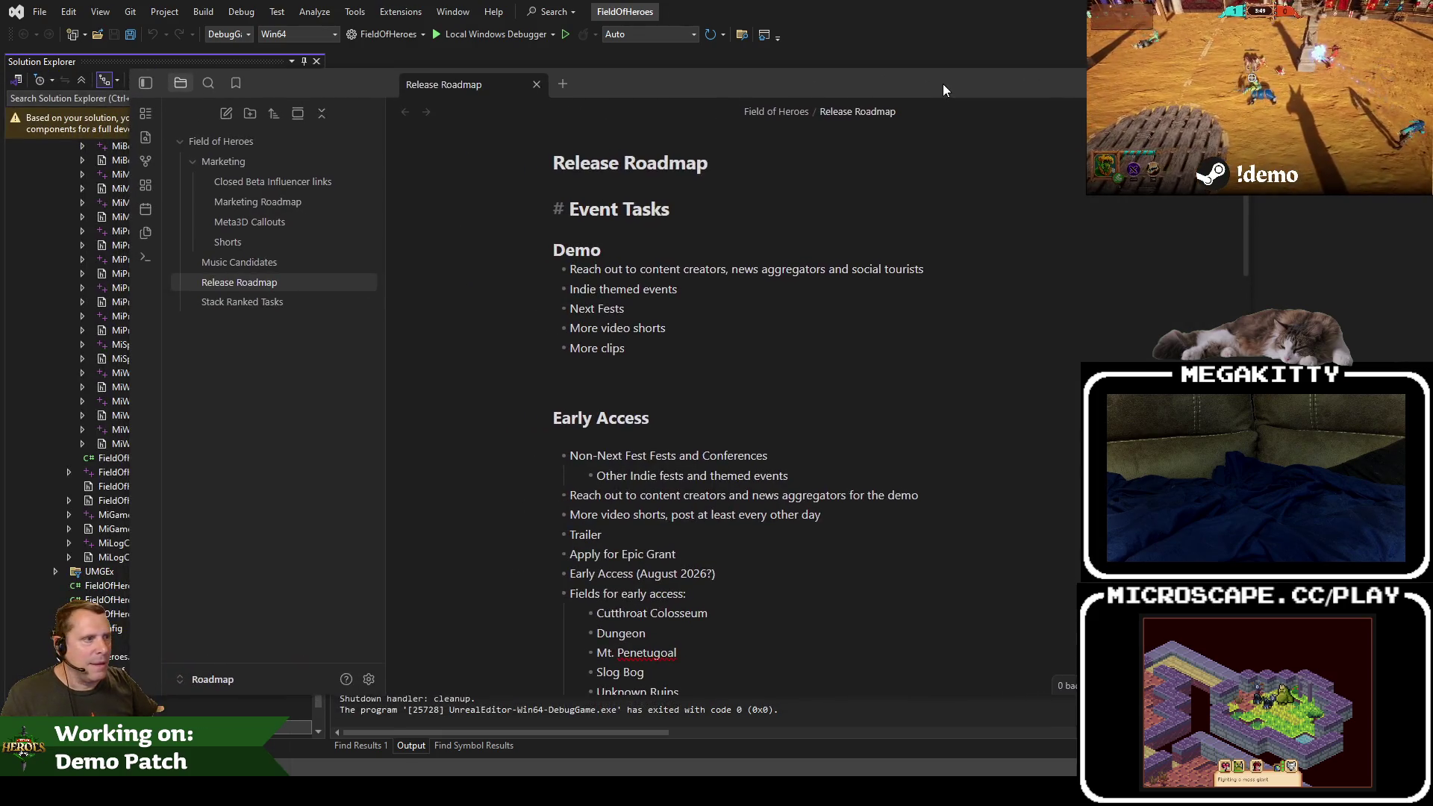
{"action": "left_click_drag", "start_coordinate": [793, 85], "coordinate": [735, 65]}
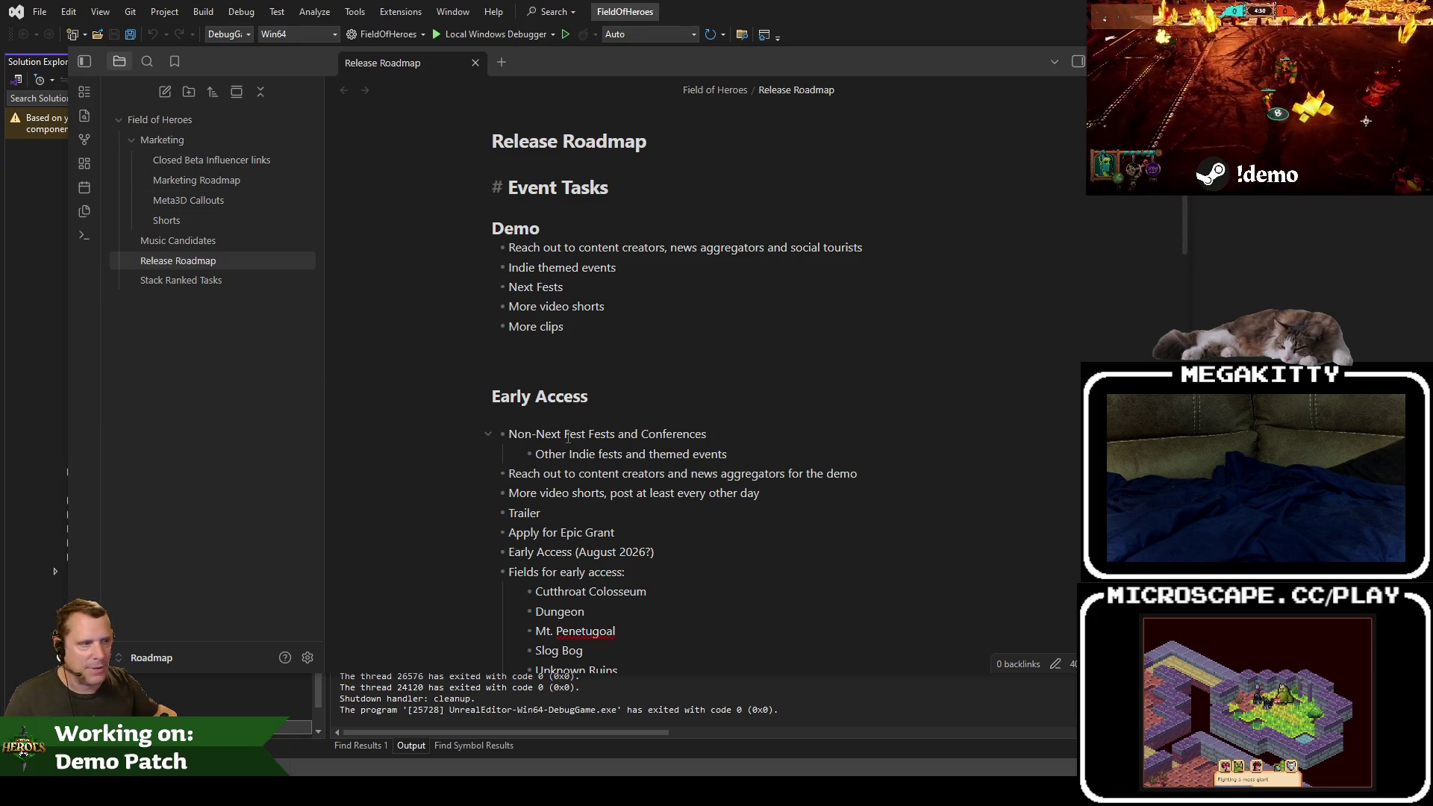
{"action": "scroll", "coordinate": [716, 502], "scroll_direction": "down", "scroll_amount": 3}
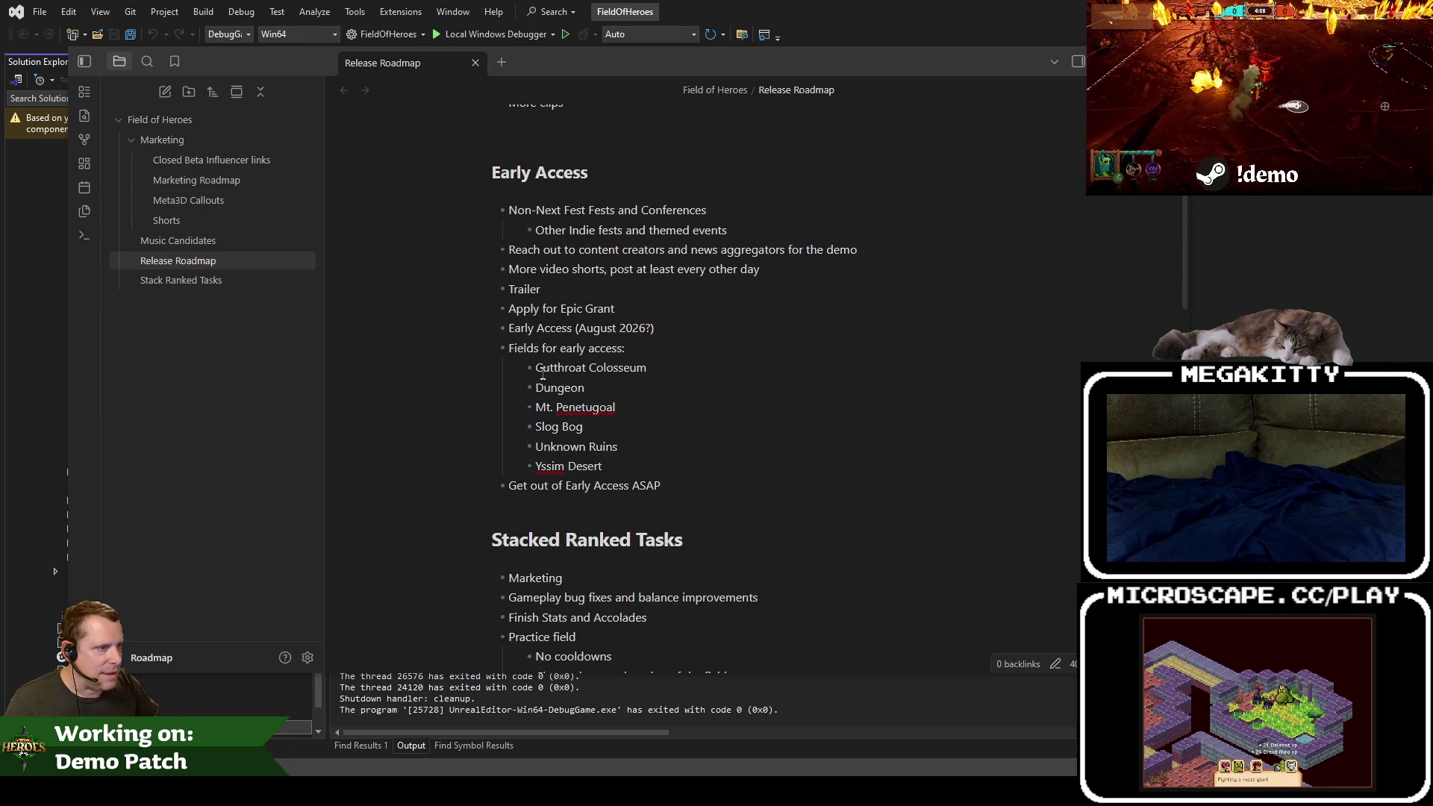
{"action": "left_click_drag", "start_coordinate": [538, 368], "coordinate": [617, 462]}
{"action": "left_click", "coordinate": [640, 345]}
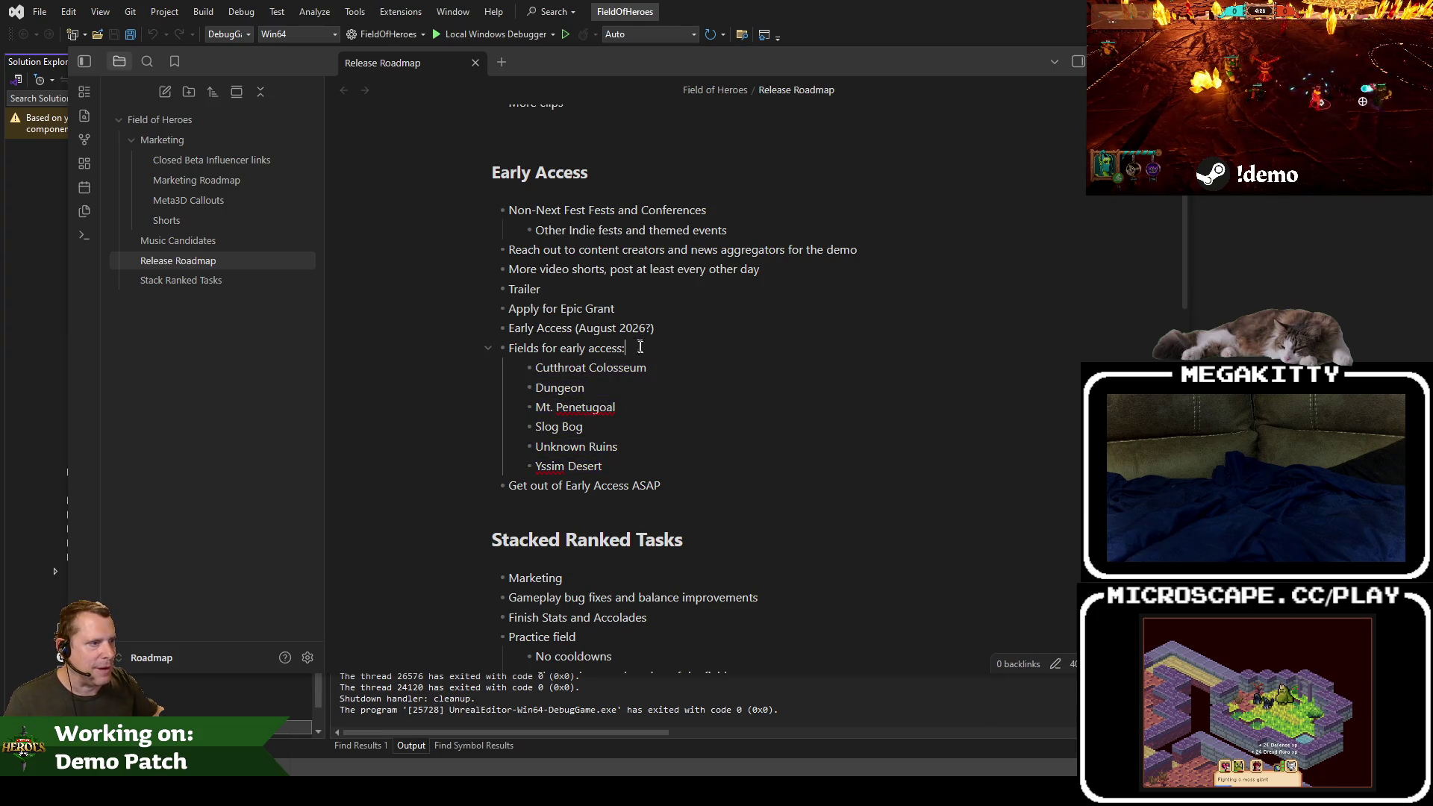
{"action": "scroll", "coordinate": [701, 456], "scroll_direction": "down", "scroll_amount": 3}
{"action": "scroll", "coordinate": [672, 448], "scroll_direction": "up", "scroll_amount": 5}
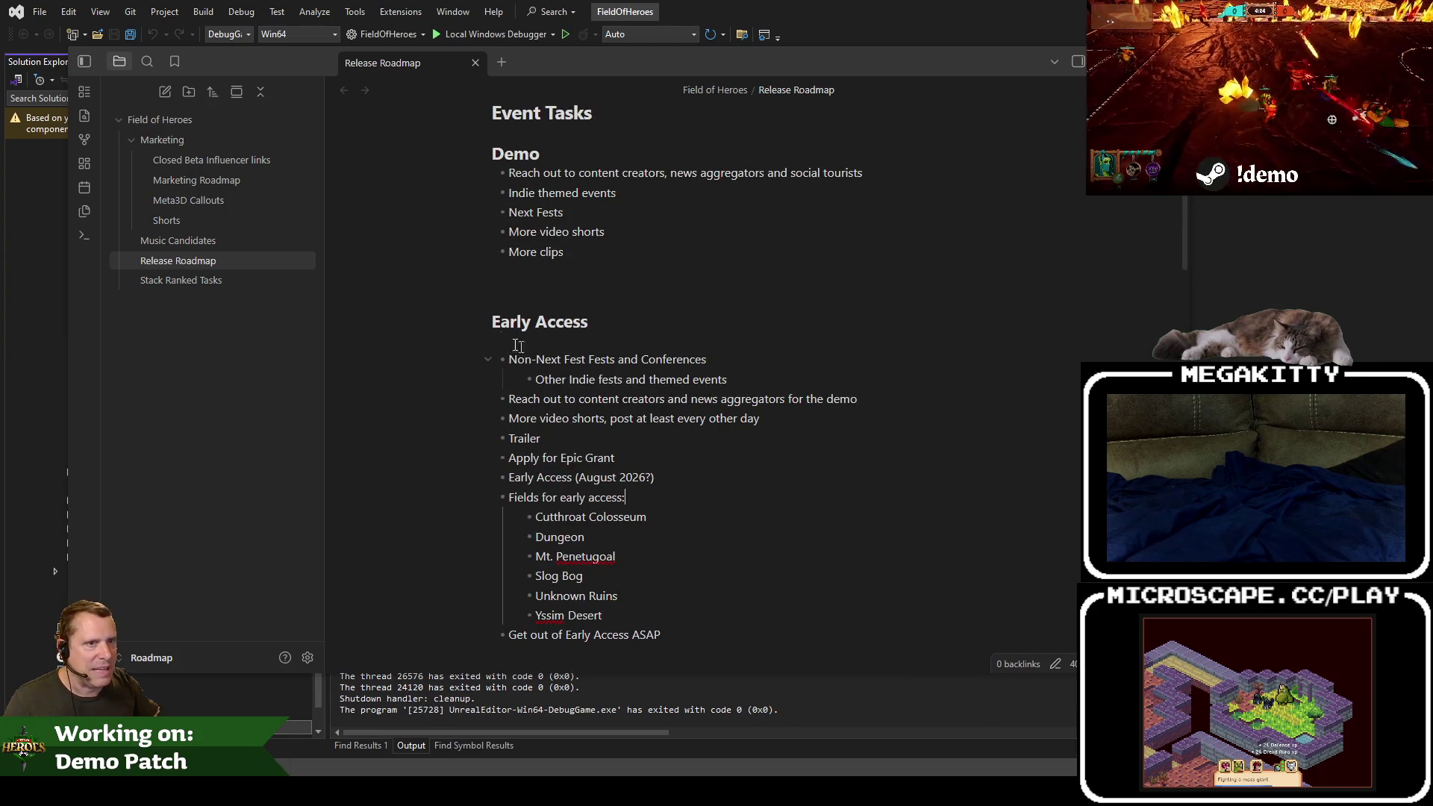
Step: Toggle the file tree and choose Open vault from the command list
{"action": "left_click", "coordinate": [87, 58]}
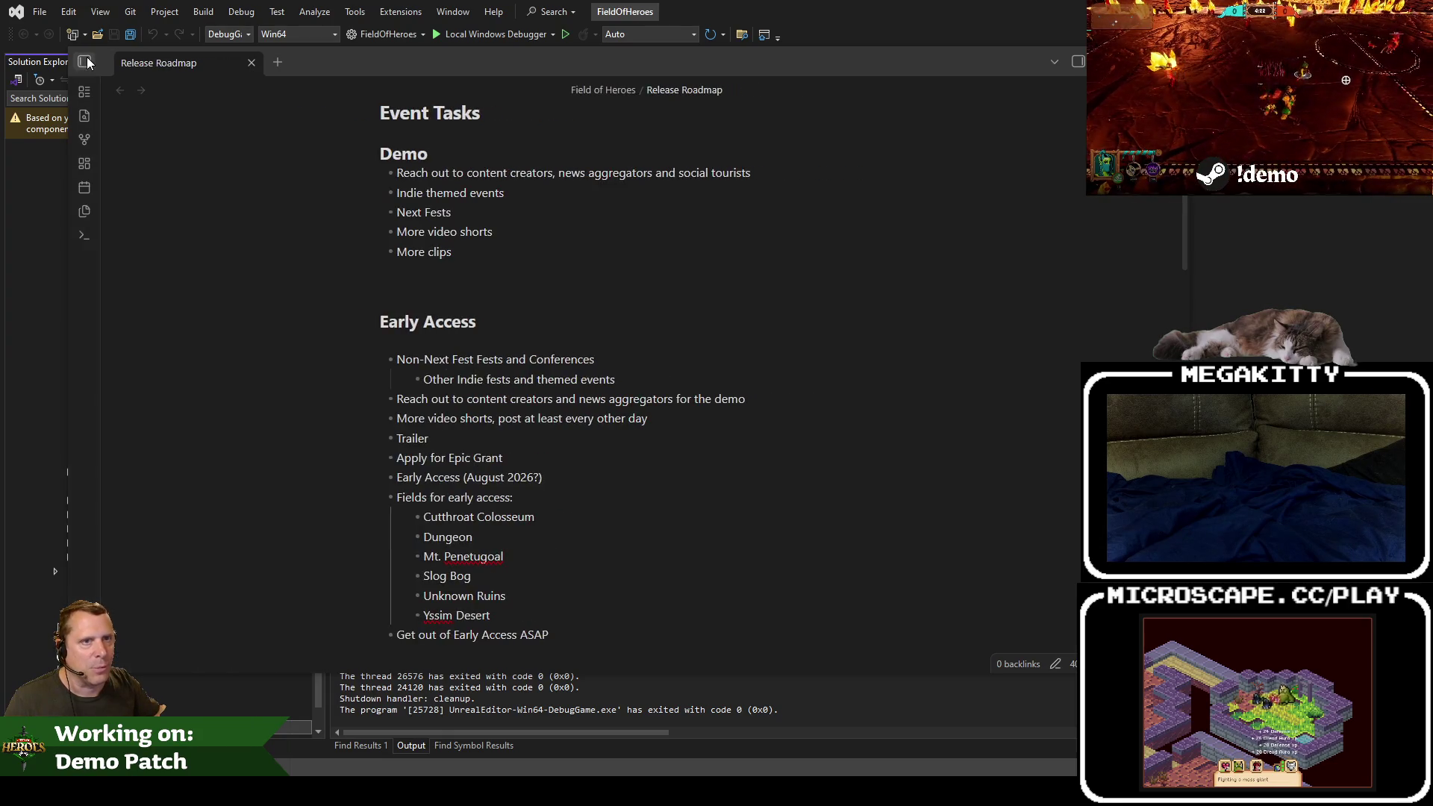
{"action": "left_click", "coordinate": [89, 59]}
{"action": "left_click", "coordinate": [85, 230]}
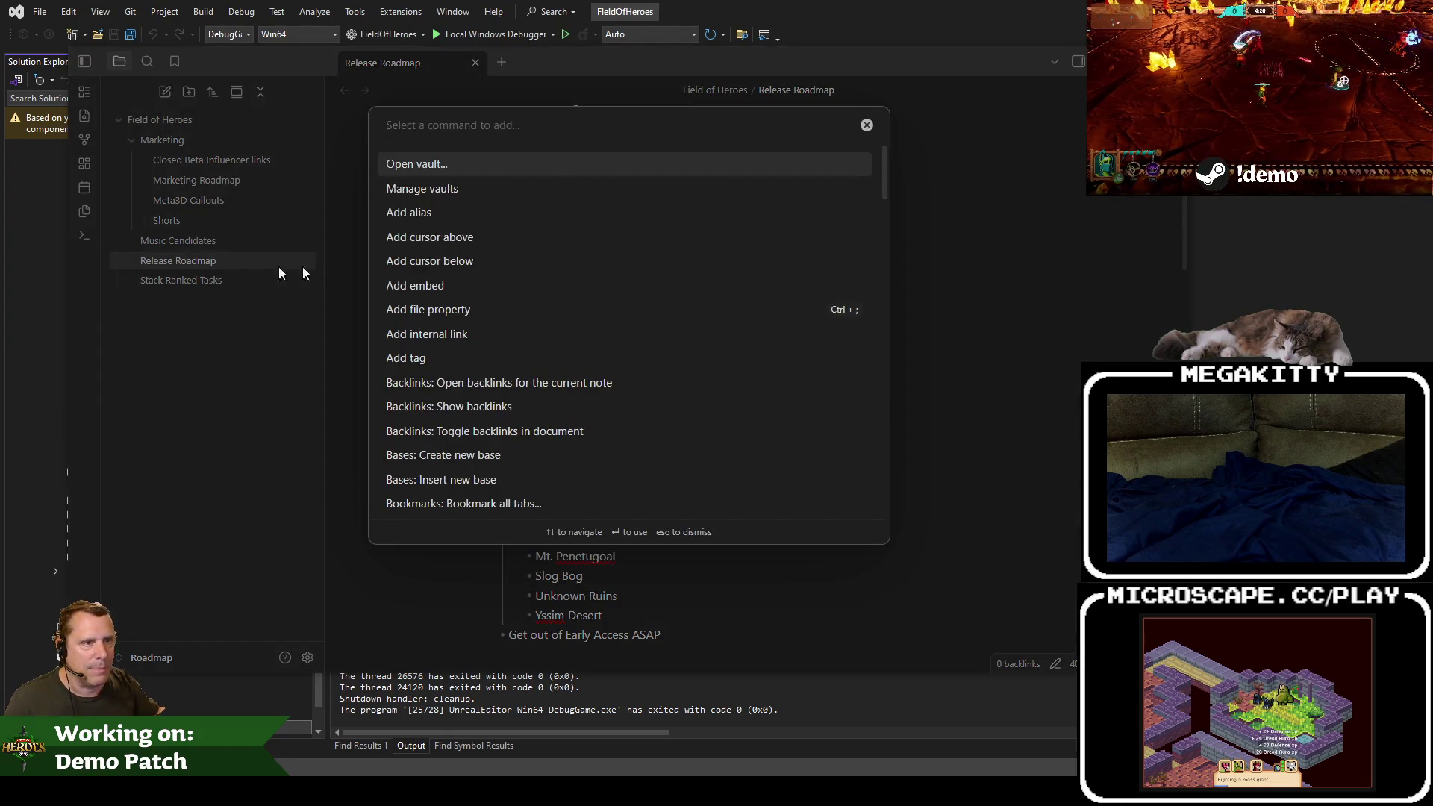
{"action": "left_click", "coordinate": [449, 164]}
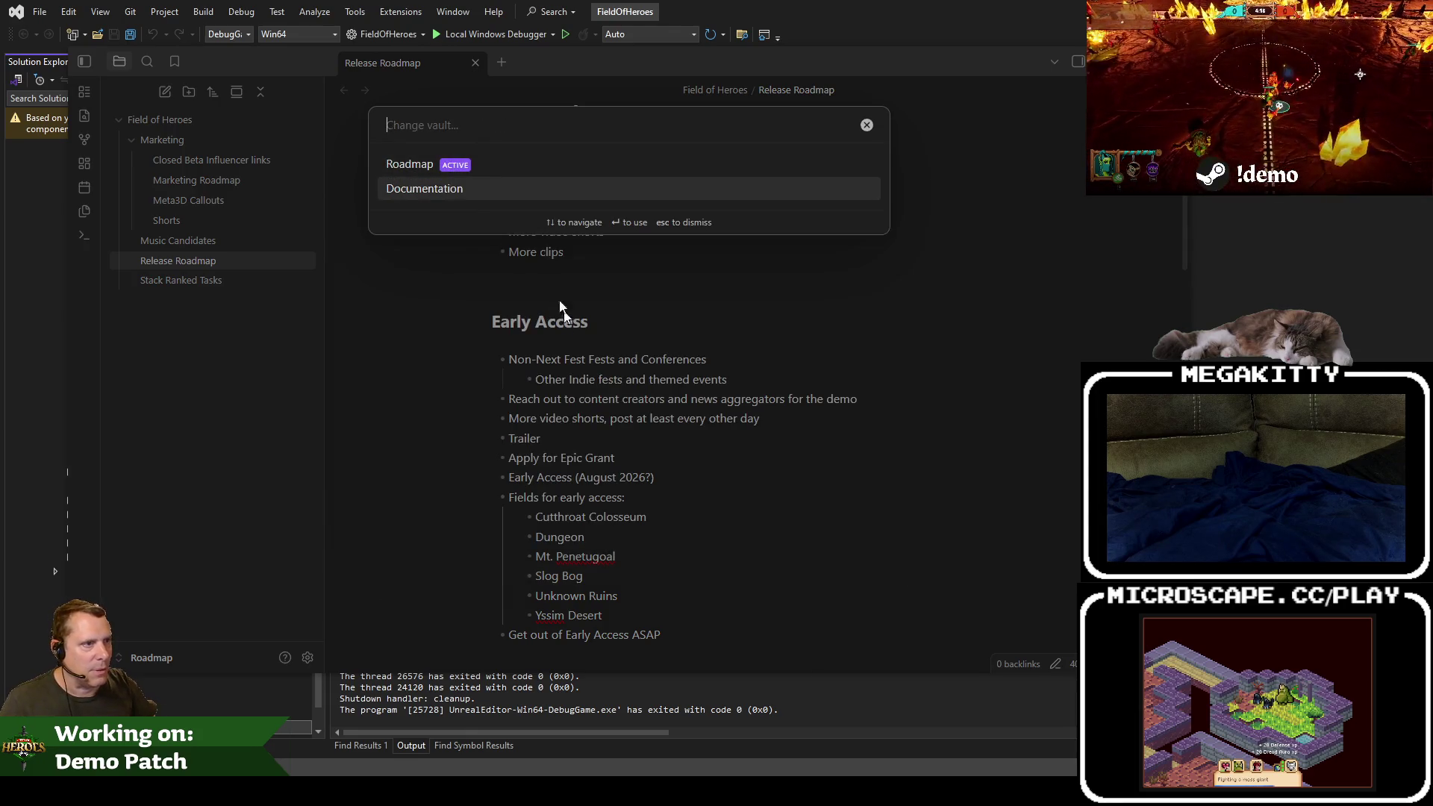
Step: Open the Documentation vault in Obsidian, closing the Release Roadmap tab
{"action": "left_click", "coordinate": [478, 184]}
{"action": "left_click", "coordinate": [474, 63]}
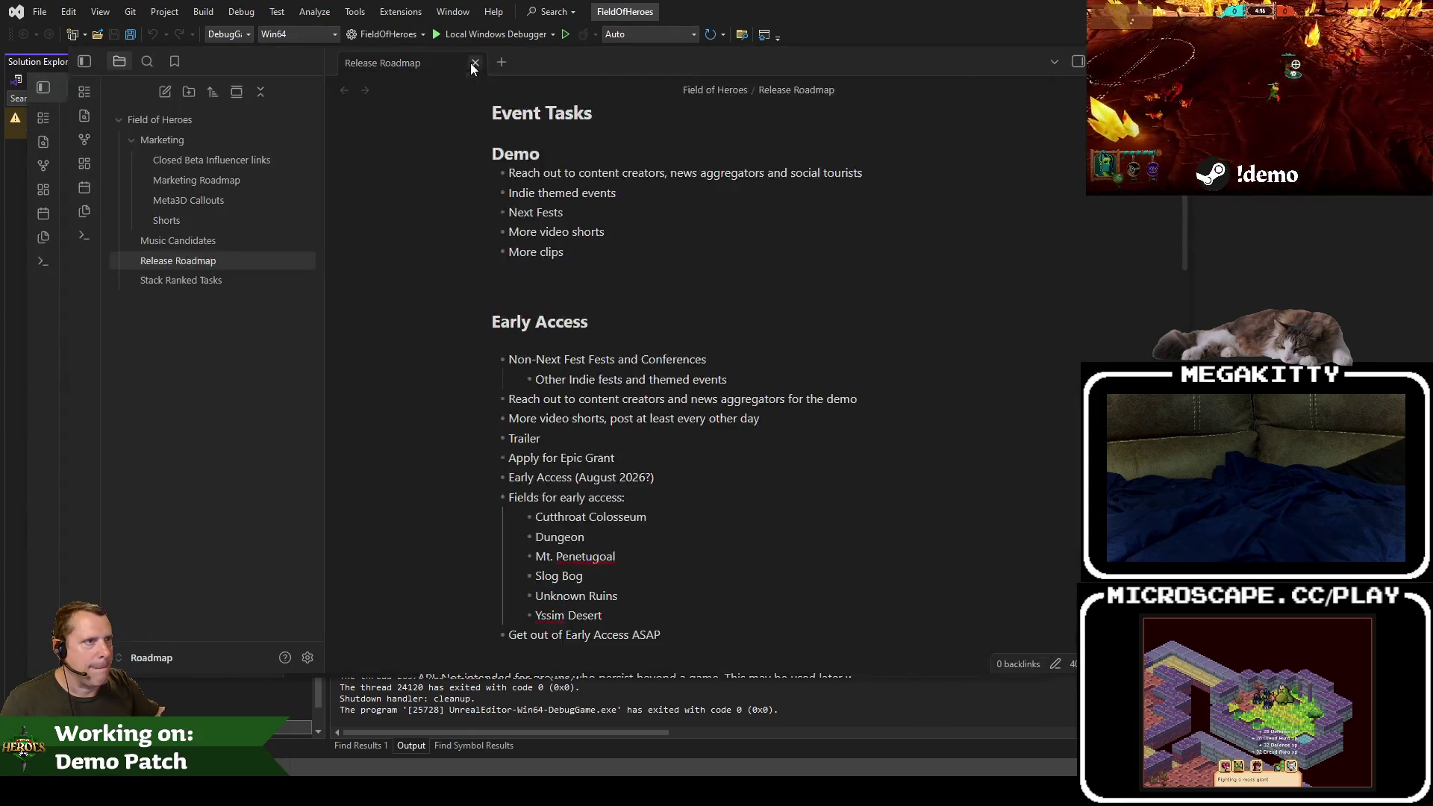
{"action": "key", "text": "alt+Tab"}
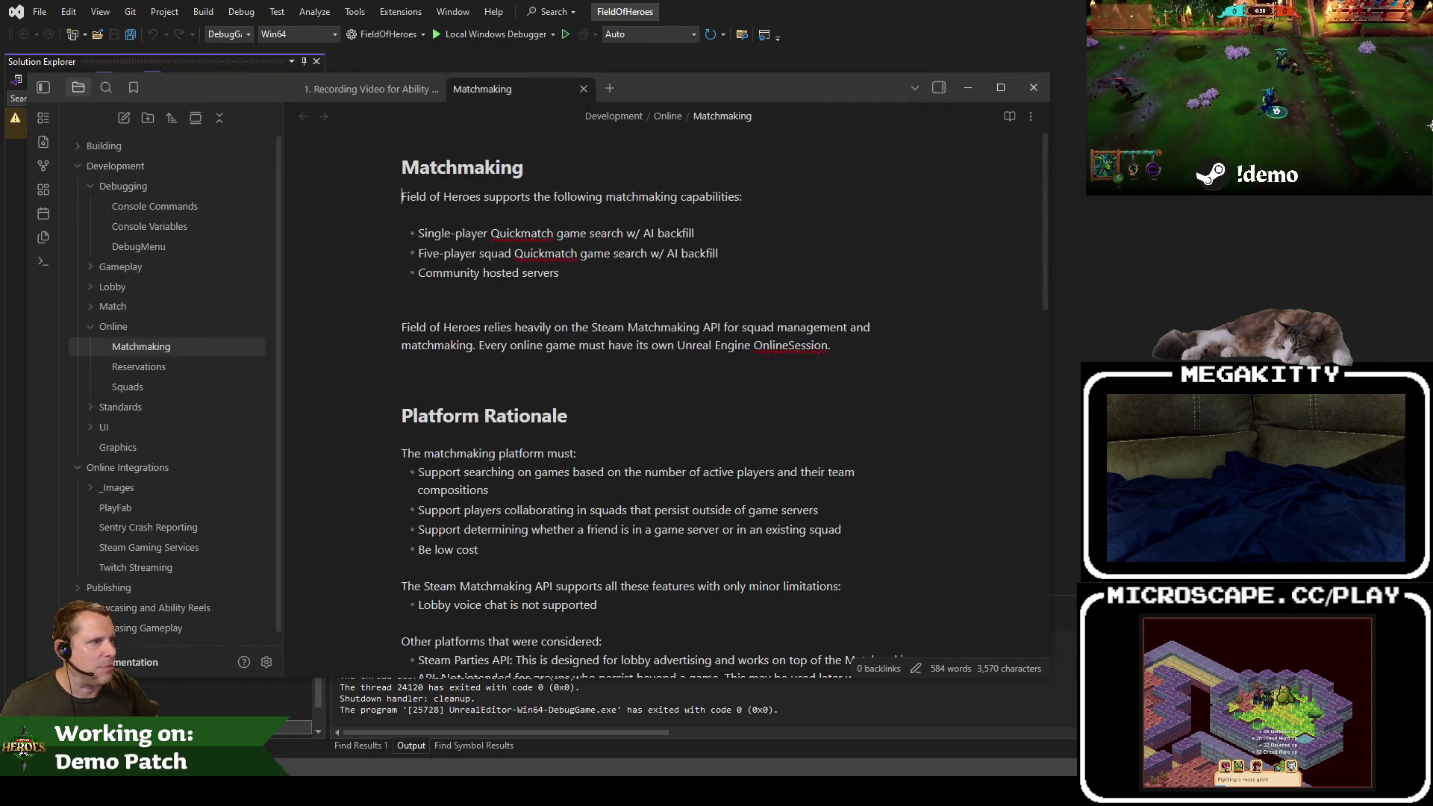
Step: Delete the DebugMenu note under Development > Debugging and close the vault window
{"action": "left_click", "coordinate": [155, 248]}
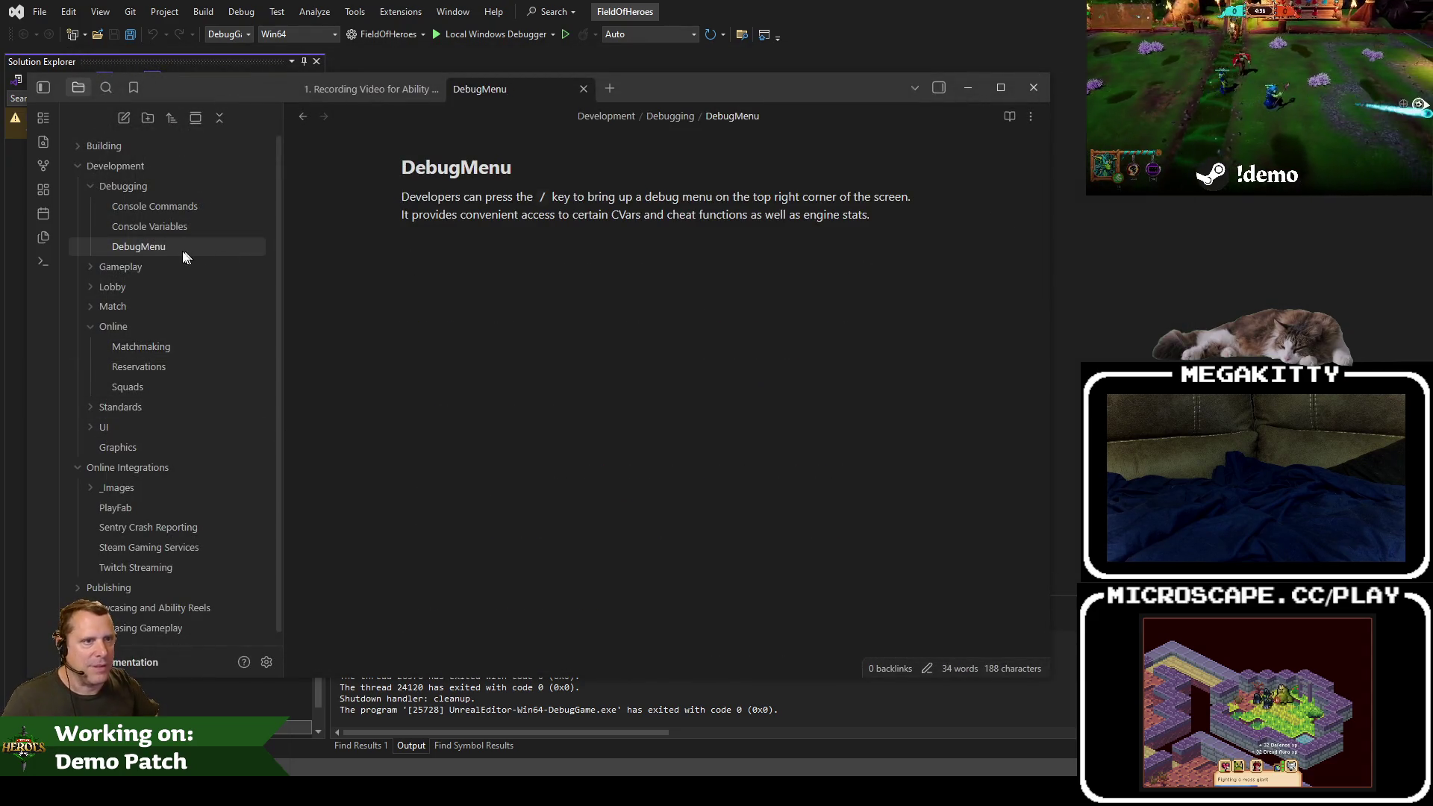
{"action": "right_click", "coordinate": [167, 250]}
{"action": "left_click", "coordinate": [247, 515]}
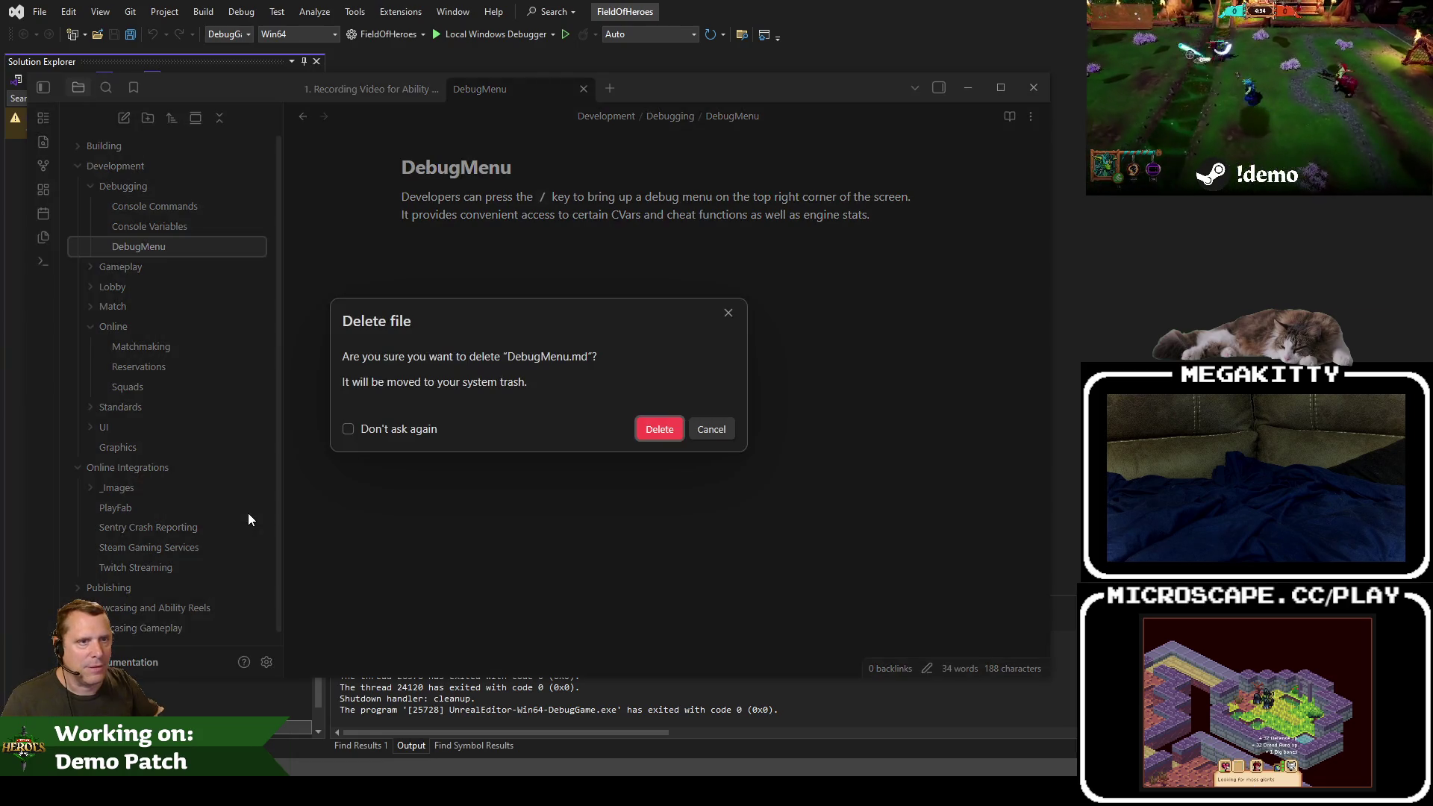
{"action": "left_click", "coordinate": [658, 427]}
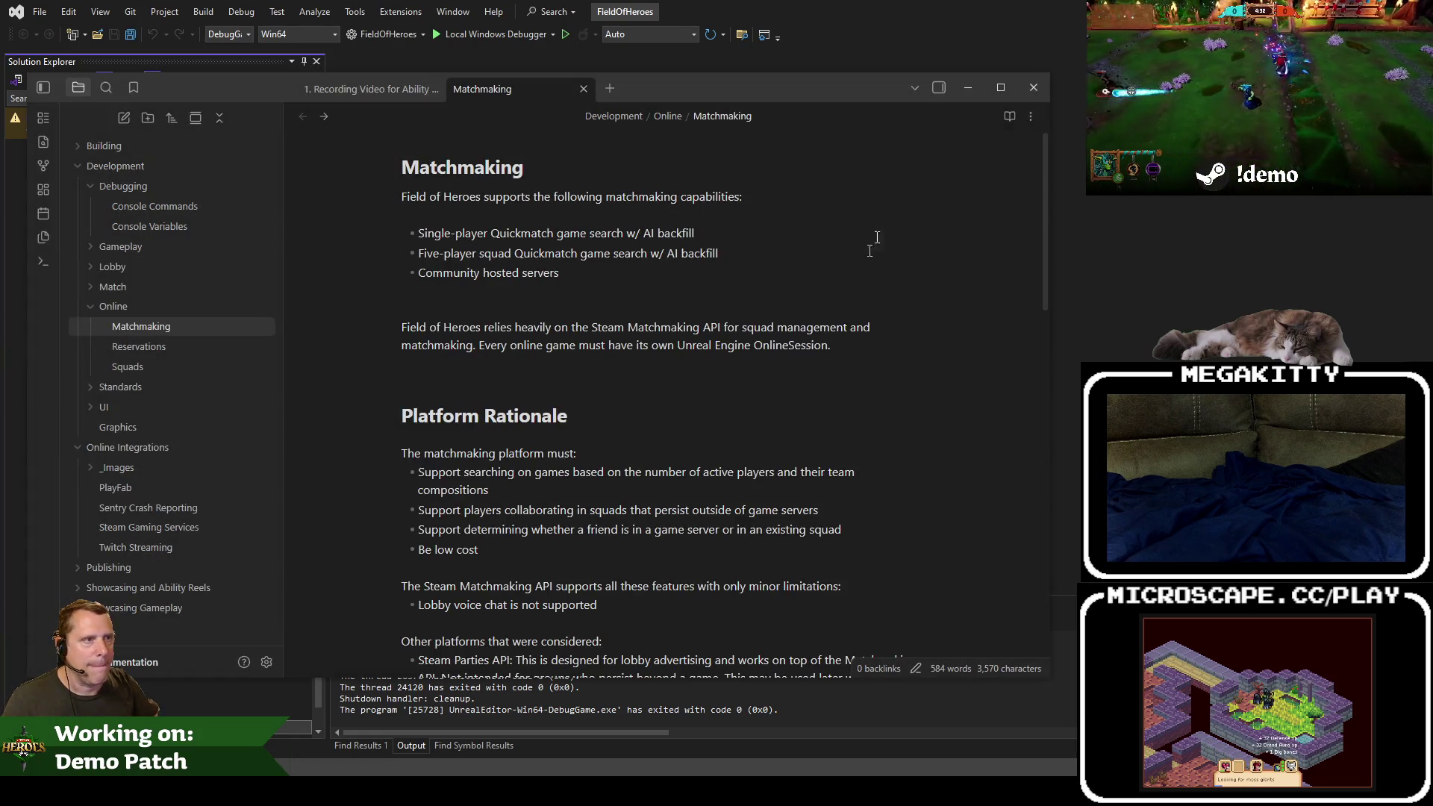
{"action": "left_click", "coordinate": [1045, 84]}
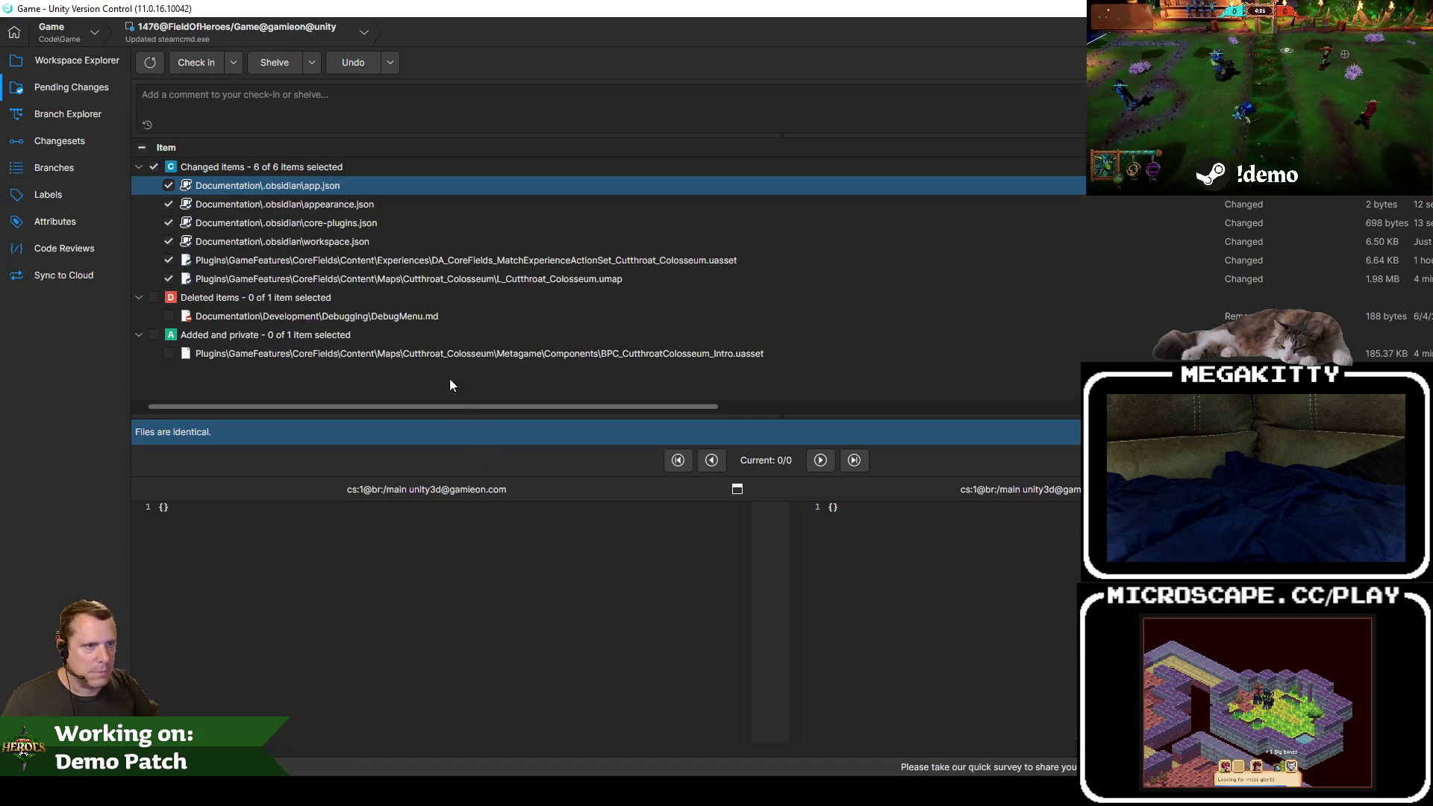
Step: Refresh pending changes, excluding DA_CoreFields and the Colosseum map and including the deleted DebugMenu note
{"action": "left_click", "coordinate": [388, 279]}
{"action": "left_click", "coordinate": [150, 63]}
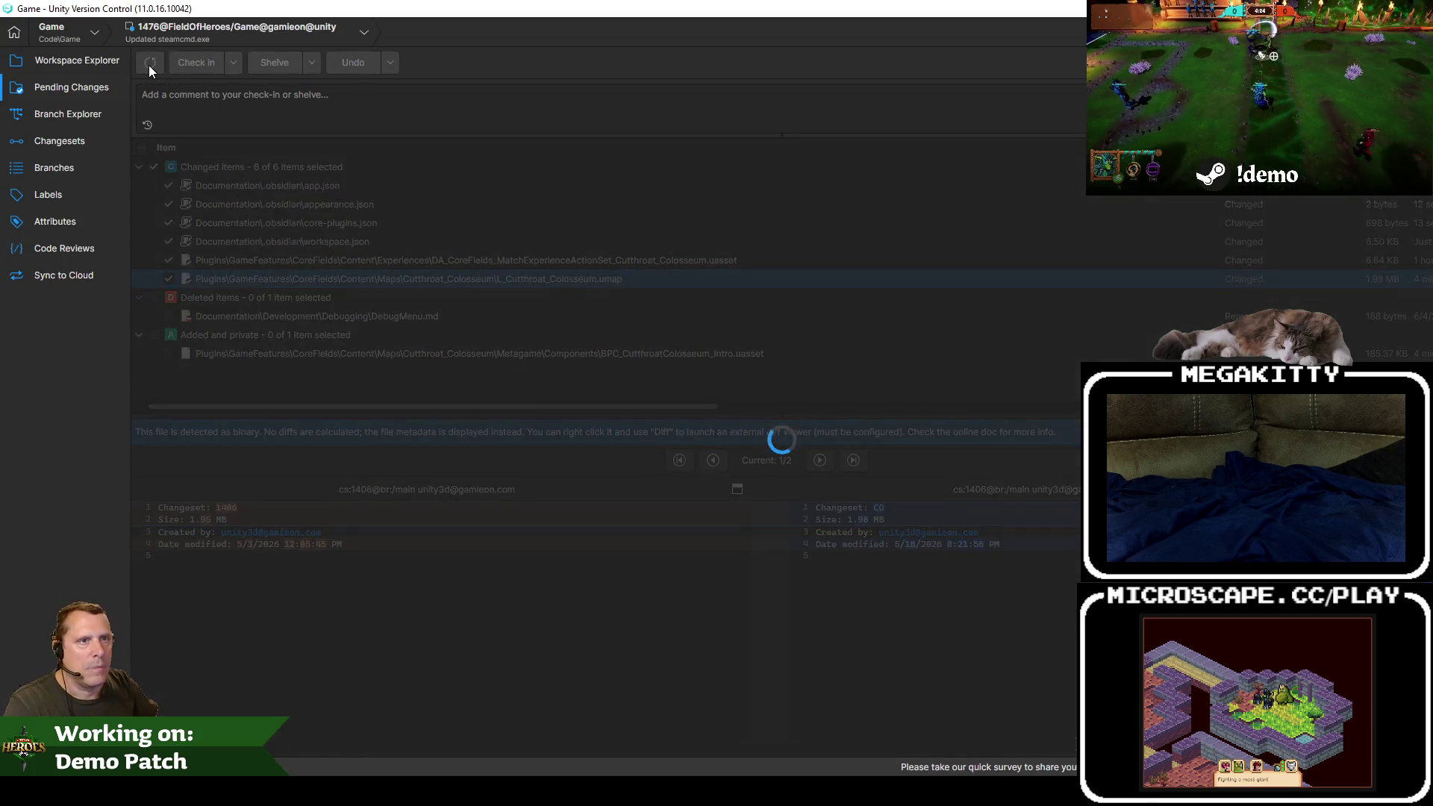
{"action": "left_click", "coordinate": [368, 204]}
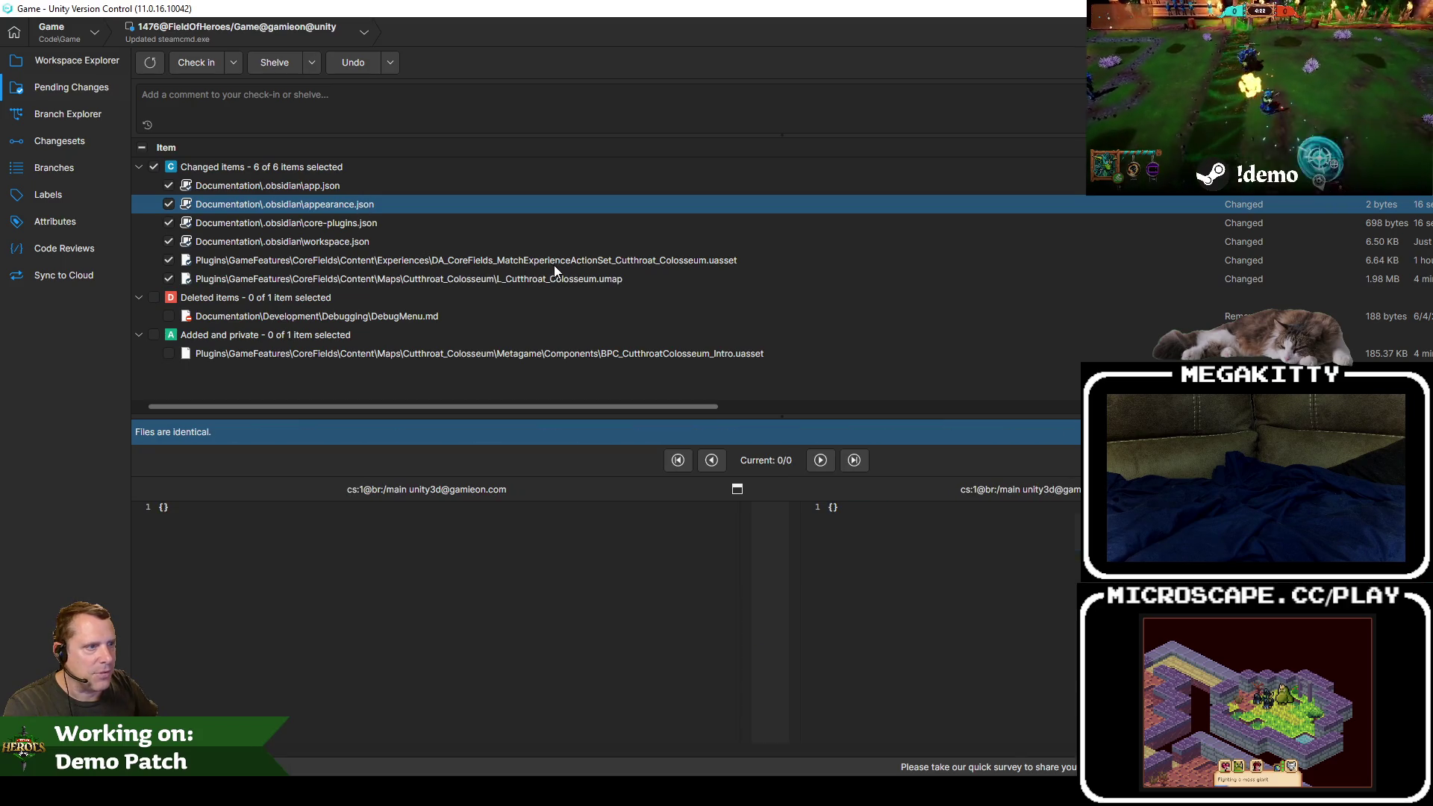
{"action": "left_click", "coordinate": [472, 265]}
{"action": "left_click", "coordinate": [169, 279]}
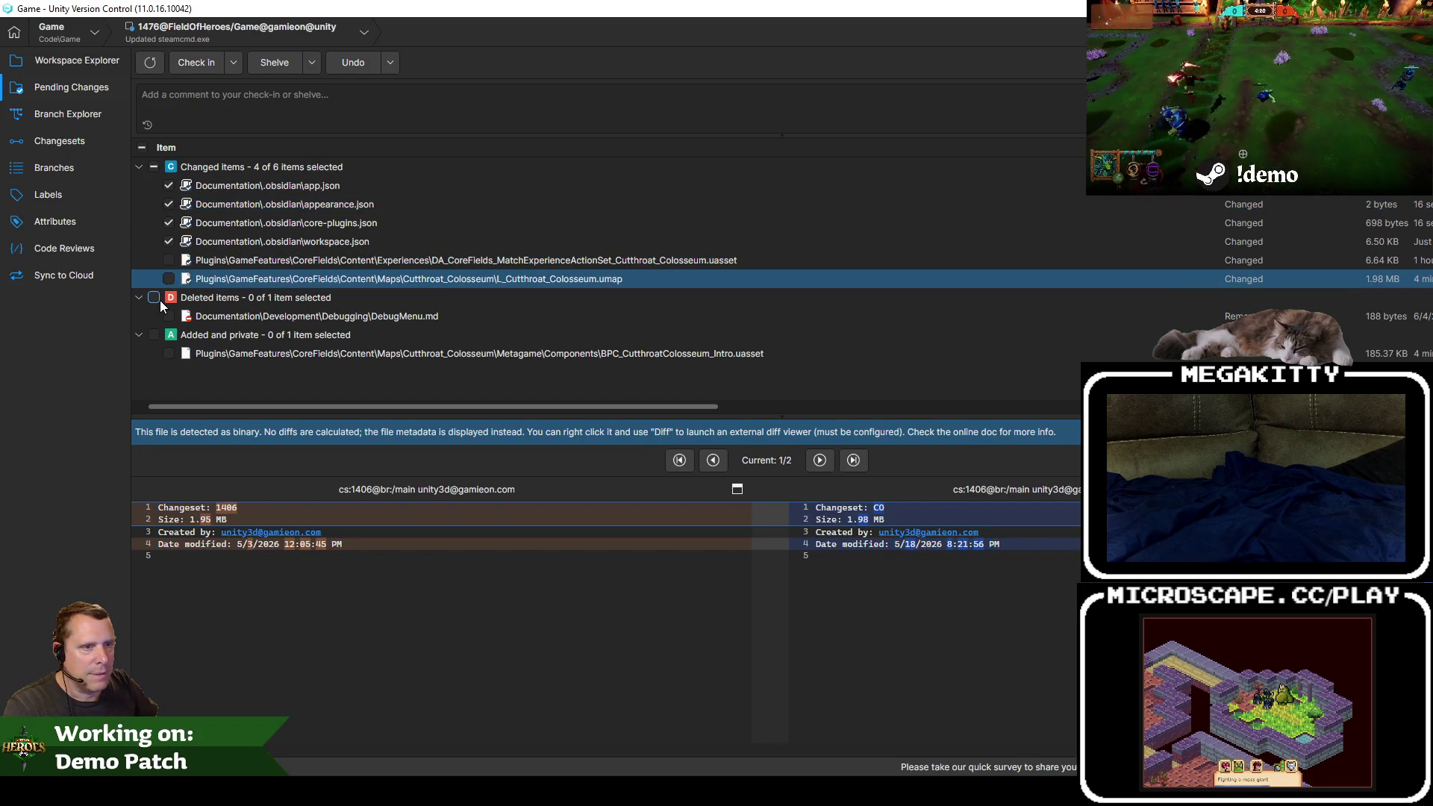
{"action": "left_click", "coordinate": [153, 297]}
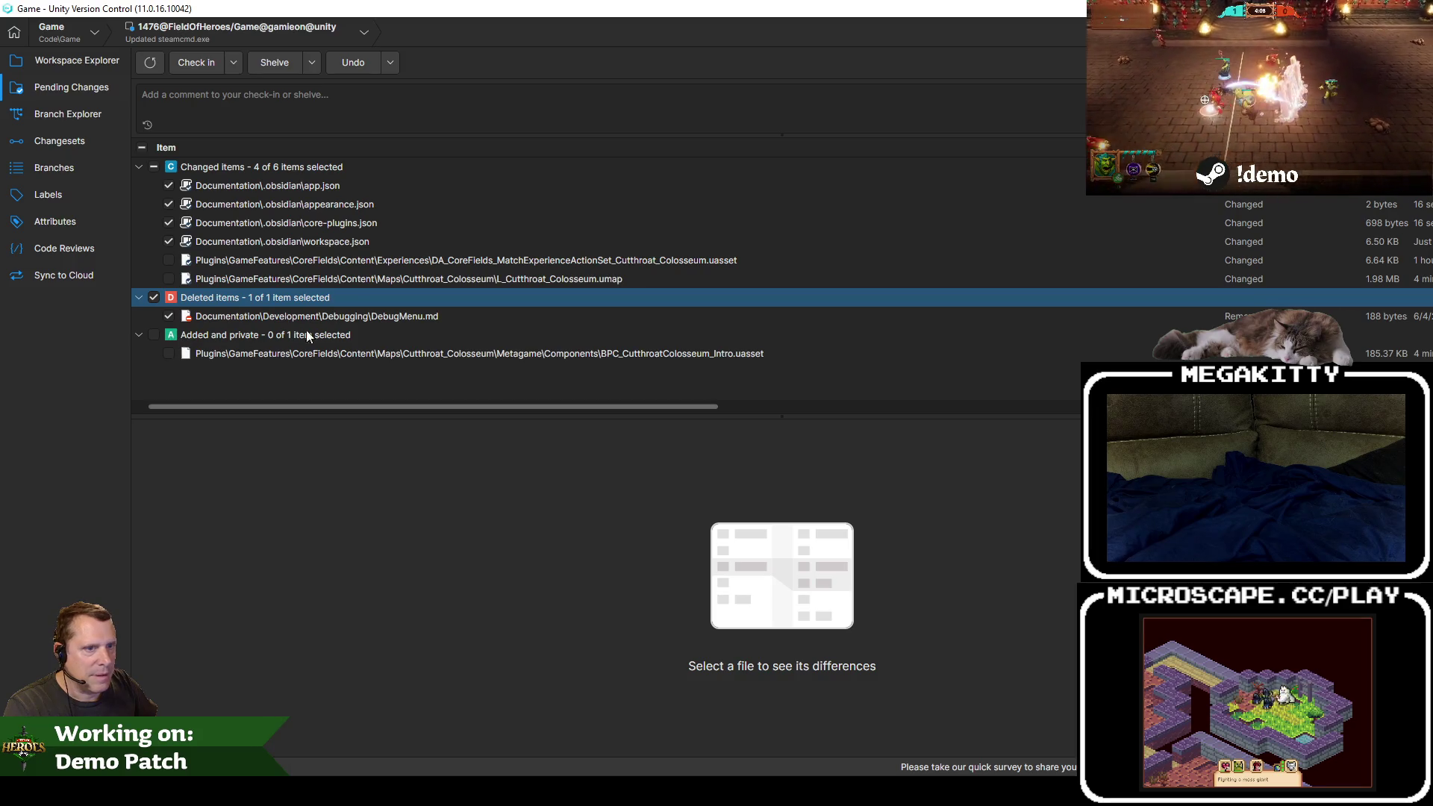
Step: Check in the docs as changeset 1478 with comment 'Updated Obsidian documentation with EA fields'
{"action": "left_click", "coordinate": [425, 104]}
{"action": "type", "text": "u"}
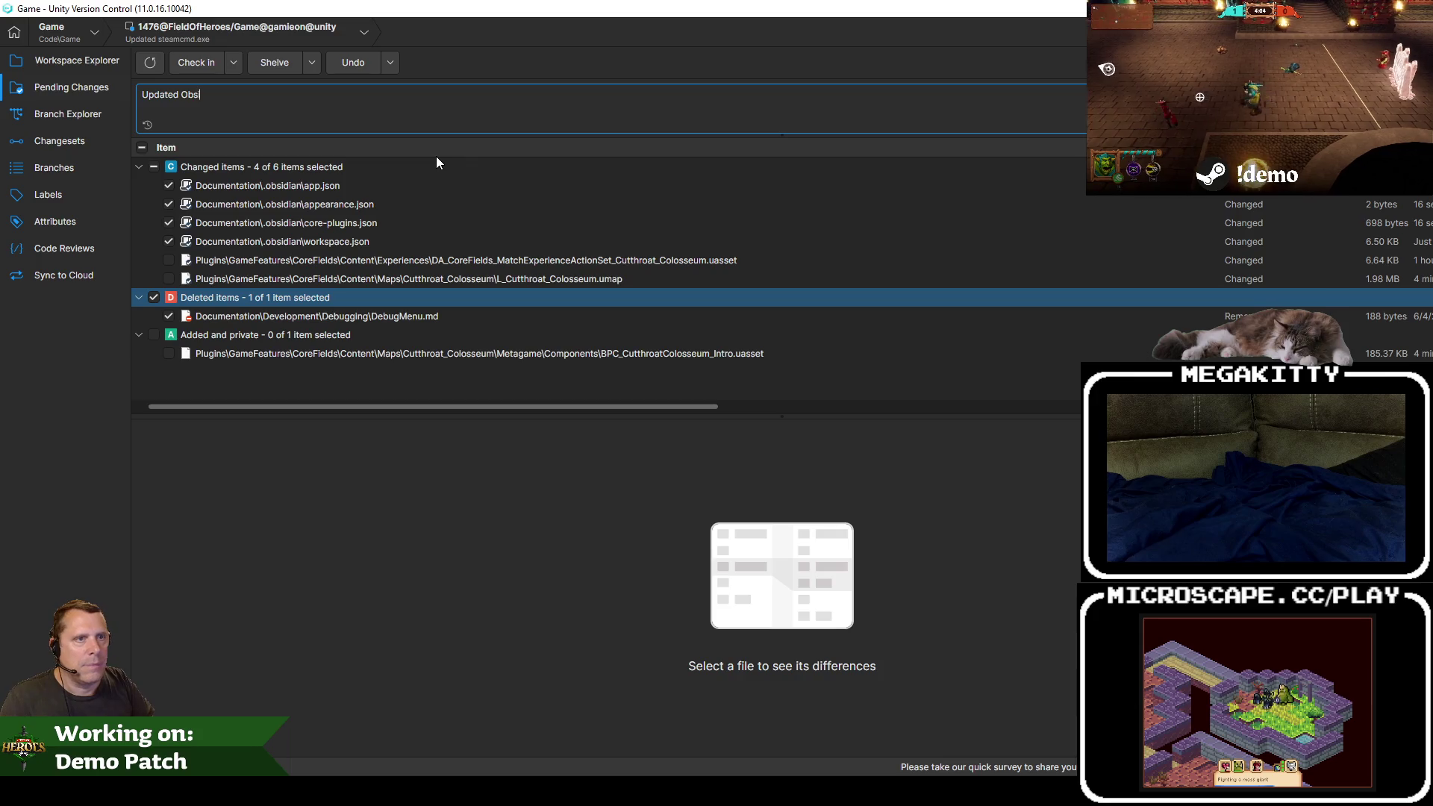
{"action": "type", "text": "idian documentation"}
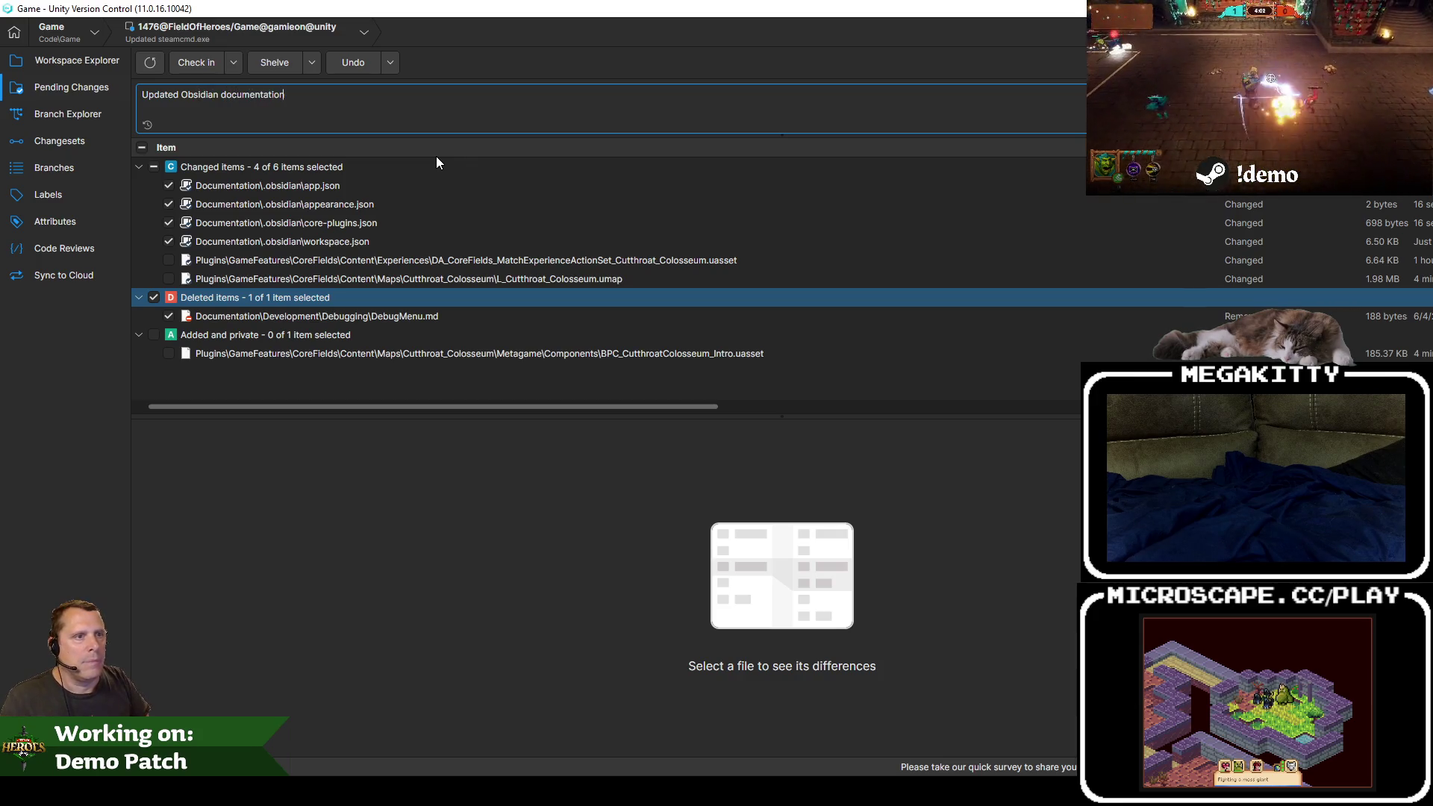
{"action": "type", "text": " witgh"}
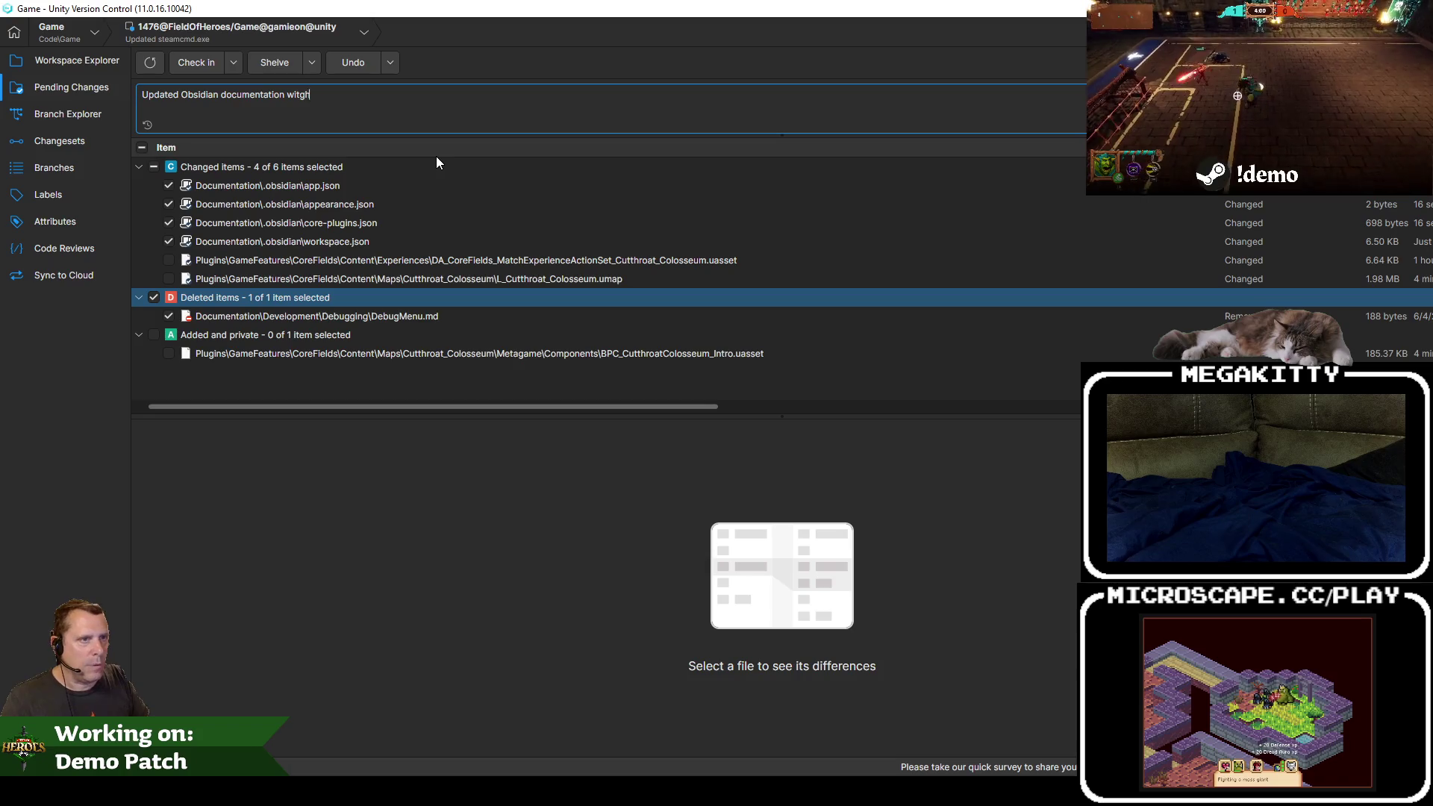
{"action": "key", "text": "BackSpace"}
{"action": "key", "text": "BackSpace"}
{"action": "type", "text": "h EA fields"}
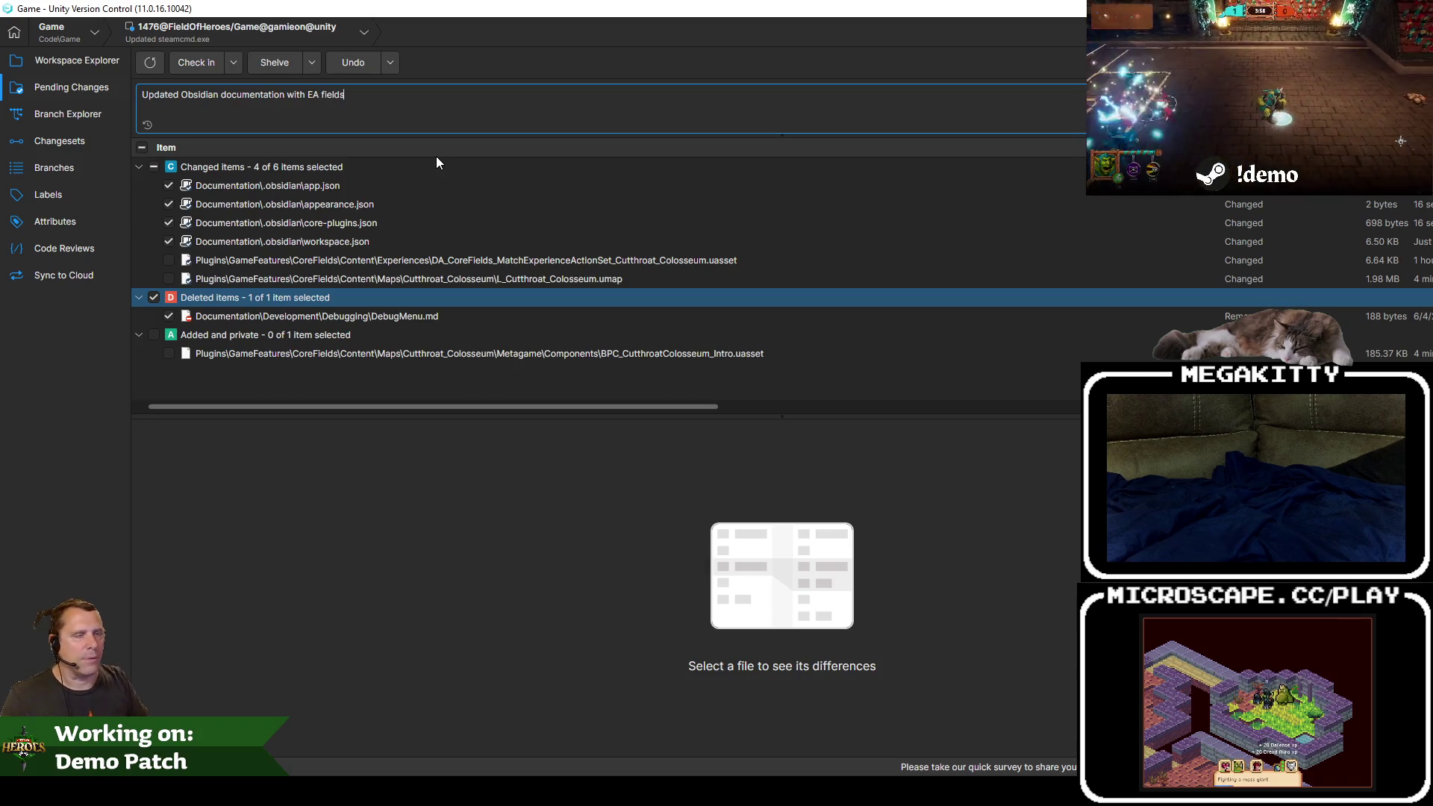
{"action": "left_click", "coordinate": [183, 62]}
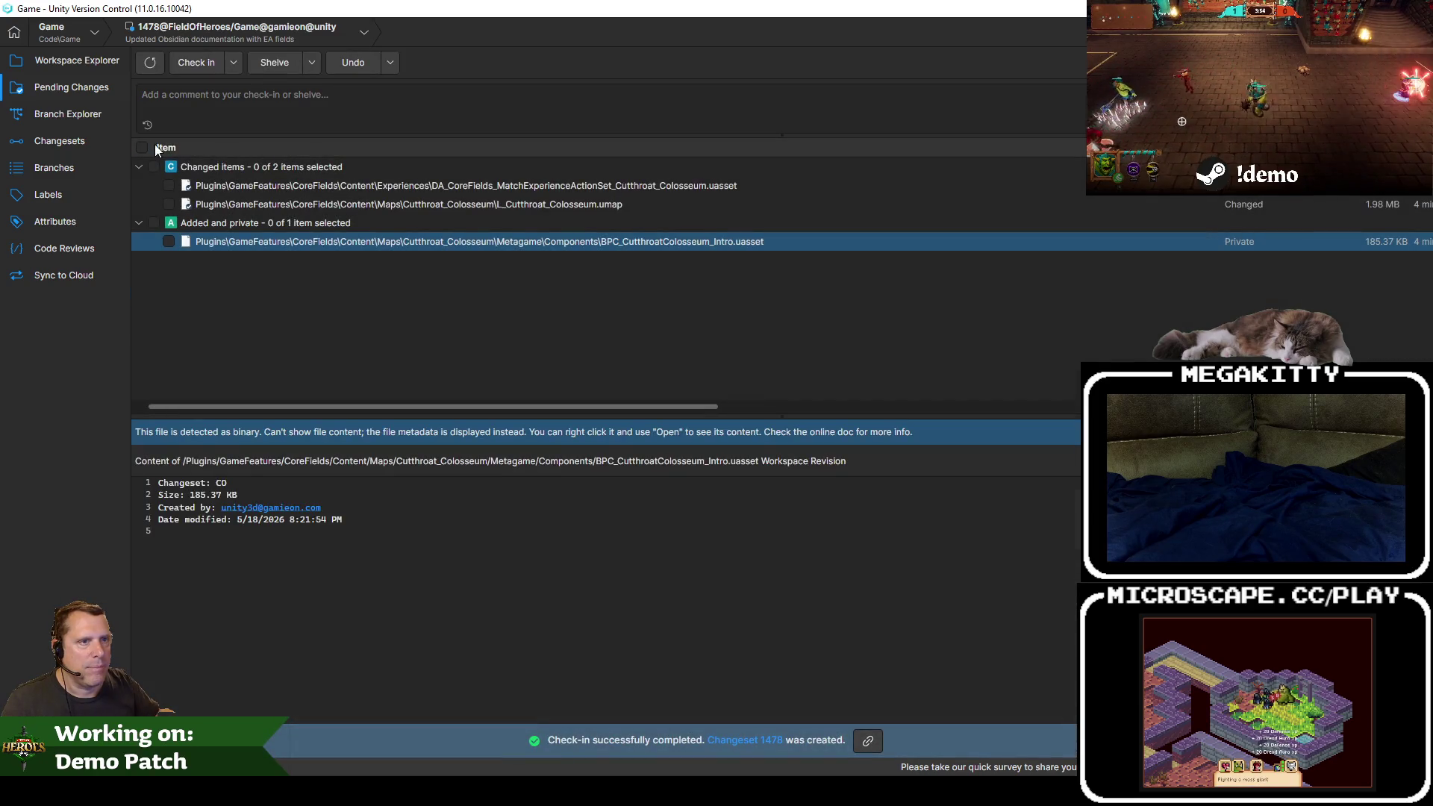
{"action": "left_click", "coordinate": [140, 147]}
Step: Check in changeset 1479 commented 'Heroes now pour out of the Cutthroat Colosseum map', then show the desktop
{"action": "left_click", "coordinate": [225, 111]}
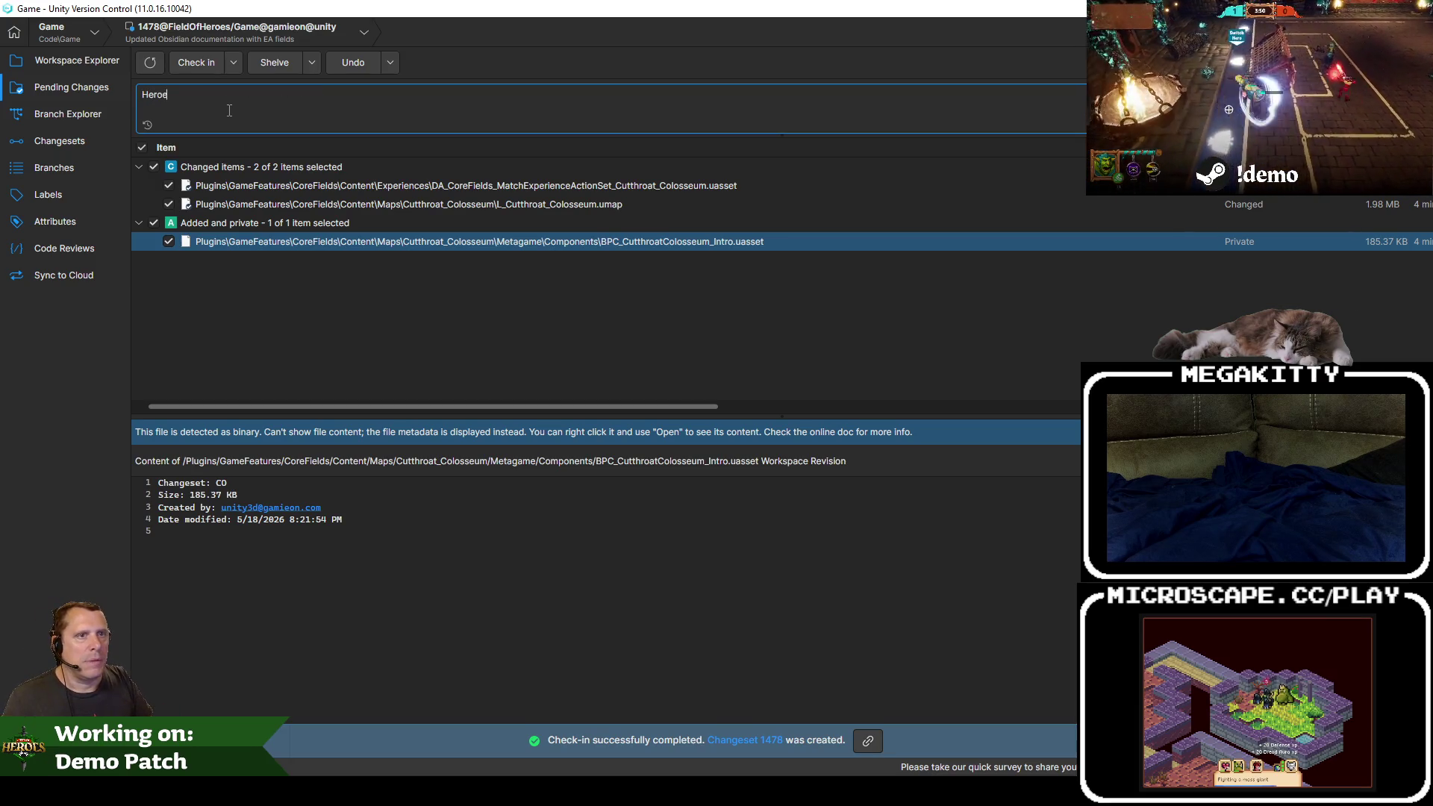
{"action": "type", "text": "s now pour out of the Cutthroat Colosseum map"}
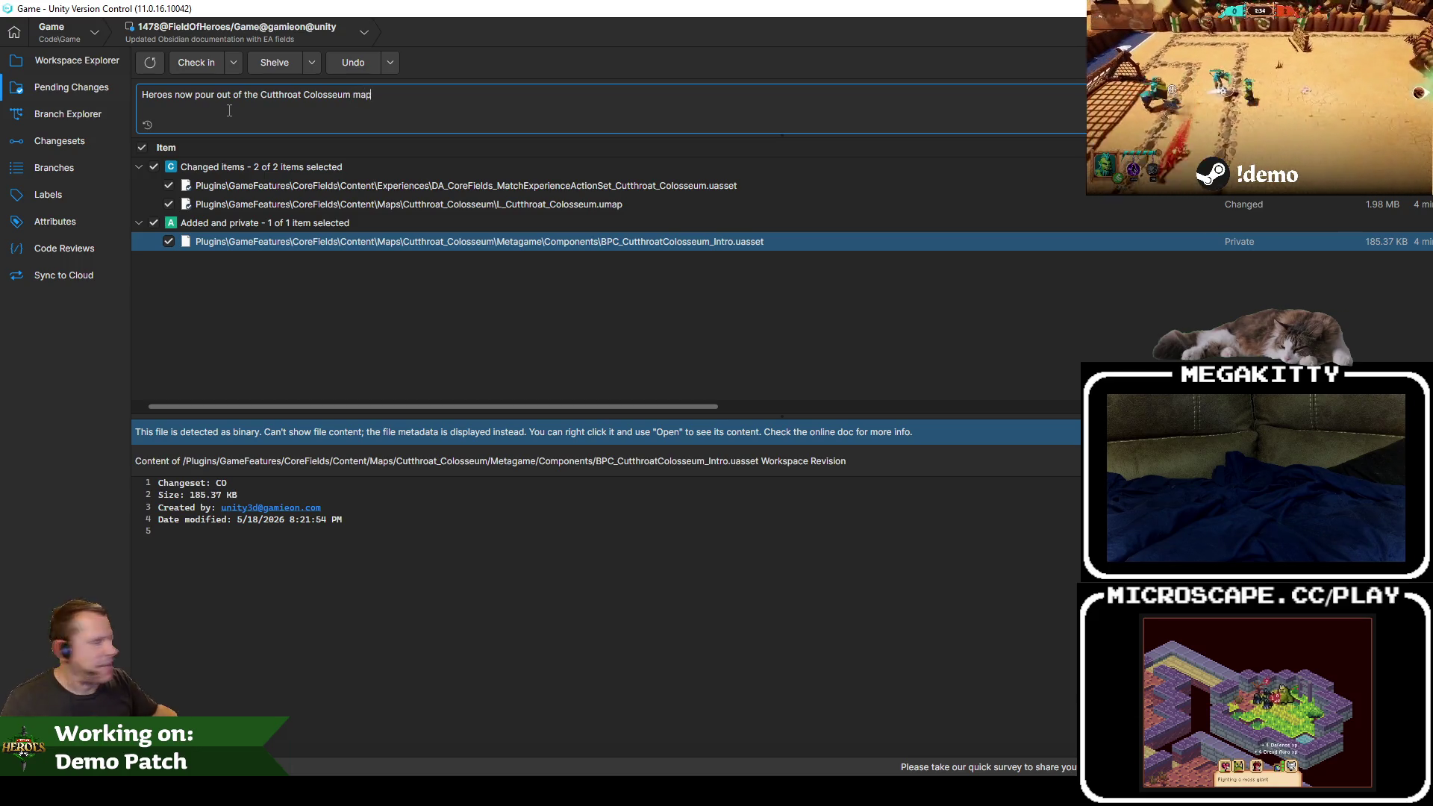
{"action": "left_click", "coordinate": [198, 67]}
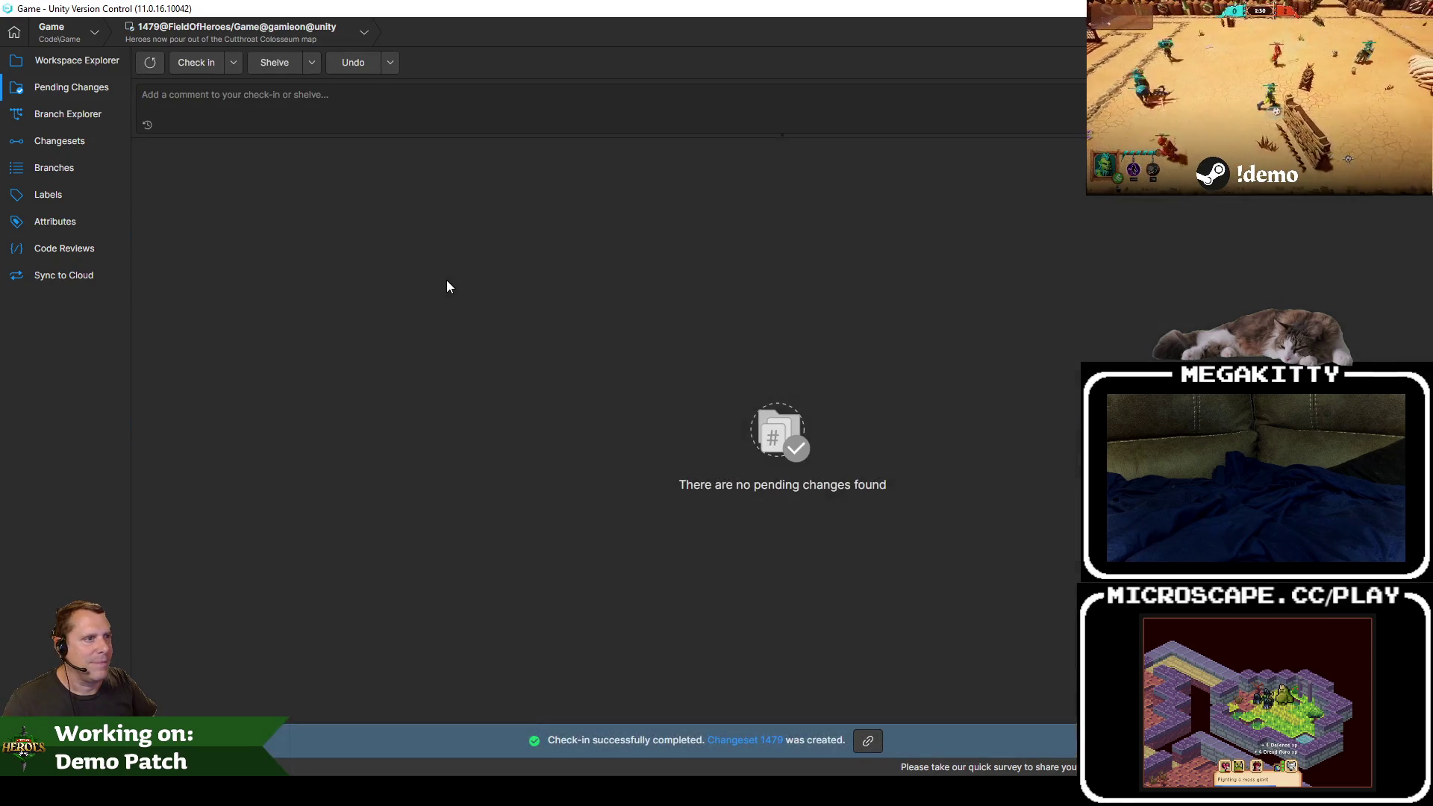
{"action": "key", "text": "super+d"}
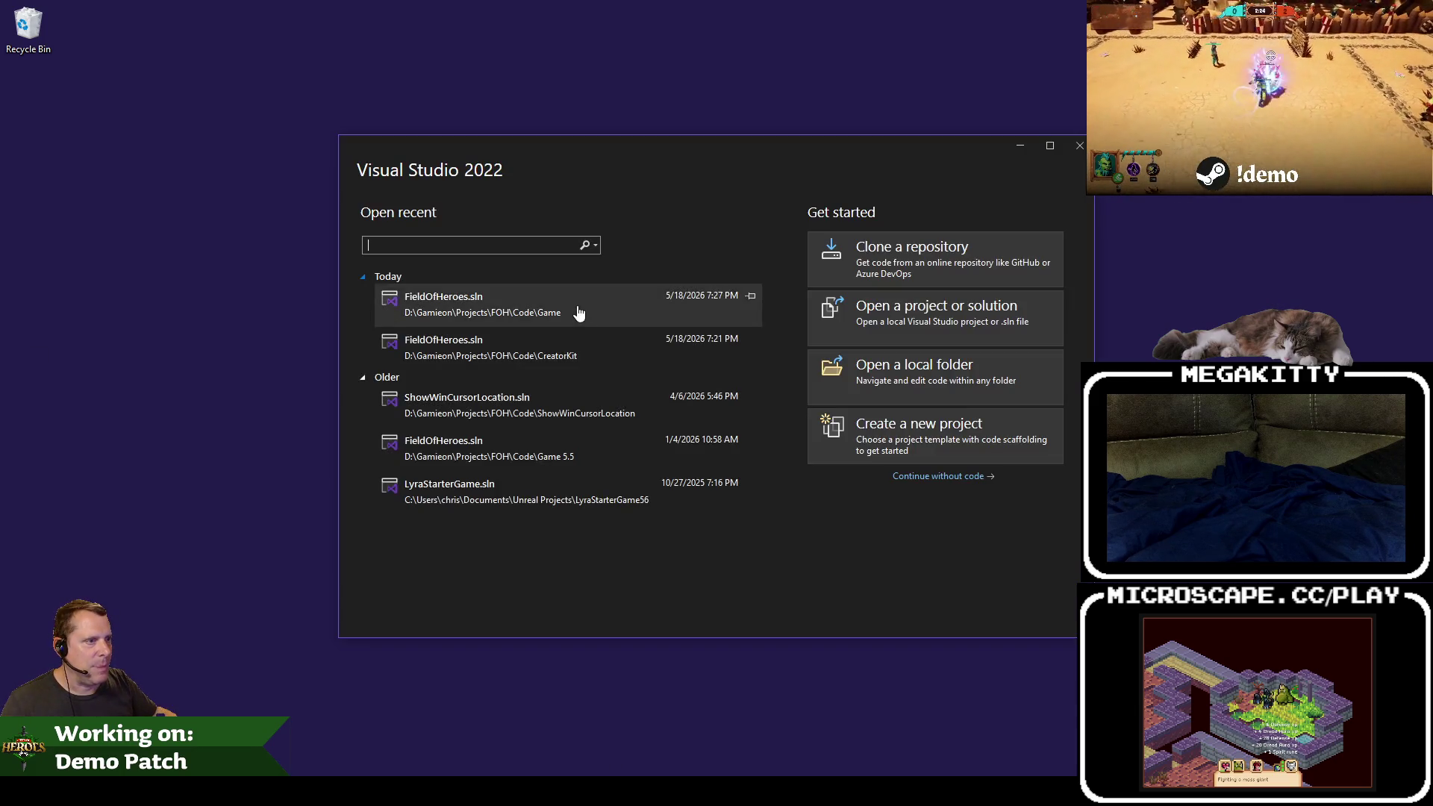
Step: Load FieldOfHeroes.sln from Visual Studio 2022's recent solutions under Today
{"action": "left_click", "coordinate": [600, 310]}
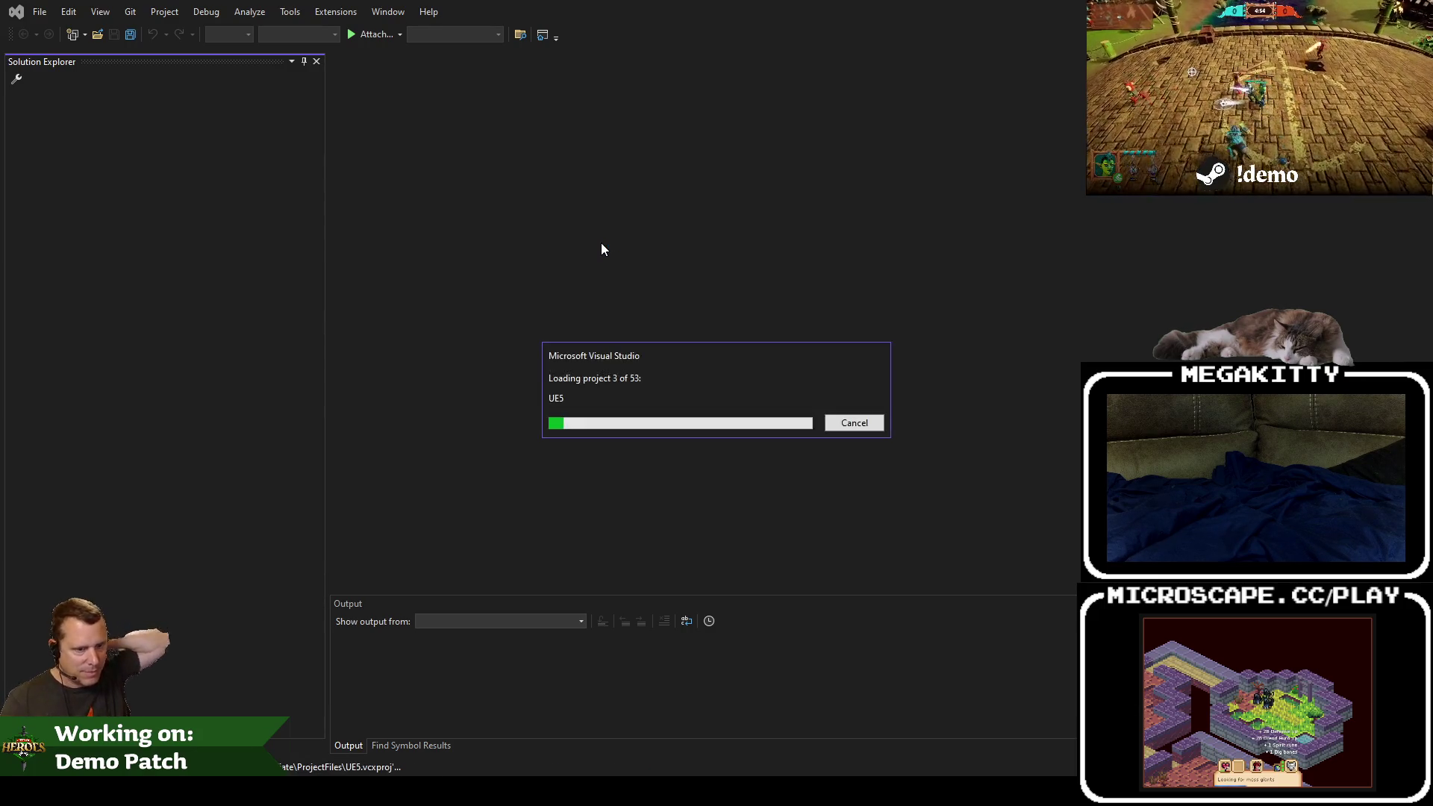
{"action": "mouse_move", "coordinate": [168, 792]}
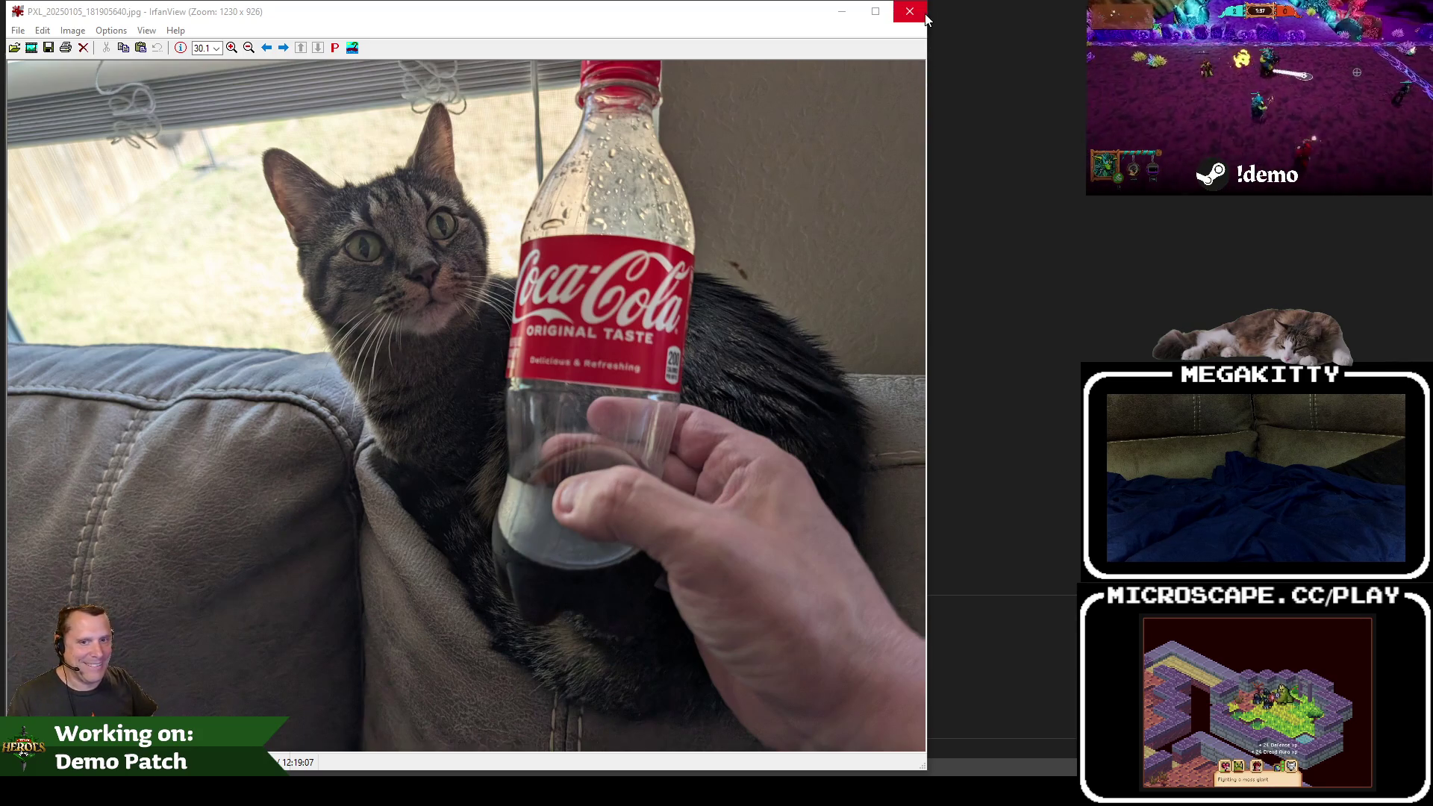
Step: Start the game build with Ctrl+Shift+B and close each cat photo in IrfanView
{"action": "left_click", "coordinate": [924, 13]}
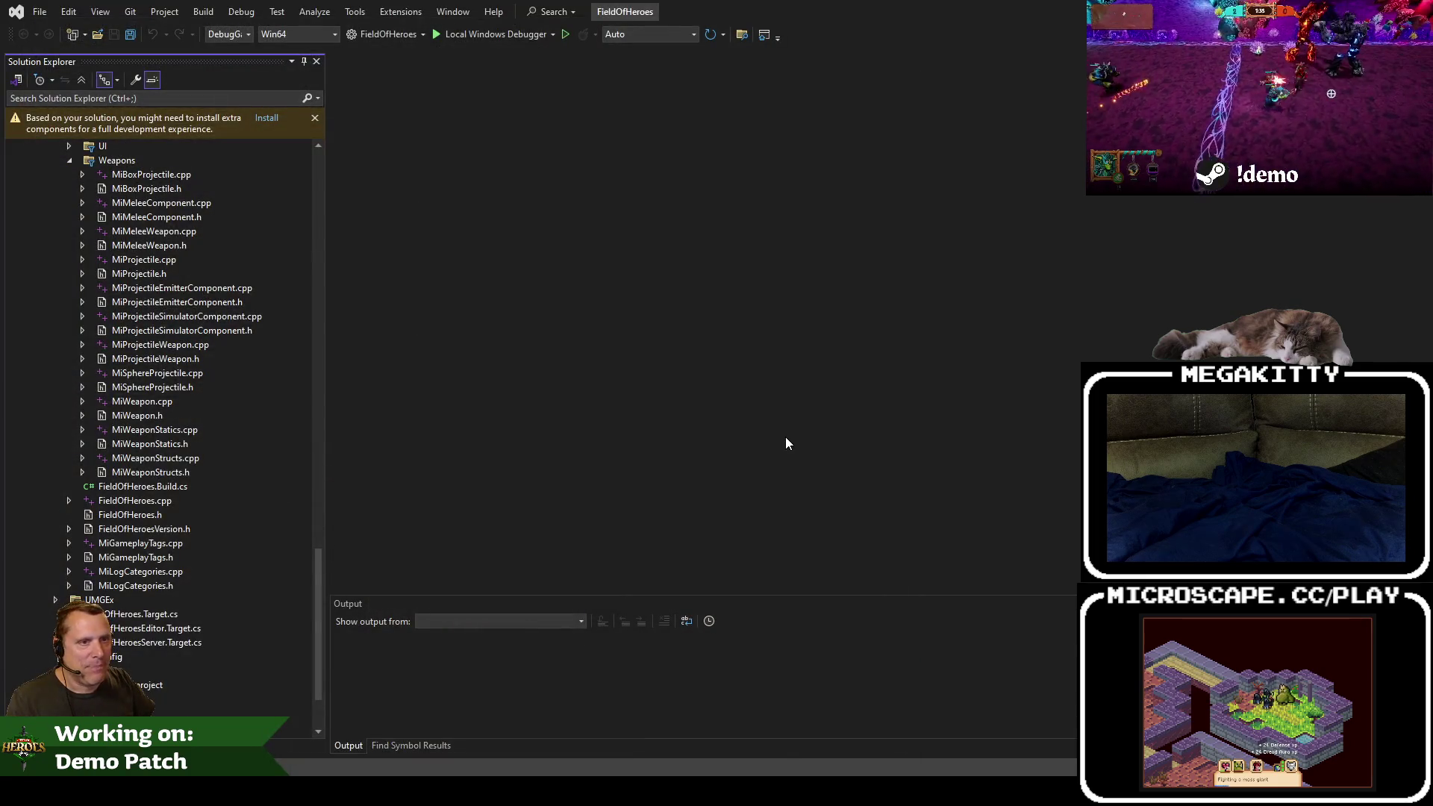
{"action": "key", "text": "ctrl+shift+b"}
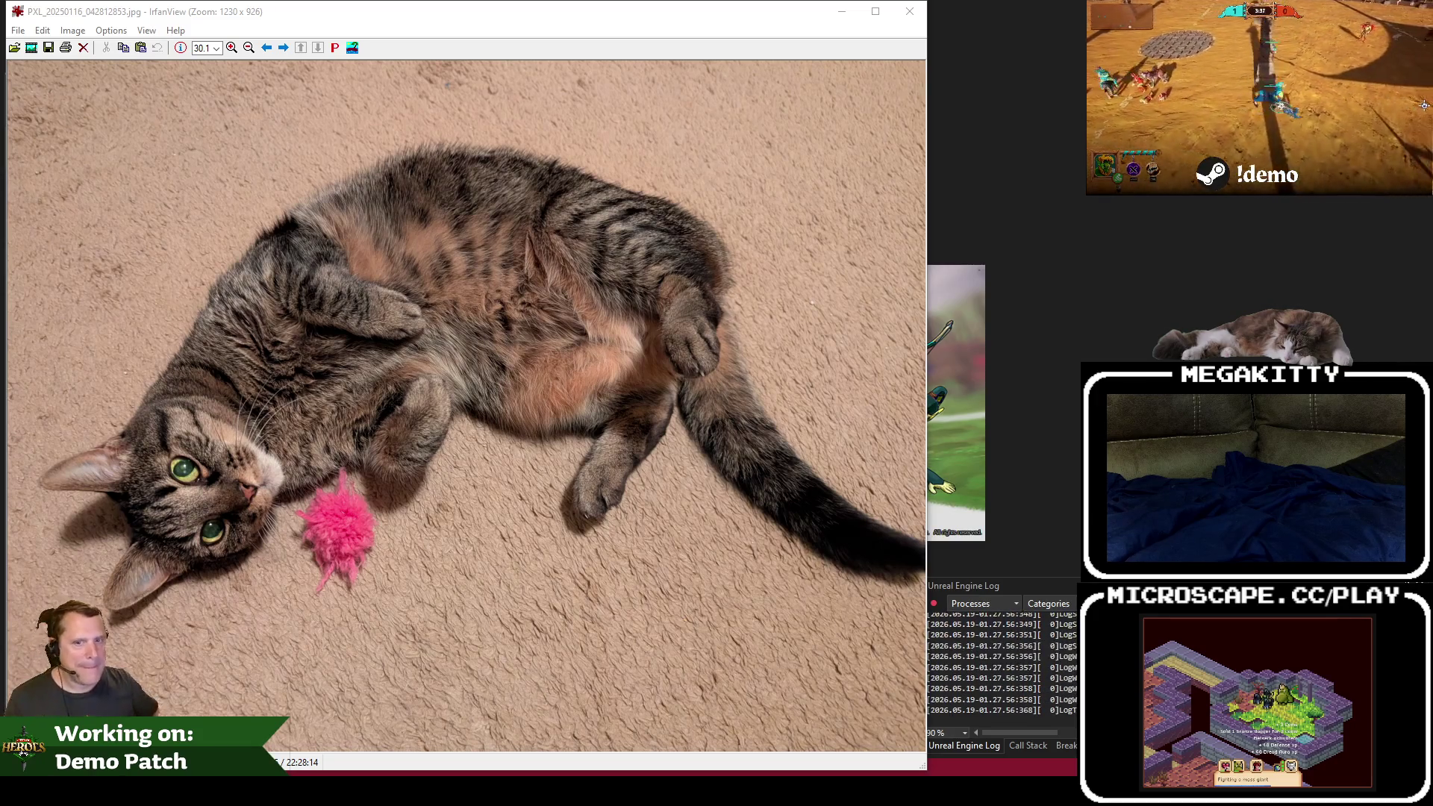
{"action": "left_click", "coordinate": [911, 14]}
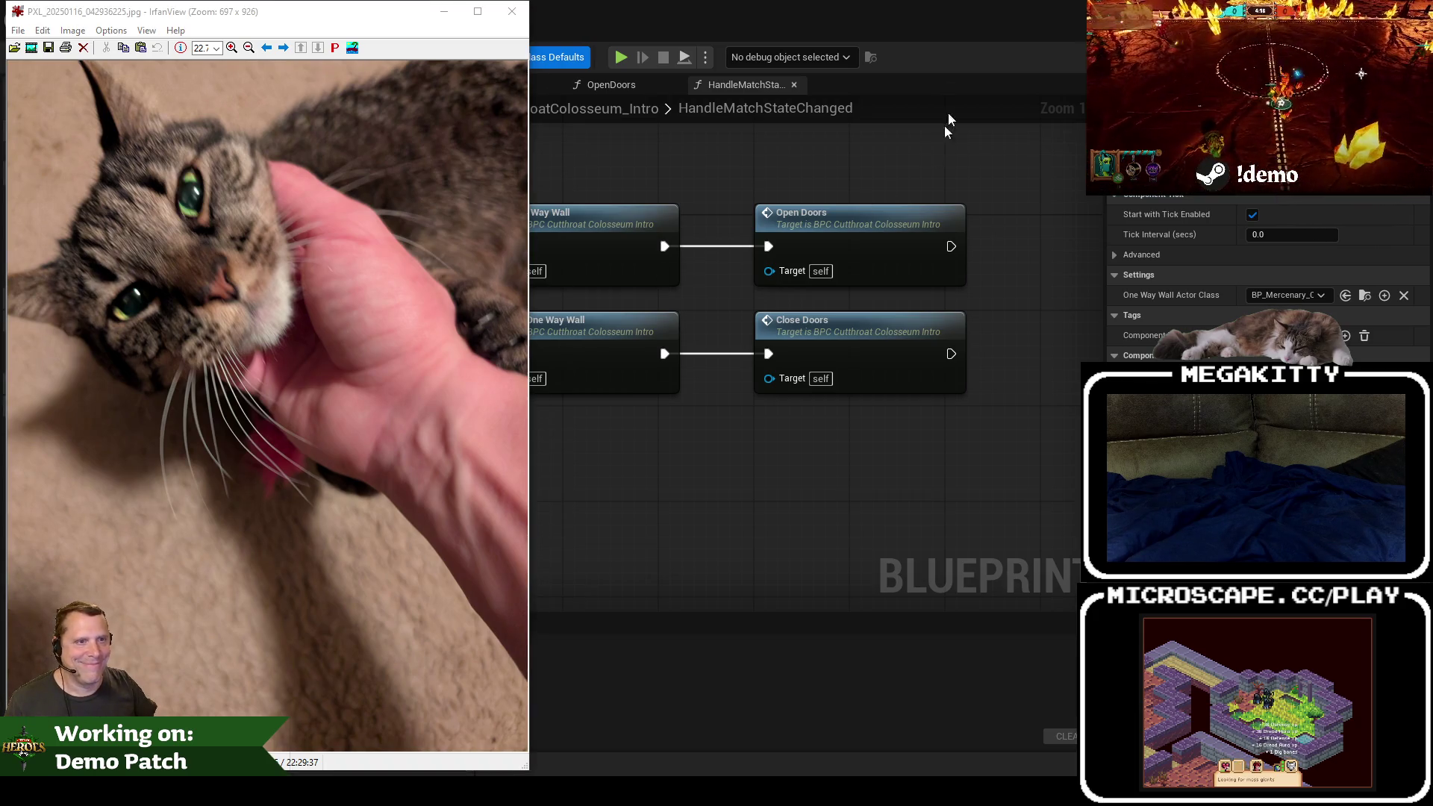
{"action": "left_click", "coordinate": [512, 13]}
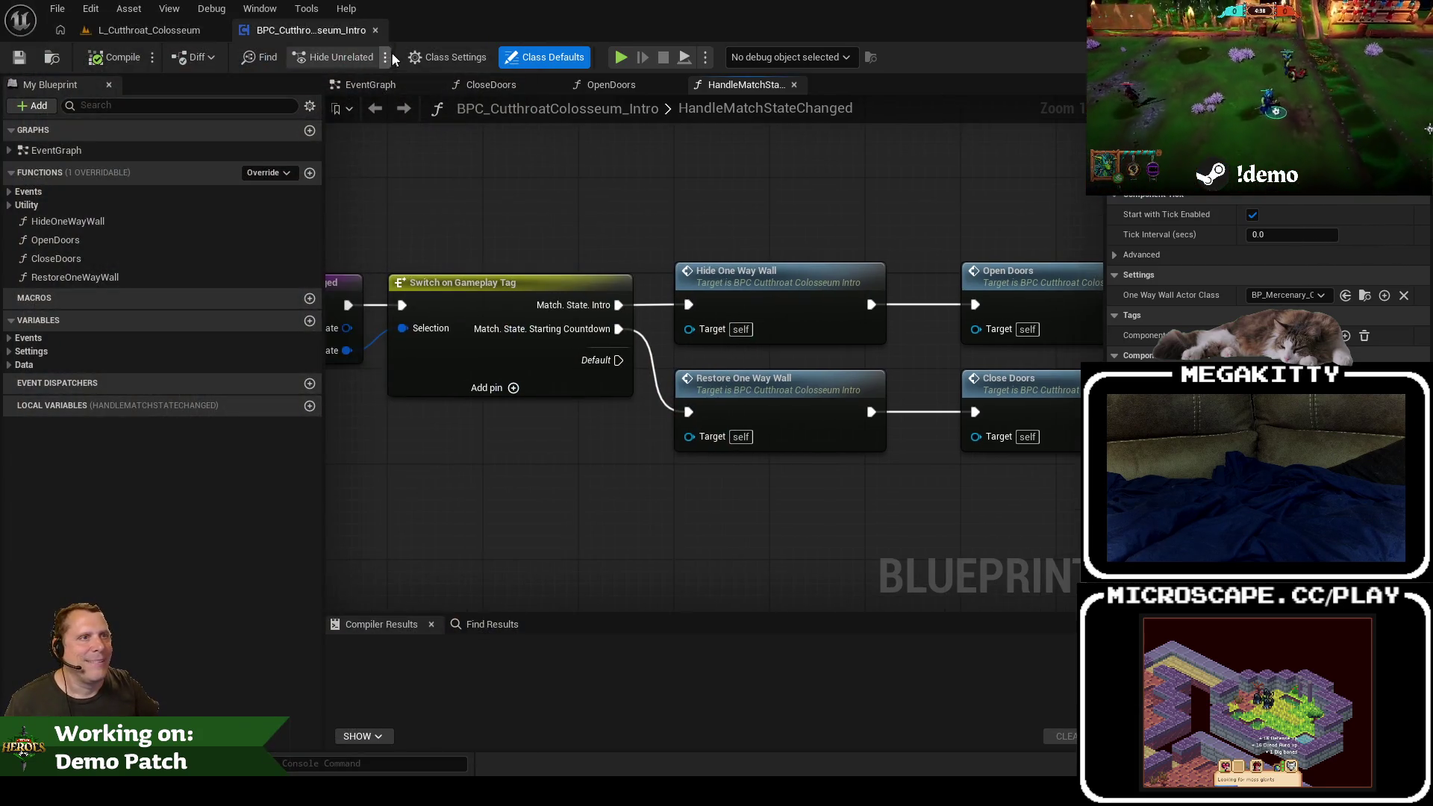
Step: Close the colosseum intro Blueprint and open L_Dungeon from Maps/Dungeon in the Content Browser
{"action": "left_click", "coordinate": [375, 30]}
{"action": "left_click", "coordinate": [59, 506]}
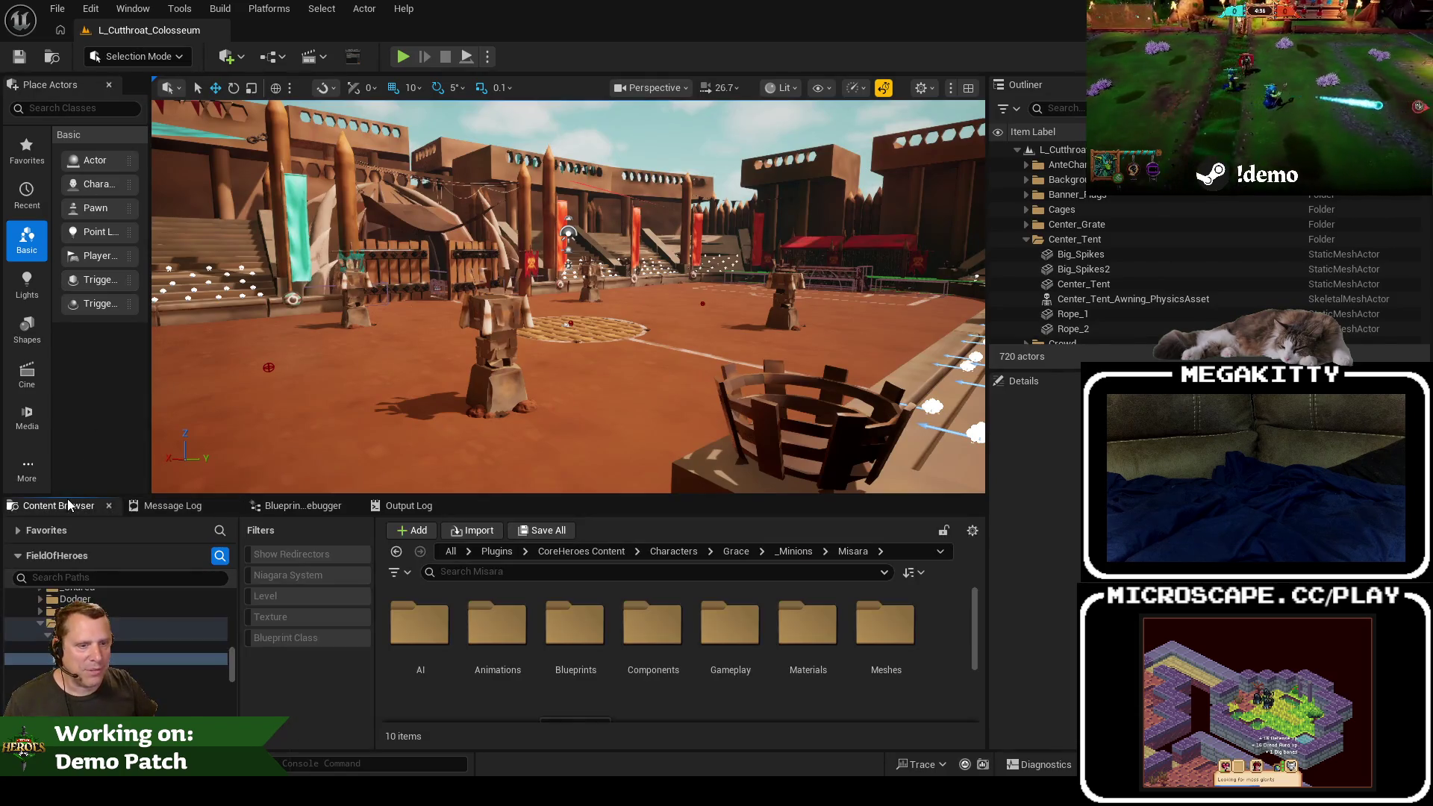
{"action": "left_click", "coordinate": [51, 56]}
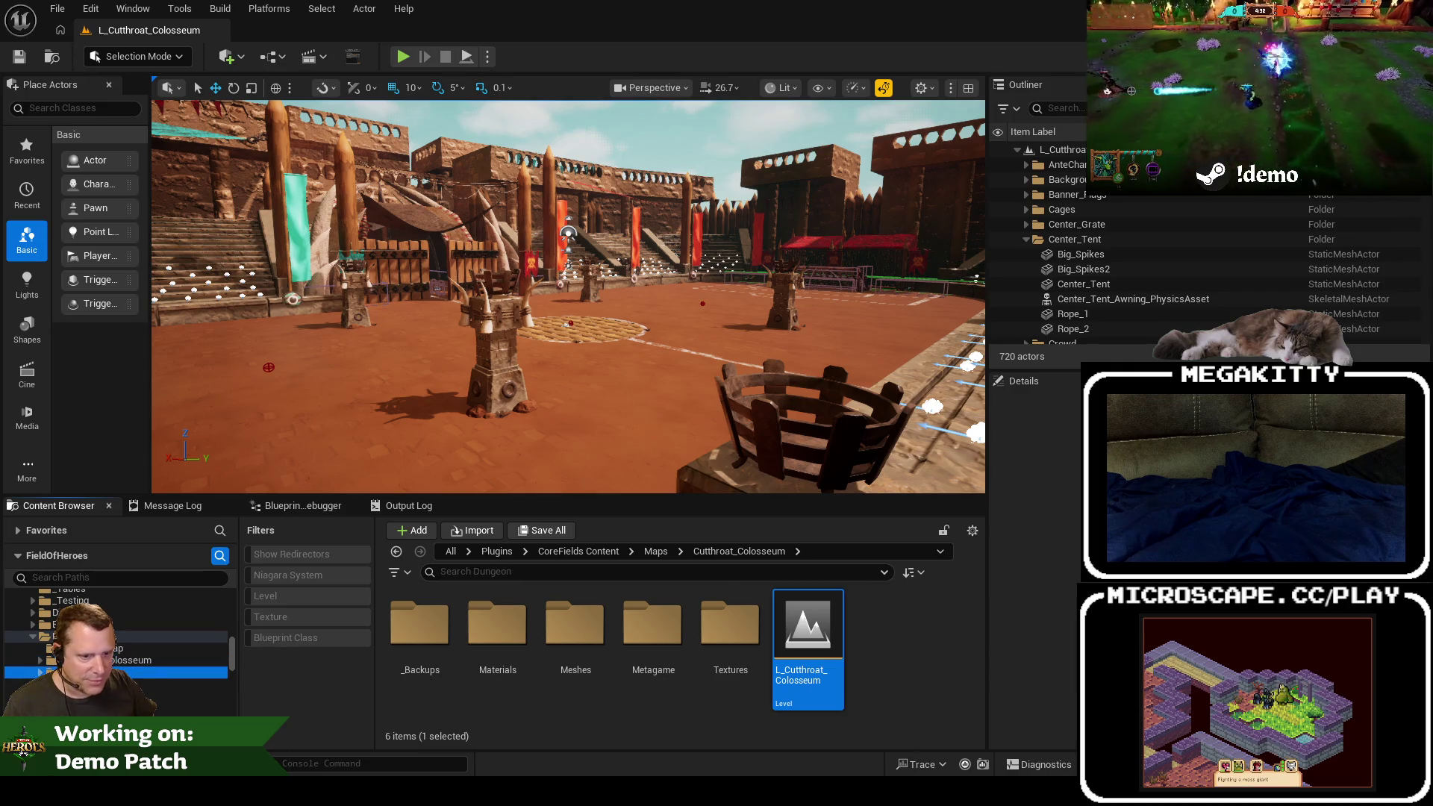
{"action": "left_click", "coordinate": [217, 672]}
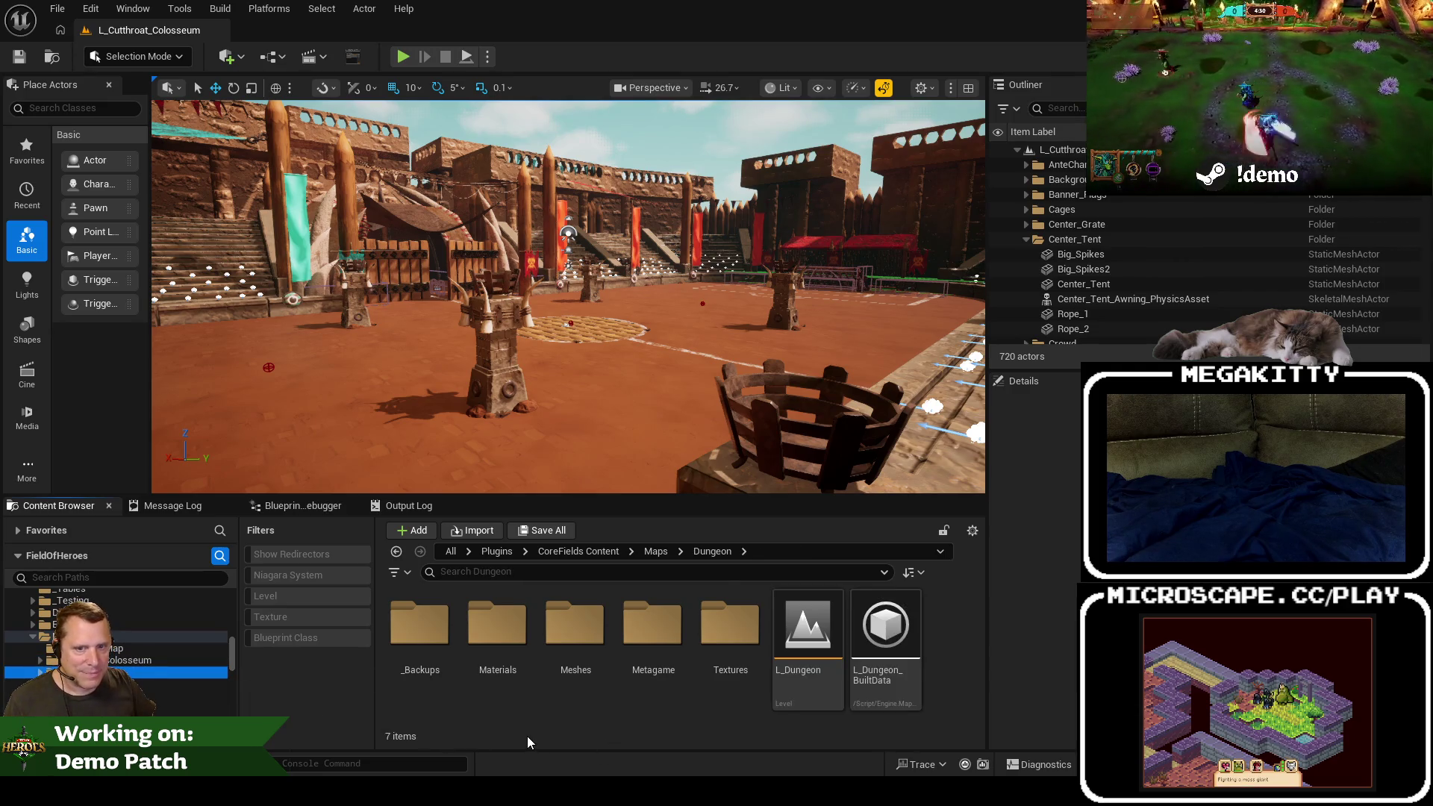
{"action": "left_click", "coordinate": [804, 636]}
{"action": "double_click", "coordinate": [804, 636]}
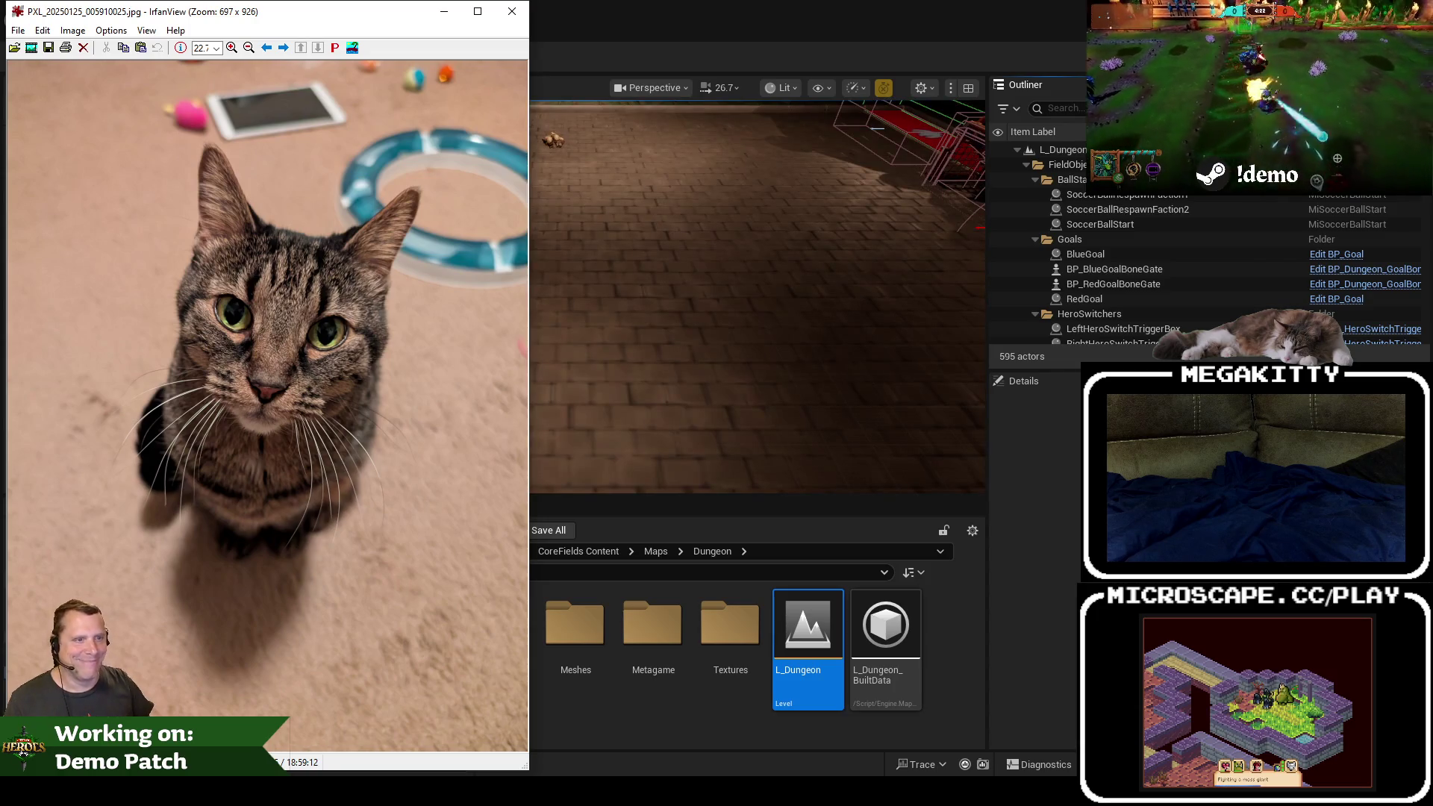
Step: Close the IrfanView cat photo to reveal the L_Dungeon level editor
{"action": "key", "text": "alt+Tab"}
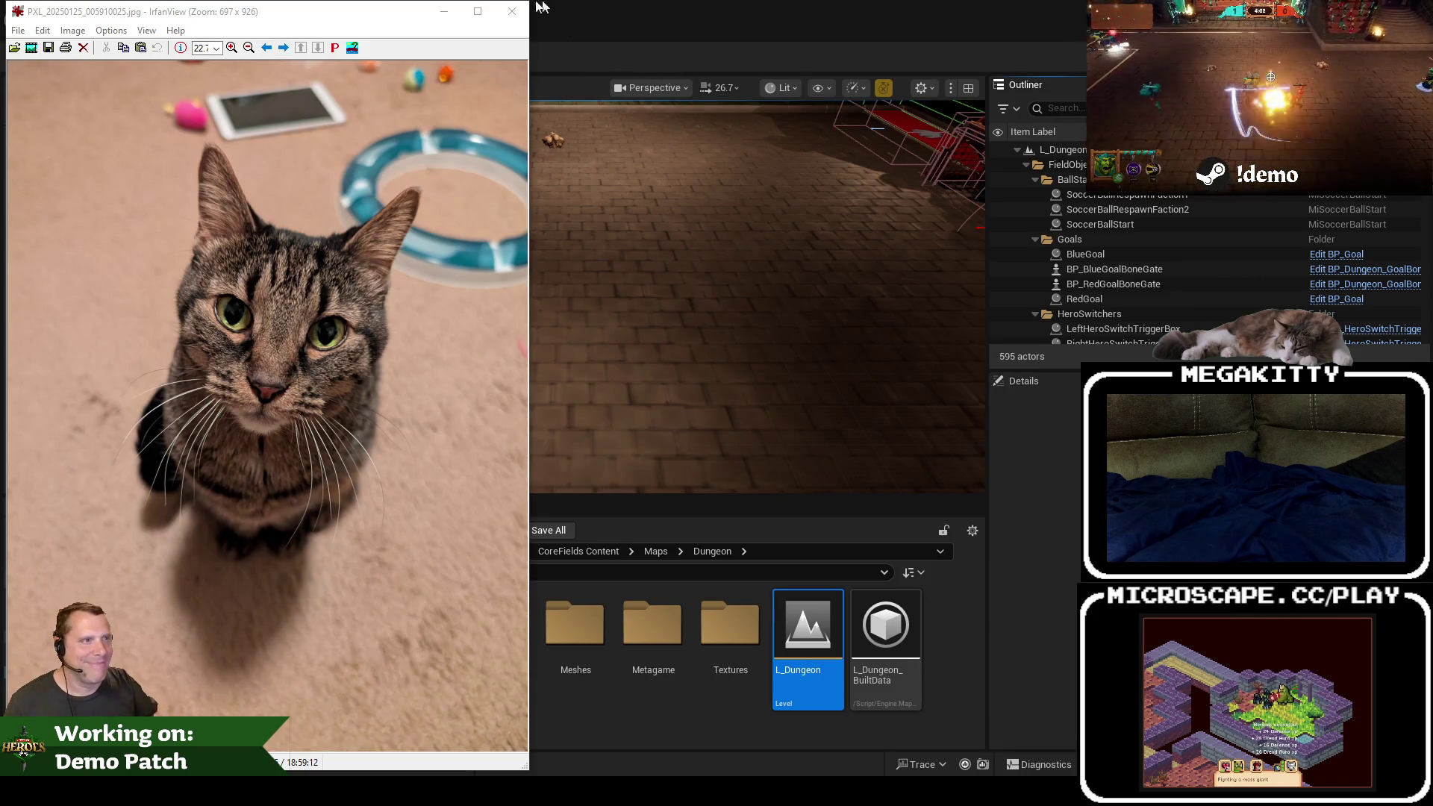
{"action": "left_click", "coordinate": [511, 13]}
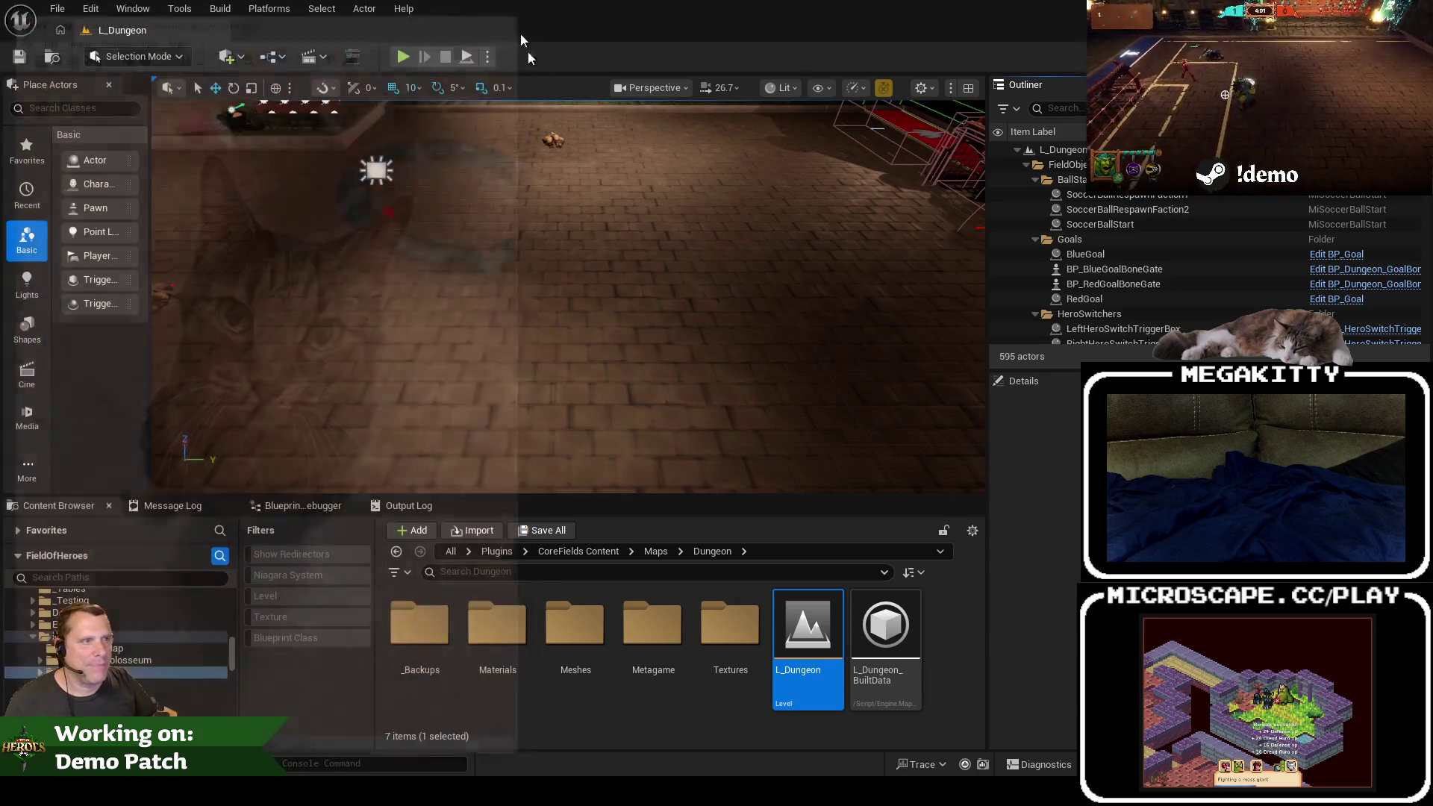
Step: In immersive mode, fly toward the goal stands and select the stands and gate building
{"action": "mouse_move", "coordinate": [605, 239]}
{"action": "left_mouse_down"}
{"action": "mouse_move", "coordinate": [537, 221]}
{"action": "mouse_move", "coordinate": [650, 240]}
{"action": "mouse_move", "coordinate": [677, 314]}
{"action": "mouse_move", "coordinate": [670, 351]}
{"action": "left_mouse_up"}
{"action": "key", "text": "F11"}
{"action": "left_click_drag", "start_coordinate": [691, 266], "coordinate": [690, 265]}
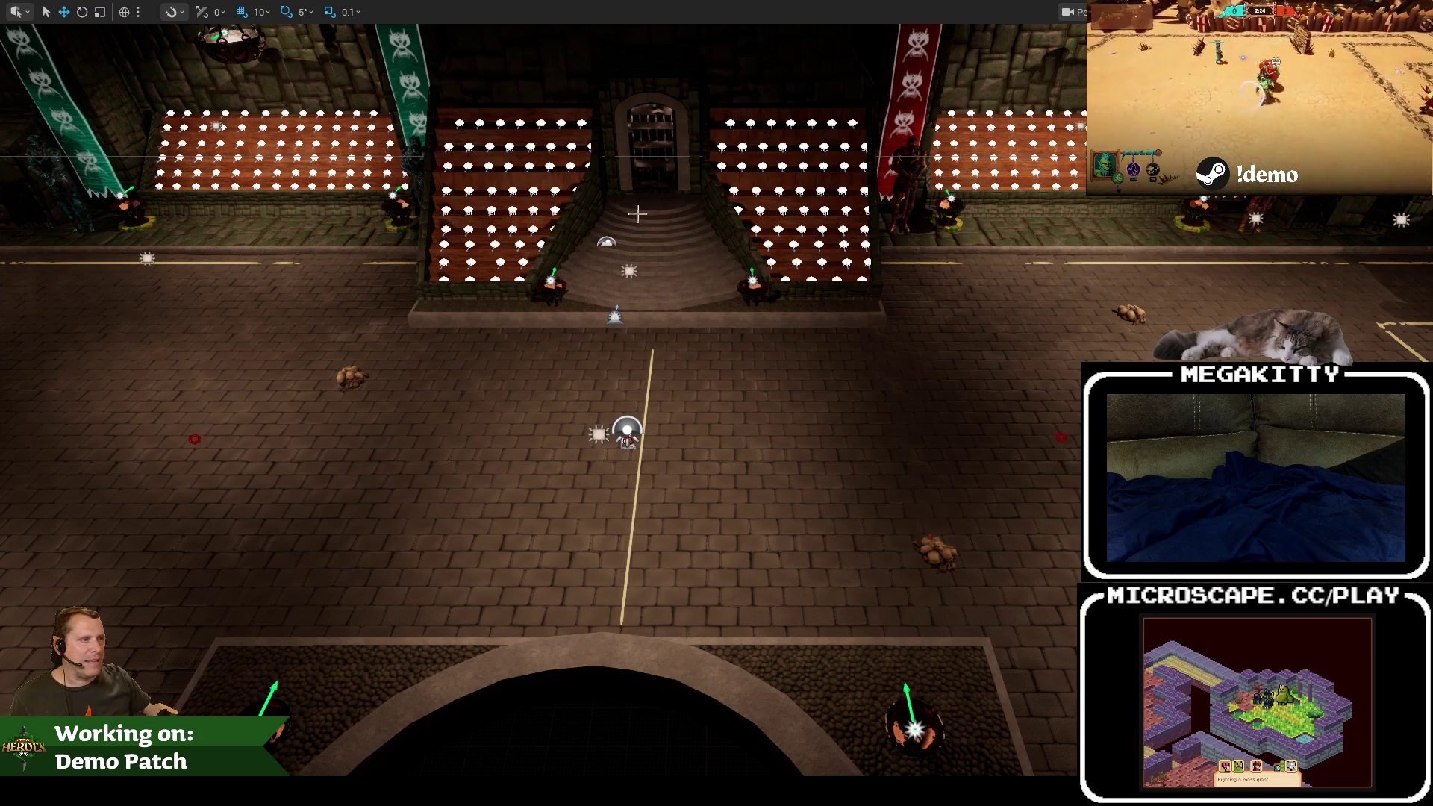
{"action": "scroll", "coordinate": [654, 205], "scroll_direction": "up", "scroll_amount": 4}
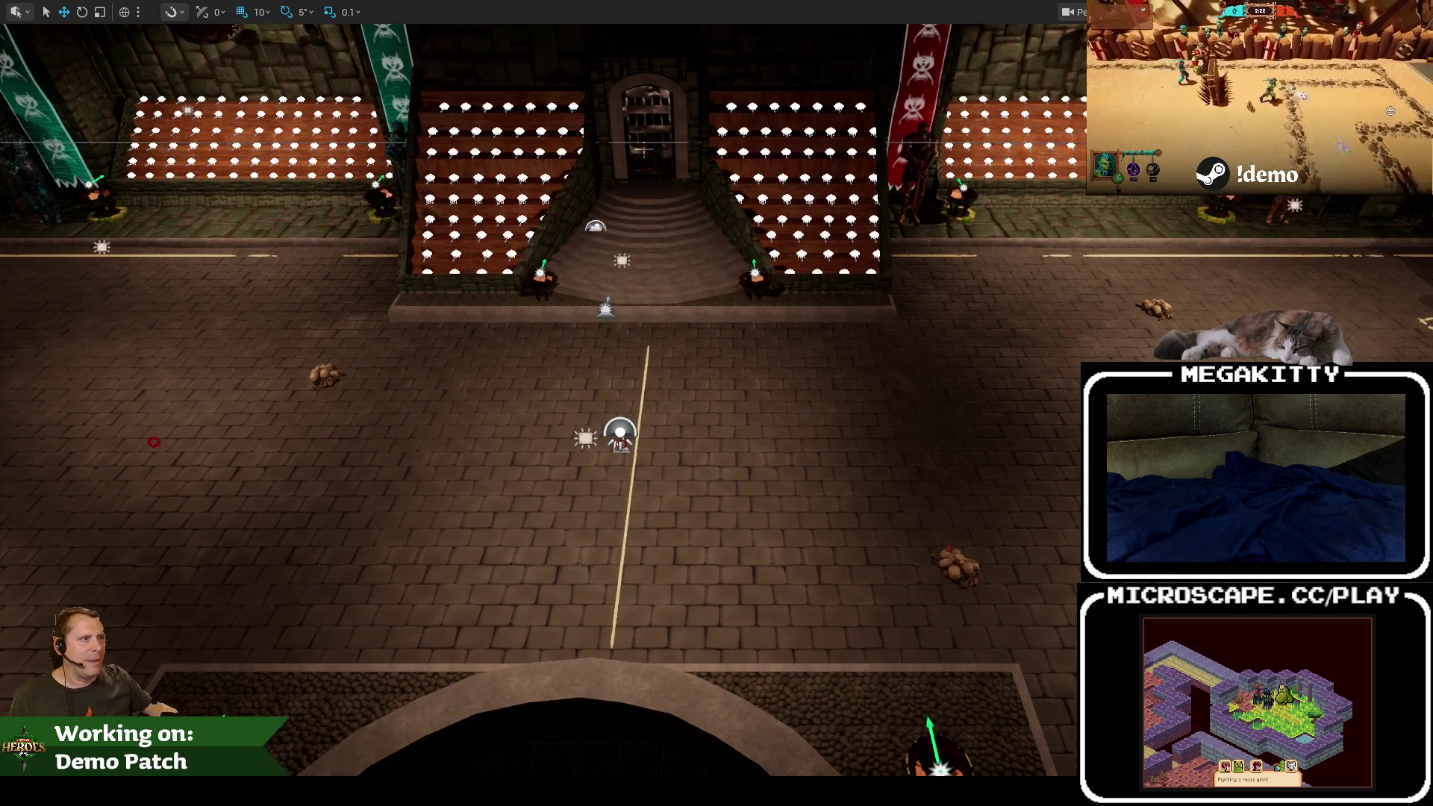
{"action": "left_click", "coordinate": [648, 171]}
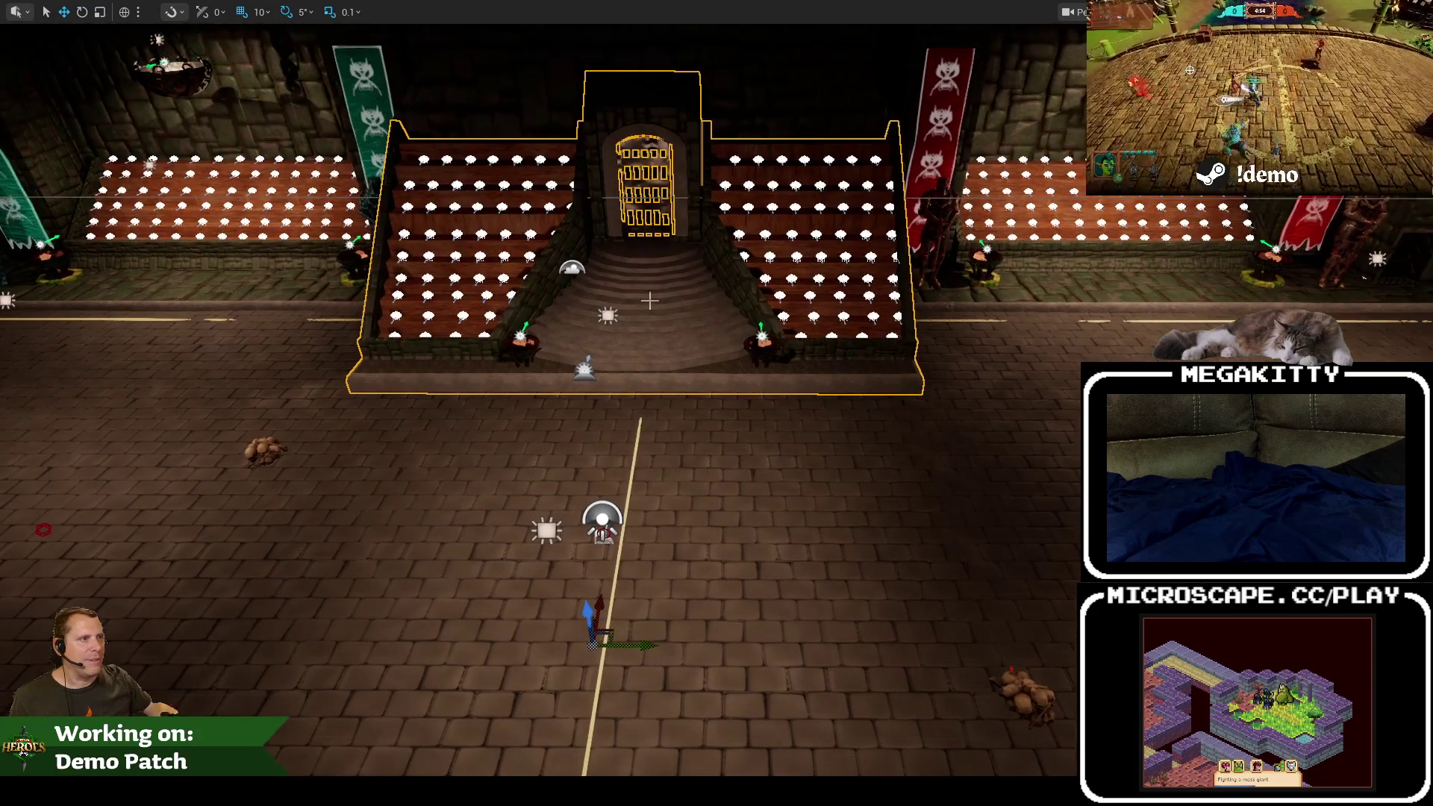
{"action": "scroll", "coordinate": [654, 217], "scroll_direction": "down", "scroll_amount": 3}
{"action": "scroll", "coordinate": [653, 216], "scroll_direction": "up", "scroll_amount": 5}
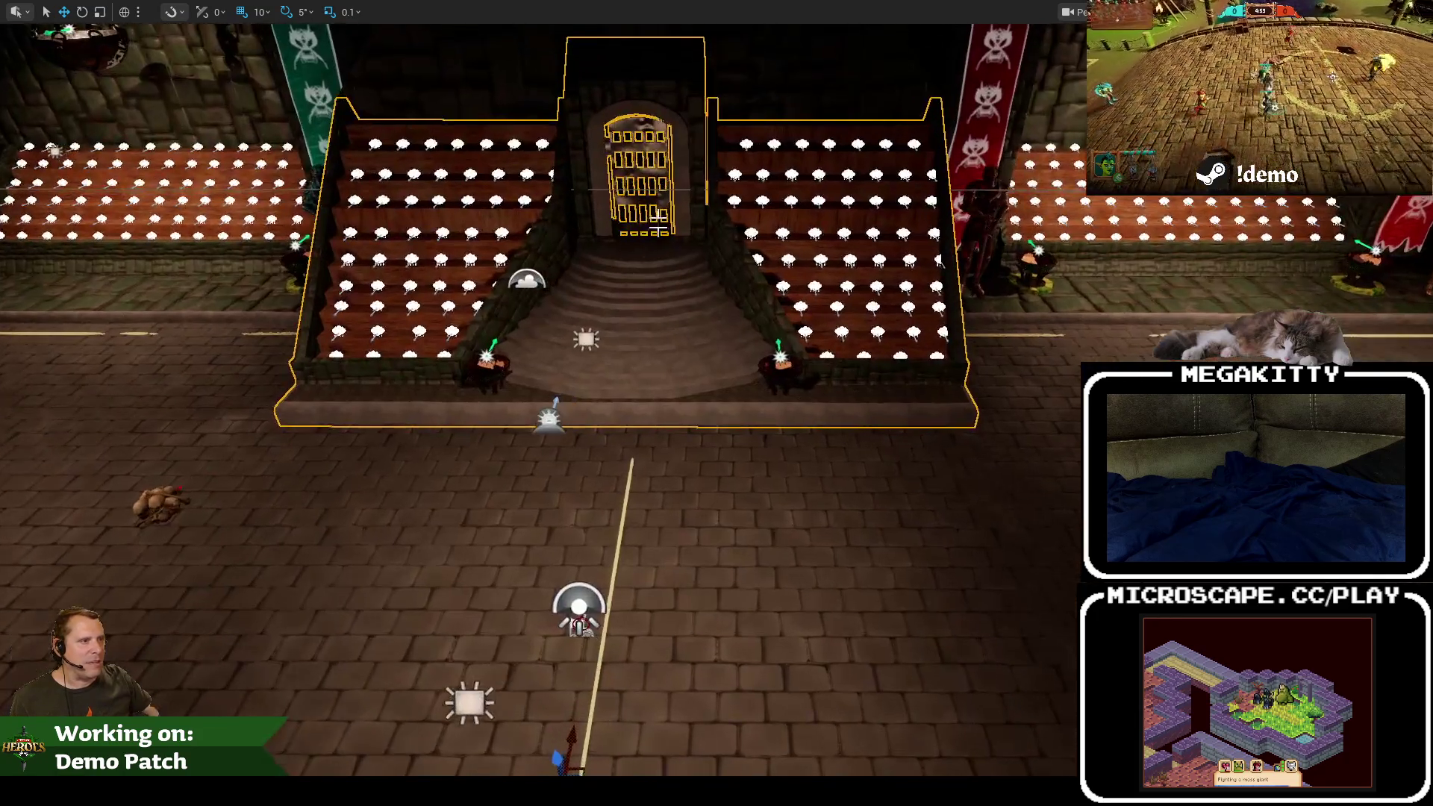
{"action": "scroll", "coordinate": [658, 226], "scroll_direction": "down", "scroll_amount": 3}
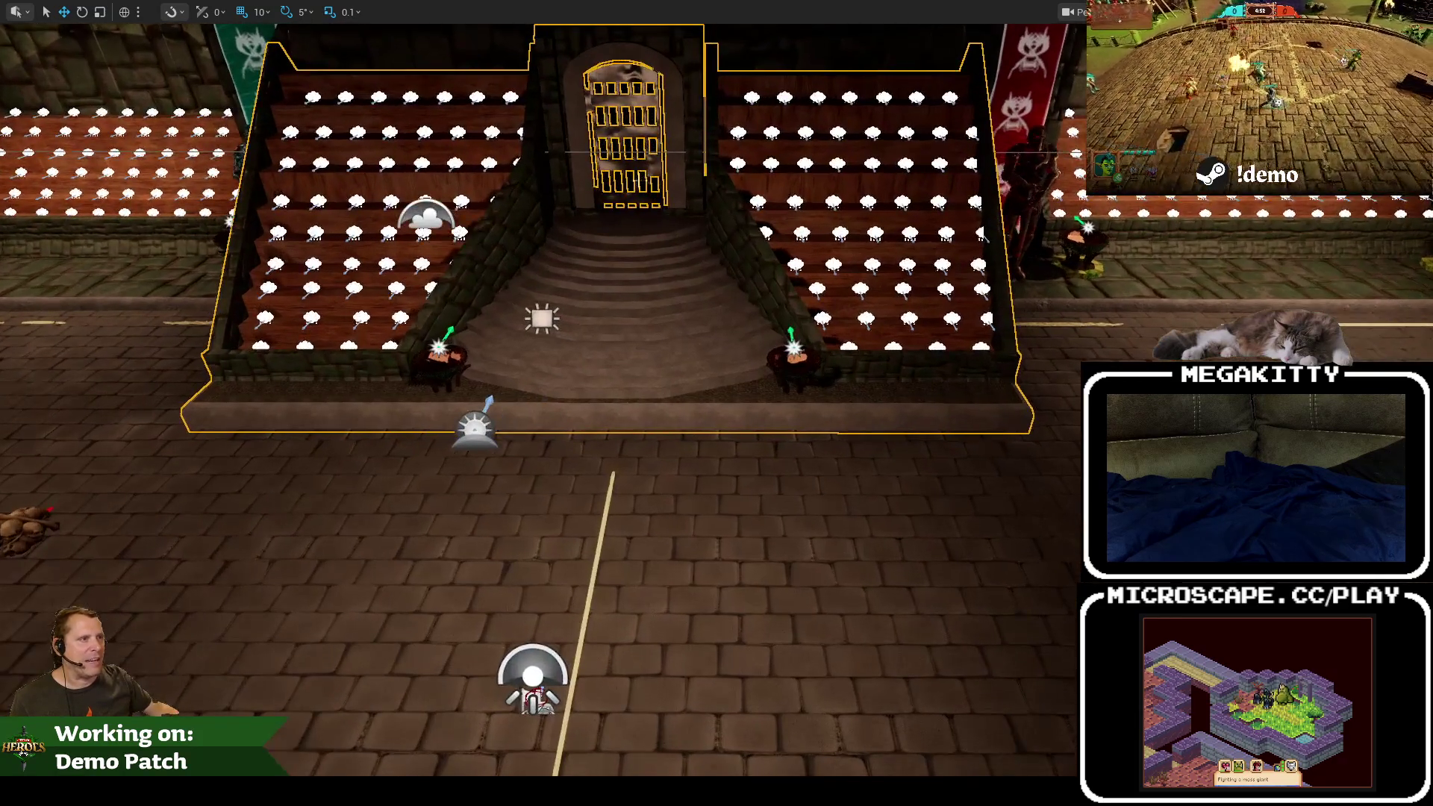
{"action": "scroll", "coordinate": [659, 226], "scroll_direction": "up", "scroll_amount": 2}
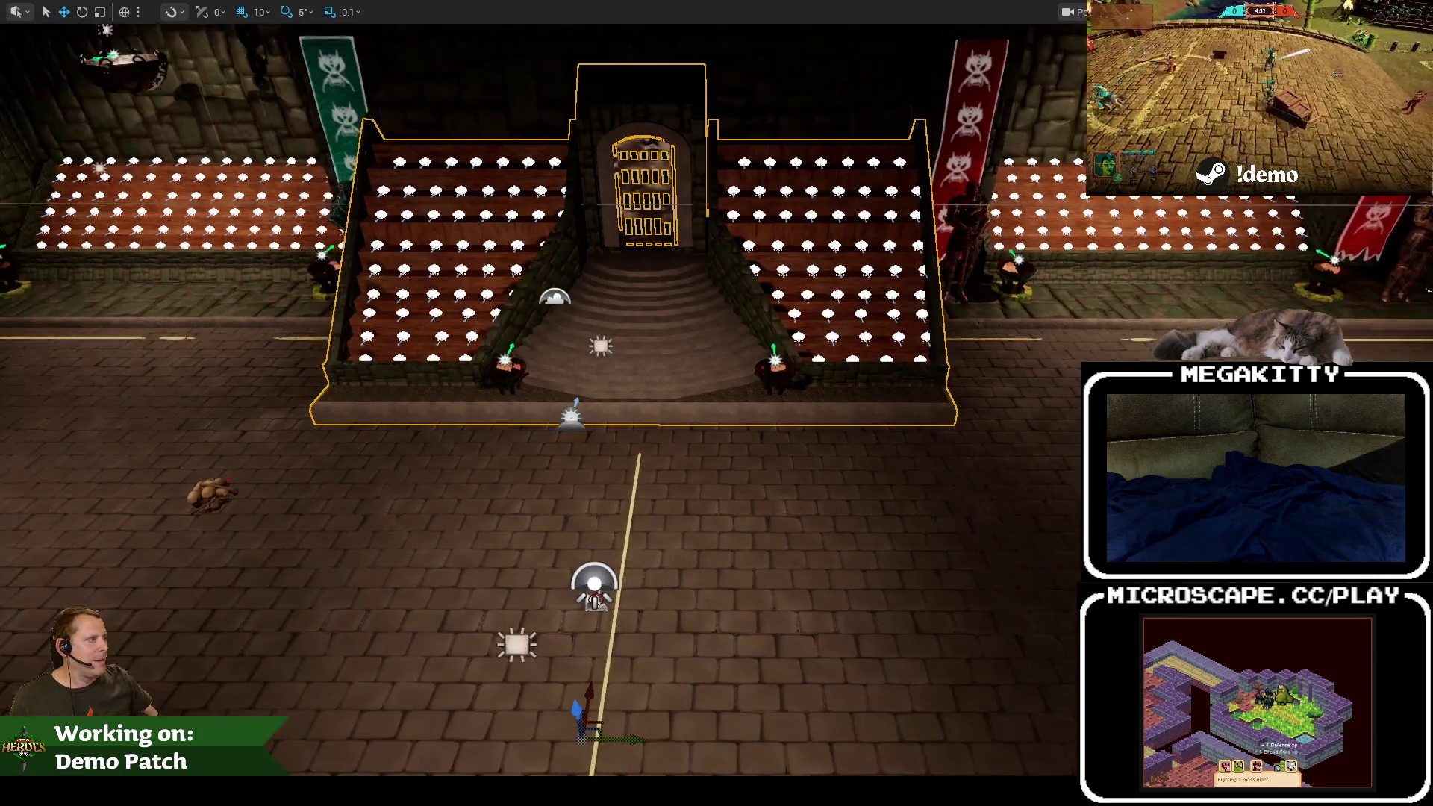
{"action": "scroll", "coordinate": [659, 226], "scroll_direction": "down", "scroll_amount": 3}
Step: Look down at the arena's left corner, select the corner room and portcullis gate, then exit immersive mode
{"action": "mouse_move", "coordinate": [658, 226]}
{"action": "left_mouse_down"}
{"action": "mouse_move", "coordinate": [507, 239]}
{"action": "mouse_move", "coordinate": [478, 224]}
{"action": "left_mouse_up"}
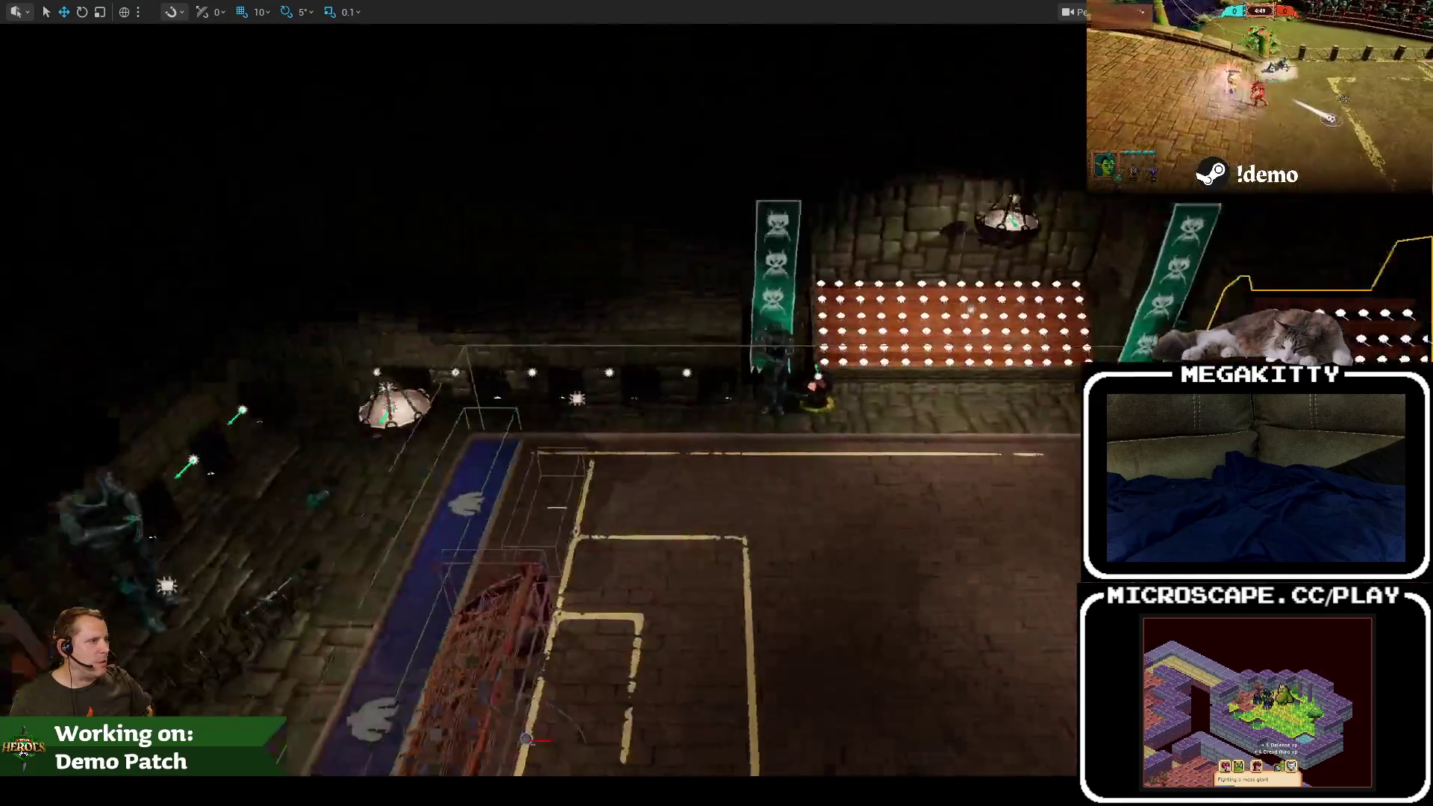
{"action": "mouse_move", "coordinate": [525, 327]}
{"action": "left_mouse_down"}
{"action": "mouse_move", "coordinate": [552, 321]}
{"action": "mouse_move", "coordinate": [448, 335]}
{"action": "mouse_move", "coordinate": [456, 321]}
{"action": "mouse_move", "coordinate": [485, 306]}
{"action": "mouse_move", "coordinate": [473, 416]}
{"action": "mouse_move", "coordinate": [627, 450]}
{"action": "mouse_move", "coordinate": [655, 441]}
{"action": "mouse_move", "coordinate": [690, 461]}
{"action": "left_mouse_up"}
{"action": "scroll", "coordinate": [526, 326], "scroll_direction": "up", "scroll_amount": 4}
{"action": "left_click", "coordinate": [476, 418]}
{"action": "left_click", "coordinate": [497, 407]}
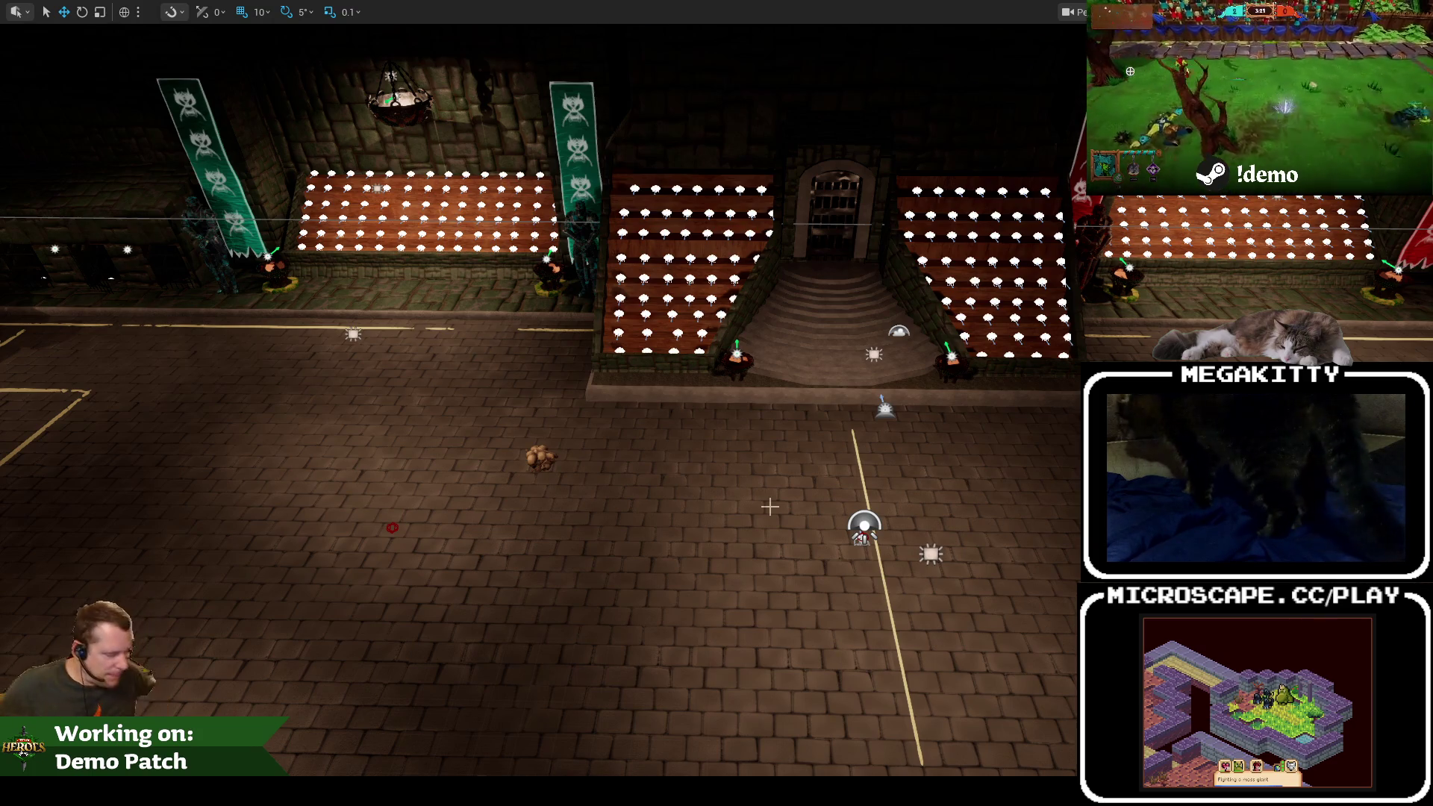
{"action": "key", "text": "F11"}
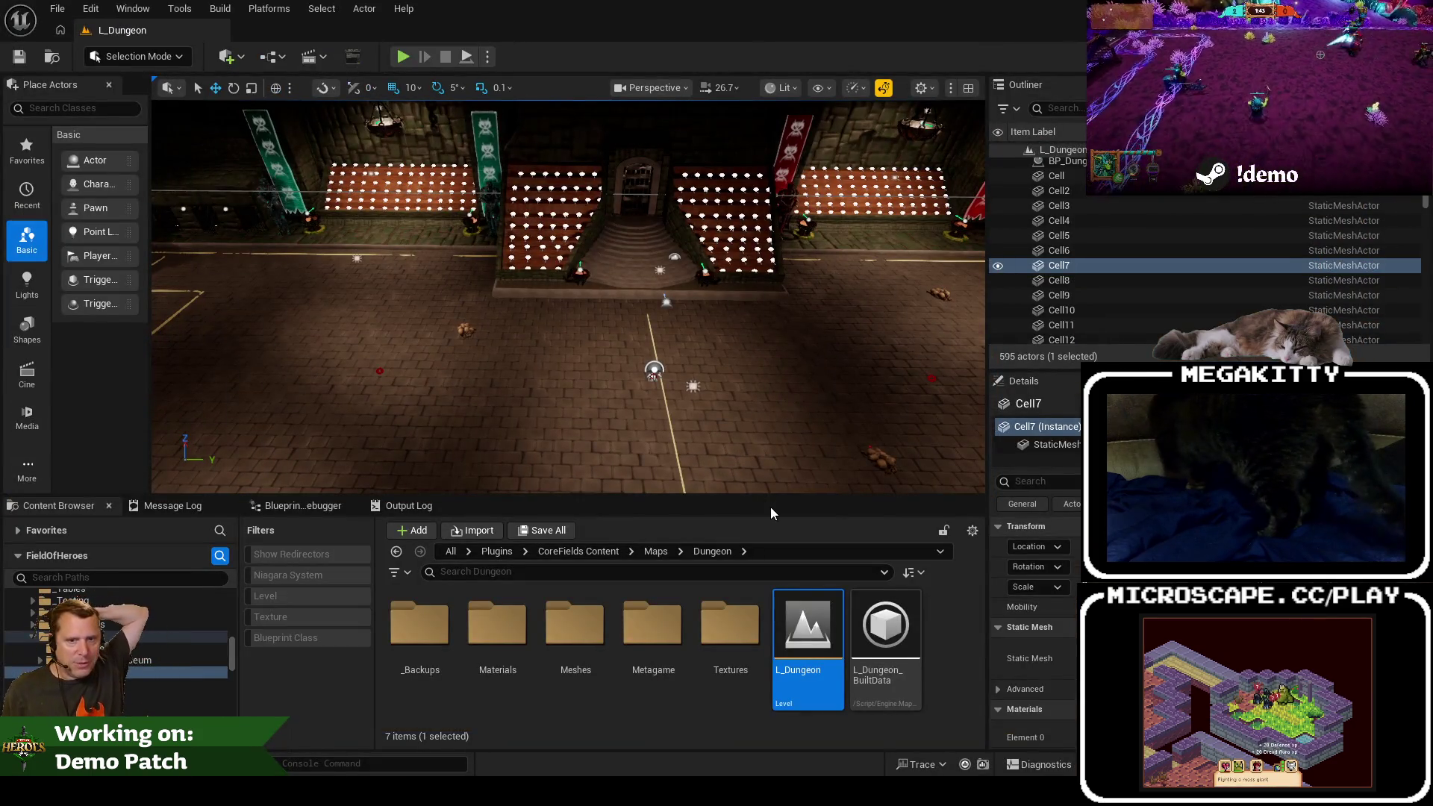